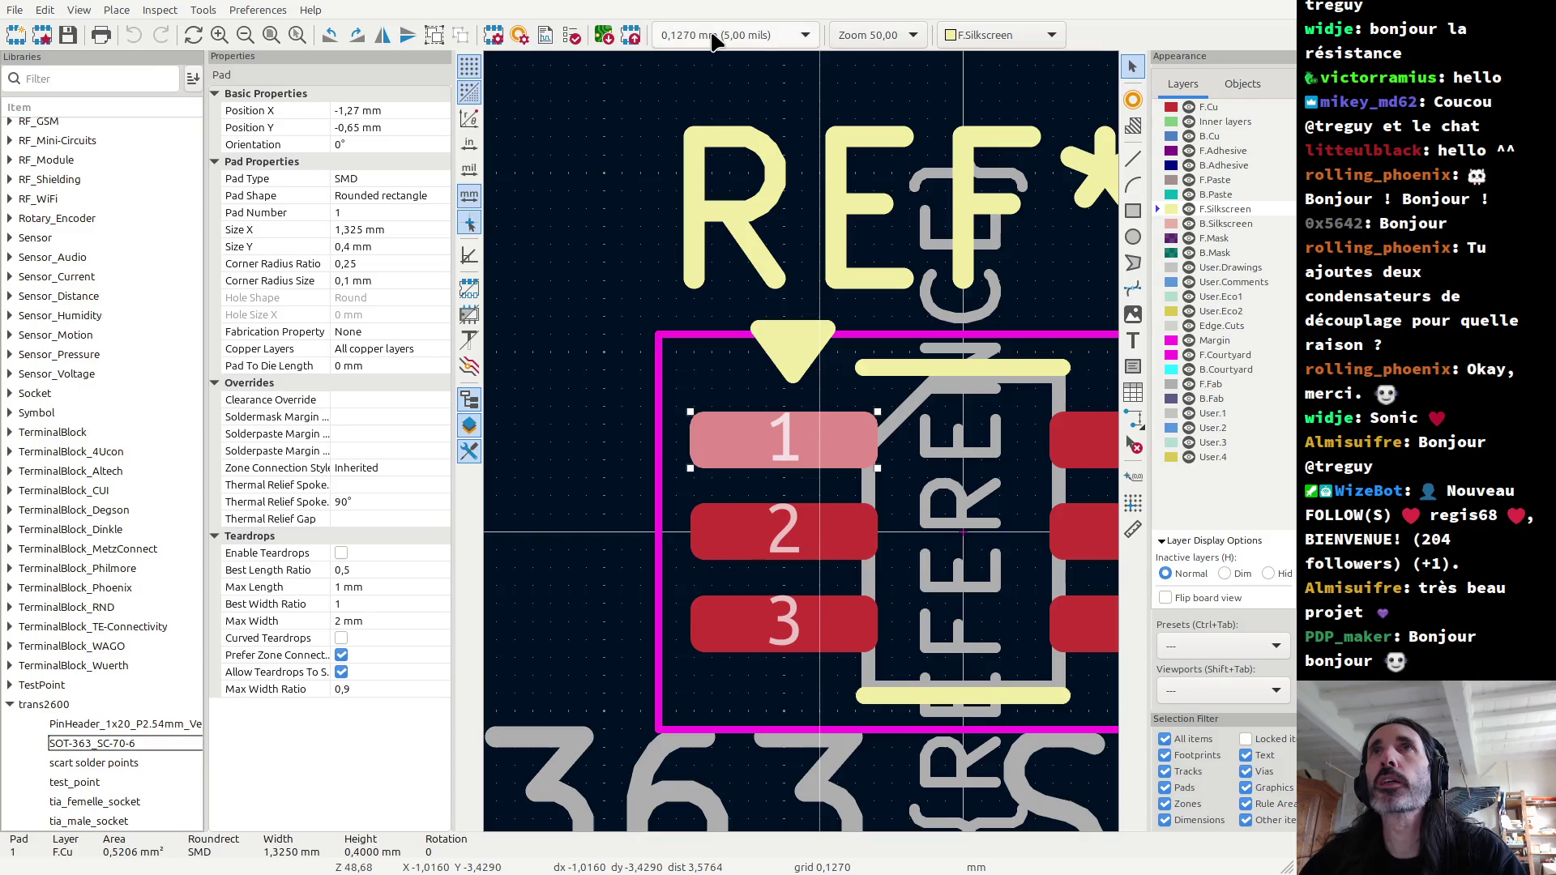
Step: Shift pad 1 of the SOT-363 footprint right to X -1,143 mm
{"action": "scroll", "coordinate": [806, 435], "scroll_direction": "up", "scroll_amount": 2}
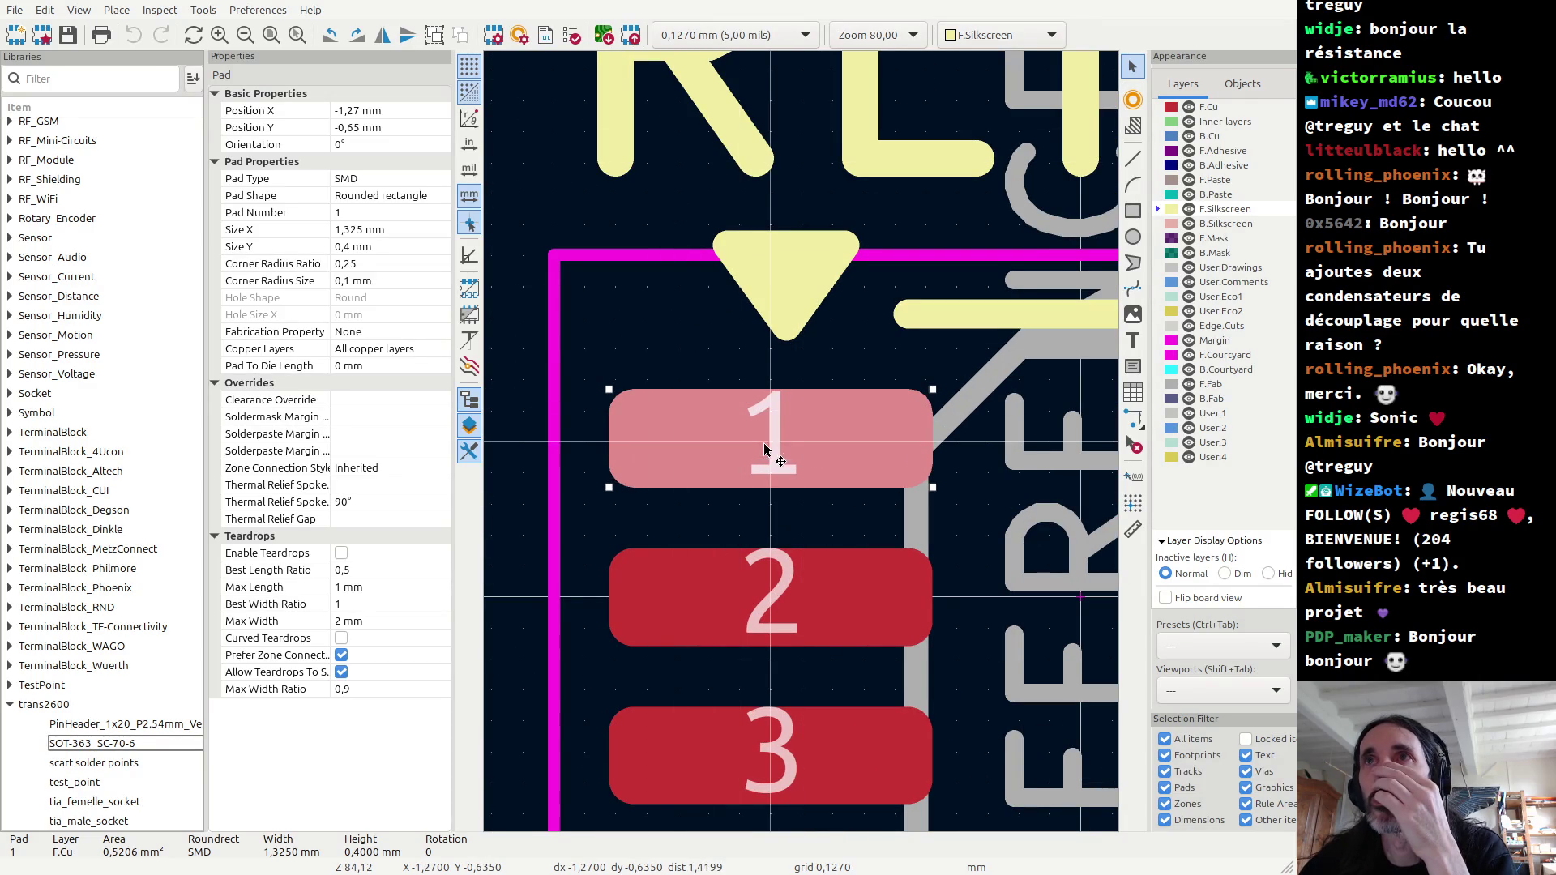
{"action": "left_click_drag", "start_coordinate": [772, 438], "coordinate": [820, 440]}
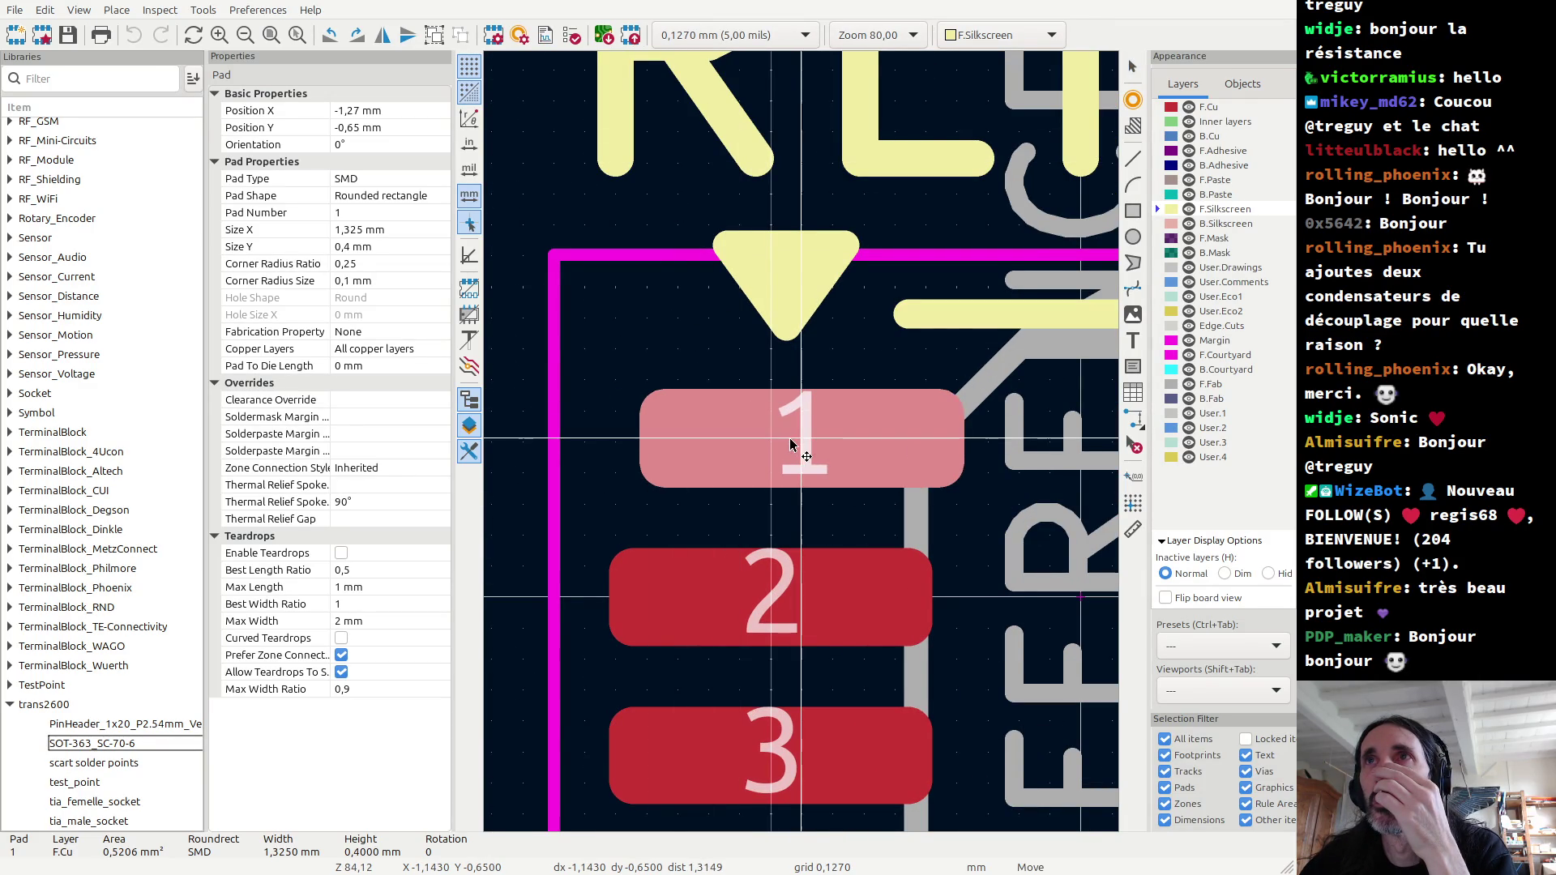
{"action": "left_click", "coordinate": [820, 439]}
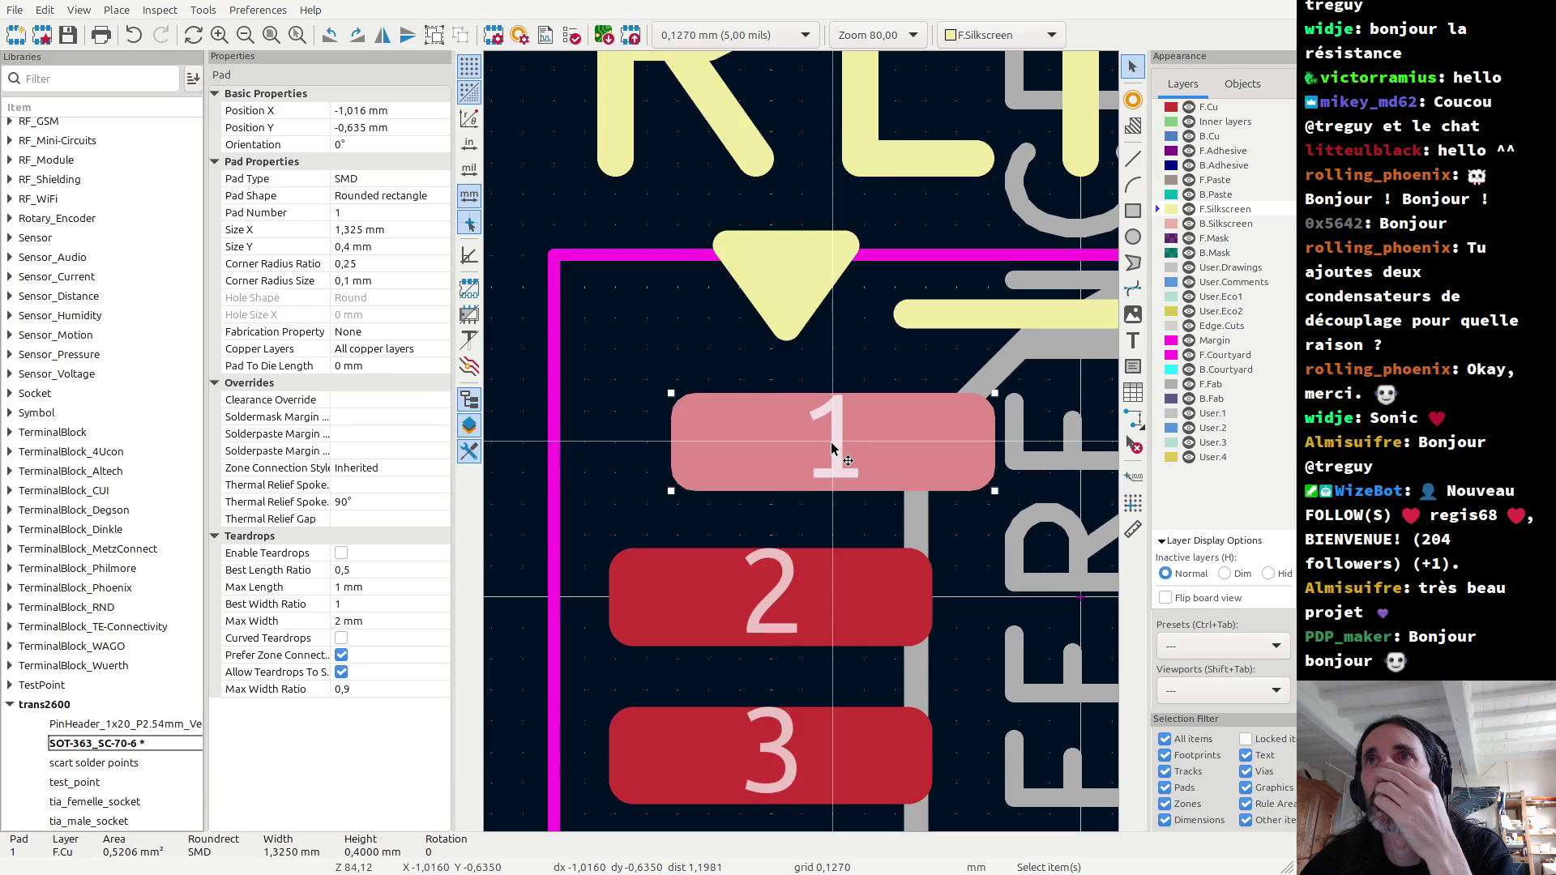
{"action": "key", "text": "m"}
{"action": "left_click", "coordinate": [811, 444]}
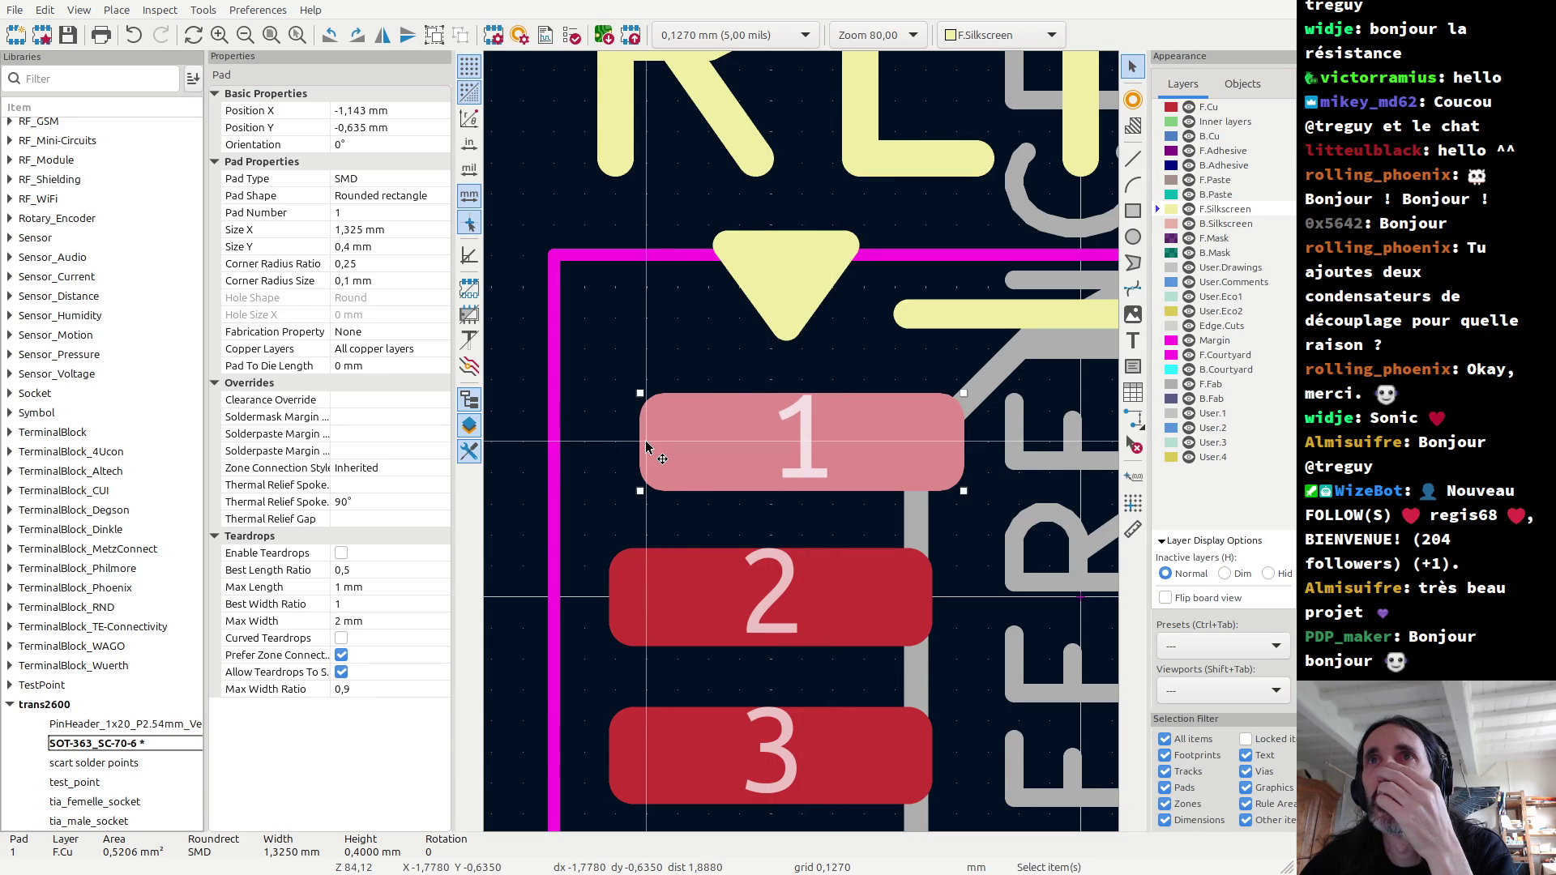
Step: Narrow pad 1 from both its left and right ends, cancelling a stray silkscreen line
{"action": "left_click_drag", "start_coordinate": [642, 492], "coordinate": [663, 497]}
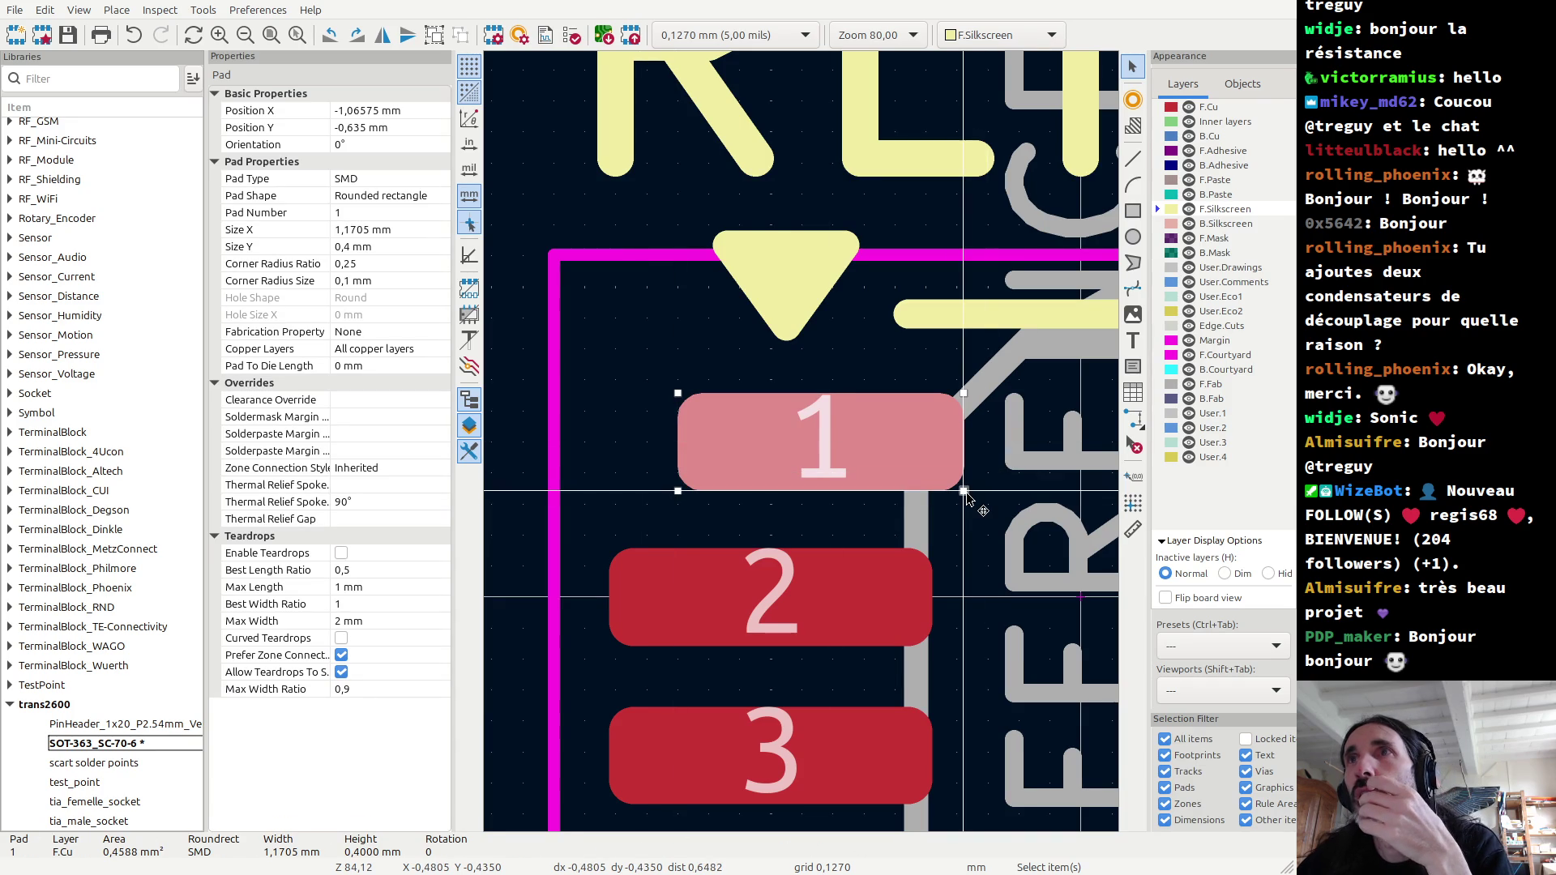
{"action": "left_click_drag", "start_coordinate": [966, 496], "coordinate": [959, 494]}
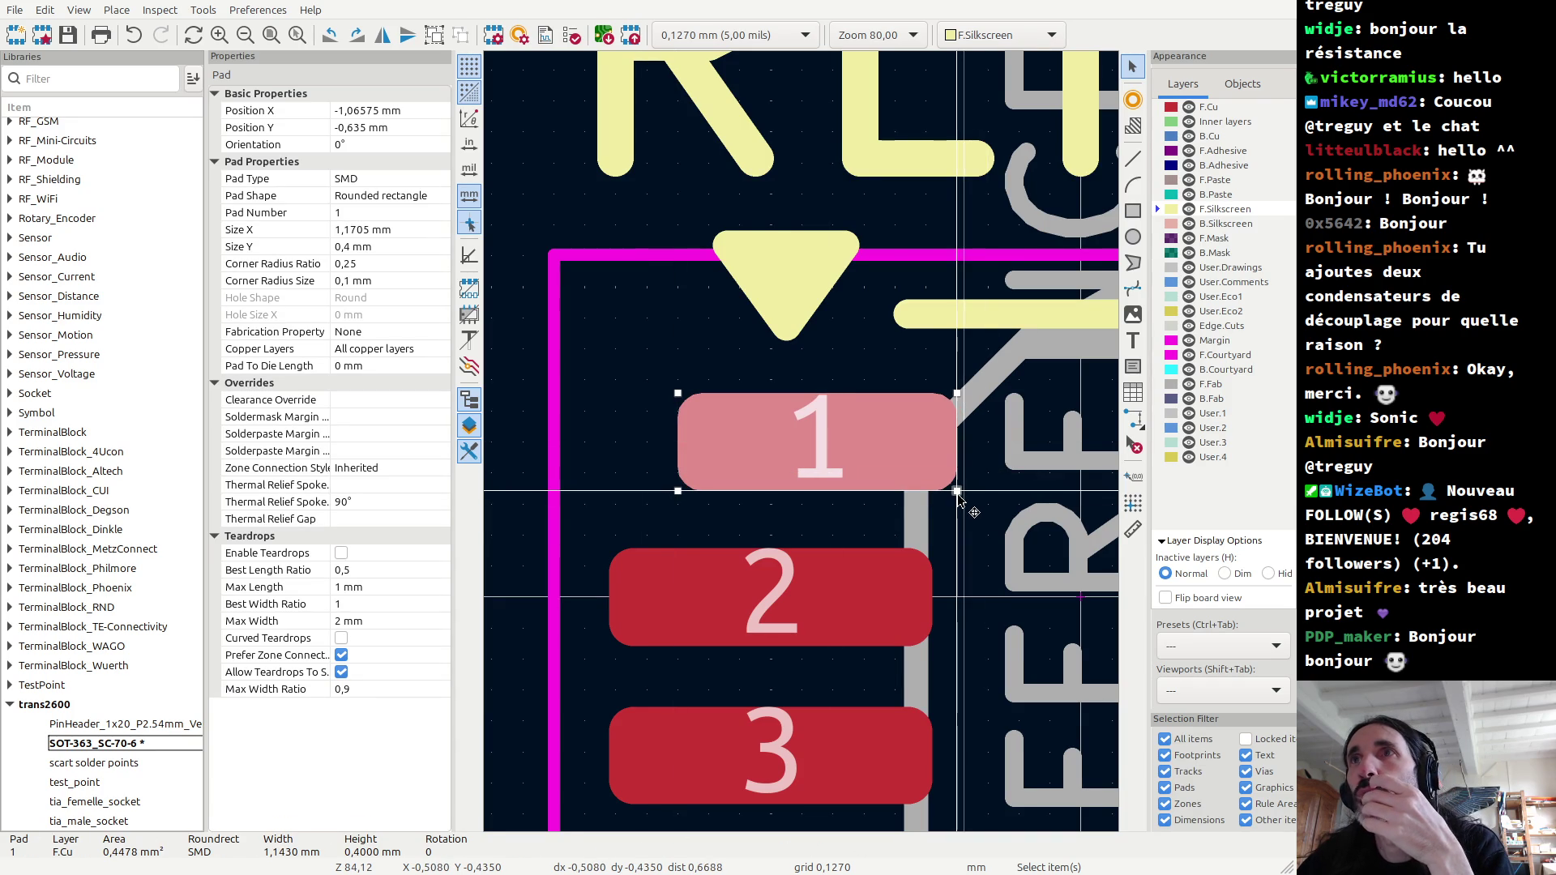
{"action": "key", "text": "ctrl+shift+l"}
{"action": "left_click", "coordinate": [804, 593]}
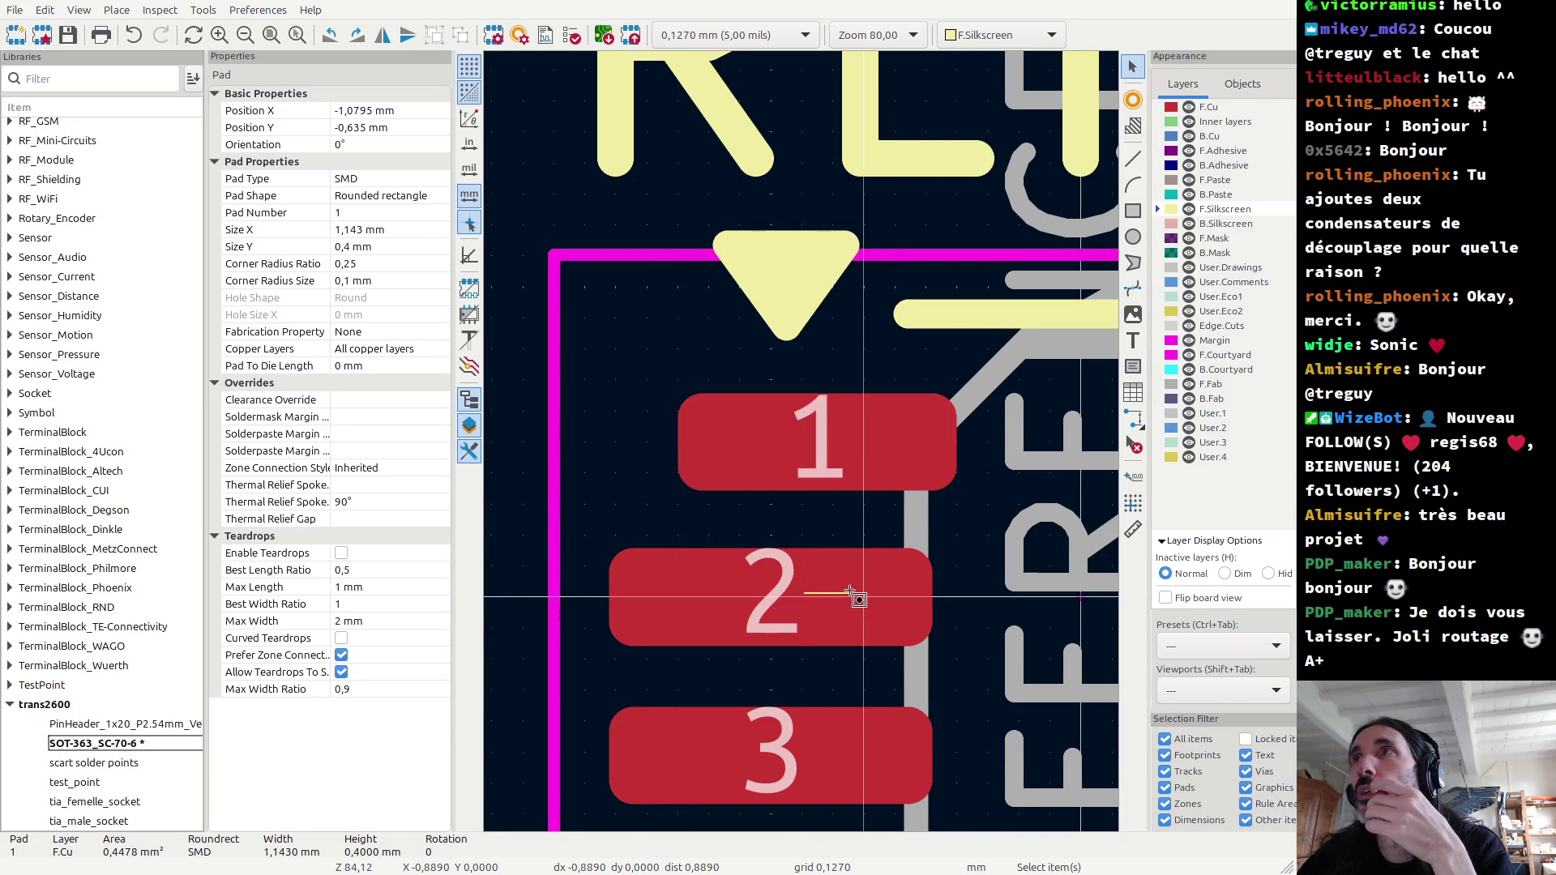
{"action": "key", "text": "Escape"}
Step: Move pad 2 to X -1,143 mm, trial-shrink its width, then undo the resize
{"action": "left_click", "coordinate": [801, 598]}
{"action": "left_click_drag", "start_coordinate": [801, 597], "coordinate": [802, 604]}
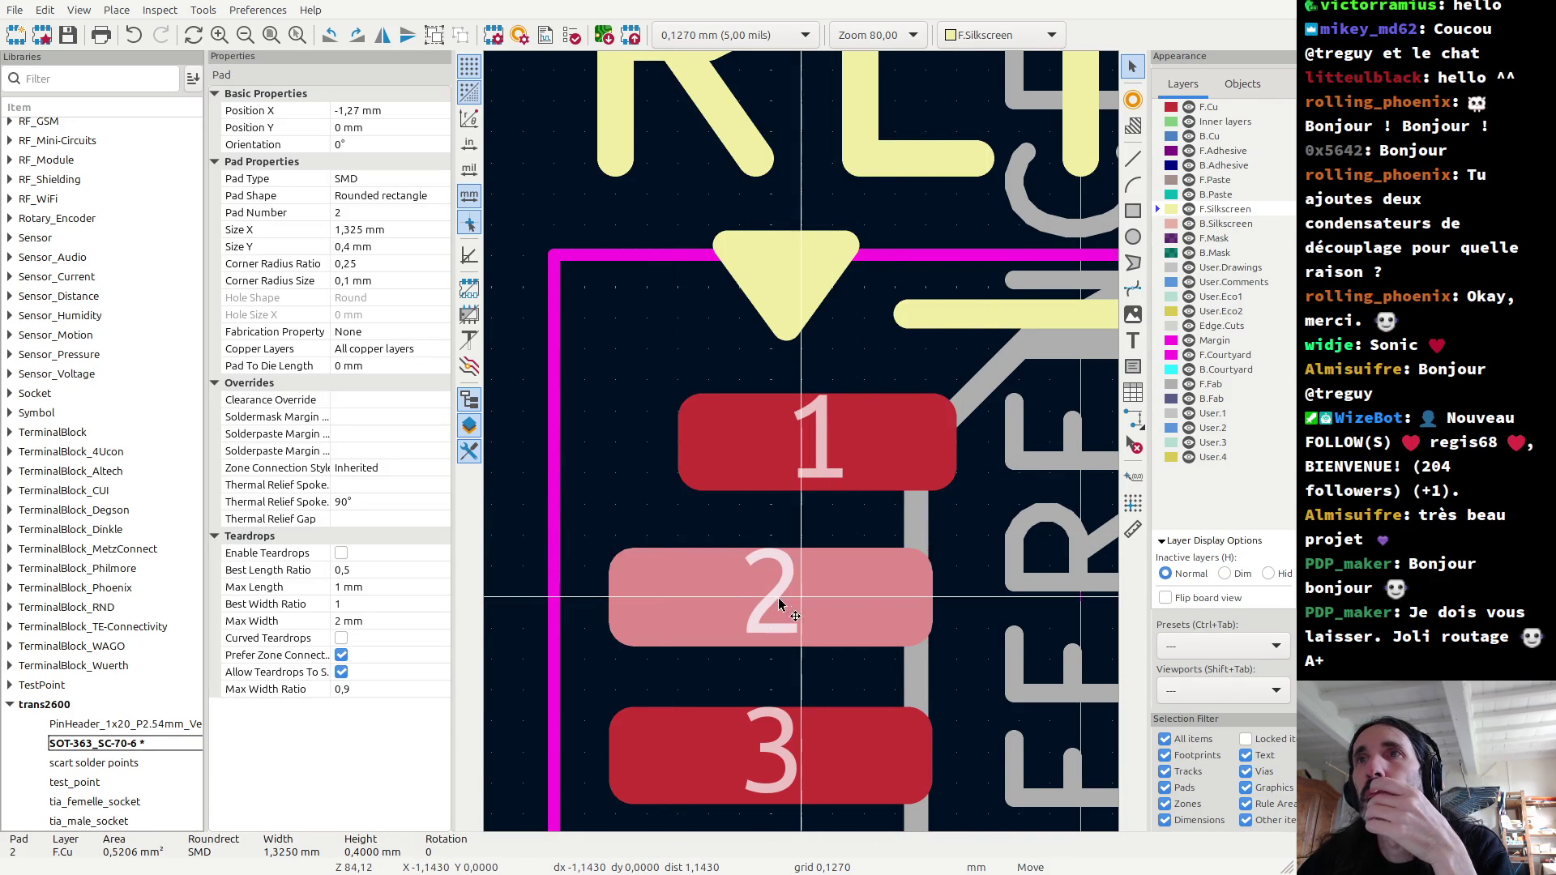
{"action": "left_click", "coordinate": [803, 603]}
{"action": "left_click_drag", "start_coordinate": [964, 646], "coordinate": [957, 646]}
{"action": "mouse_move", "coordinate": [640, 549]}
{"action": "left_mouse_down"}
{"action": "mouse_move", "coordinate": [647, 566]}
{"action": "mouse_move", "coordinate": [657, 551]}
{"action": "left_mouse_up"}
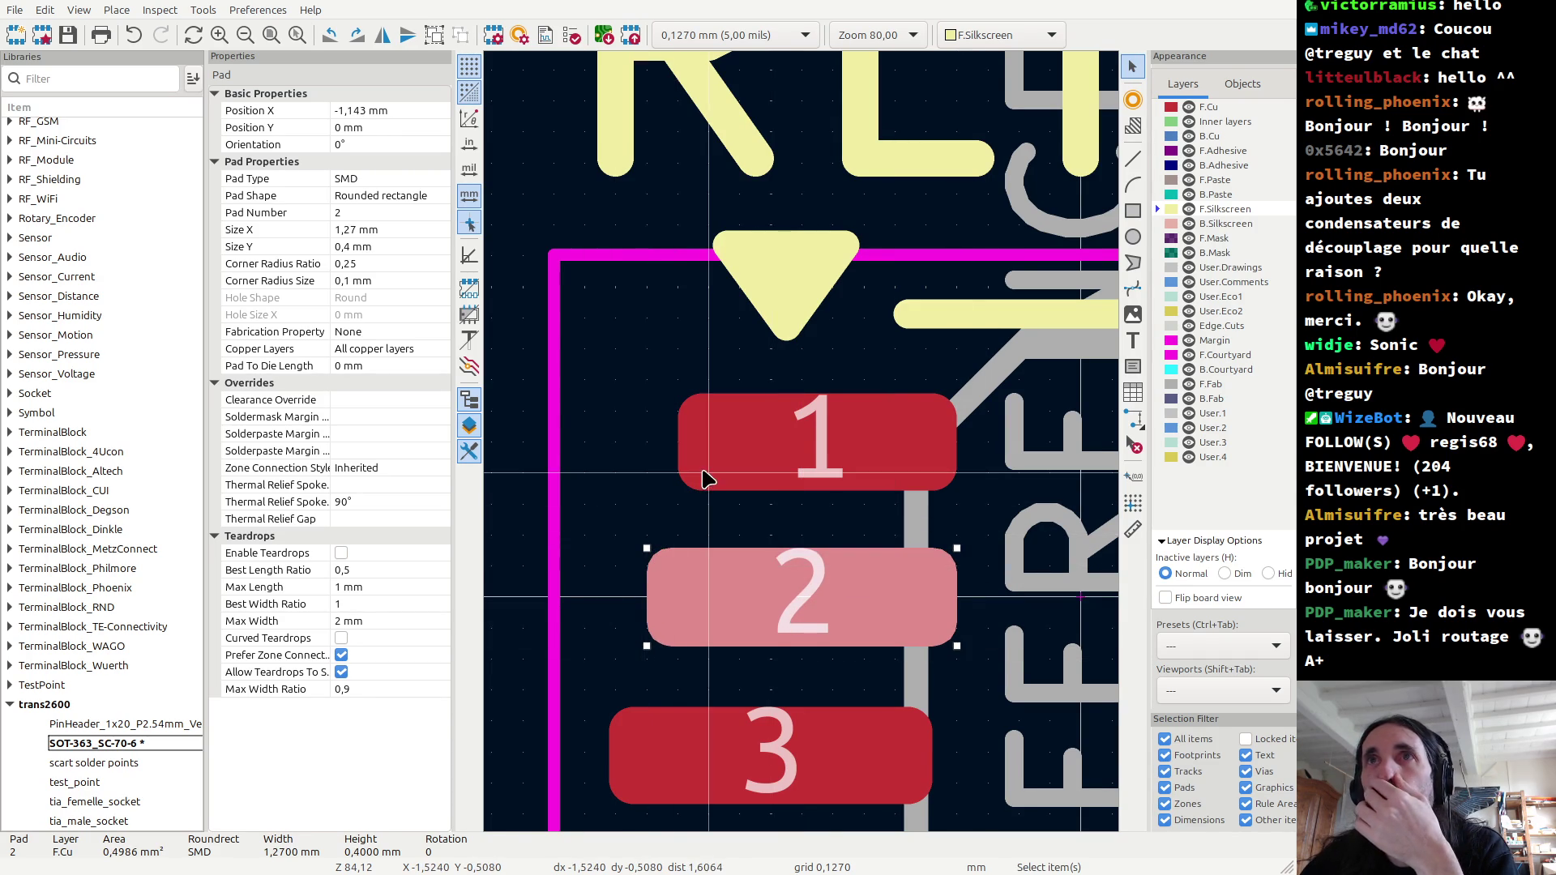
{"action": "key", "text": "ctrl+z"}
{"action": "key", "text": "ctrl+z"}
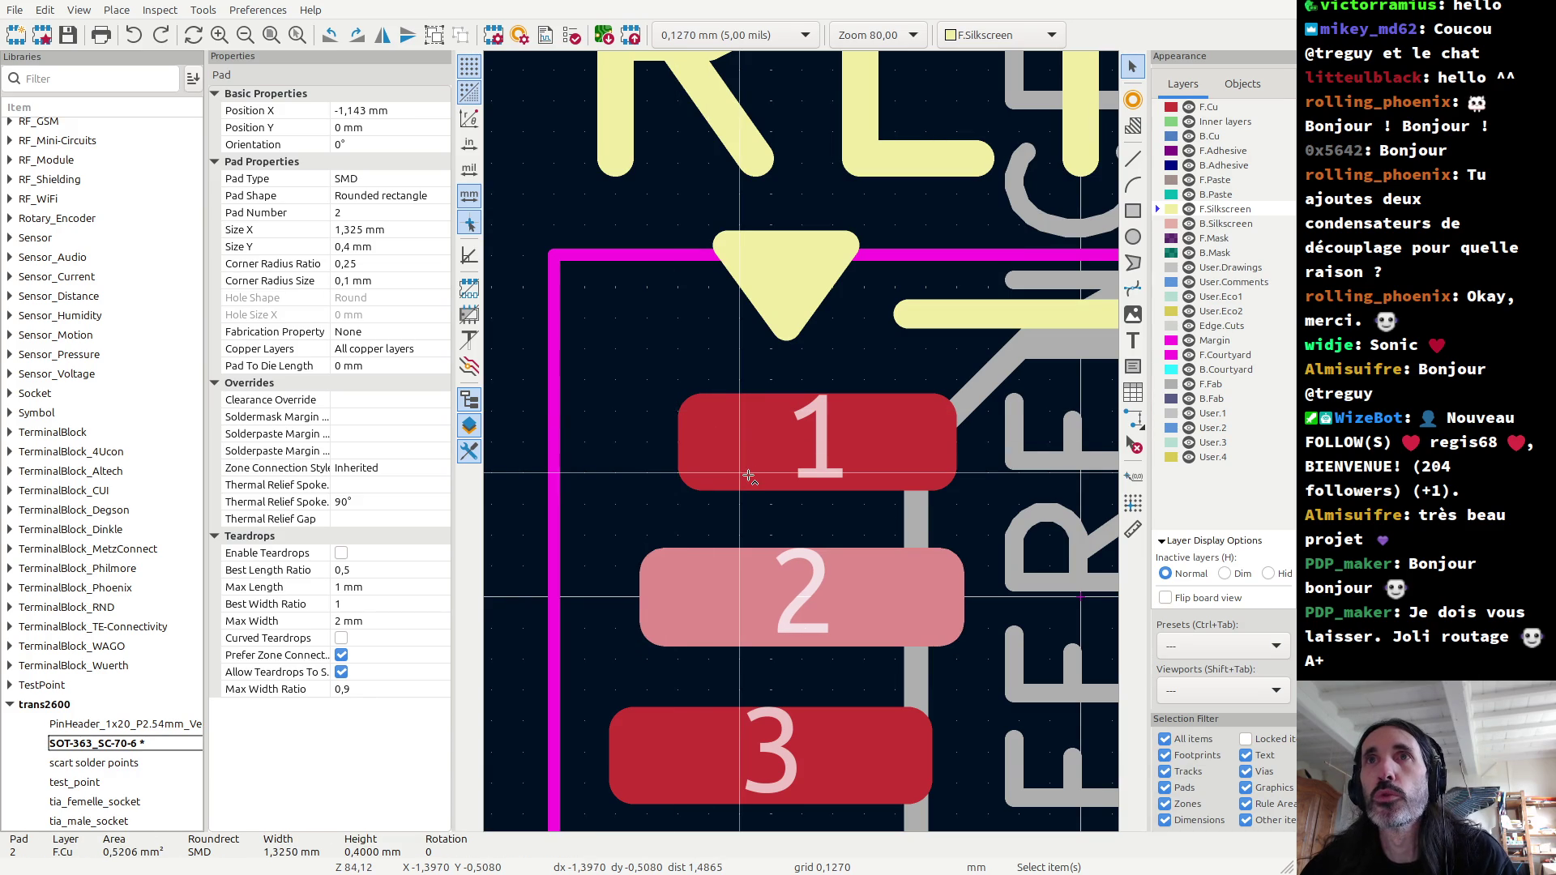
{"action": "key", "text": "ctrl+z"}
Step: Undo pad 1's shift back in line, then move pad 1 alone slightly right
{"action": "left_click", "coordinate": [749, 477], "text": "shift"}
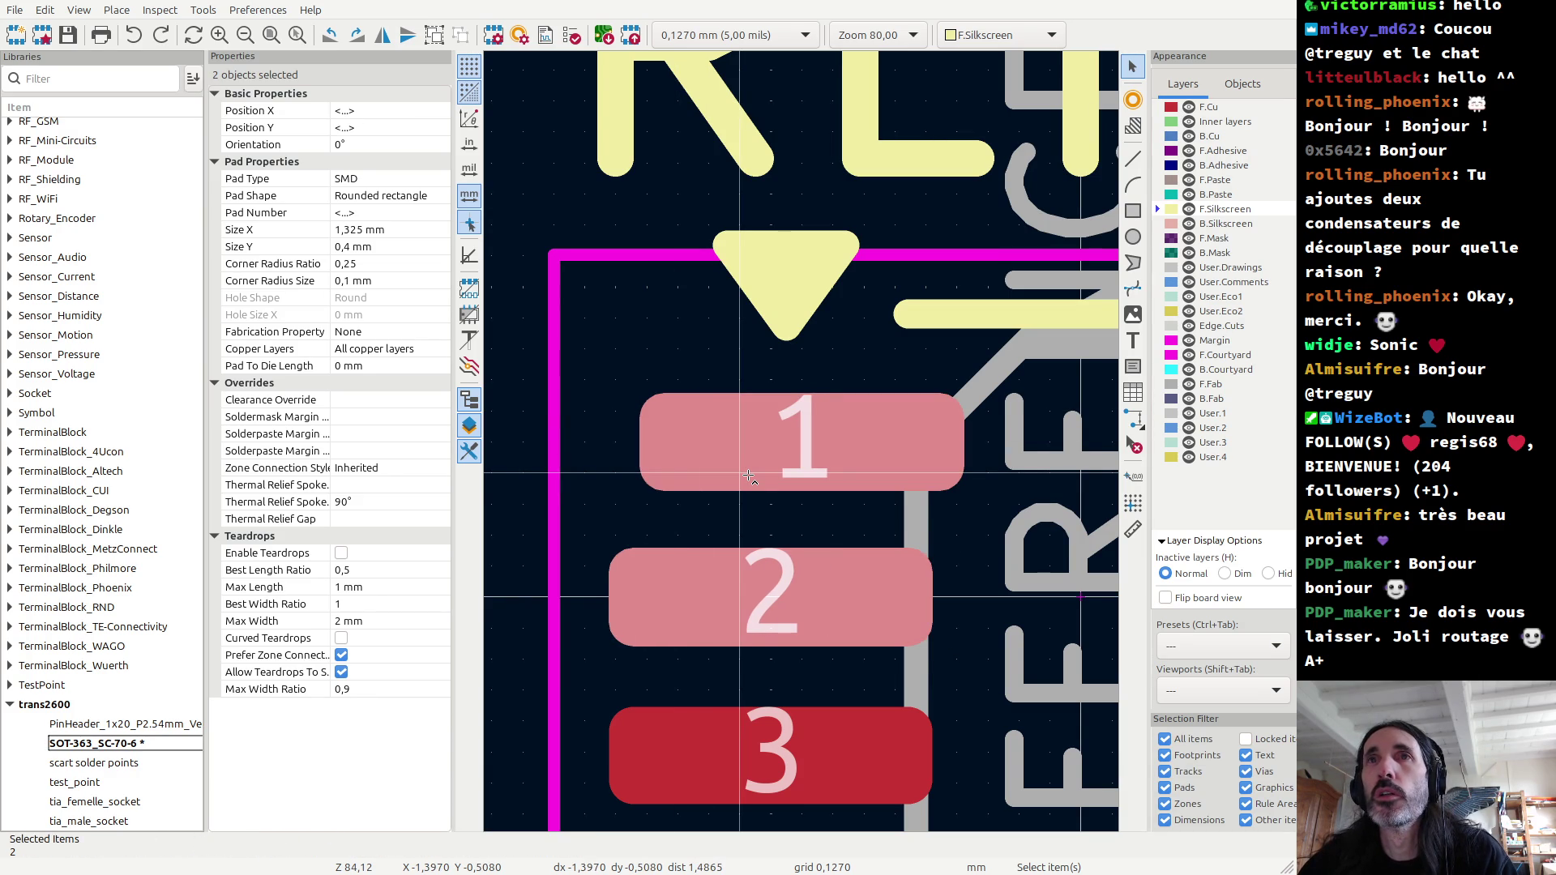
{"action": "key", "text": "ctrl+z"}
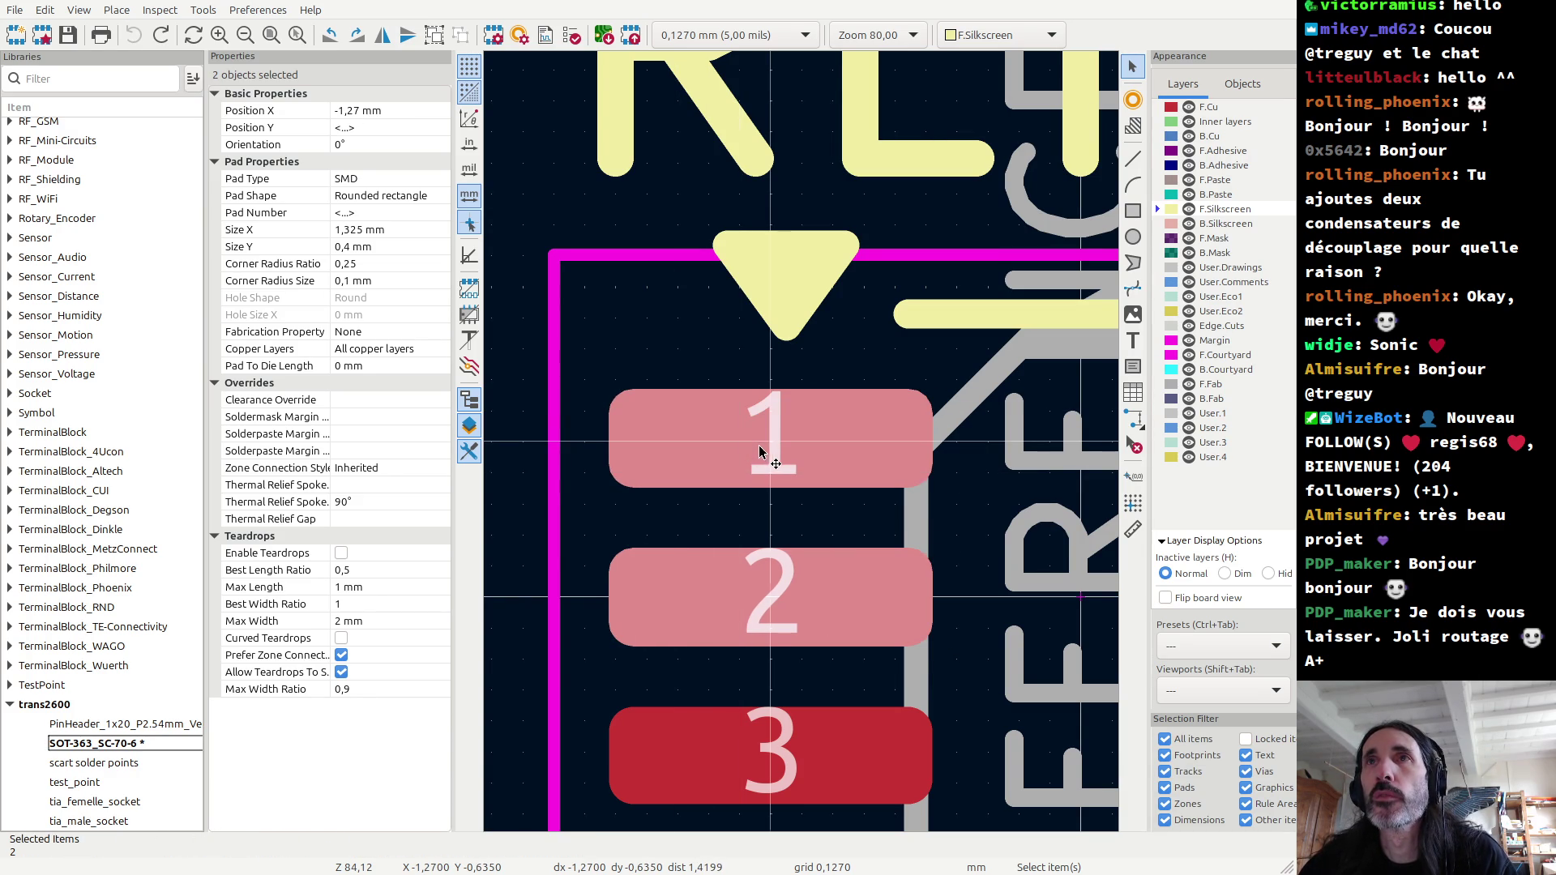
{"action": "key", "text": "Escape"}
{"action": "left_click", "coordinate": [770, 441]}
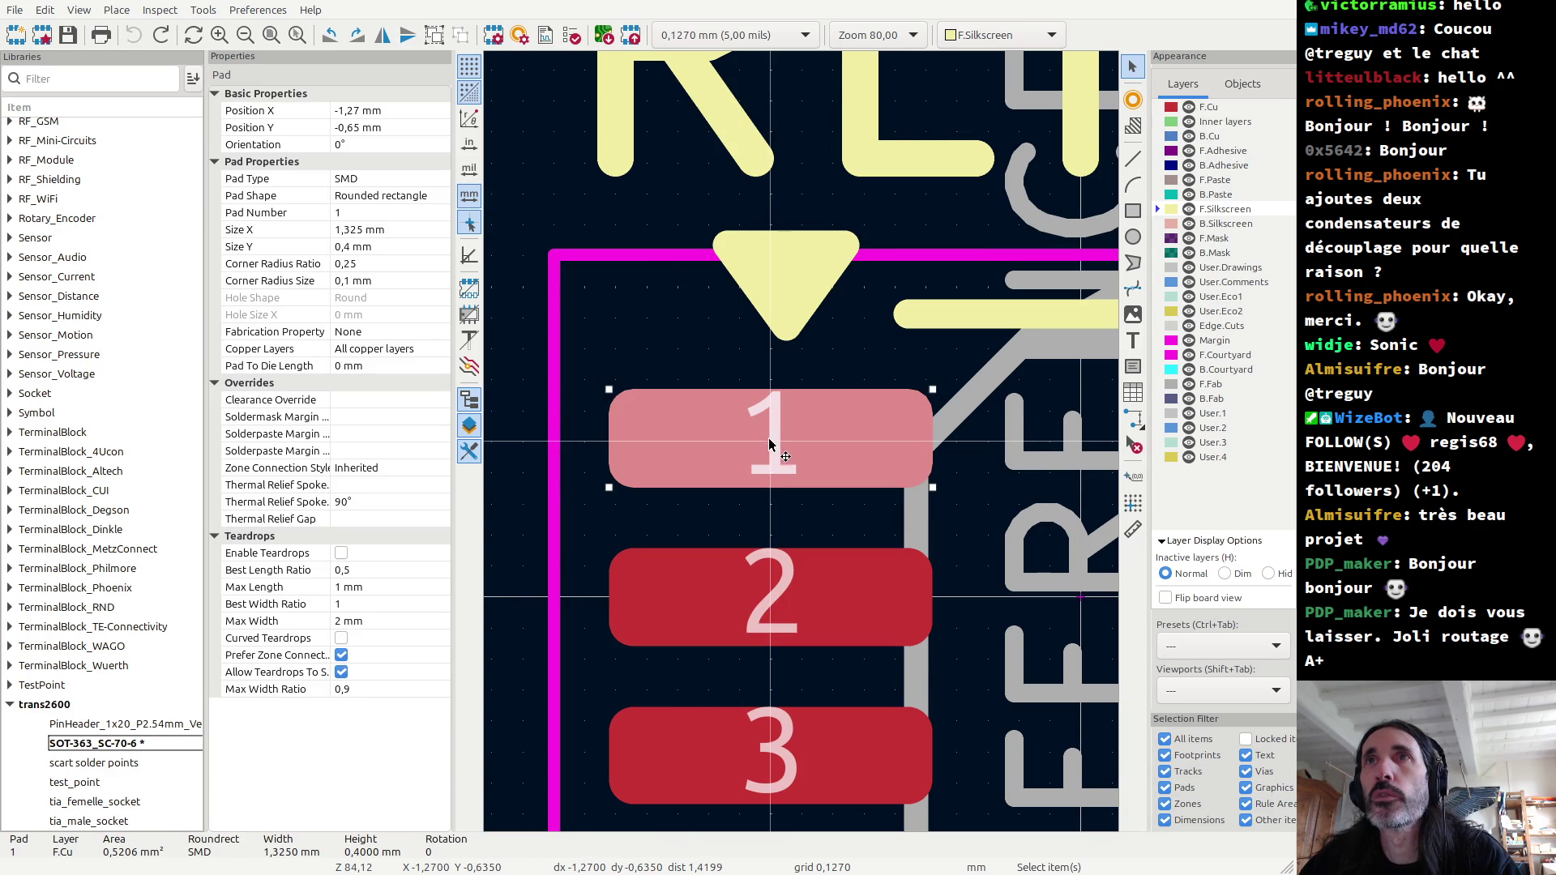
{"action": "key", "text": "m"}
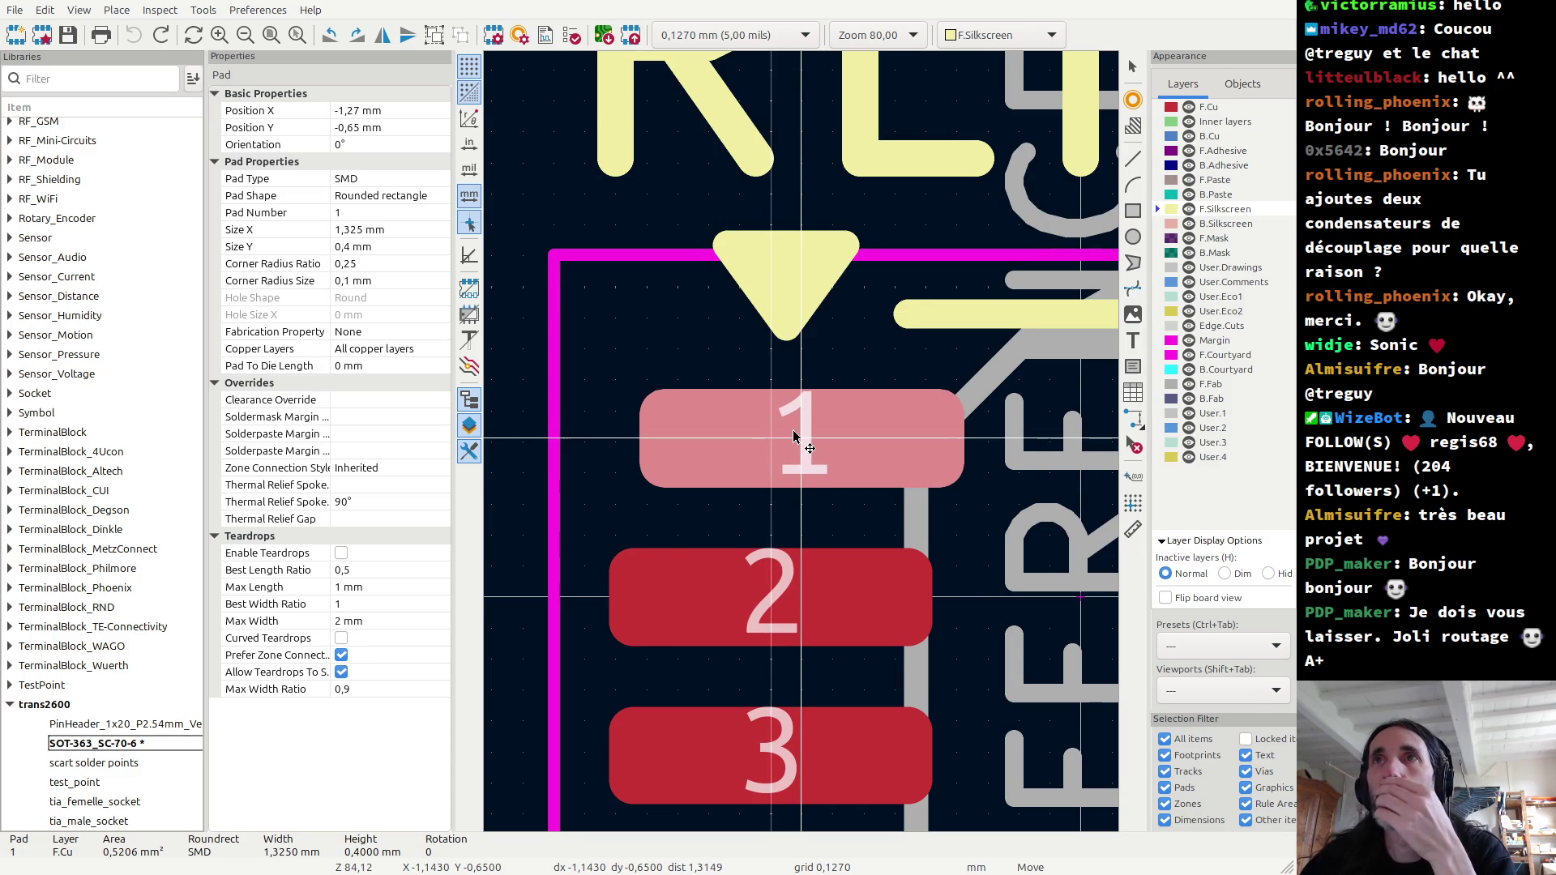
{"action": "left_click", "coordinate": [793, 429]}
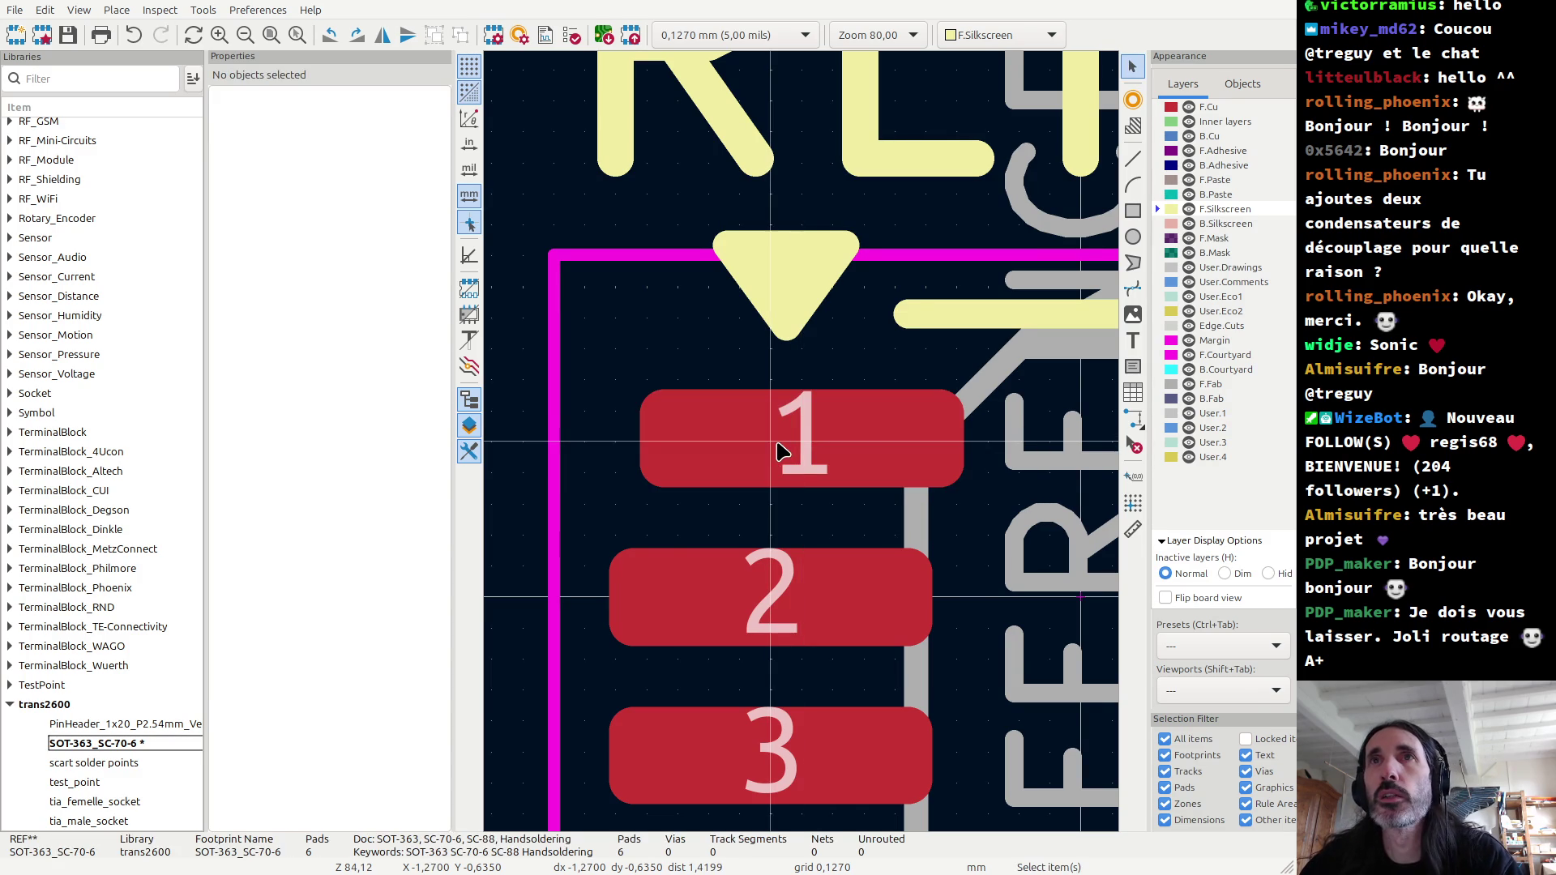
Step: Return pad 1 to its original spot and measure from the footprint origin
{"action": "key", "text": "ctrl+z"}
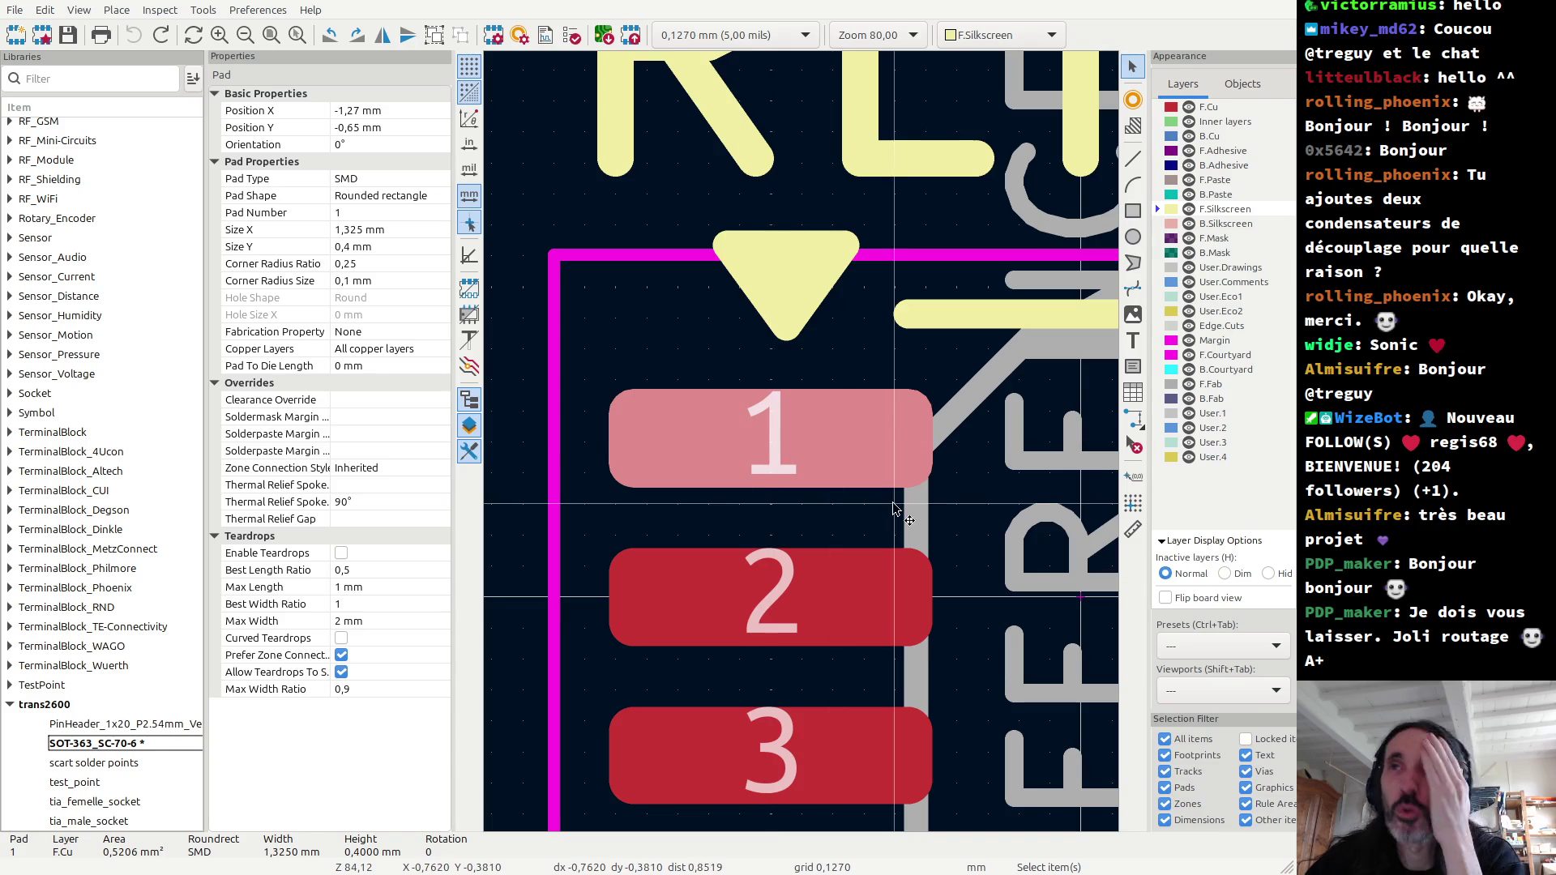
{"action": "scroll", "coordinate": [823, 448], "scroll_direction": "down", "scroll_amount": 1}
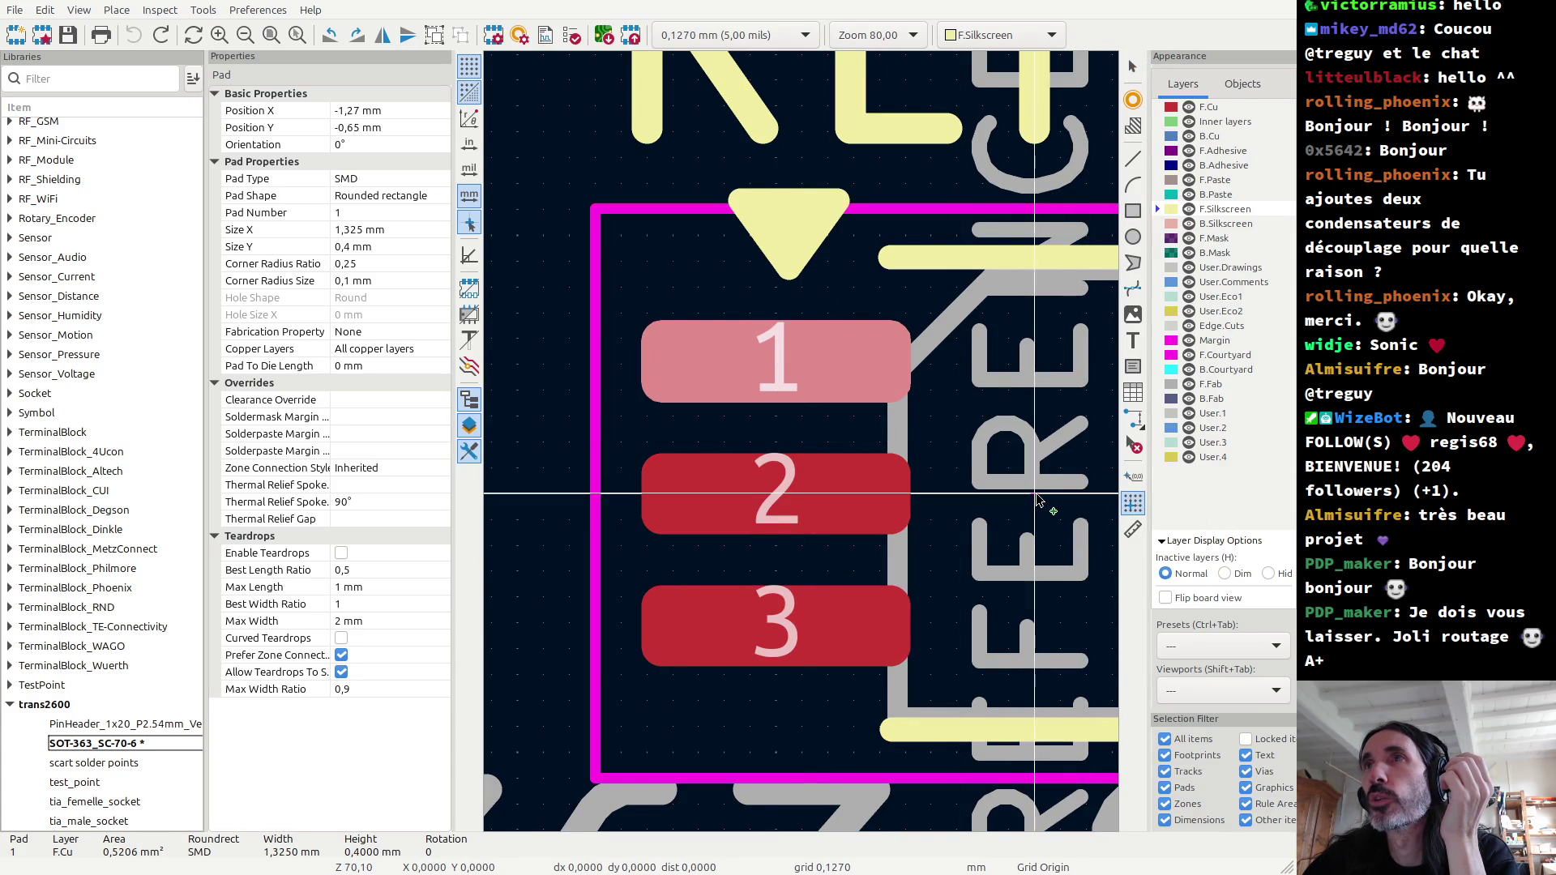
{"action": "left_click", "coordinate": [1083, 501]}
{"action": "left_click", "coordinate": [1133, 528]}
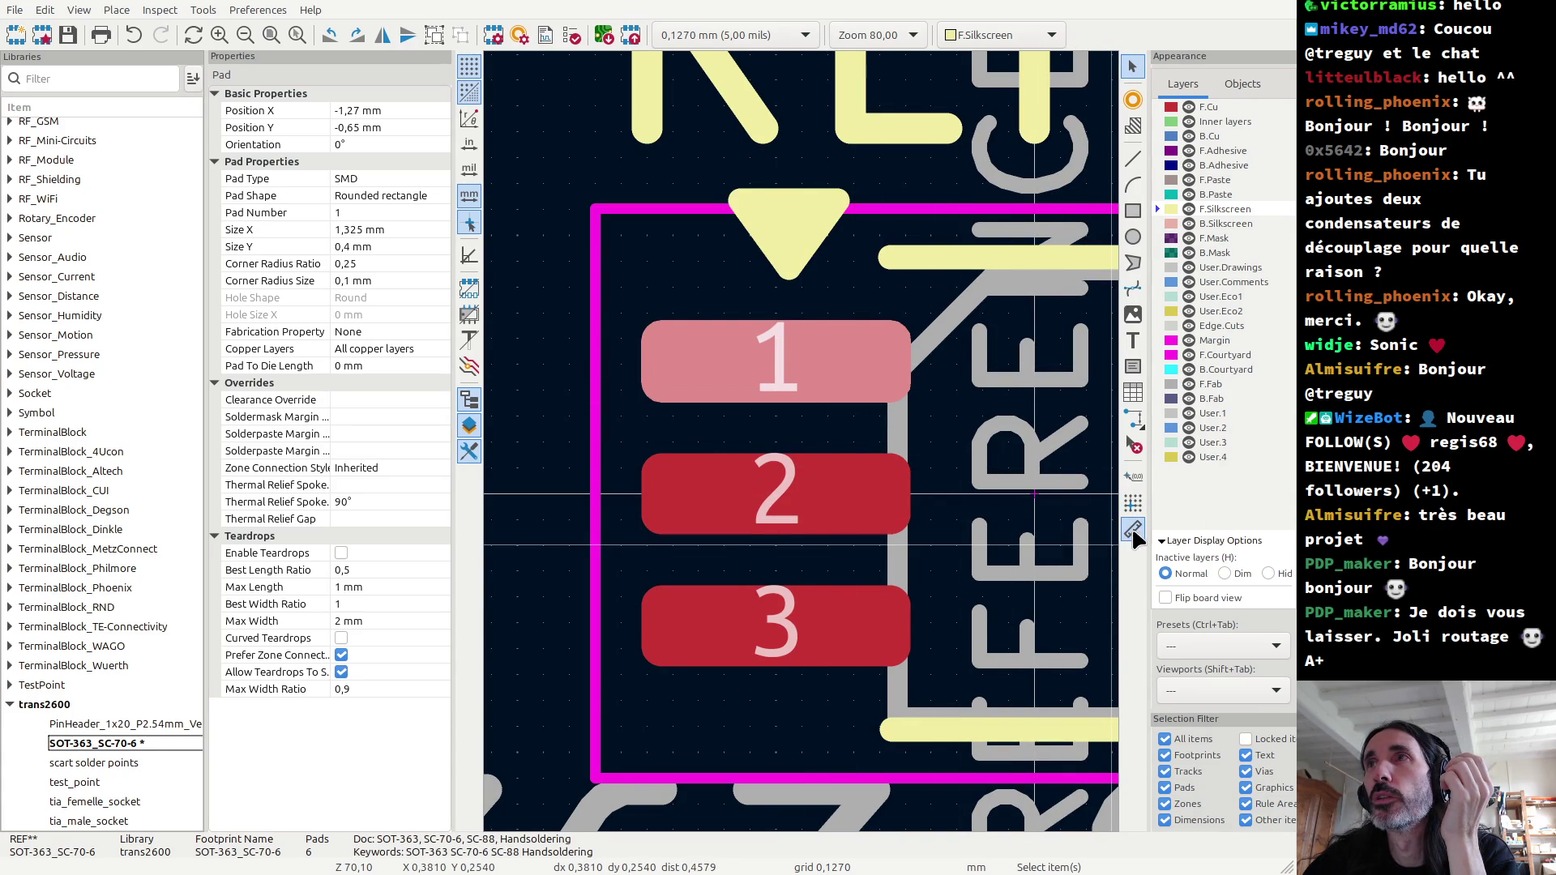
{"action": "left_click", "coordinate": [1035, 493]}
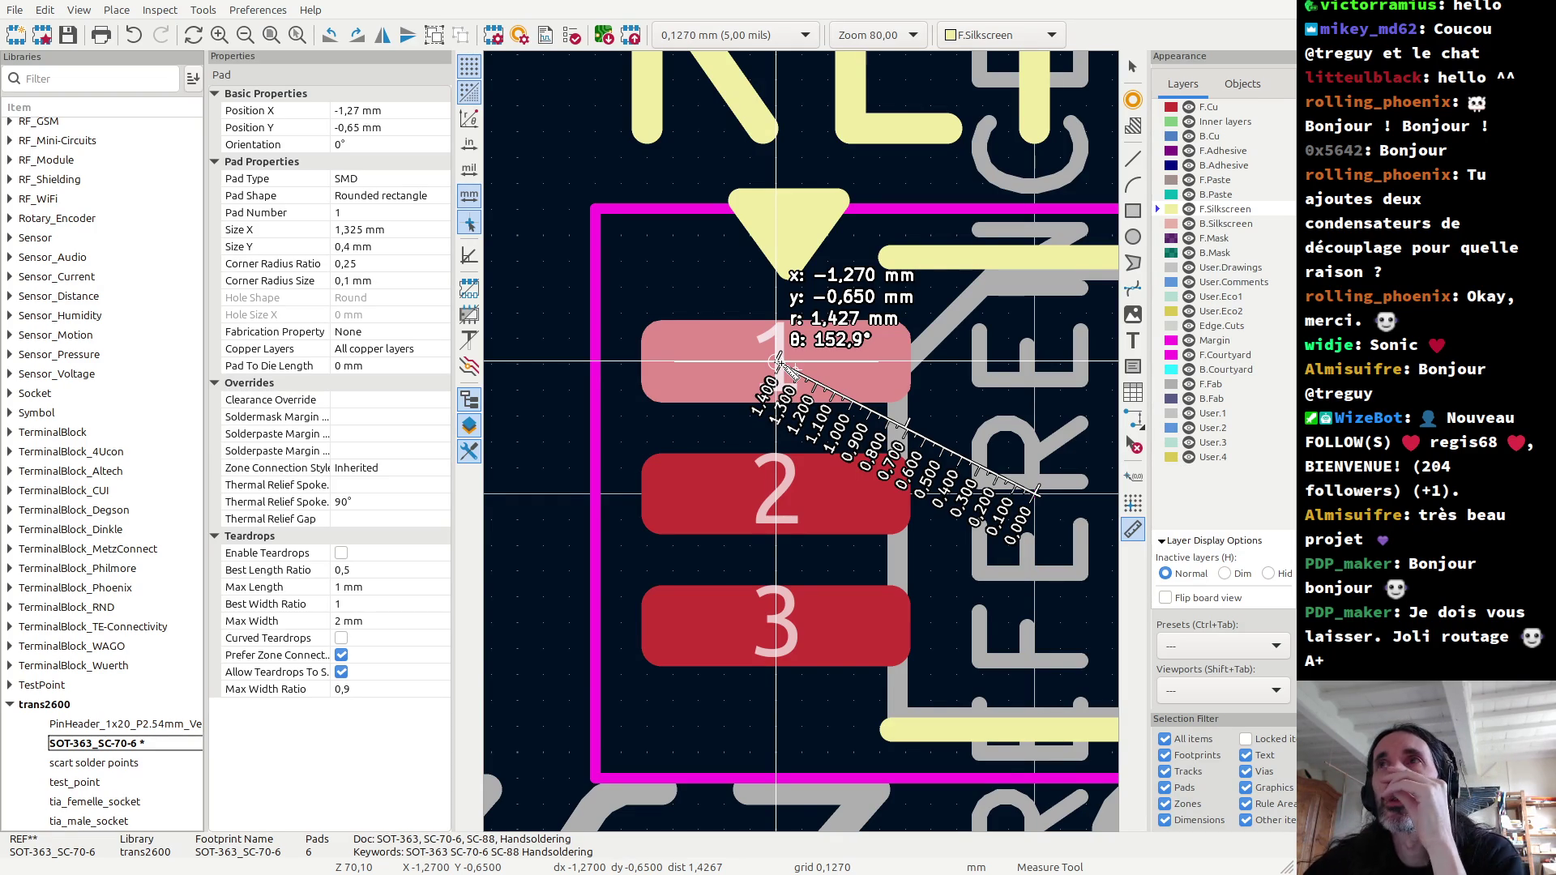
Step: Set the grid to 0,2500 mm, then choose Edit Grids... from the grid list
{"action": "left_click", "coordinate": [804, 35]}
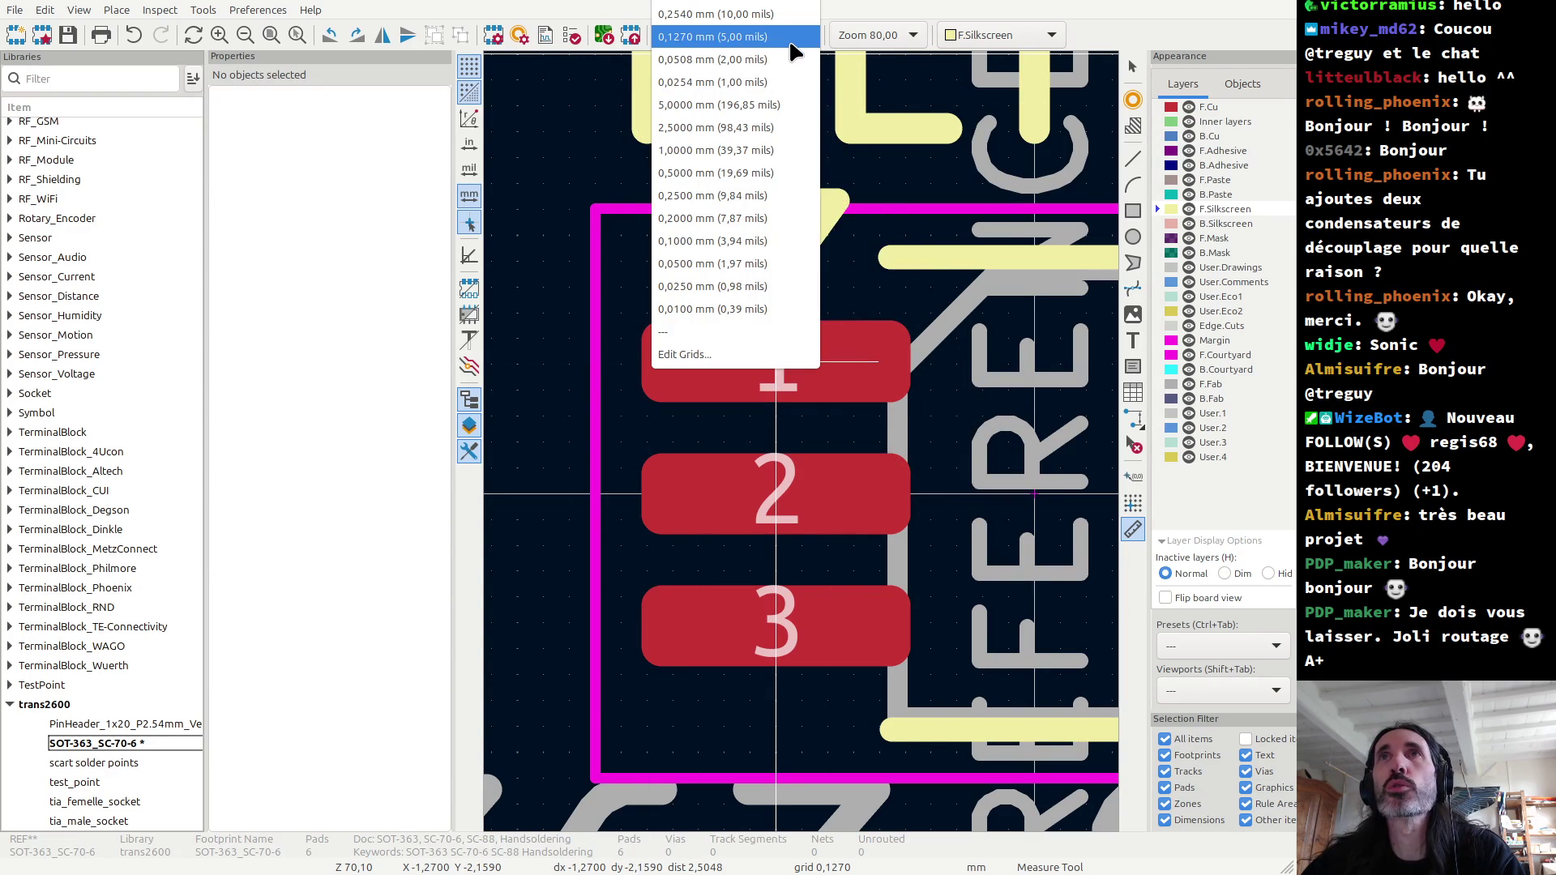
{"action": "left_click", "coordinate": [776, 195]}
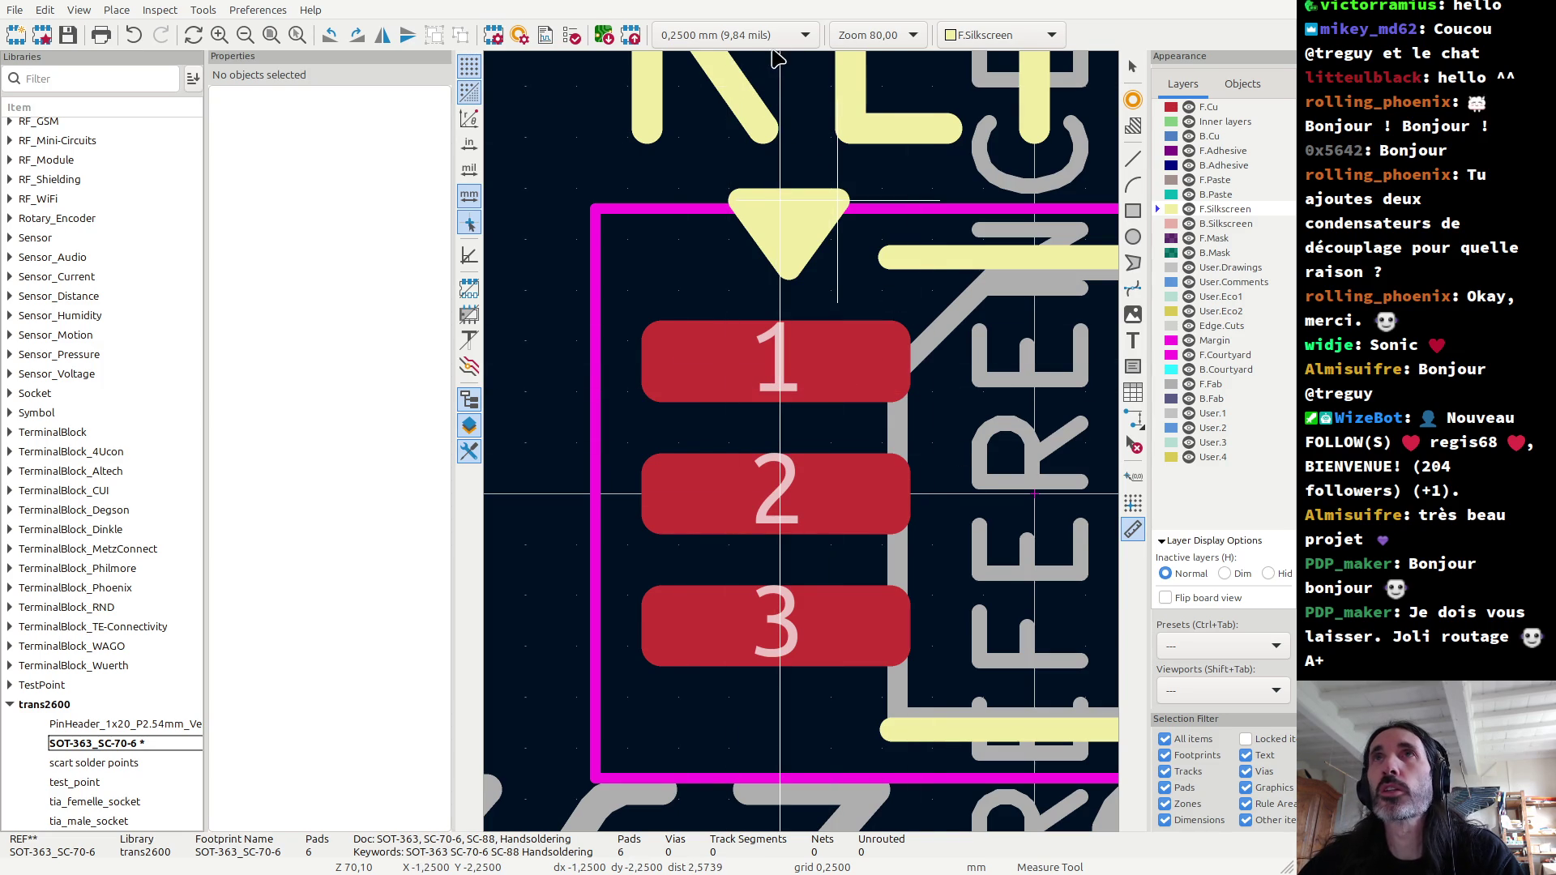
{"action": "left_click", "coordinate": [808, 39]}
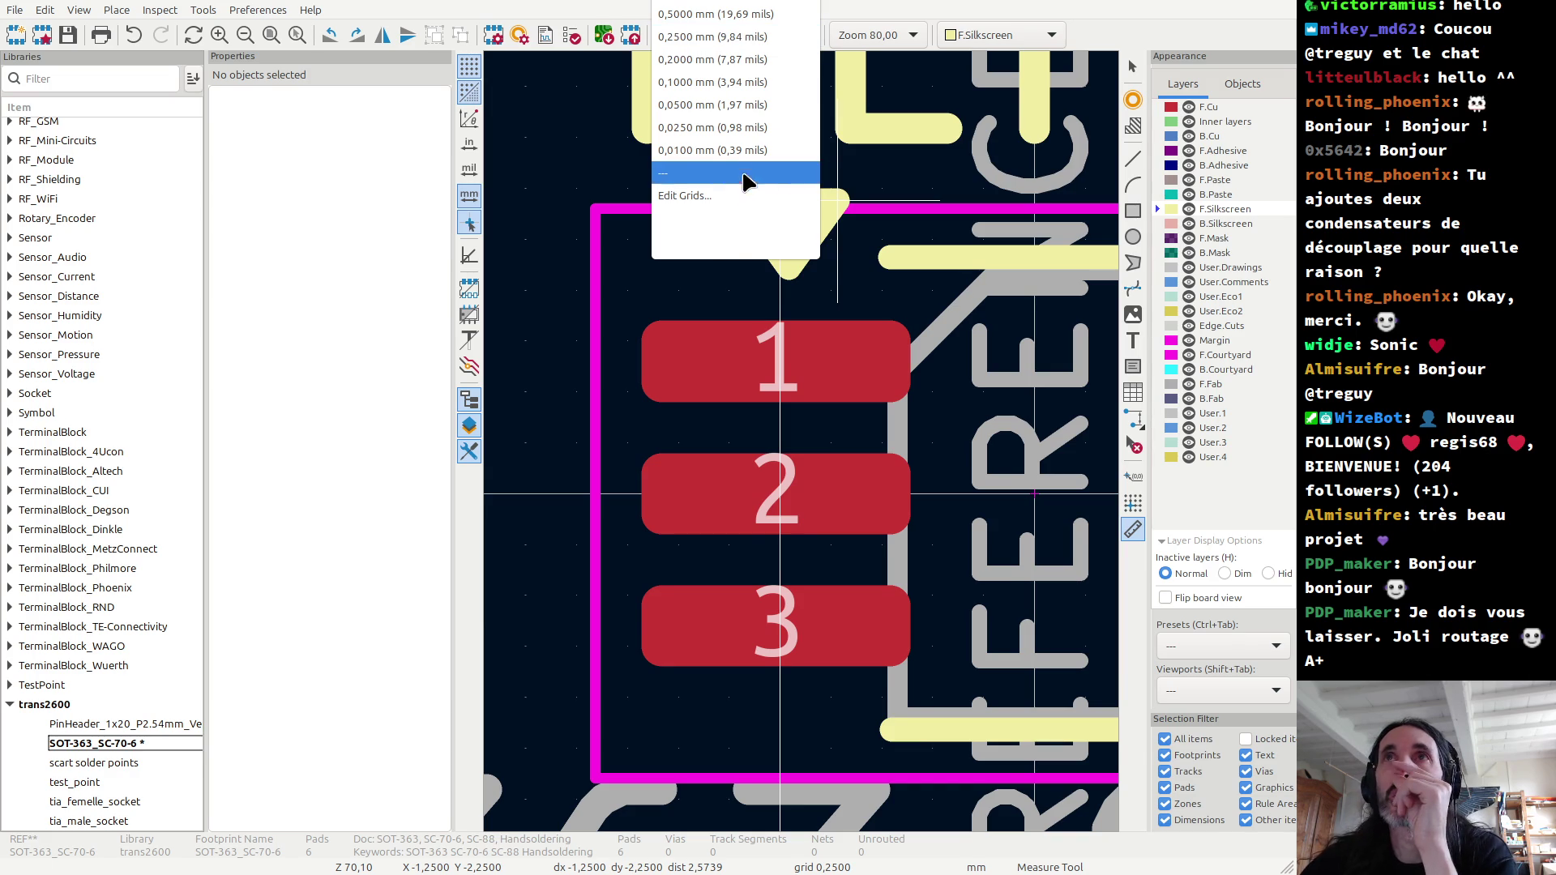
{"action": "left_click", "coordinate": [730, 199]}
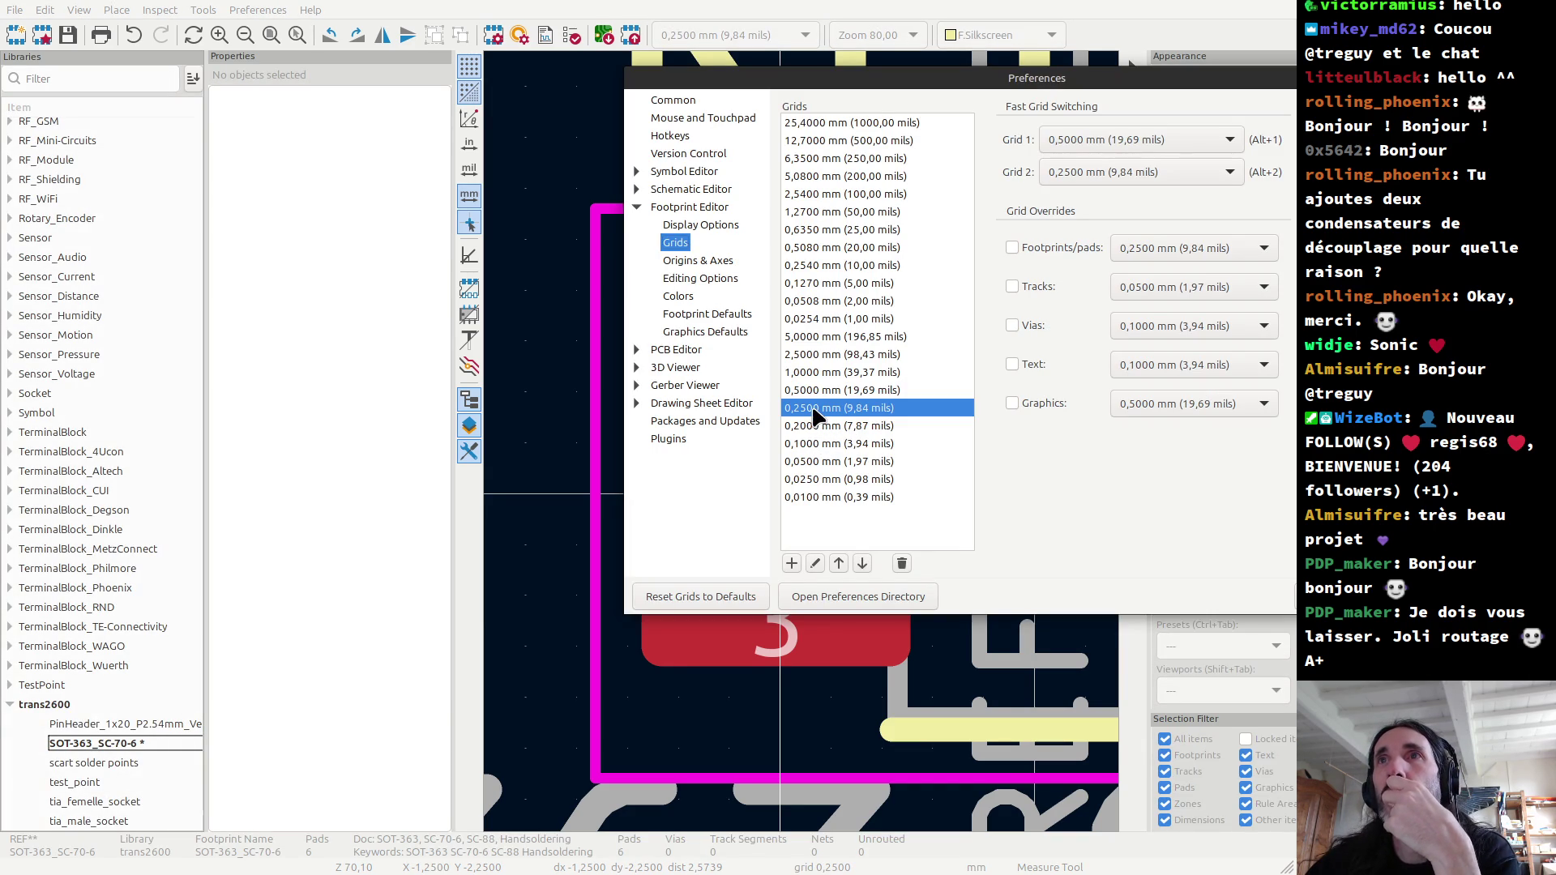
Step: Add a new 0,1250 mm grid entry after 0,1000 mm and close Preferences
{"action": "left_click", "coordinate": [806, 444]}
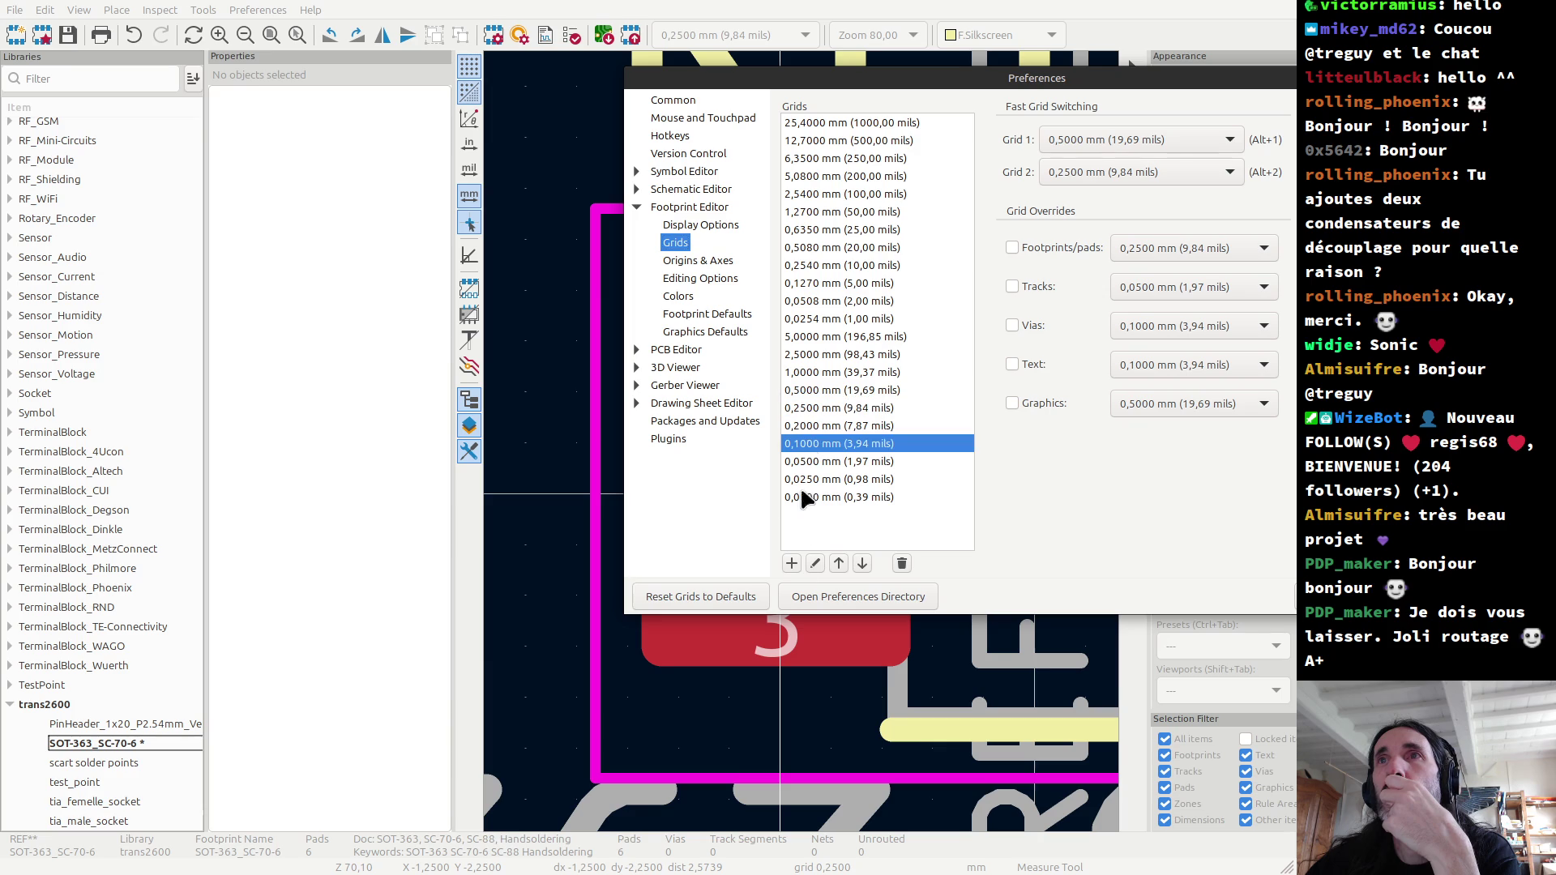
{"action": "left_click", "coordinate": [791, 562]}
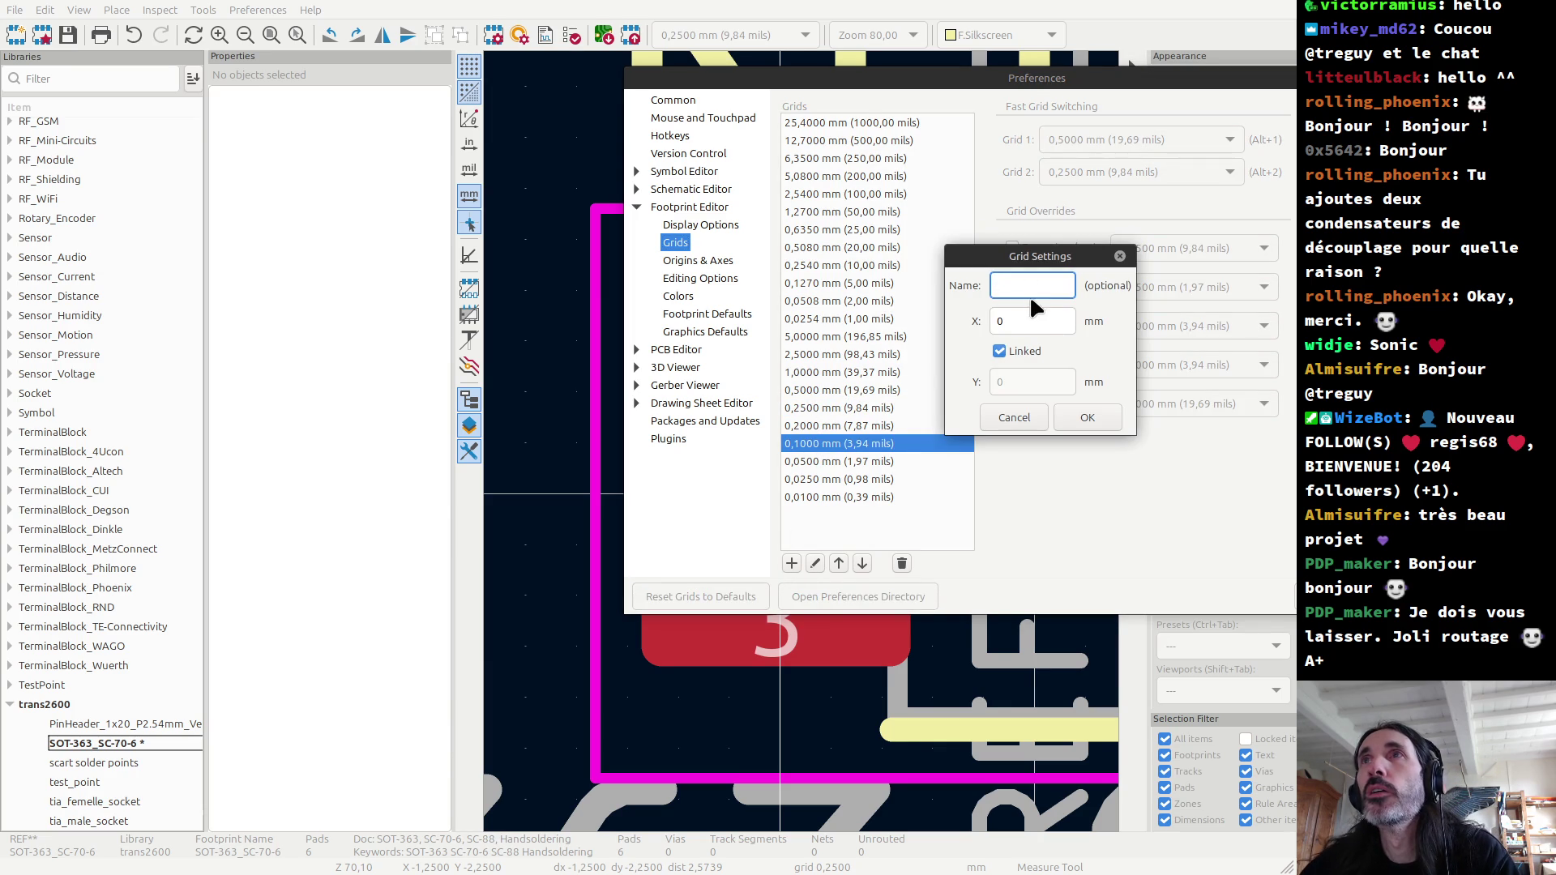
{"action": "double_click", "coordinate": [997, 322]}
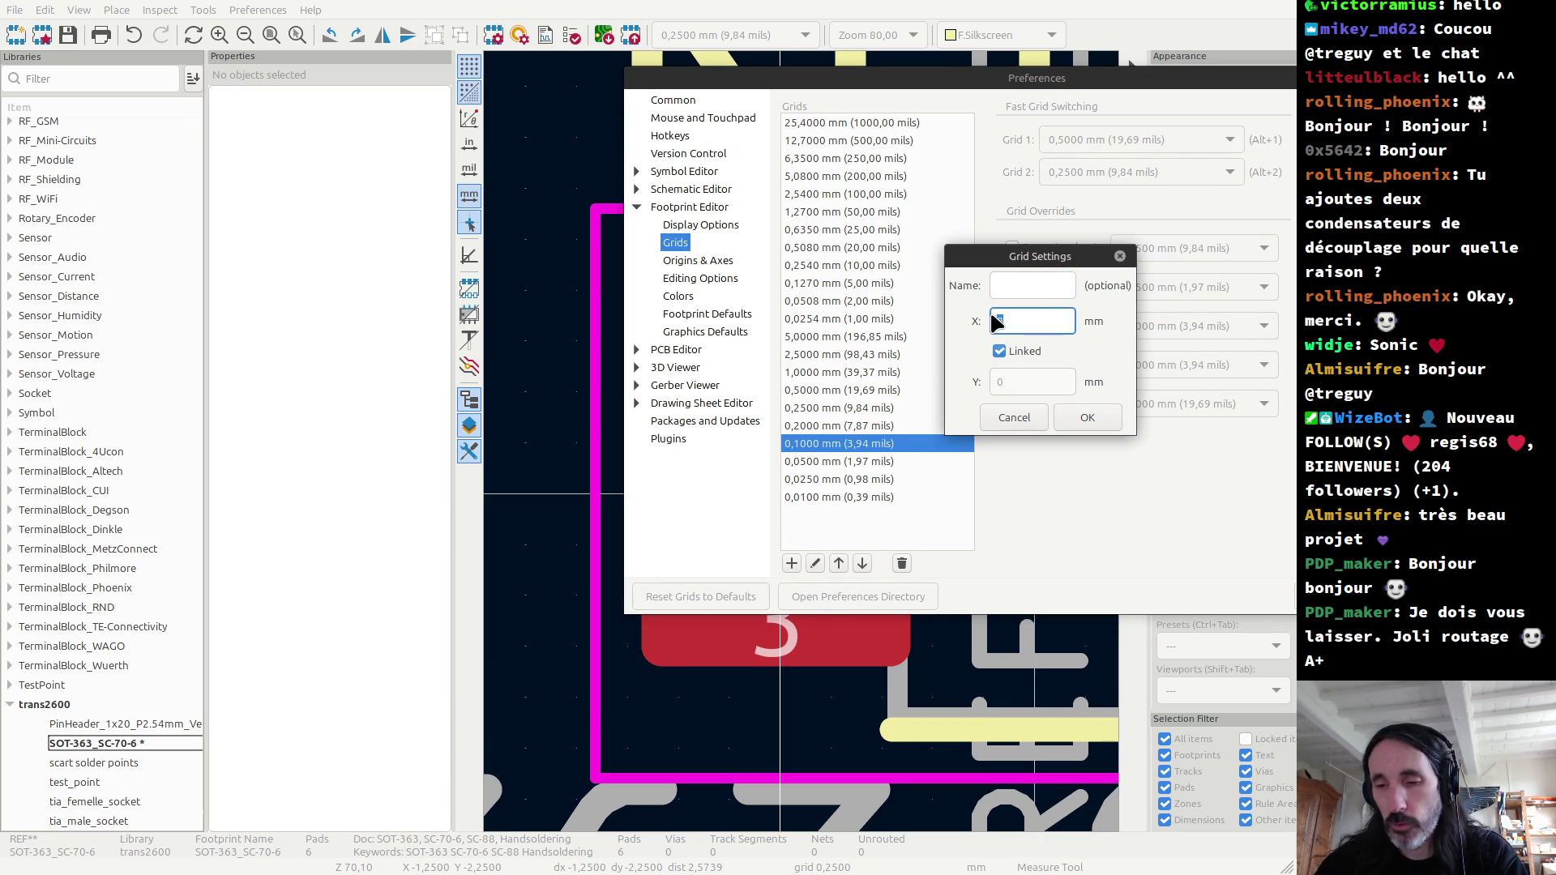
{"action": "type", "text": ",125"}
{"action": "key", "text": "Tab"}
{"action": "key", "text": "Tab"}
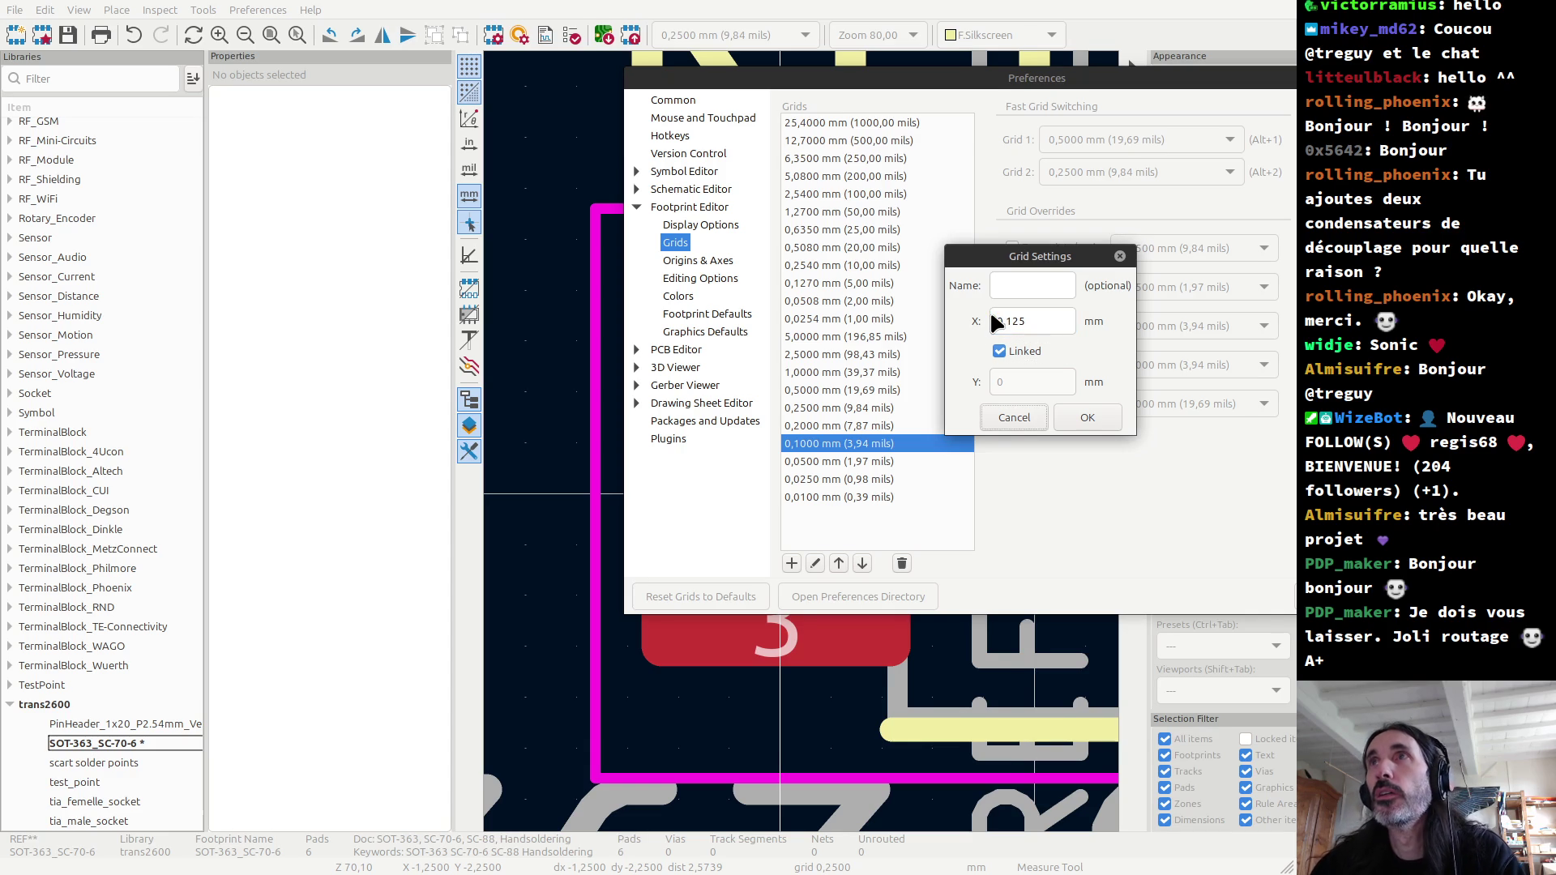
{"action": "left_click", "coordinate": [1086, 417]}
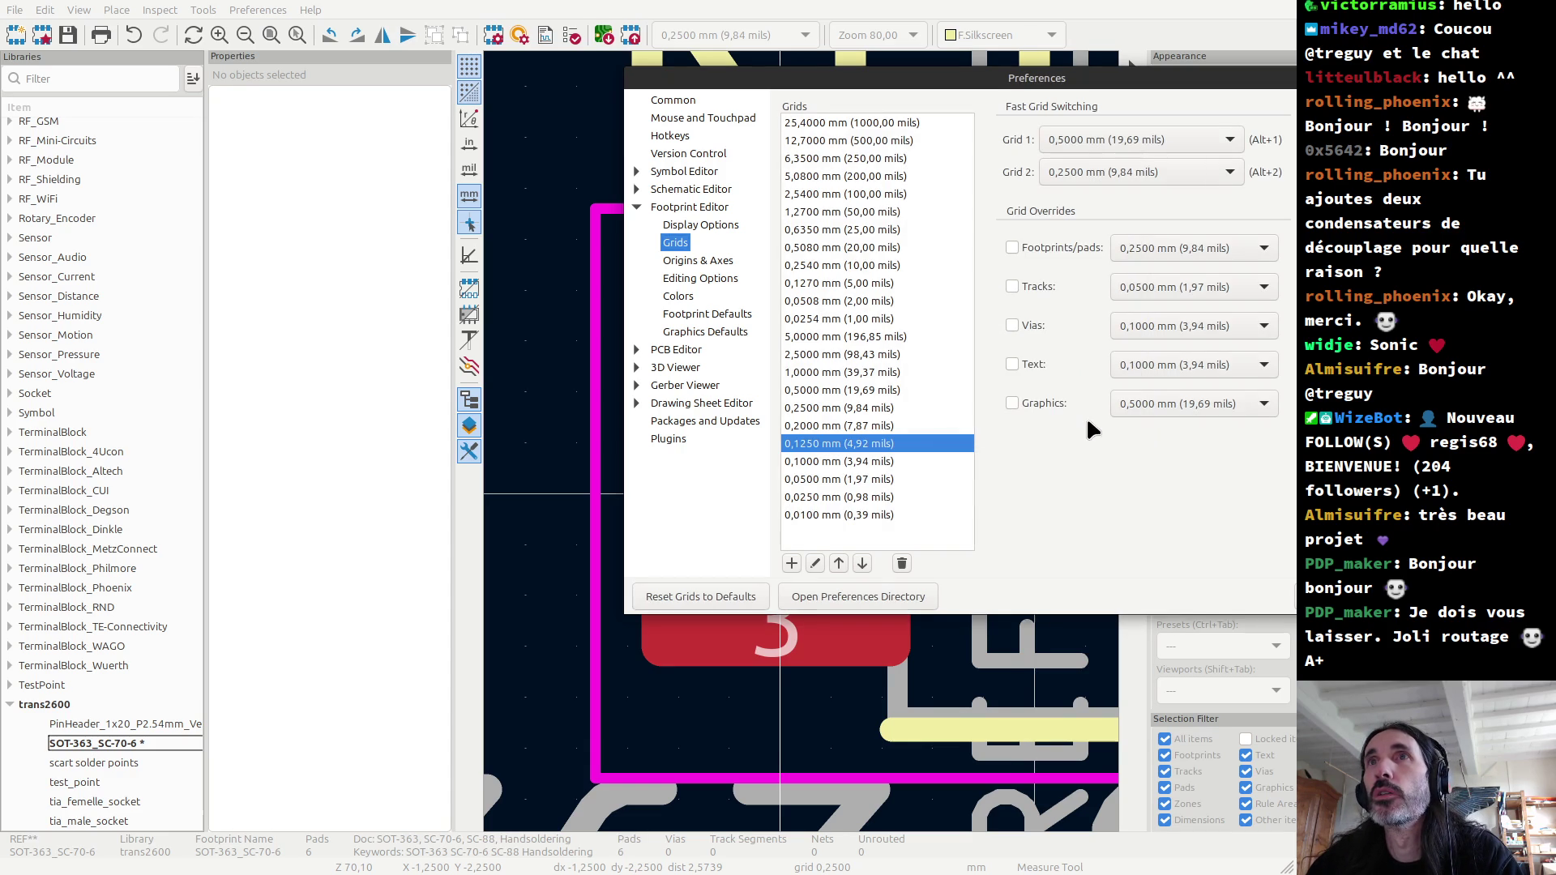
{"action": "key", "text": "Return"}
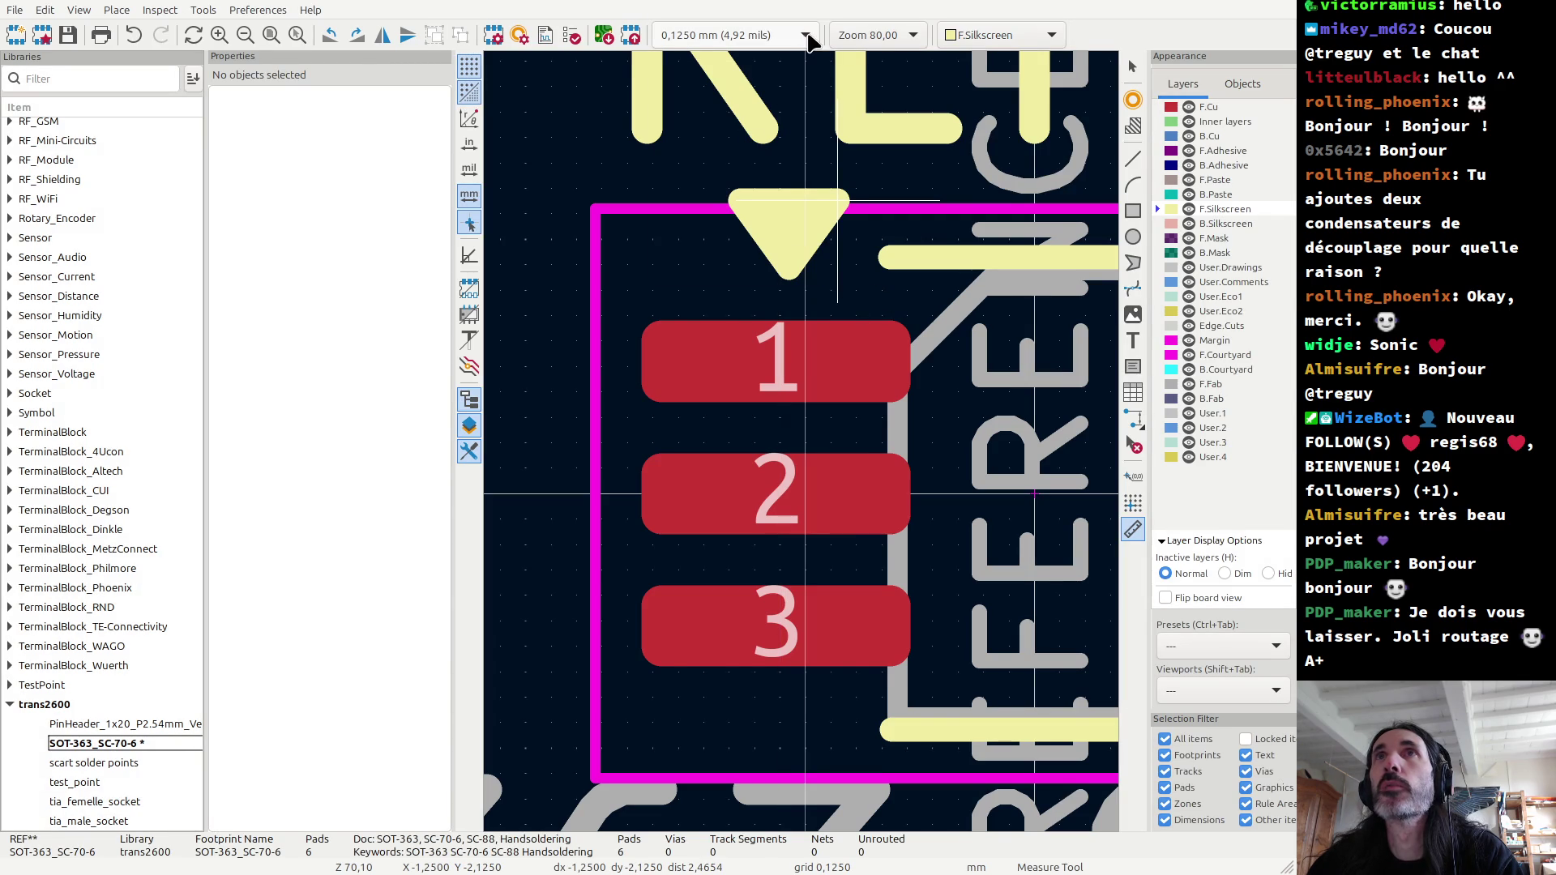
Step: Move pad 1 inward, then line pads 2 and 3 up with it at -1 mm
{"action": "key", "text": "Escape"}
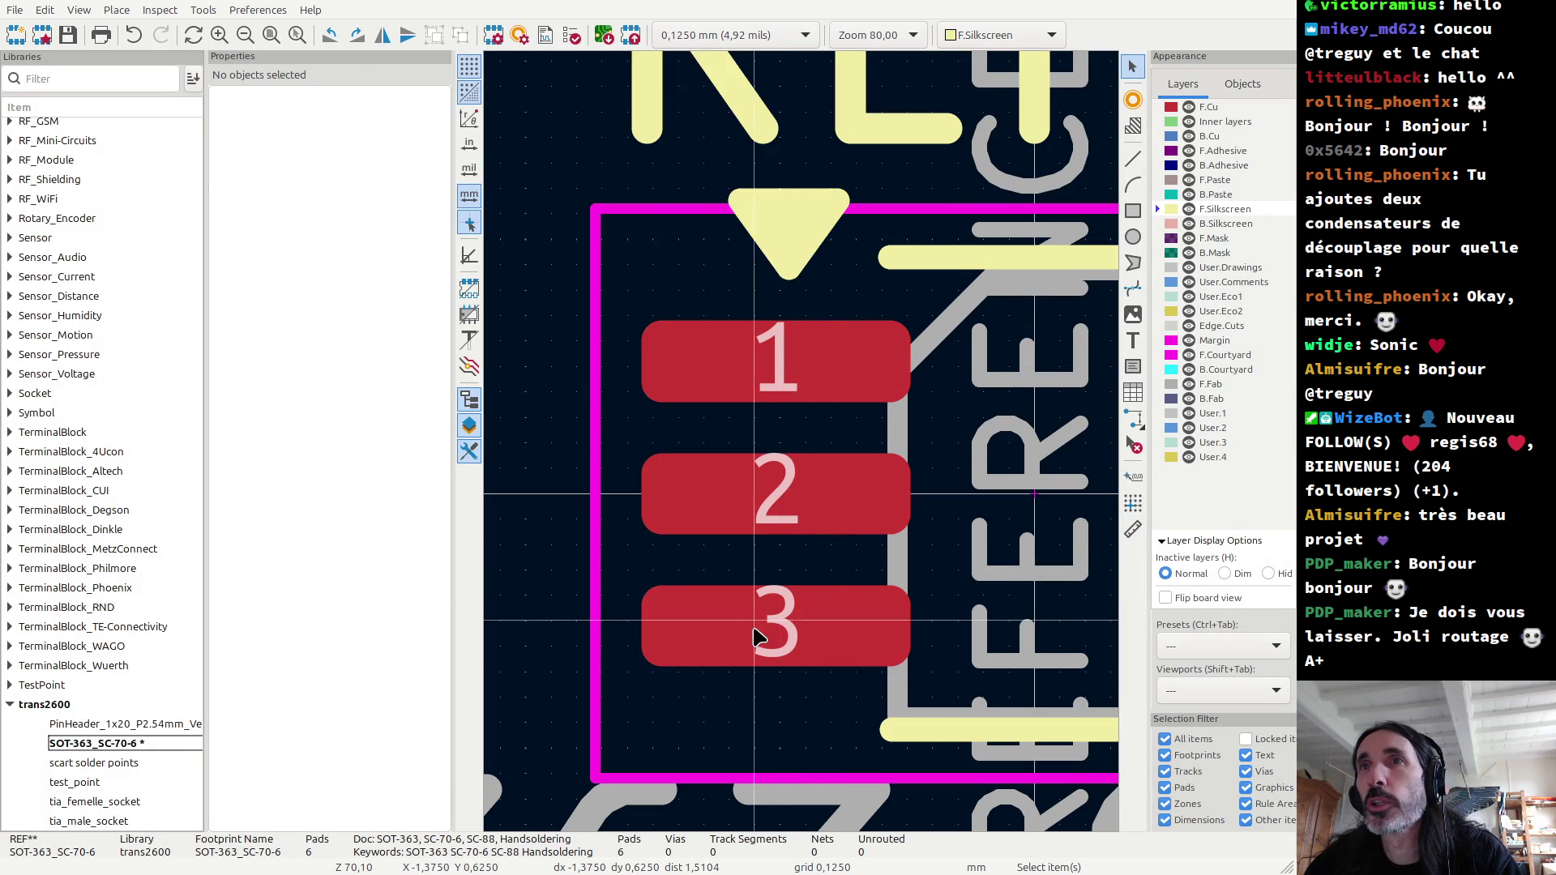
{"action": "left_click", "coordinate": [780, 355]}
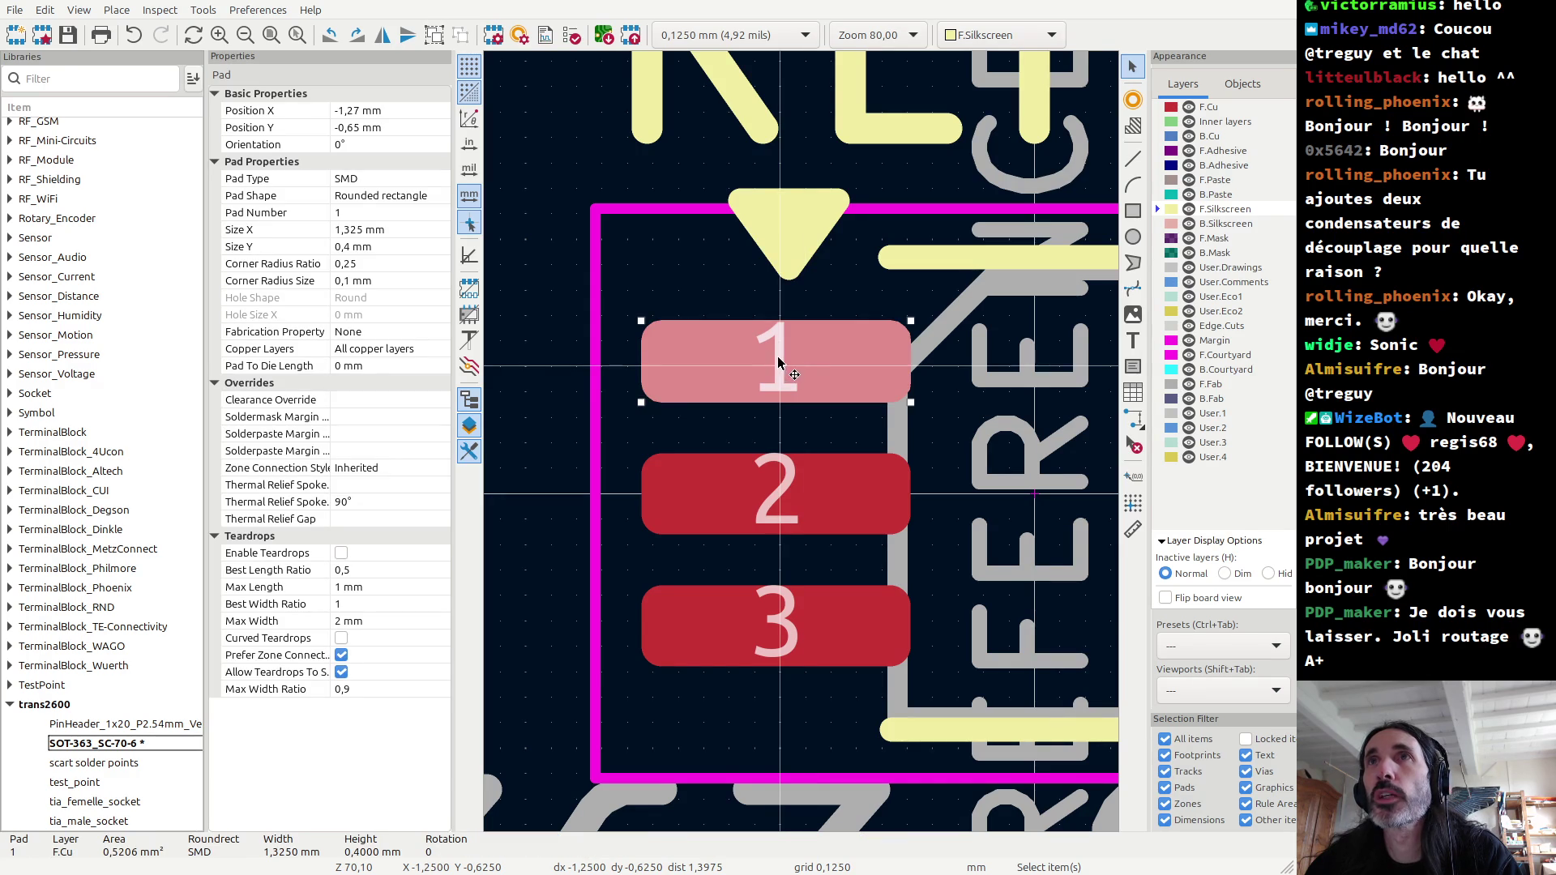
{"action": "key", "text": "m"}
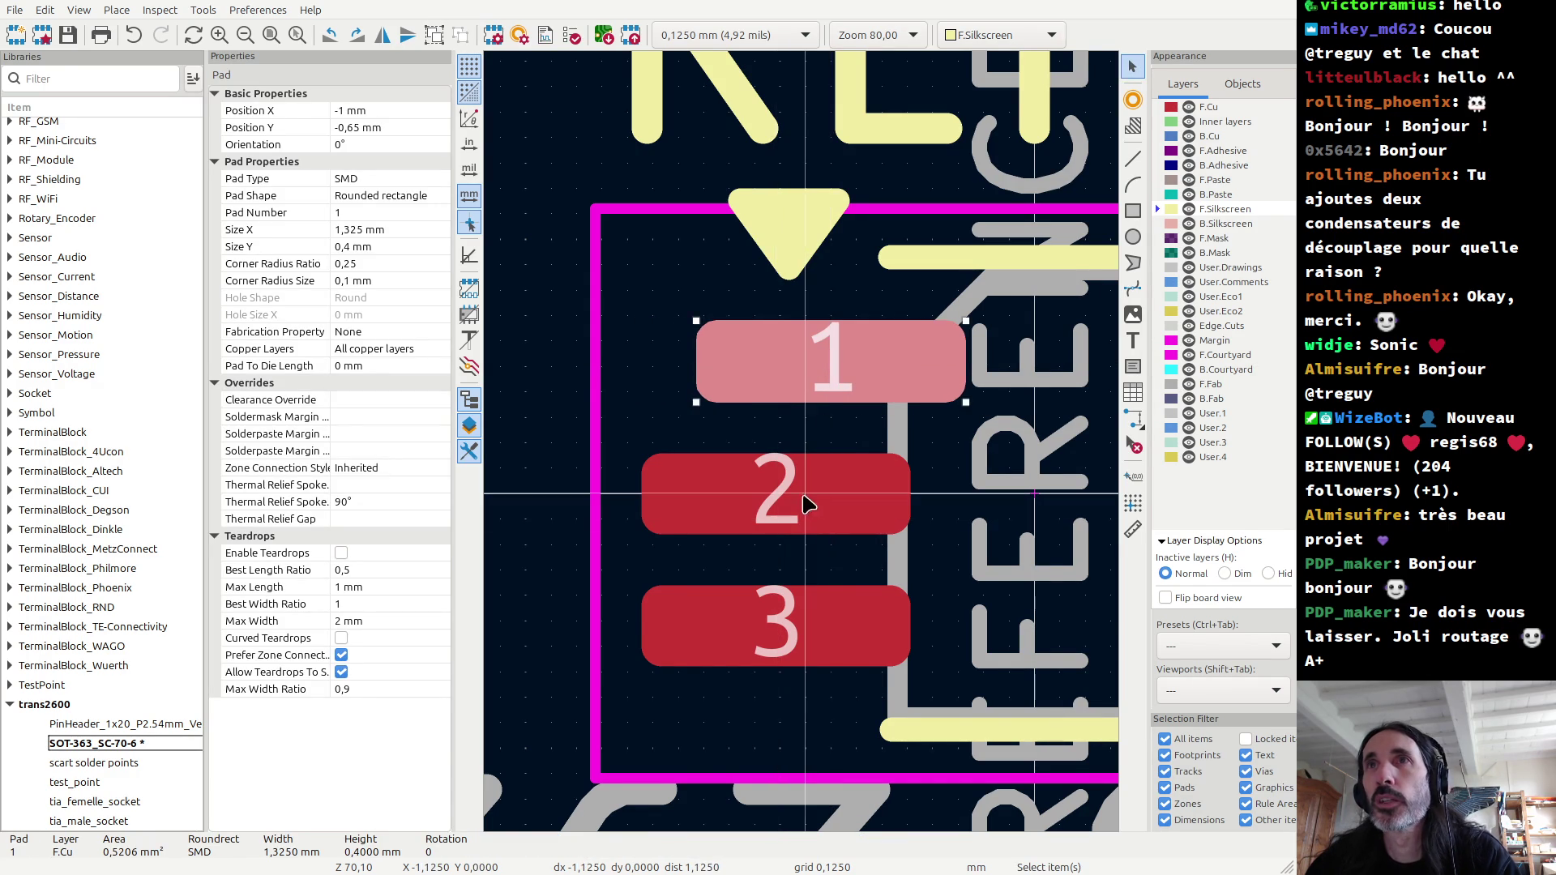
{"action": "left_click", "coordinate": [830, 362]}
{"action": "left_click", "coordinate": [831, 494]}
{"action": "left_click", "coordinate": [831, 642], "text": "shift"}
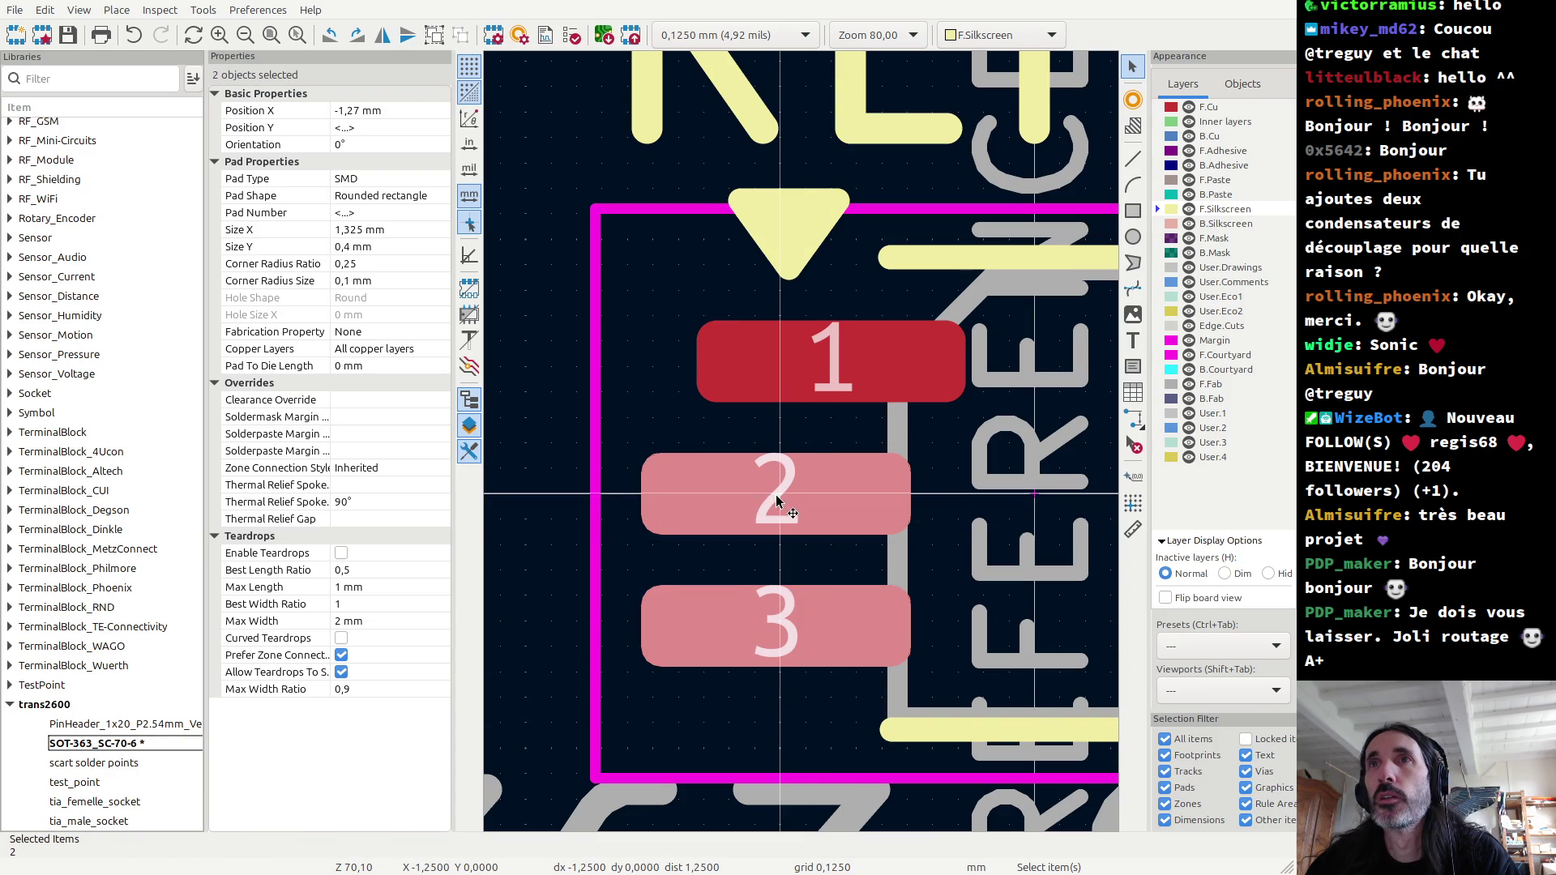
{"action": "key", "text": "m"}
{"action": "left_click", "coordinate": [831, 496]}
Step: Move pads 6, 5 and 4 together inward to X 1 mm
{"action": "scroll", "coordinate": [823, 369], "scroll_direction": "down", "scroll_amount": 3}
{"action": "left_click", "coordinate": [1056, 370]}
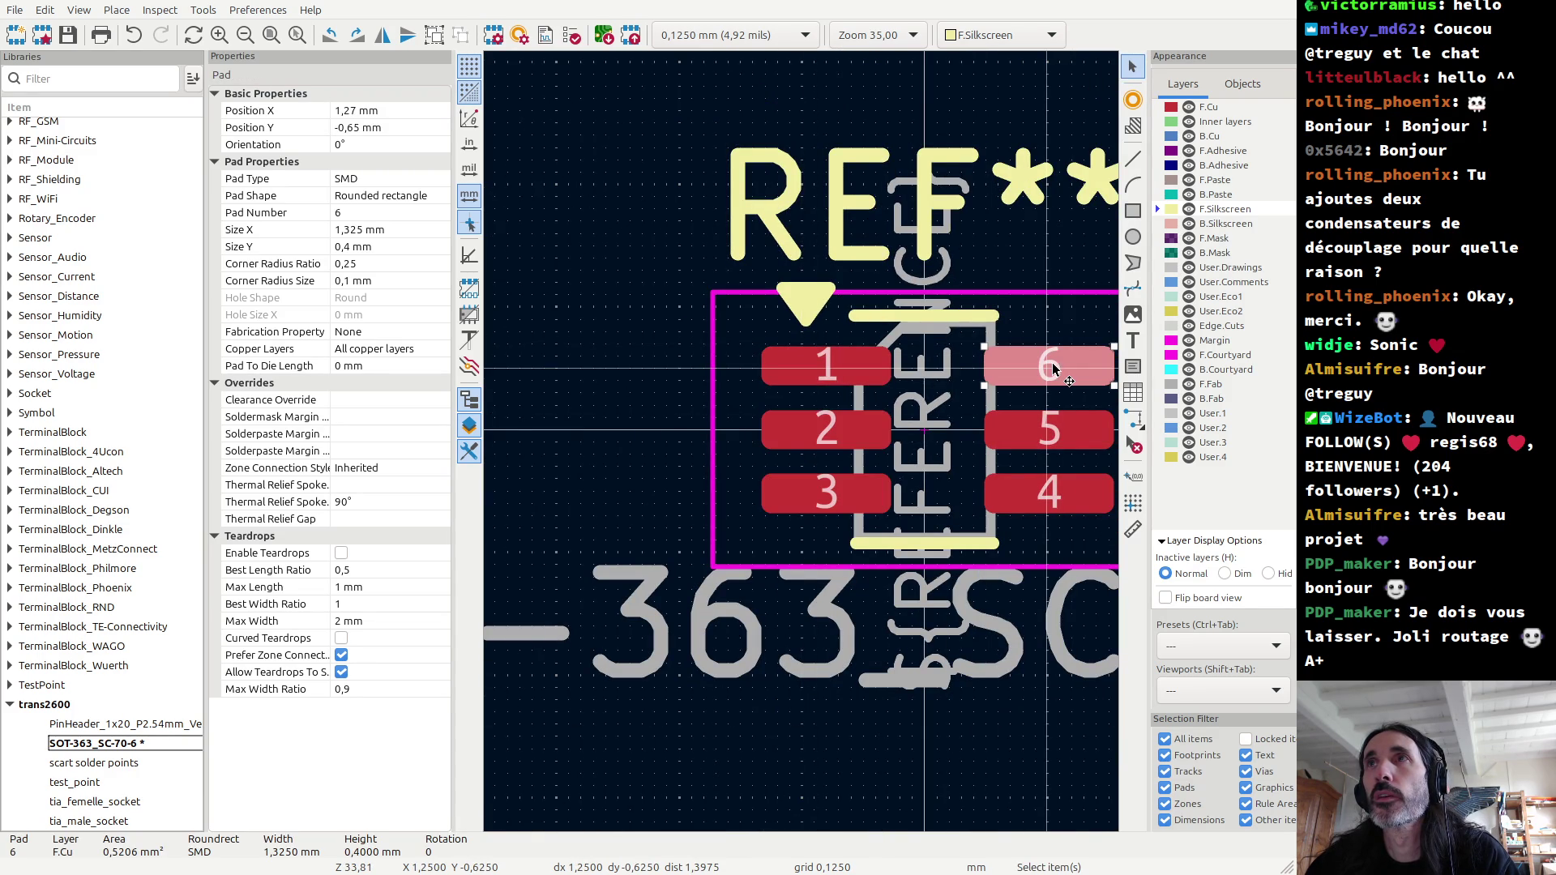
{"action": "left_click", "coordinate": [1047, 431], "text": "shift"}
{"action": "left_click", "coordinate": [1047, 496], "text": "shift"}
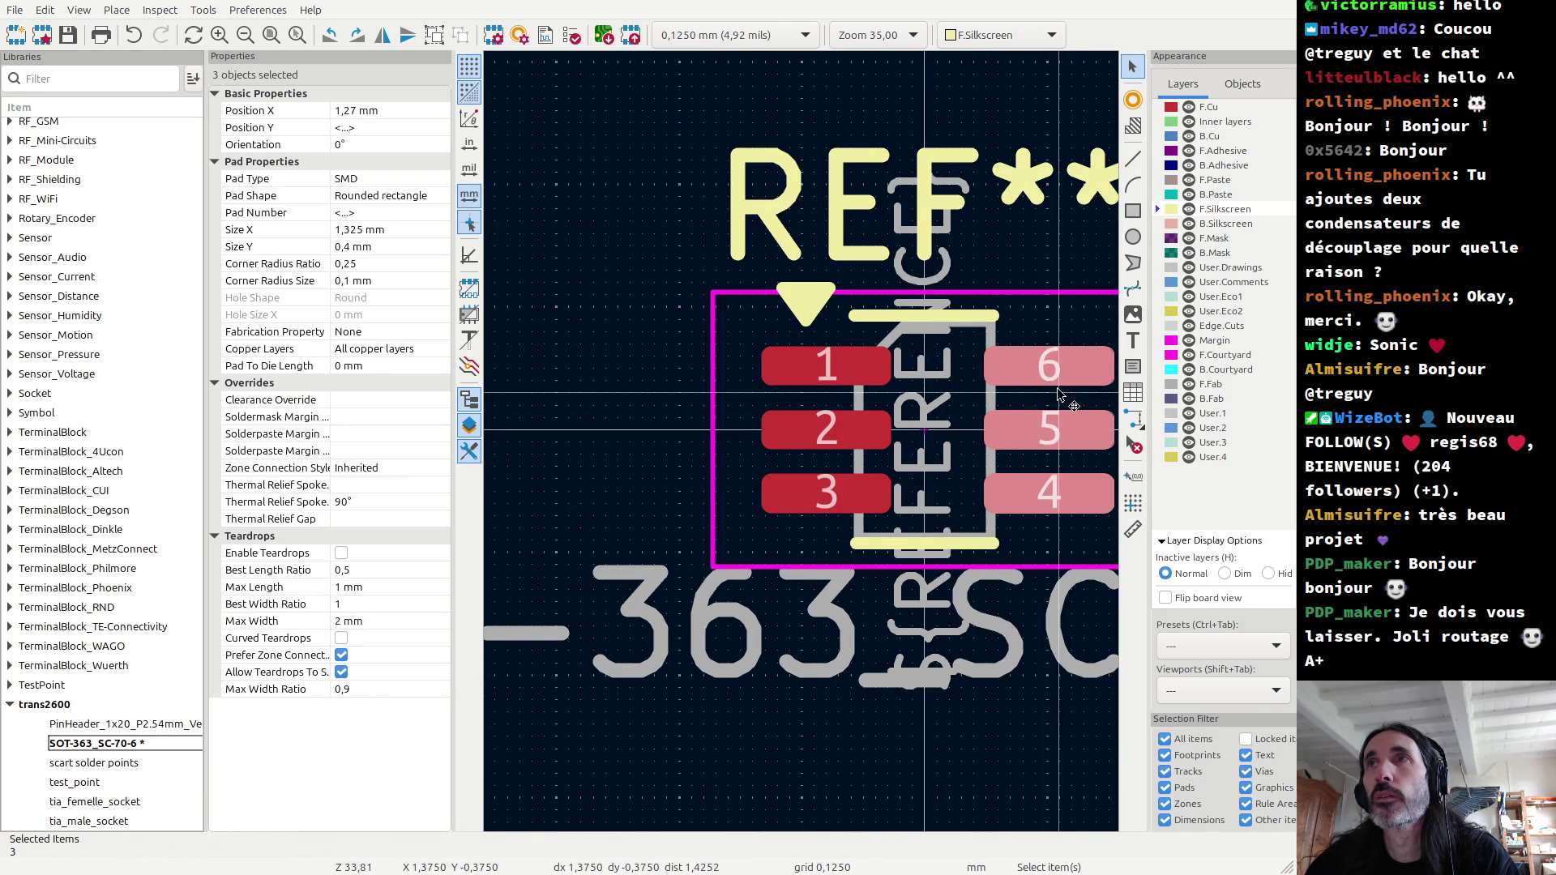
{"action": "key", "text": "m"}
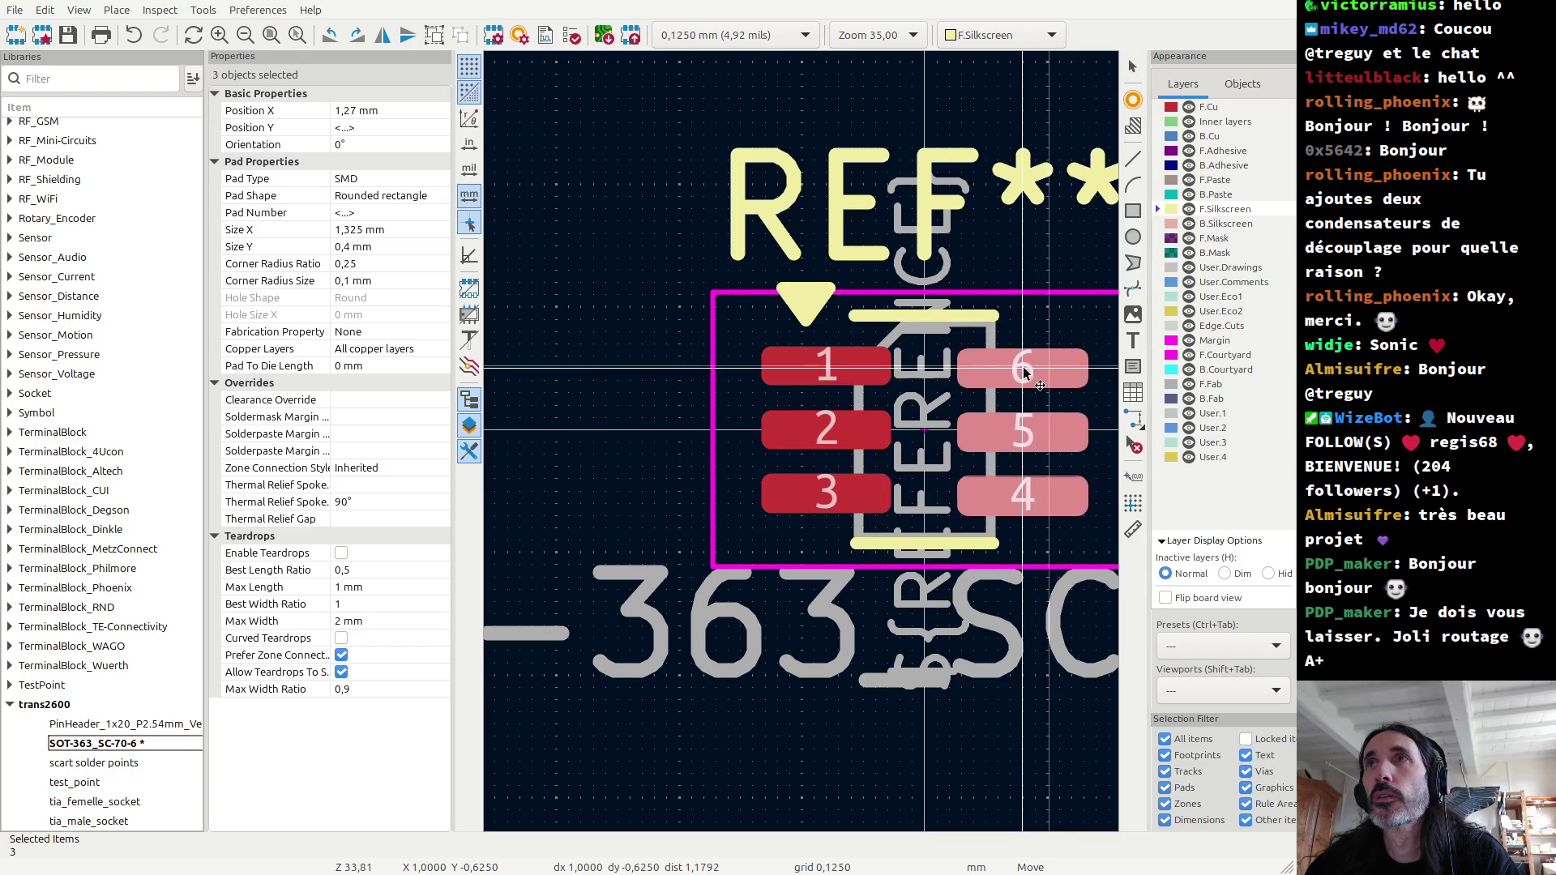
{"action": "left_click", "coordinate": [1023, 371]}
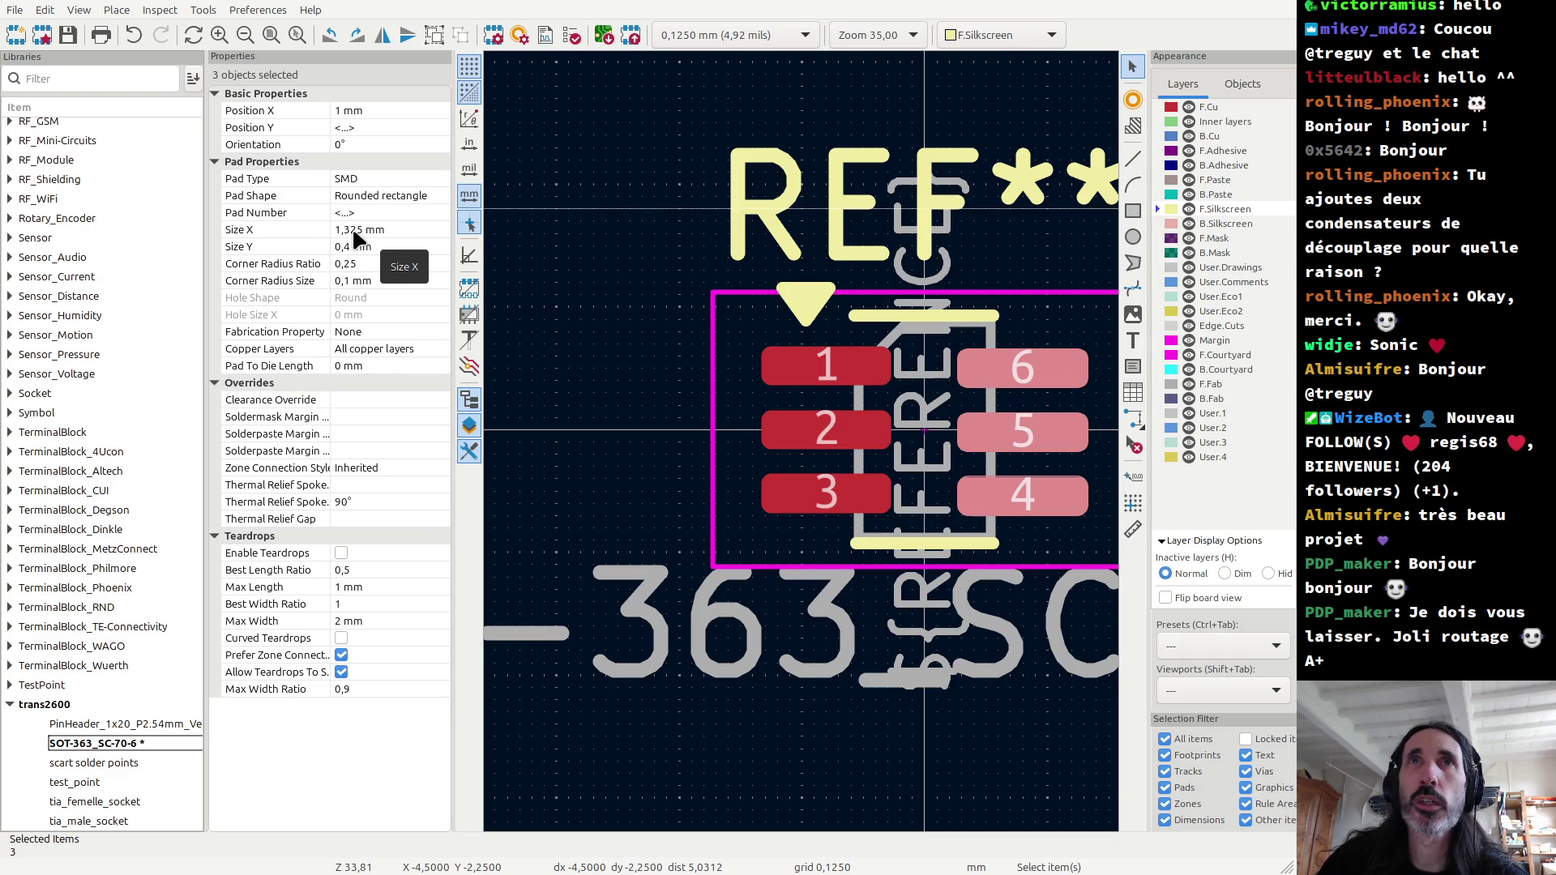
Step: Widen pads 4–6 to 1,5 mm and pads 1–3 to 1,475 mm in Properties
{"action": "left_click", "coordinate": [356, 231]}
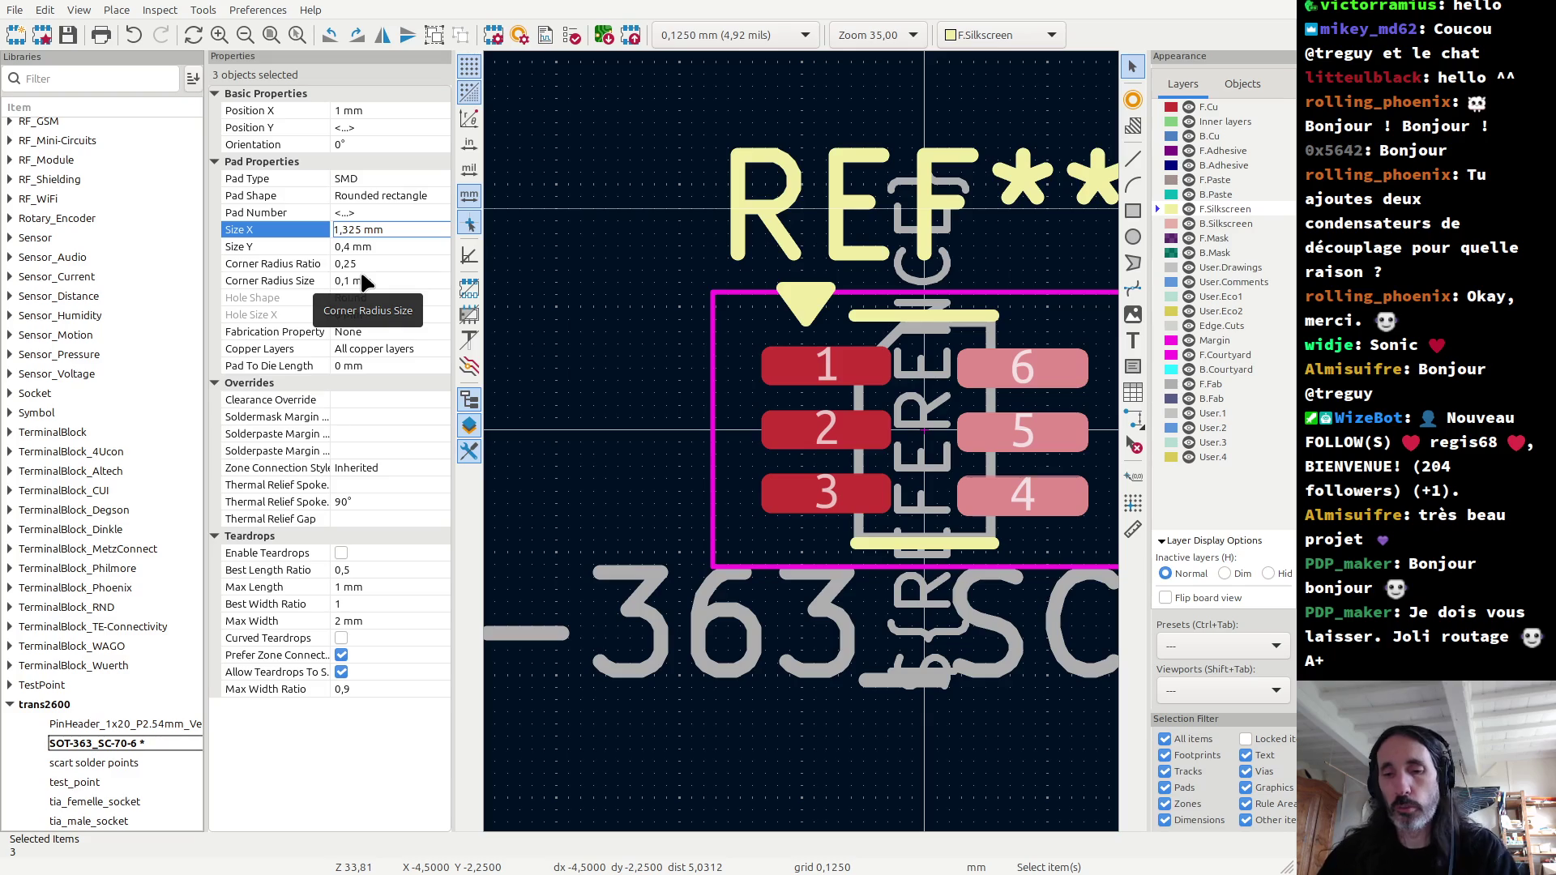
{"action": "key", "text": "ctrl+shift+Left"}
{"action": "type", "text": "1,5"}
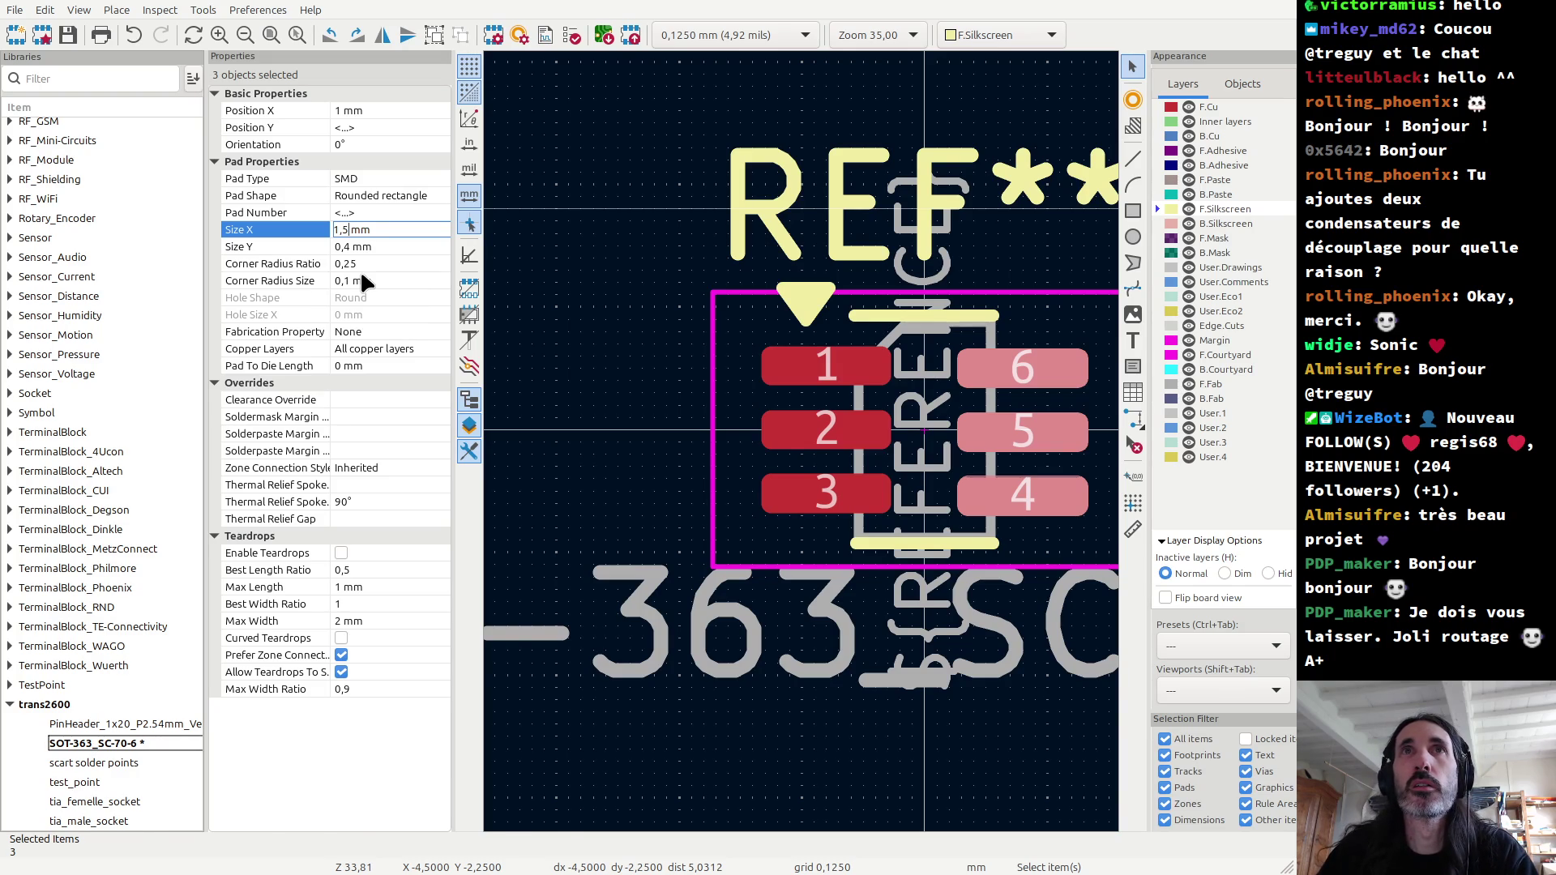
{"action": "key", "text": "Tab"}
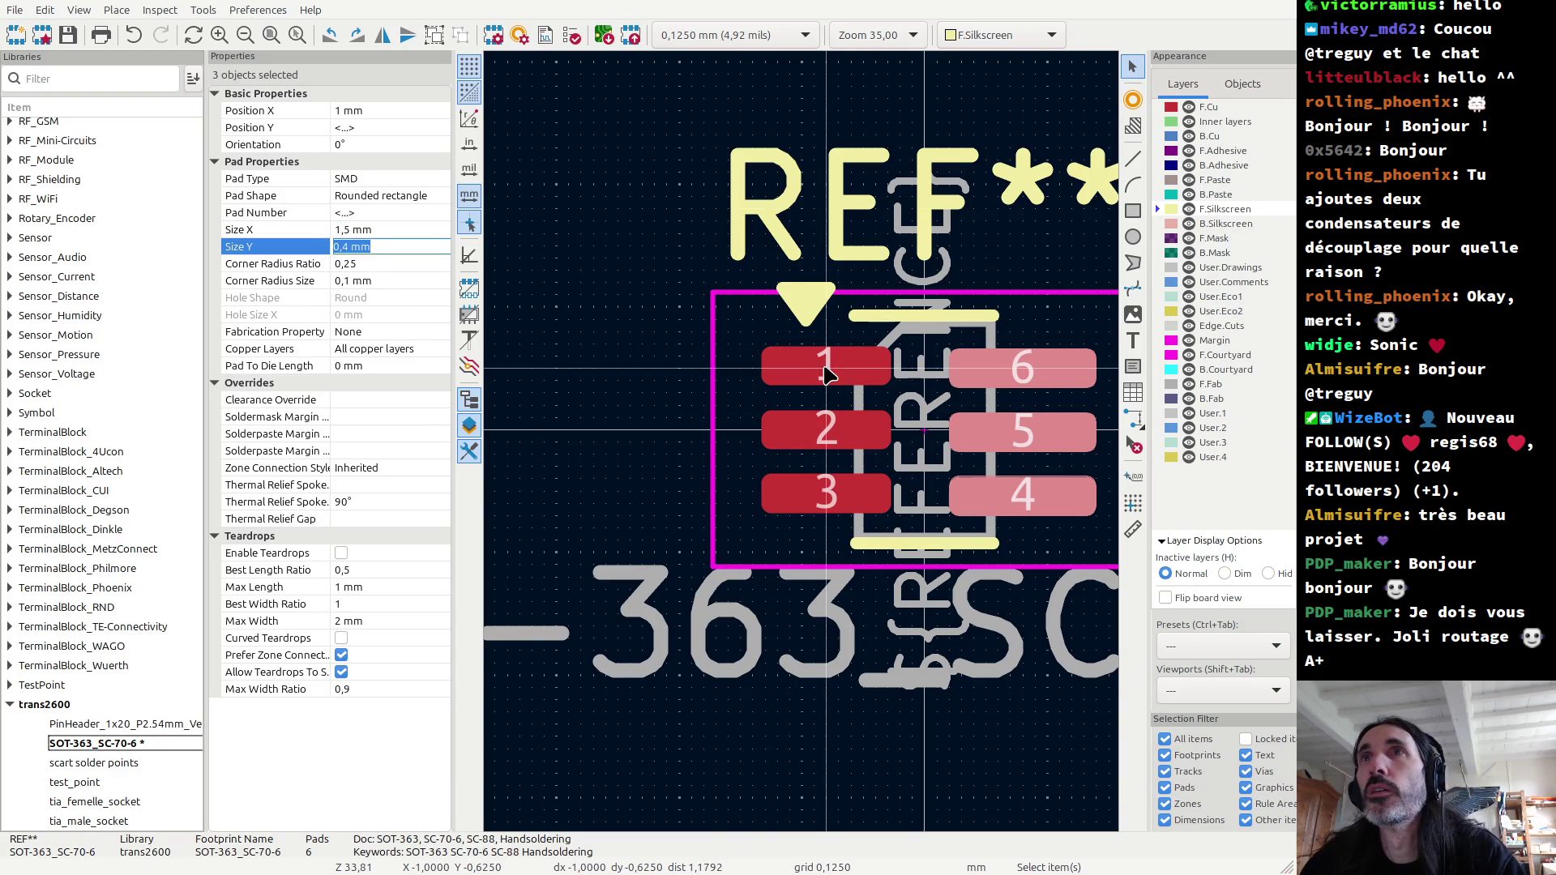
{"action": "left_click", "coordinate": [825, 375]}
{"action": "left_click", "coordinate": [825, 430], "text": "shift"}
{"action": "left_click", "coordinate": [825, 498], "text": "shift"}
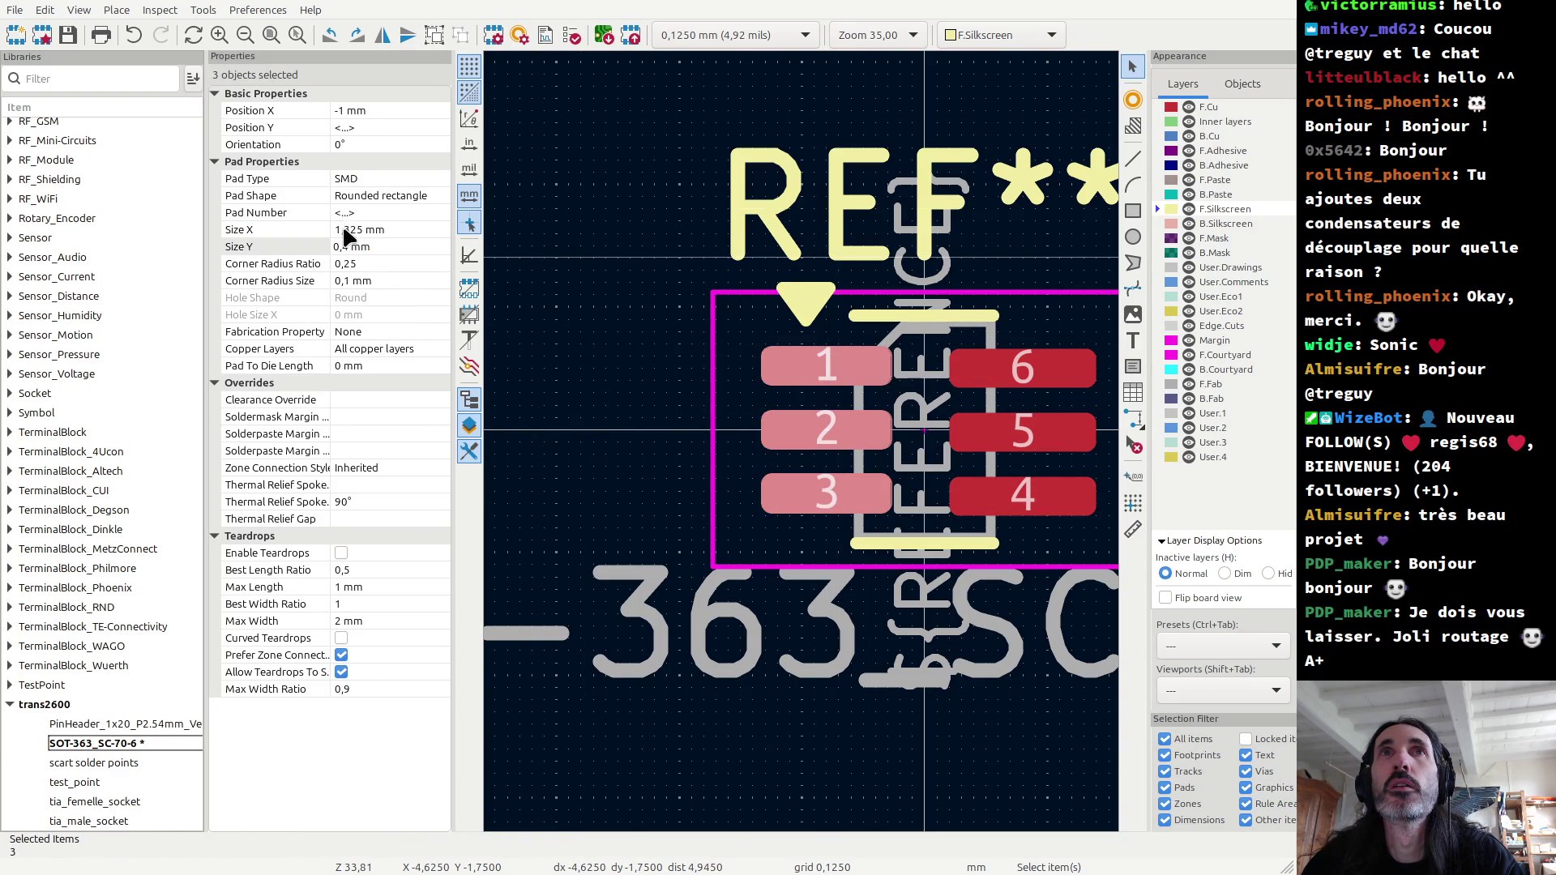
{"action": "left_click", "coordinate": [348, 231]}
{"action": "left_click", "coordinate": [340, 230]}
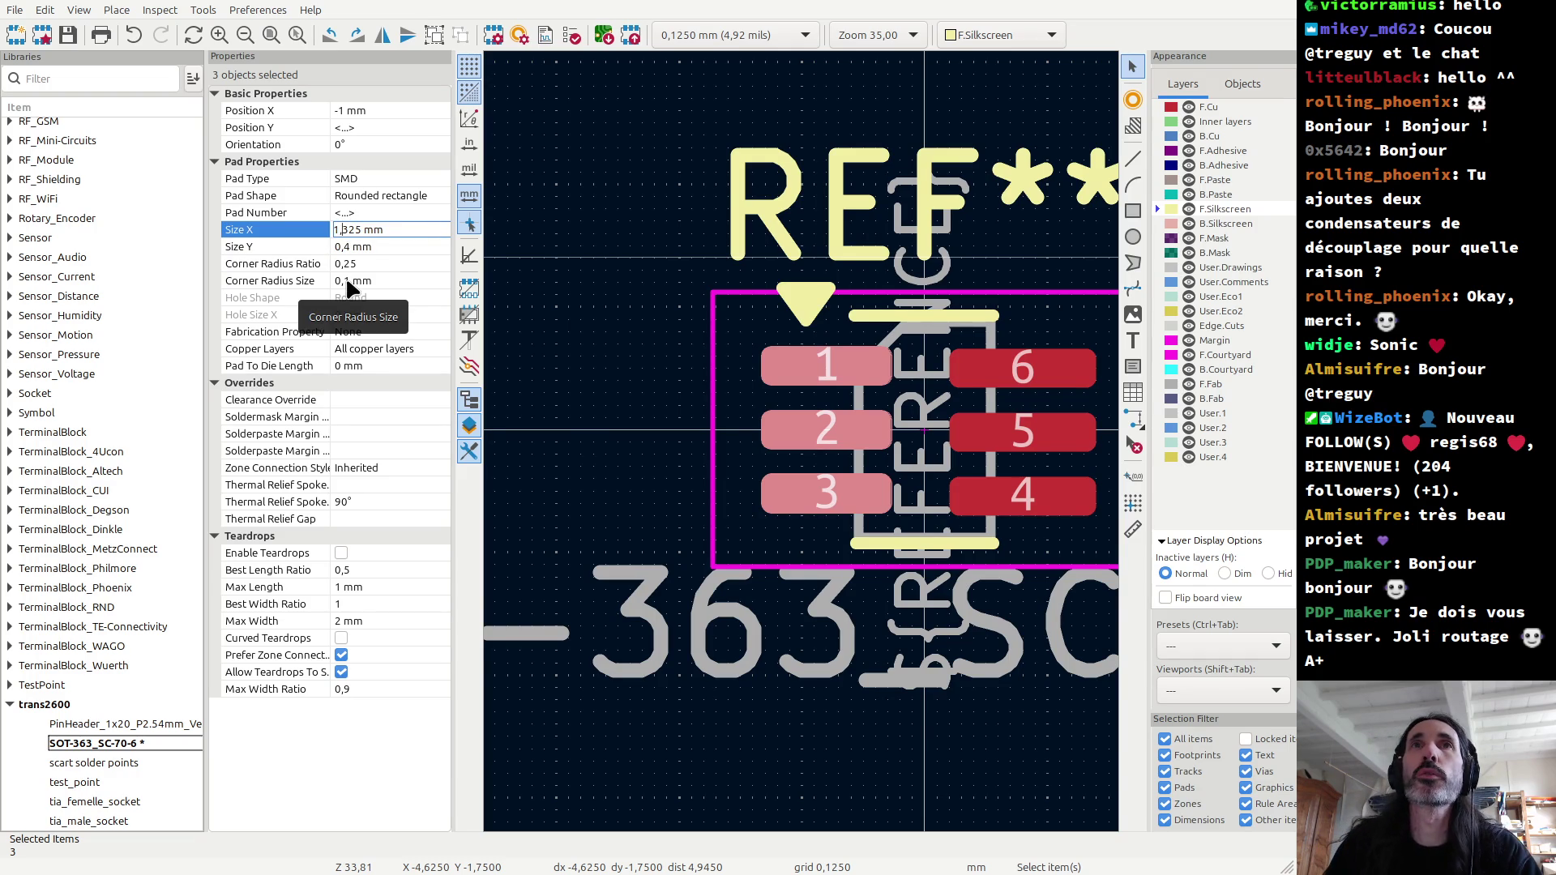
{"action": "key", "text": "Delete"}
{"action": "key", "text": "Delete"}
{"action": "type", "text": "47"}
{"action": "key", "text": "Tab"}
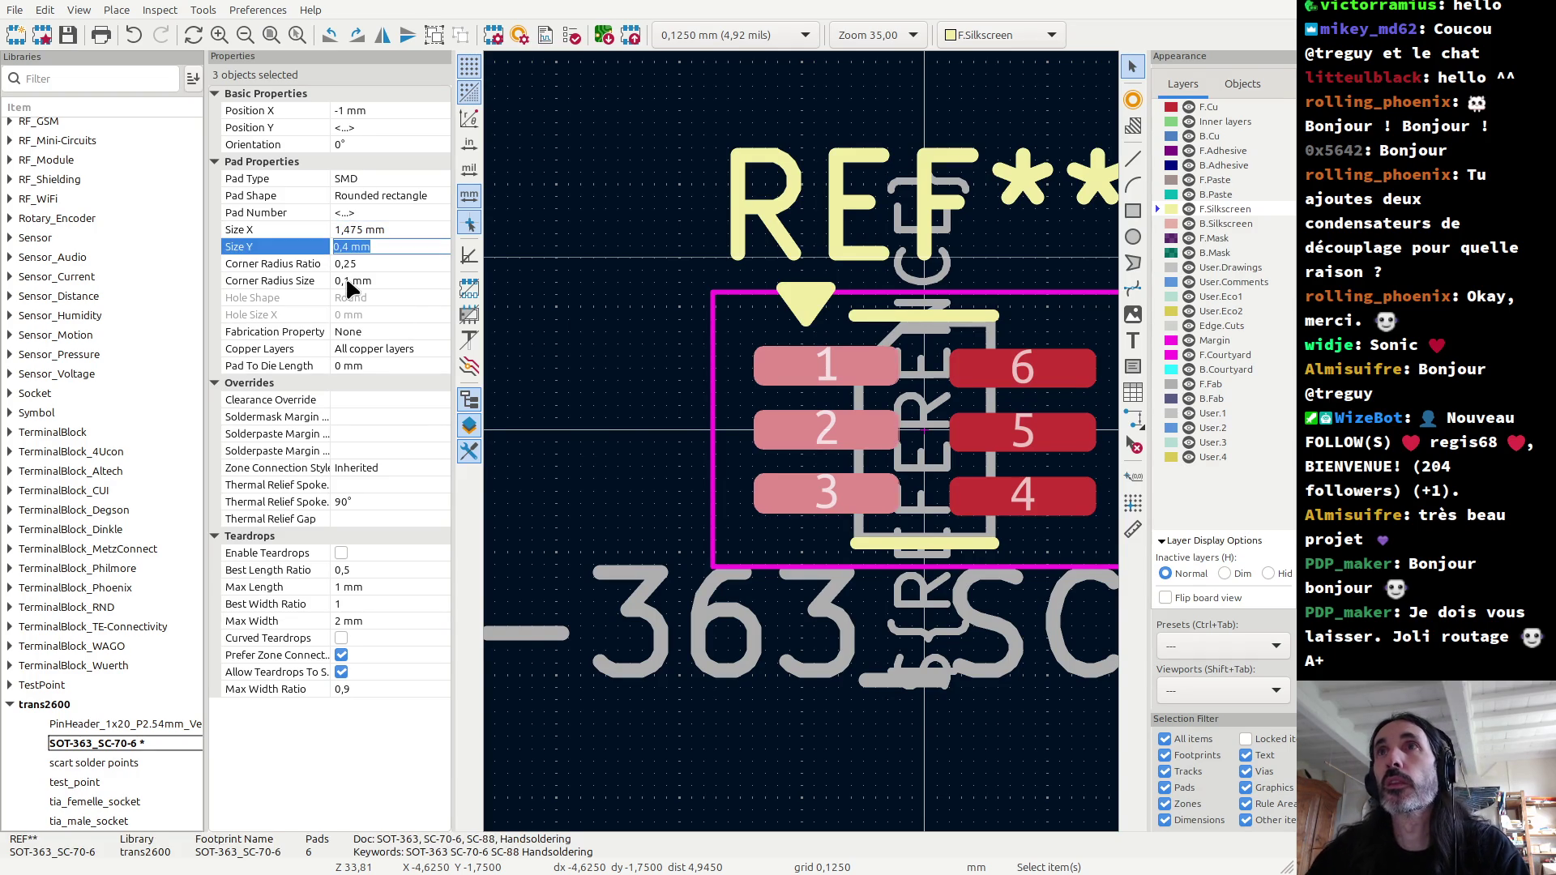
Step: Undo both width changes and the earlier move of pads 2 and 3
{"action": "scroll", "coordinate": [911, 408], "scroll_direction": "up", "scroll_amount": 2}
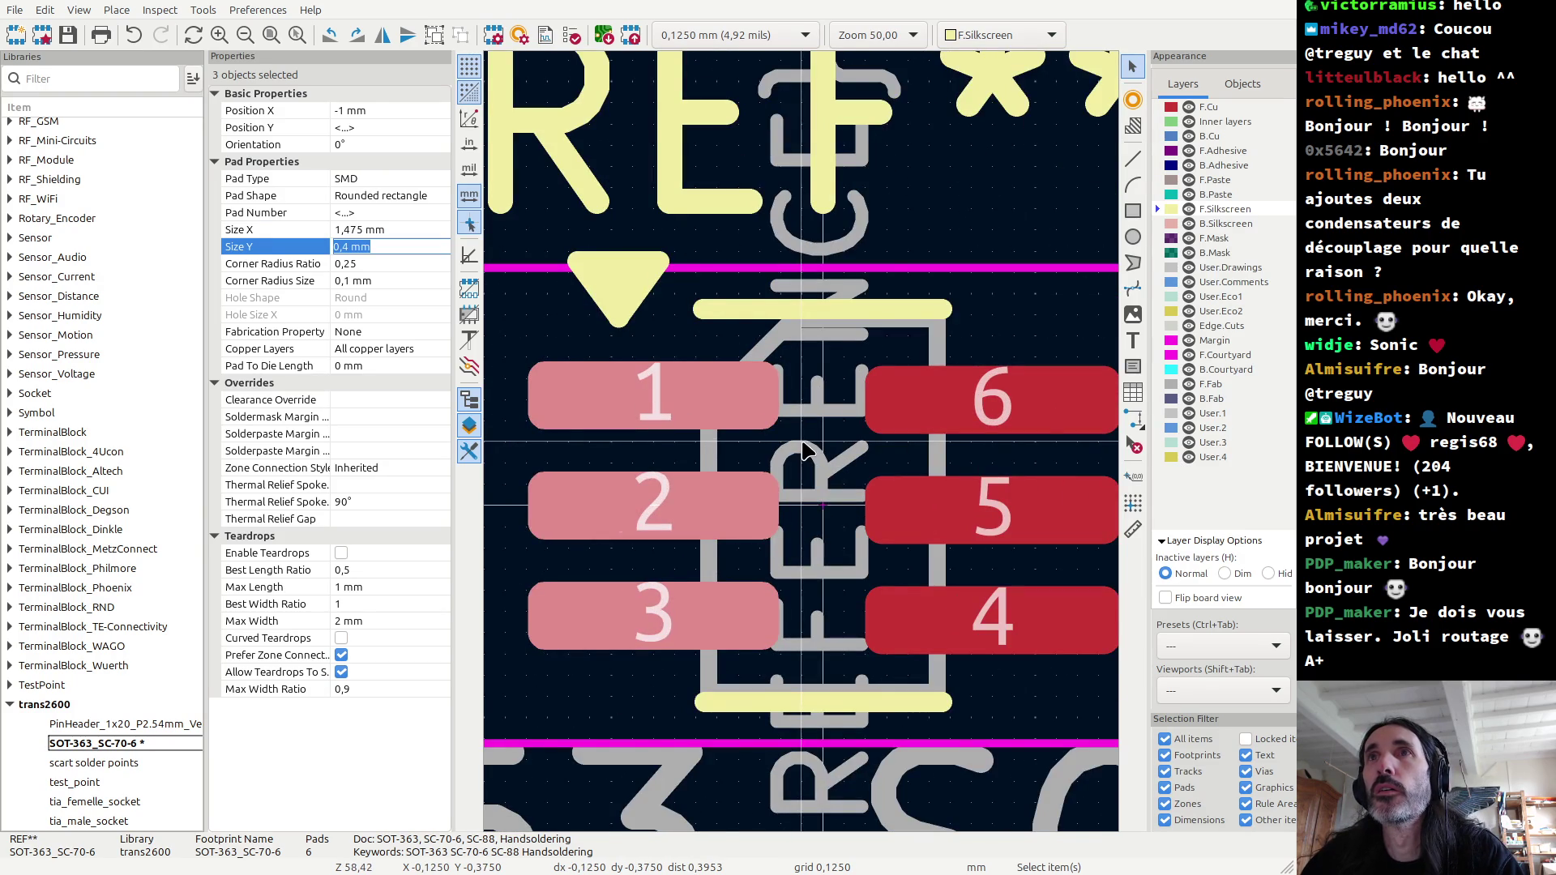
{"action": "scroll", "coordinate": [802, 450], "scroll_direction": "down", "scroll_amount": 2}
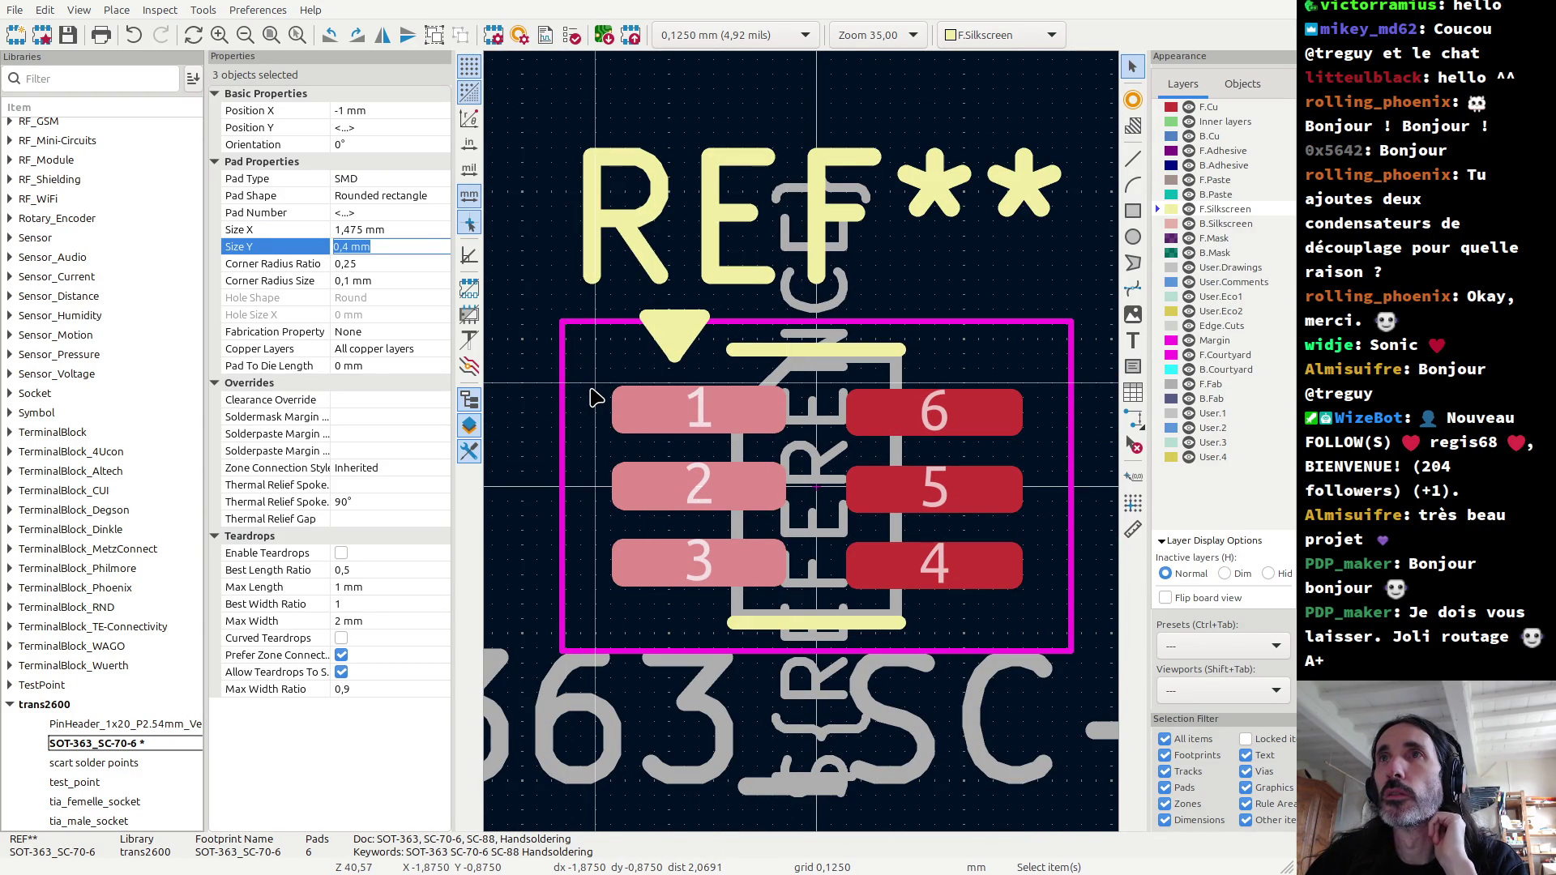
{"action": "key", "text": "ctrl+z"}
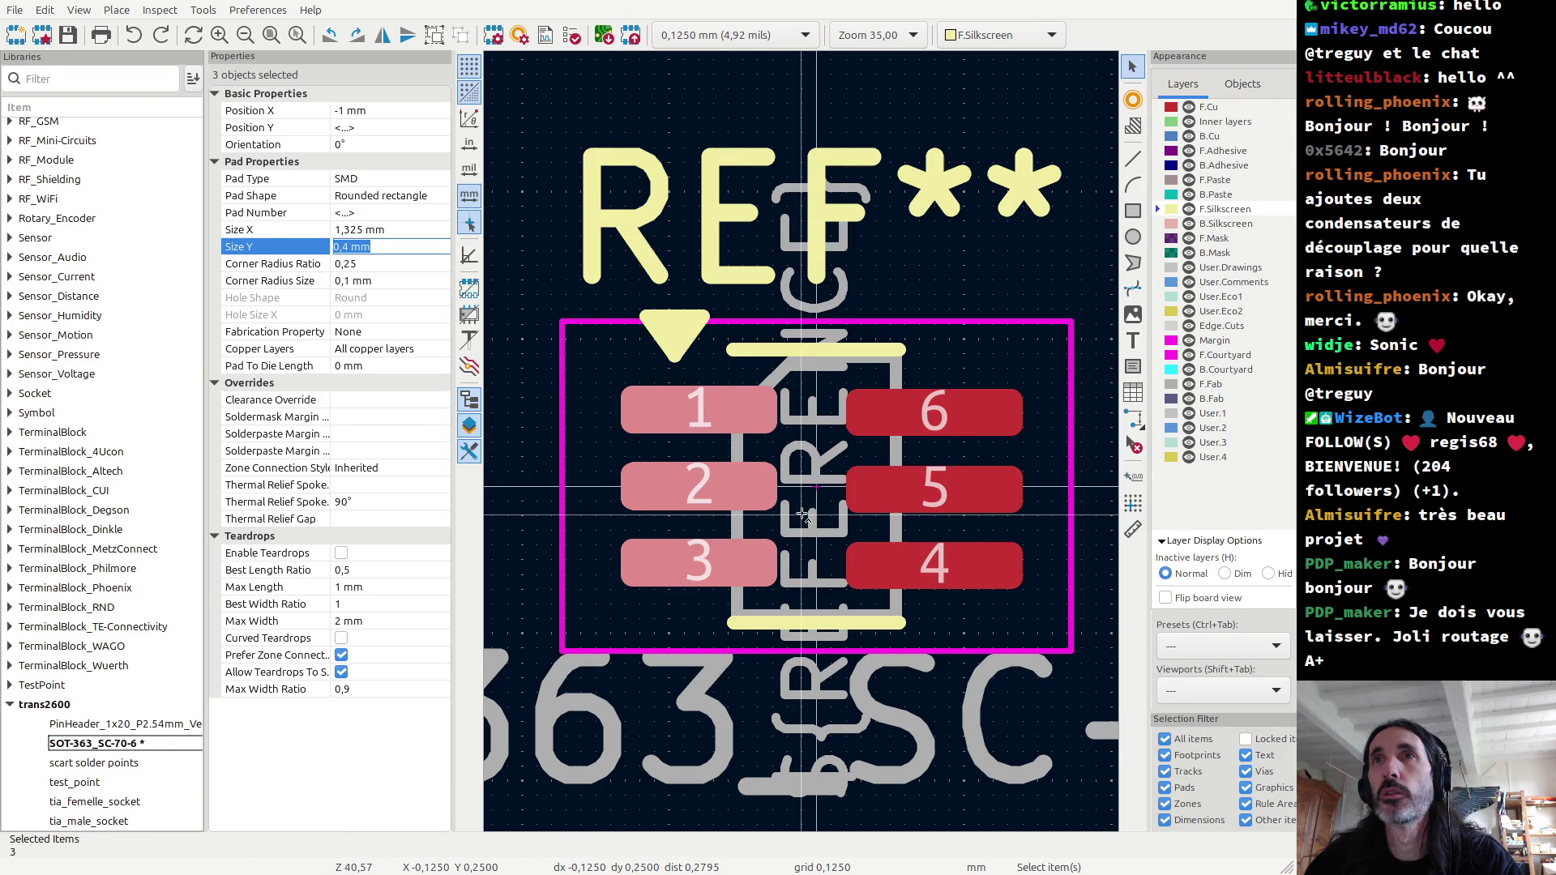
{"action": "key", "text": "ctrl+z"}
{"action": "key", "text": "ctrl+z"}
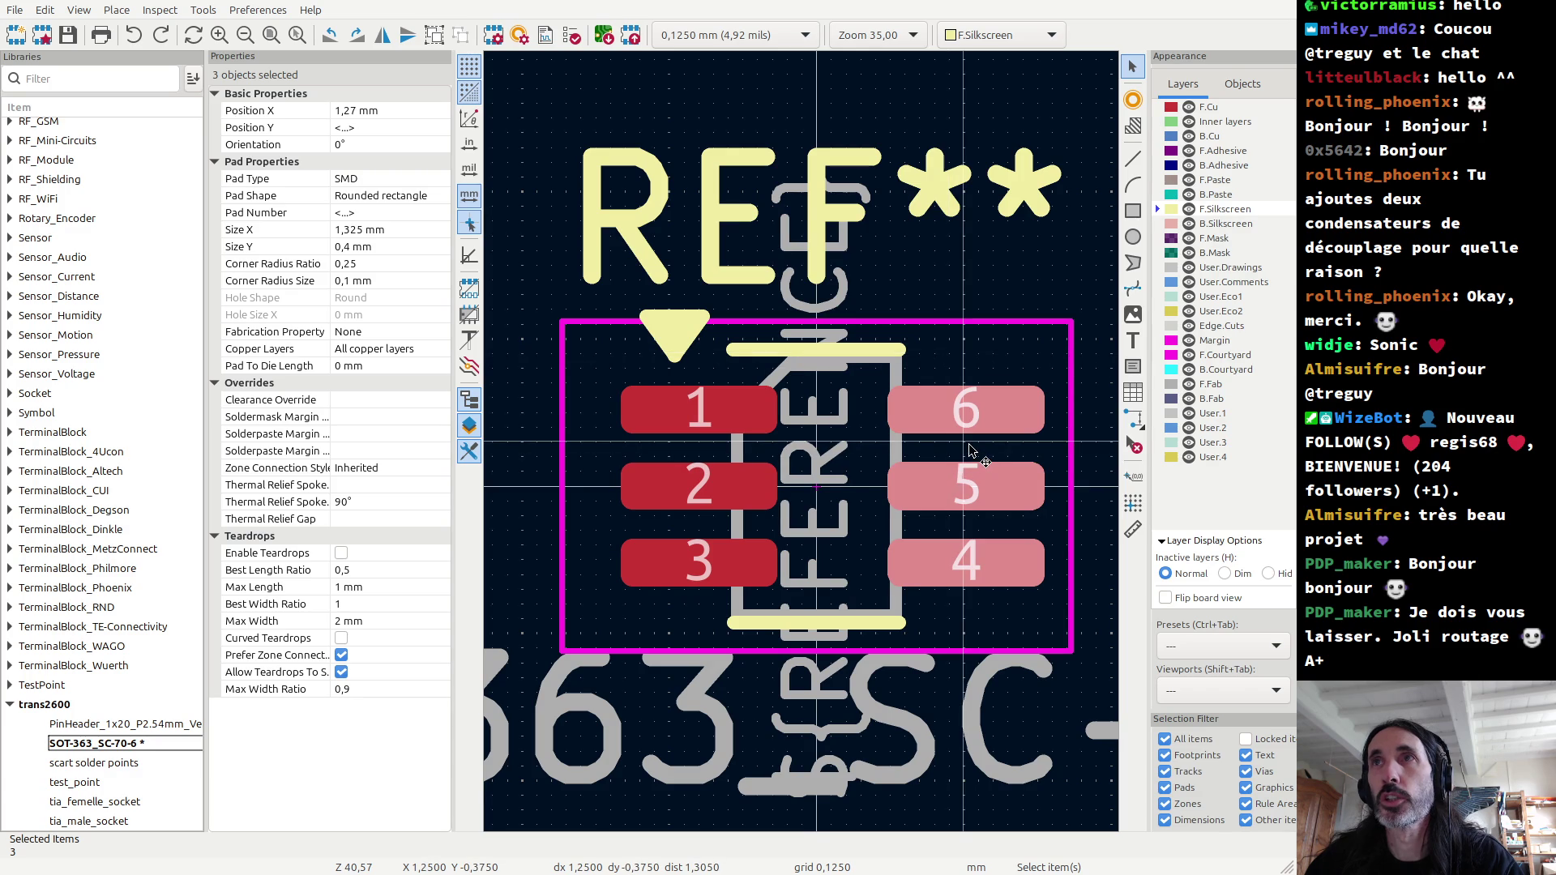
{"action": "key", "text": "ctrl+z"}
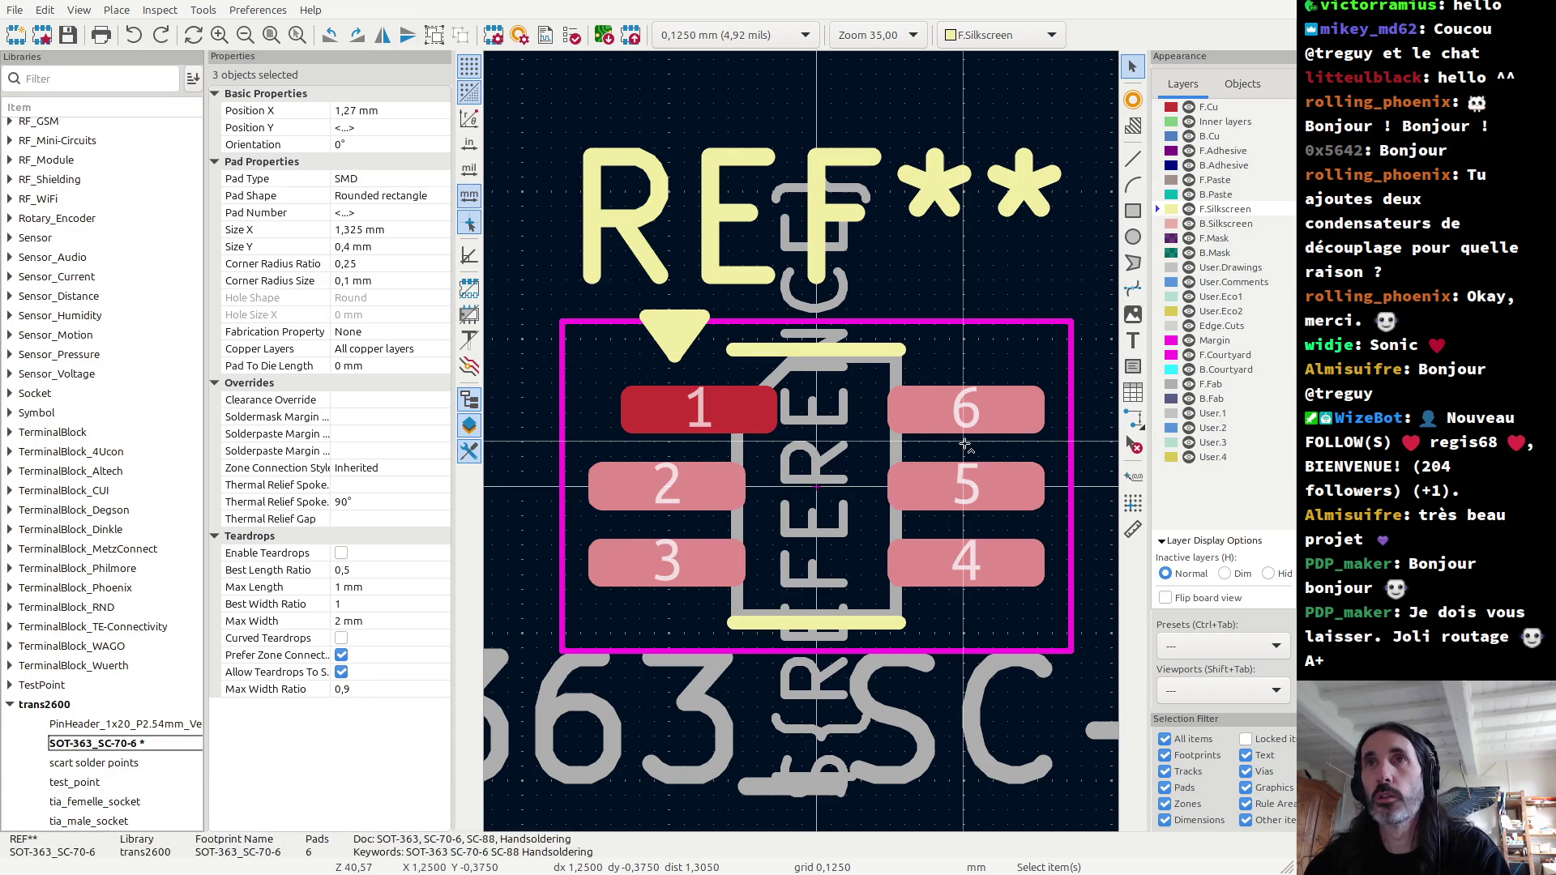
Step: Drag pads 2 and 3 back outward to their original X position, then select pad 1
{"action": "key", "text": "ctrl+z"}
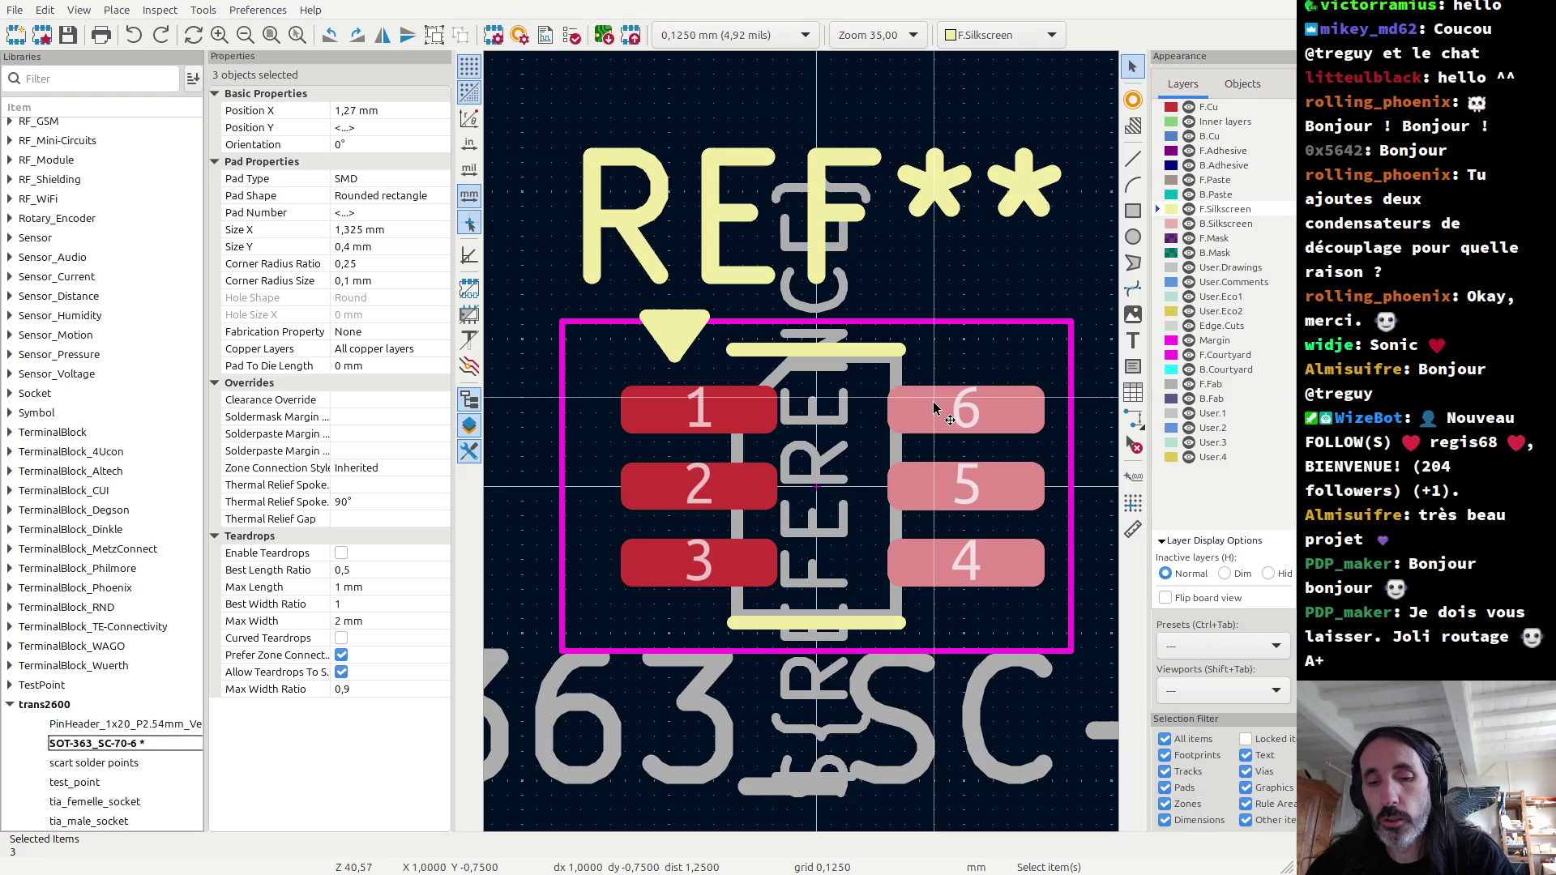
{"action": "left_click_drag", "start_coordinate": [786, 592], "coordinate": [600, 454], "text": "shift"}
{"action": "left_click_drag", "start_coordinate": [634, 551], "coordinate": [602, 545]}
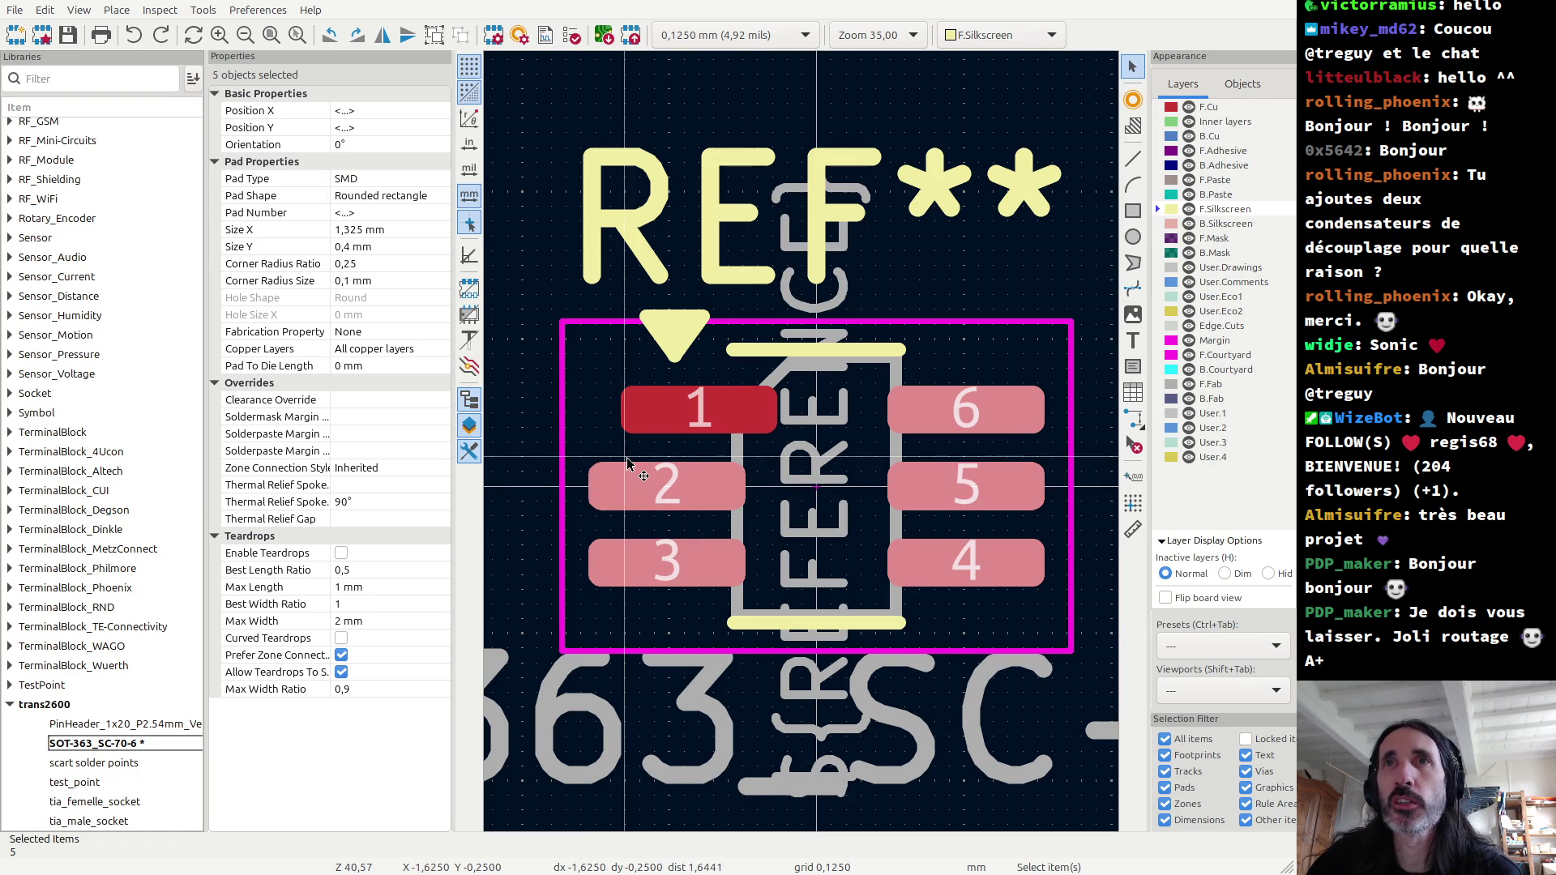
{"action": "left_click", "coordinate": [702, 416]}
Step: Reposition pad 1 from -1,25 mm to X -1,125 mm
{"action": "key", "text": "m"}
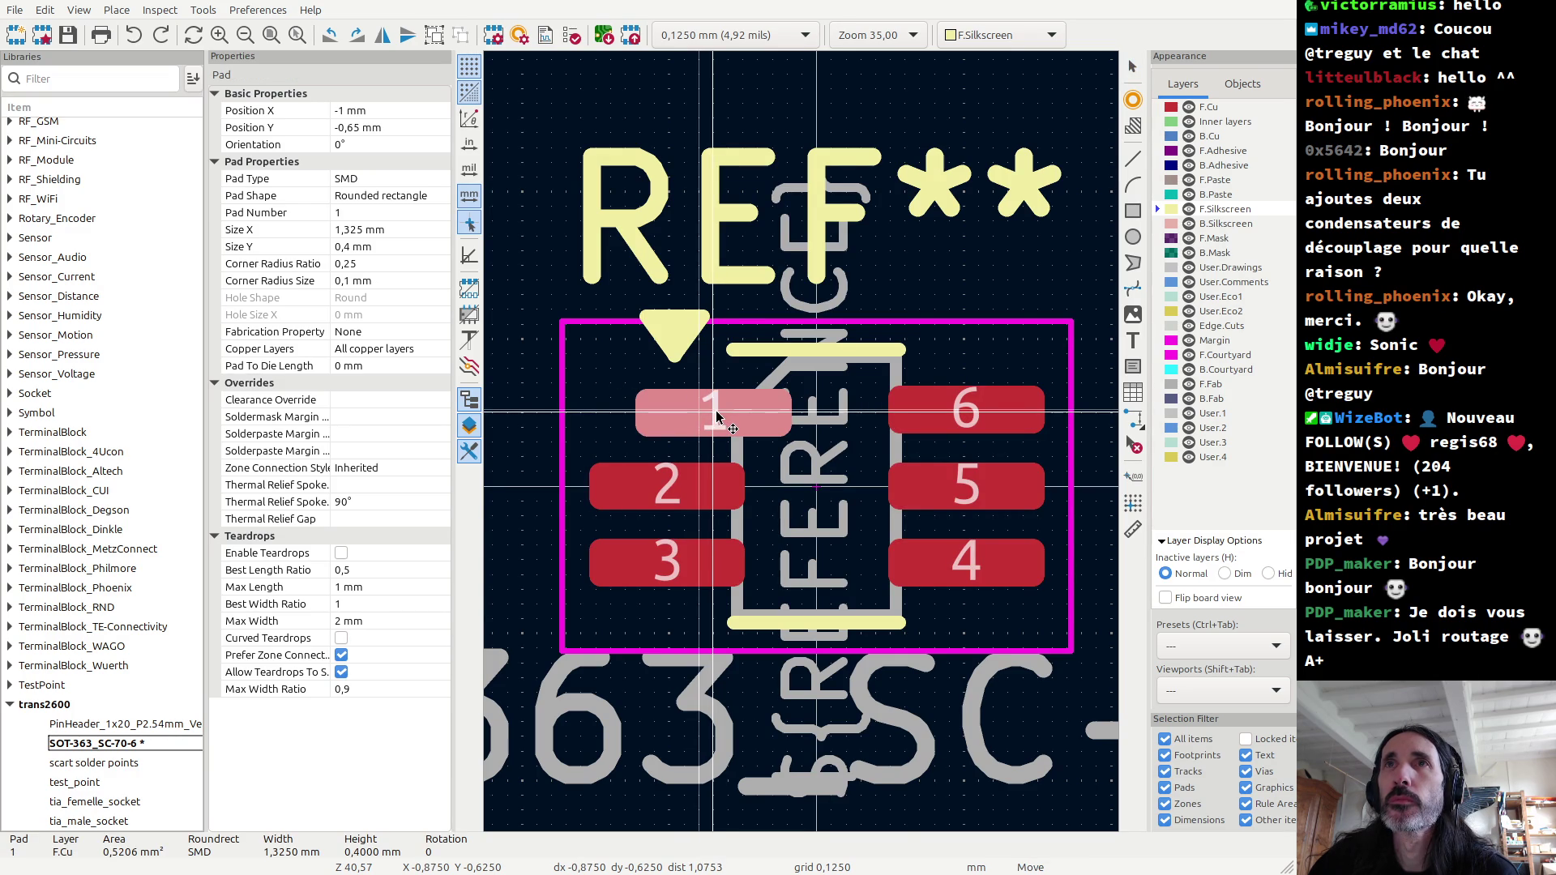
{"action": "left_click", "coordinate": [716, 417]}
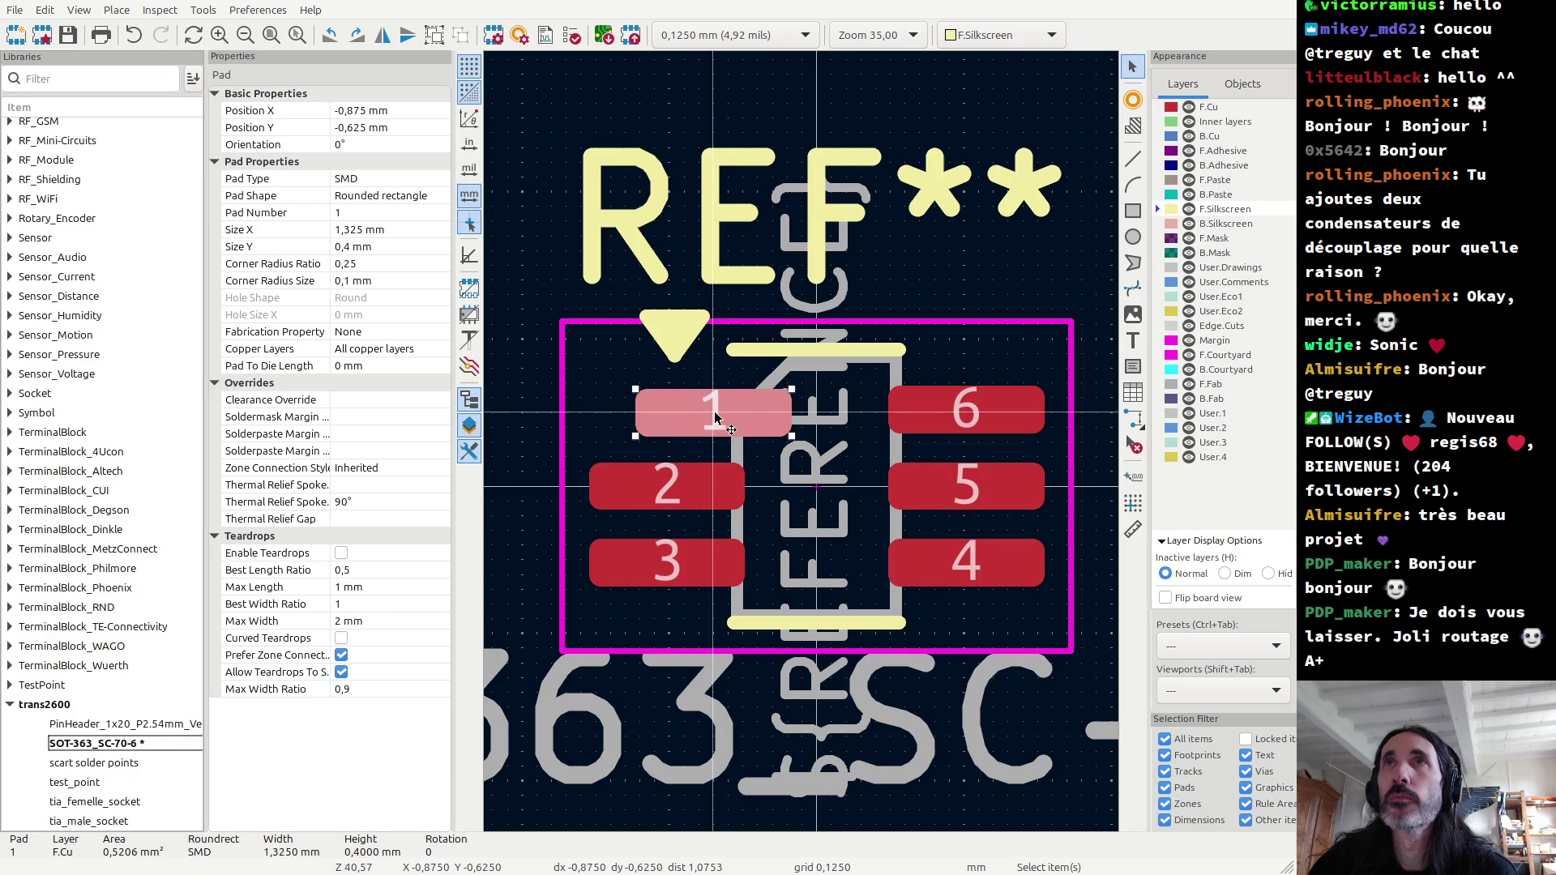
{"action": "scroll", "coordinate": [712, 417], "scroll_direction": "up", "scroll_amount": 3}
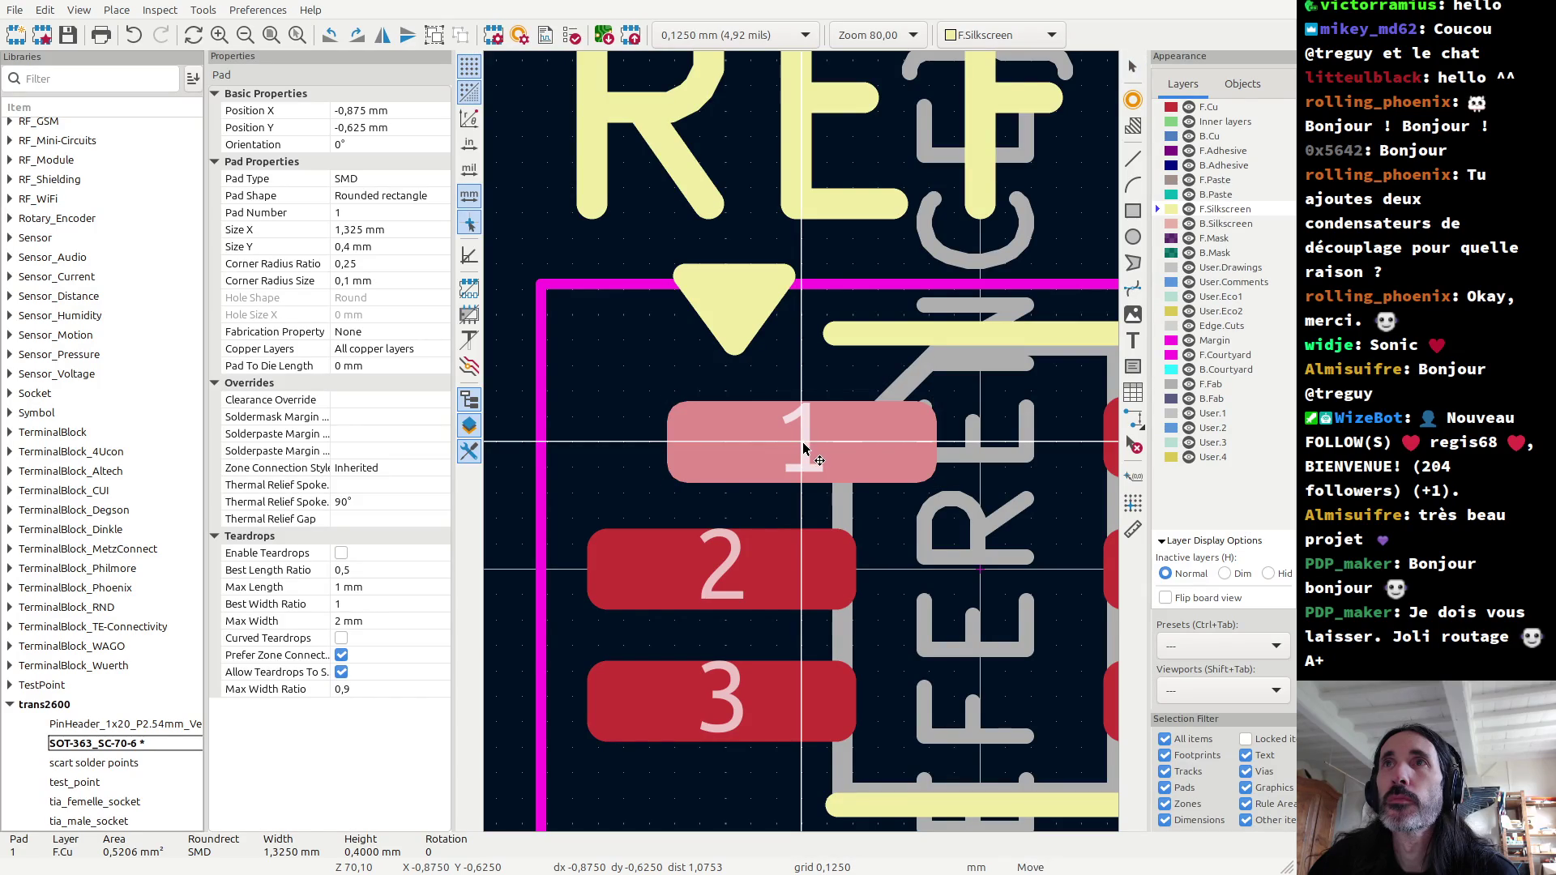
{"action": "left_click_drag", "start_coordinate": [808, 444], "coordinate": [820, 456]}
{"action": "scroll", "coordinate": [745, 454], "scroll_direction": "down", "scroll_amount": 2}
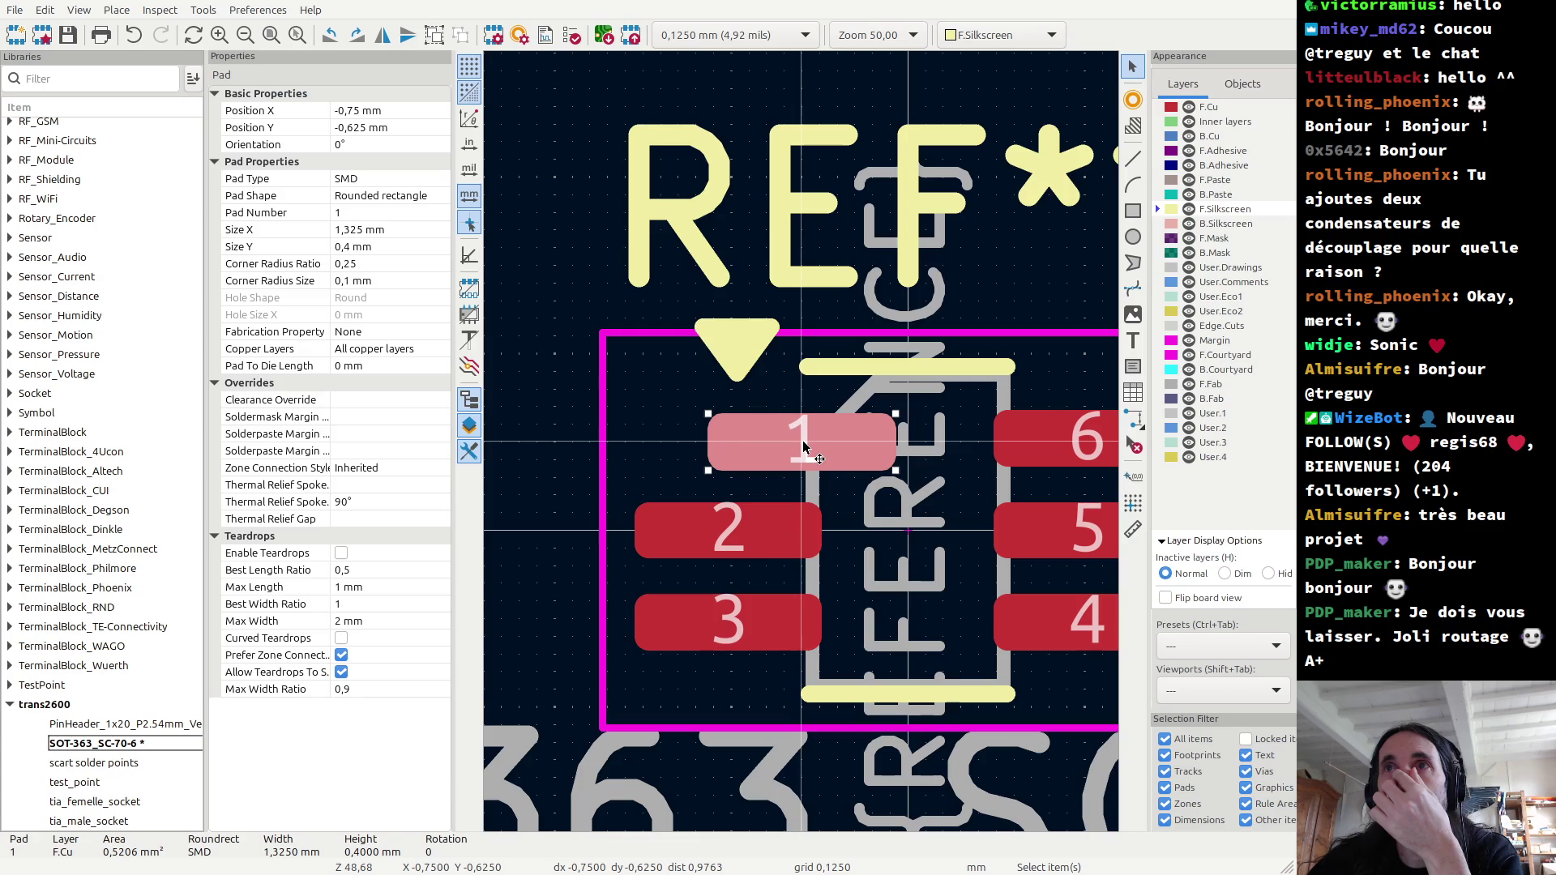
{"action": "key", "text": "m"}
{"action": "left_click", "coordinate": [729, 445]}
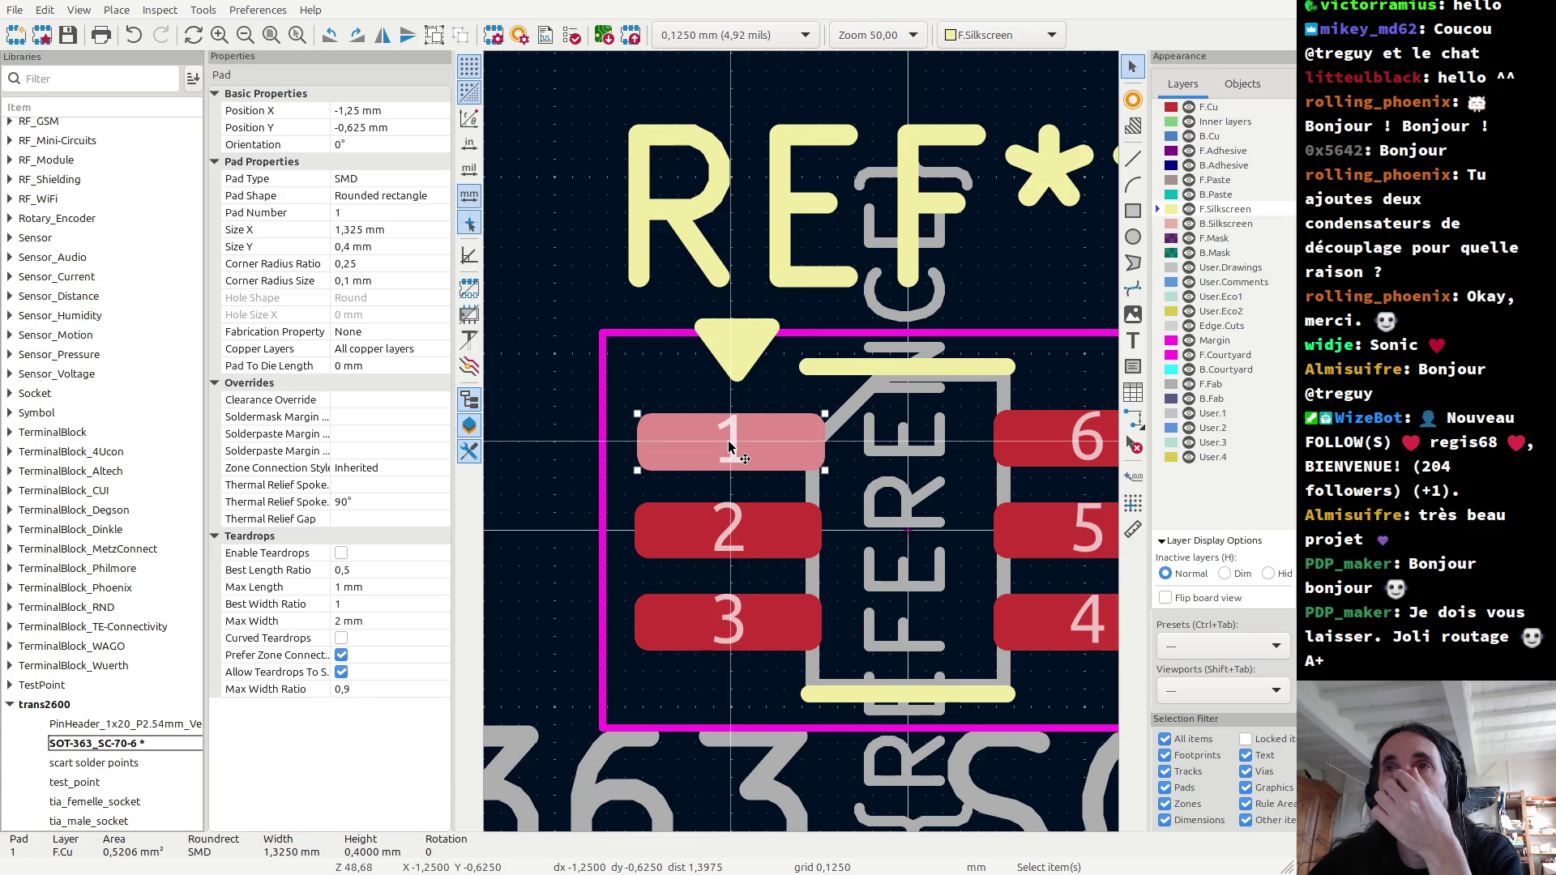
{"action": "left_click_drag", "start_coordinate": [729, 446], "coordinate": [745, 447]}
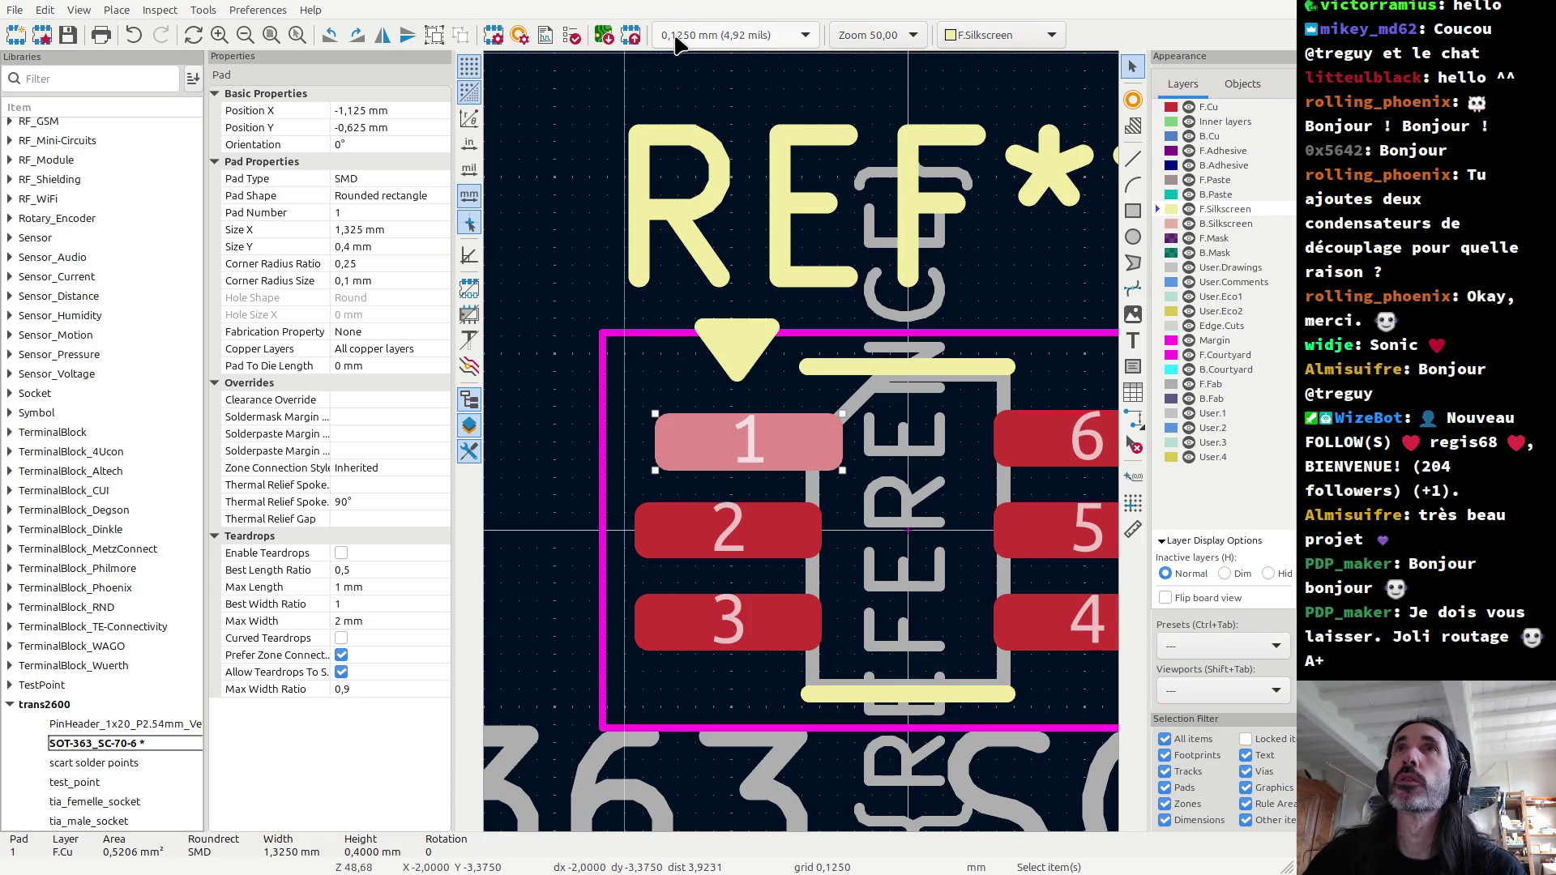
Step: Set pad 1's Size X to 1,1 mm in the Properties panel
{"action": "left_click", "coordinate": [378, 229]}
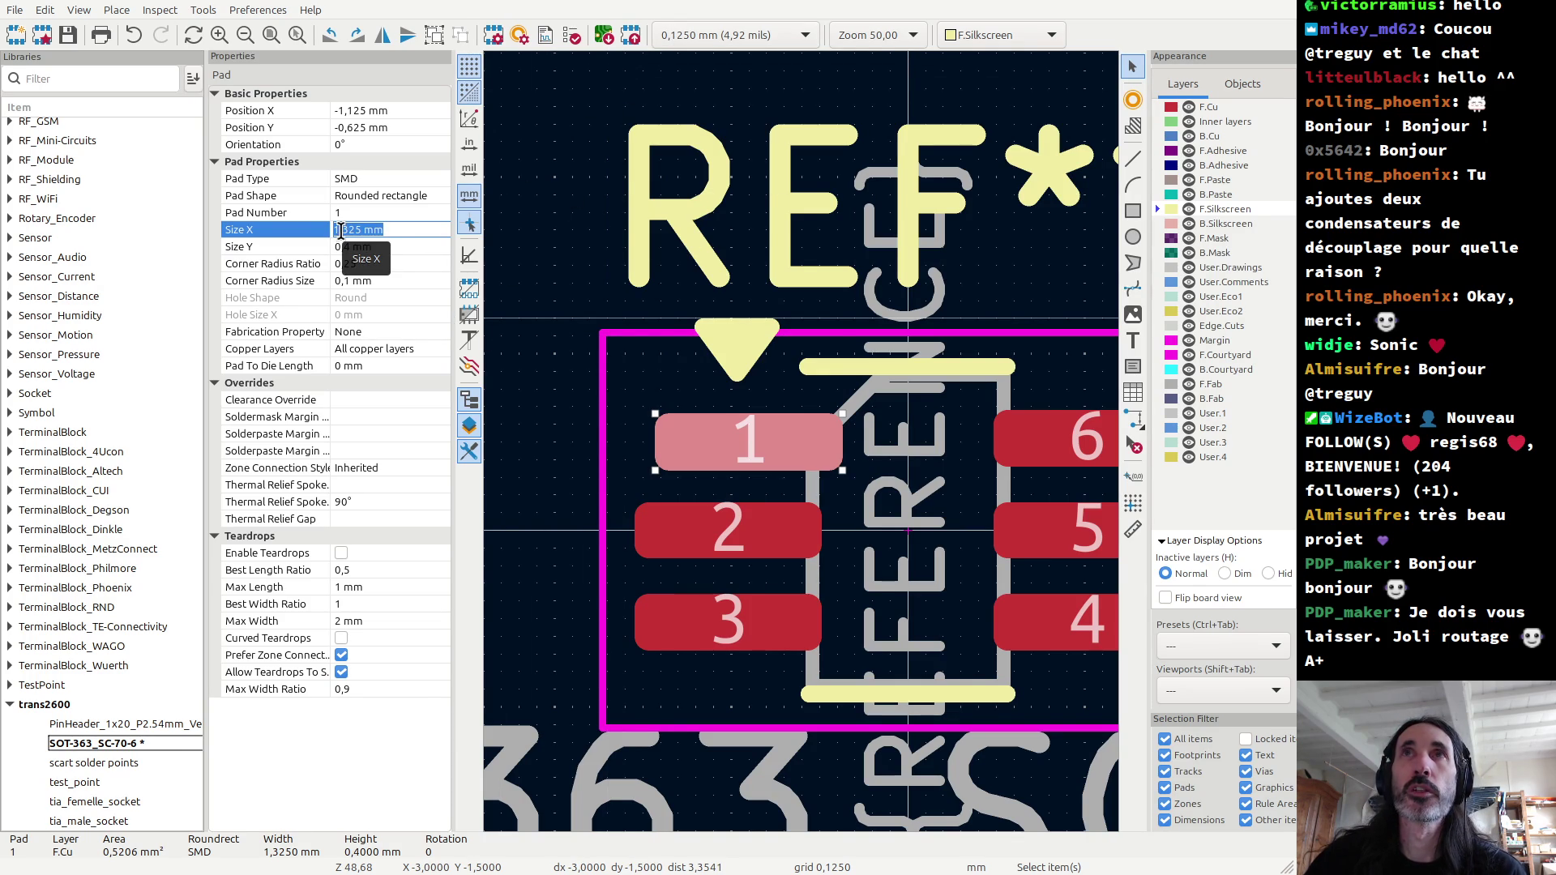
{"action": "left_click", "coordinate": [342, 230]}
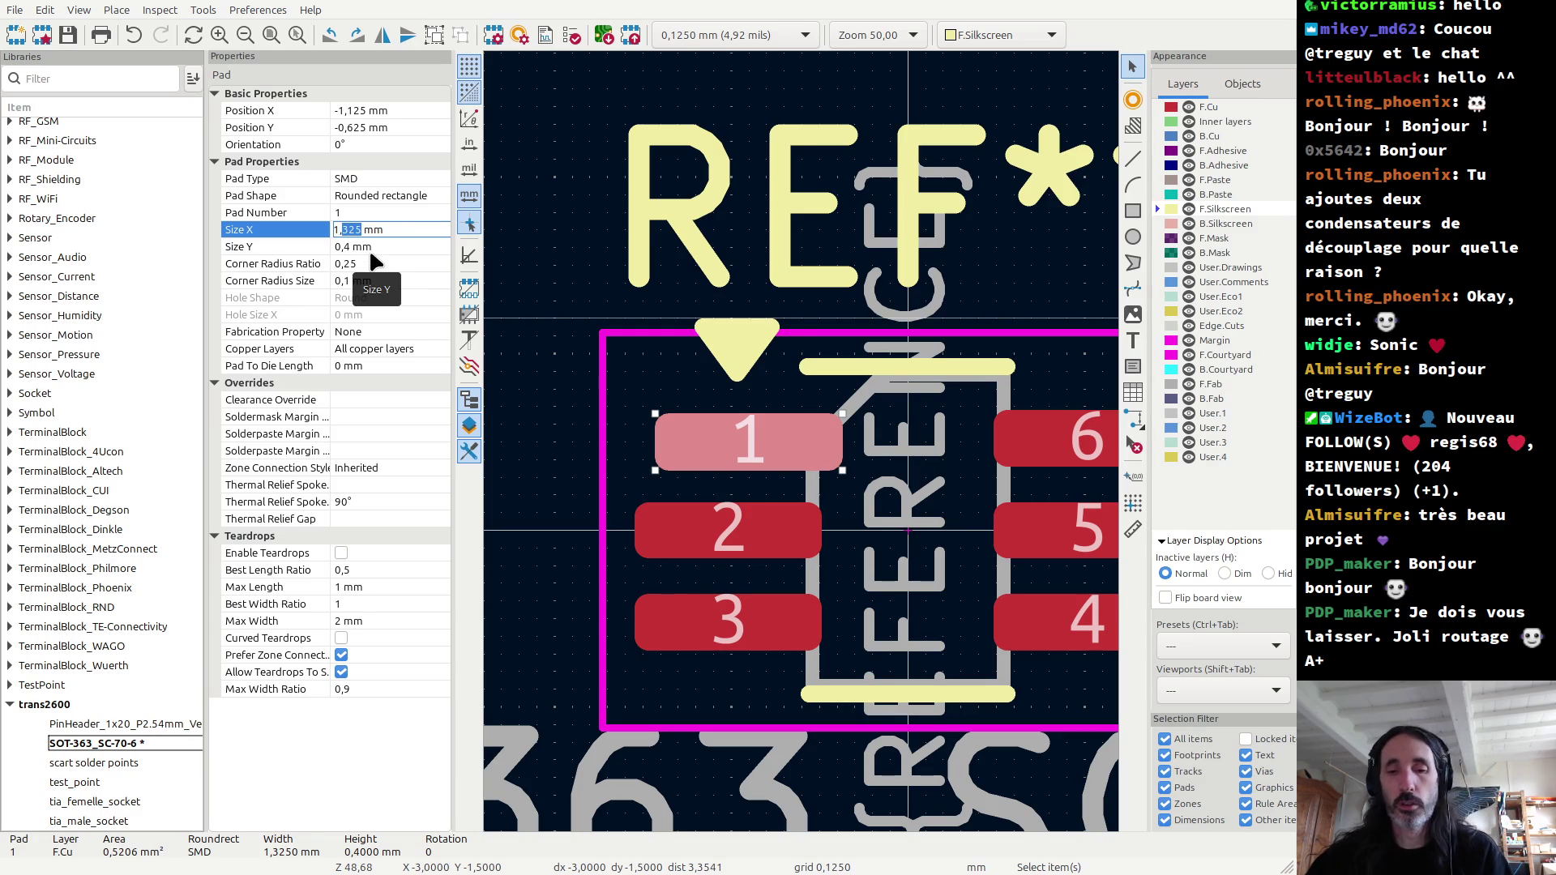
{"action": "type", "text": "1"}
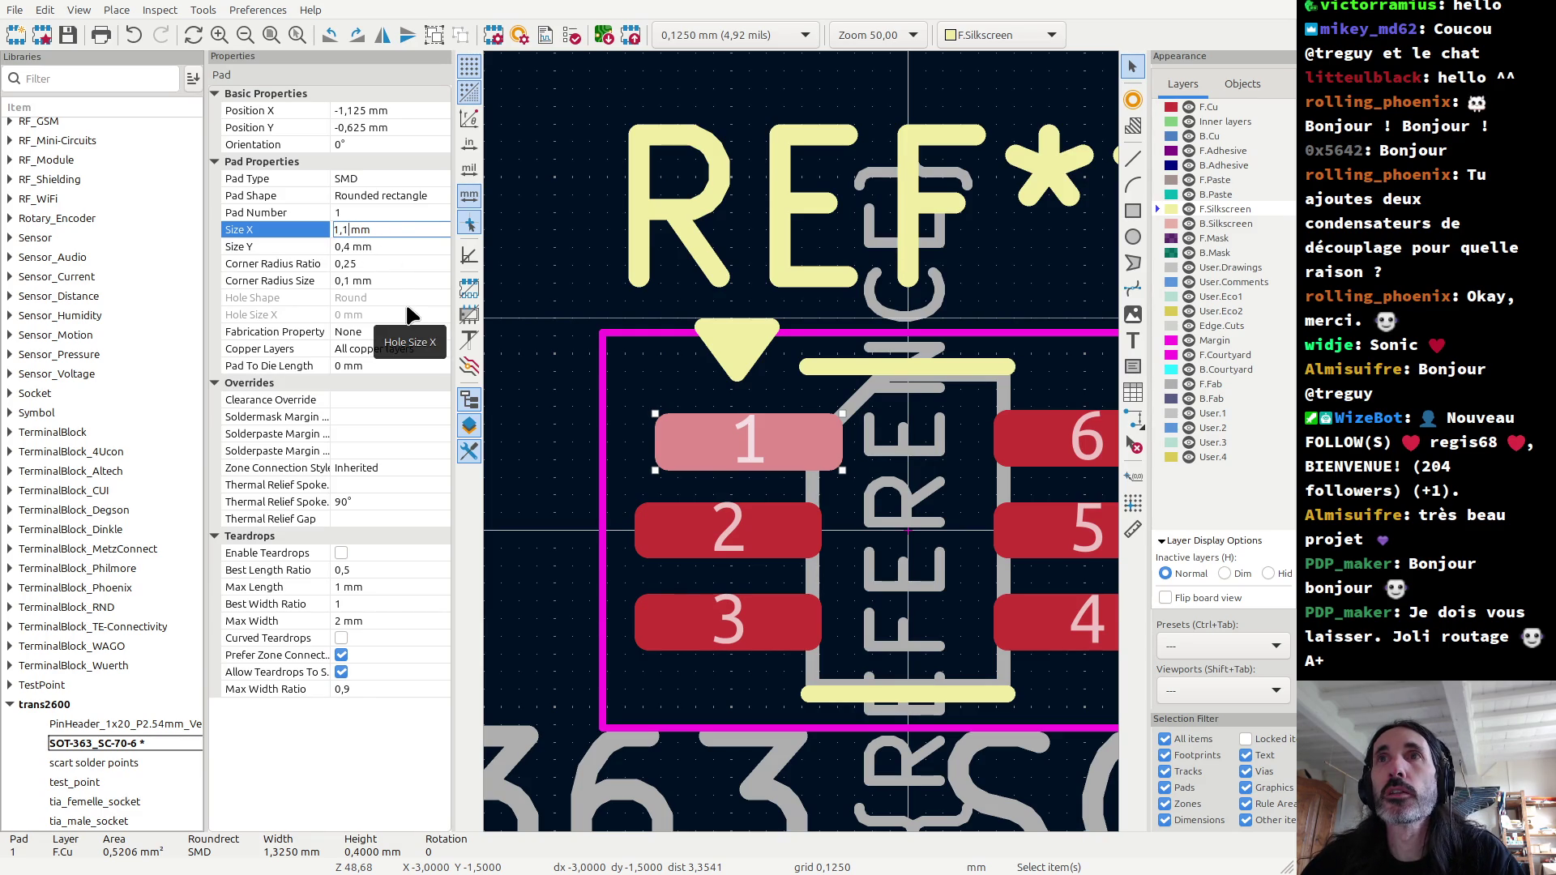
{"action": "key", "text": "Return"}
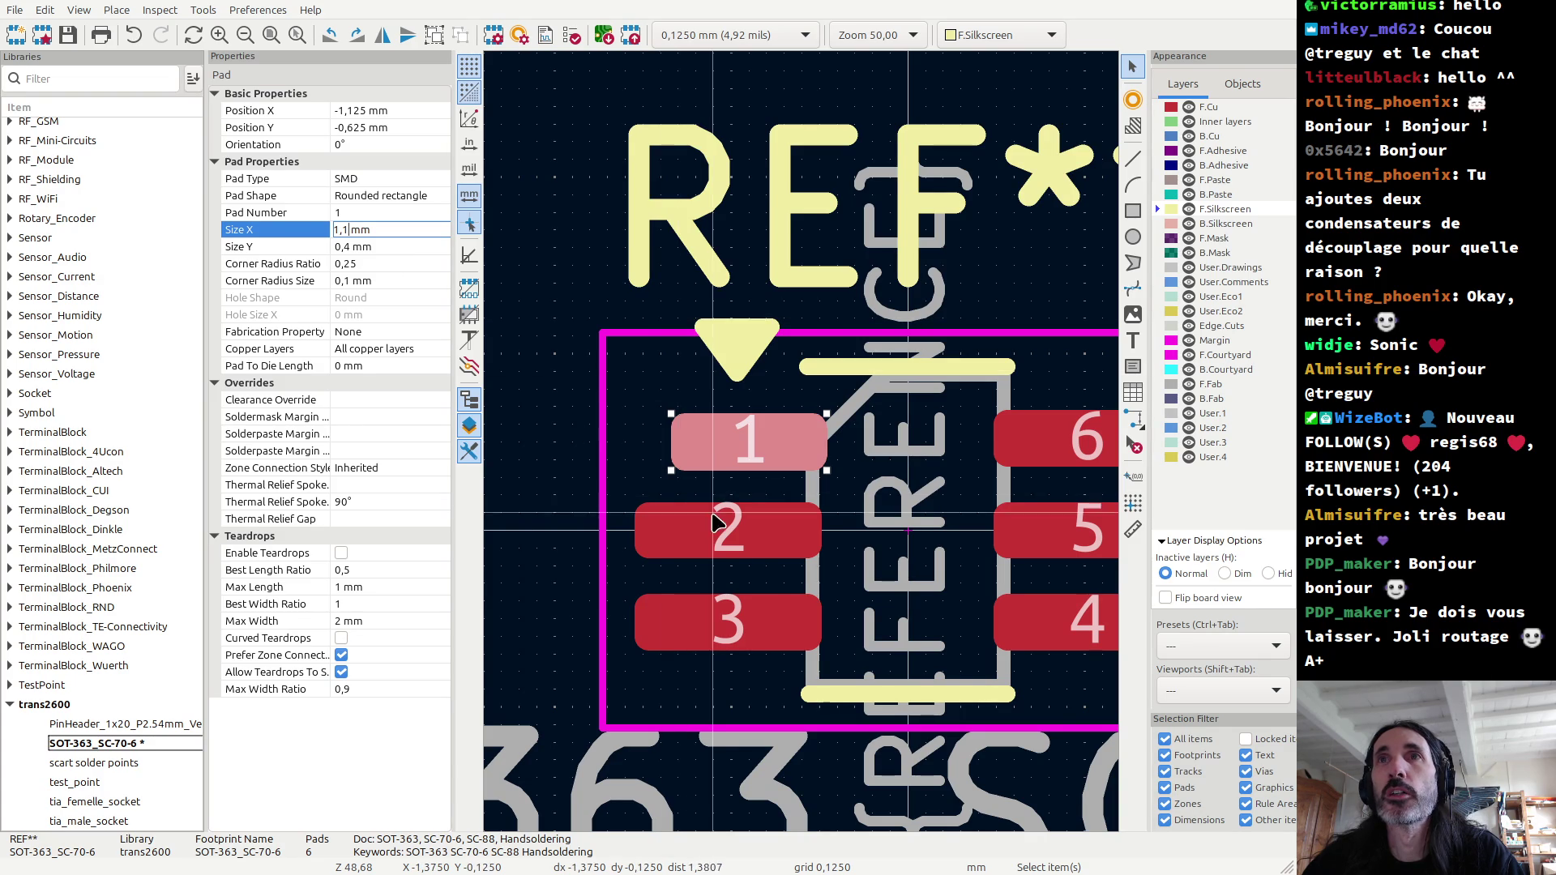
Step: Move pads 2 and 3 in line under pad 1 at X -1,125 mm
{"action": "left_click", "coordinate": [734, 538]}
{"action": "left_click", "coordinate": [752, 628]}
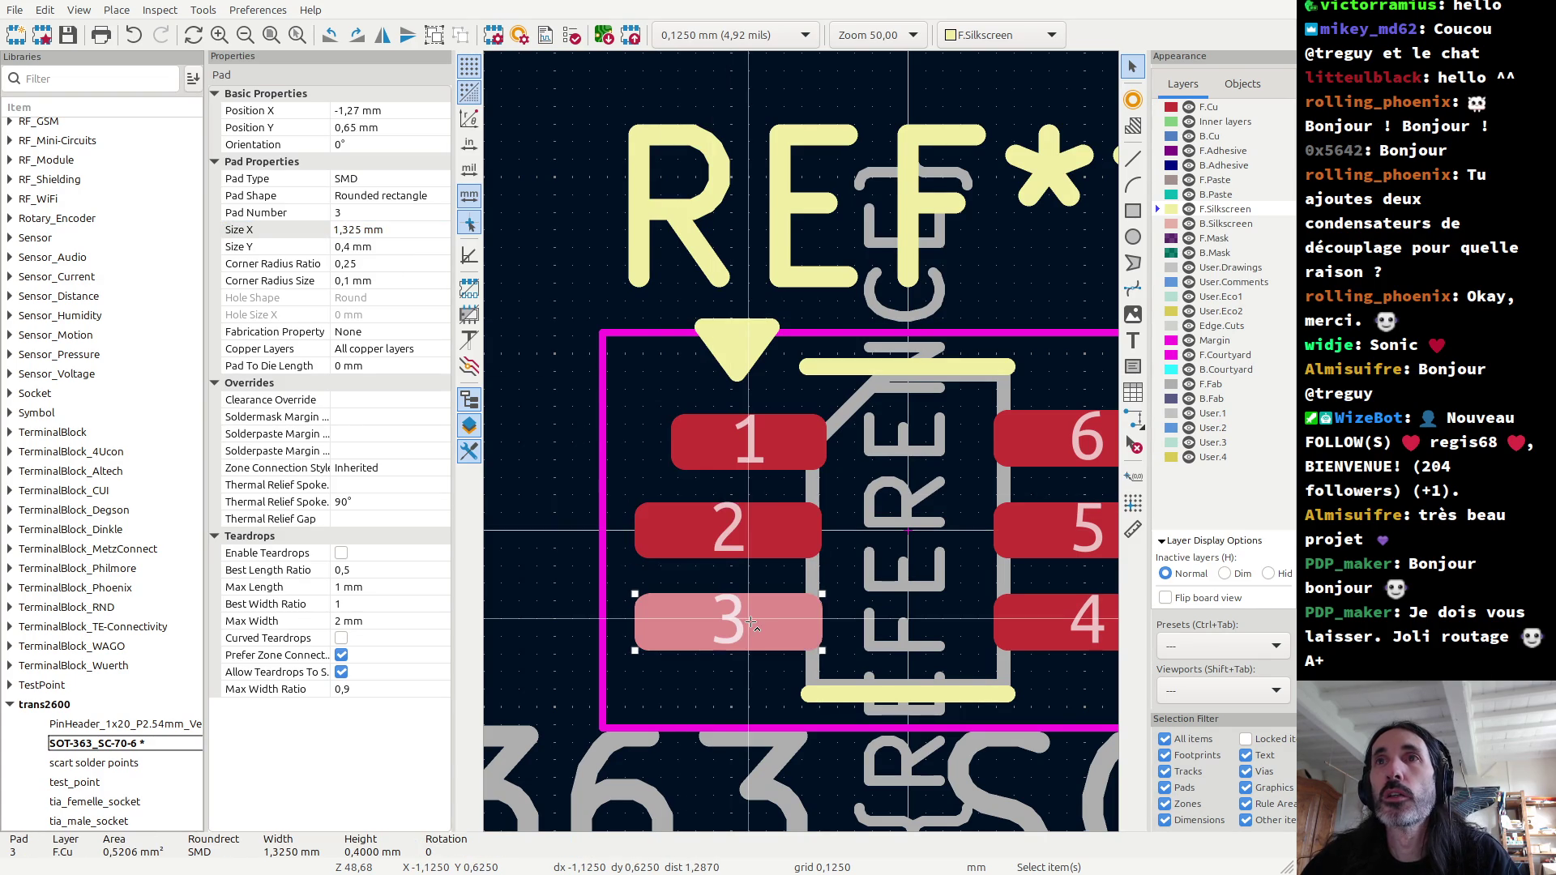
{"action": "left_click", "coordinate": [736, 537], "text": "shift"}
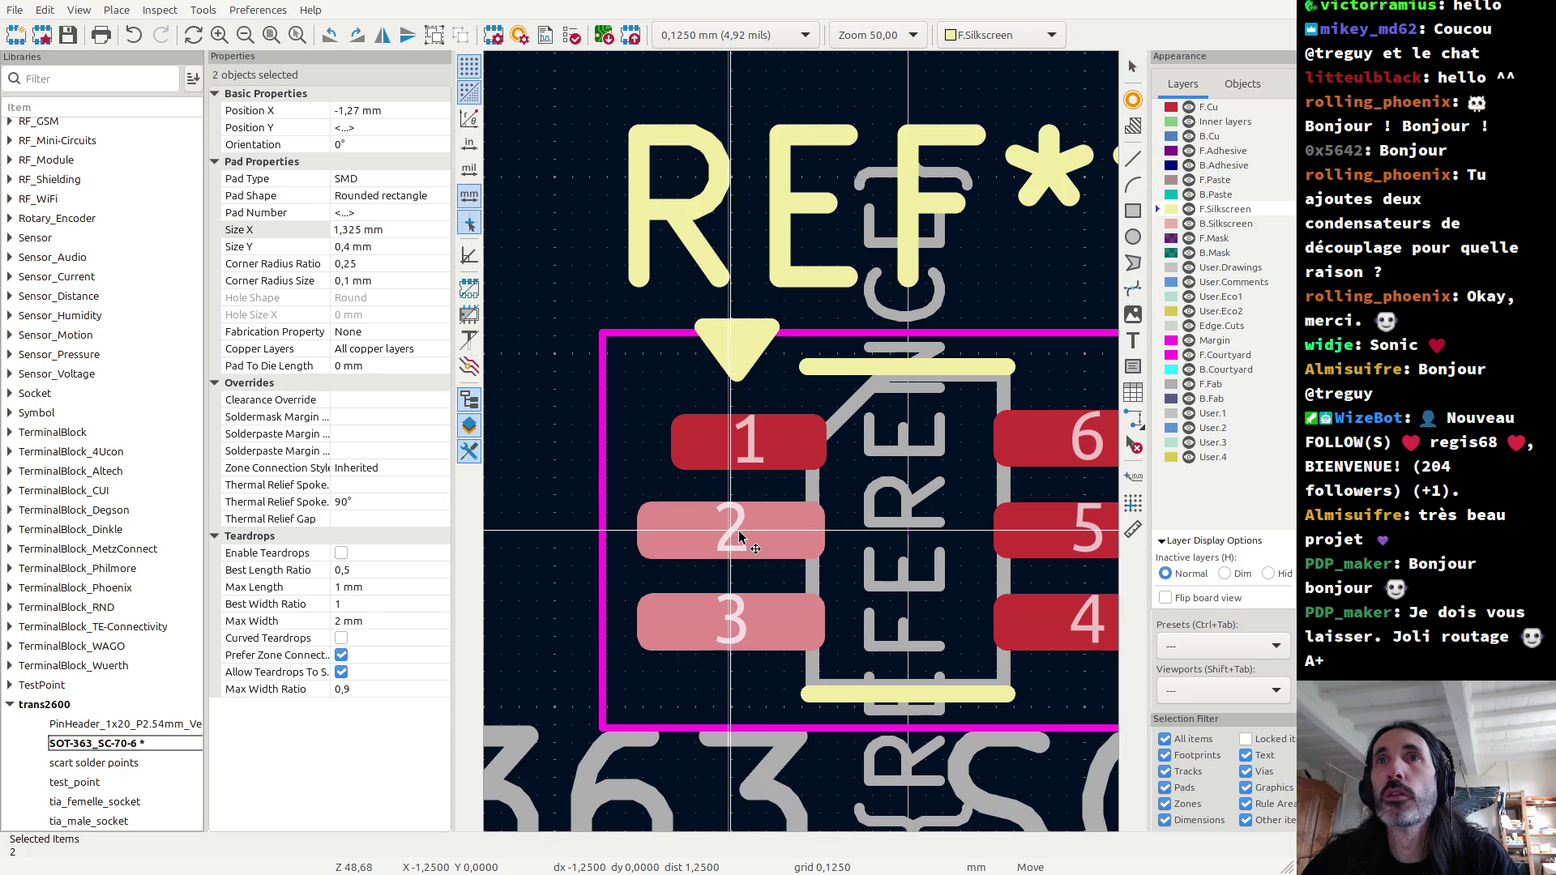
{"action": "key", "text": "m"}
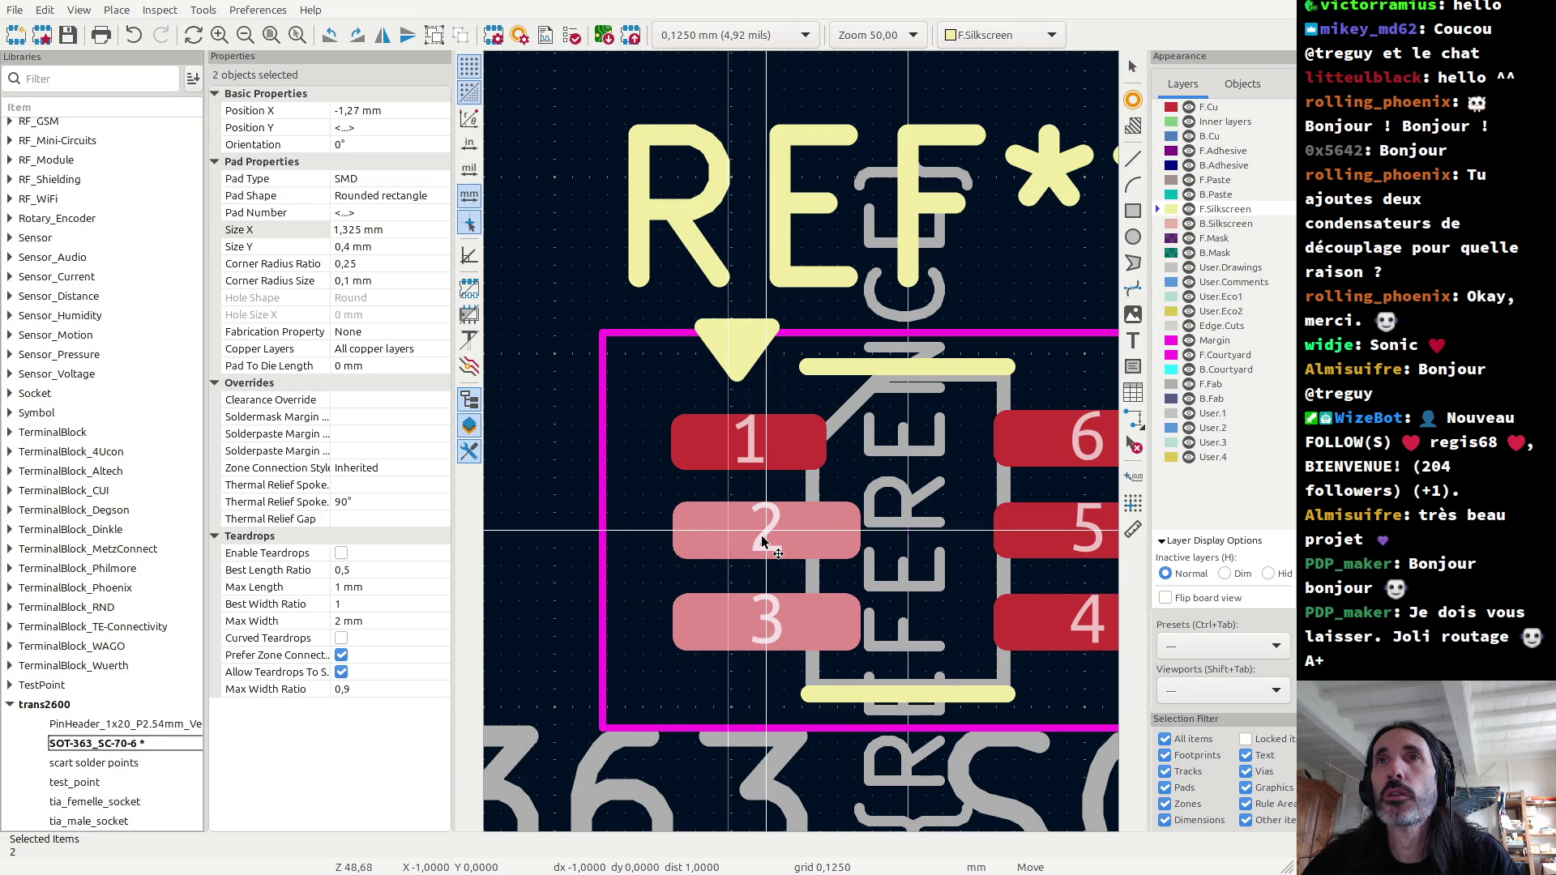
{"action": "left_click", "coordinate": [752, 531]}
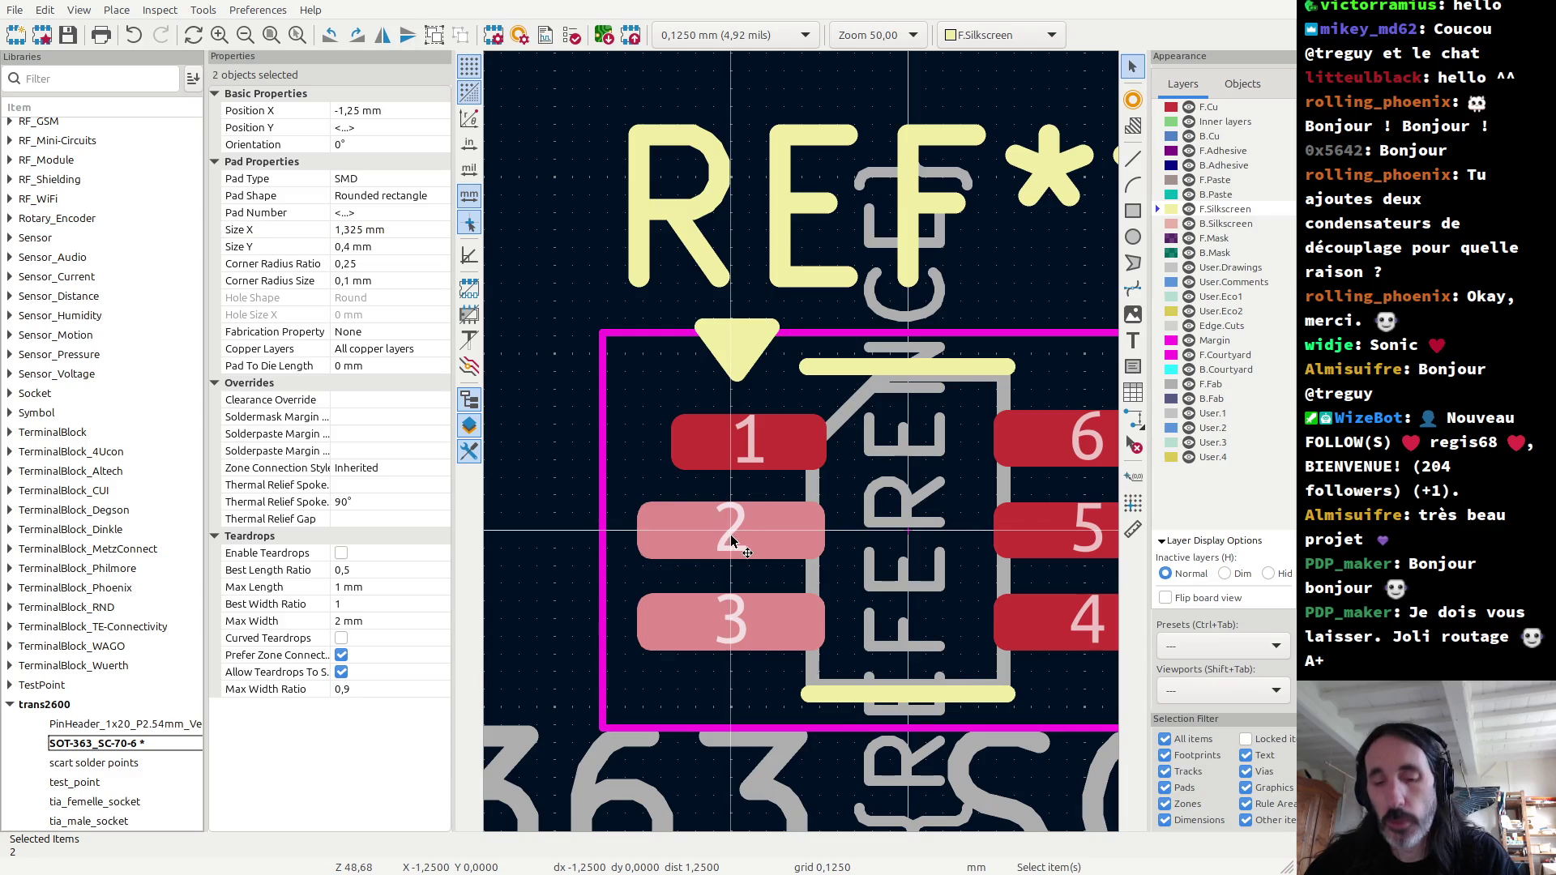
{"action": "key", "text": "ctrl+z"}
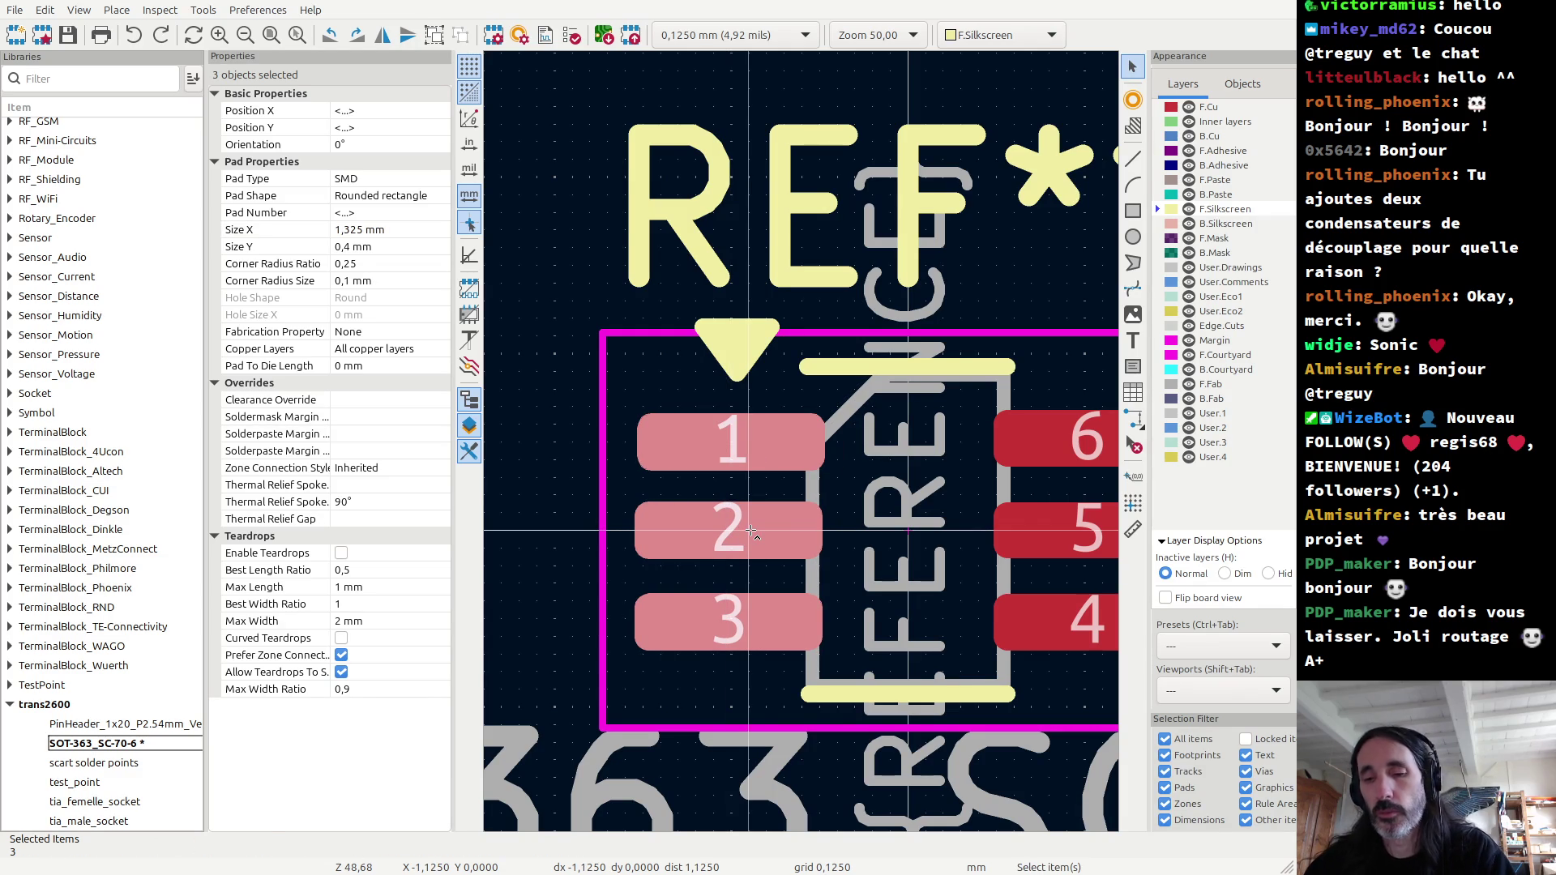
{"action": "key", "text": "ctrl+z"}
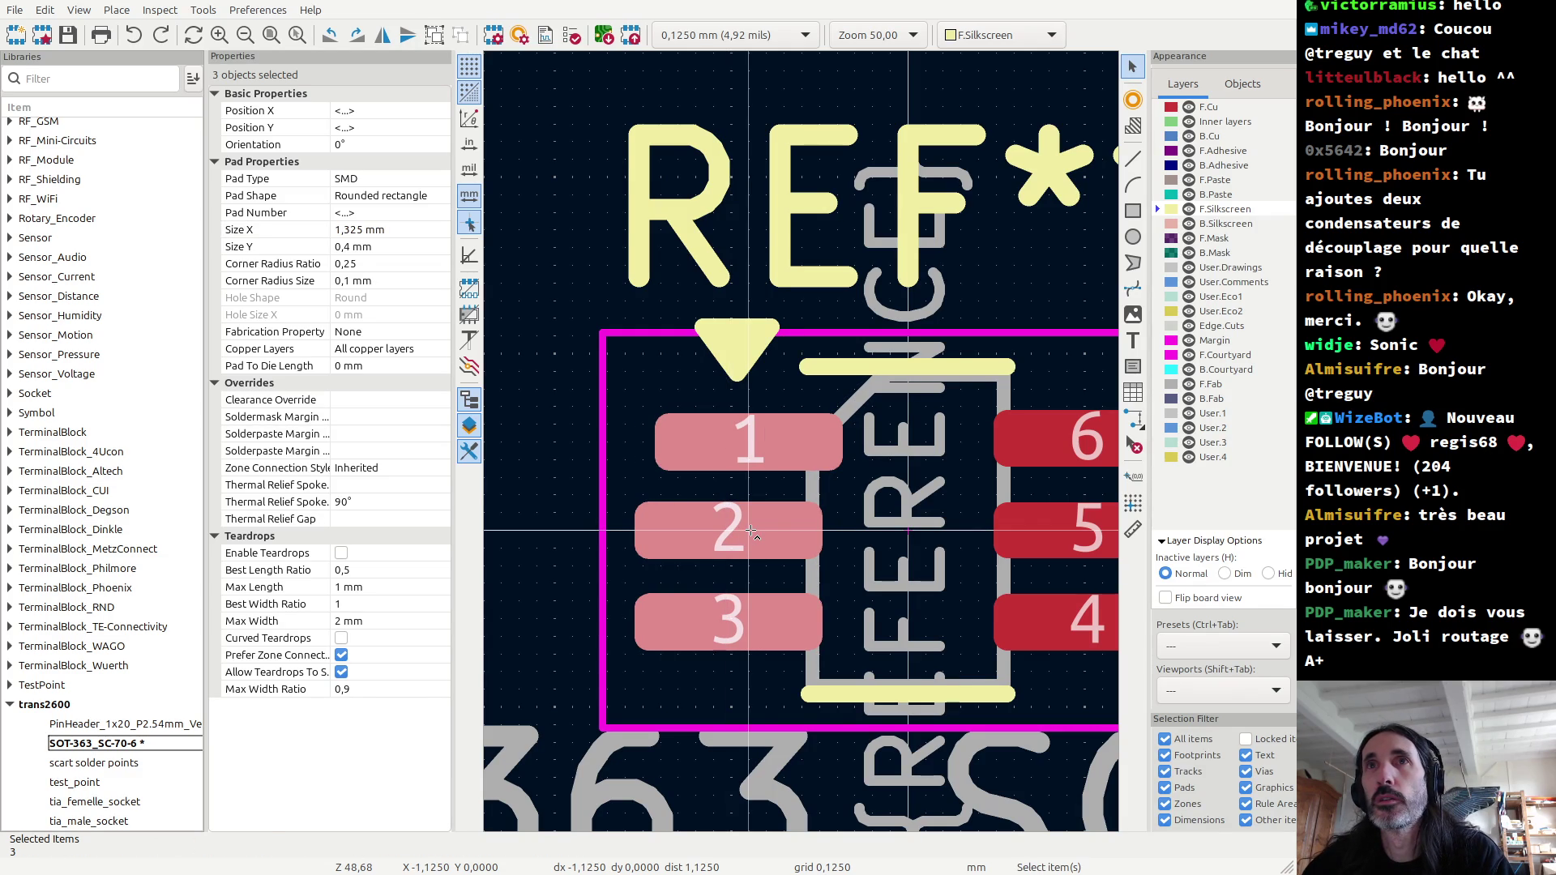
{"action": "left_click", "coordinate": [732, 539]}
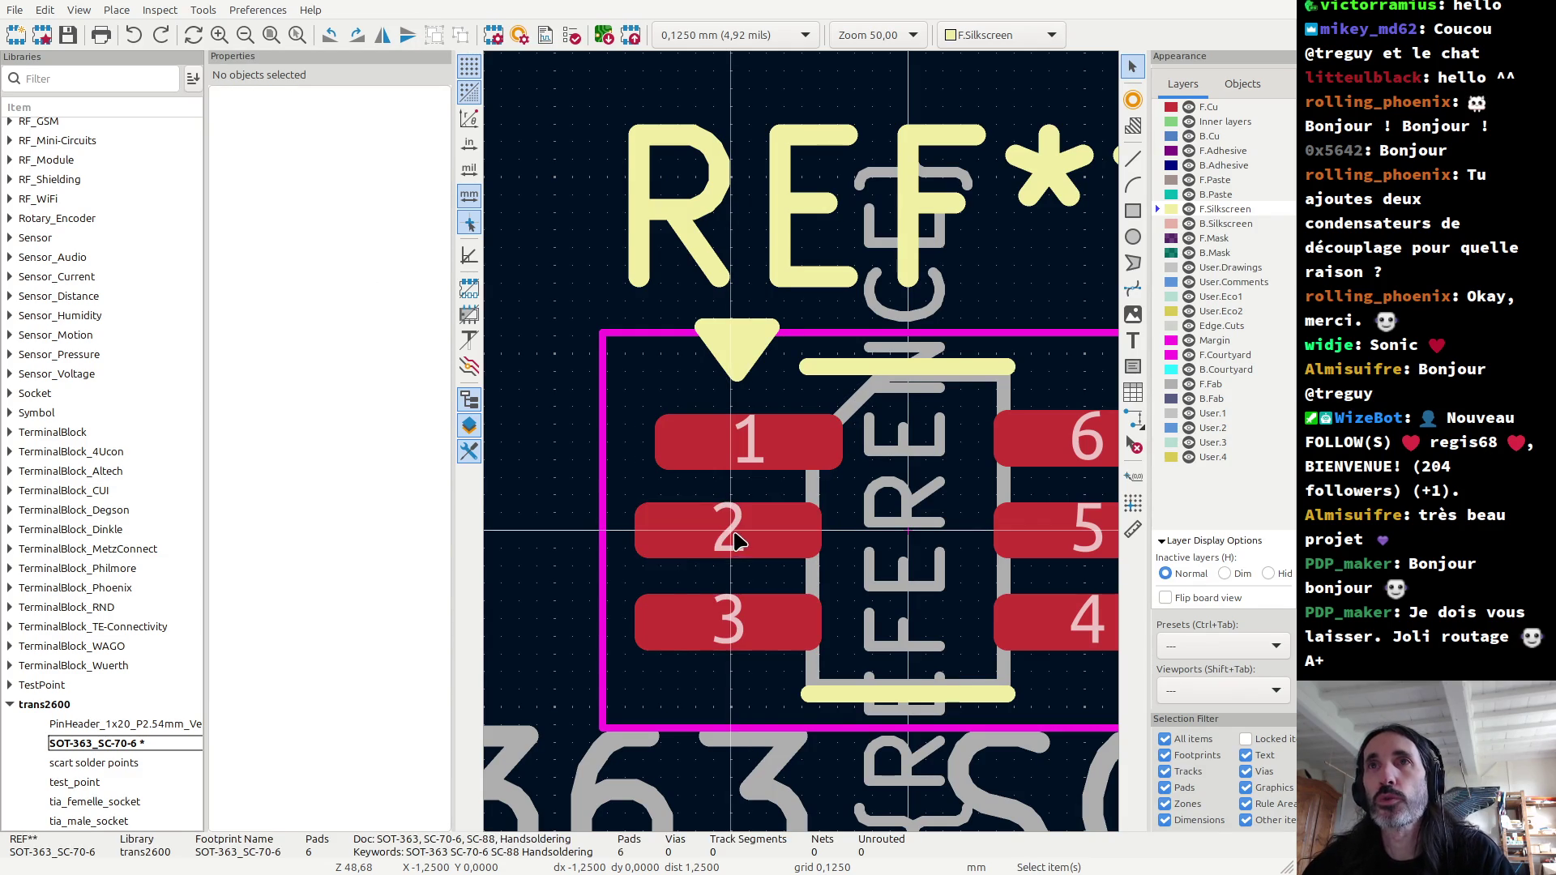
{"action": "left_click", "coordinate": [748, 617], "text": "shift"}
{"action": "key", "text": "m"}
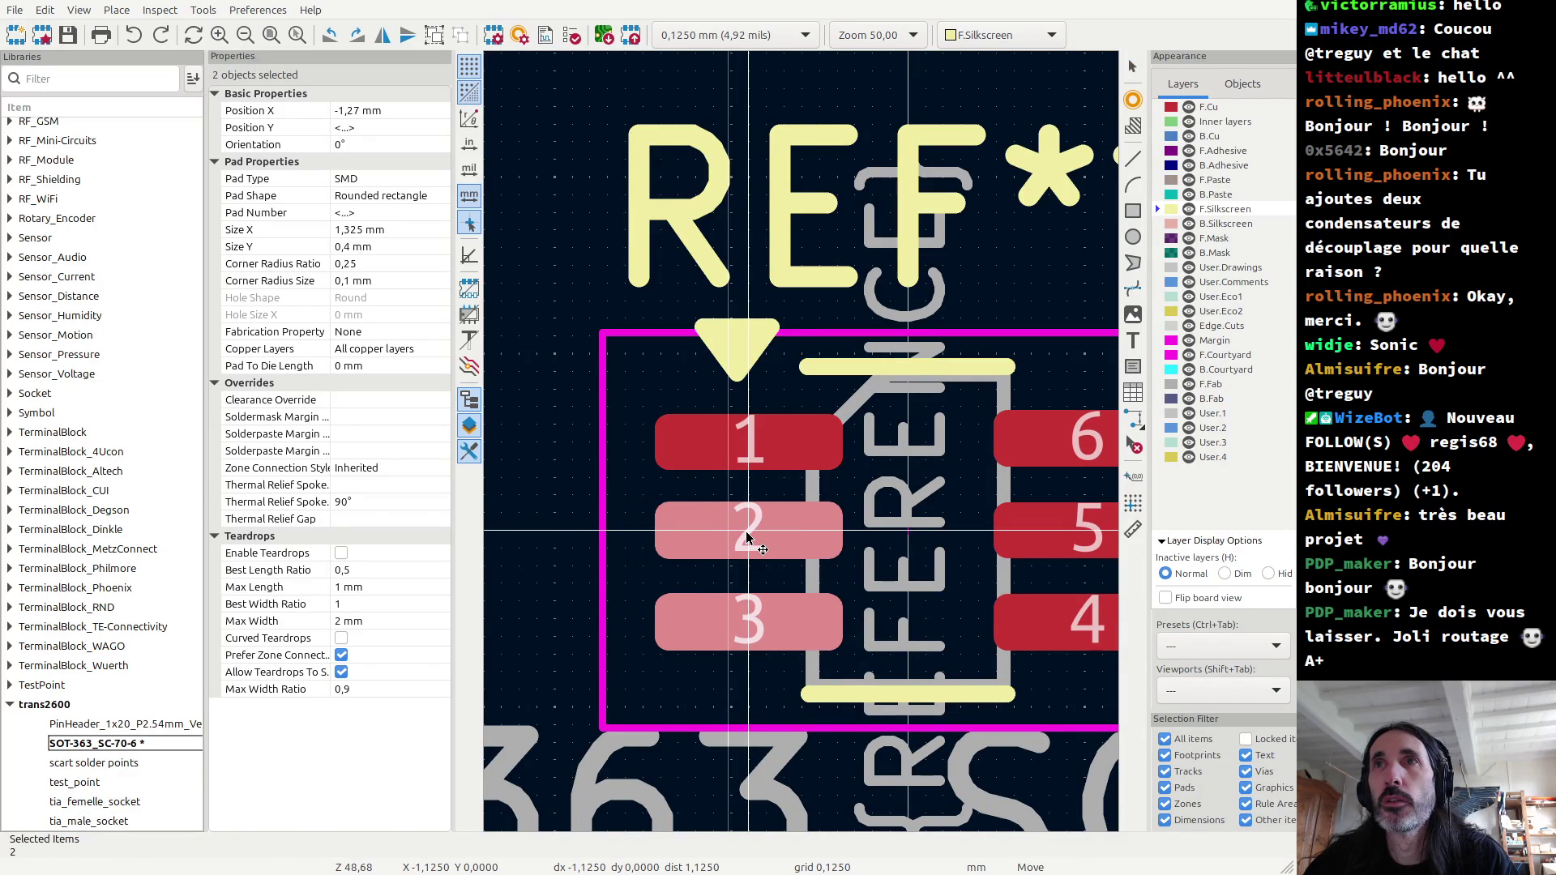
{"action": "left_click", "coordinate": [748, 539]}
Step: Shift pads 6, 5 and 4 inward to X 1,125 mm, then select pad 1
{"action": "scroll", "coordinate": [929, 235], "scroll_direction": "down", "scroll_amount": 2}
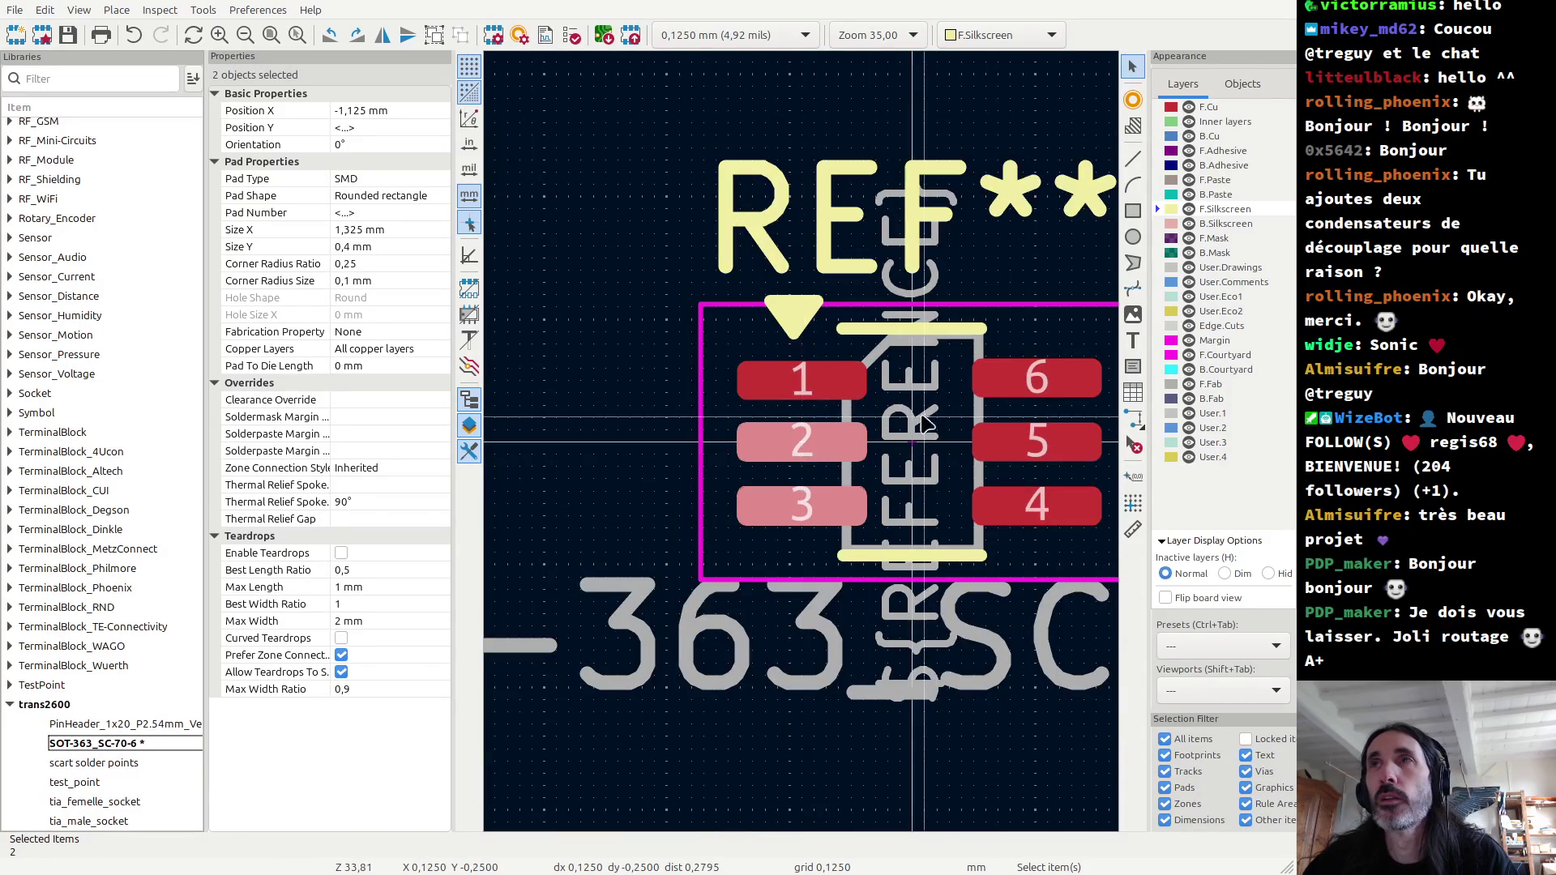
{"action": "left_click", "coordinate": [997, 393]}
{"action": "left_click", "coordinate": [1037, 442], "text": "shift"}
{"action": "left_click", "coordinate": [1038, 504], "text": "shift"}
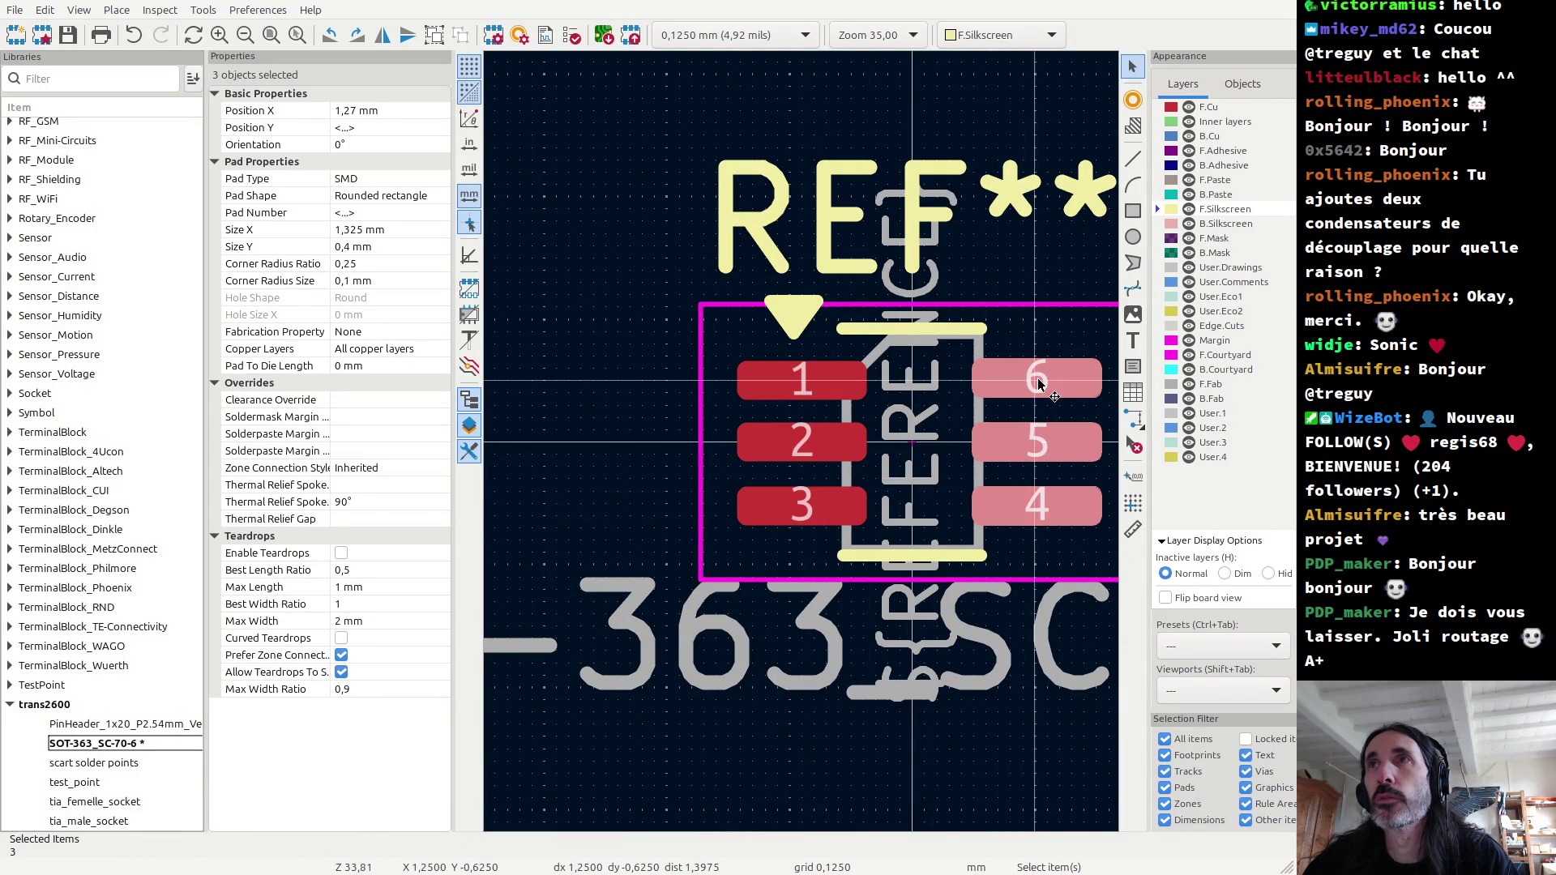
{"action": "left_click_drag", "start_coordinate": [1035, 381], "coordinate": [1026, 383]}
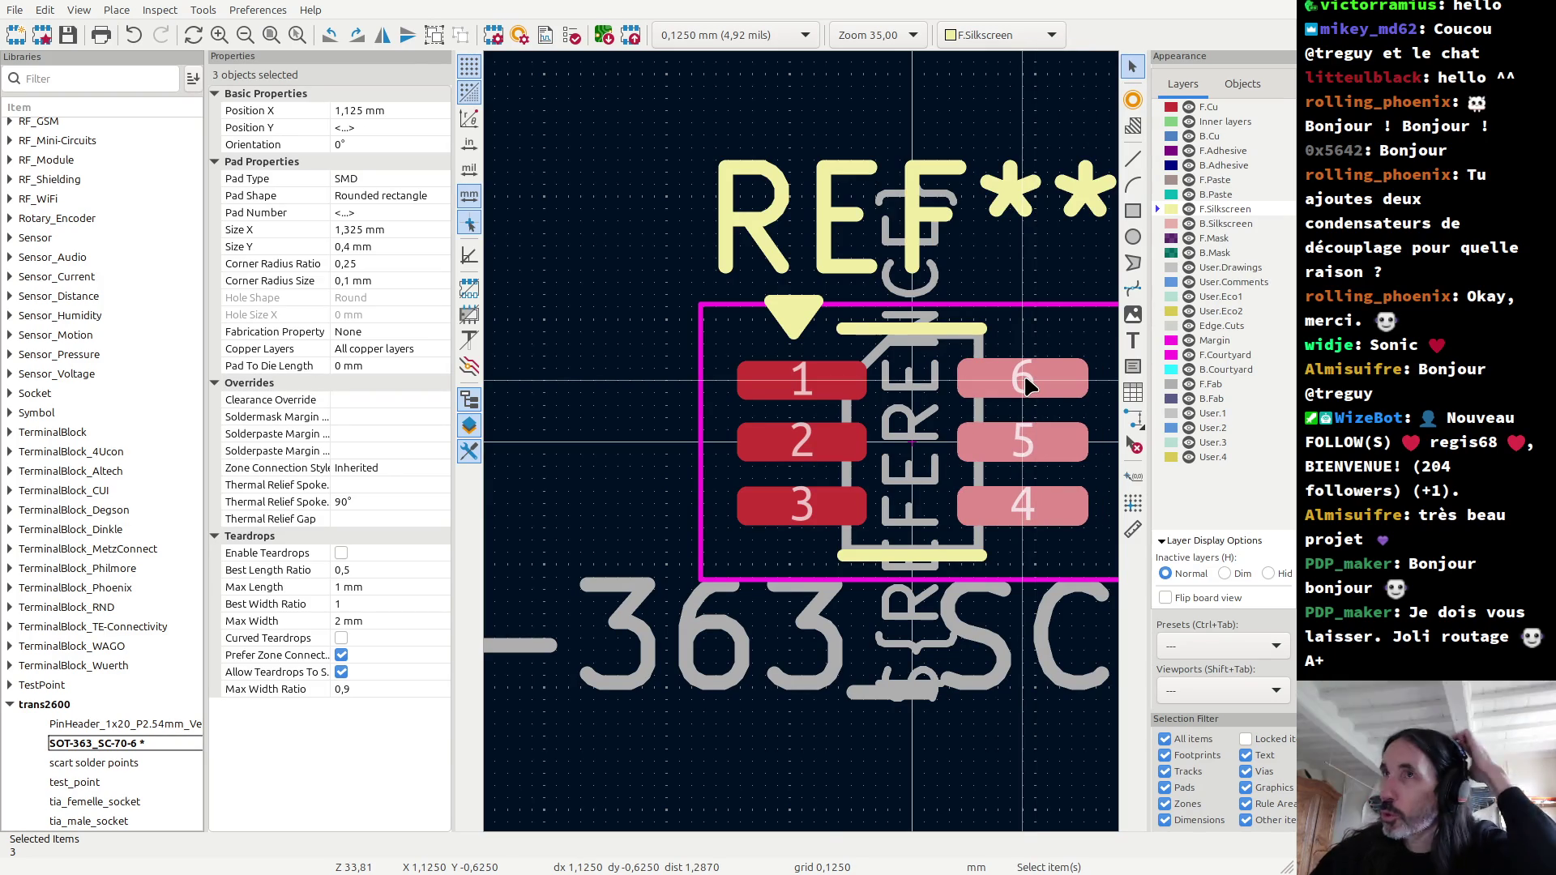
{"action": "left_click", "coordinate": [815, 382], "text": "shift"}
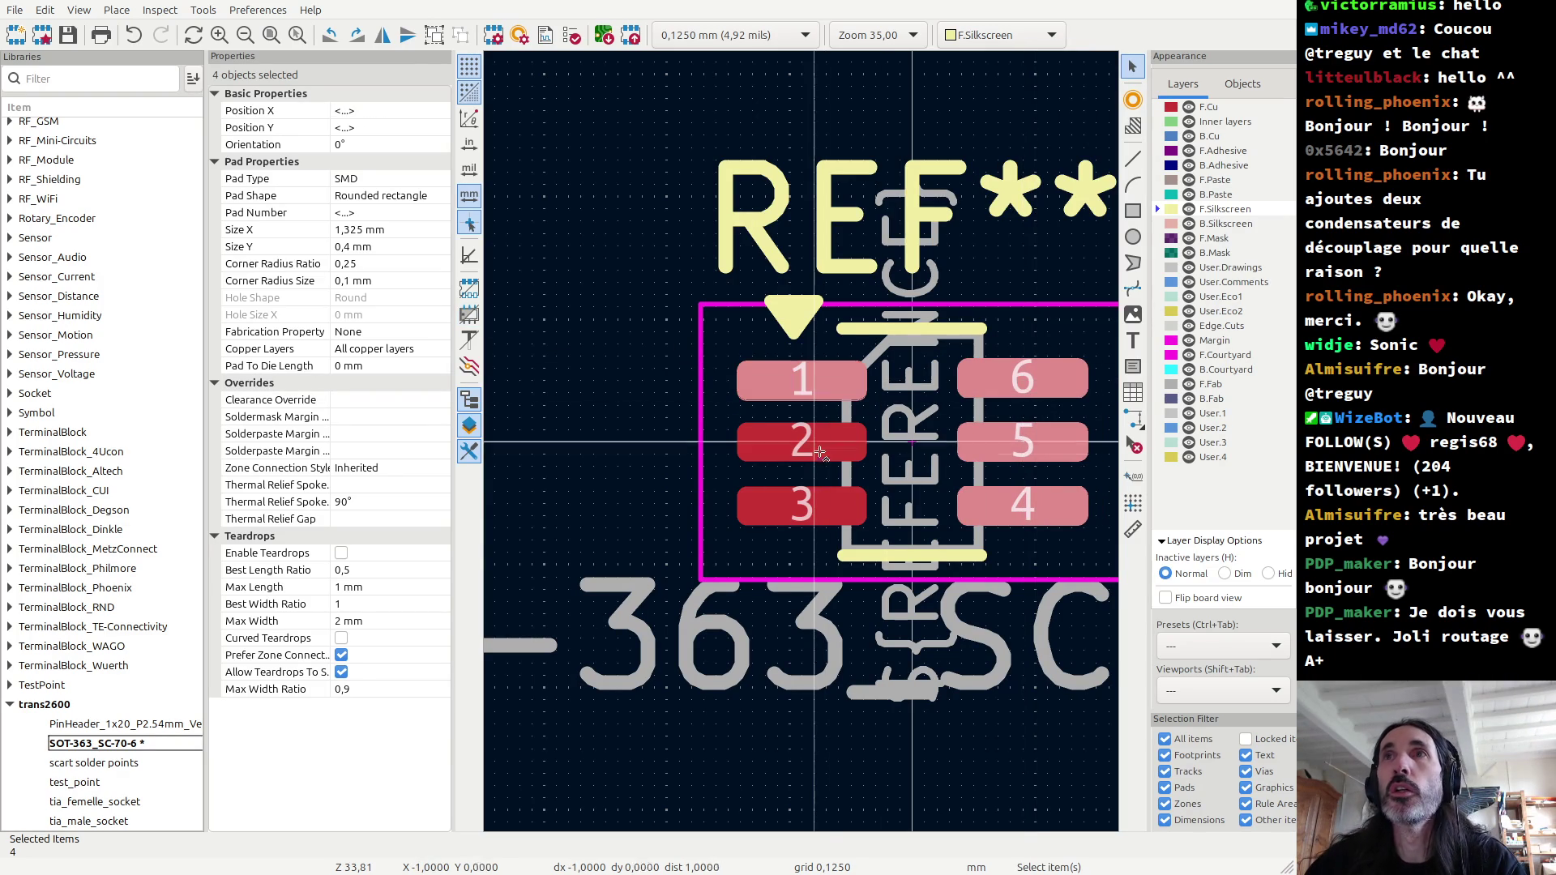
Step: With pads 1–6 selected, enter 1,1 mm as Size X in Properties
{"action": "left_click", "coordinate": [814, 442], "text": "shift"}
{"action": "left_click", "coordinate": [819, 503], "text": "shift"}
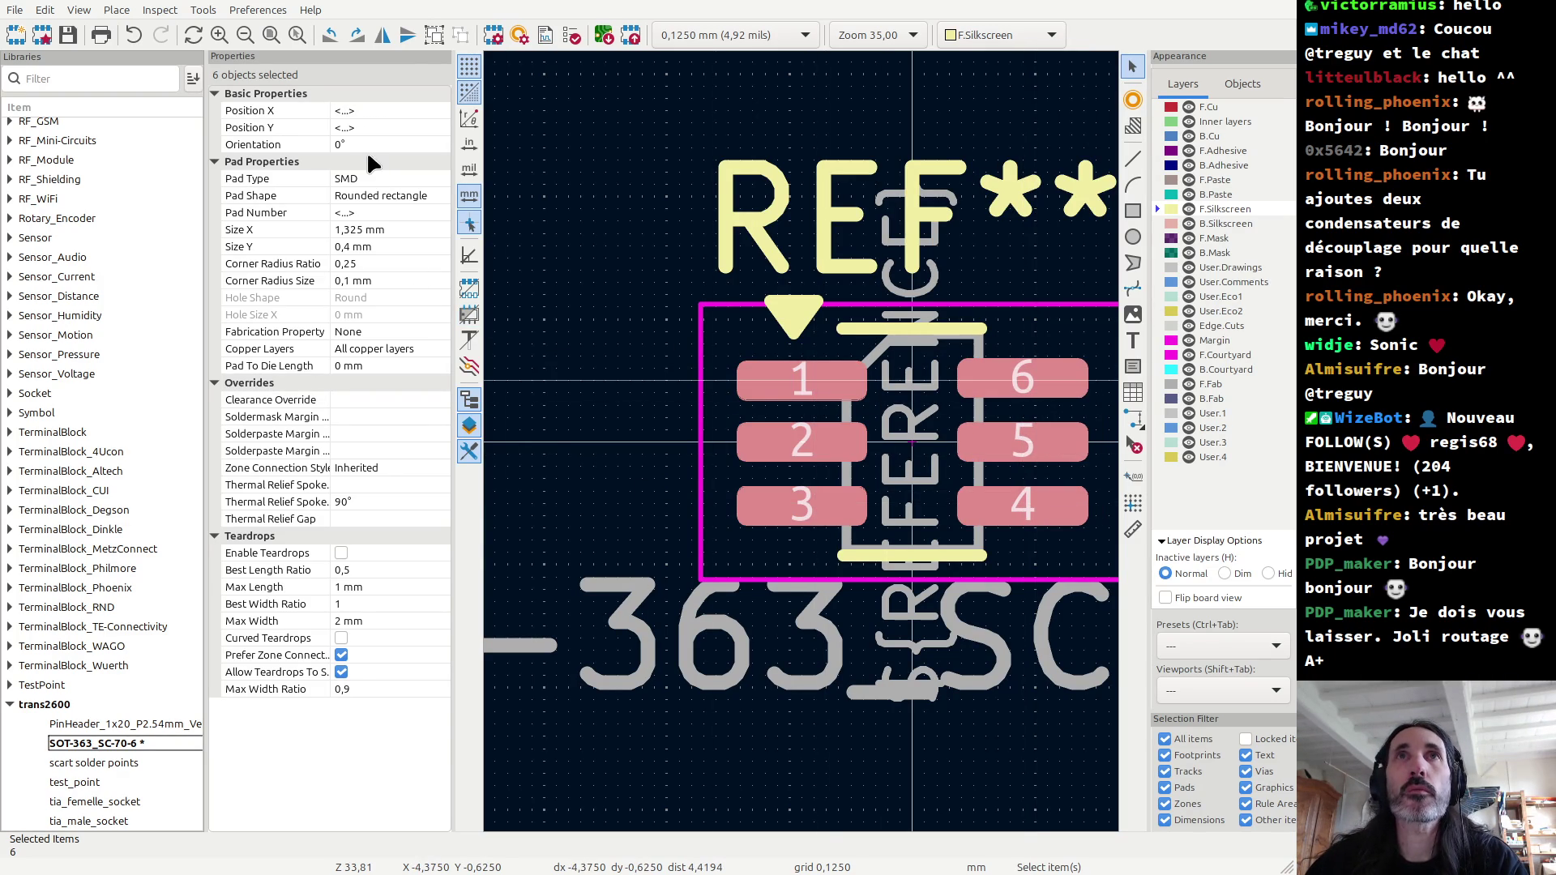
{"action": "left_click", "coordinate": [352, 228]}
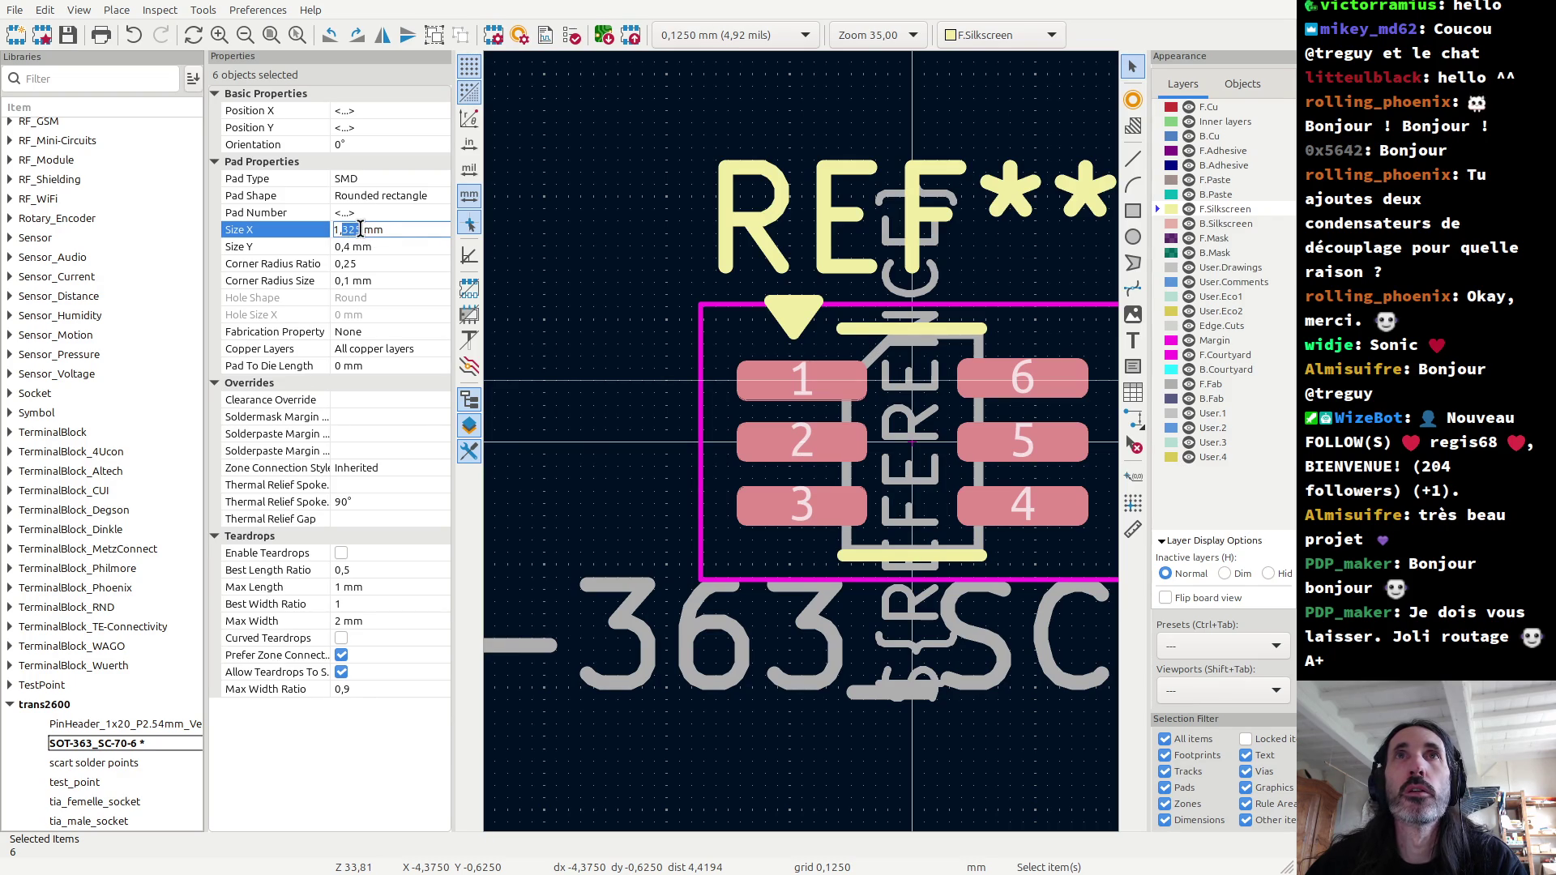
{"action": "type", "text": "1"}
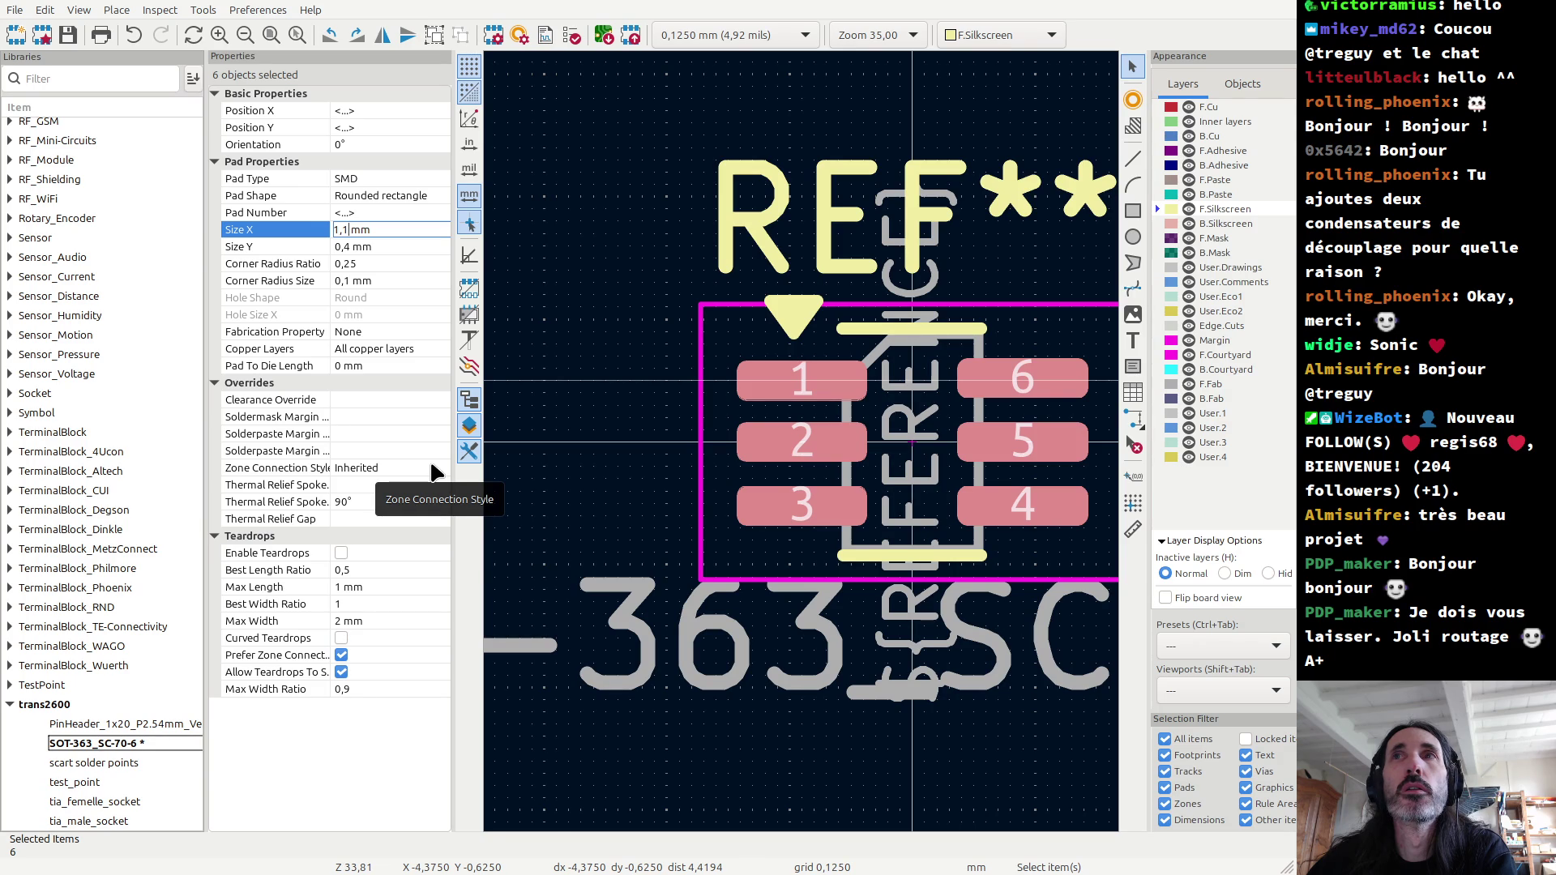
{"action": "key", "text": "Tab"}
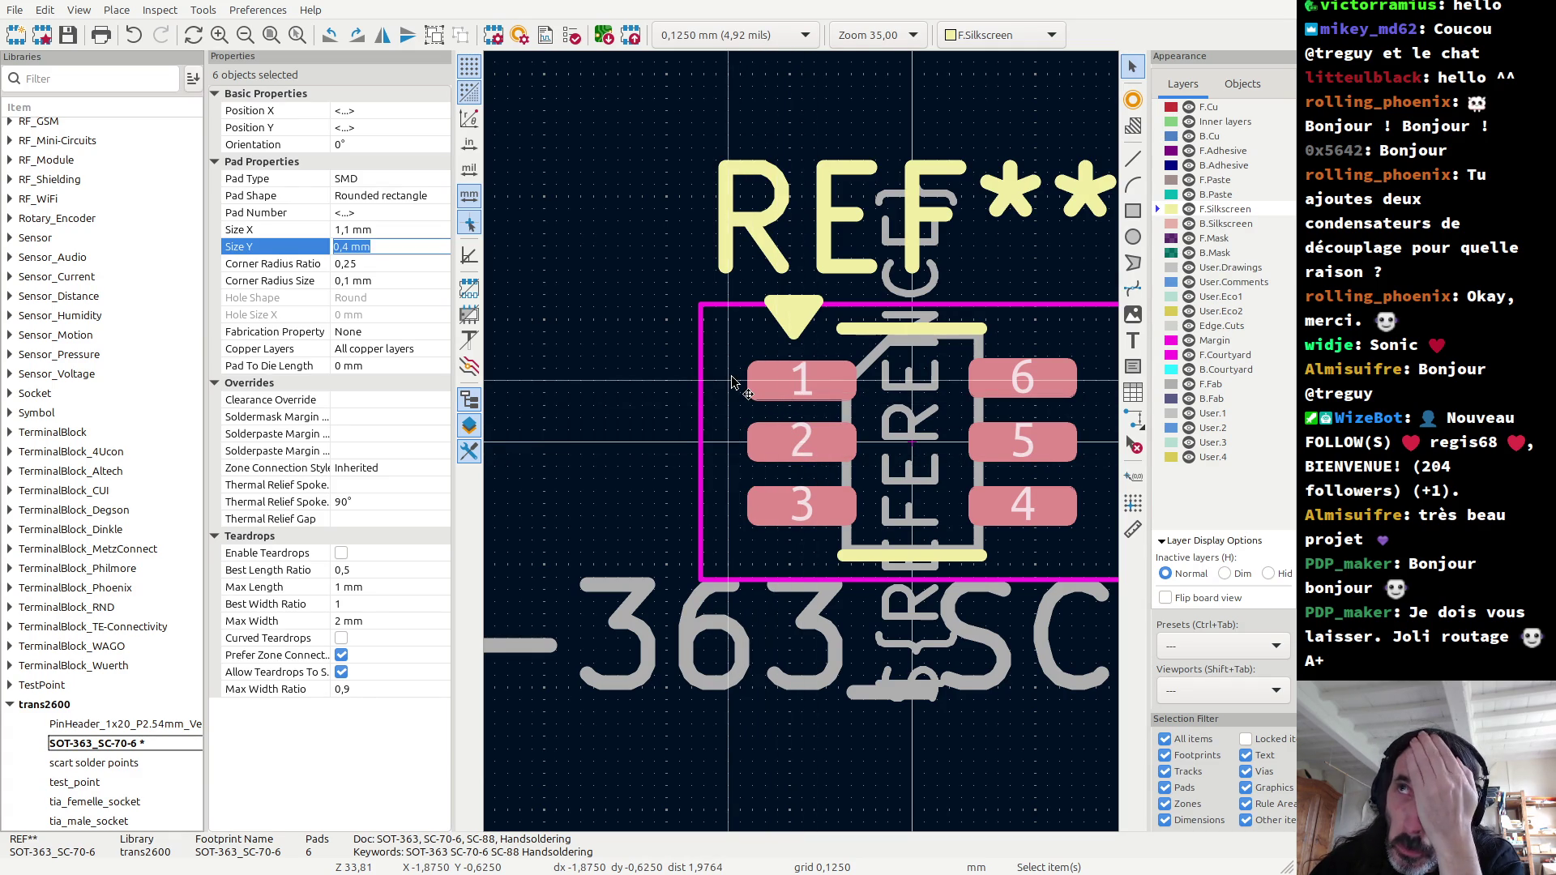
{"action": "left_click", "coordinate": [1133, 529]}
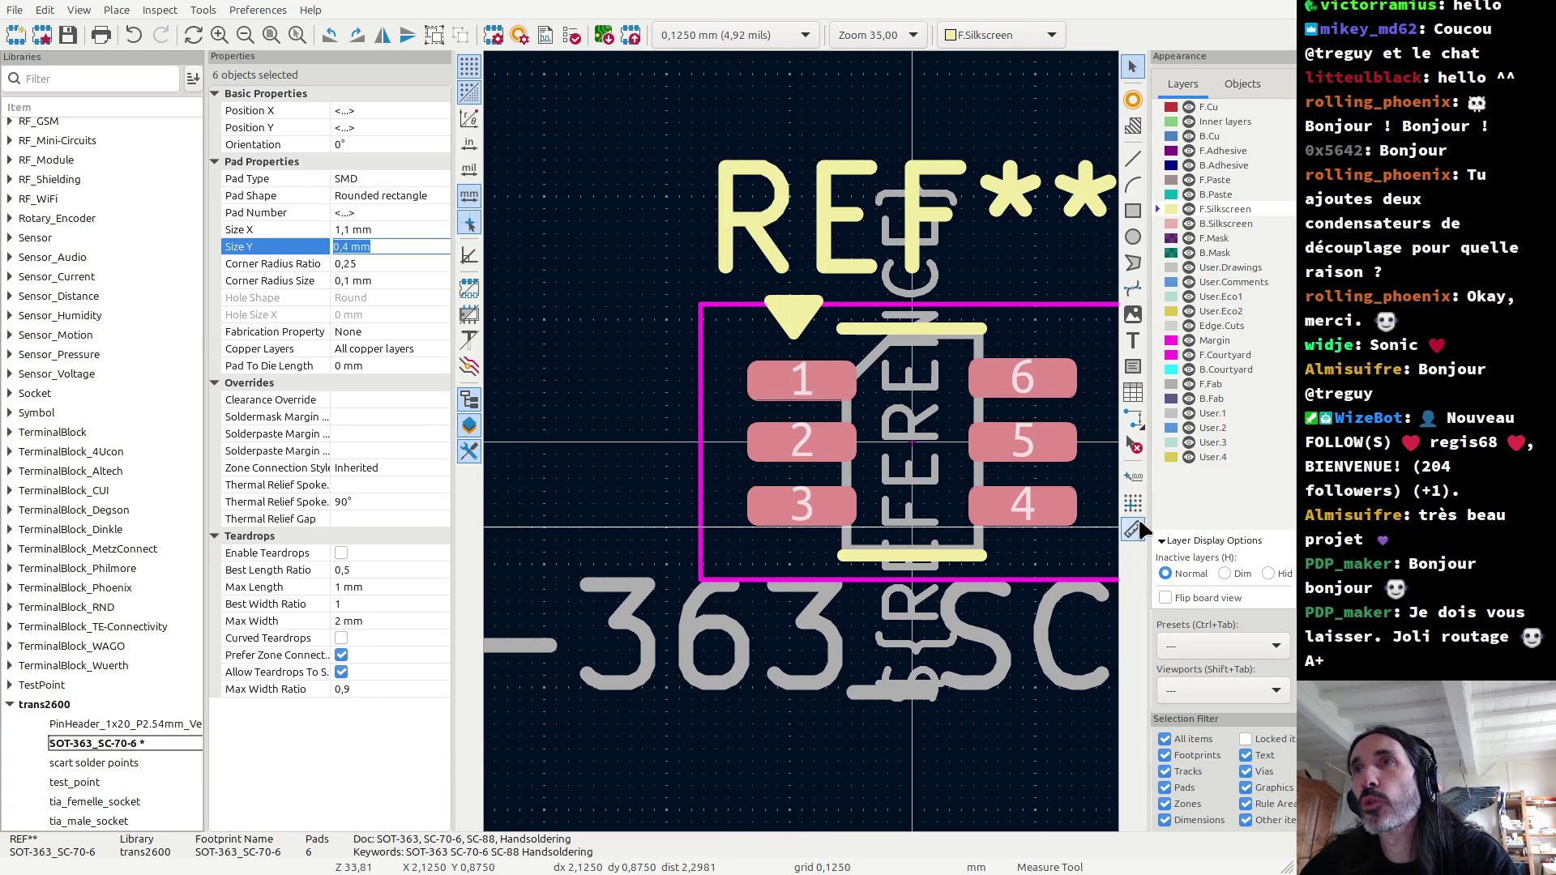
{"action": "left_click", "coordinate": [801, 525]}
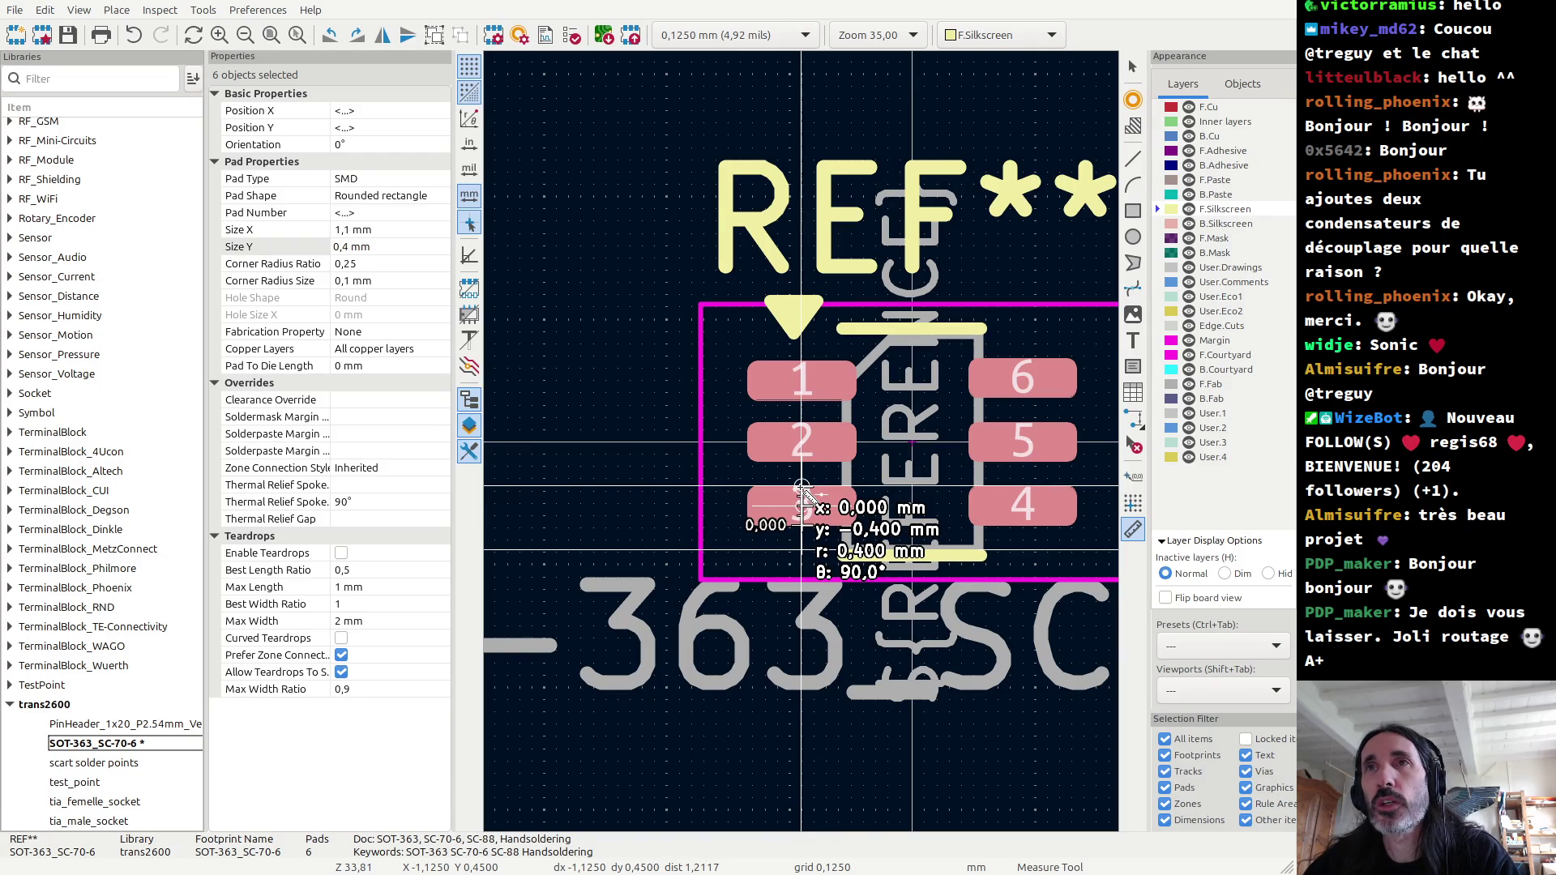
{"action": "key", "text": "Escape"}
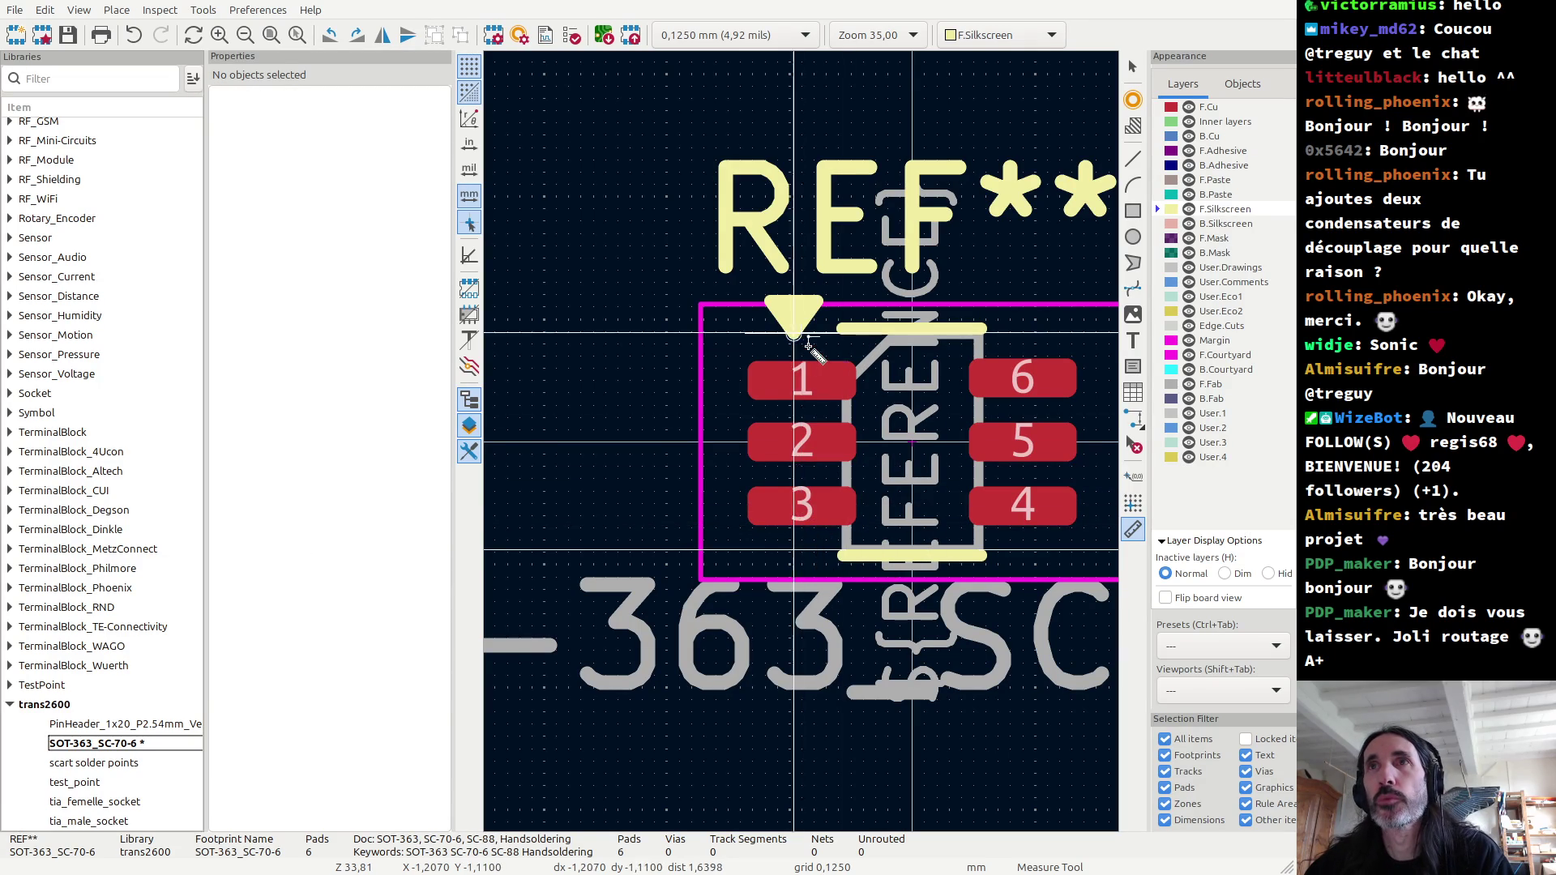
{"action": "left_click", "coordinate": [748, 380]}
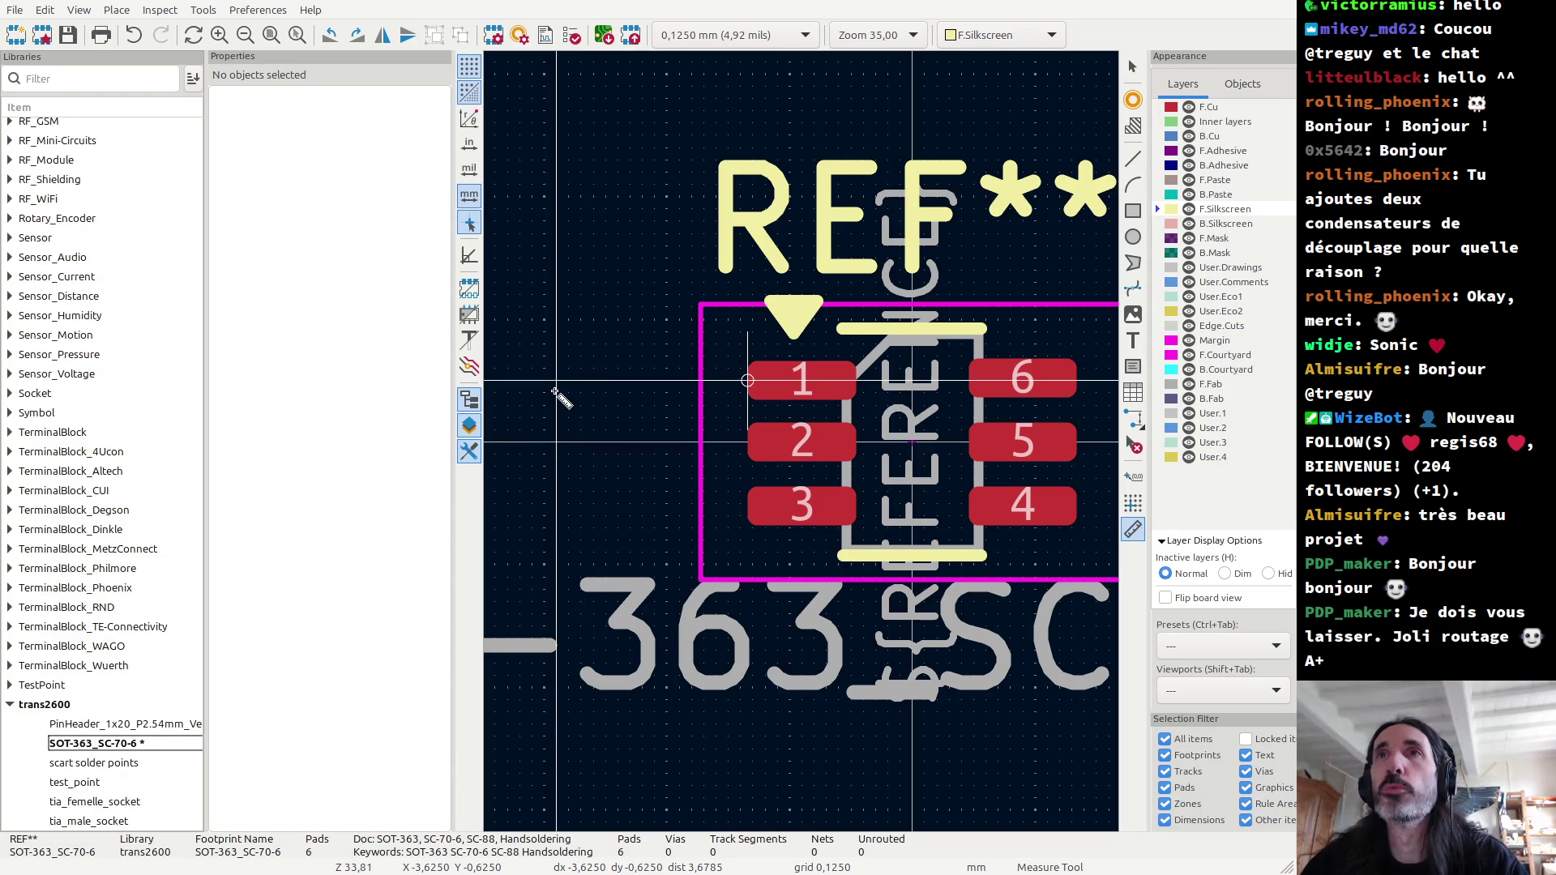
{"action": "key", "text": "Escape"}
{"action": "scroll", "coordinate": [806, 446], "scroll_direction": "up", "scroll_amount": 2}
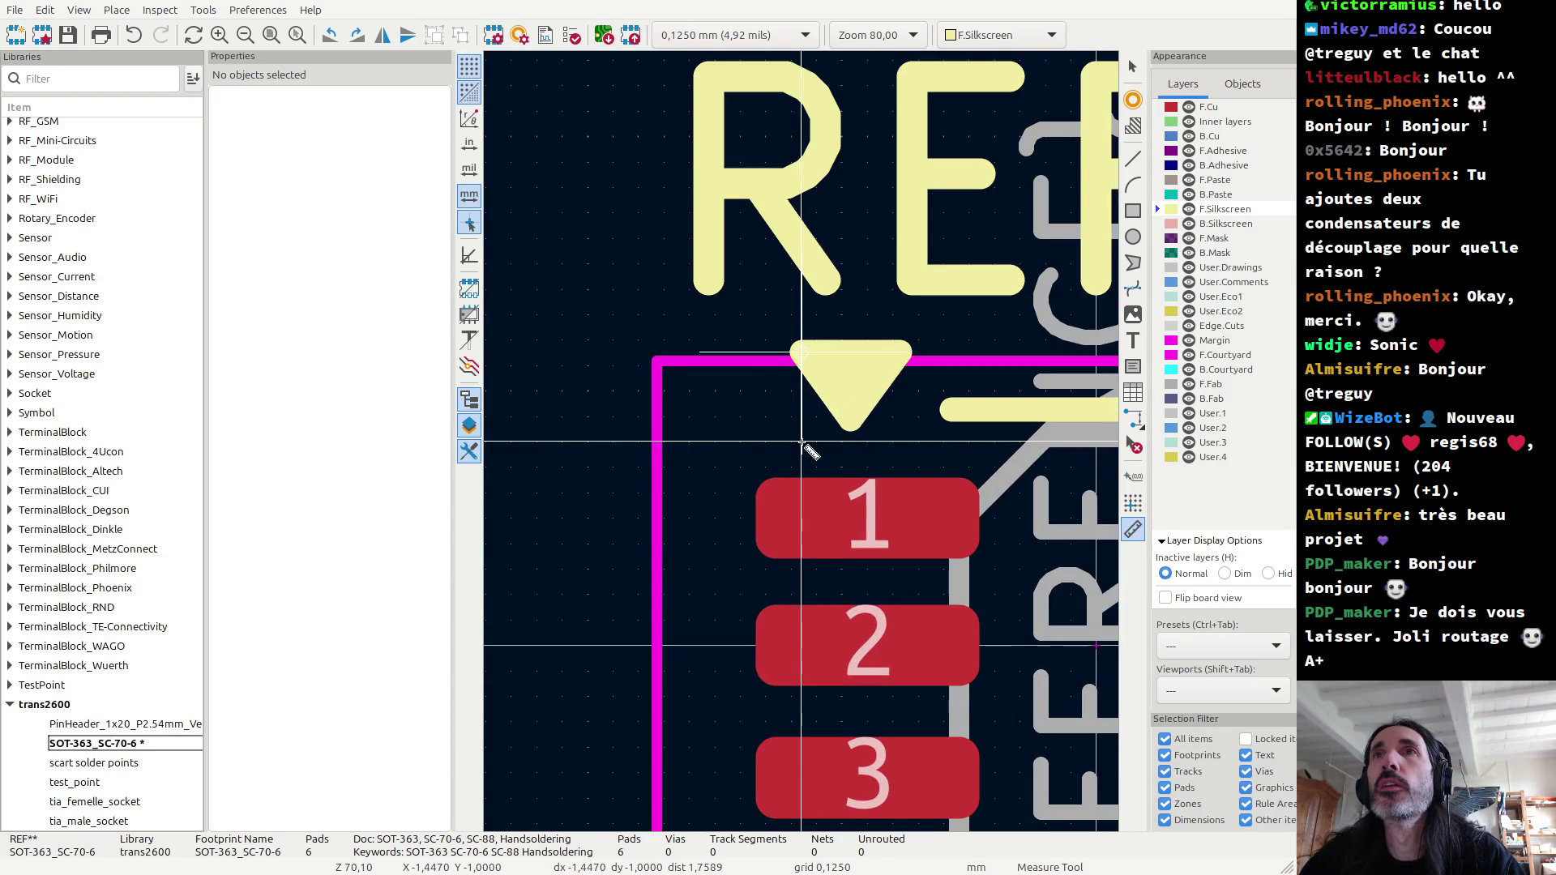
{"action": "key", "text": "Escape"}
{"action": "scroll", "coordinate": [807, 447], "scroll_direction": "down", "scroll_amount": 1}
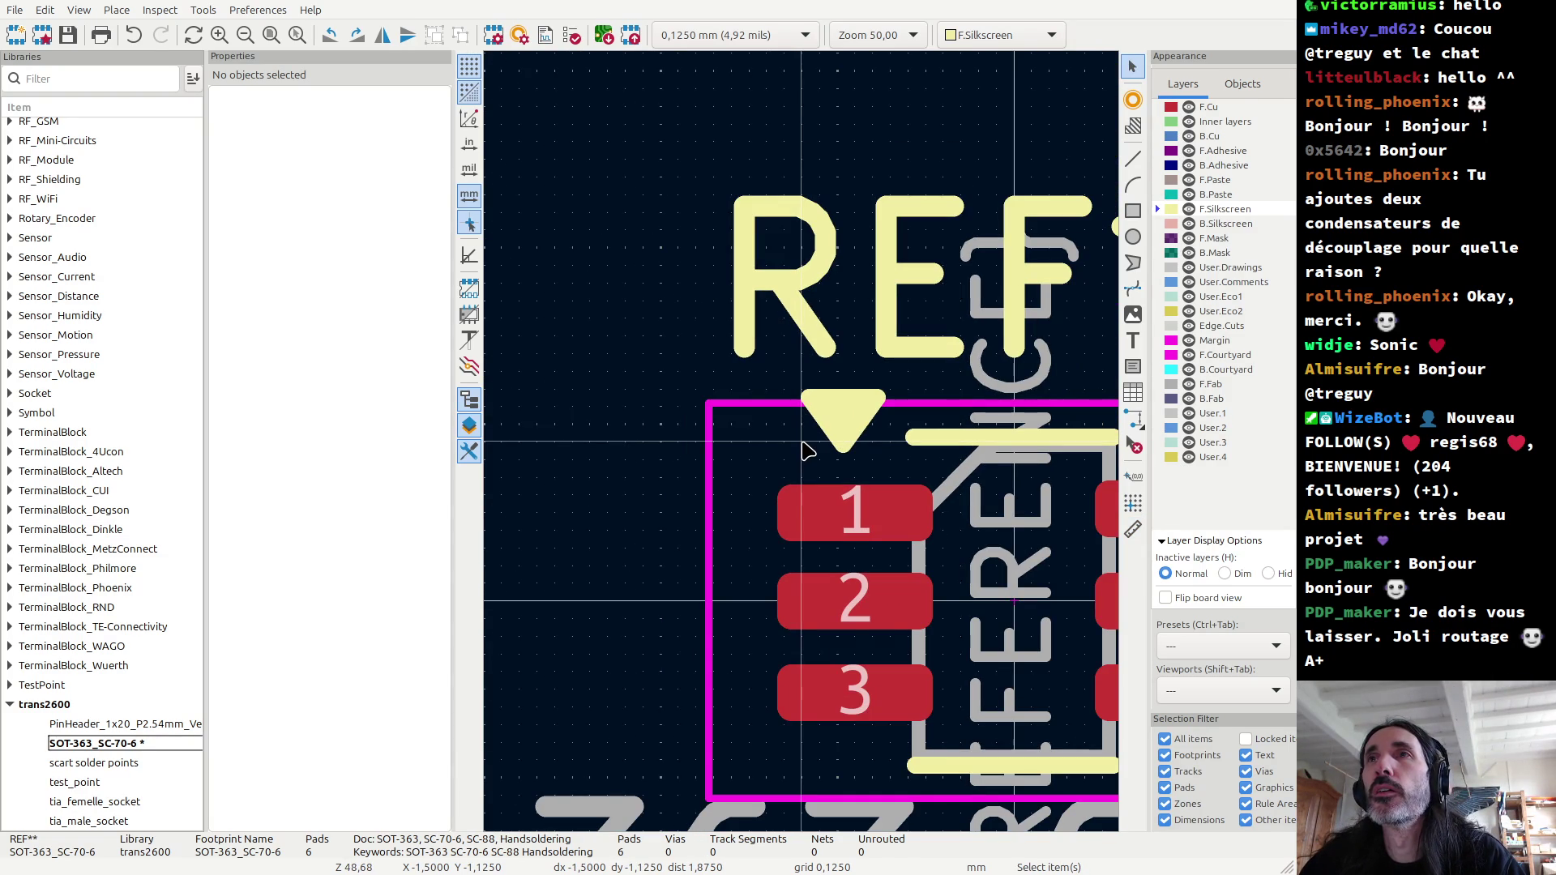
{"action": "left_click", "coordinate": [737, 410]}
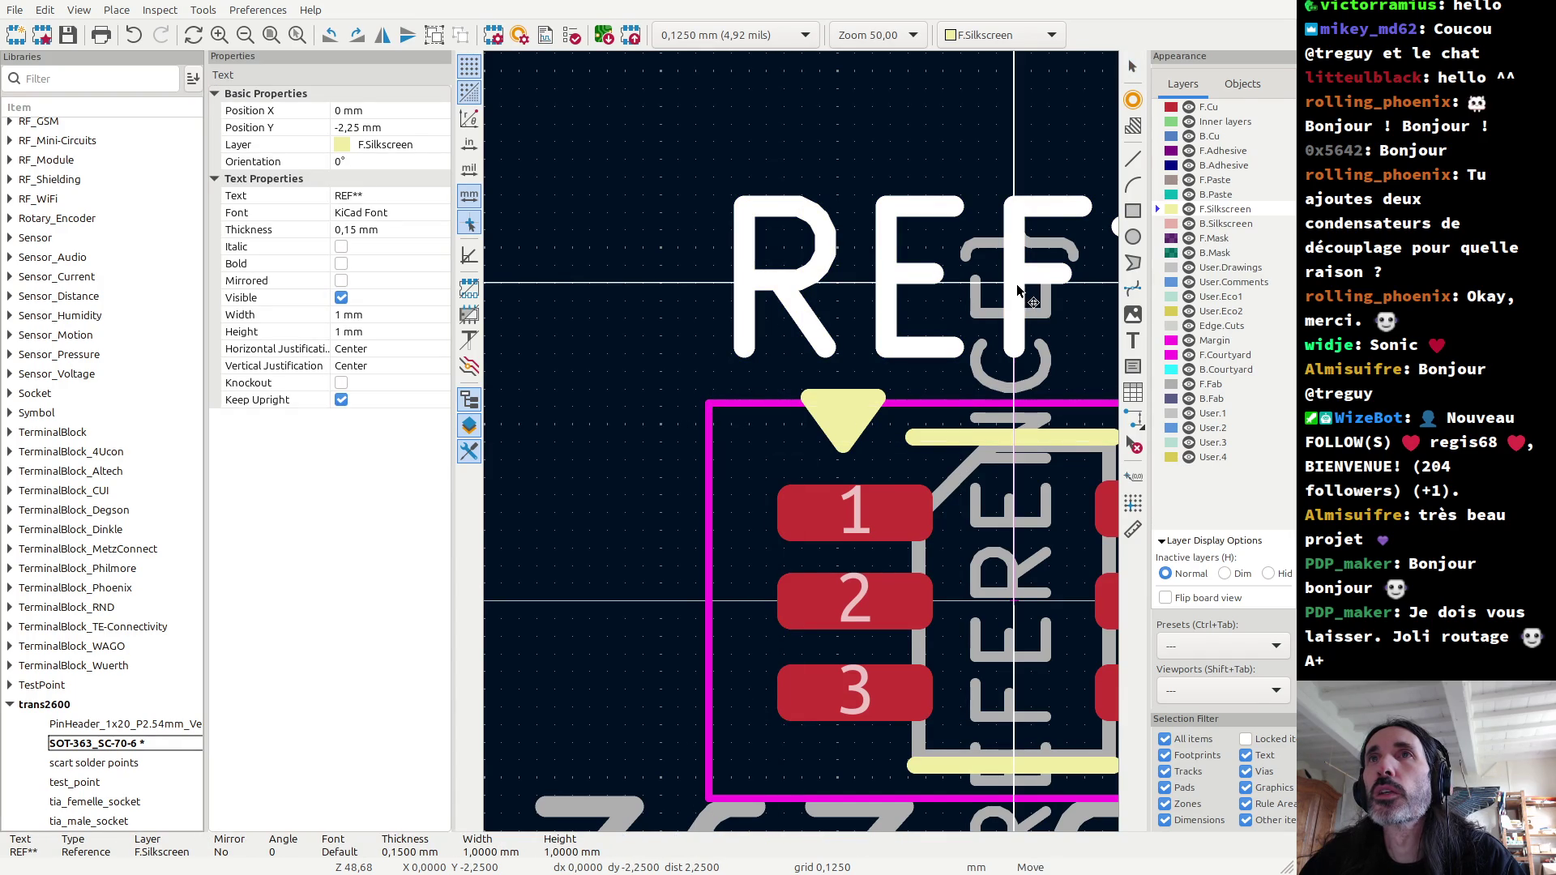
Step: Pull the F.Courtyard corners onto the grid for a 4,25 × 2,75 mm rectangle
{"action": "key", "text": "Escape"}
{"action": "left_click", "coordinate": [708, 488]}
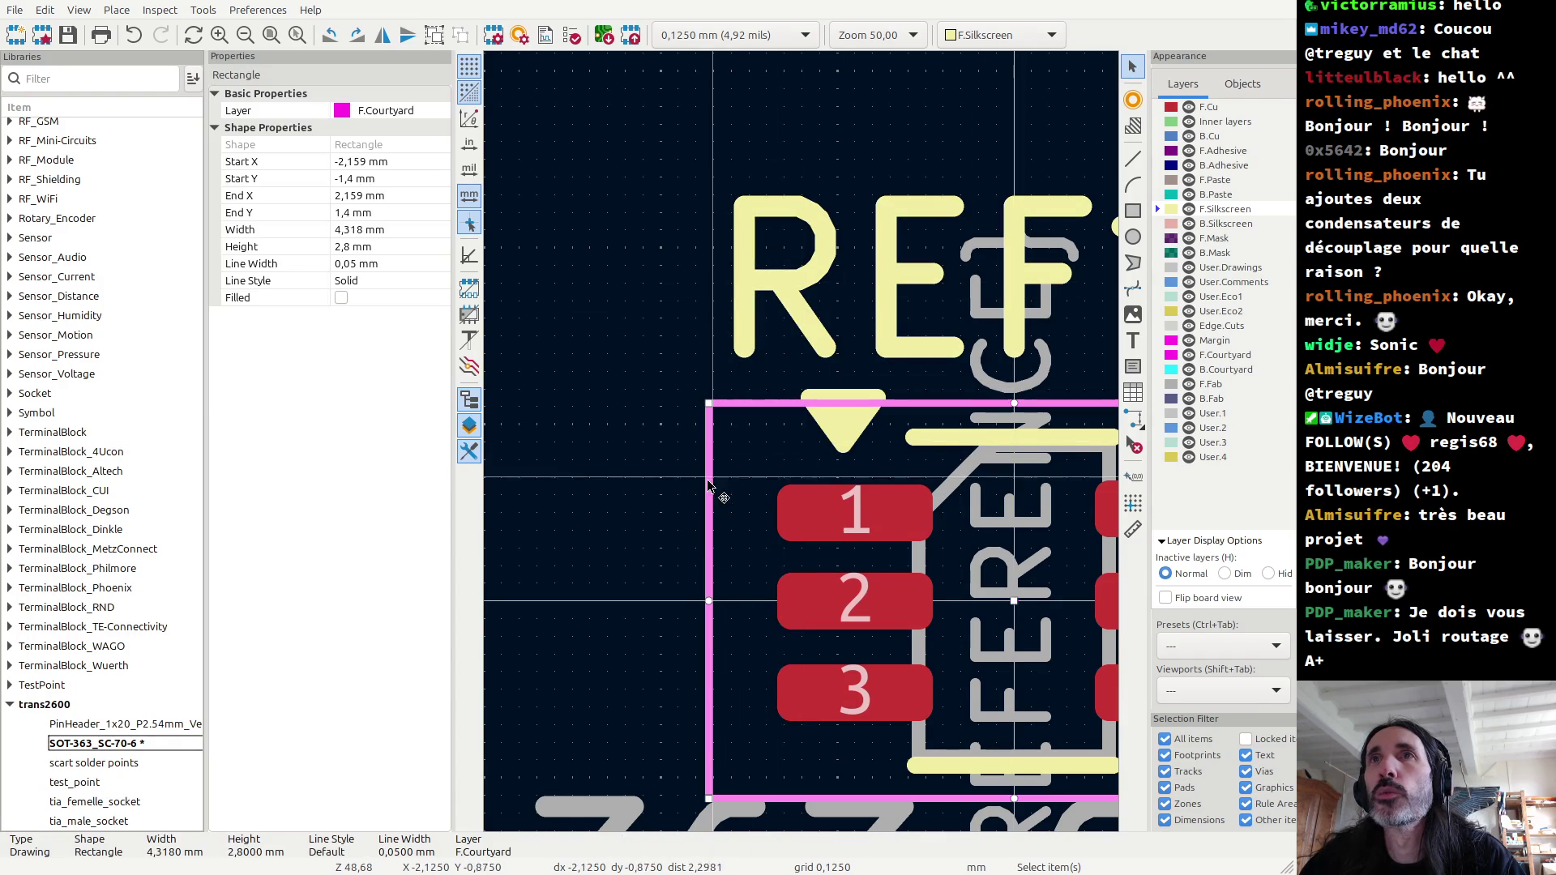
{"action": "left_click_drag", "start_coordinate": [709, 402], "coordinate": [719, 414]}
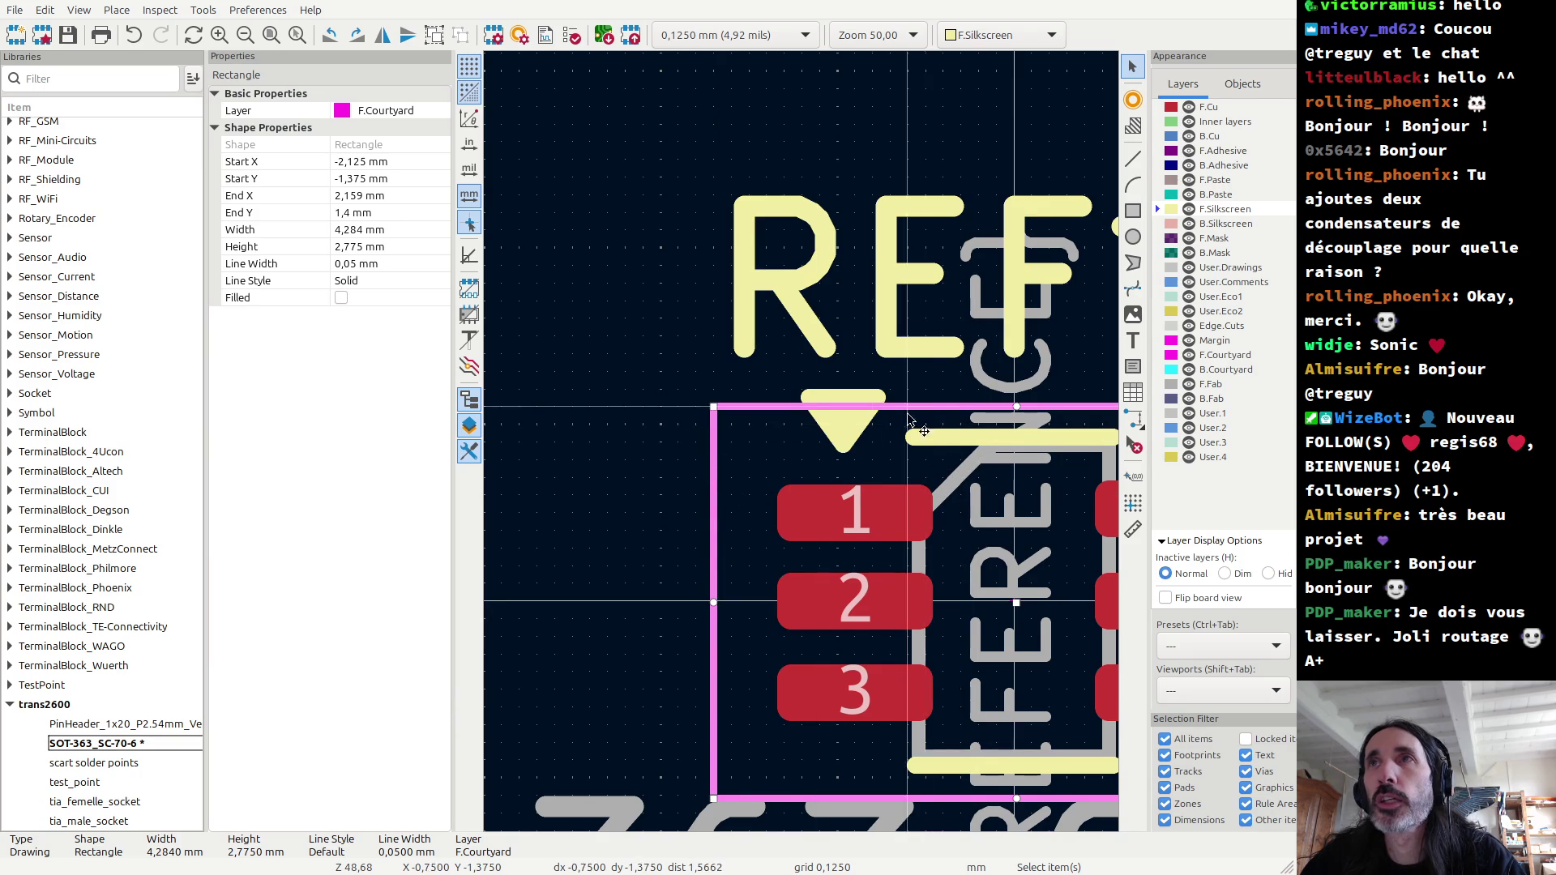
{"action": "scroll", "coordinate": [803, 448], "scroll_direction": "down", "scroll_amount": 1}
{"action": "scroll", "coordinate": [740, 675], "scroll_direction": "up", "scroll_amount": 1}
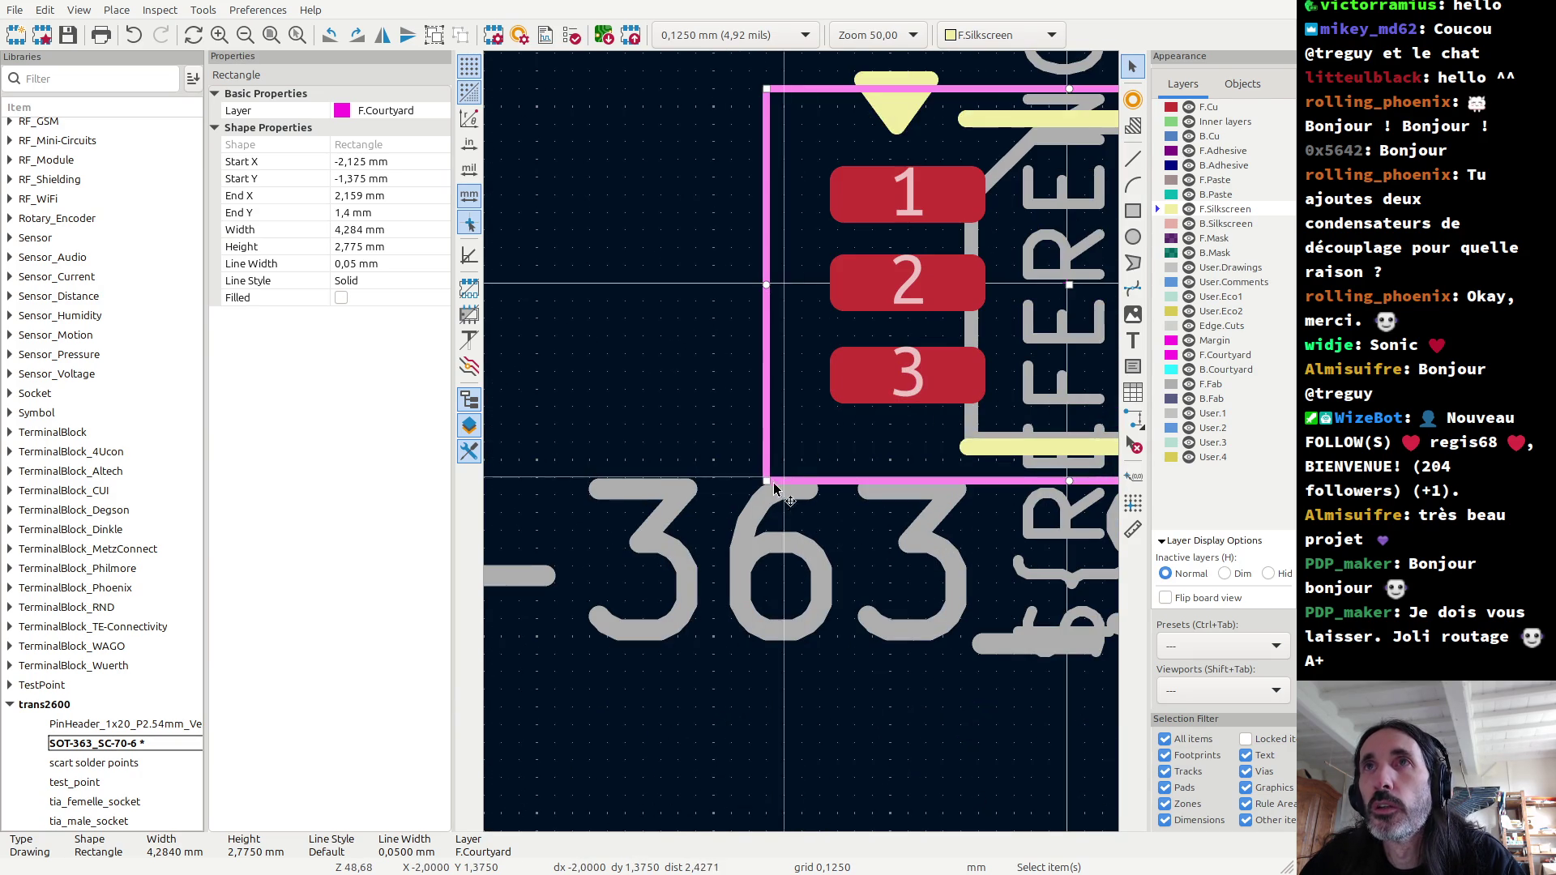
{"action": "scroll", "coordinate": [765, 485], "scroll_direction": "down", "scroll_amount": 1}
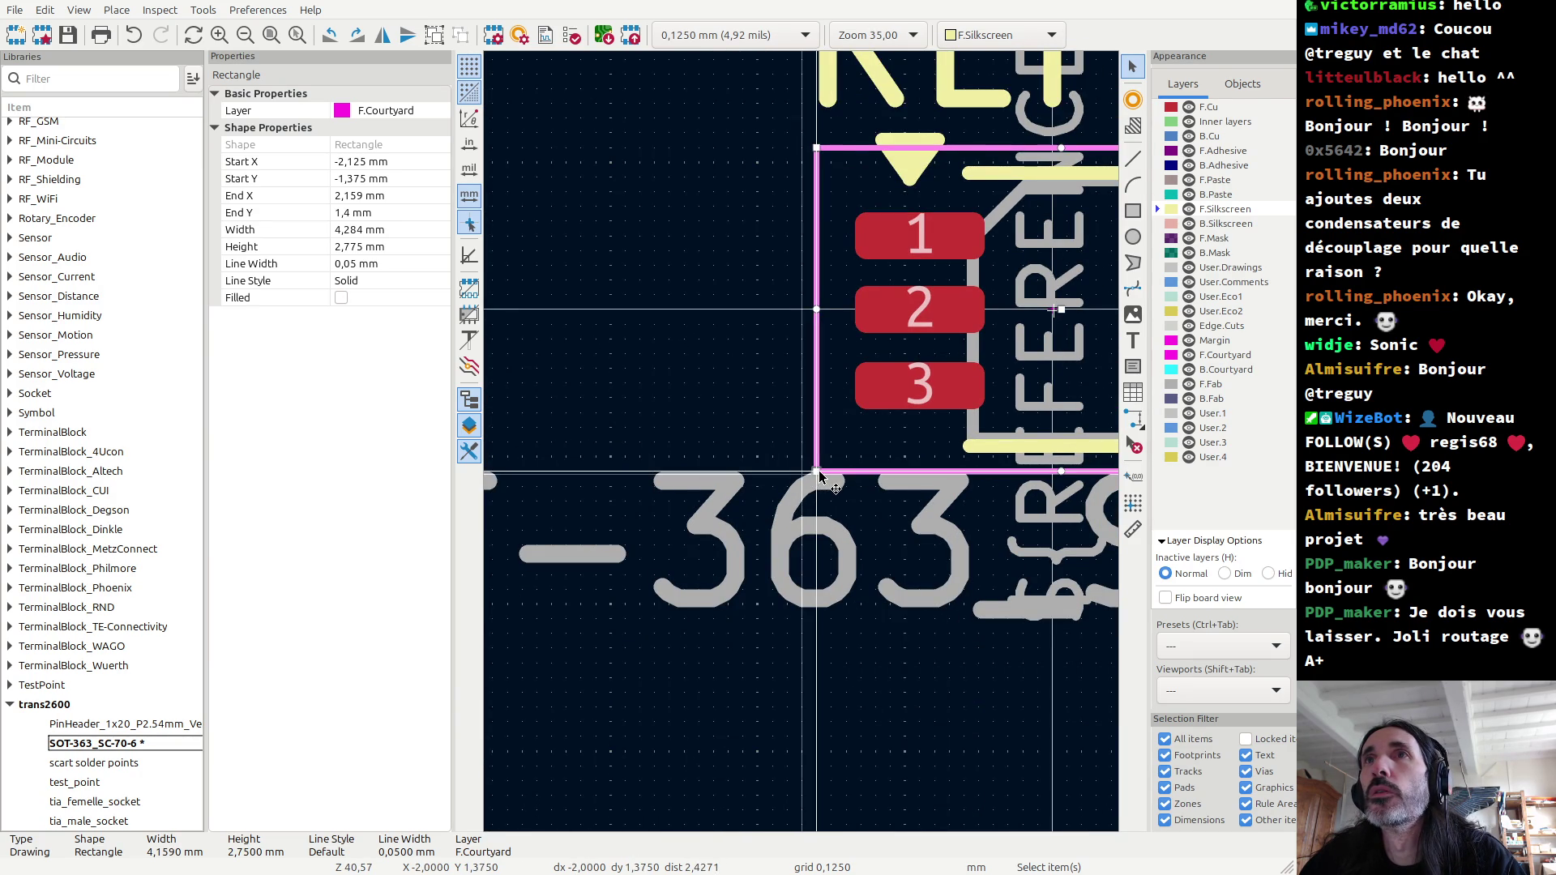
{"action": "scroll", "coordinate": [805, 484], "scroll_direction": "down", "scroll_amount": 2}
{"action": "scroll", "coordinate": [805, 484], "scroll_direction": "down", "scroll_amount": 1}
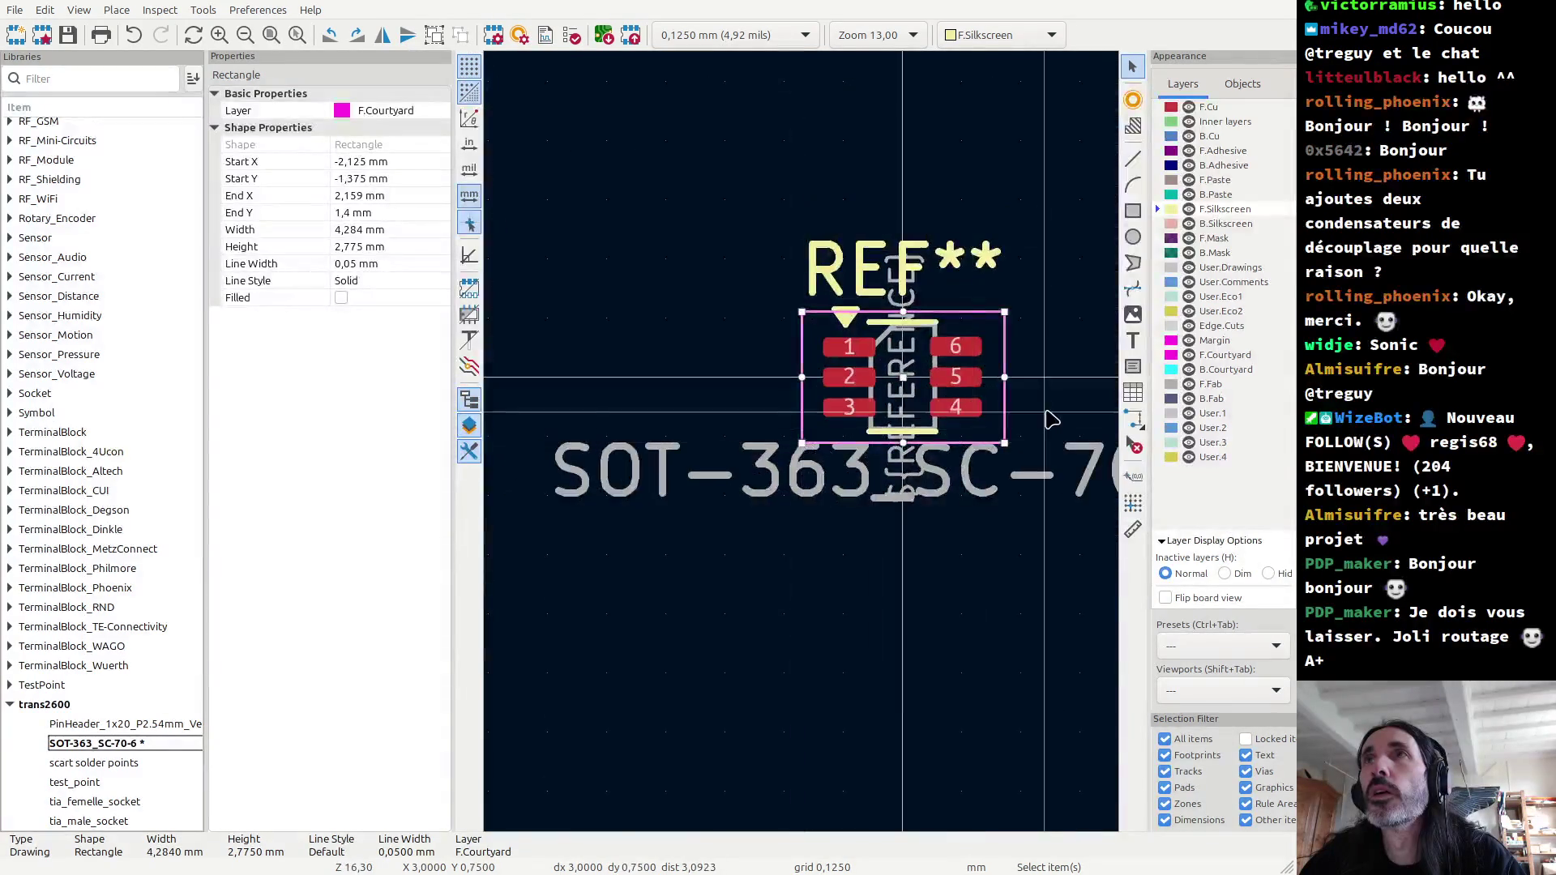
{"action": "scroll", "coordinate": [1046, 422], "scroll_direction": "up", "scroll_amount": 2}
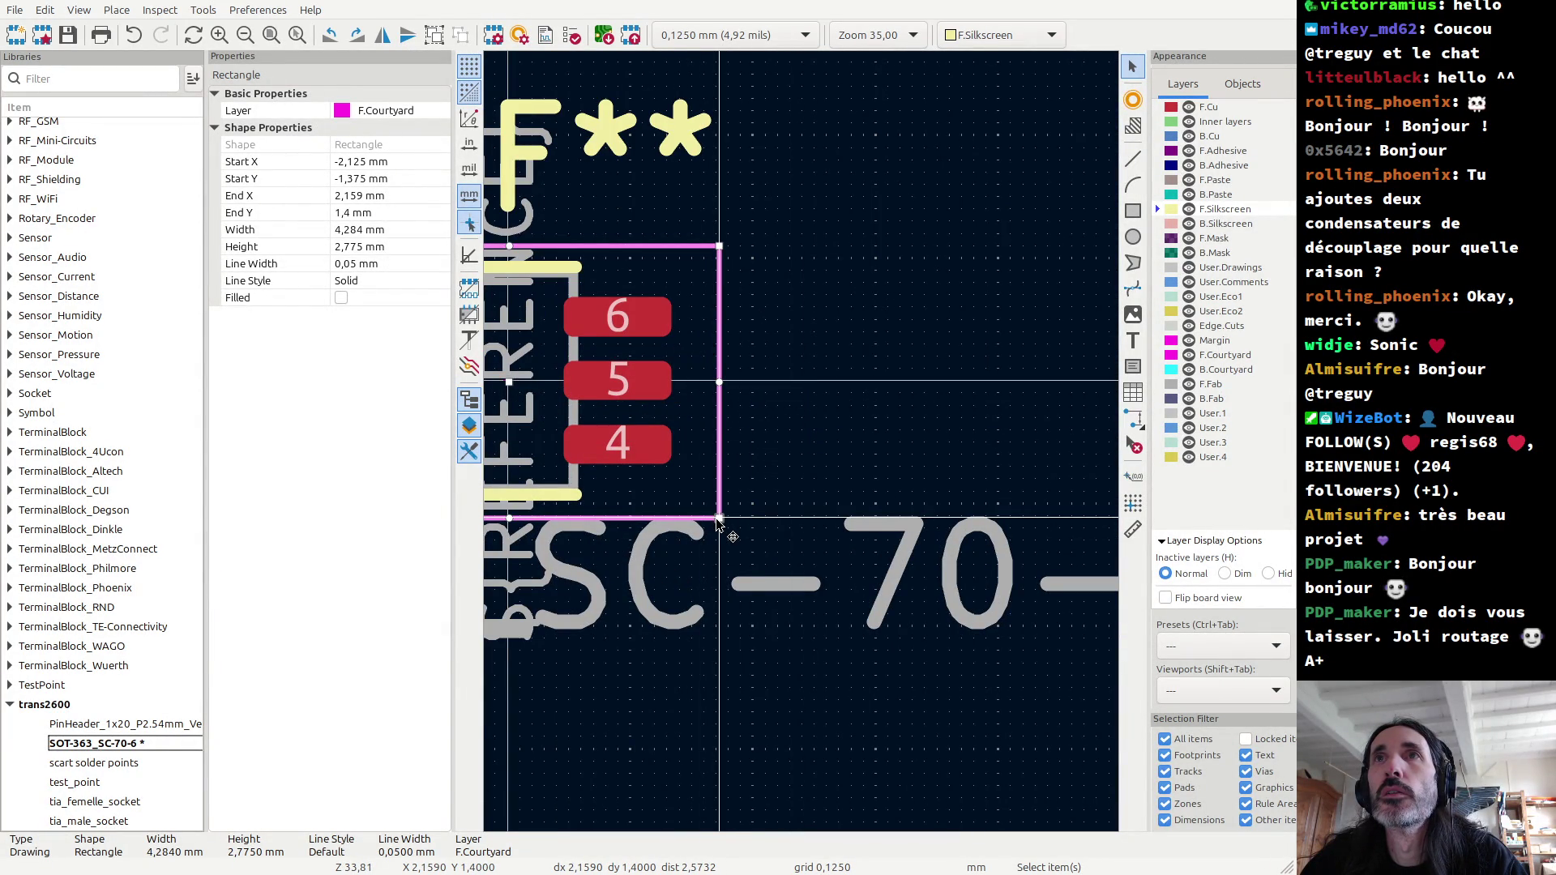
{"action": "left_click_drag", "start_coordinate": [718, 520], "coordinate": [716, 516]}
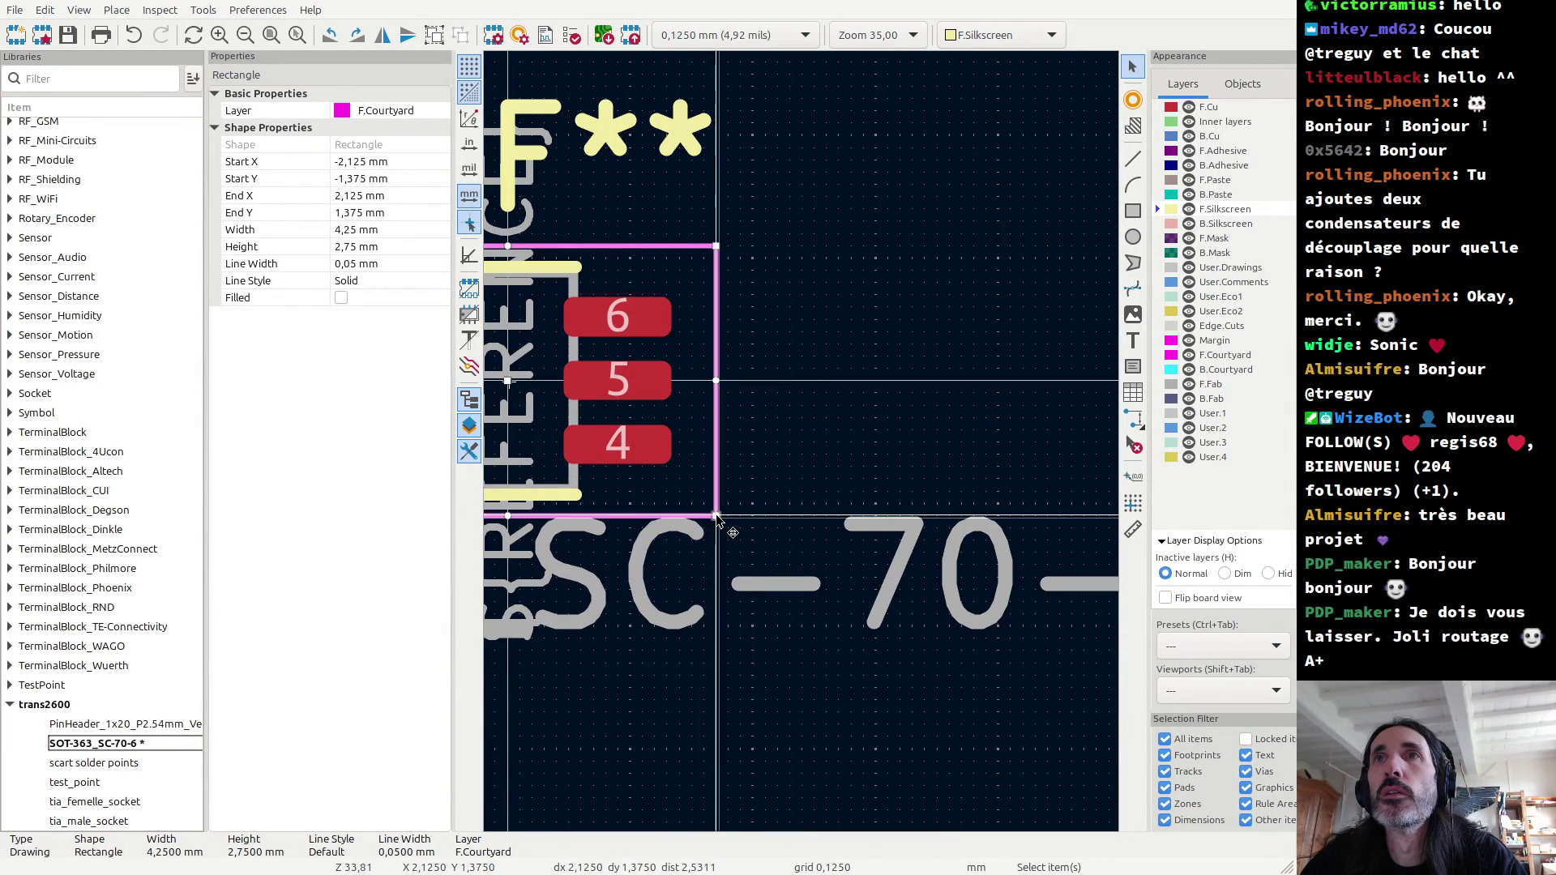
Step: Save the SOT-363_SC-70-6 footprint and go back to the Trans2600 board
{"action": "key", "text": "Home"}
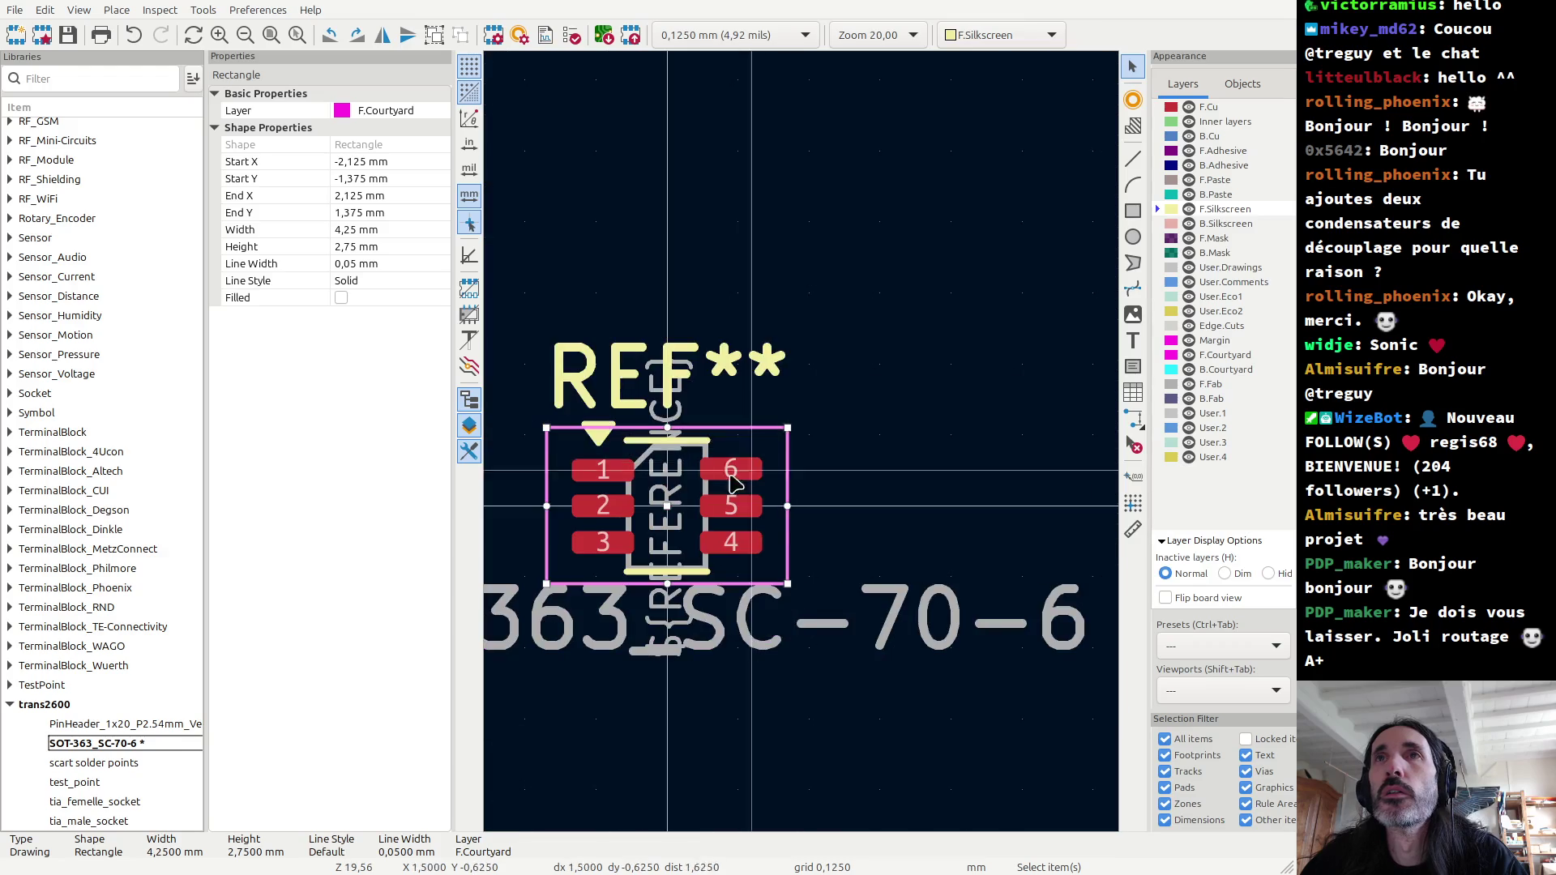
{"action": "scroll", "coordinate": [771, 699], "scroll_direction": "up", "scroll_amount": 3}
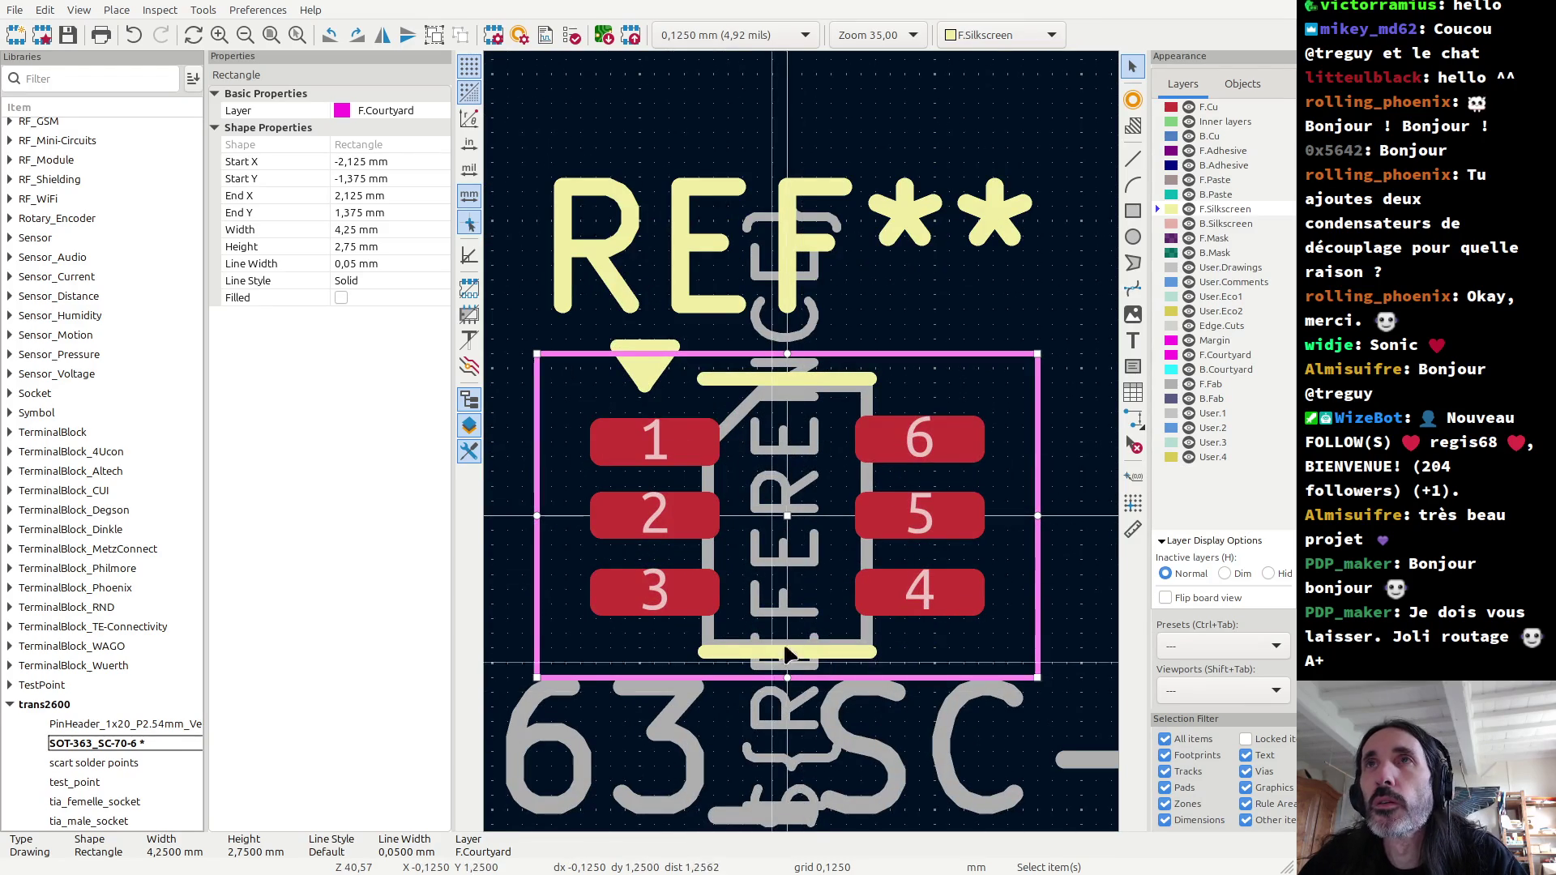
{"action": "scroll", "coordinate": [800, 445], "scroll_direction": "up", "scroll_amount": 3}
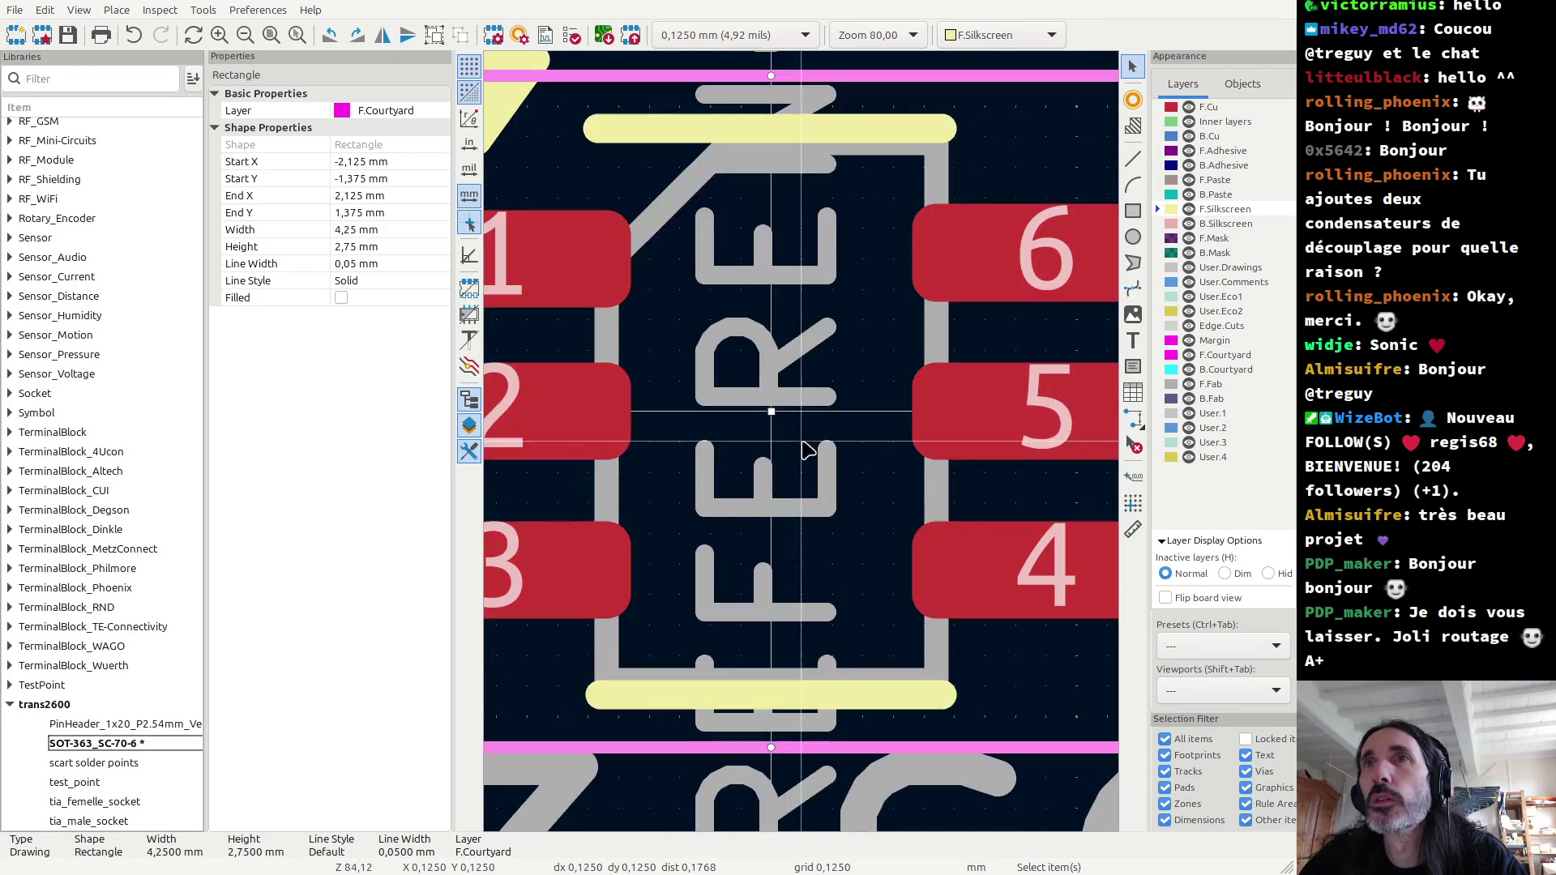
{"action": "scroll", "coordinate": [774, 413], "scroll_direction": "up", "scroll_amount": 2}
{"action": "scroll", "coordinate": [712, 400], "scroll_direction": "up", "scroll_amount": 2}
{"action": "scroll", "coordinate": [808, 454], "scroll_direction": "down", "scroll_amount": 2}
{"action": "scroll", "coordinate": [808, 454], "scroll_direction": "down", "scroll_amount": 3}
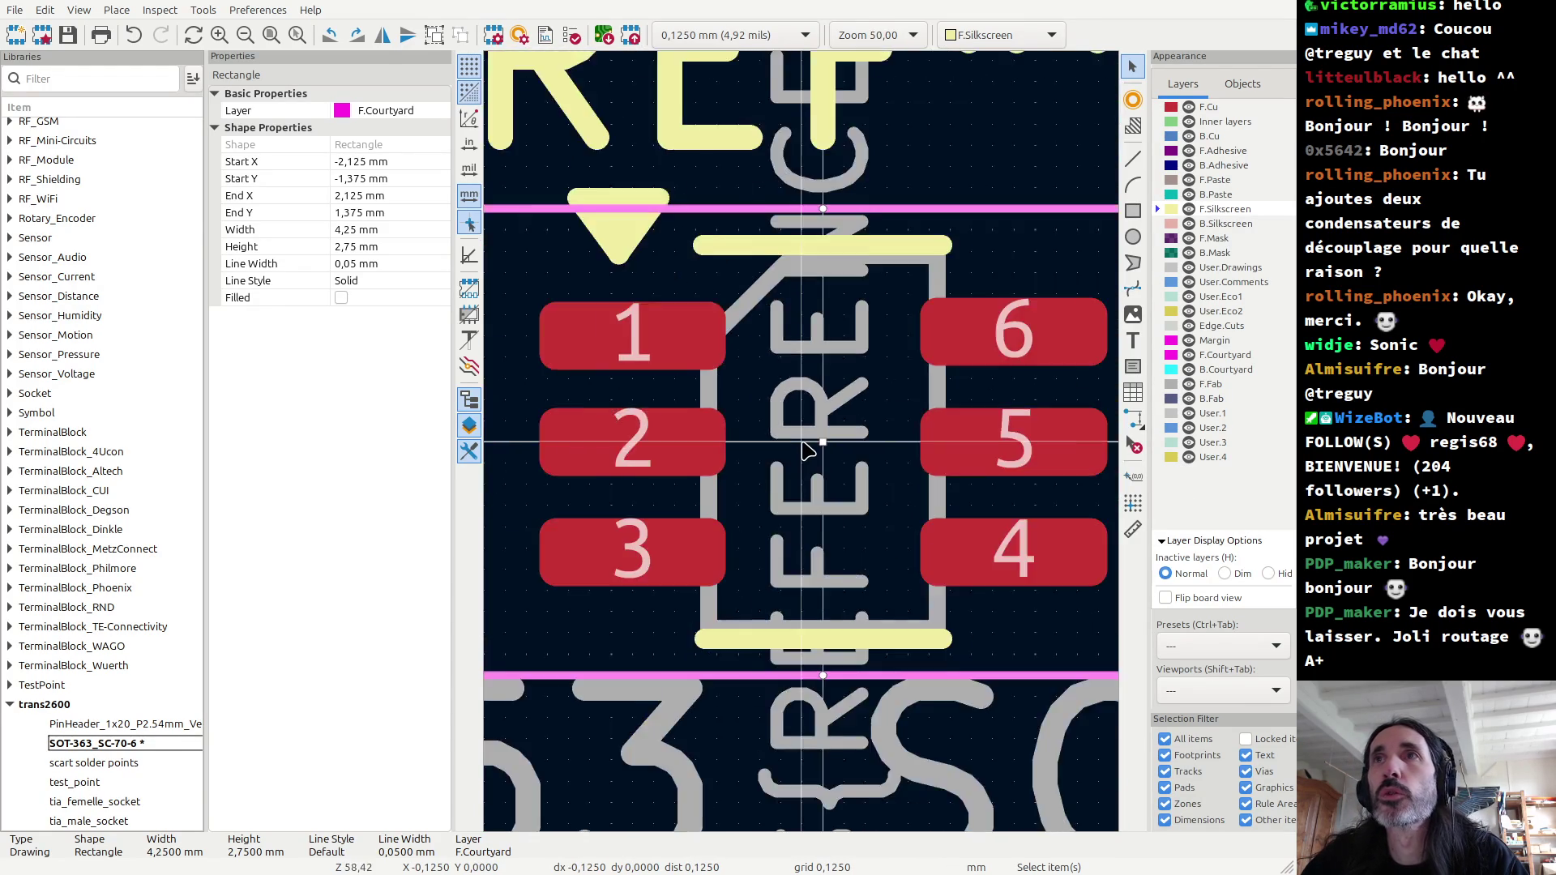
{"action": "scroll", "coordinate": [806, 446], "scroll_direction": "down", "scroll_amount": 5}
{"action": "key", "text": "ctrl+s"}
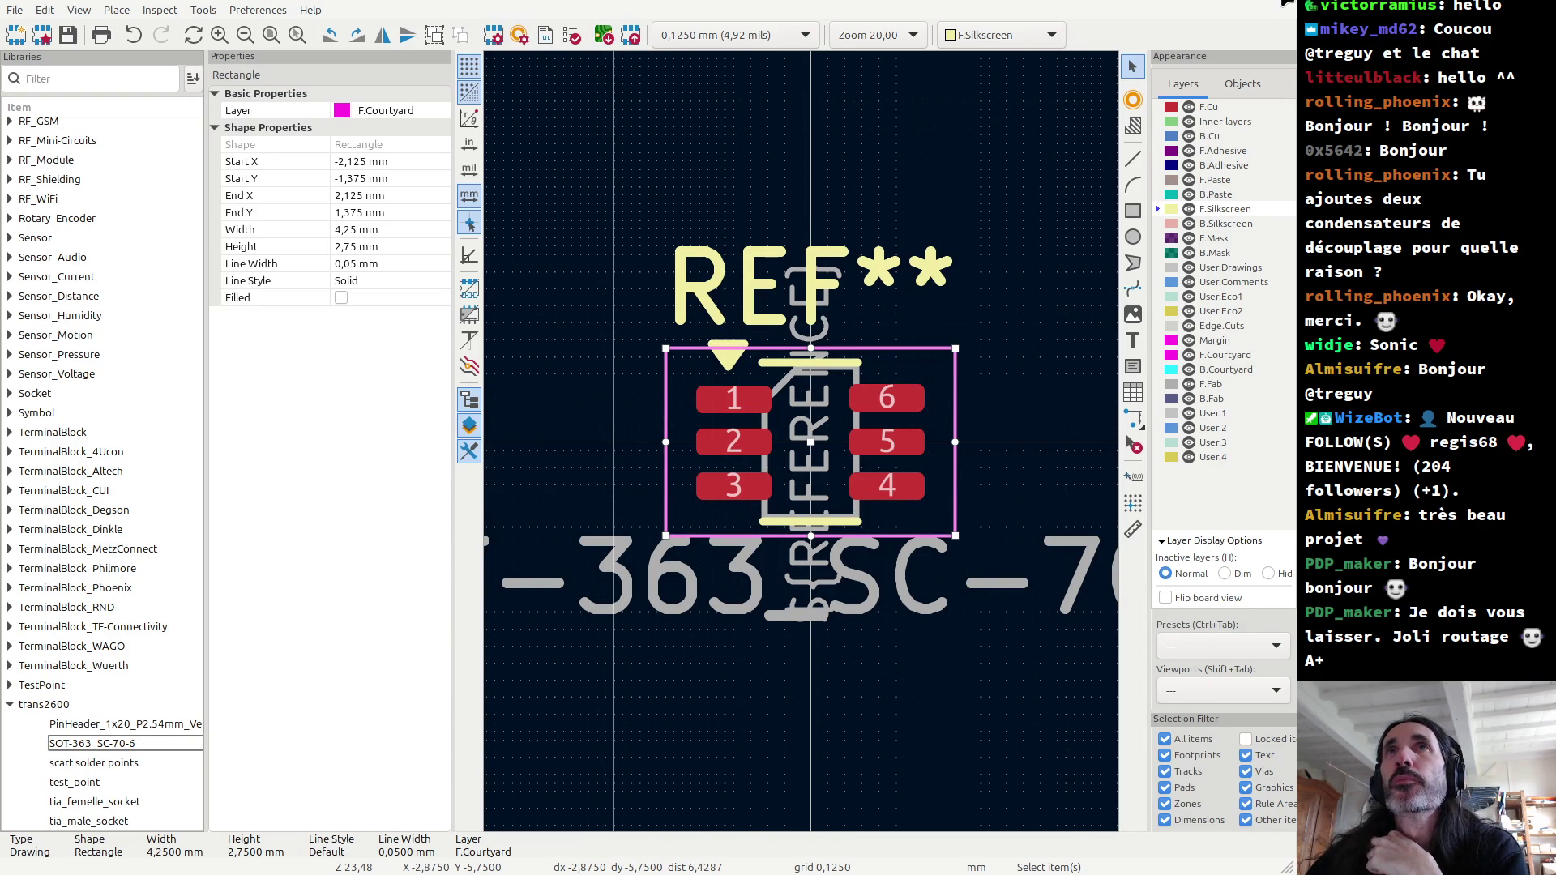
{"action": "key", "text": "alt+Tab"}
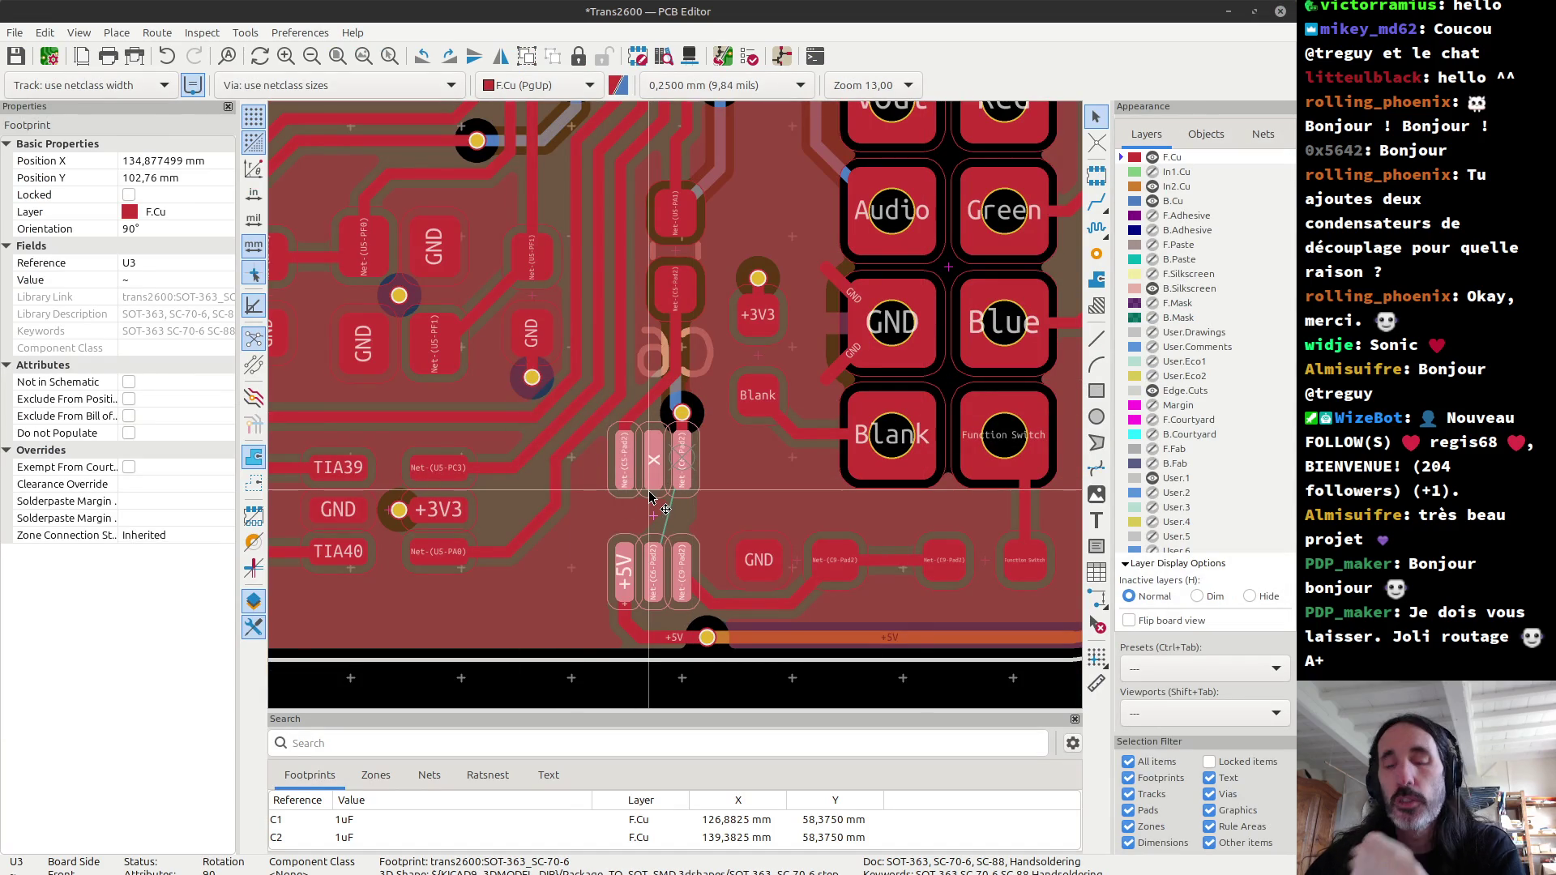
Step: Update footprint U3 from the library to the revised SOT-363_SC-70-6 with narrower pads
{"action": "double_click", "coordinate": [651, 497]}
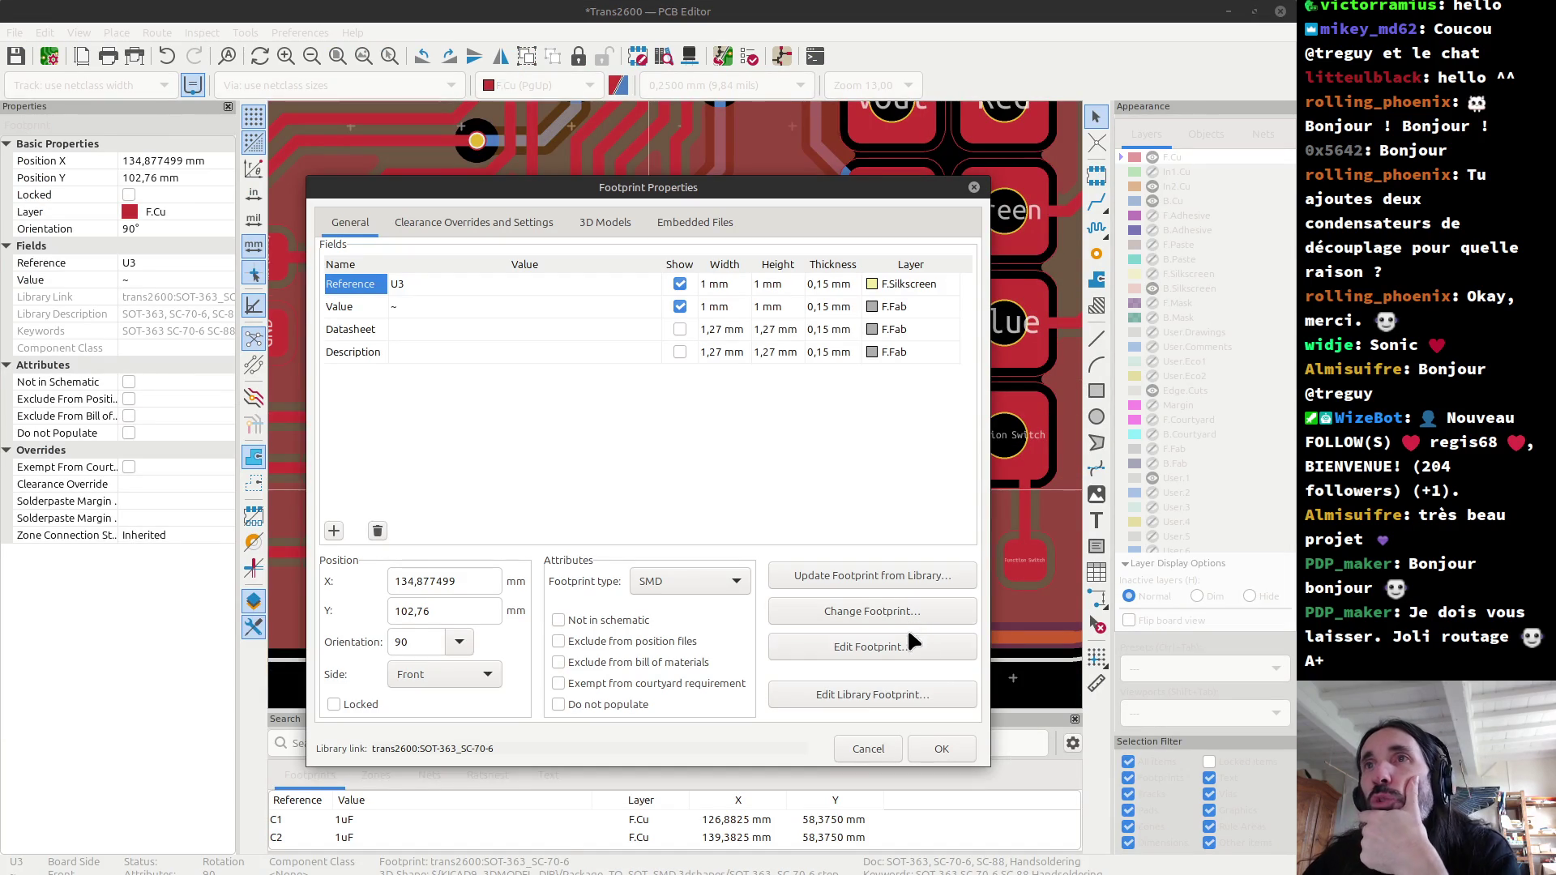
{"action": "left_click", "coordinate": [873, 576]}
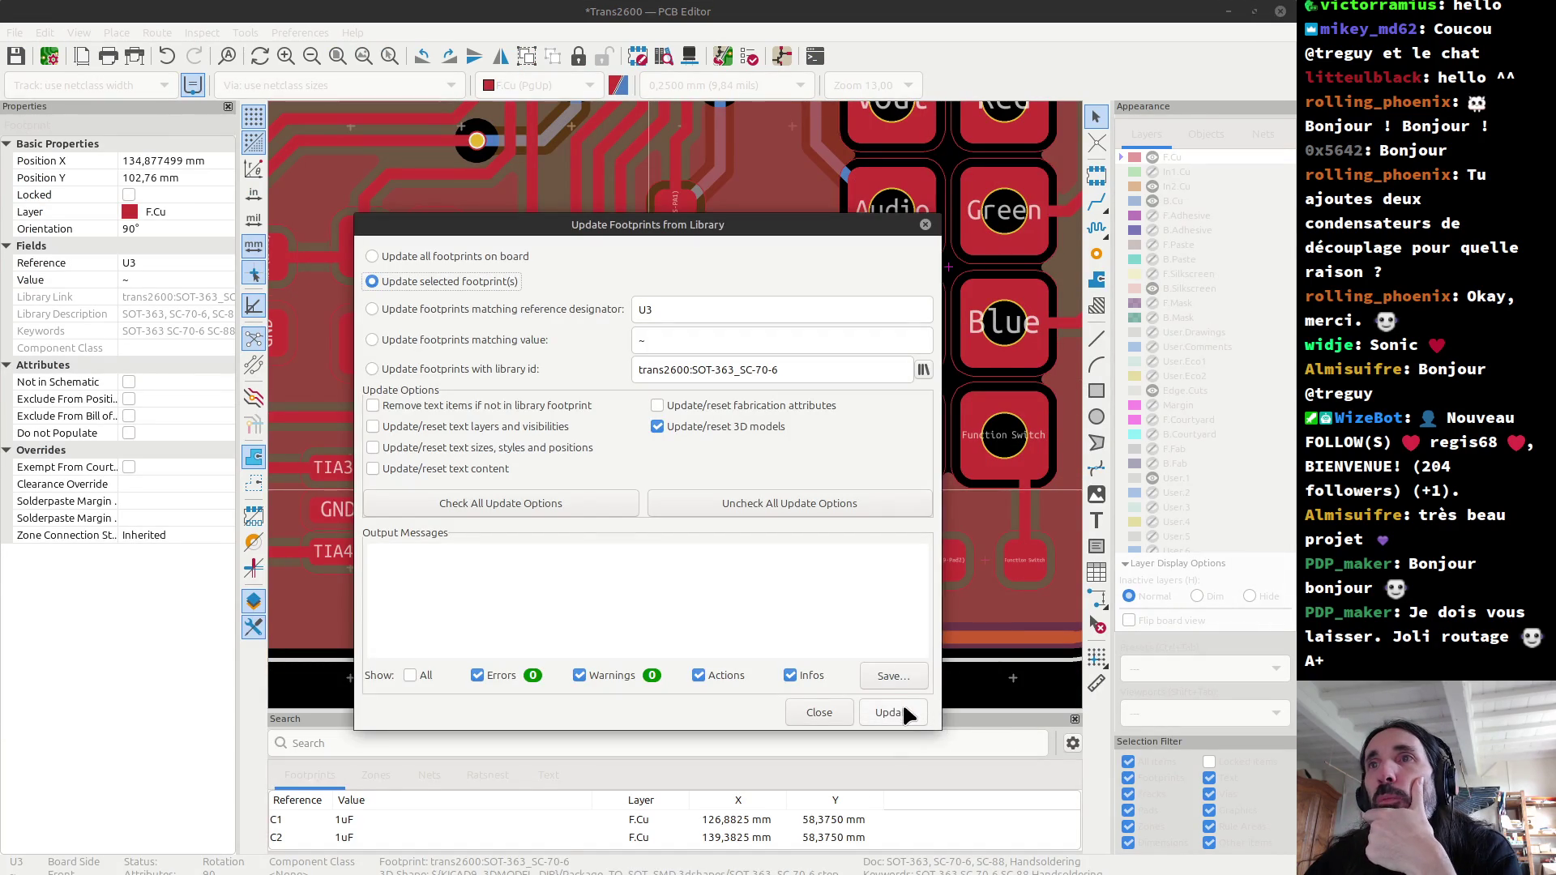
{"action": "left_click", "coordinate": [901, 714]}
{"action": "left_click", "coordinate": [813, 713]}
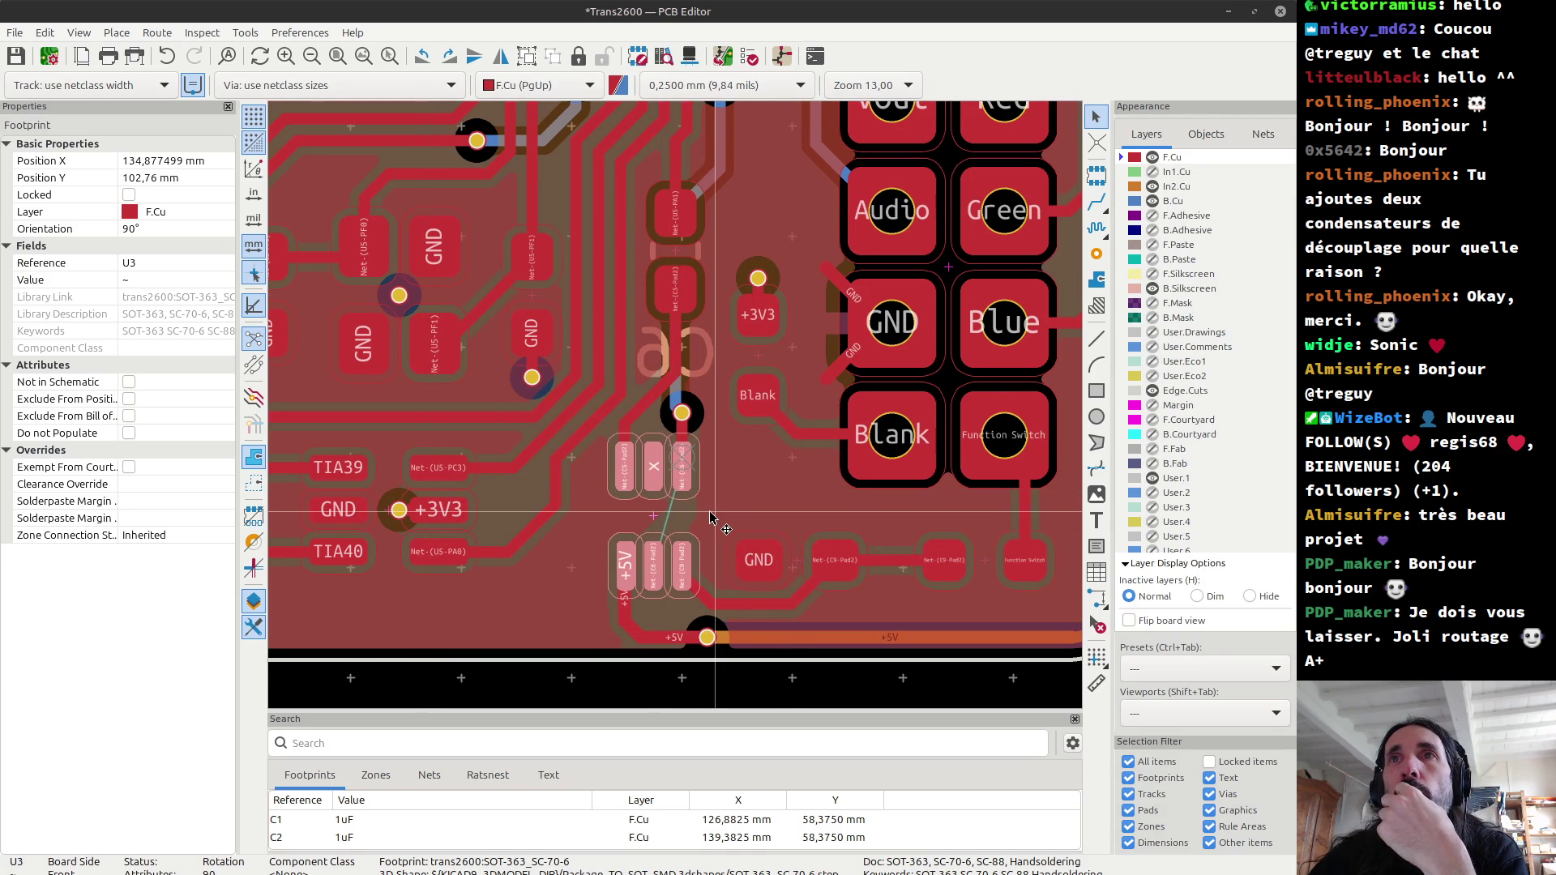
Step: Place a new grid origin beside U3's pads
{"action": "key", "text": "Escape"}
{"action": "scroll", "coordinate": [692, 519], "scroll_direction": "up", "scroll_amount": 4}
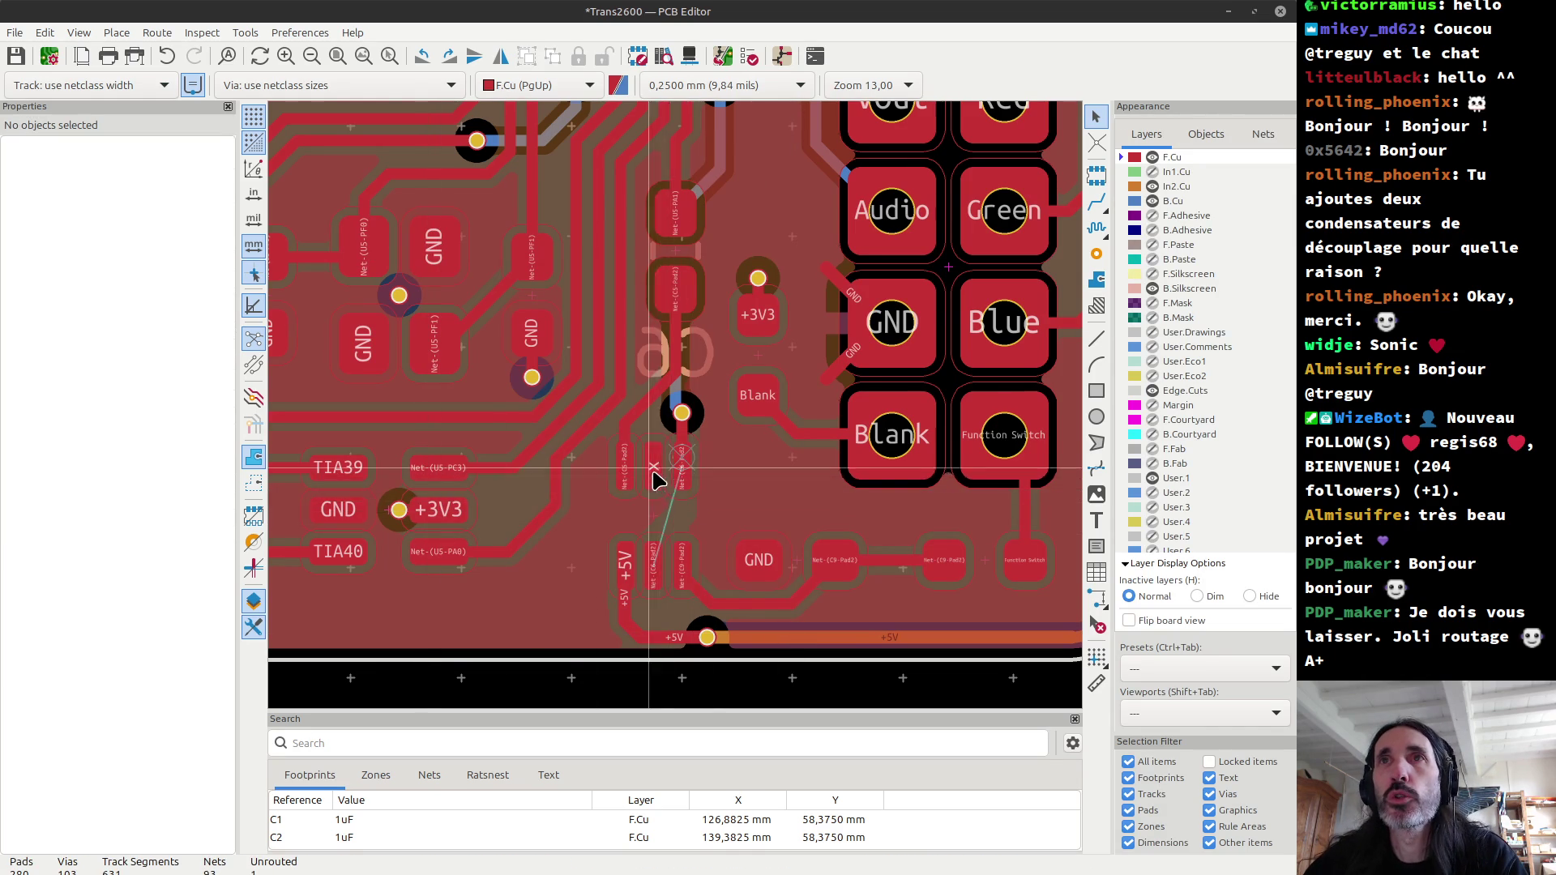
{"action": "scroll", "coordinate": [678, 417], "scroll_direction": "down", "scroll_amount": 2}
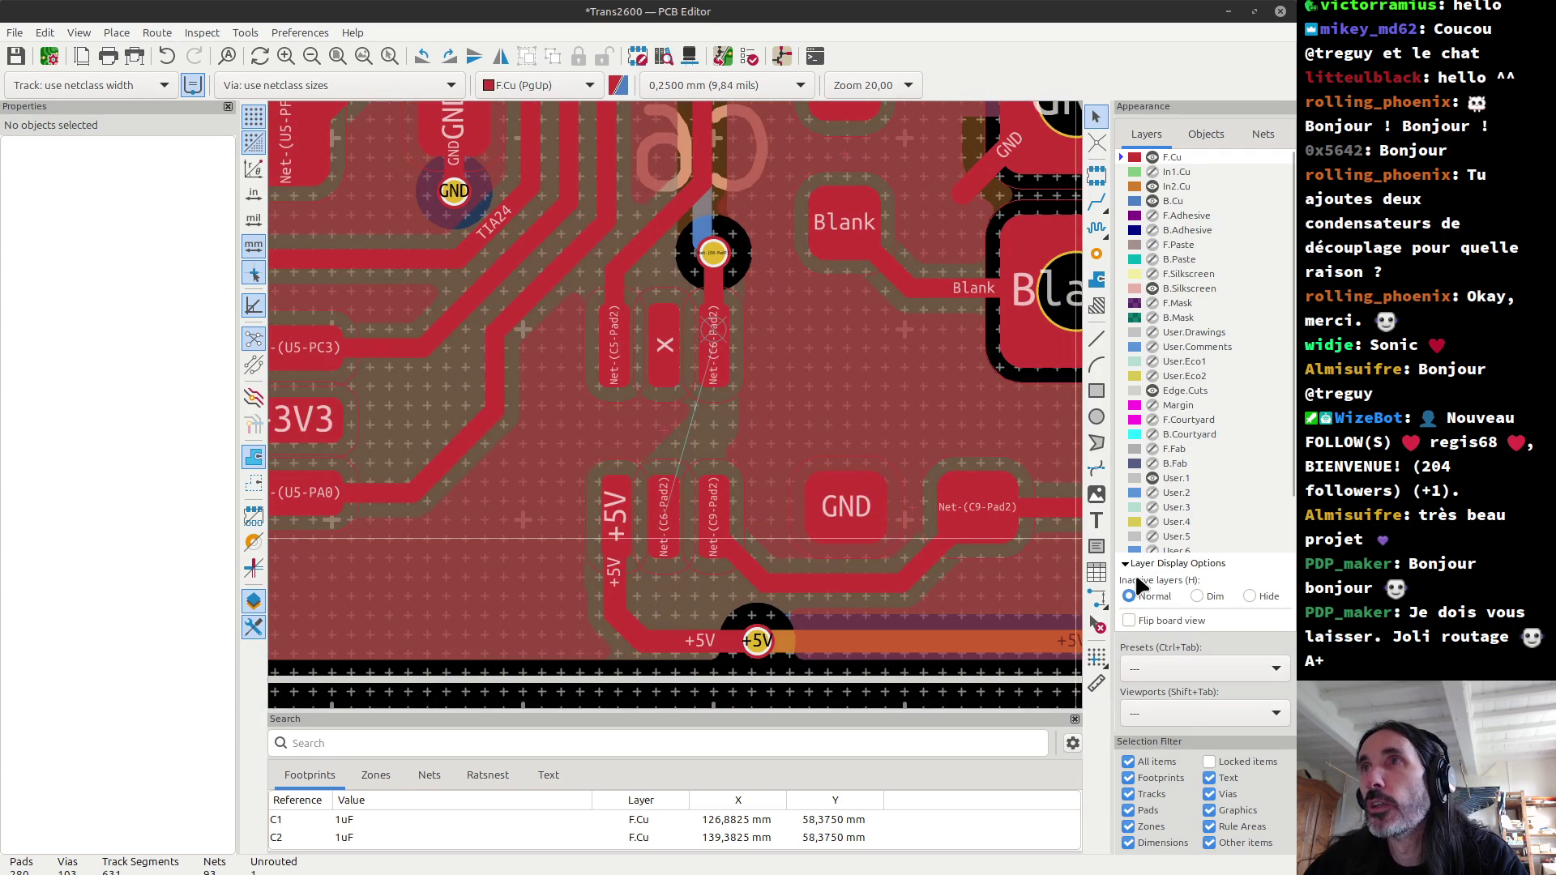
{"action": "left_click", "coordinate": [1097, 658]}
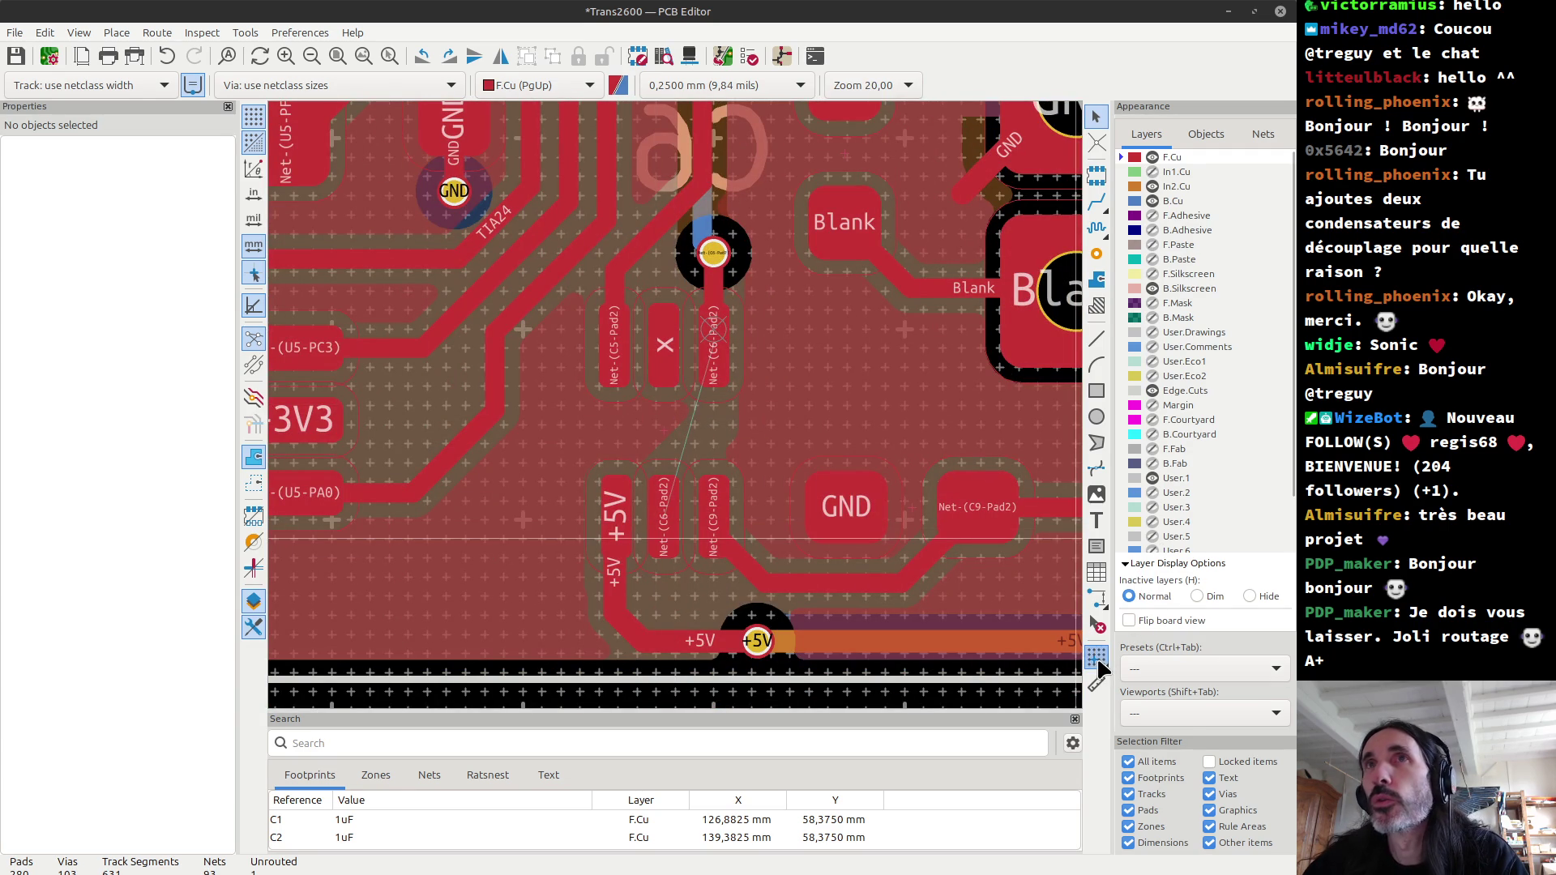
{"action": "left_click", "coordinate": [663, 430]}
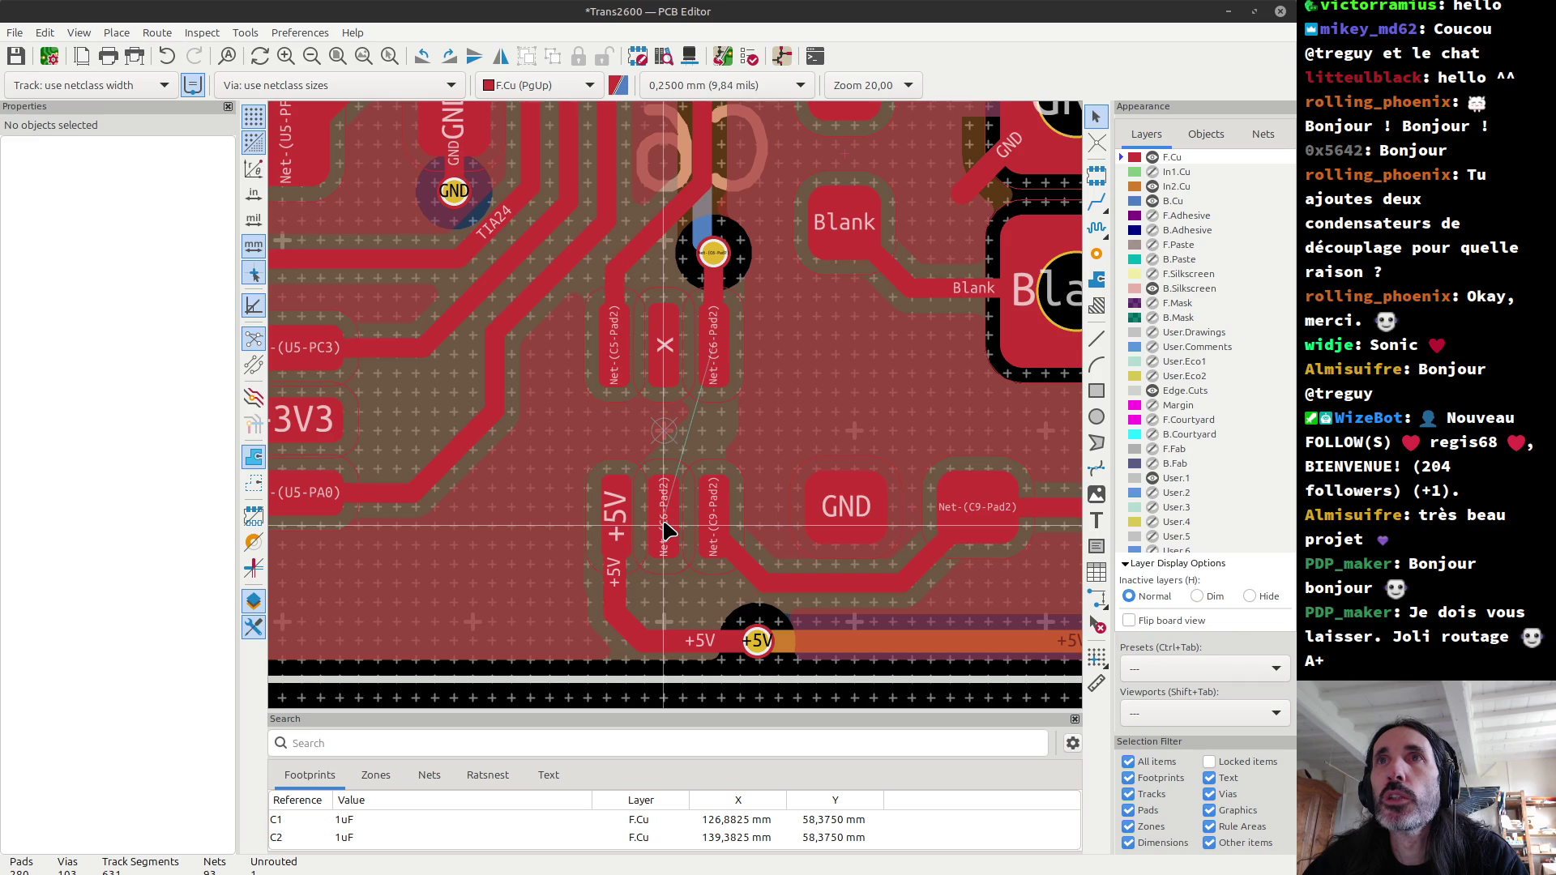
Step: Route a trial track on Net-(C6-Pad2), then delete the short diagonal track
{"action": "key", "text": "x"}
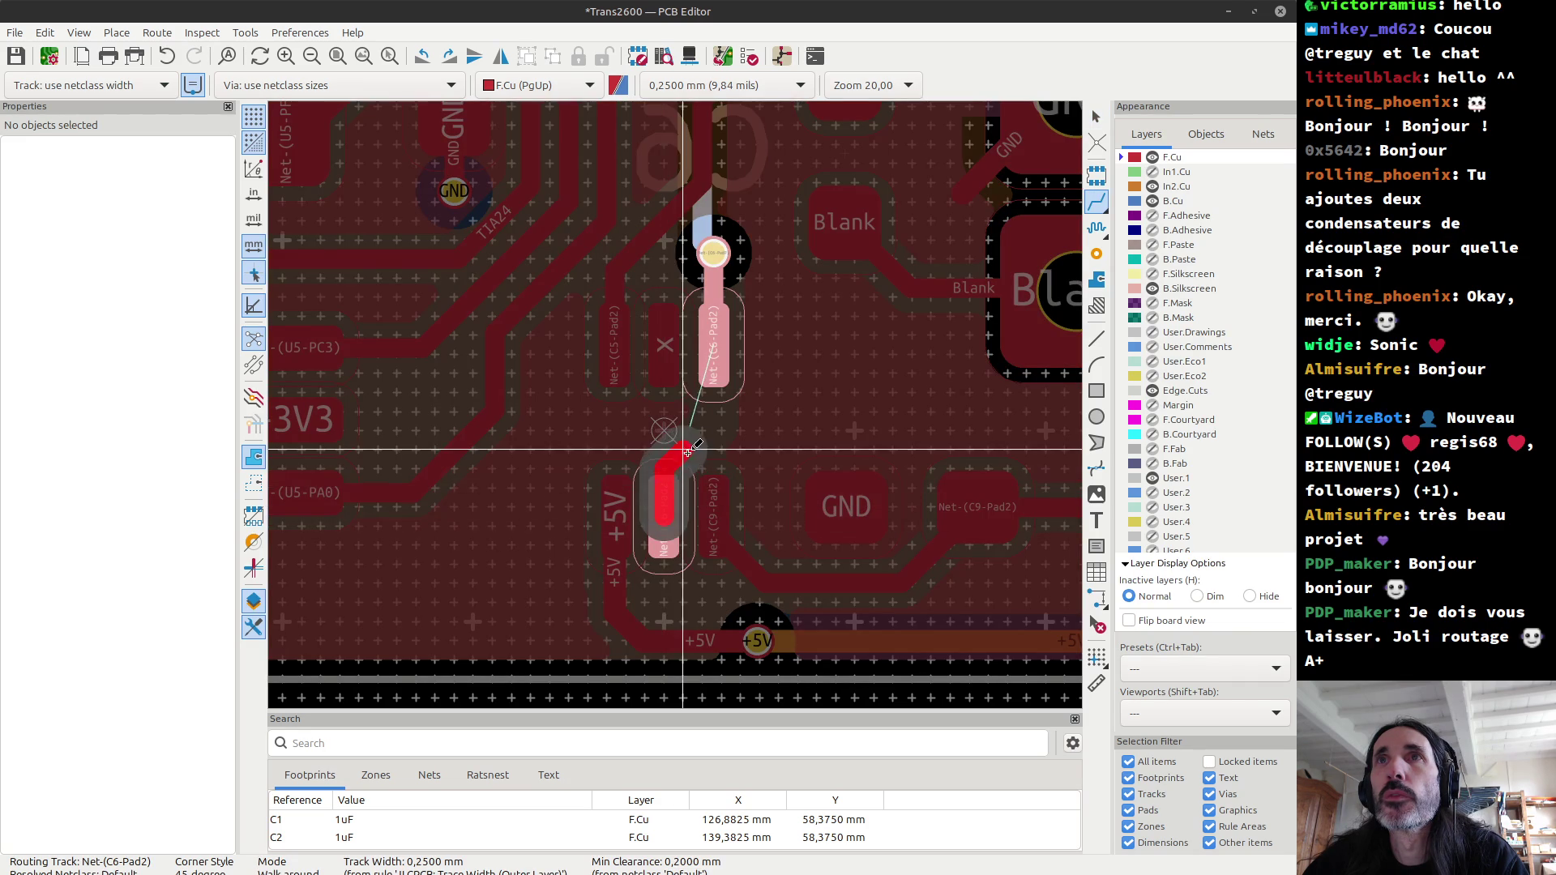
{"action": "left_click", "coordinate": [700, 436]}
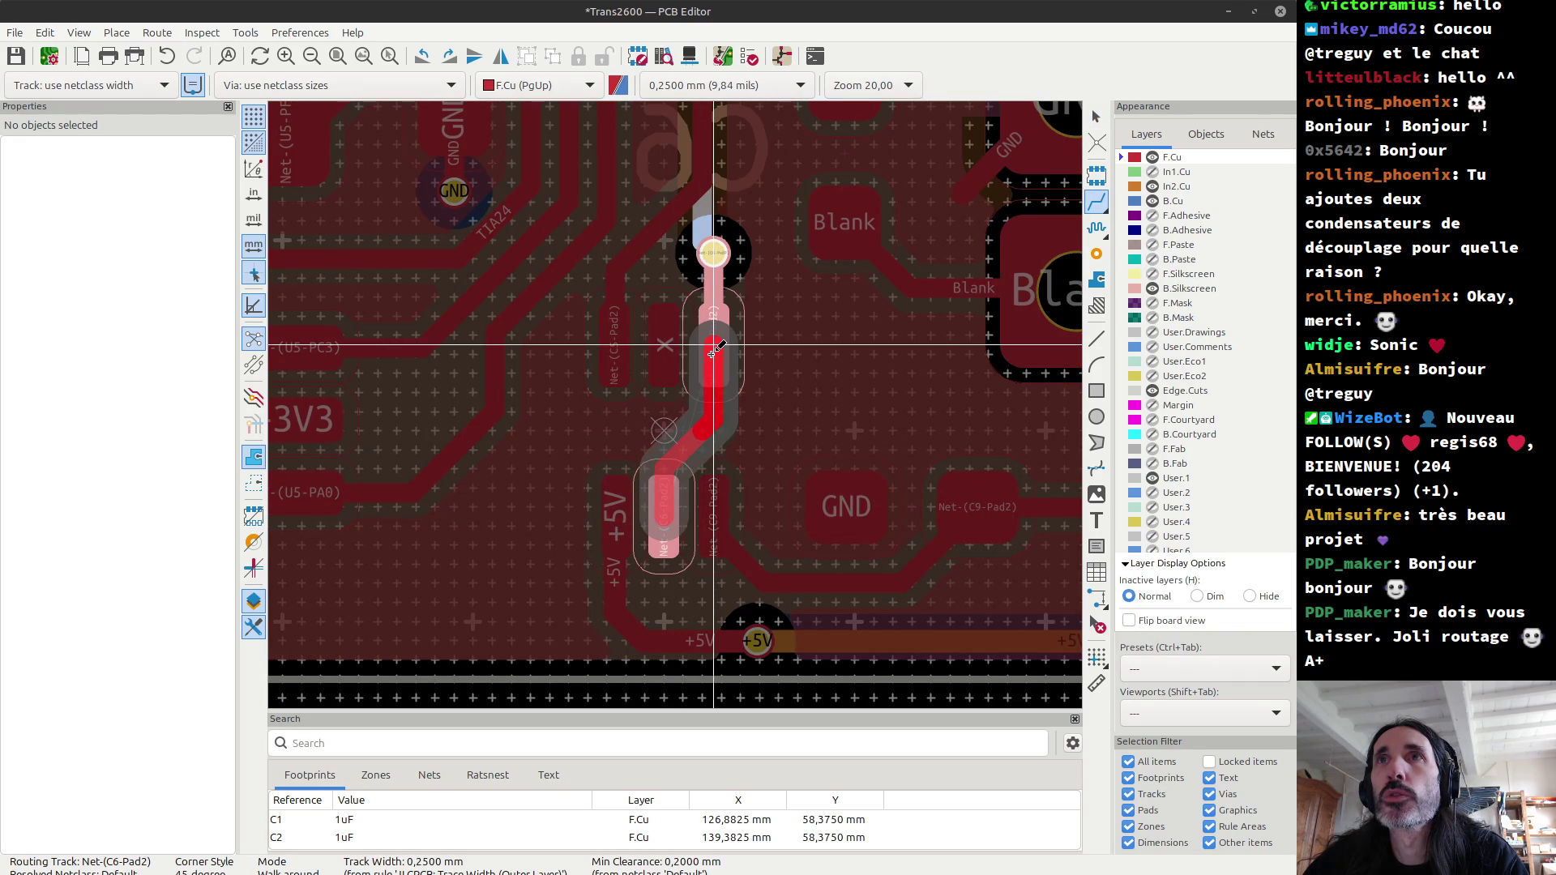
{"action": "key", "text": "Escape"}
{"action": "left_click", "coordinate": [702, 432]}
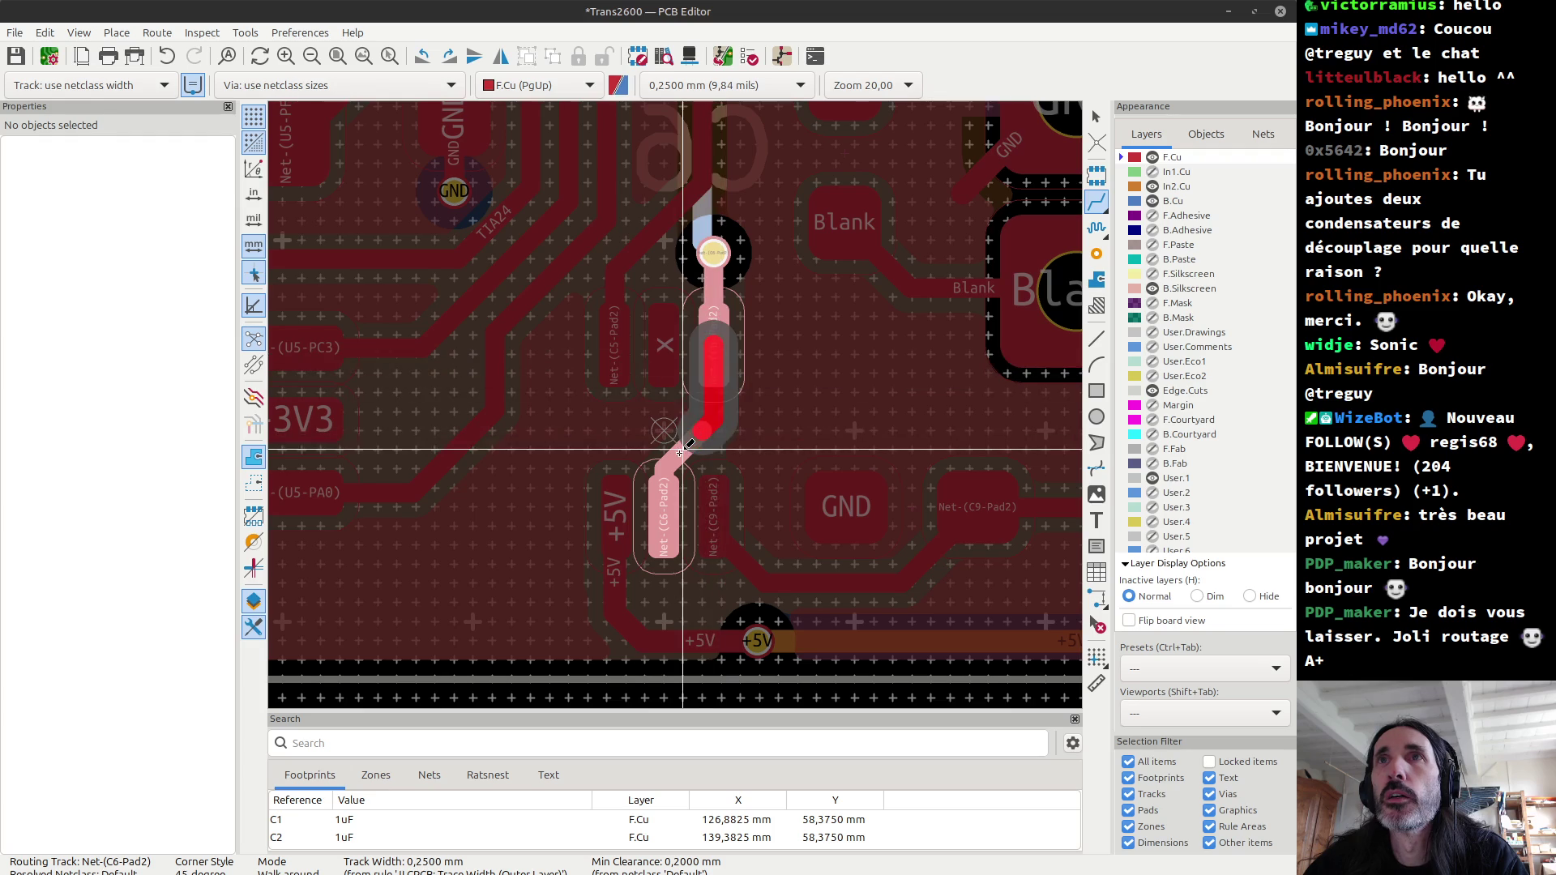
{"action": "key", "text": "Escape"}
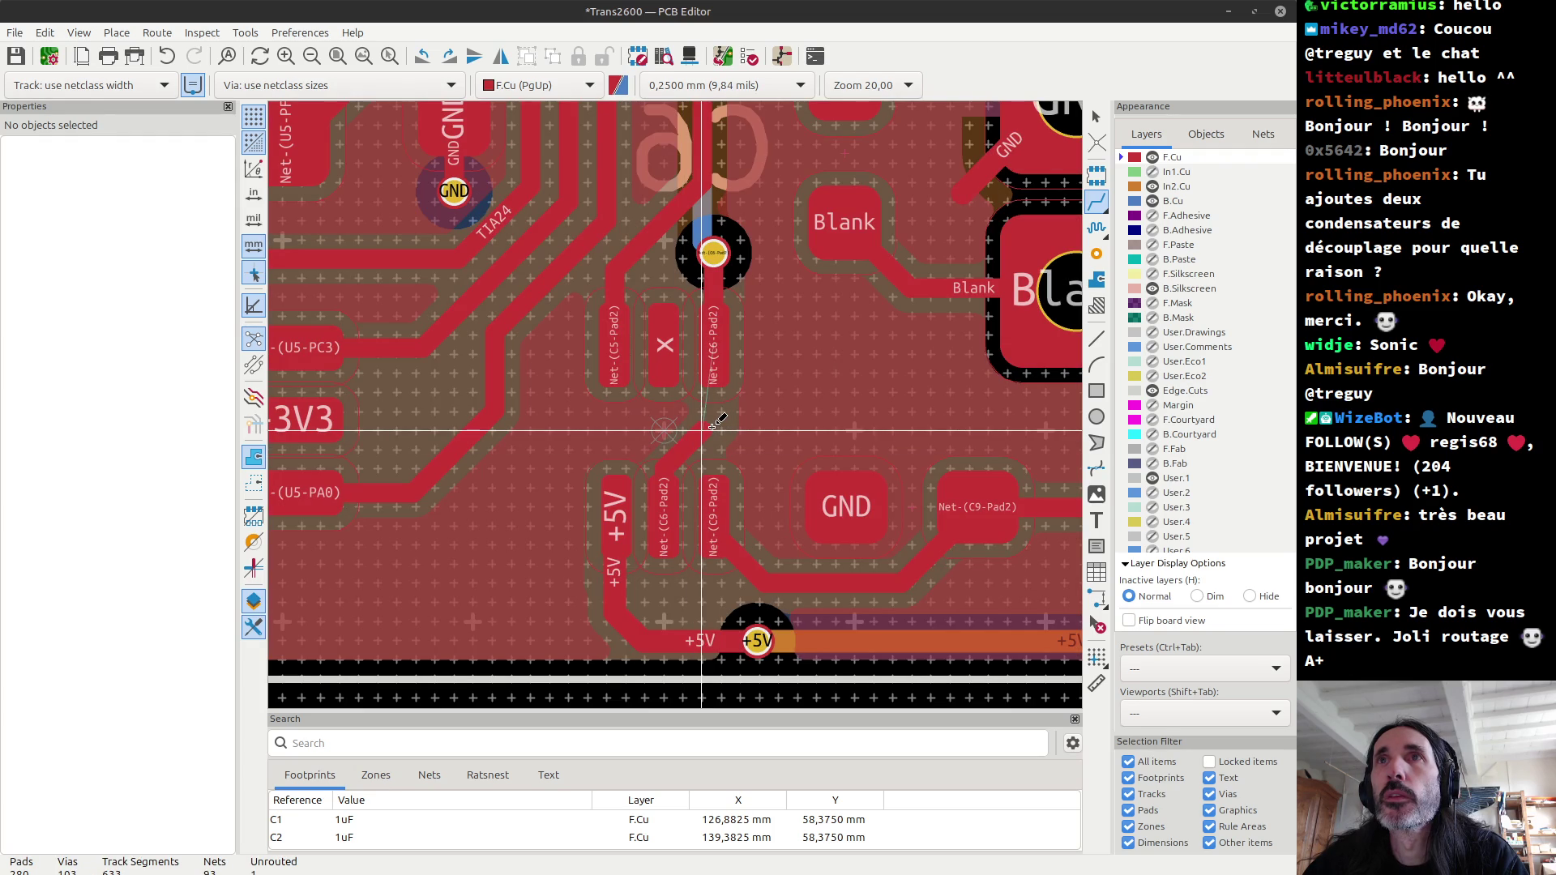
{"action": "scroll", "coordinate": [681, 400], "scroll_direction": "up", "scroll_amount": 3}
{"action": "key", "text": "Escape"}
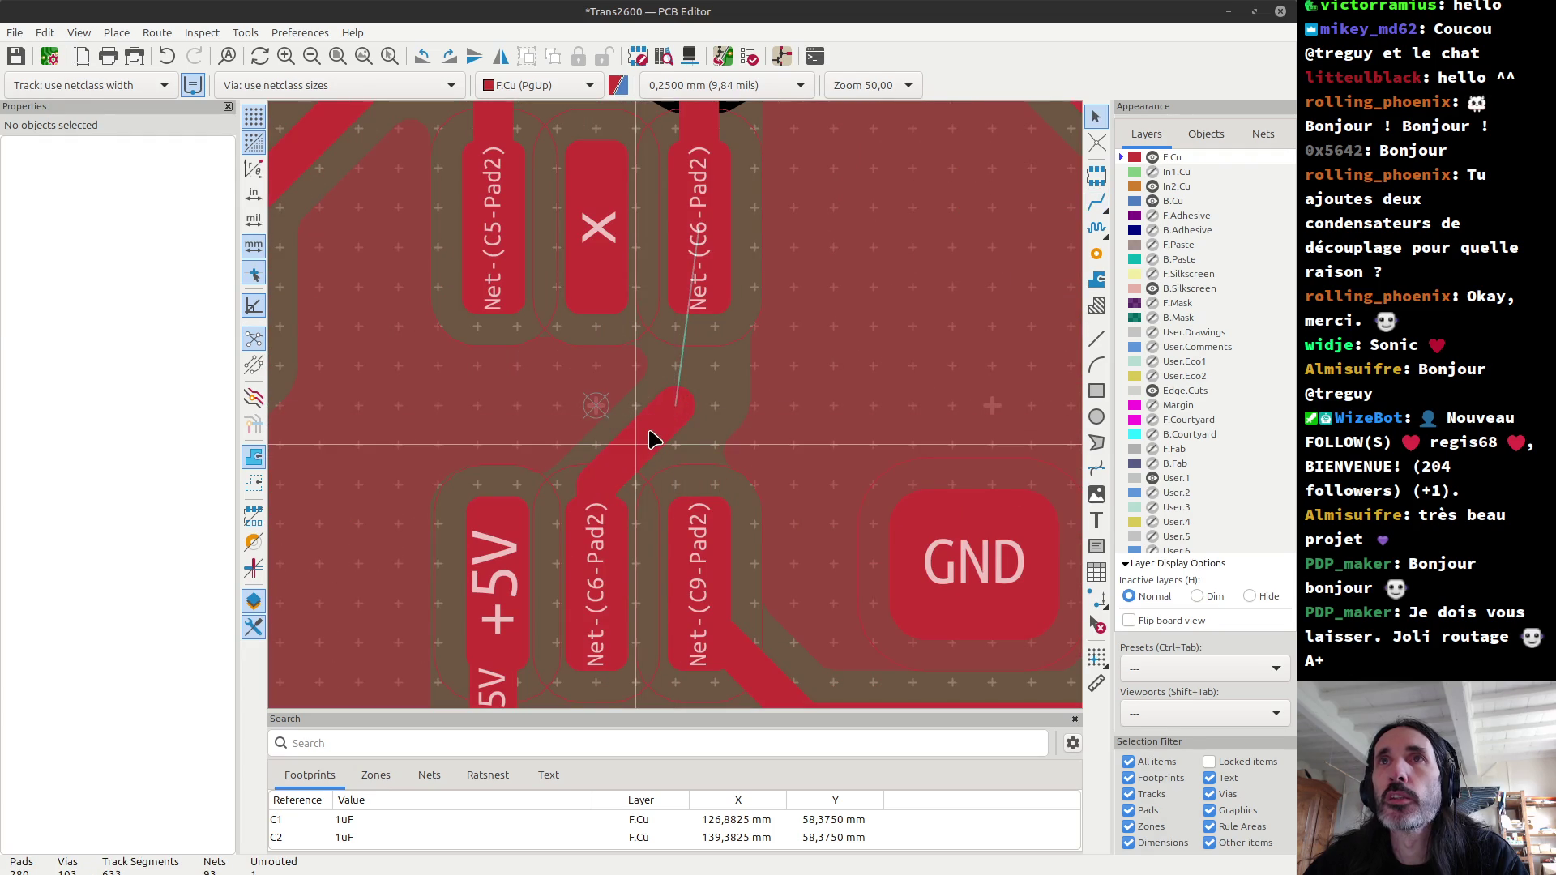
{"action": "left_click", "coordinate": [648, 436]}
{"action": "key", "text": "Delete"}
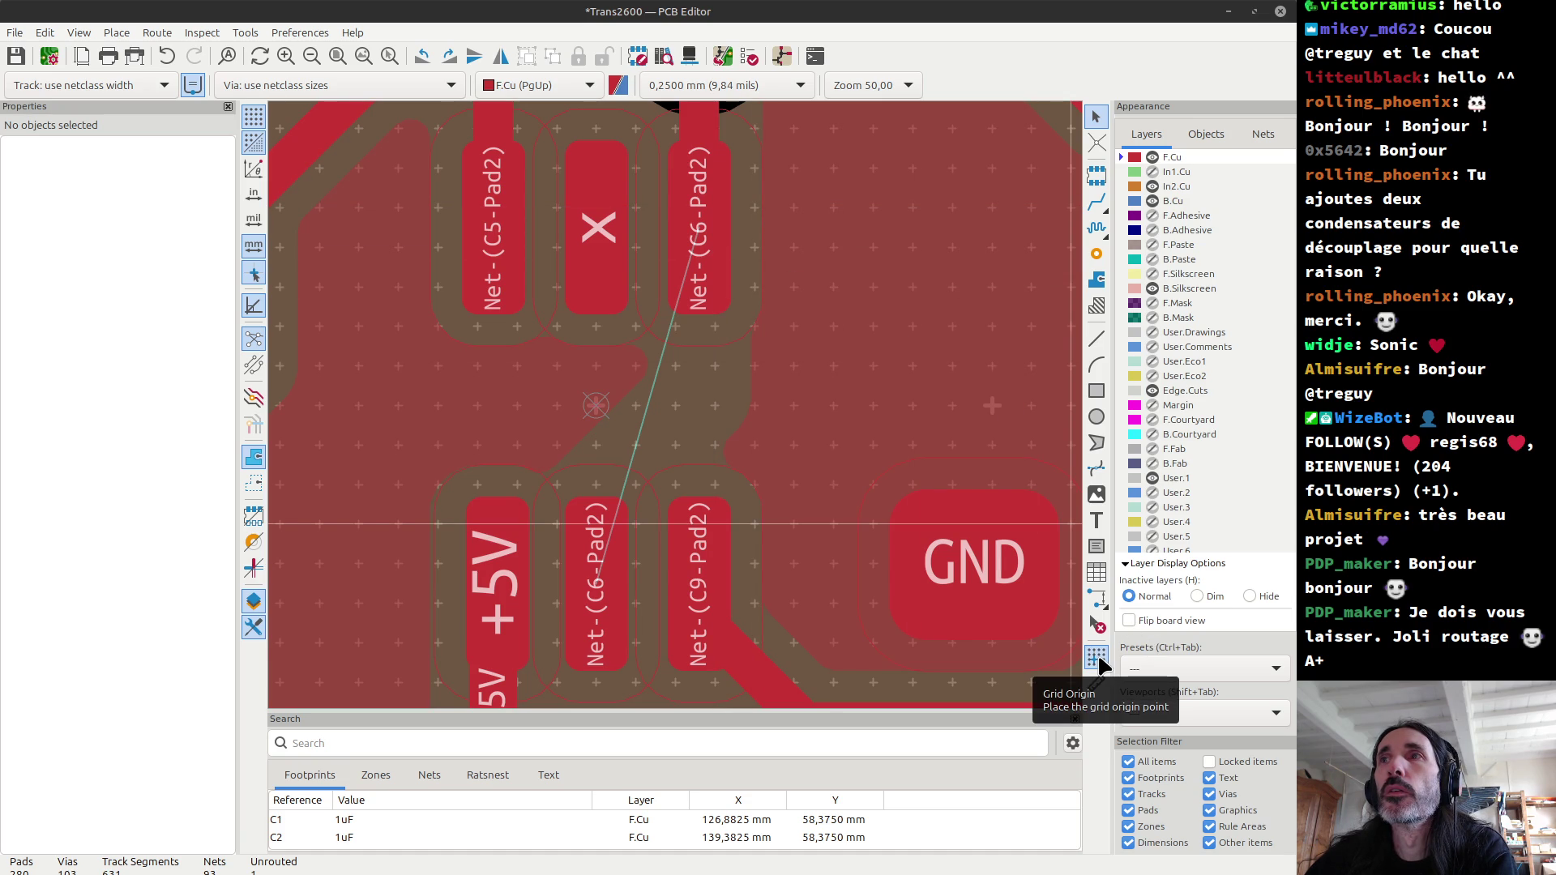
{"action": "left_click", "coordinate": [1097, 338]}
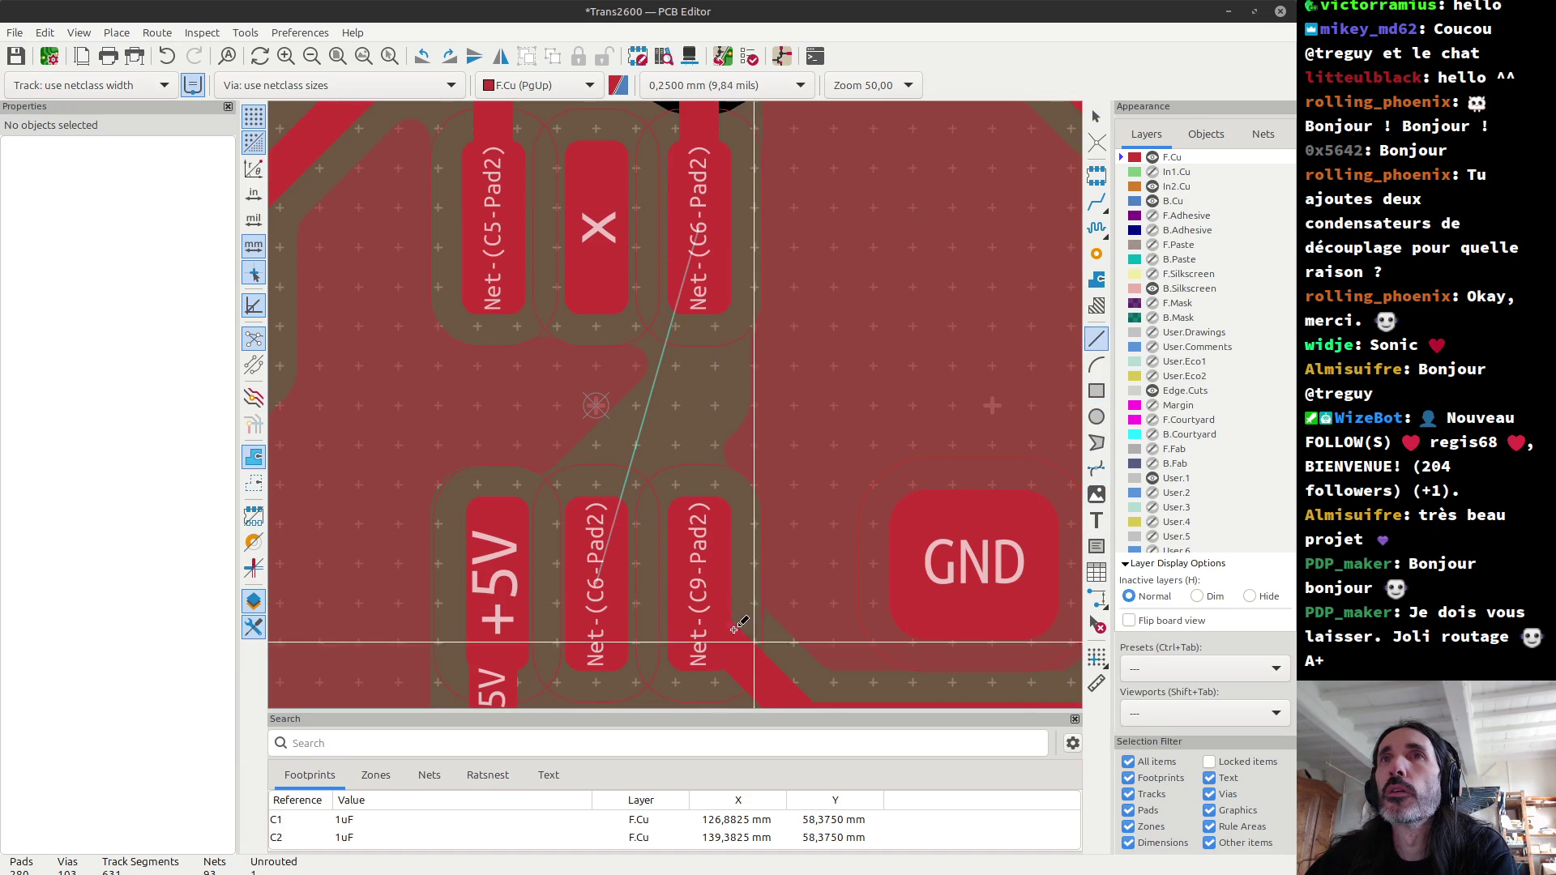
Step: Abandon the stray graphic lines at the C6 pads and delete the vertical track stub near U3
{"action": "left_click", "coordinate": [597, 584]}
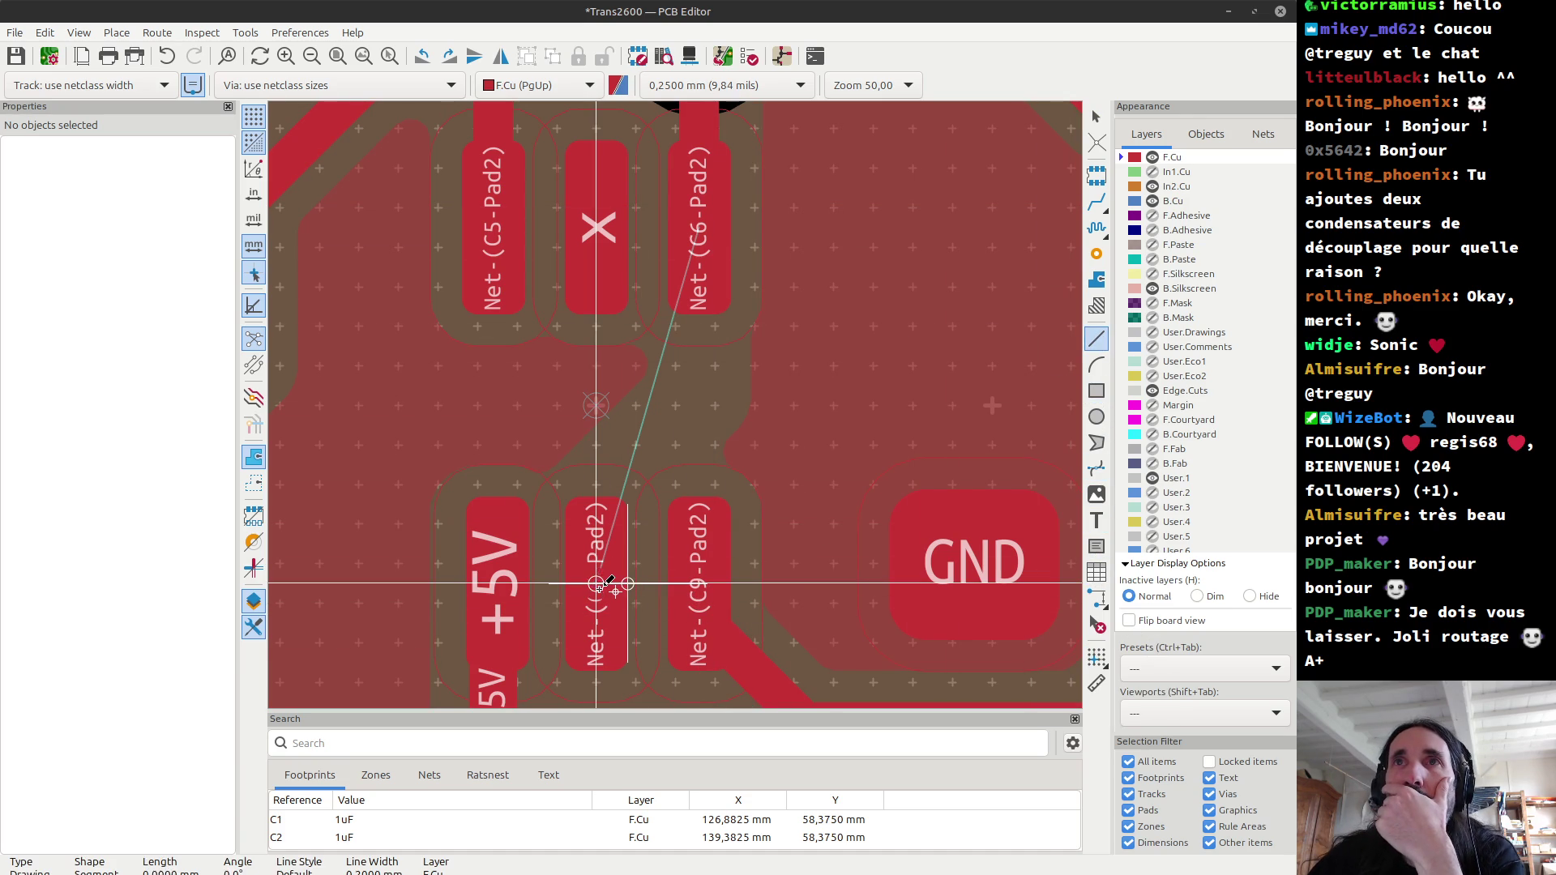
{"action": "key", "text": "Escape"}
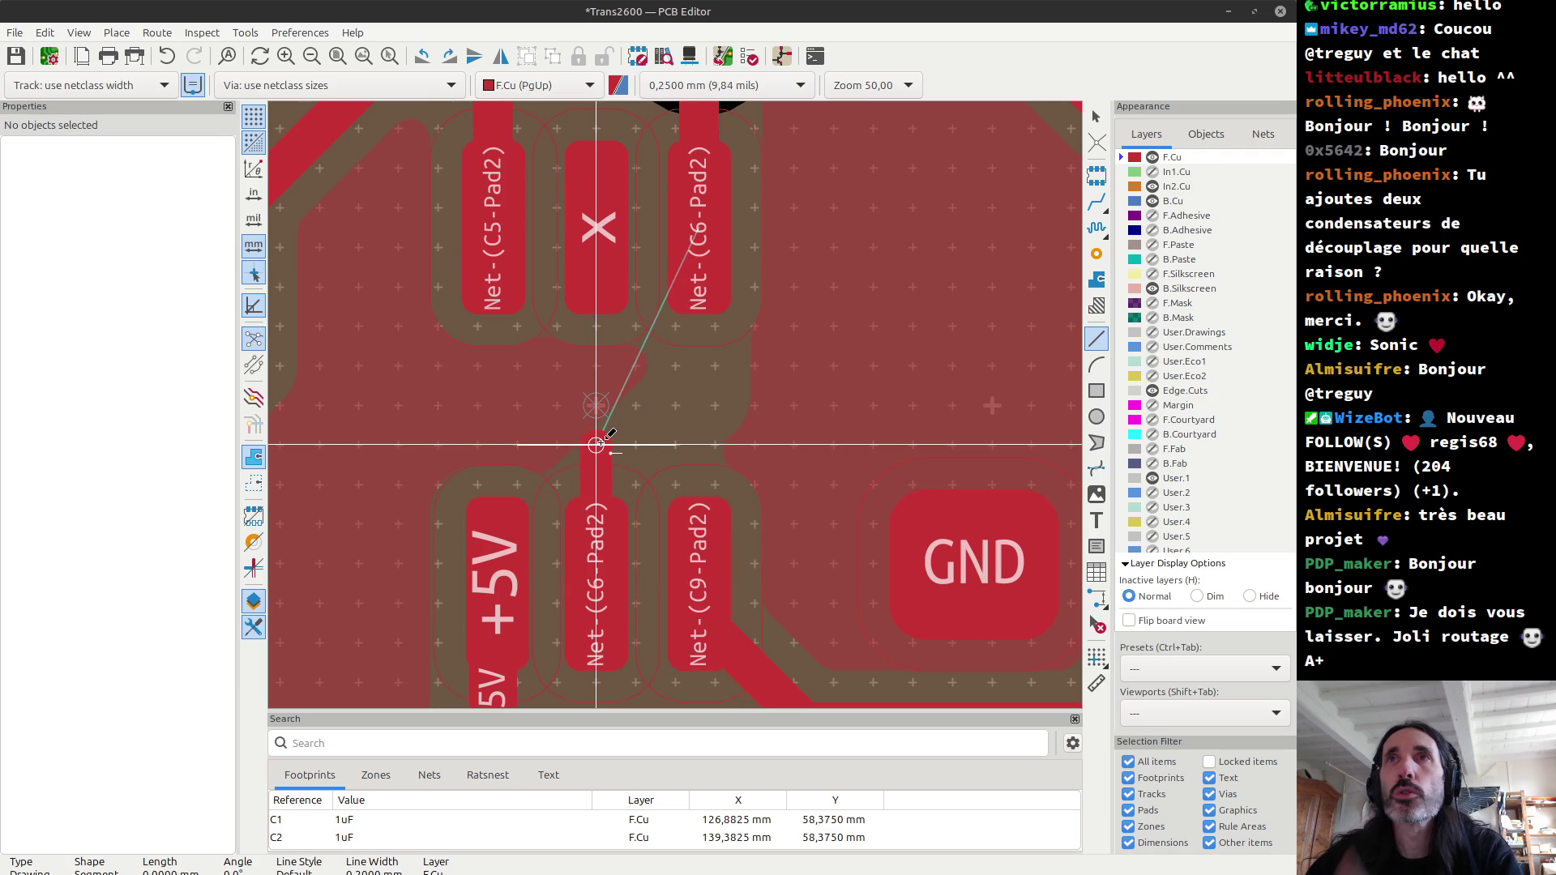
{"action": "left_click", "coordinate": [699, 227]}
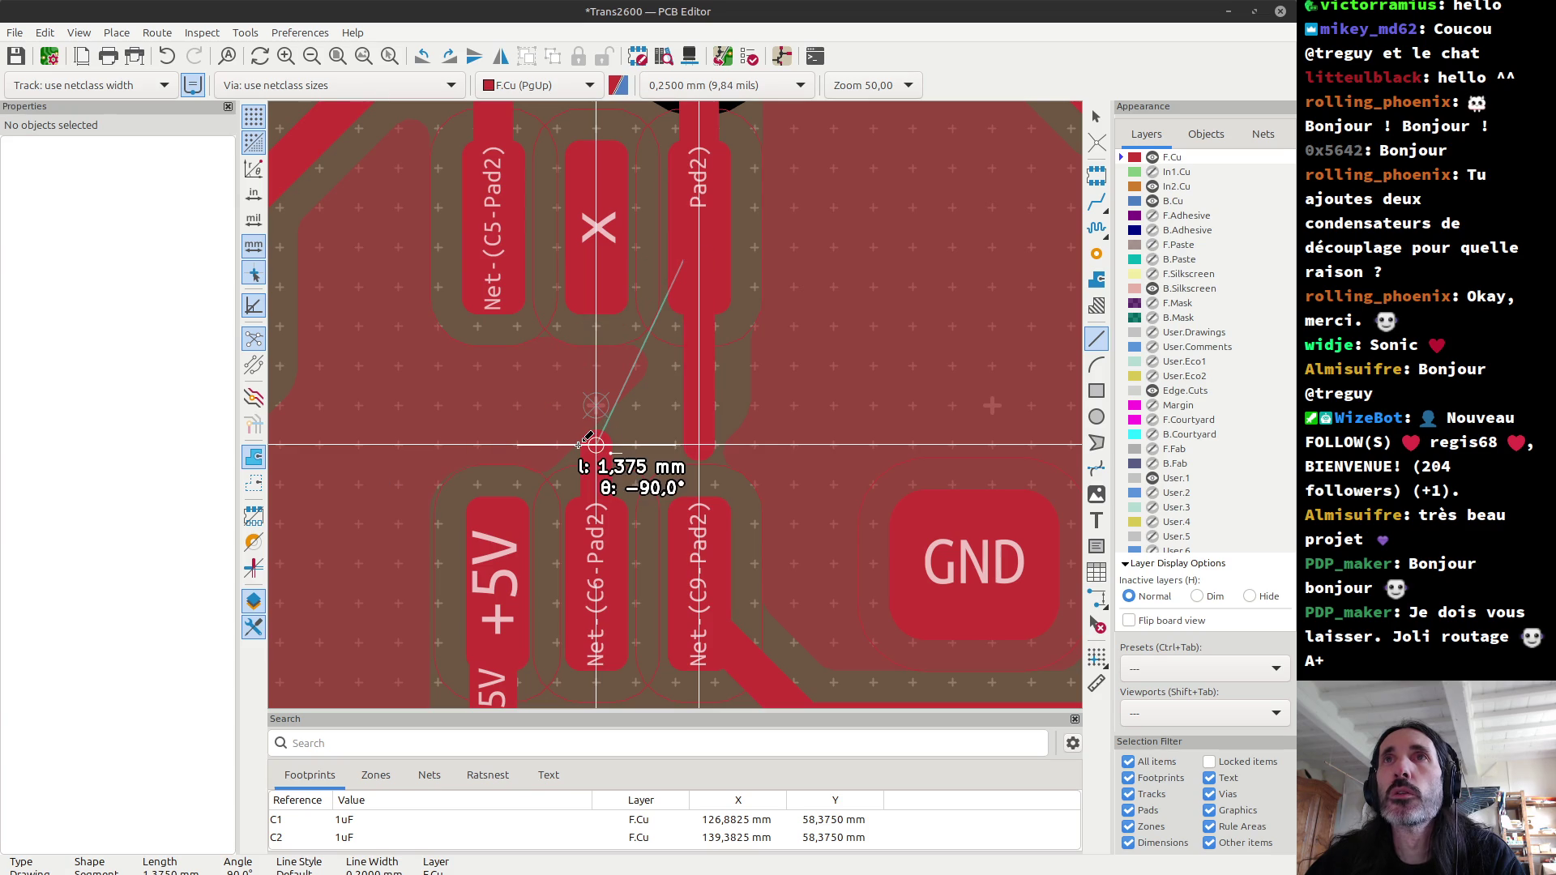
{"action": "key", "text": "Escape"}
{"action": "key", "text": "Escape"}
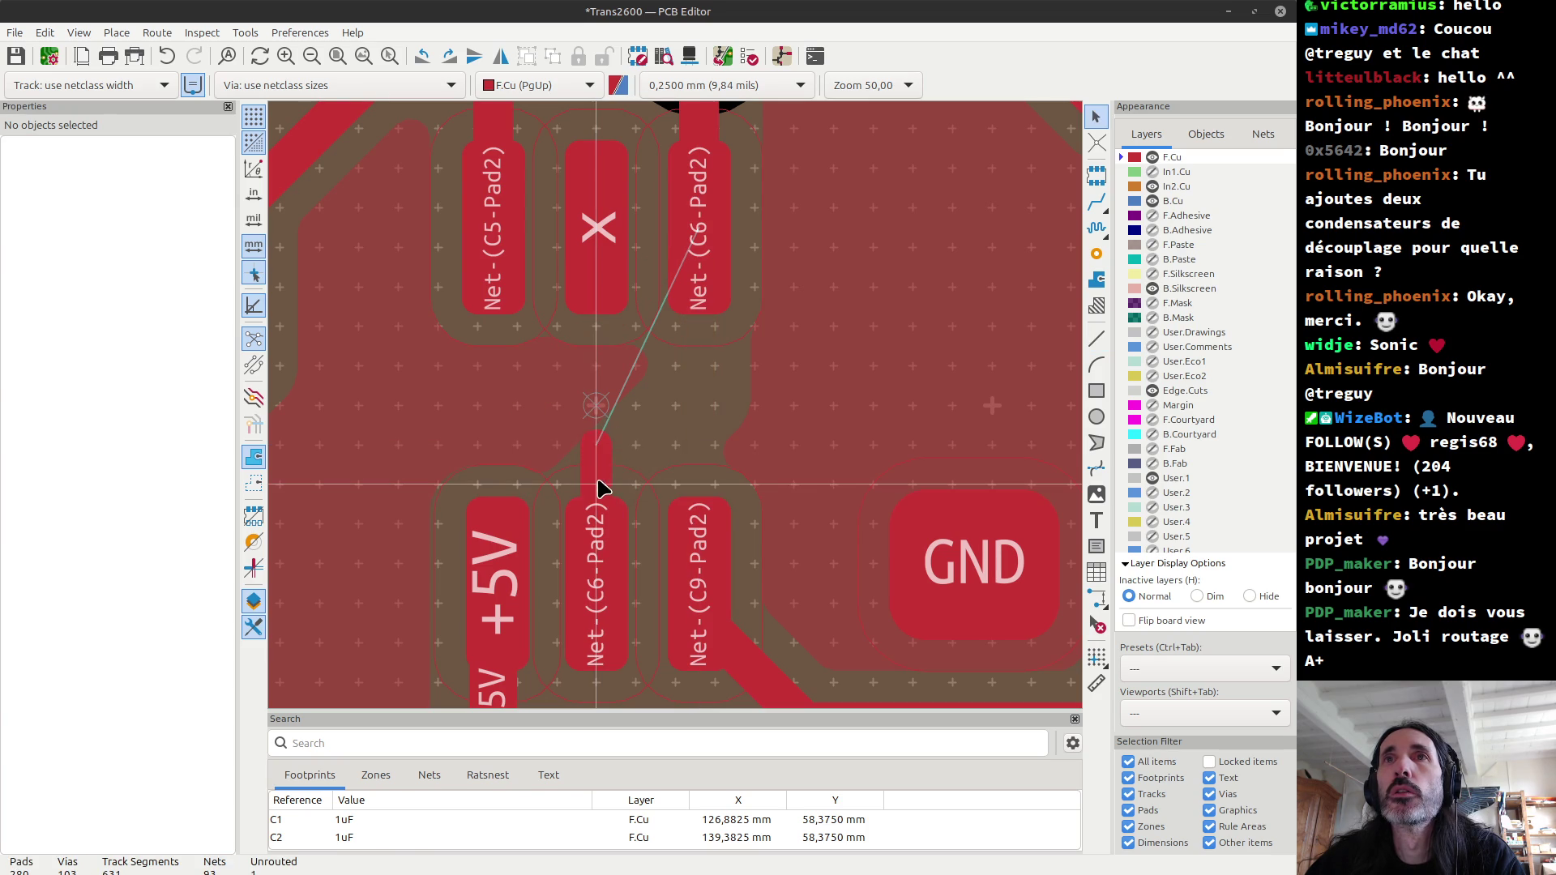
{"action": "left_click", "coordinate": [595, 472]}
{"action": "key", "text": "Delete"}
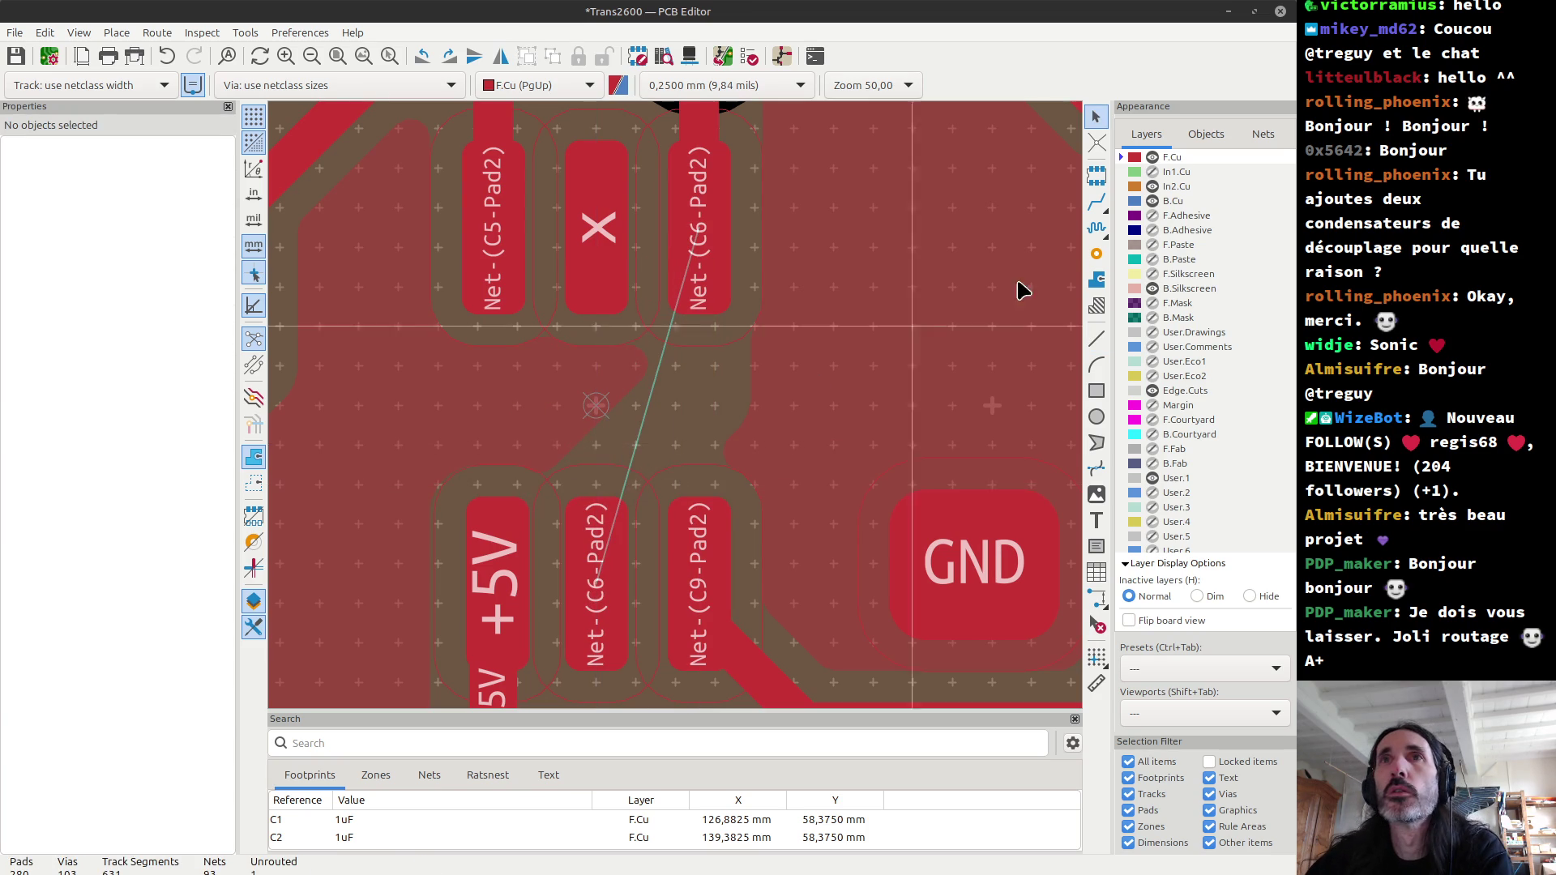
Step: Route a track from the lower C6 pad to the upper one and save Trans2600
{"action": "left_click", "coordinate": [1096, 203]}
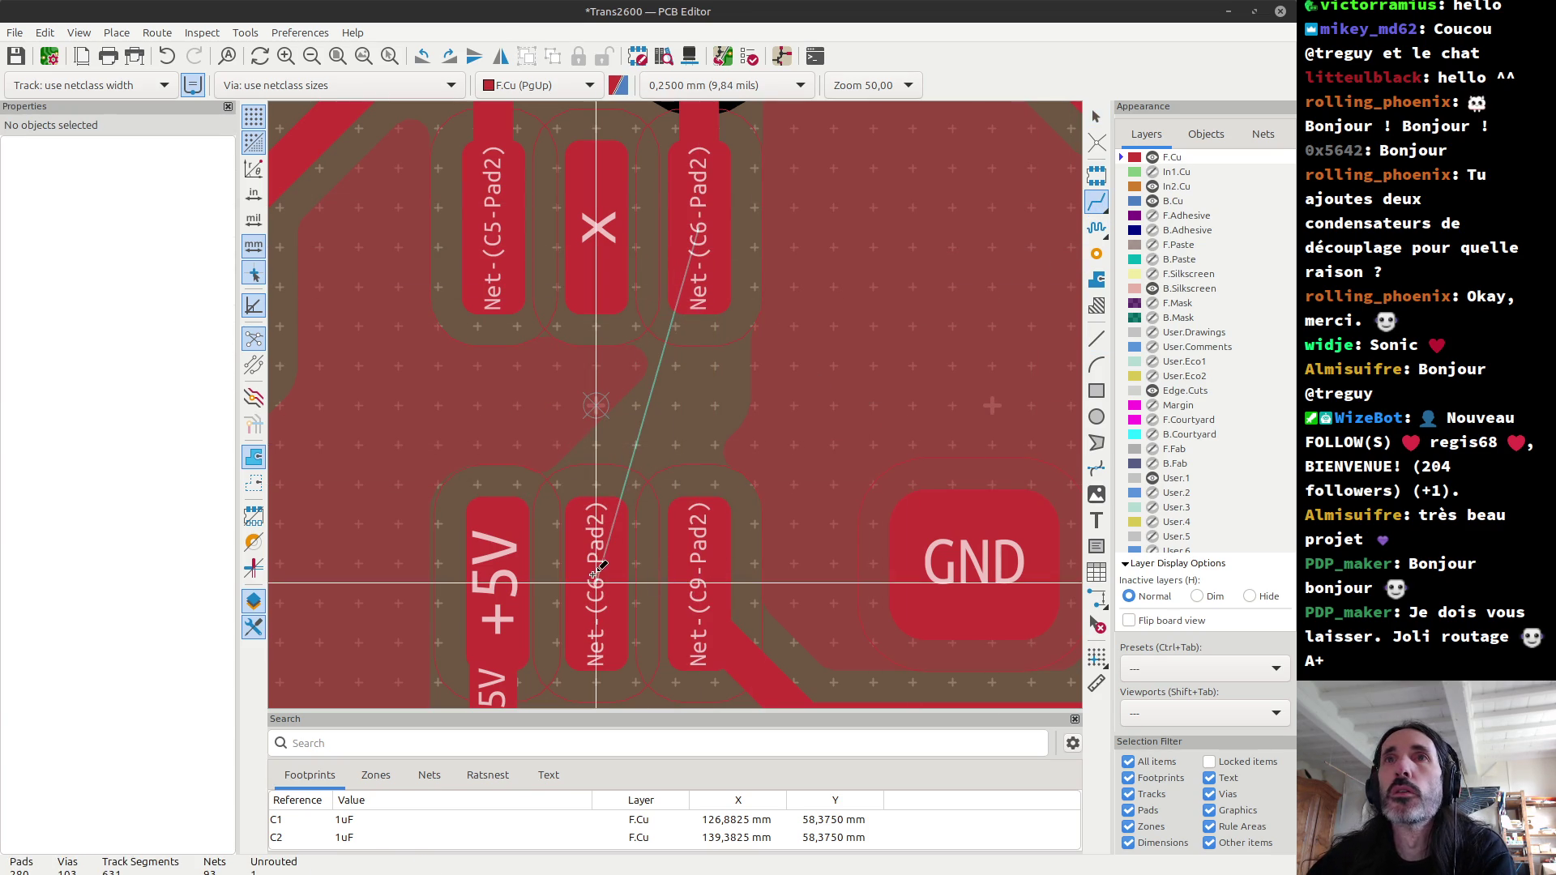
{"action": "left_click", "coordinate": [597, 569]}
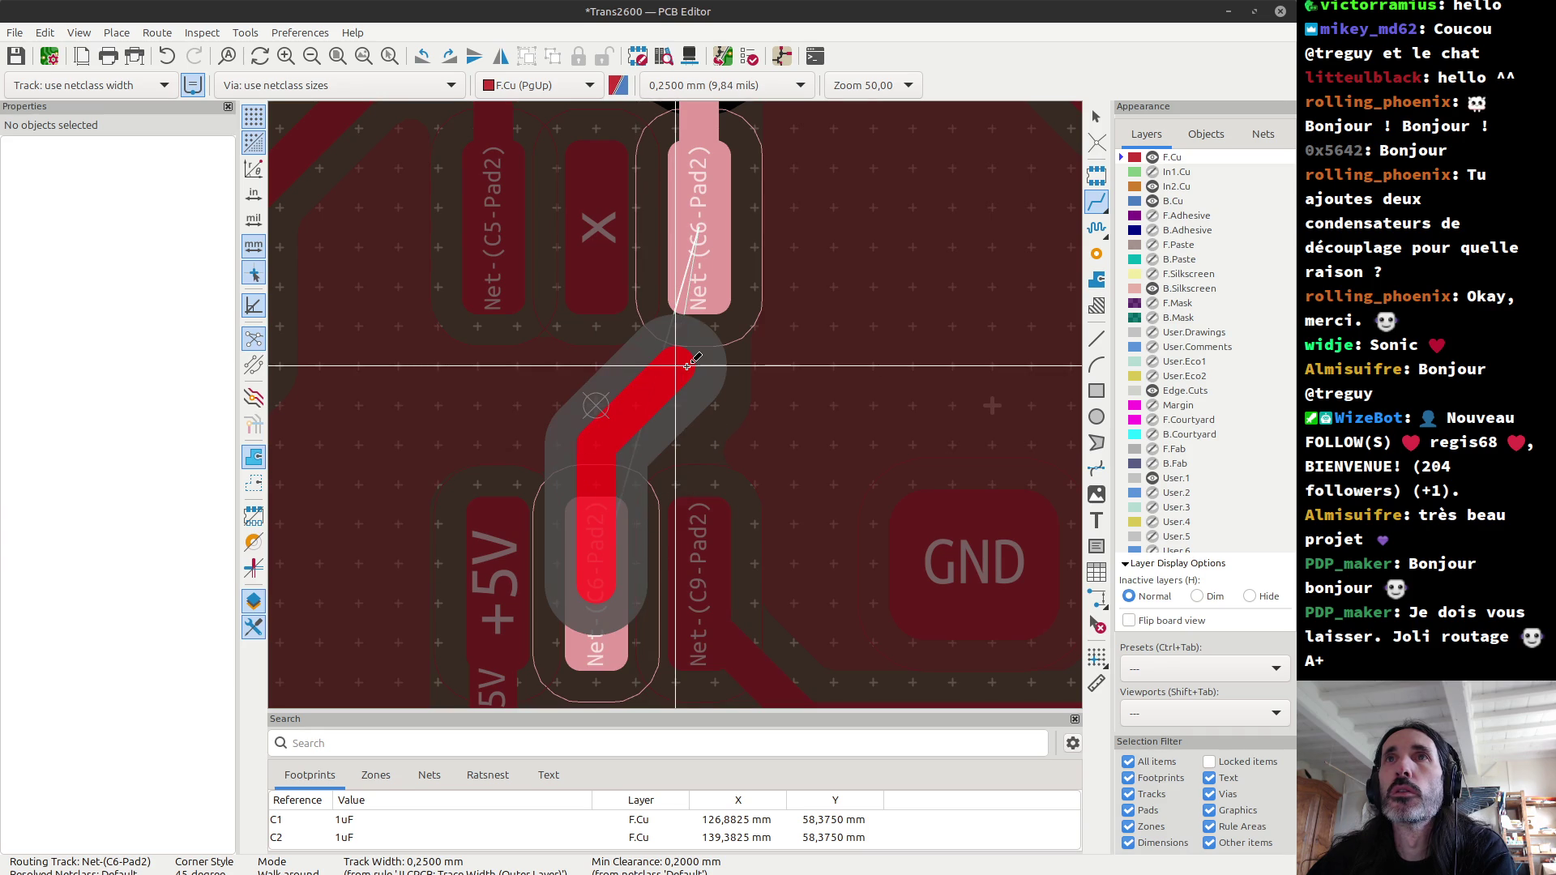
{"action": "left_click", "coordinate": [699, 236]}
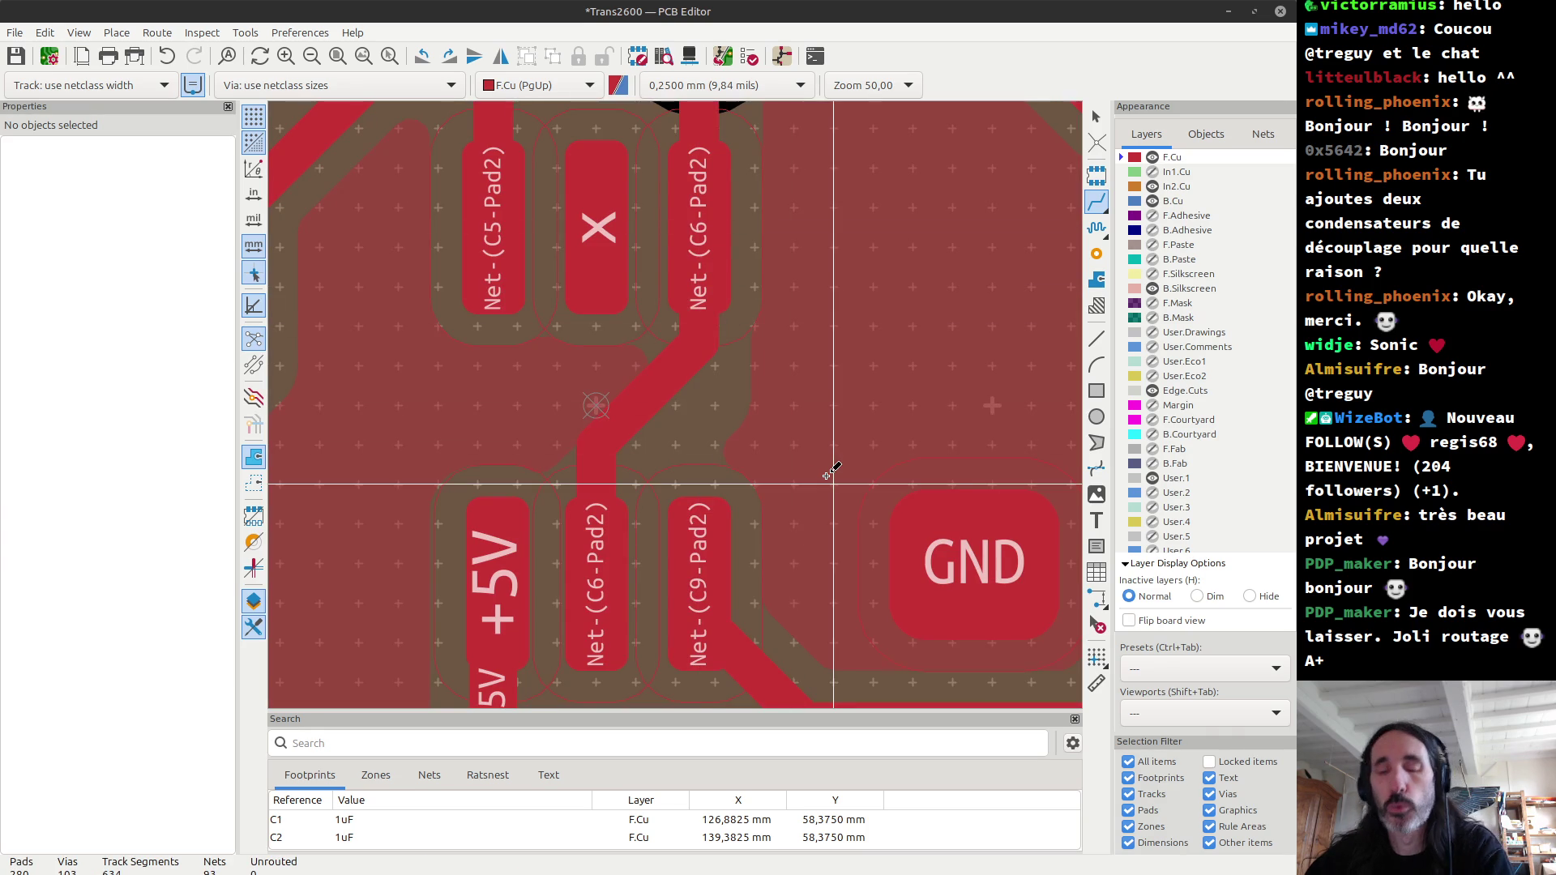
{"action": "key", "text": "ctrl+s"}
{"action": "scroll", "coordinate": [827, 476], "scroll_direction": "down", "scroll_amount": 3}
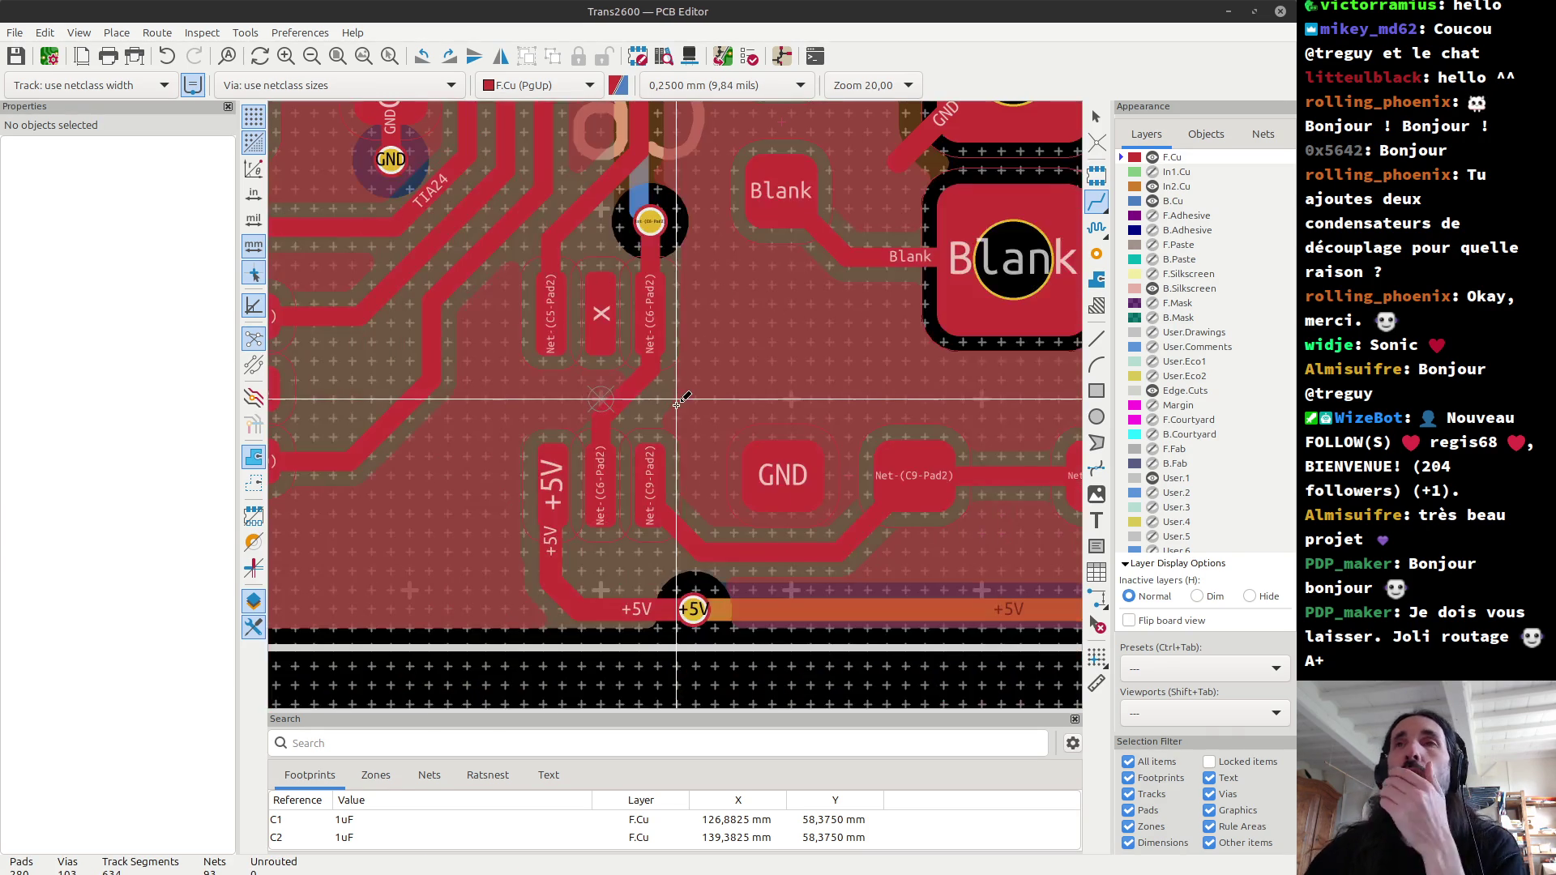
Step: Refill all copper zones on the board with B
{"action": "key", "text": "b"}
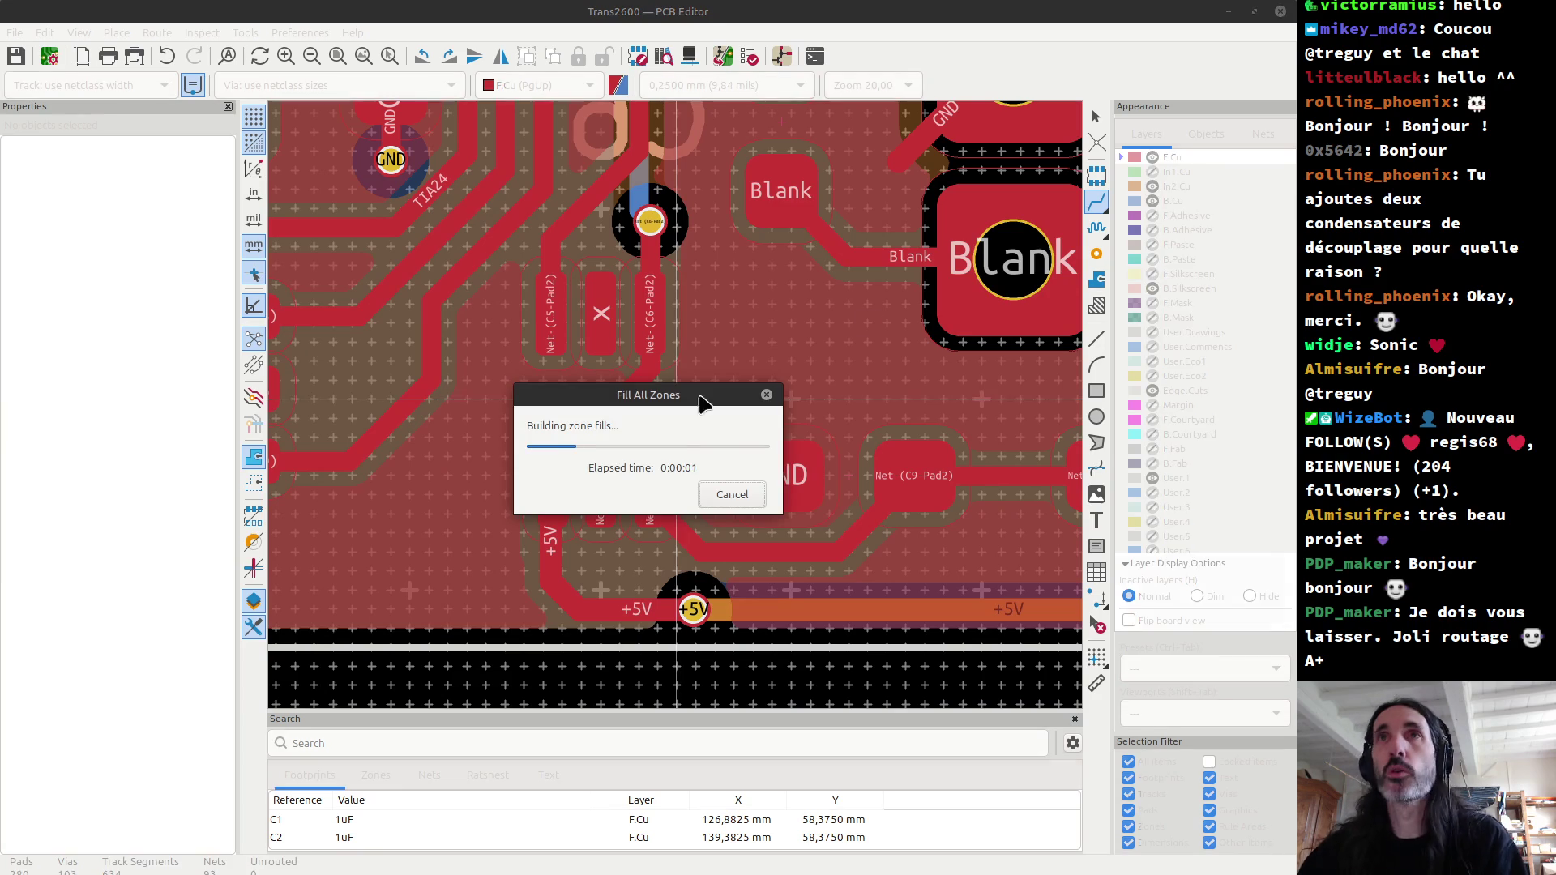
{"action": "scroll", "coordinate": [650, 220], "scroll_direction": "down", "scroll_amount": 1}
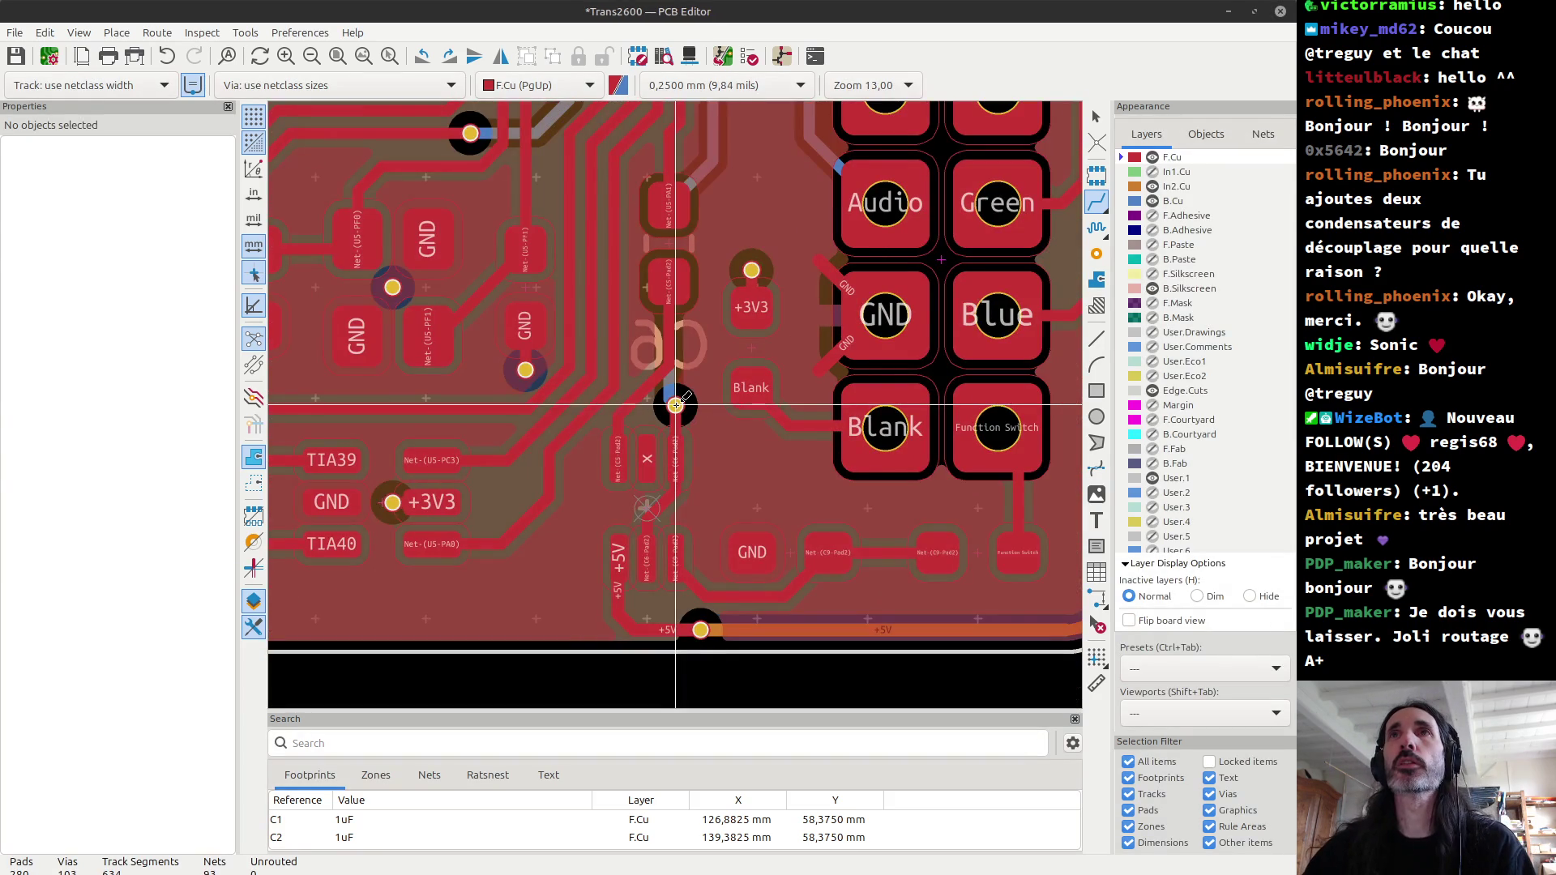
{"action": "scroll", "coordinate": [675, 403], "scroll_direction": "up", "scroll_amount": 2}
{"action": "scroll", "coordinate": [675, 403], "scroll_direction": "up", "scroll_amount": 1}
{"action": "key", "text": "Escape"}
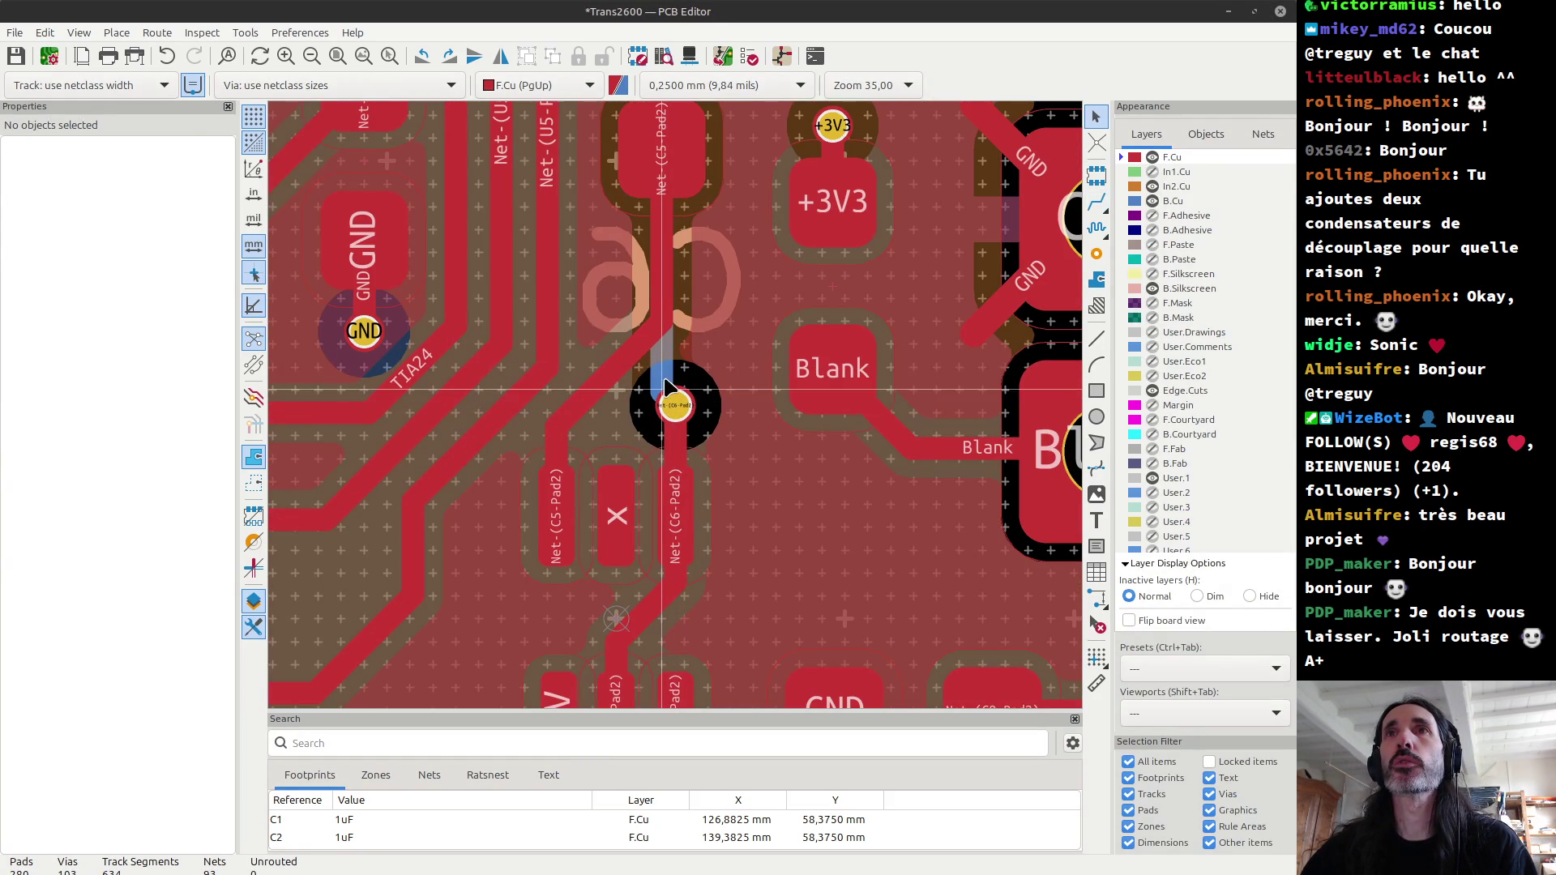
Step: Select the back-copper track above the via to inspect it, then deselect it
{"action": "left_click", "coordinate": [655, 391]}
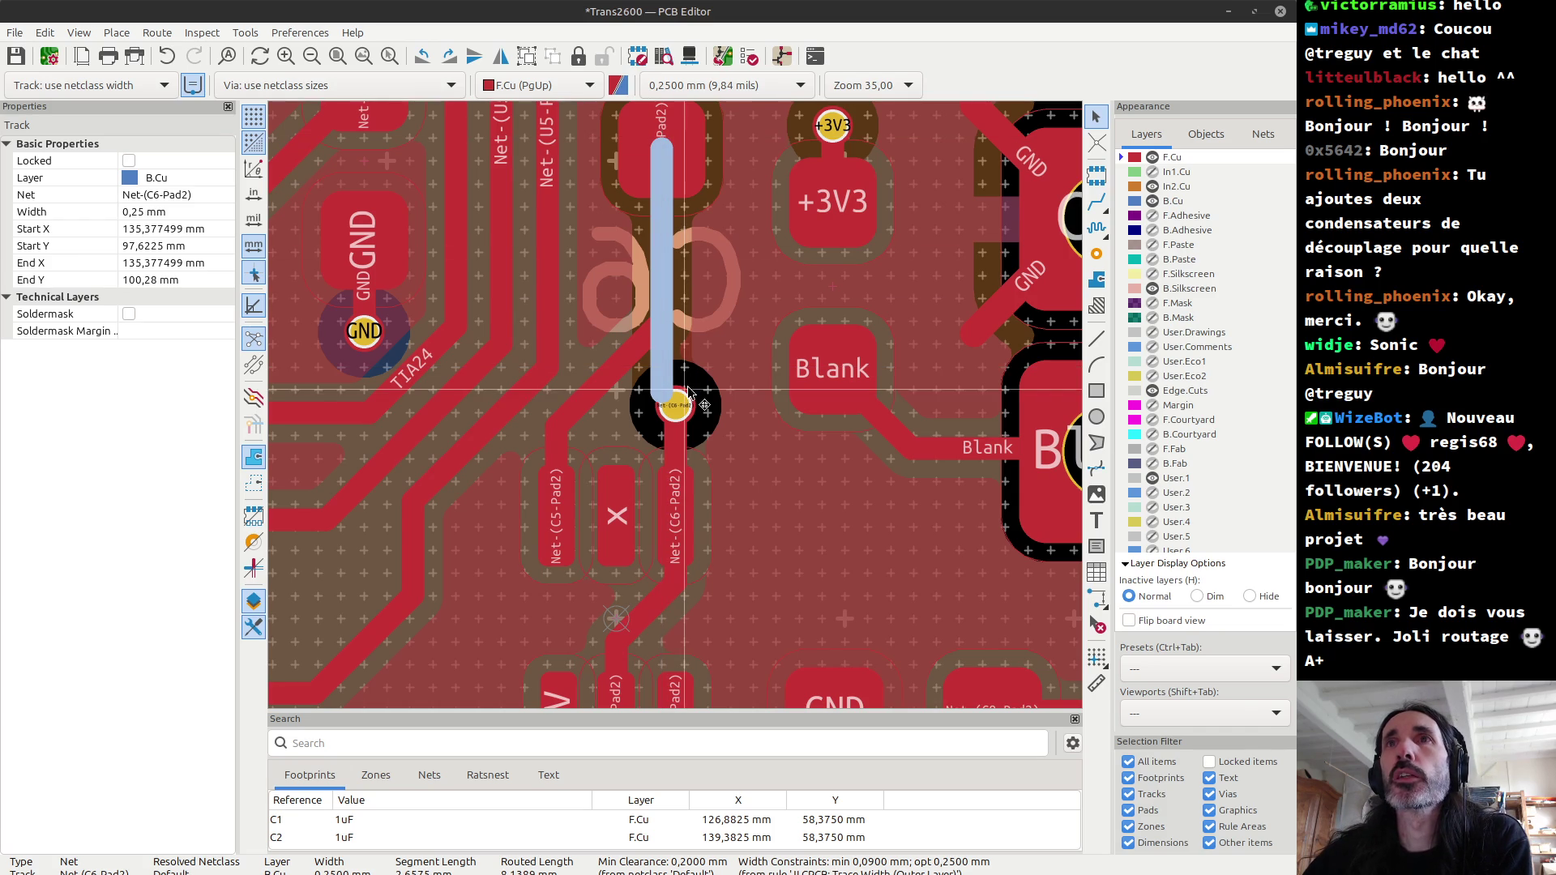
{"action": "scroll", "coordinate": [678, 413], "scroll_direction": "down", "scroll_amount": 2}
{"action": "scroll", "coordinate": [678, 414], "scroll_direction": "down", "scroll_amount": 1}
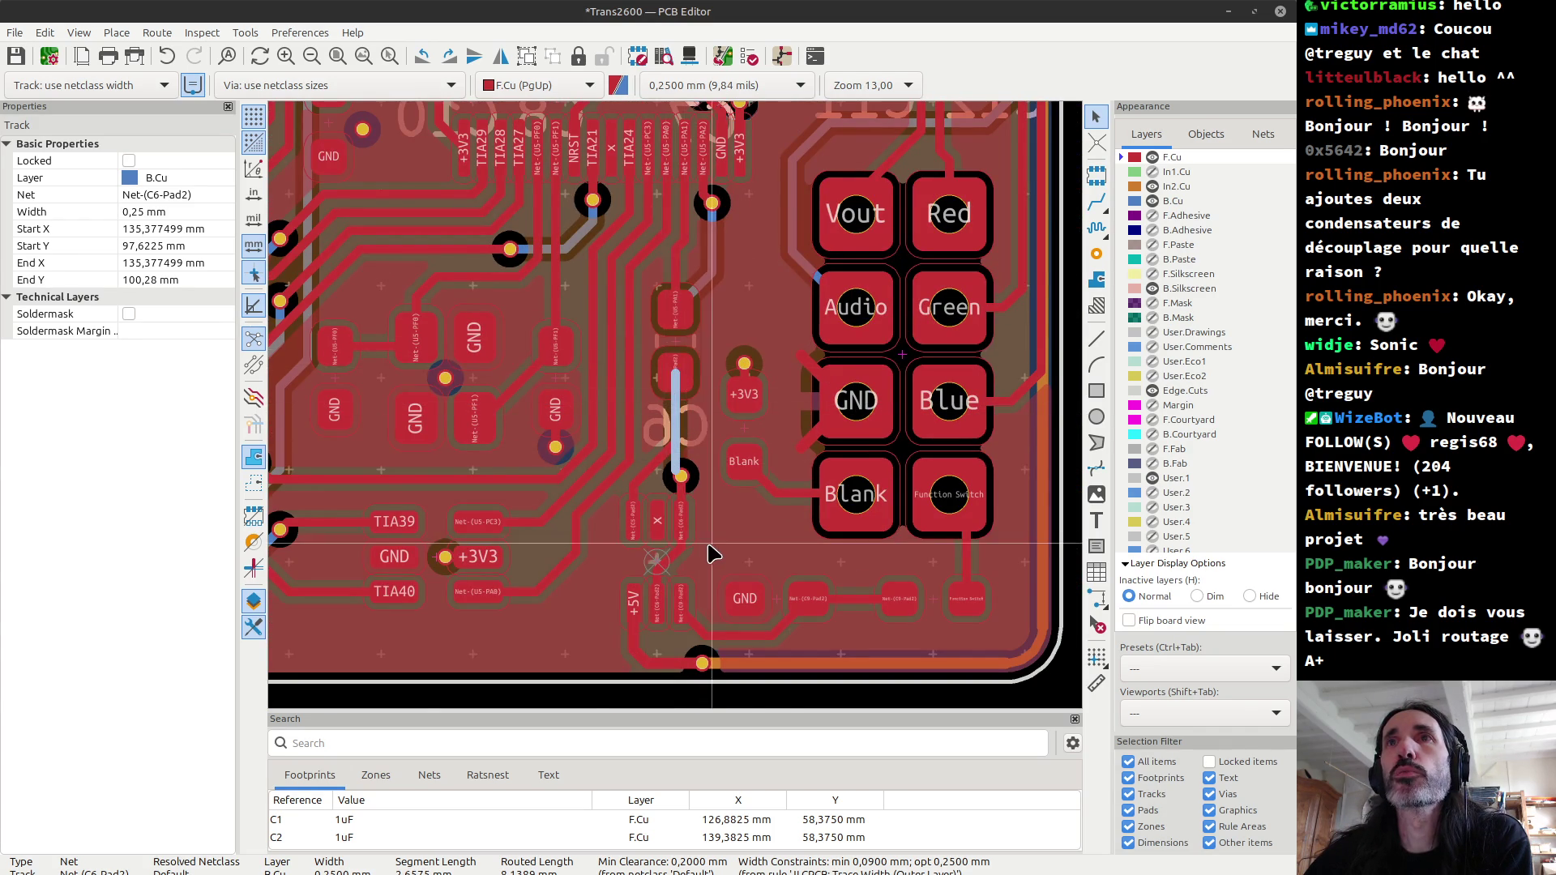
{"action": "scroll", "coordinate": [715, 555], "scroll_direction": "up", "scroll_amount": 1}
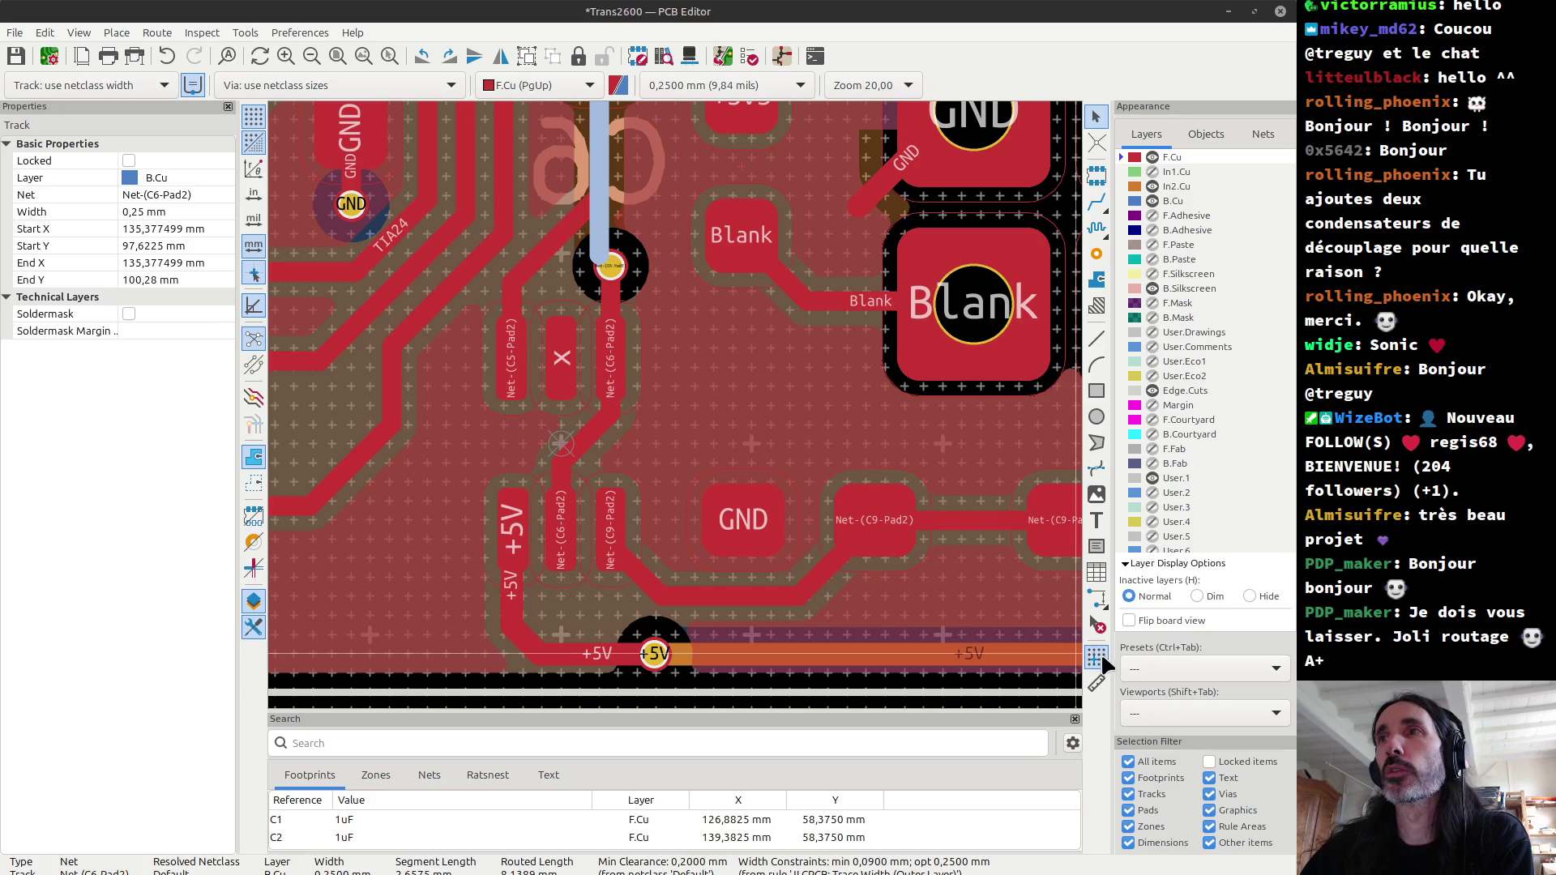
{"action": "left_click", "coordinate": [1097, 658]}
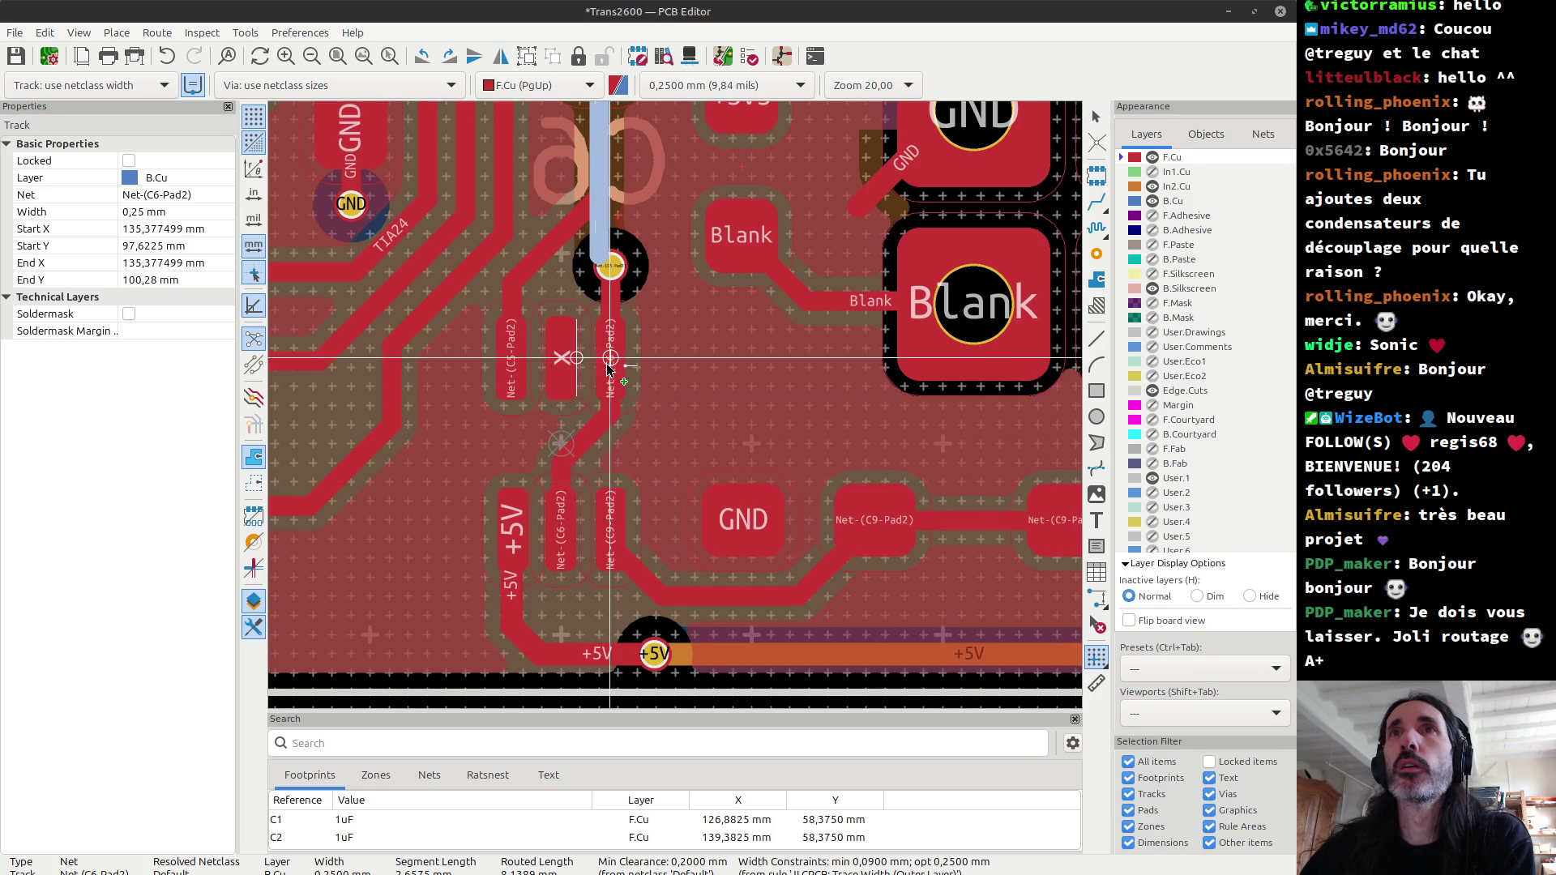
{"action": "scroll", "coordinate": [609, 357], "scroll_direction": "down", "scroll_amount": 1}
{"action": "scroll", "coordinate": [677, 412], "scroll_direction": "down", "scroll_amount": 2}
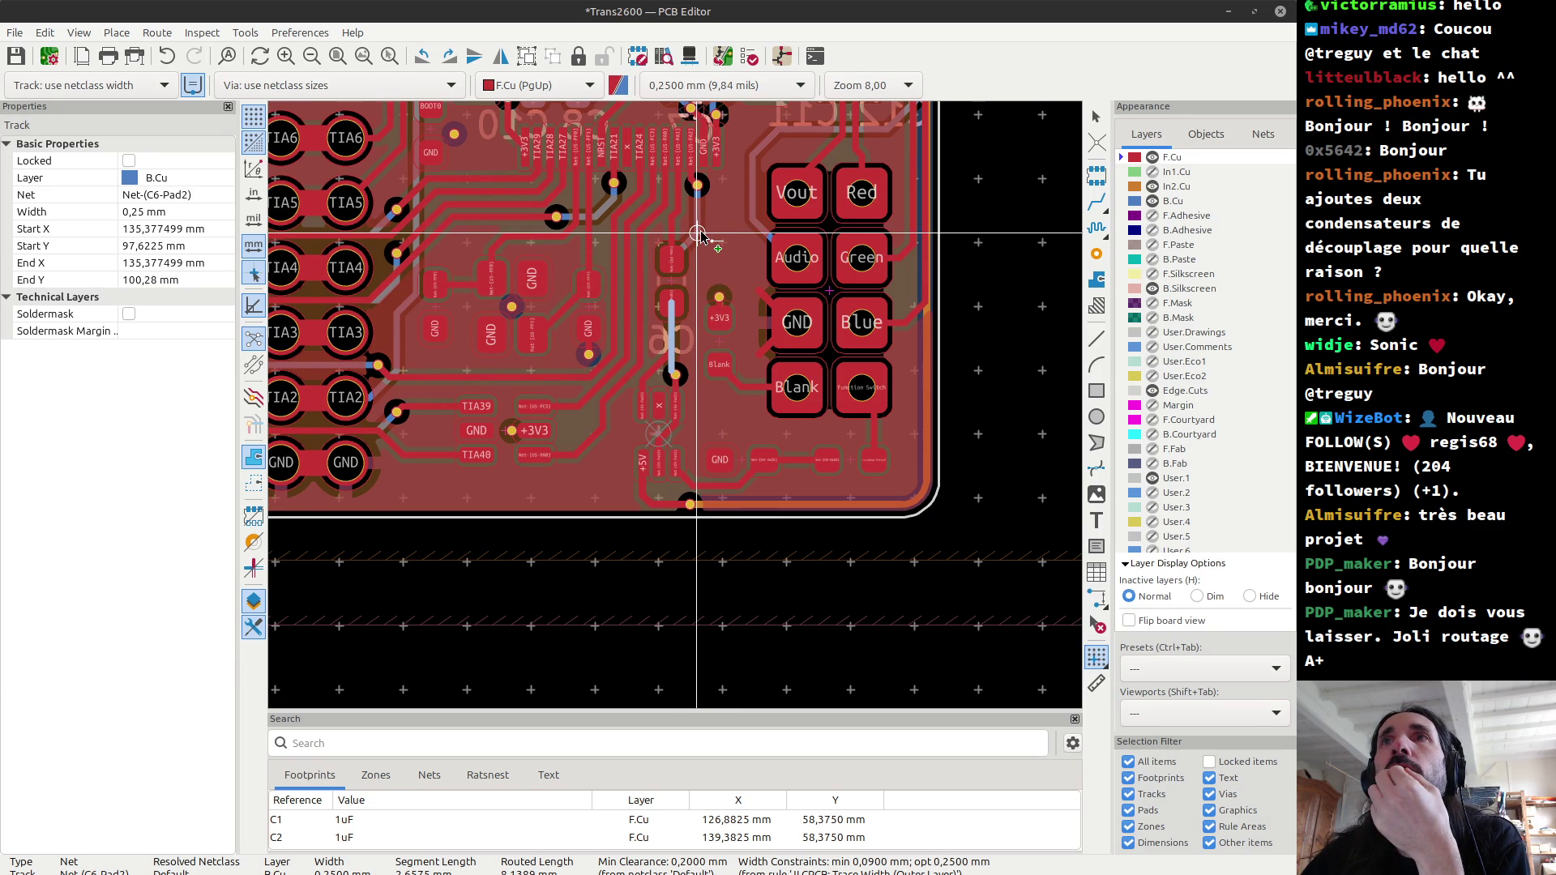
{"action": "key", "text": "Escape"}
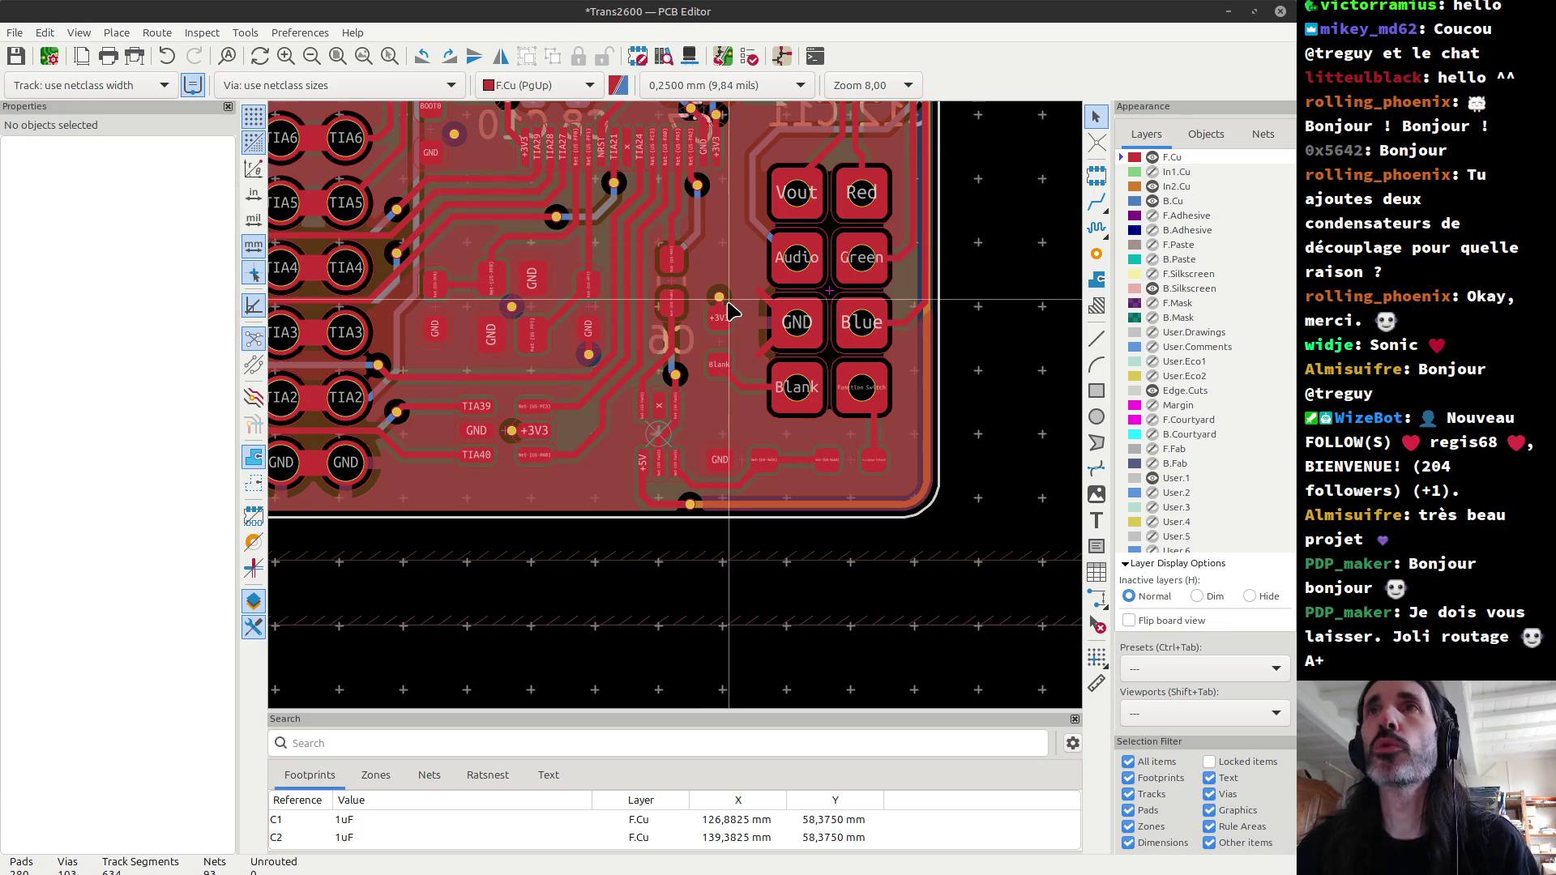
{"action": "key", "text": "alt+3"}
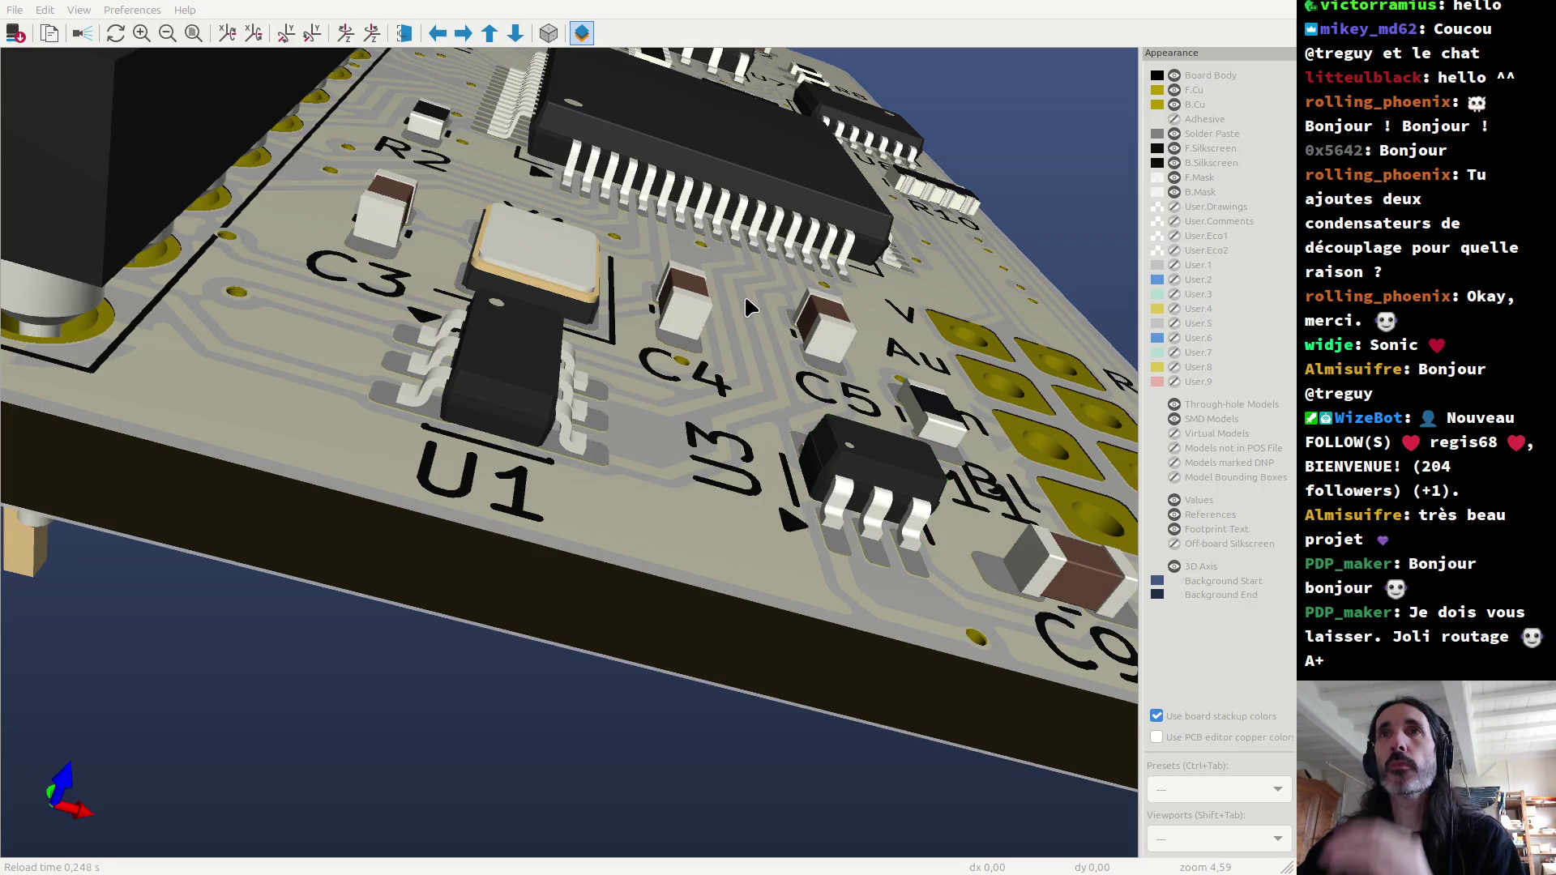
Step: Orbit and zoom the 3D view around U1 and U3, including a top-down view, then return to the layout
{"action": "scroll", "coordinate": [678, 571], "scroll_direction": "up", "scroll_amount": 5}
{"action": "left_click_drag", "start_coordinate": [722, 565], "coordinate": [247, 580]}
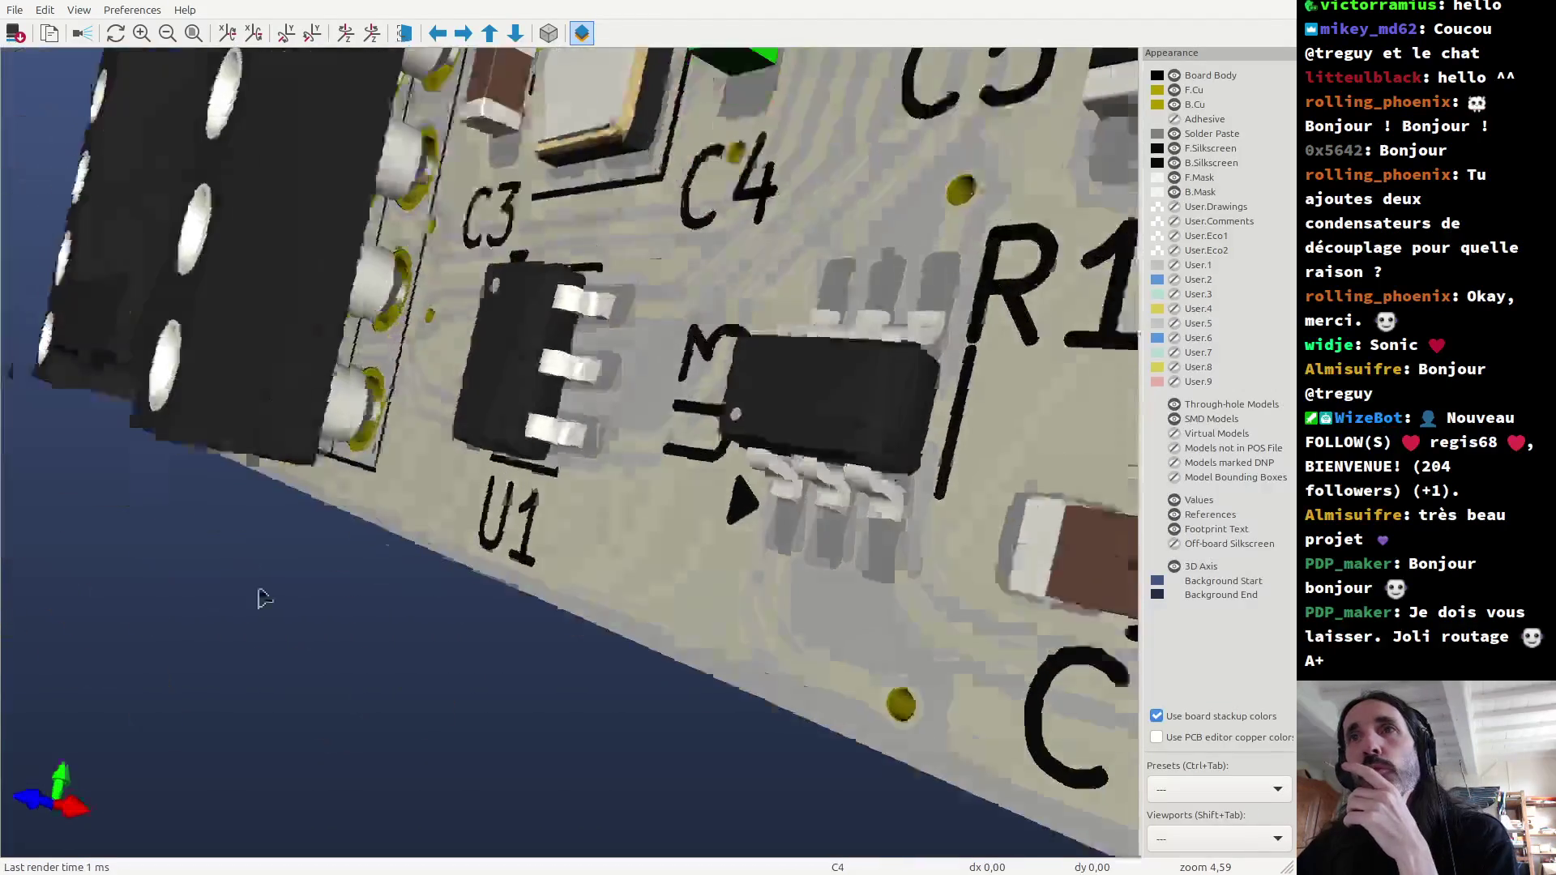
{"action": "key", "text": "z"}
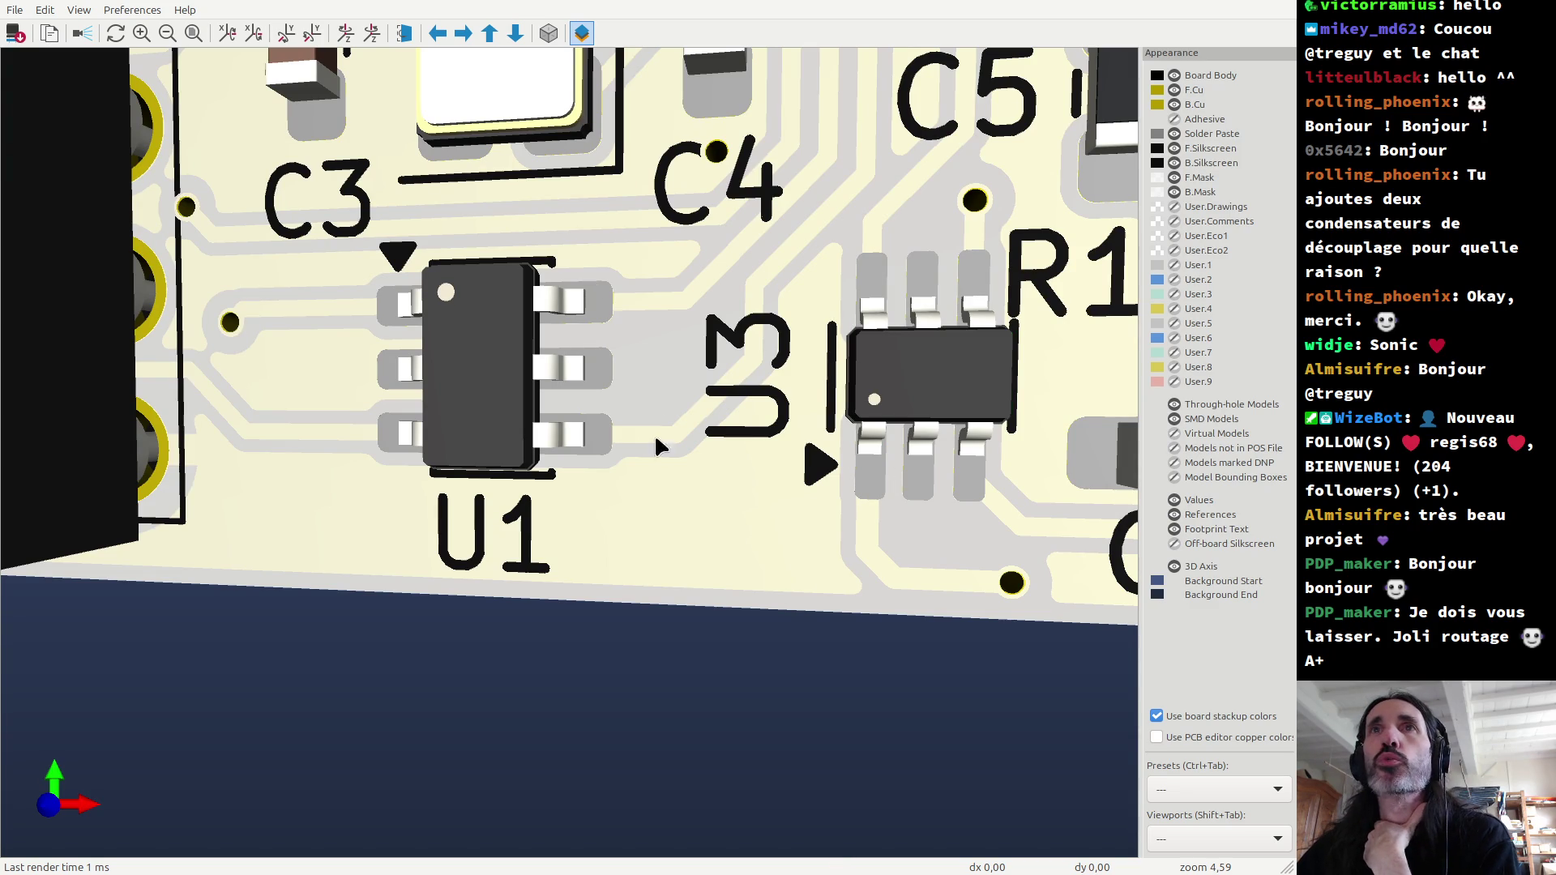
{"action": "left_click_drag", "start_coordinate": [872, 274], "coordinate": [838, 470]}
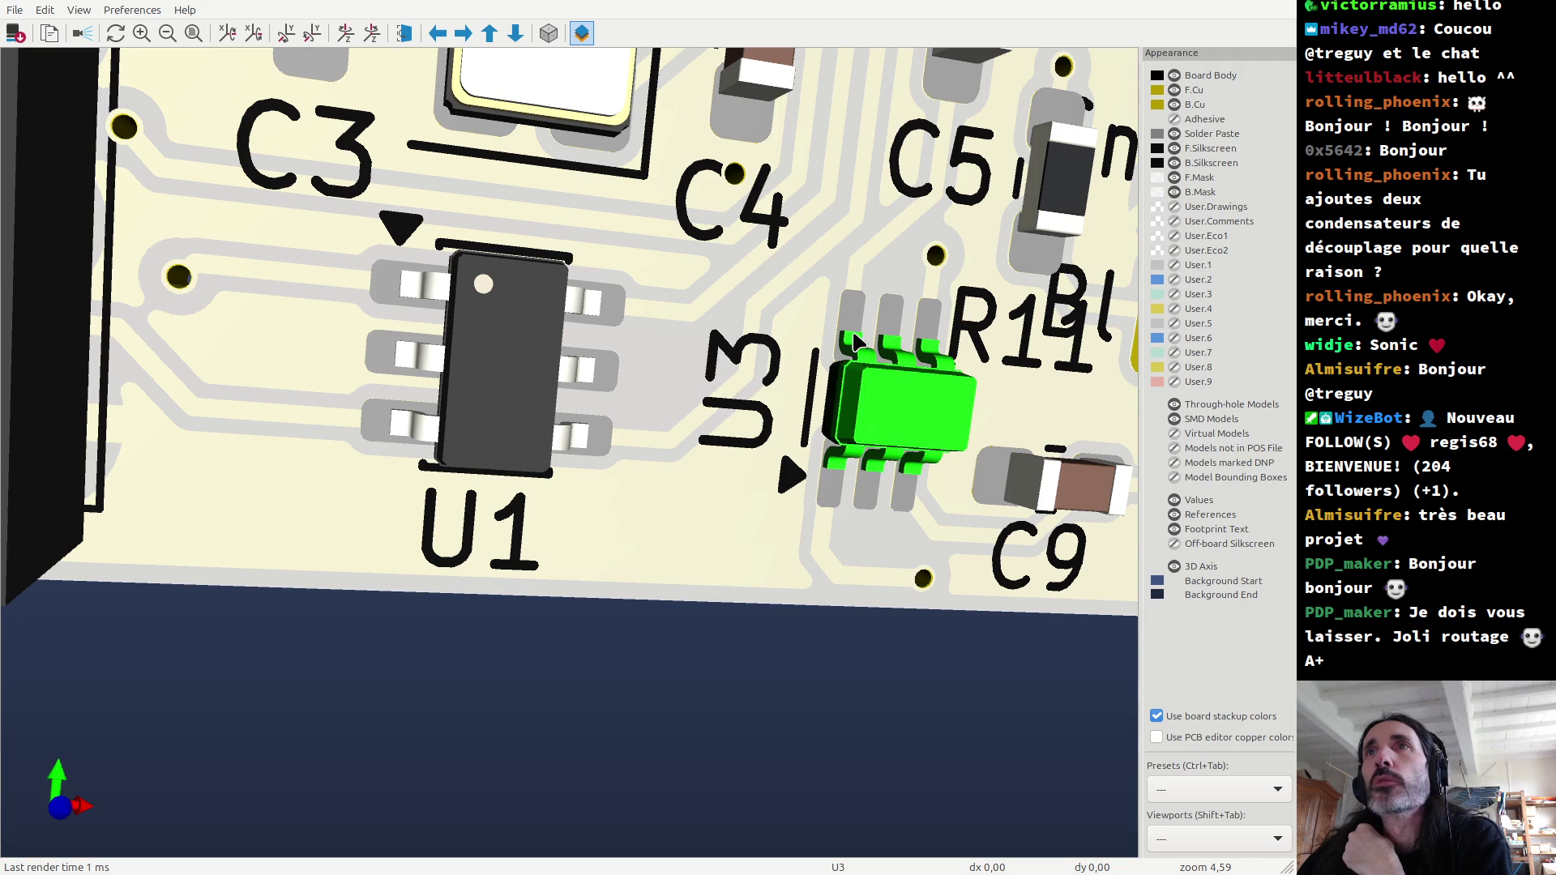
{"action": "scroll", "coordinate": [827, 284], "scroll_direction": "down", "scroll_amount": 3}
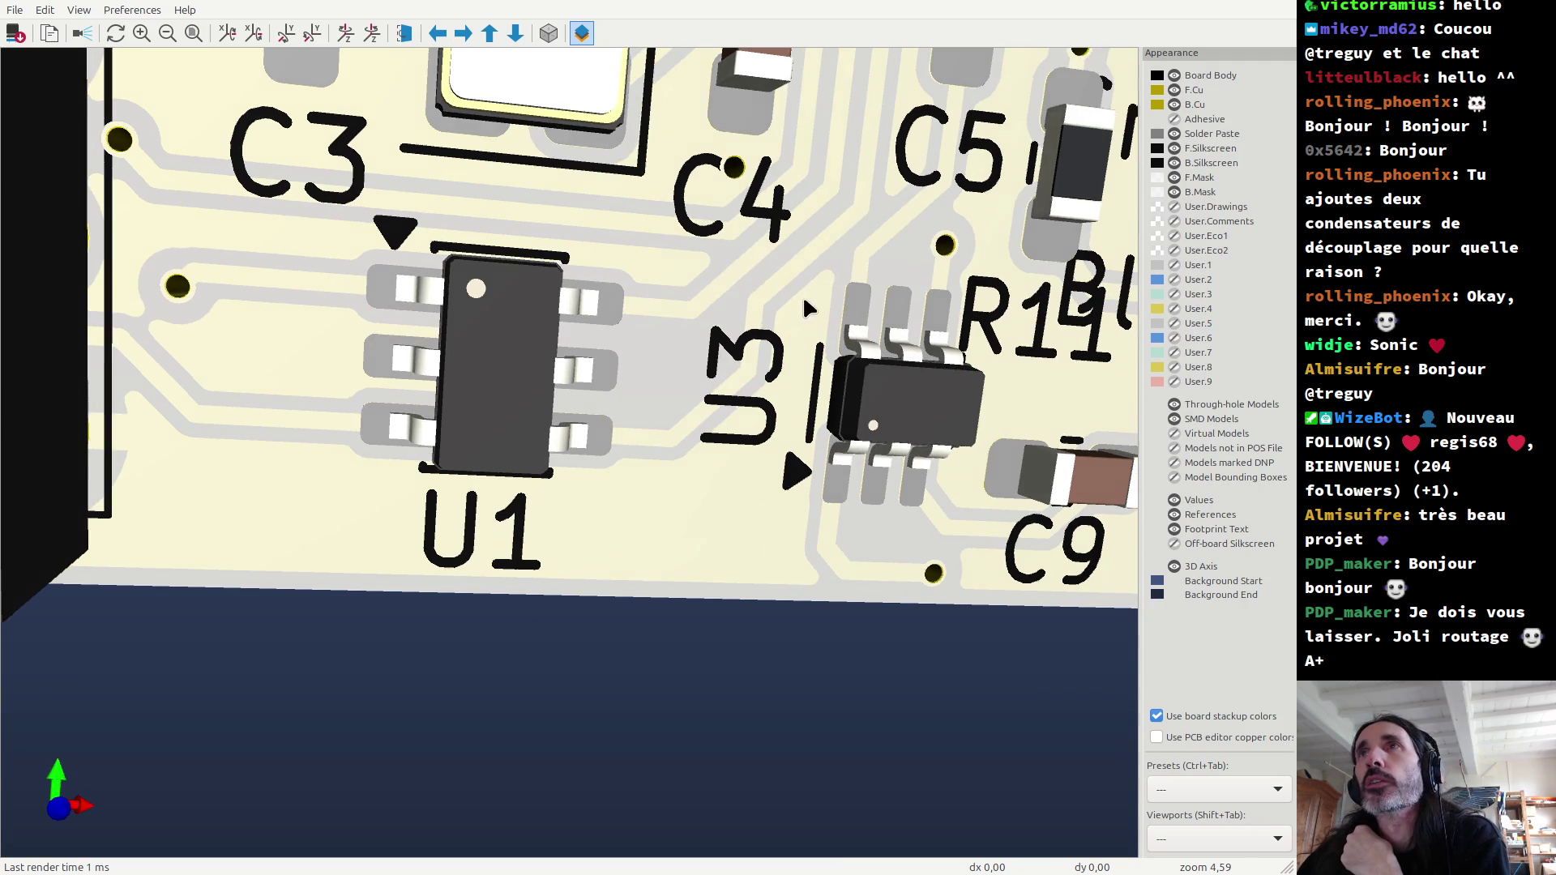
{"action": "scroll", "coordinate": [802, 294], "scroll_direction": "down", "scroll_amount": 3}
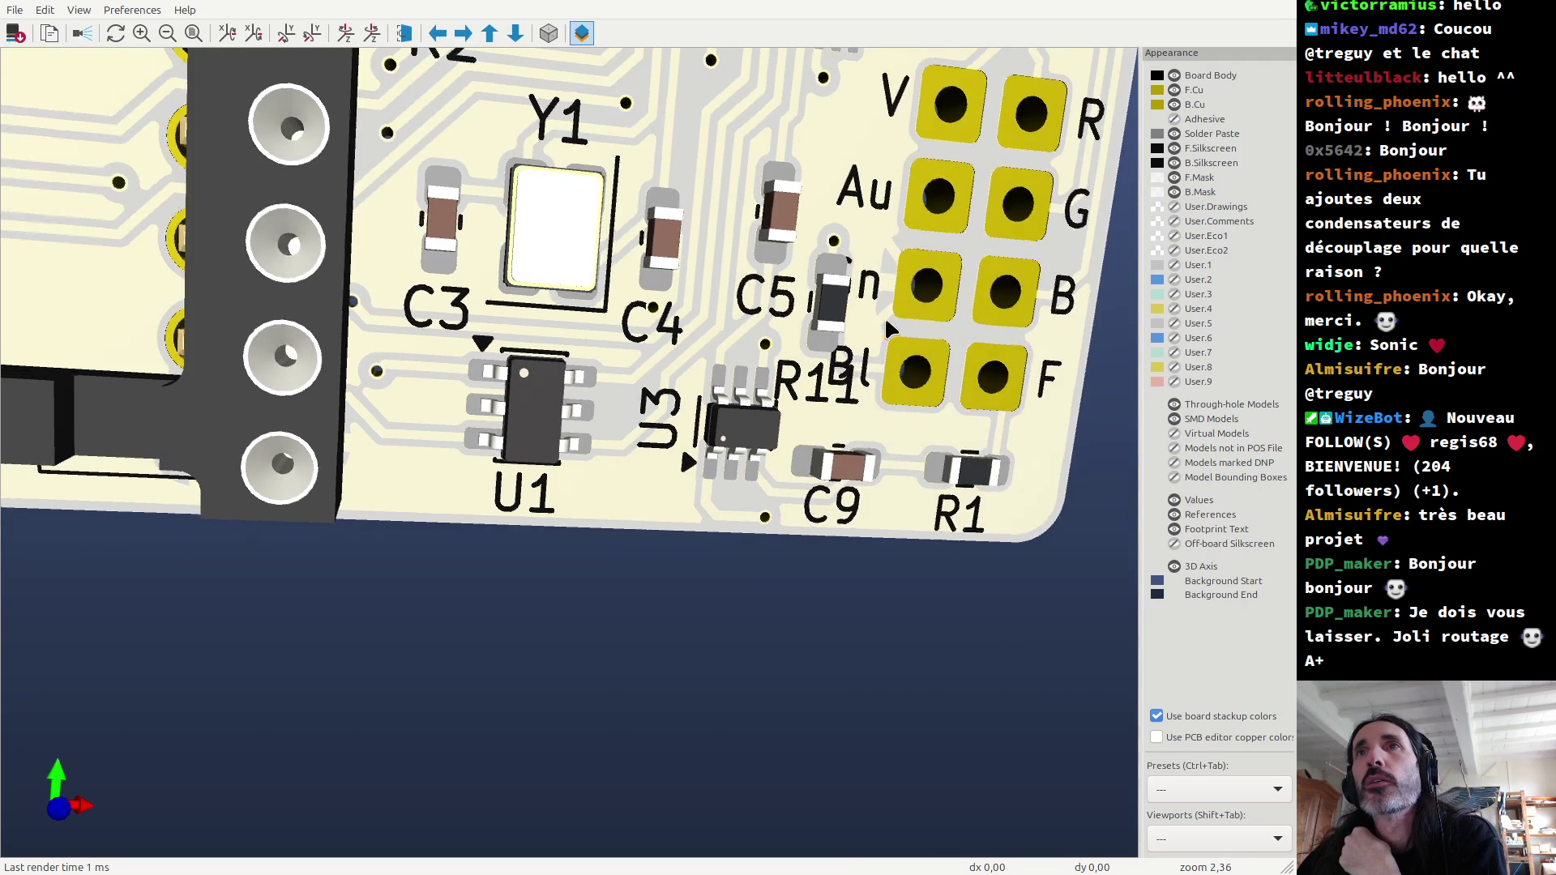
{"action": "left_click_drag", "start_coordinate": [894, 318], "coordinate": [840, 320]}
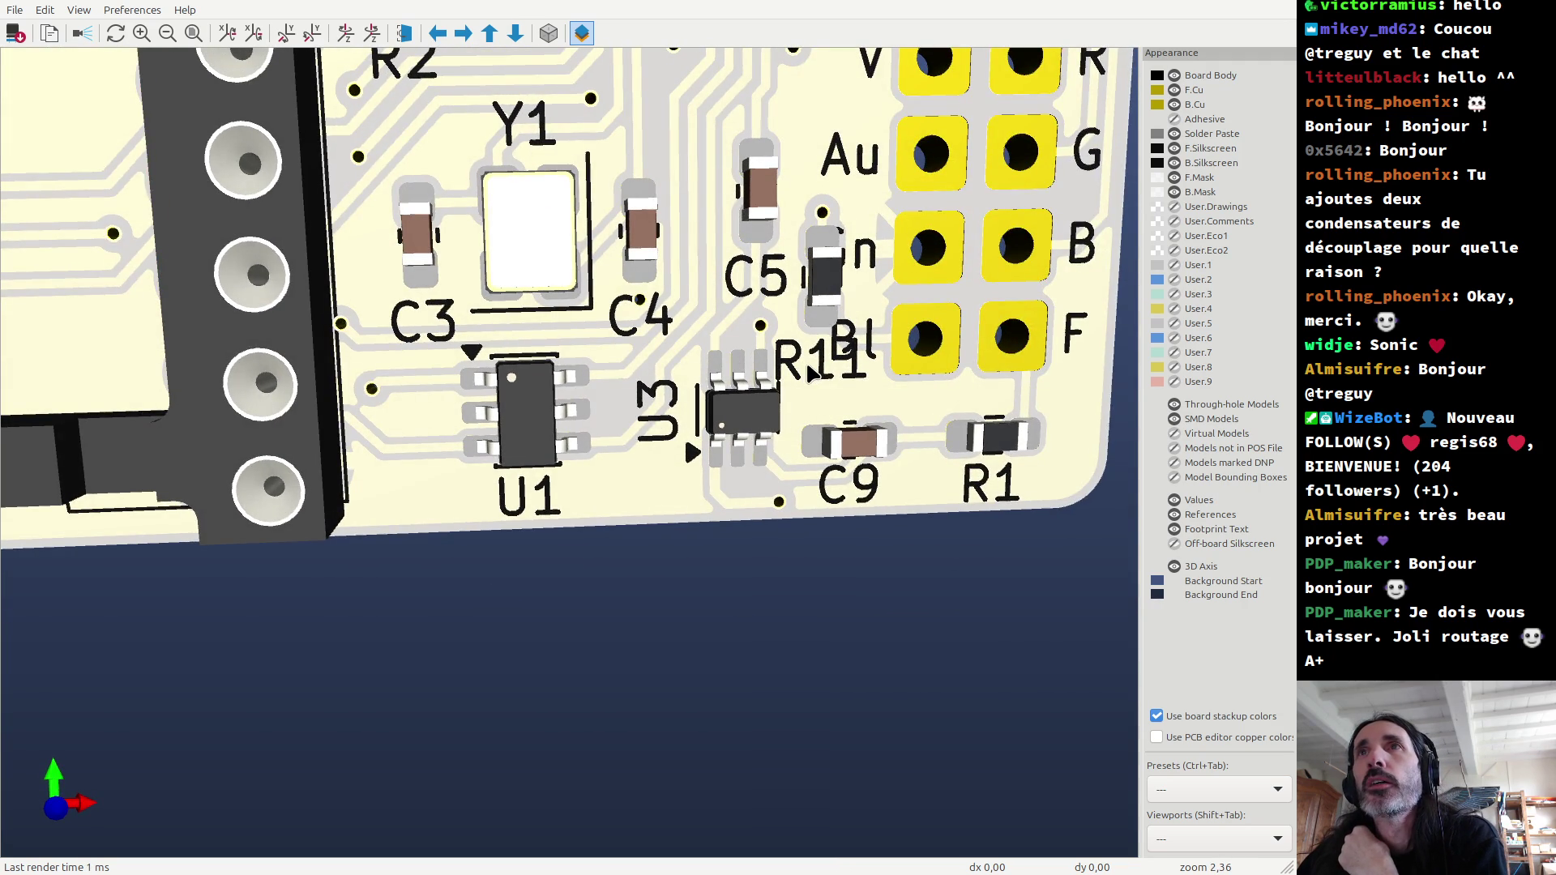
{"action": "key", "text": "alt+Tab"}
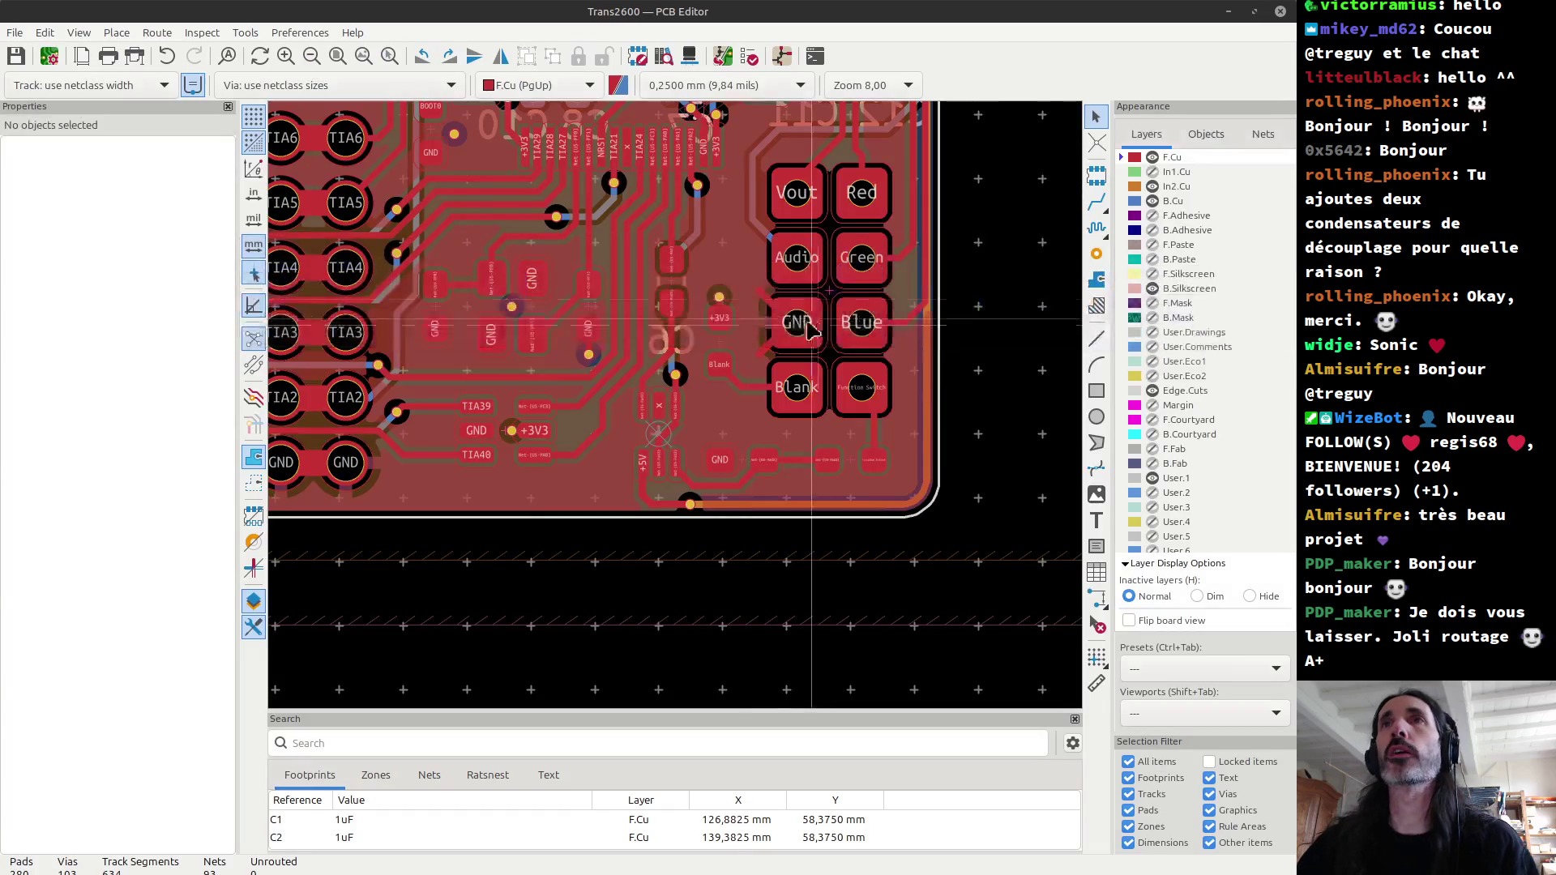
Step: Delete the diagonal and horizontal Blank track segments at R11
{"action": "scroll", "coordinate": [738, 356], "scroll_direction": "up", "scroll_amount": 3}
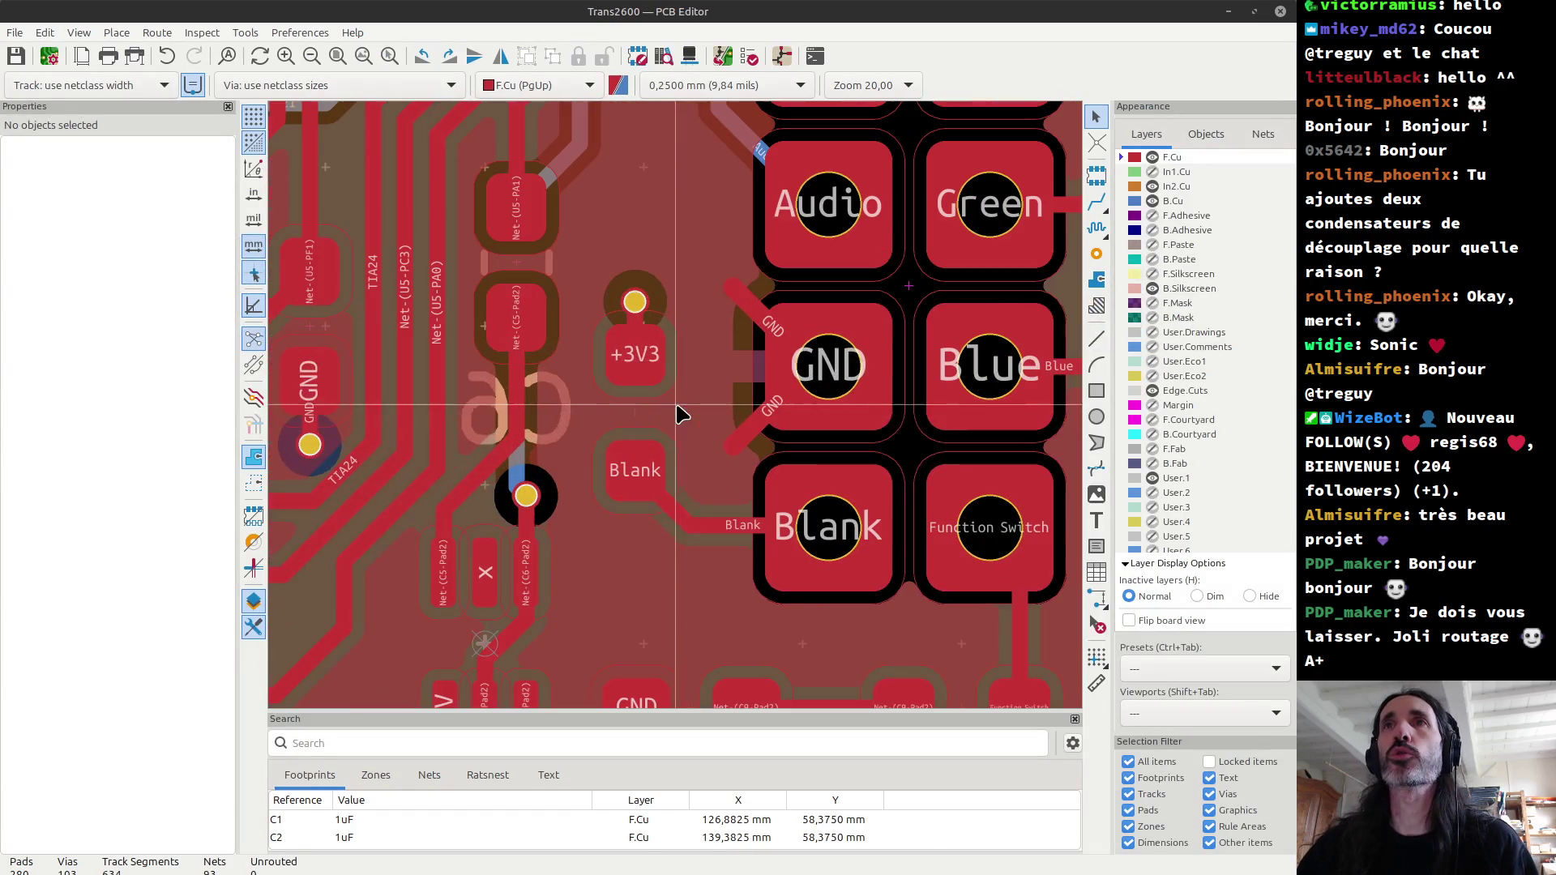
{"action": "left_click", "coordinate": [638, 425]}
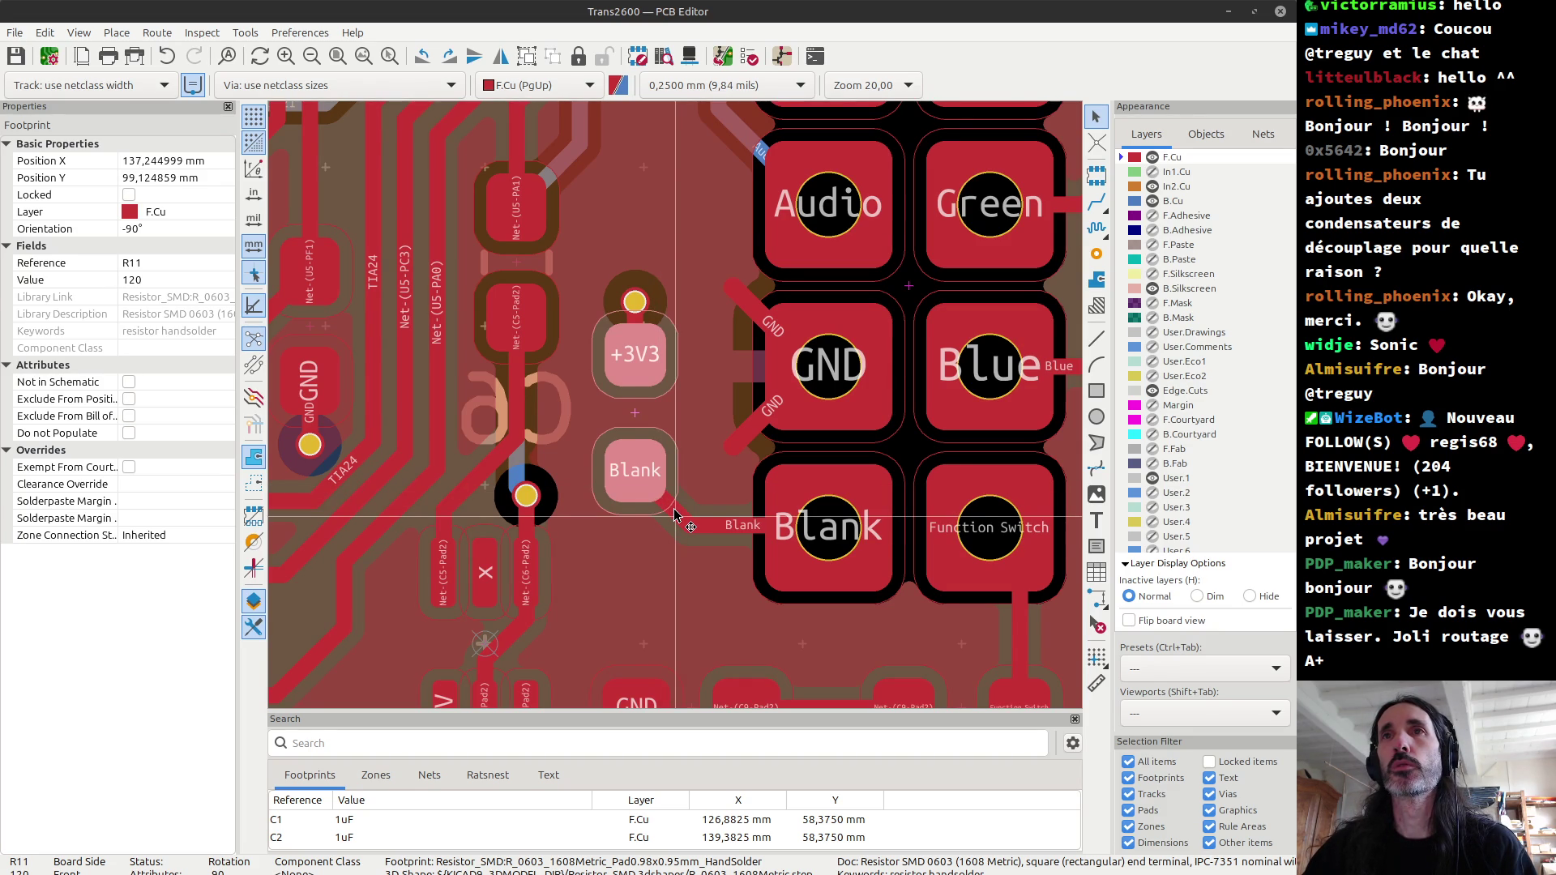
{"action": "left_click", "coordinate": [678, 517]}
{"action": "key", "text": "Delete"}
{"action": "left_click", "coordinate": [732, 528]}
{"action": "key", "text": "Delete"}
Step: Try flipping R11 together with its tracks to the back side, undoing the attempts
{"action": "left_click", "coordinate": [632, 405]}
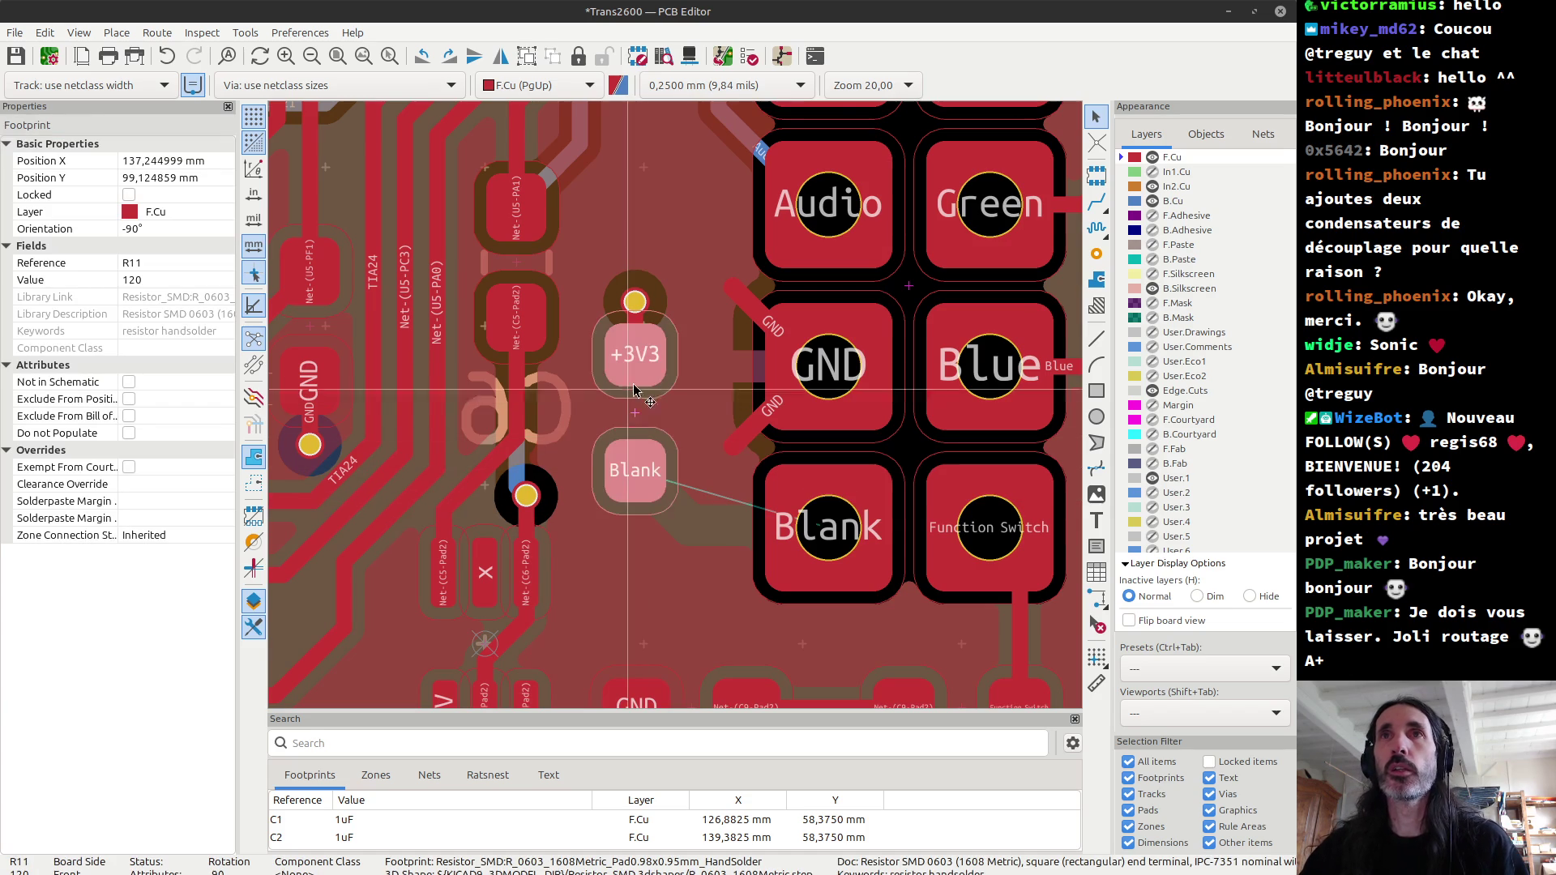
{"action": "left_click", "coordinate": [637, 323], "text": "shift"}
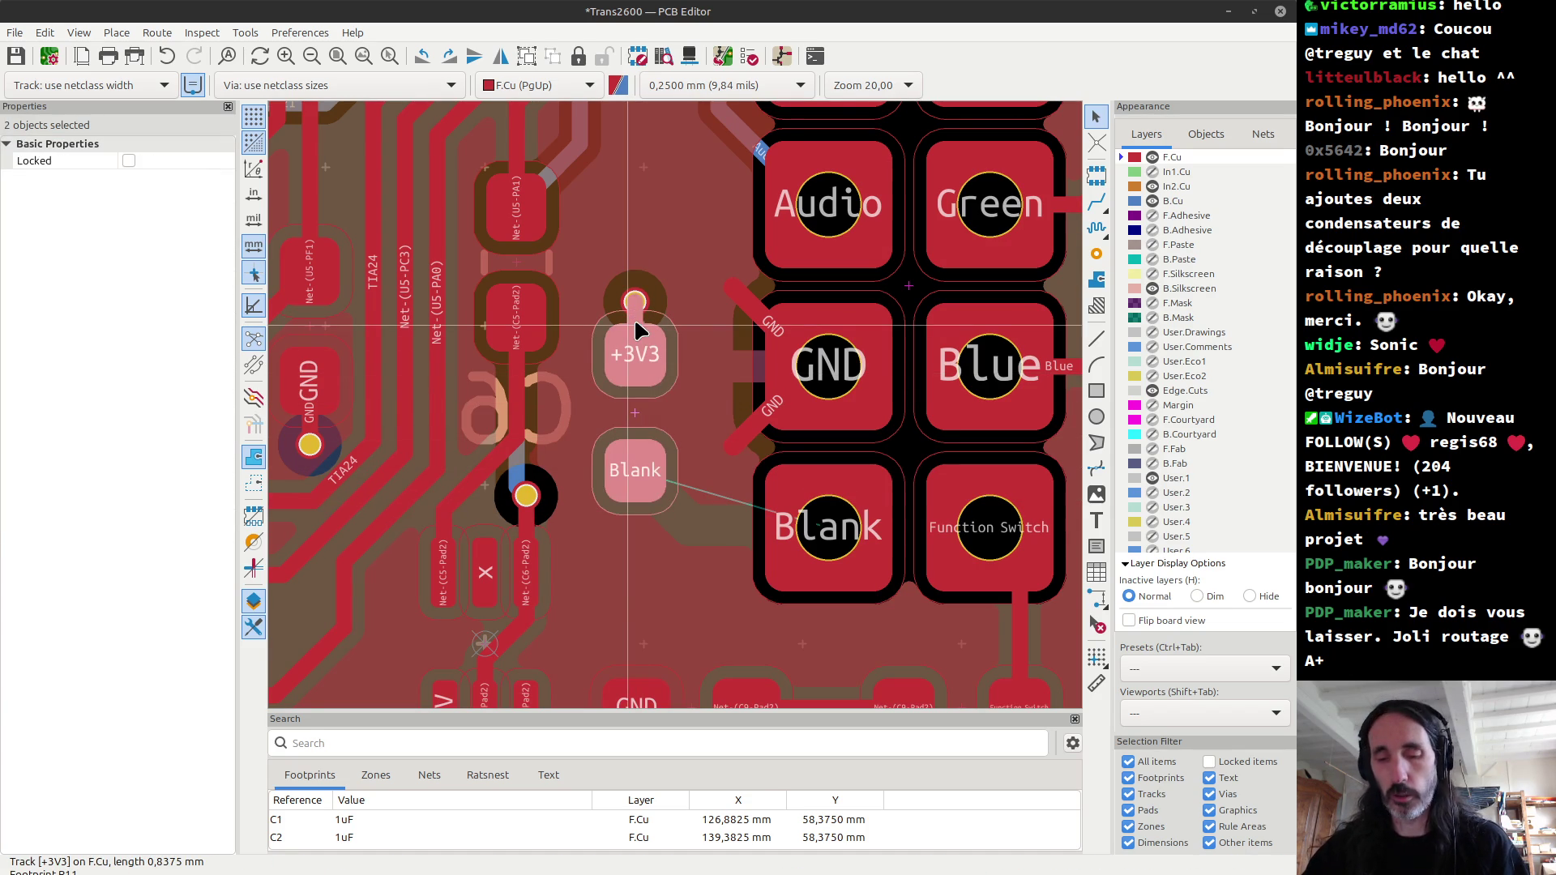
{"action": "key", "text": "f"}
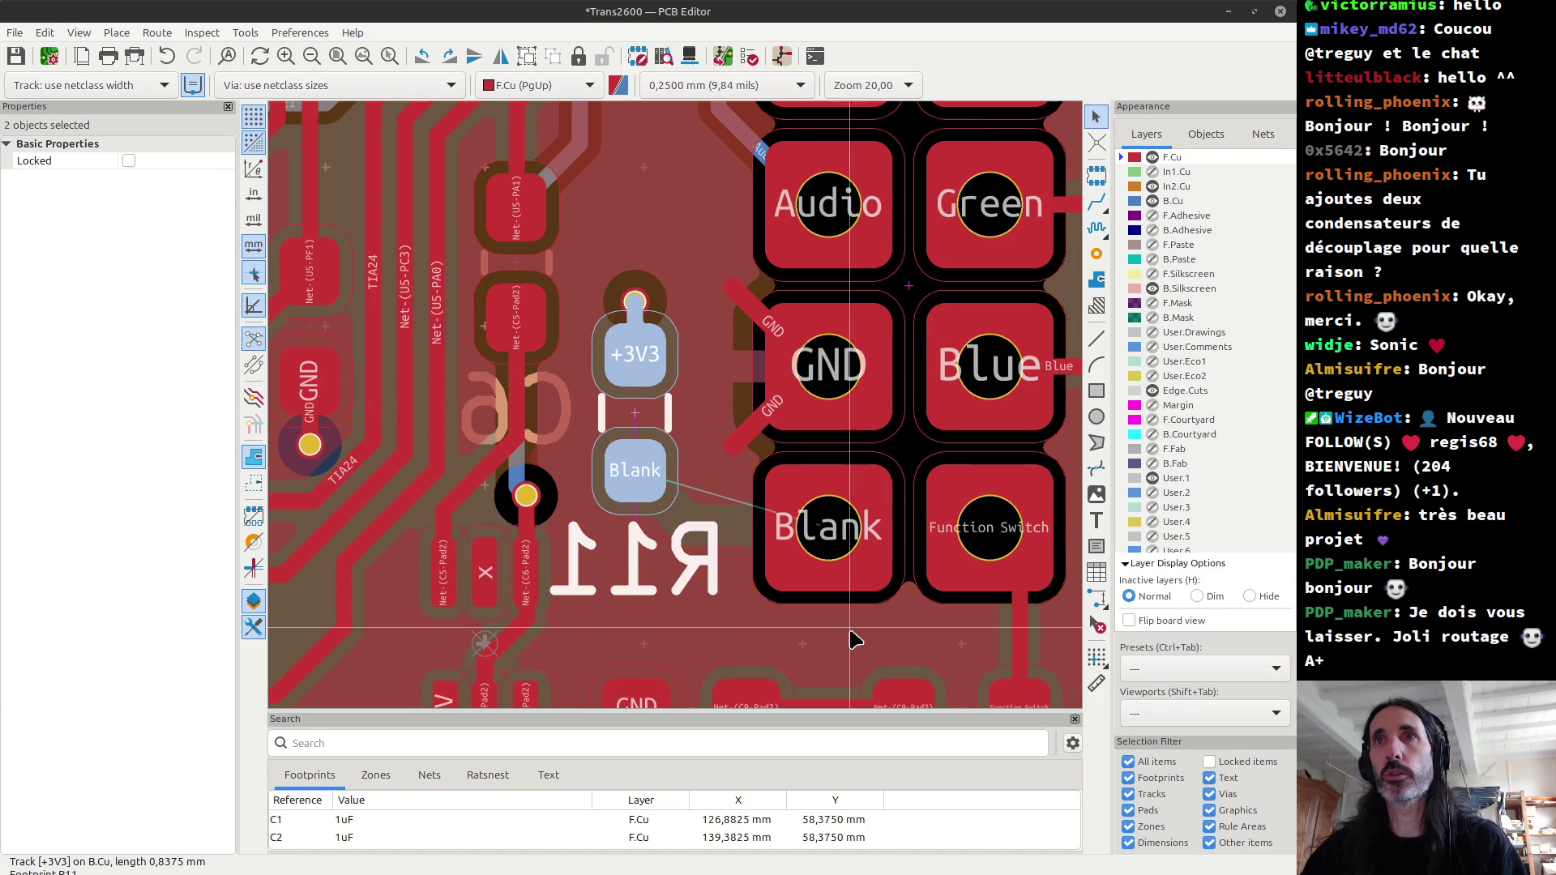
{"action": "key", "text": "Escape"}
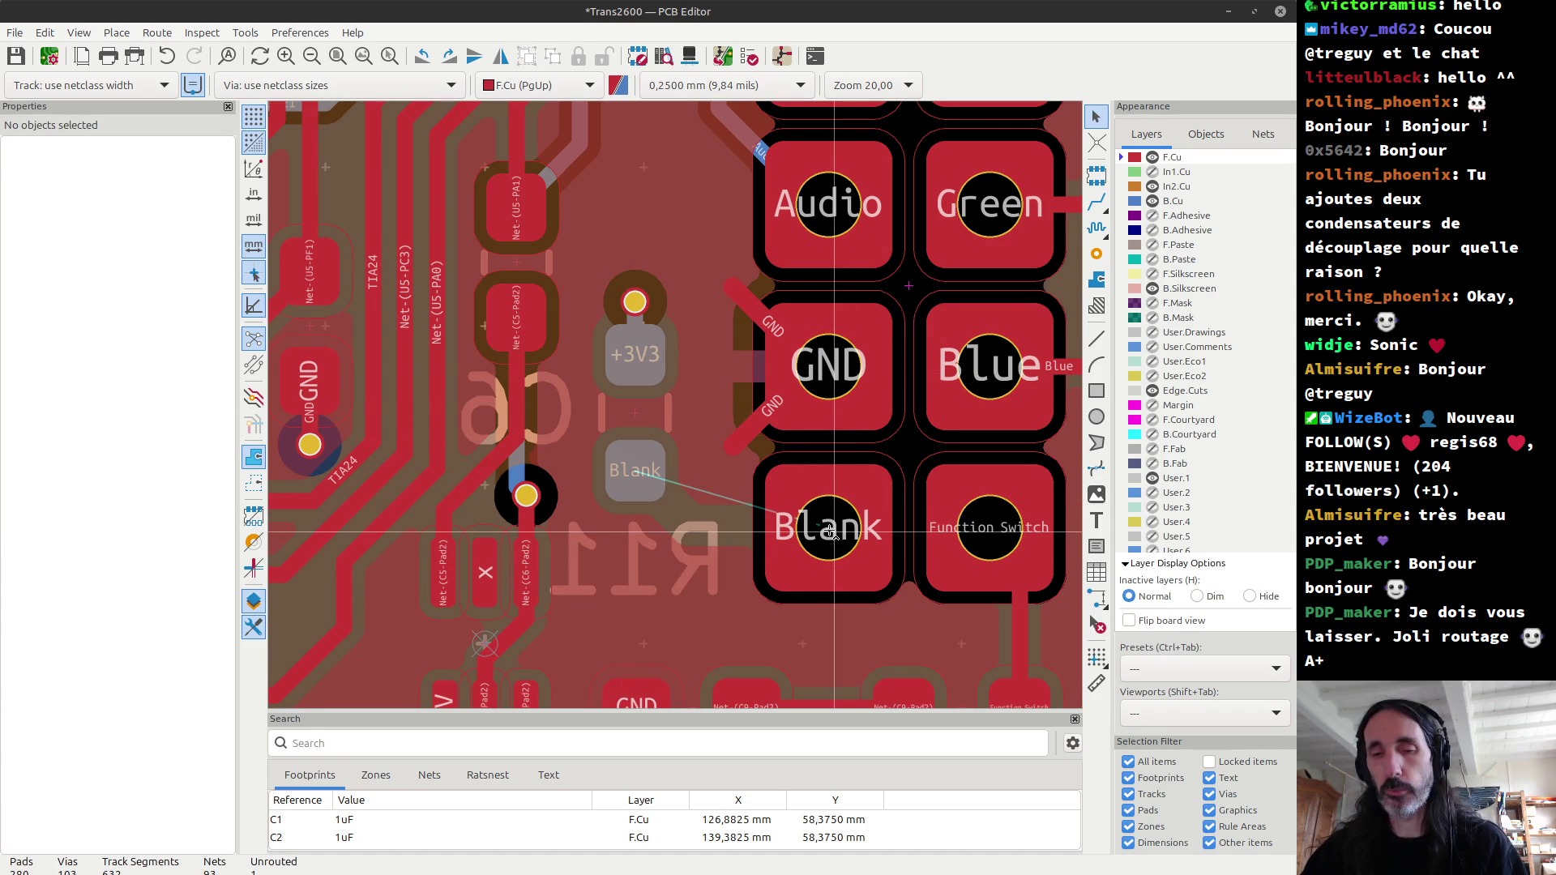
{"action": "key", "text": "ctrl+z"}
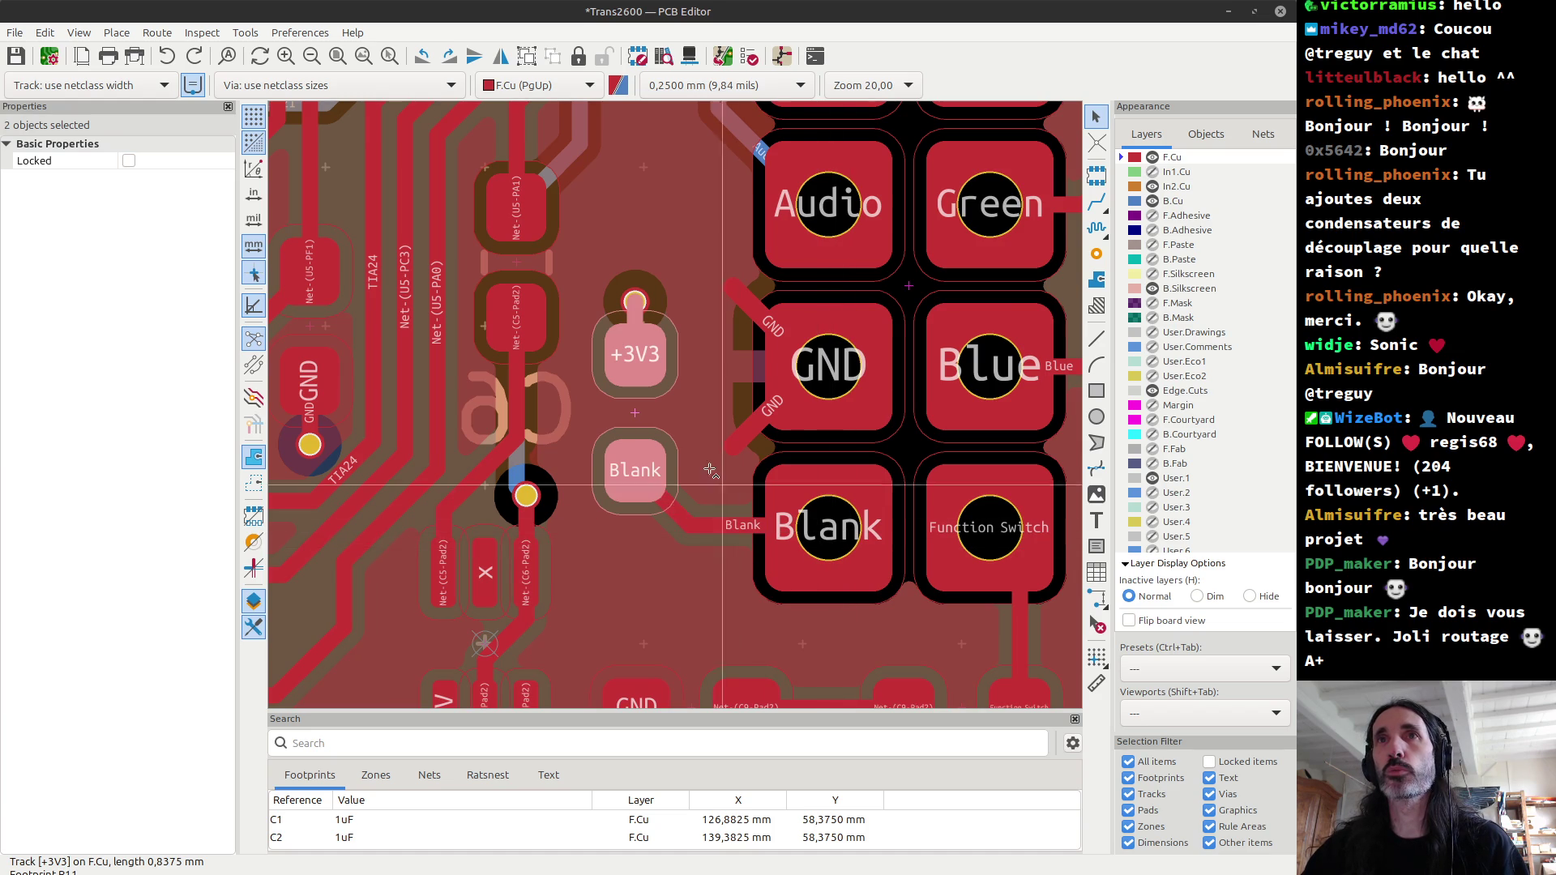
{"action": "left_click", "coordinate": [712, 525], "text": "shift"}
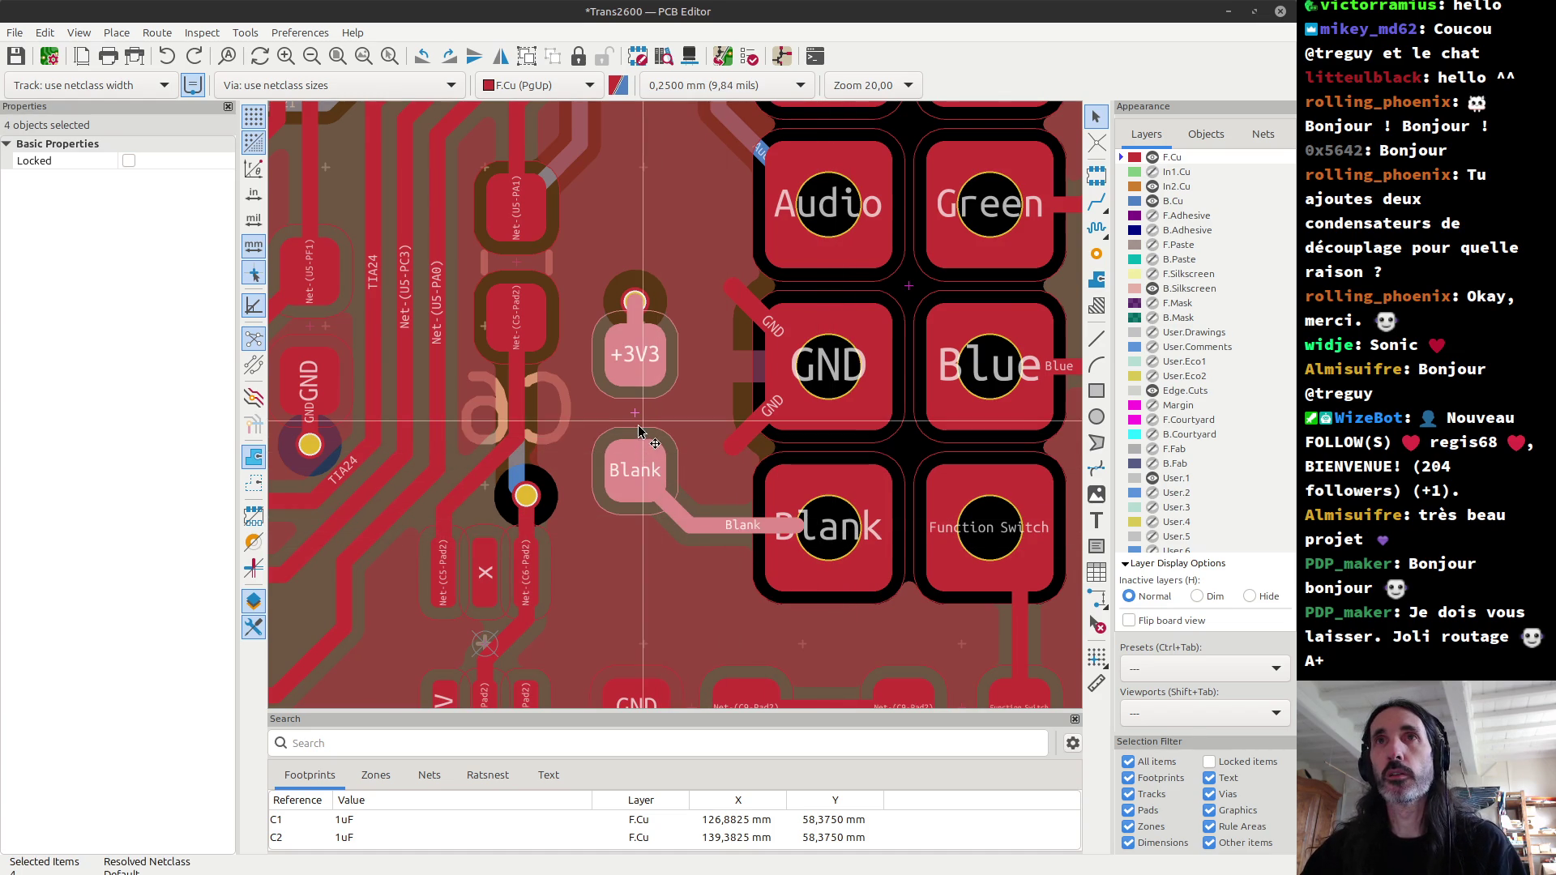
{"action": "key", "text": "f"}
{"action": "key", "text": "f"}
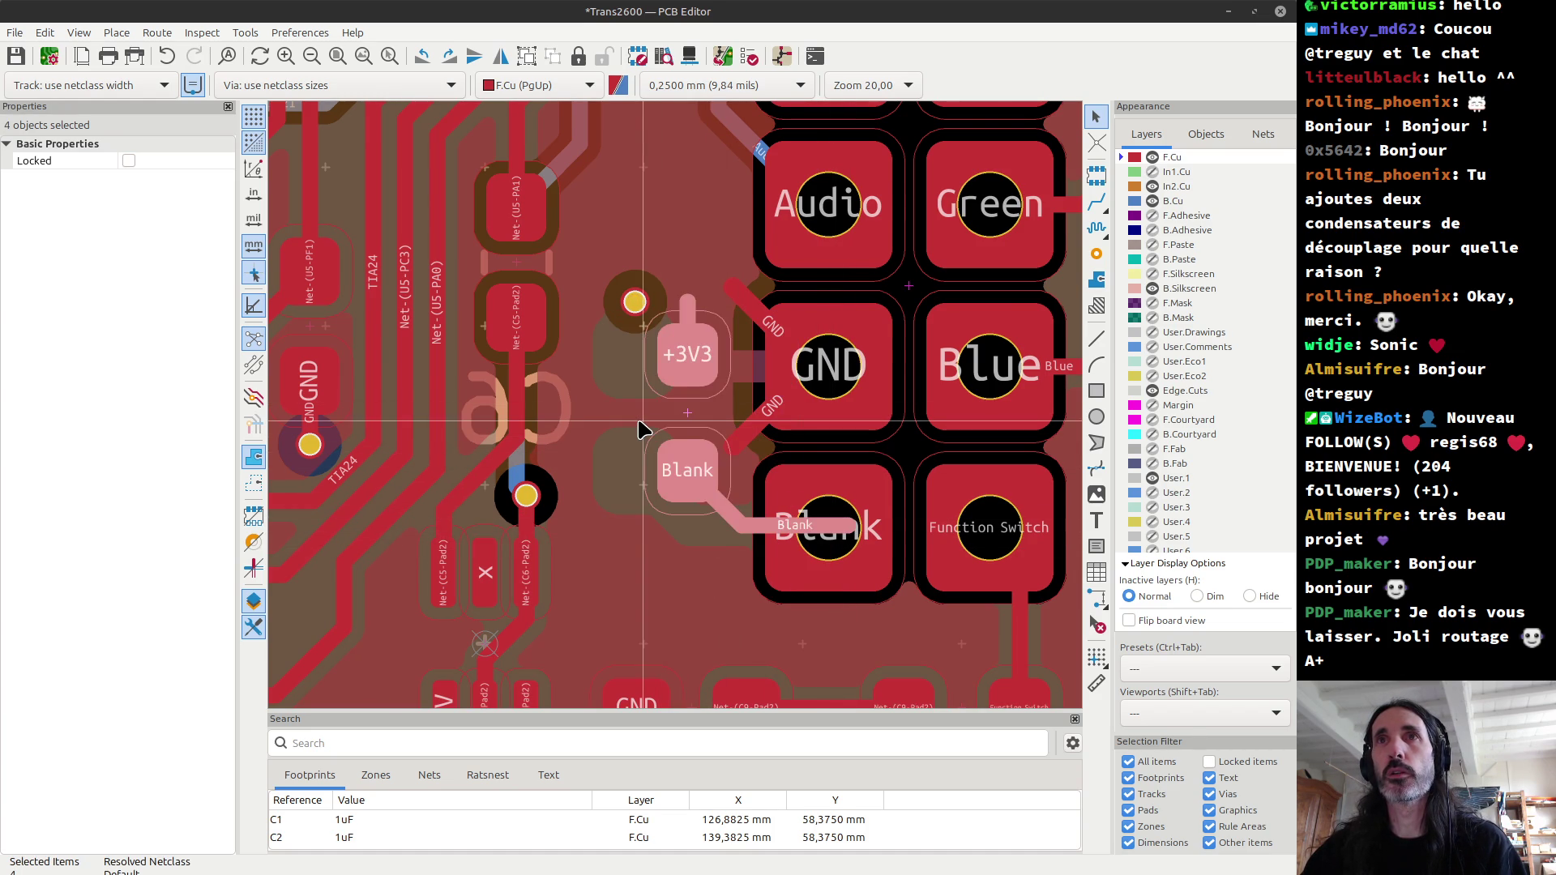
{"action": "key", "text": "ctrl+z"}
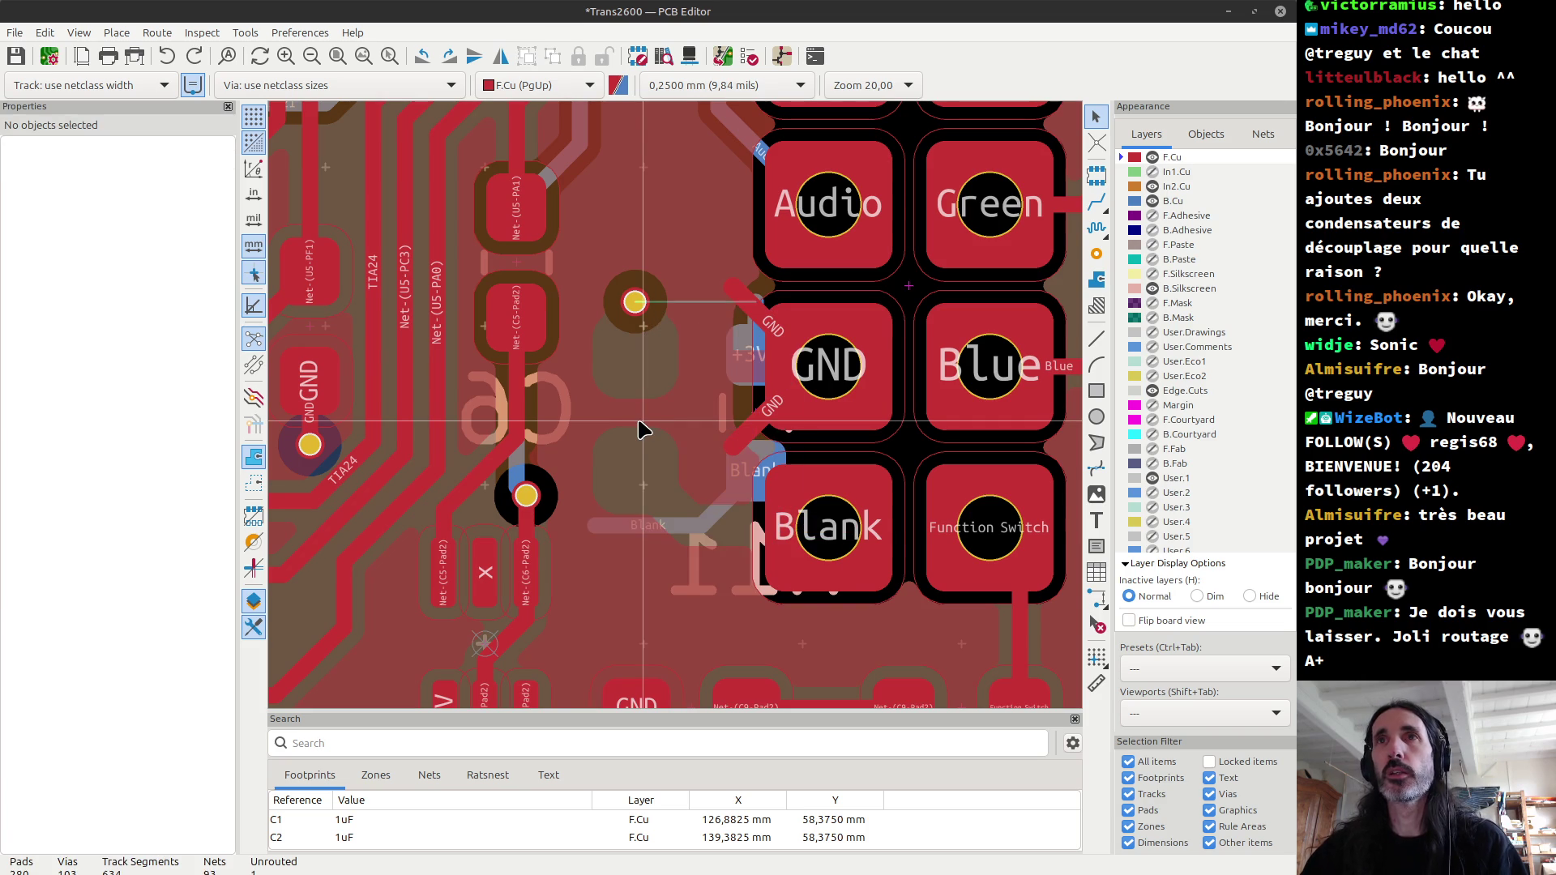
{"action": "key", "text": "ctrl+y"}
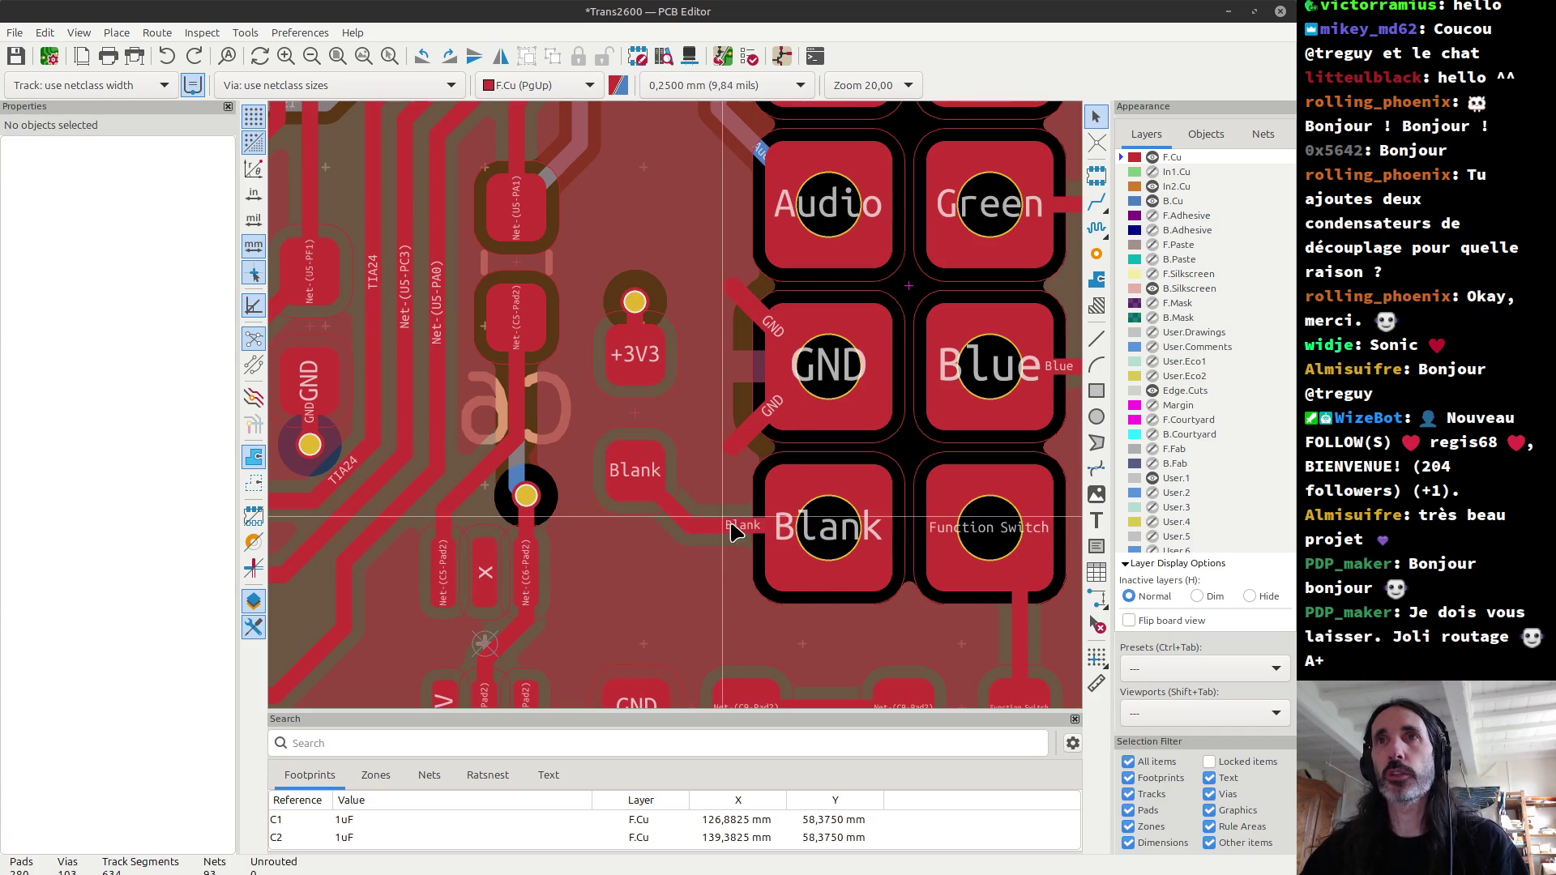
Step: Delete the remaining Blank track and flip the R11 footprint to the back side
{"action": "left_click", "coordinate": [684, 521]}
{"action": "key", "text": "Delete"}
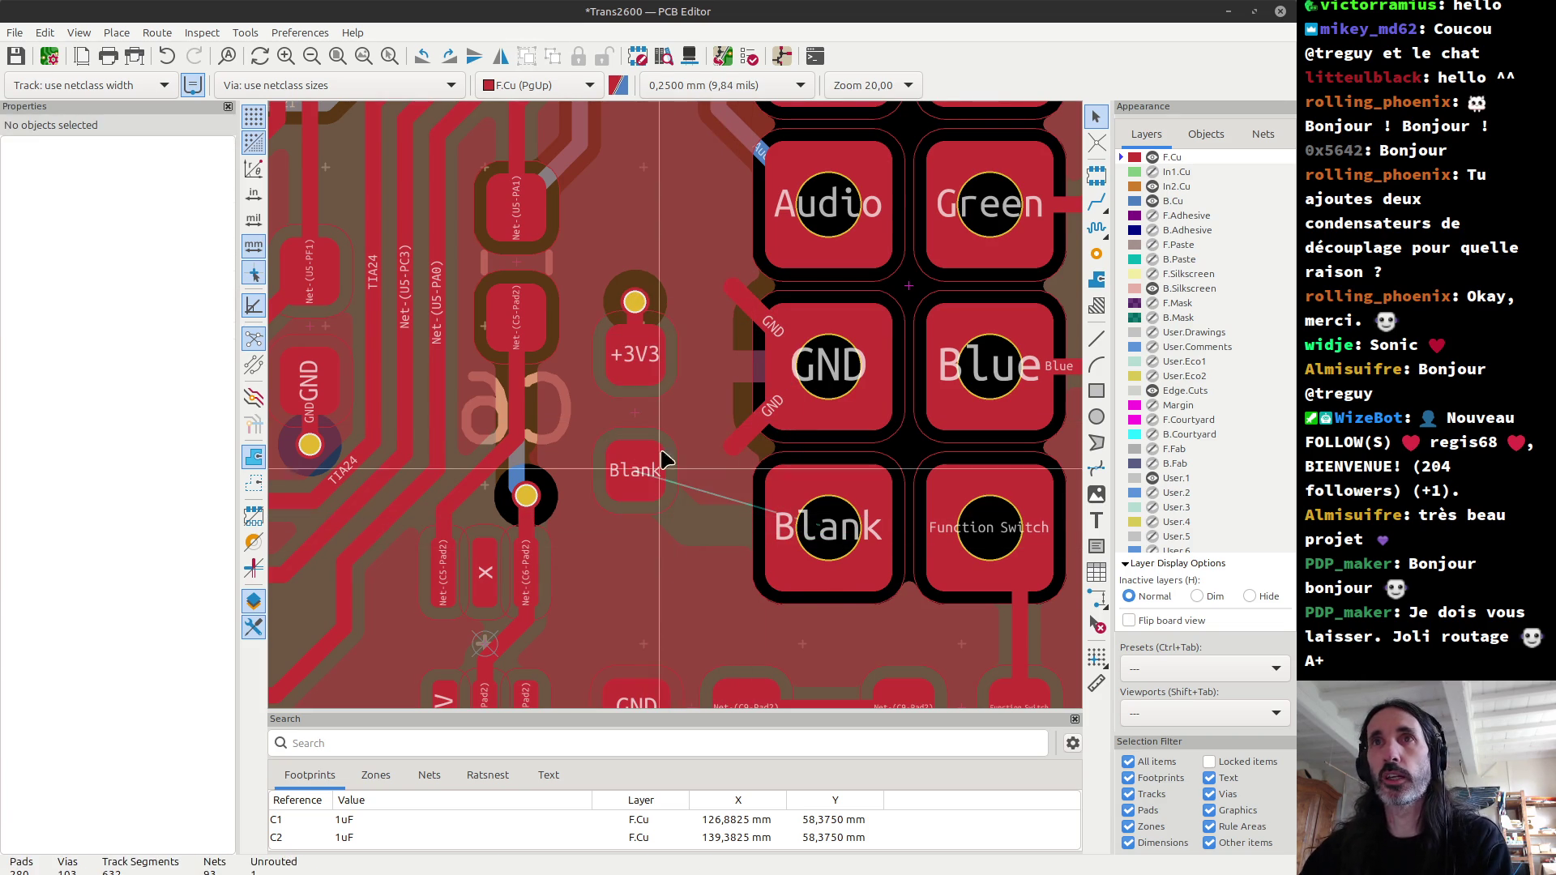
{"action": "left_click_drag", "start_coordinate": [590, 278], "coordinate": [694, 538]}
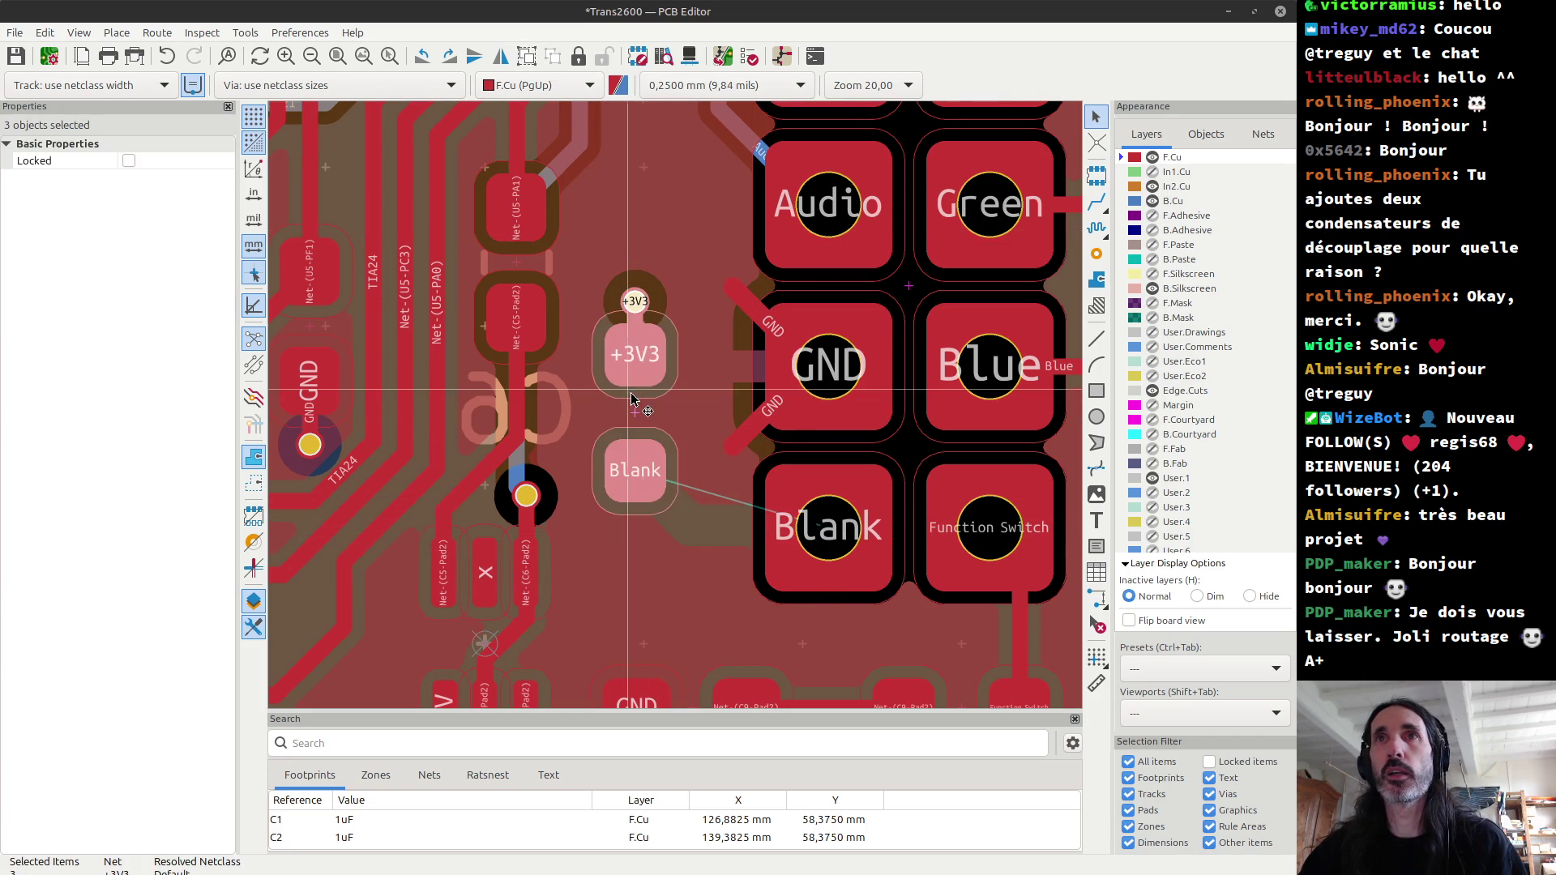
{"action": "key", "text": "f"}
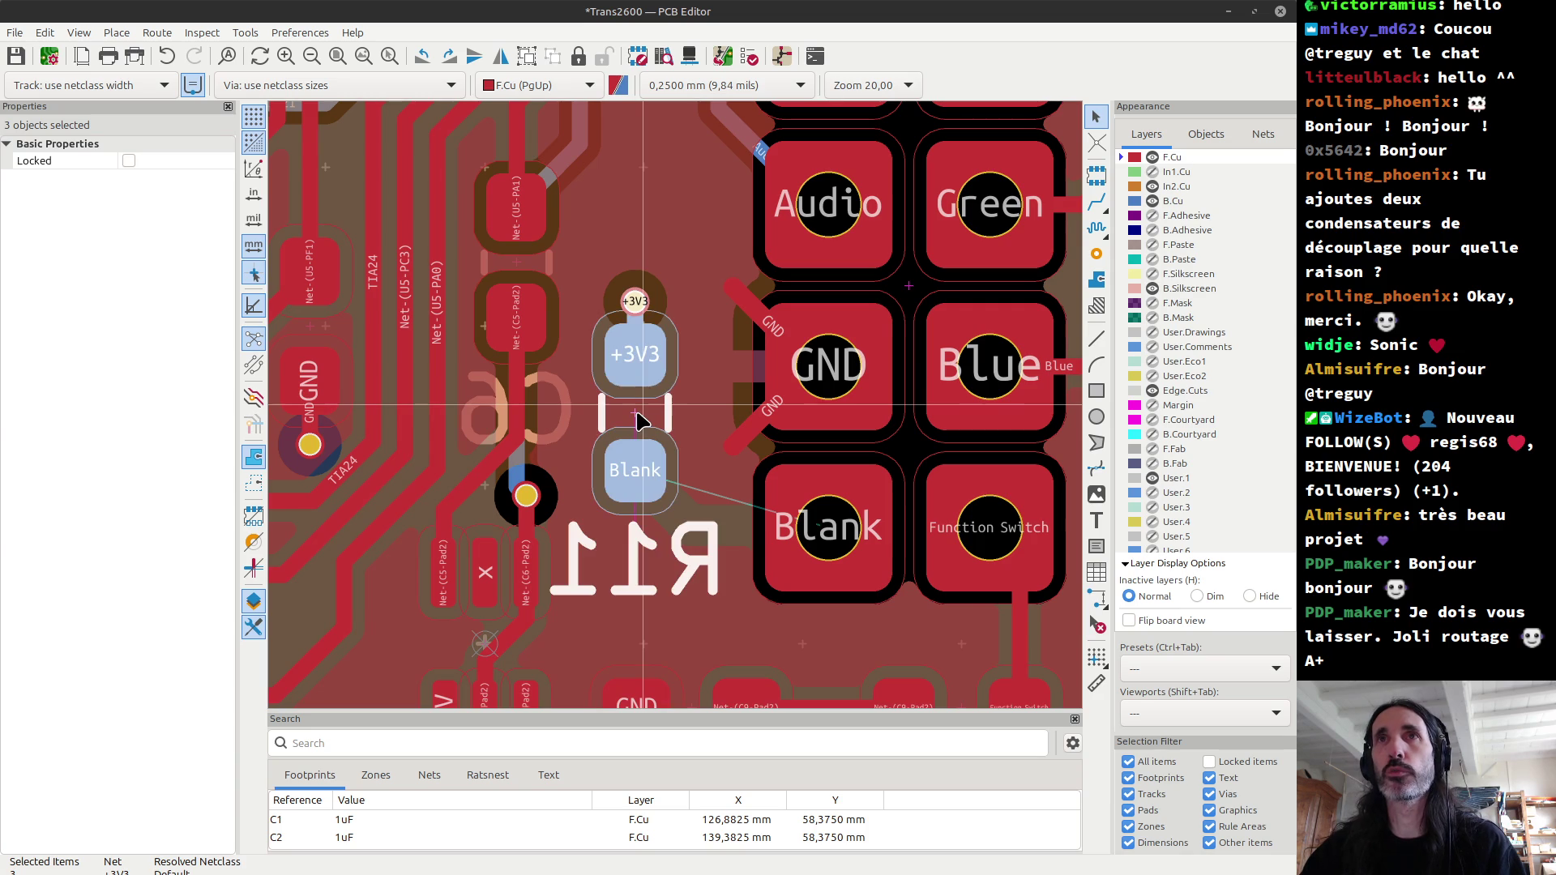
{"action": "key", "text": "Escape"}
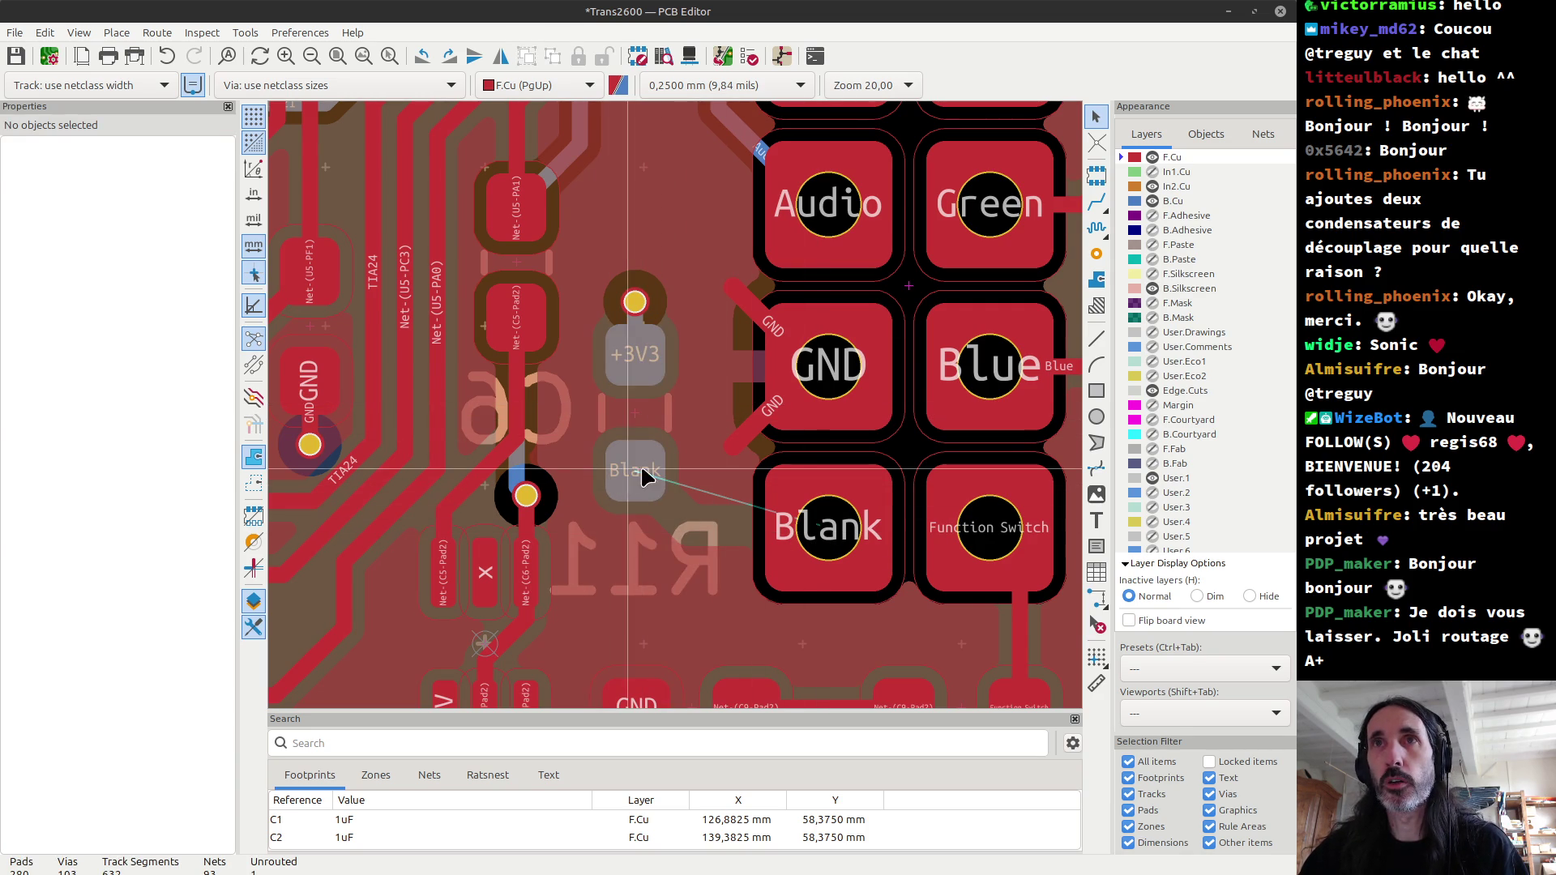
Step: Route a track from R11's Blank pad to the large Blank pad, save, and refill zones
{"action": "key", "text": "x"}
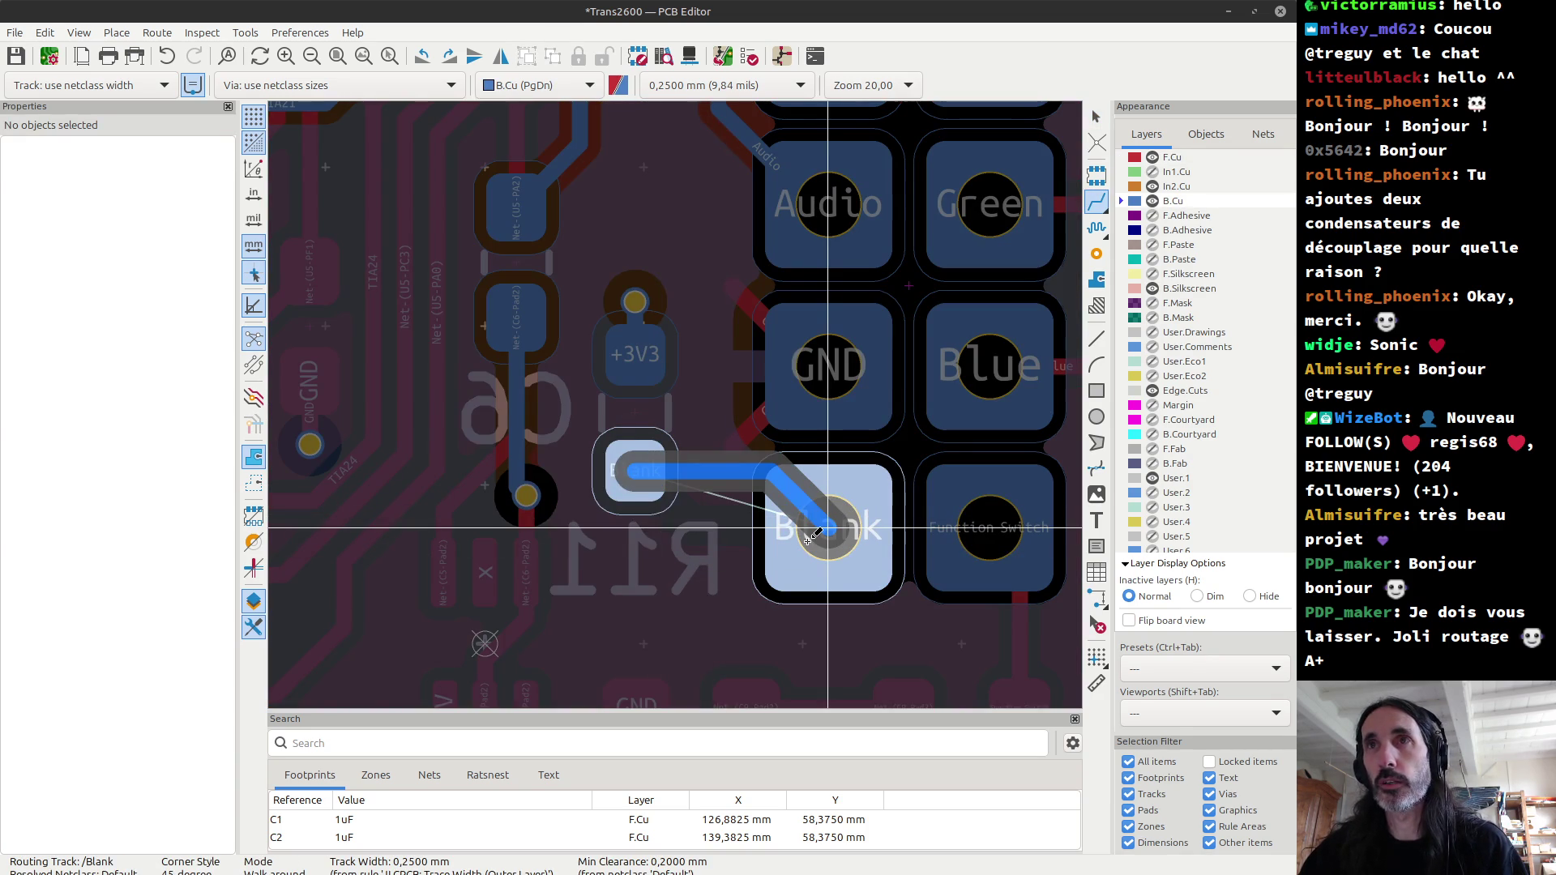
{"action": "key", "text": "/"}
{"action": "left_click", "coordinate": [813, 537]}
{"action": "key", "text": "Page_Up"}
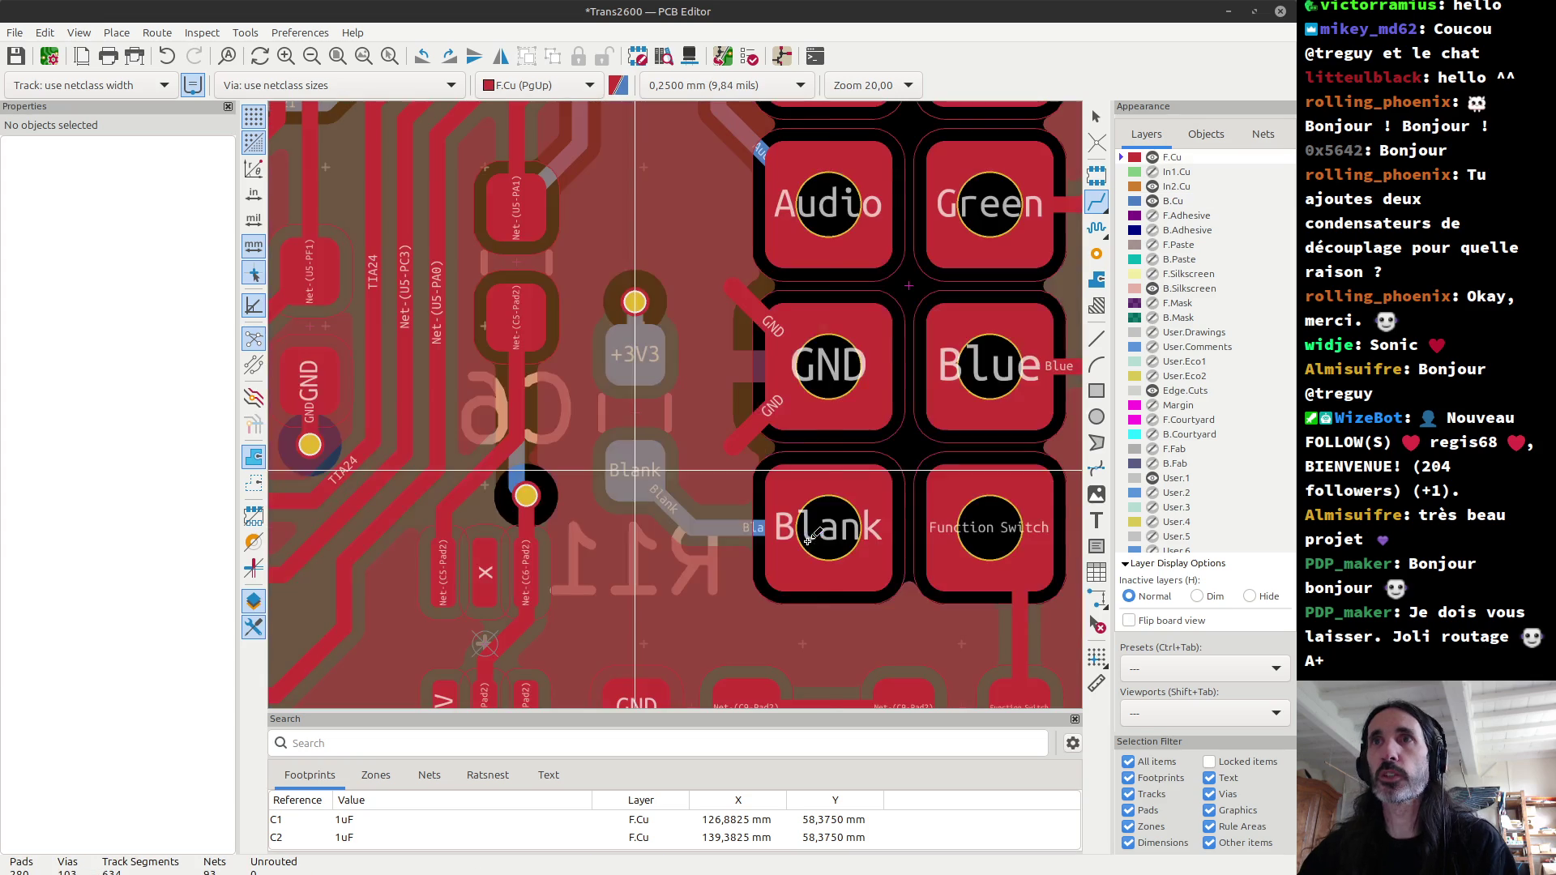
{"action": "key", "text": "ctrl+s"}
{"action": "key", "text": "b"}
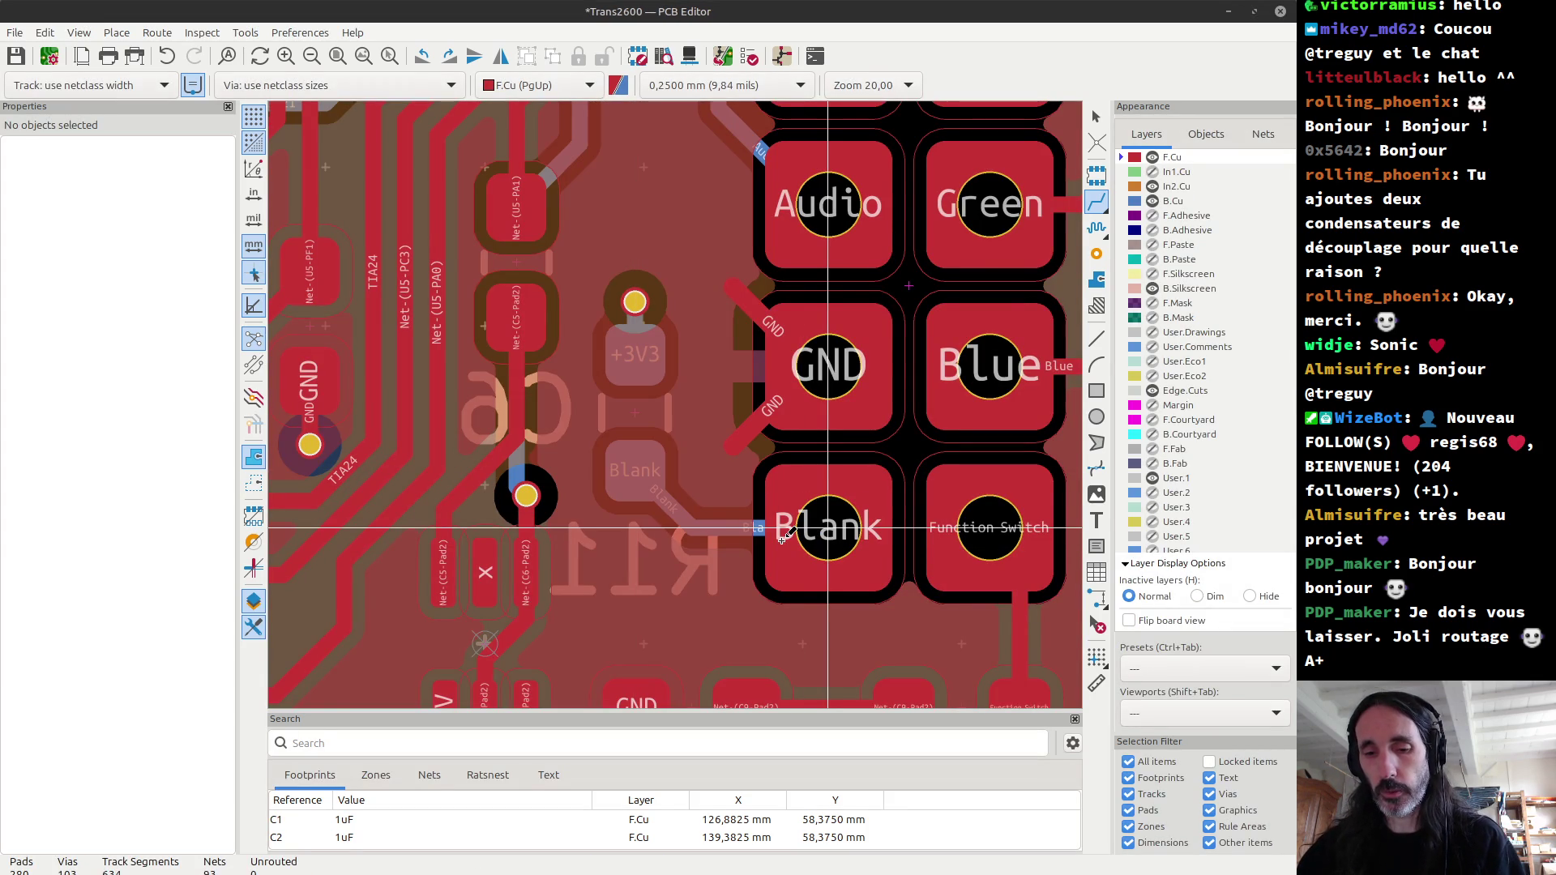
Step: Inspect the board in the 3D viewer, switching back and forth with the layout
{"action": "key", "text": "alt+3"}
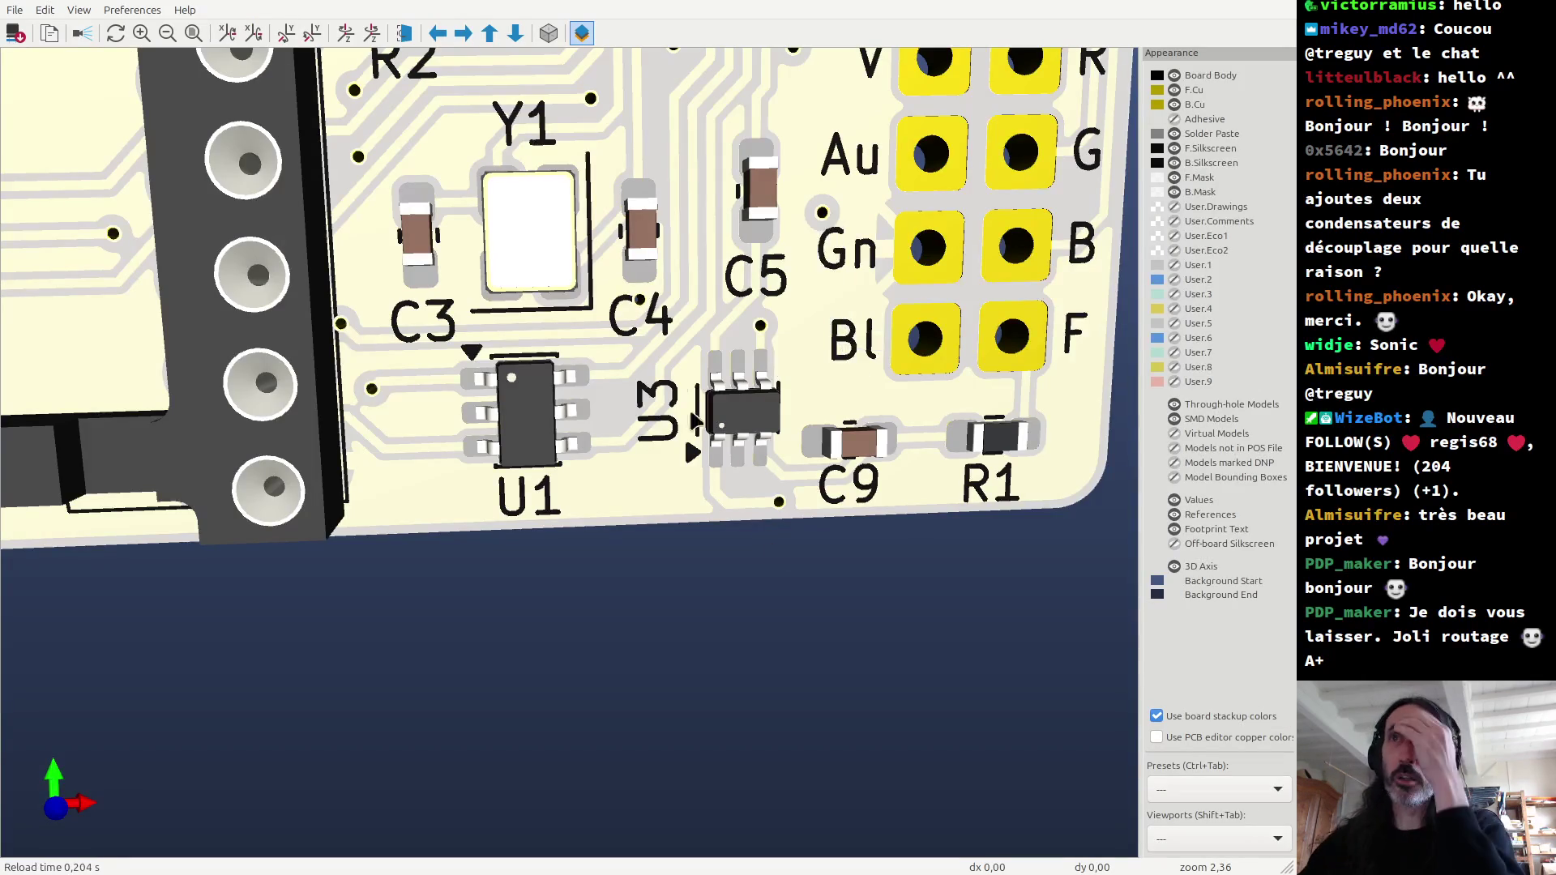
{"action": "scroll", "coordinate": [638, 332], "scroll_direction": "down", "scroll_amount": 2}
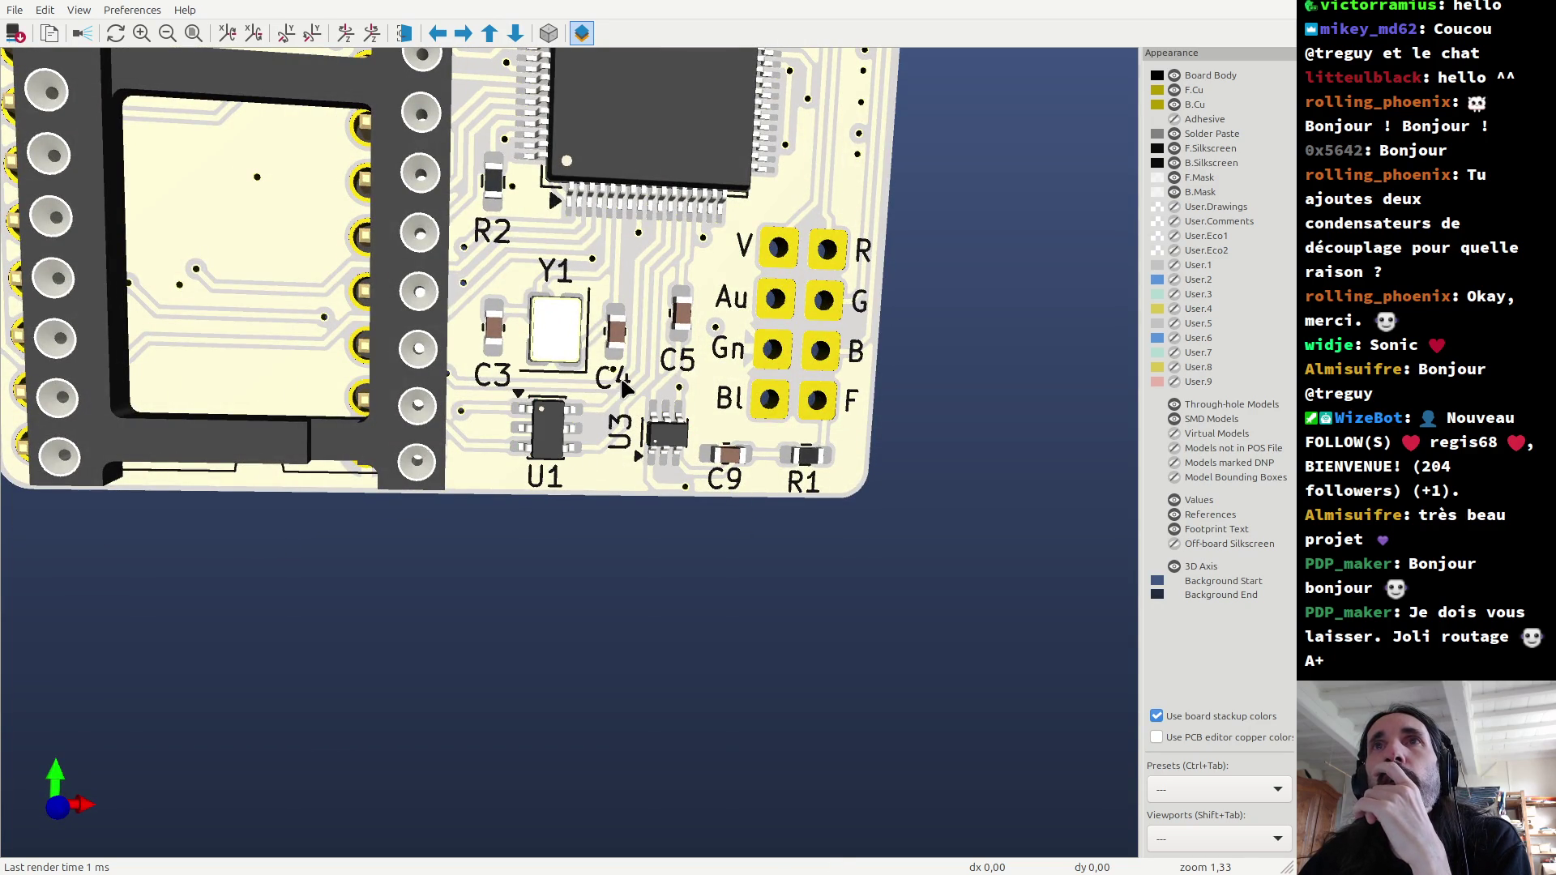
{"action": "scroll", "coordinate": [614, 366], "scroll_direction": "up", "scroll_amount": 1}
{"action": "scroll", "coordinate": [631, 337], "scroll_direction": "up", "scroll_amount": 1}
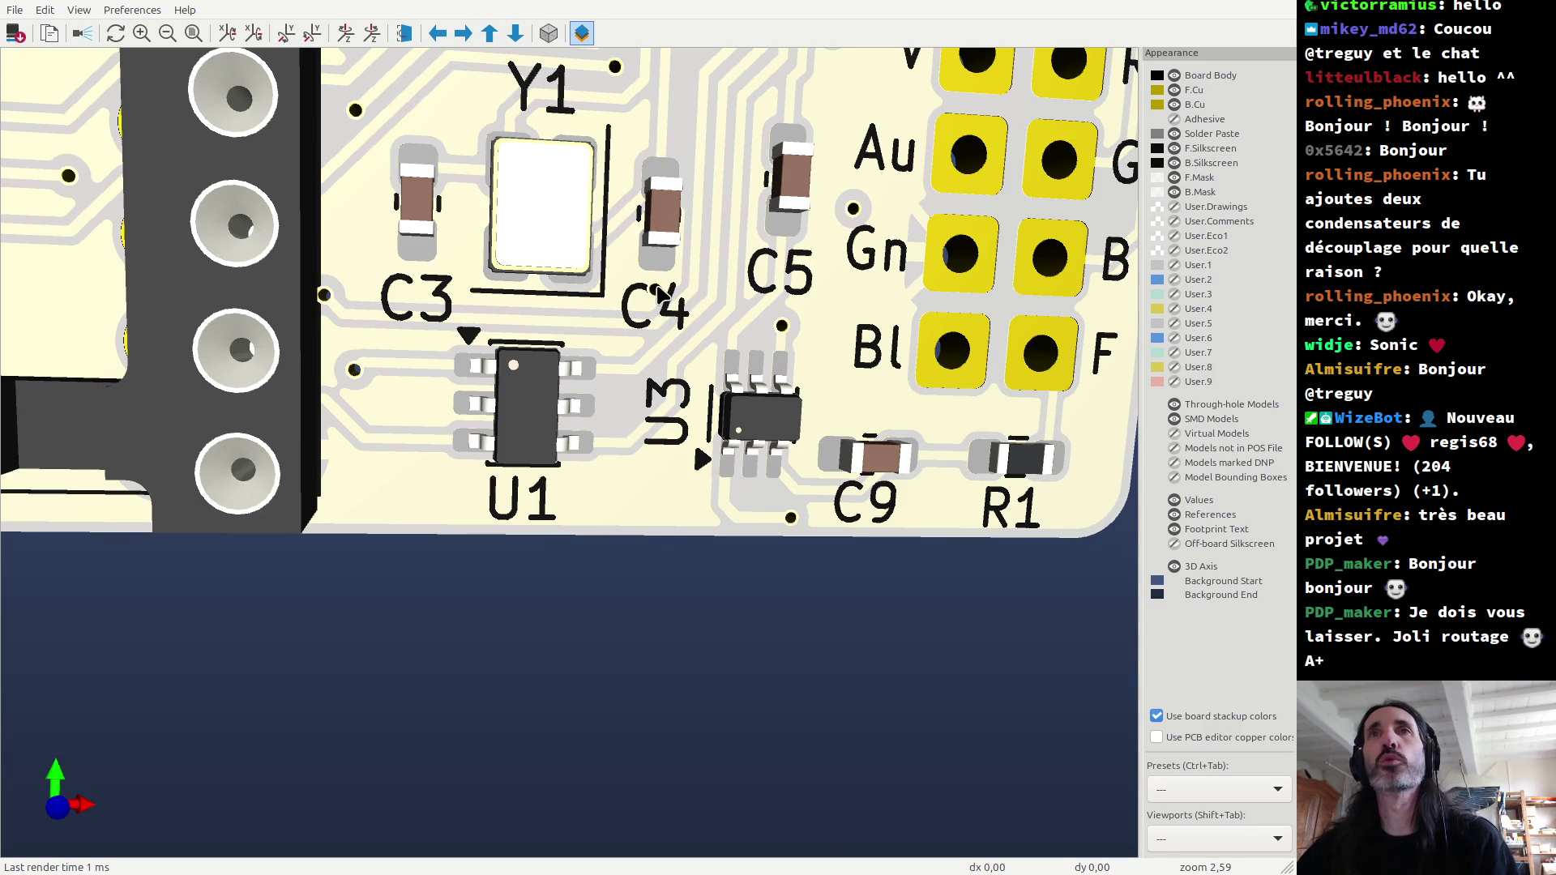
{"action": "key", "text": "alt+Tab"}
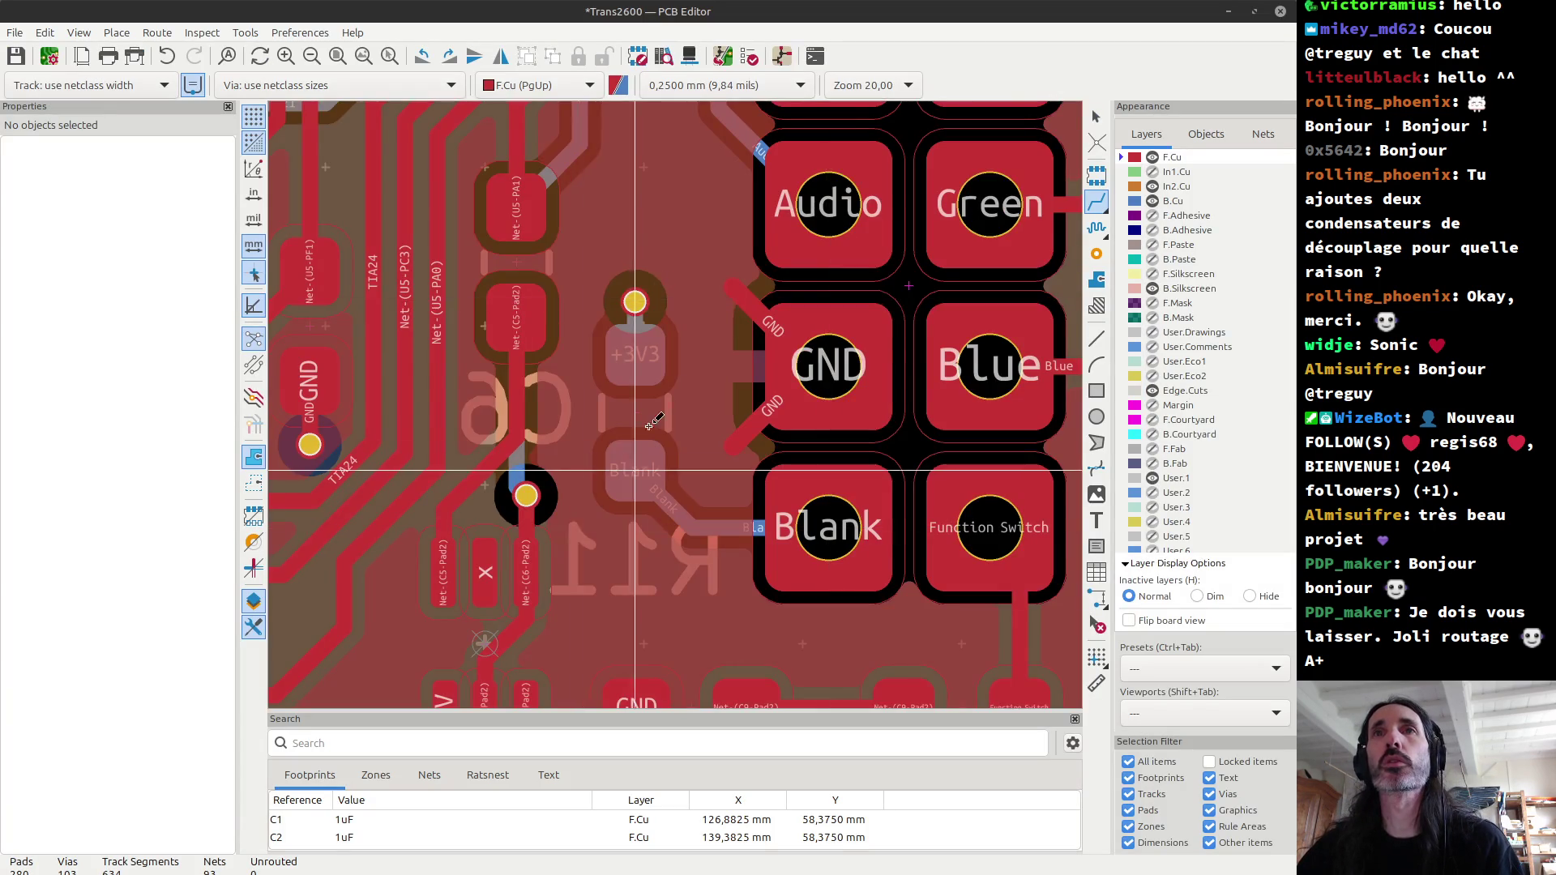
{"action": "scroll", "coordinate": [660, 487], "scroll_direction": "down", "scroll_amount": 2}
{"action": "scroll", "coordinate": [475, 393], "scroll_direction": "up", "scroll_amount": 2}
{"action": "scroll", "coordinate": [475, 393], "scroll_direction": "up", "scroll_amount": 2}
{"action": "scroll", "coordinate": [671, 330], "scroll_direction": "up", "scroll_amount": 2}
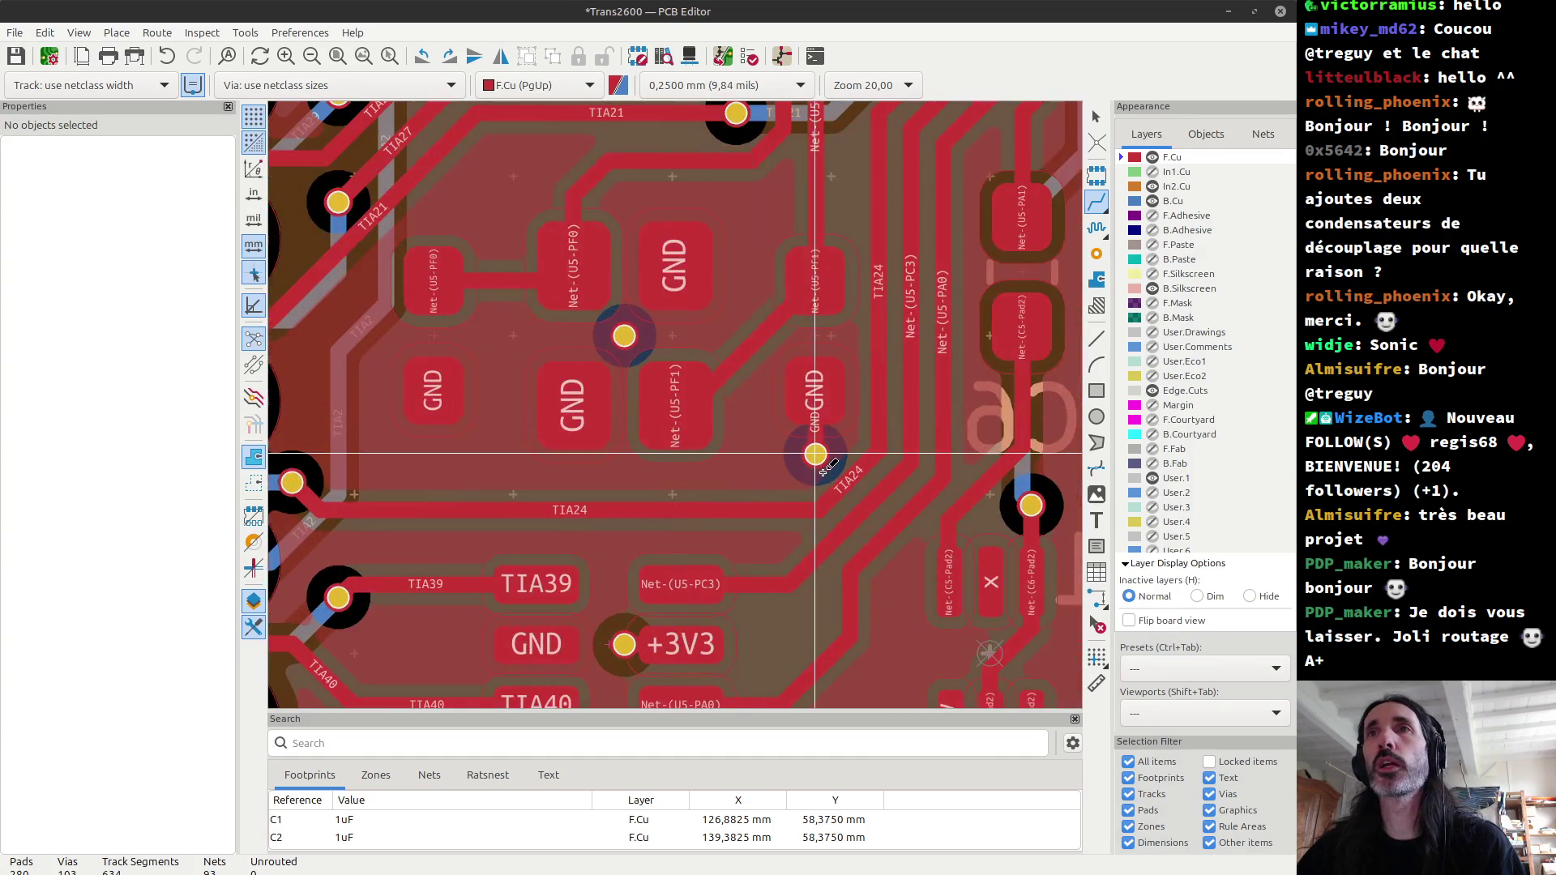
{"action": "key", "text": "alt+Tab"}
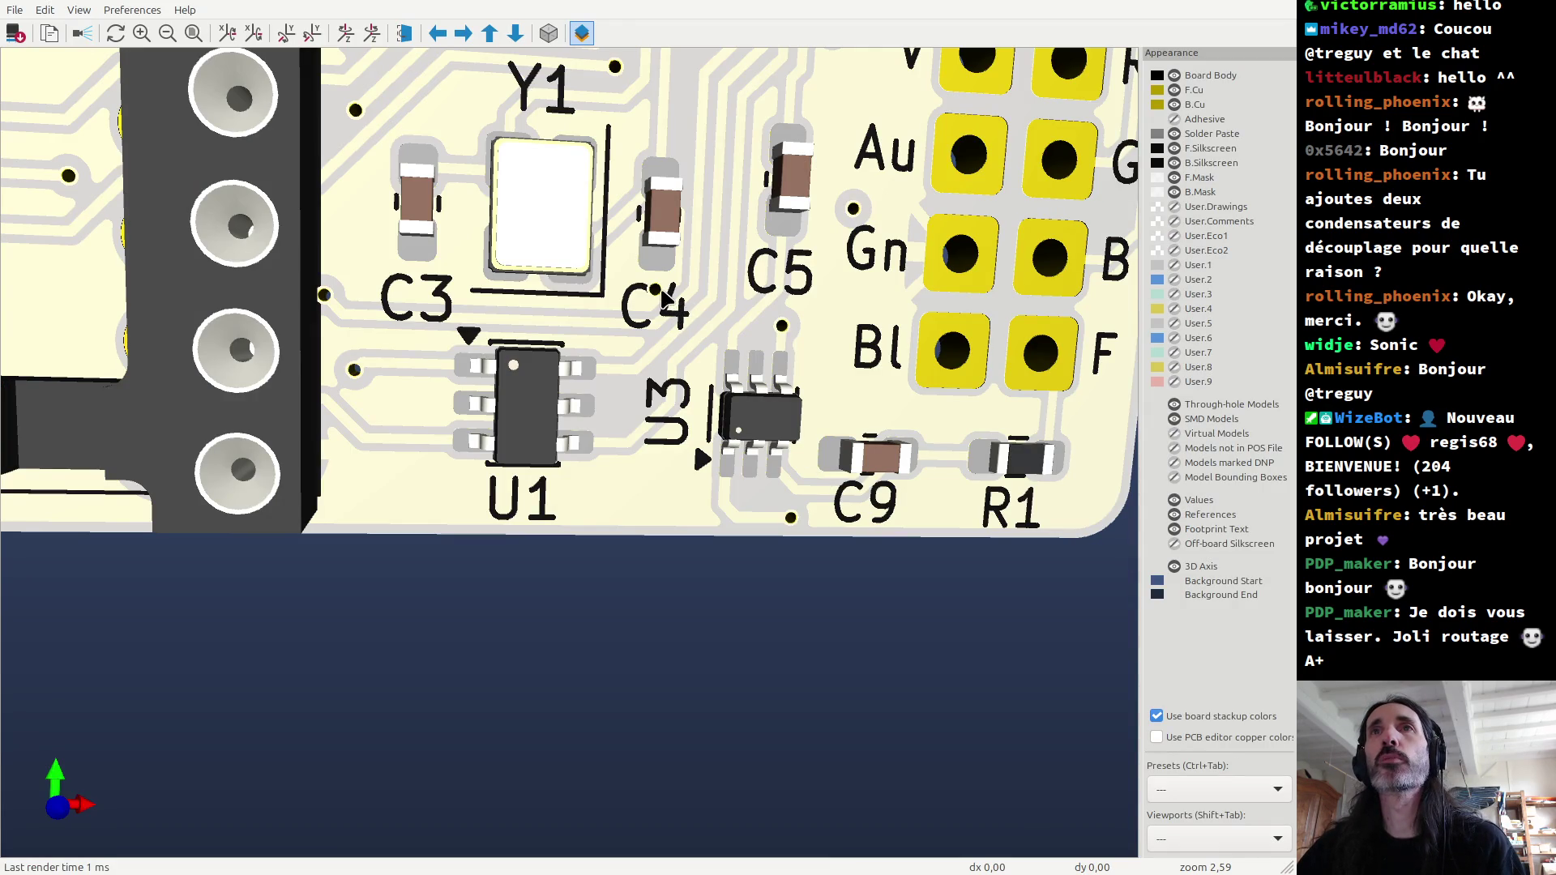
{"action": "key", "text": "alt+Tab"}
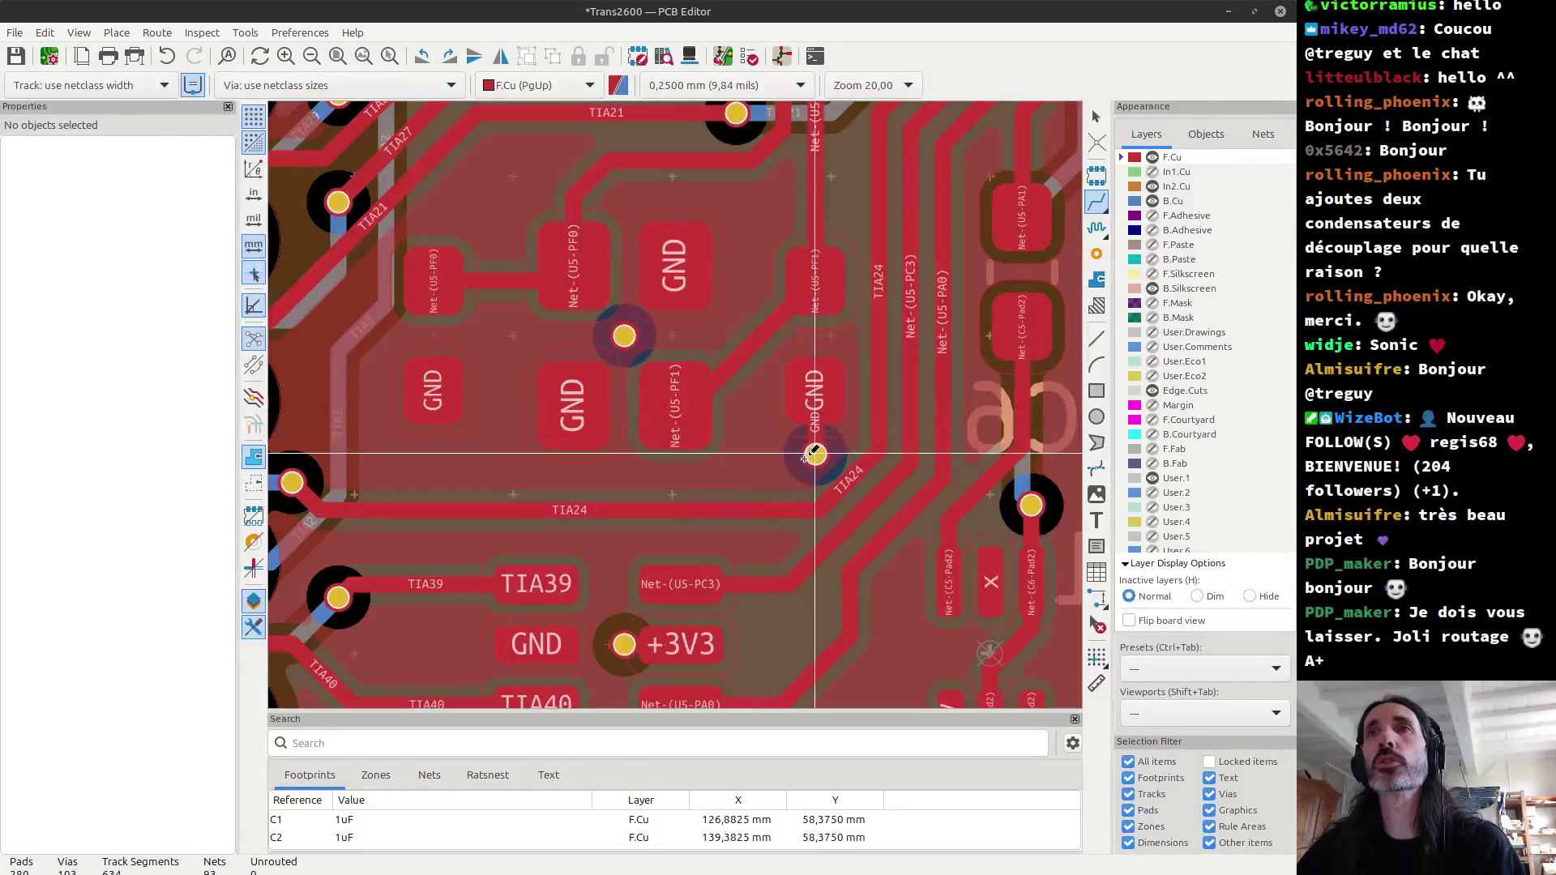
{"action": "scroll", "coordinate": [815, 454], "scroll_direction": "up", "scroll_amount": 2}
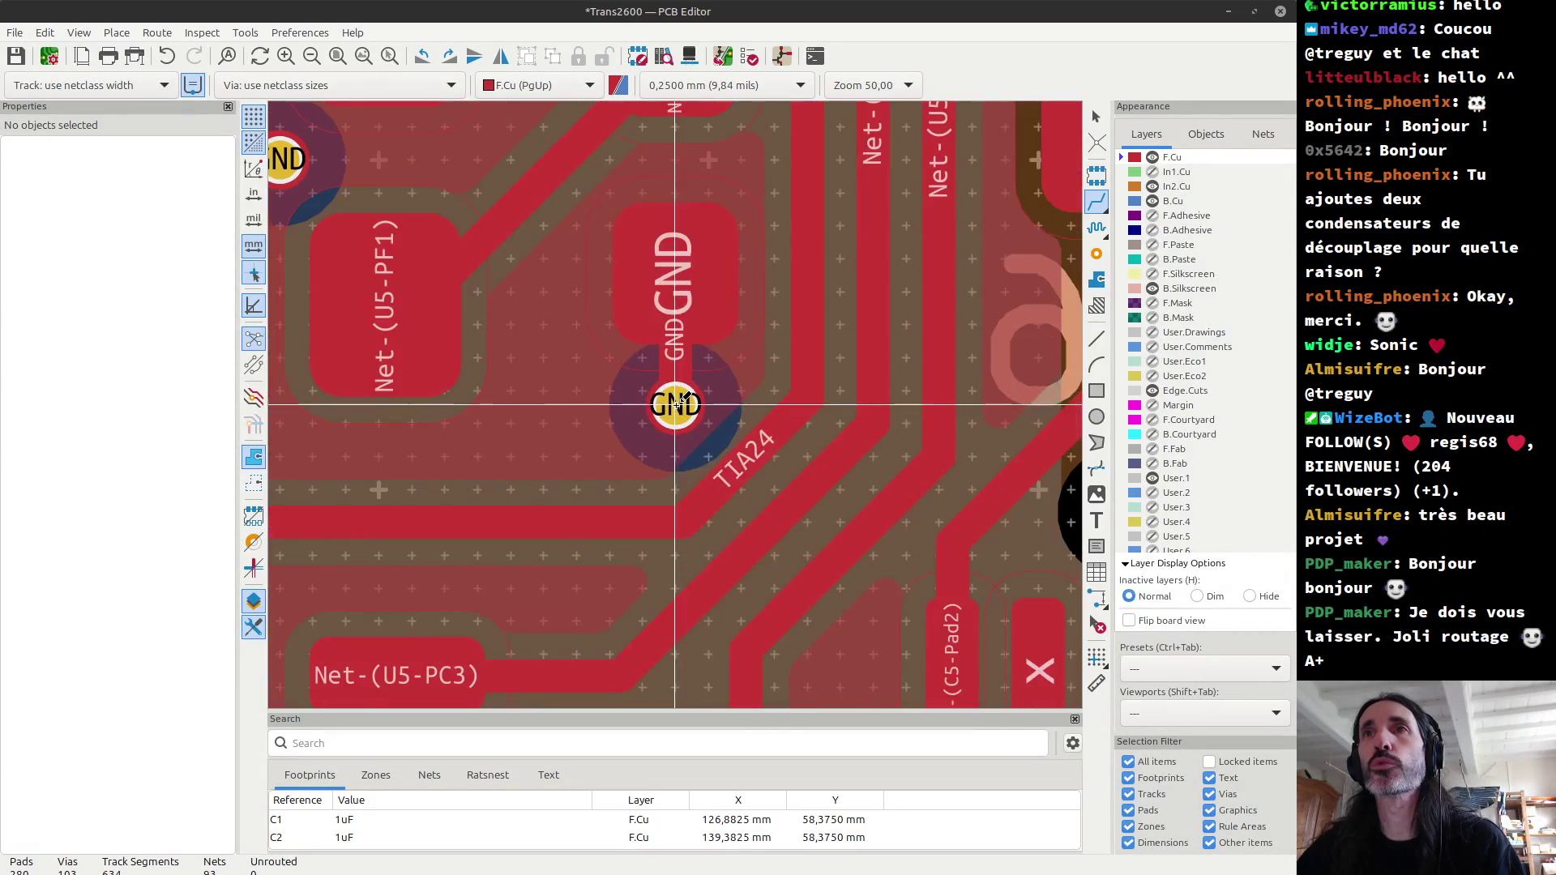
Step: Delete the GND via after a cancelled routing attempt from it
{"action": "left_click", "coordinate": [675, 413]}
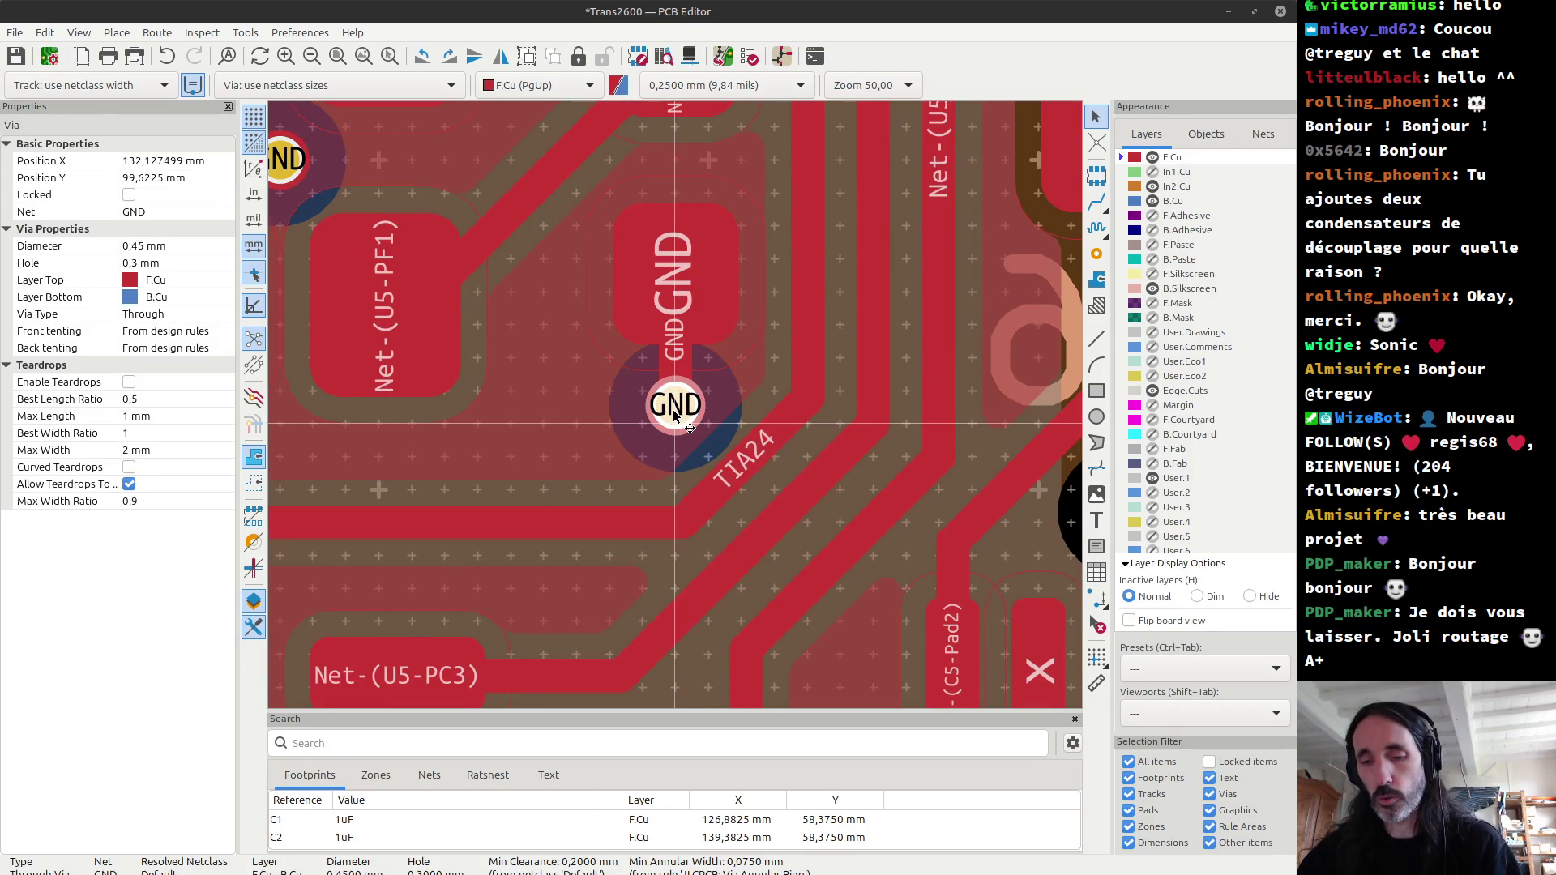
{"action": "key", "text": "x"}
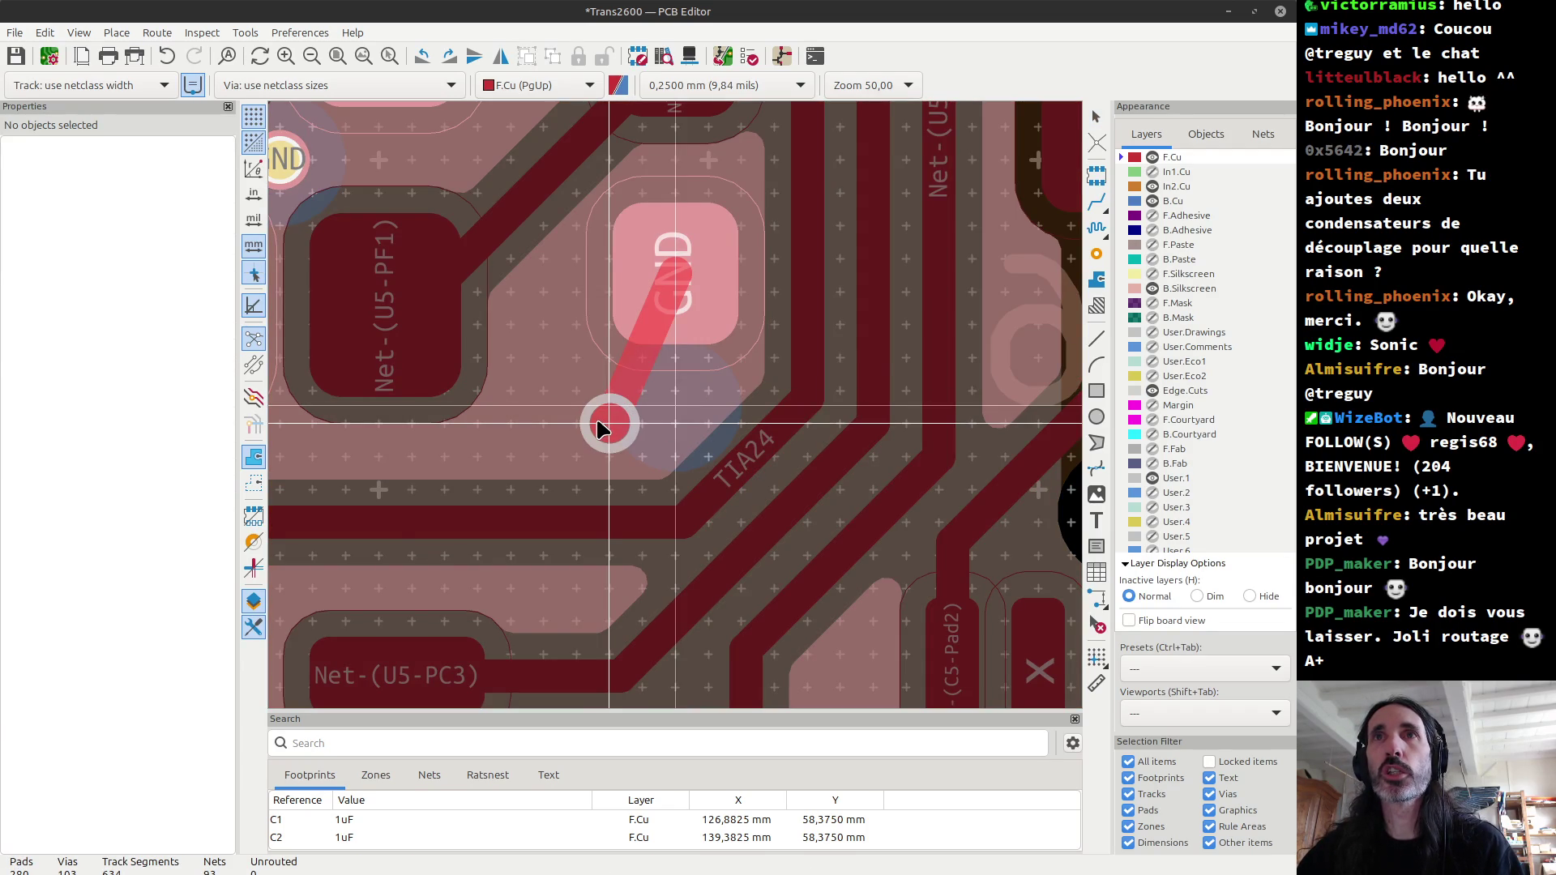
{"action": "key", "text": "Escape"}
{"action": "left_click", "coordinate": [678, 407]}
{"action": "key", "text": "Delete"}
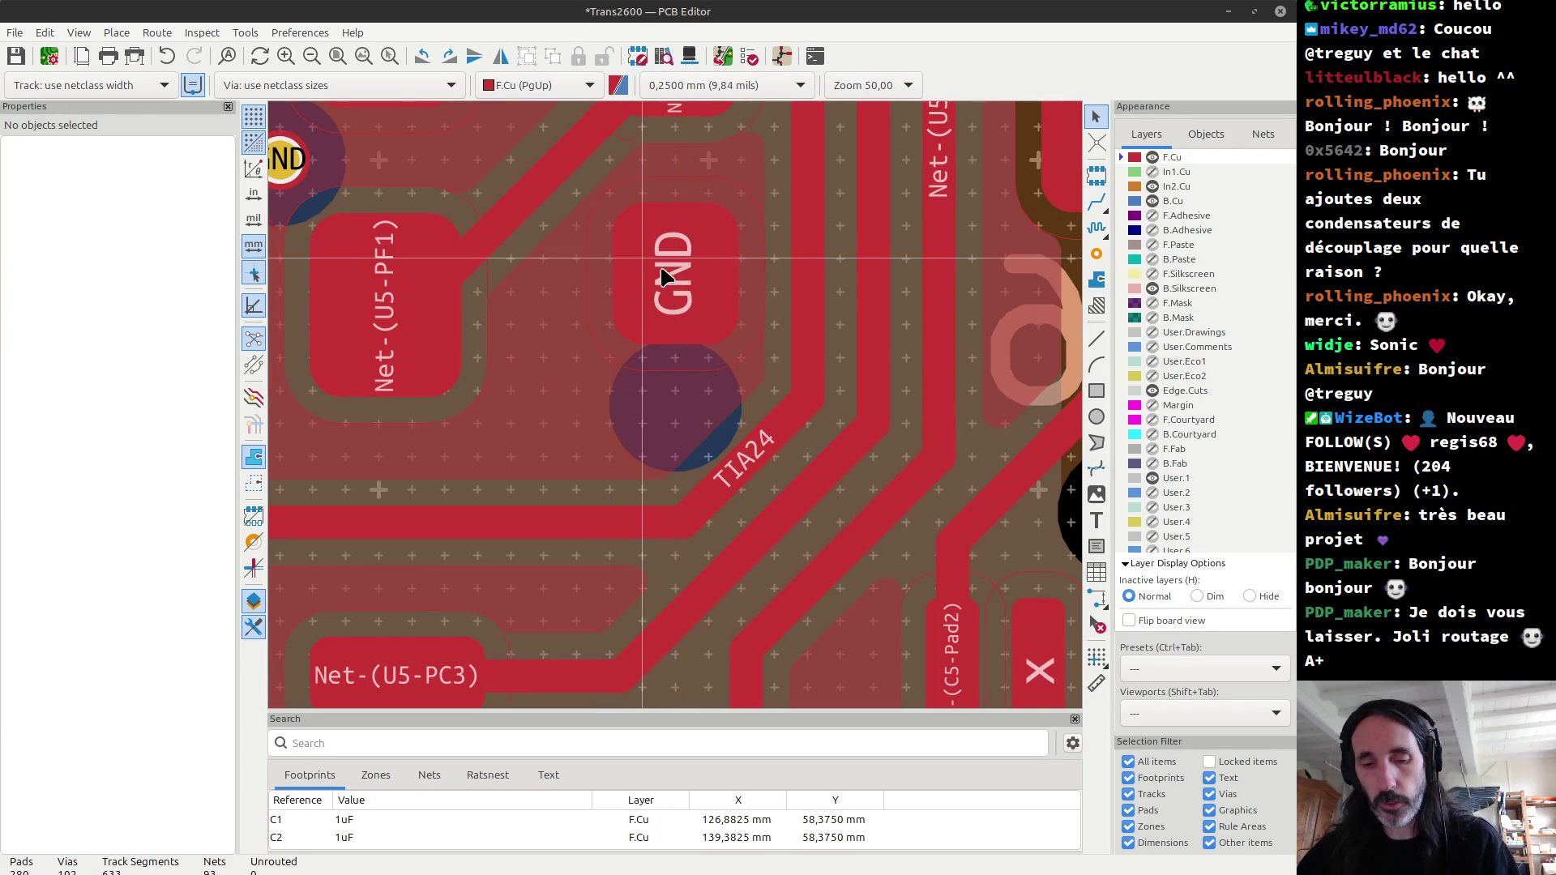
Step: Route a short GND track from the pad ending in a new via to back copper
{"action": "key", "text": "x"}
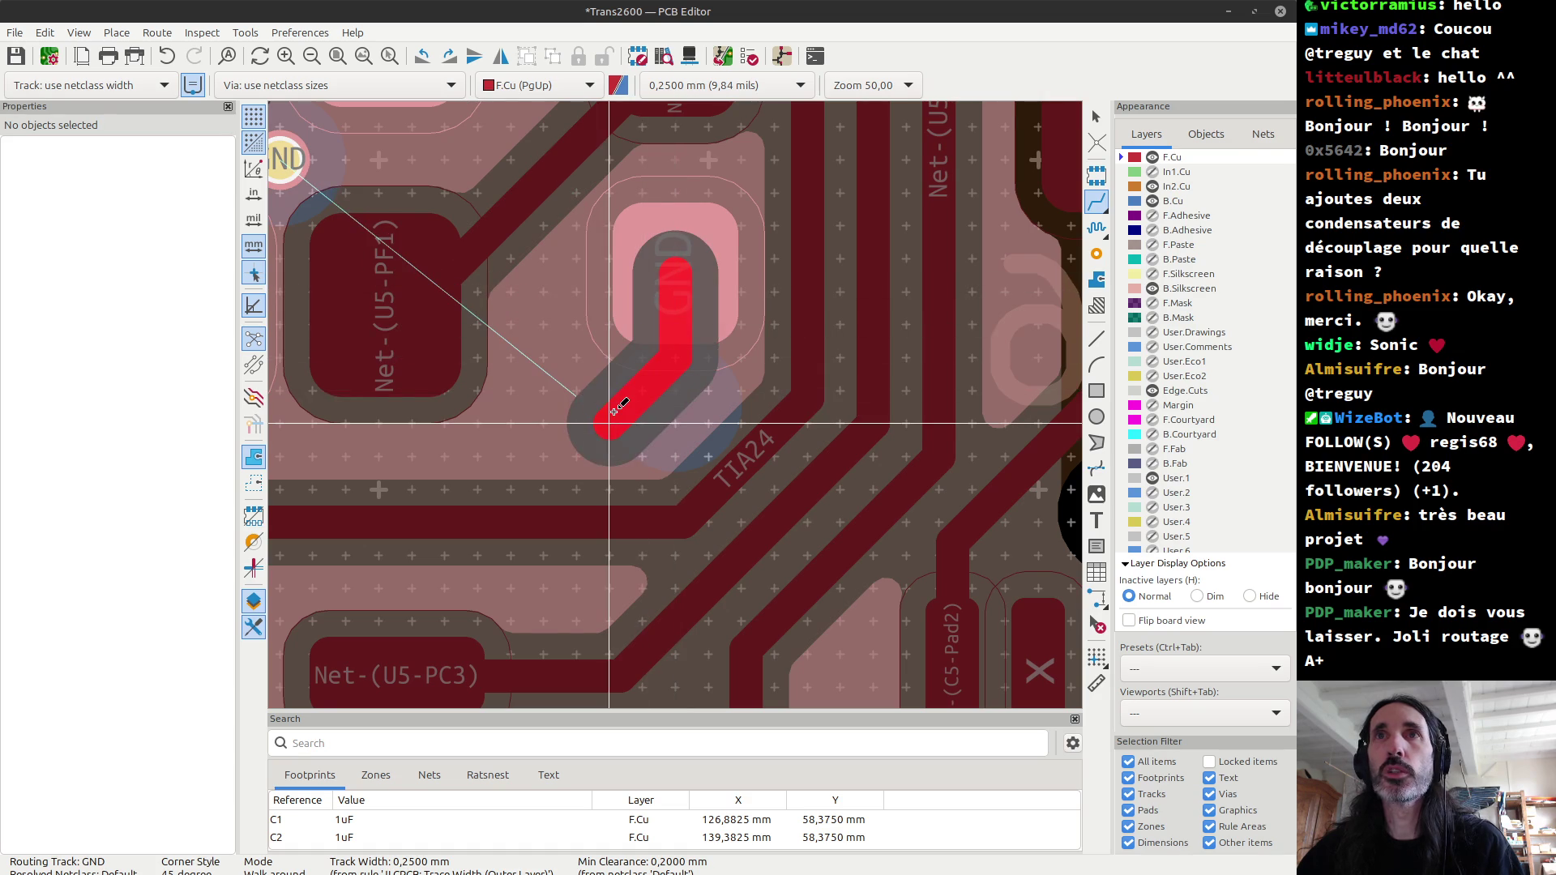
{"action": "key", "text": "v"}
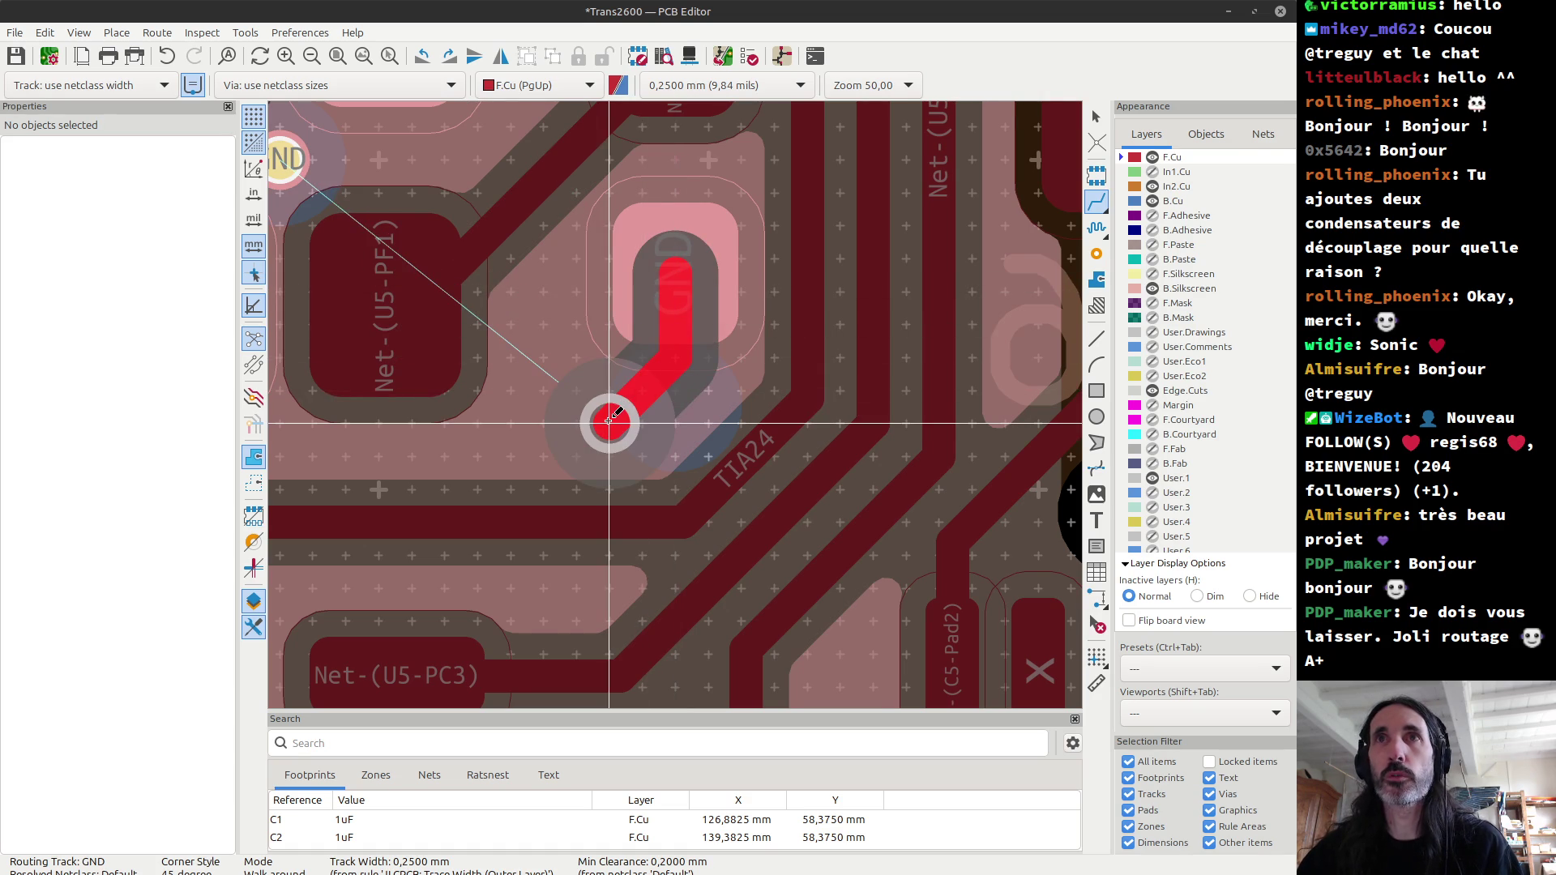
{"action": "left_click", "coordinate": [609, 421]}
{"action": "key", "text": "Escape"}
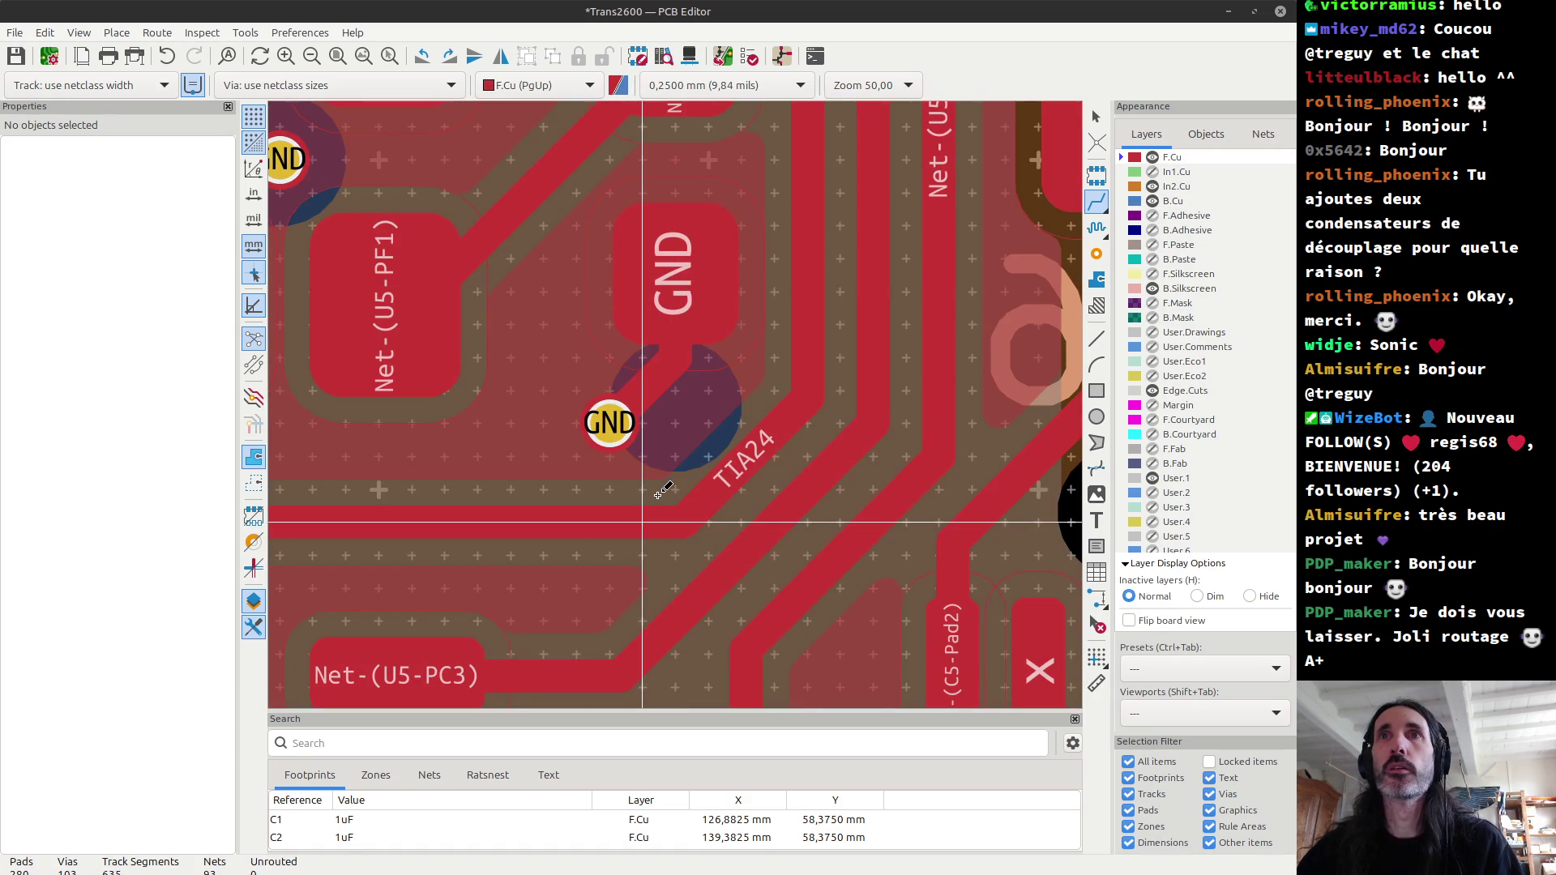
Step: Check the new GND via in 3D, then show the F.Silkscreen layer
{"action": "key", "text": "alt+3"}
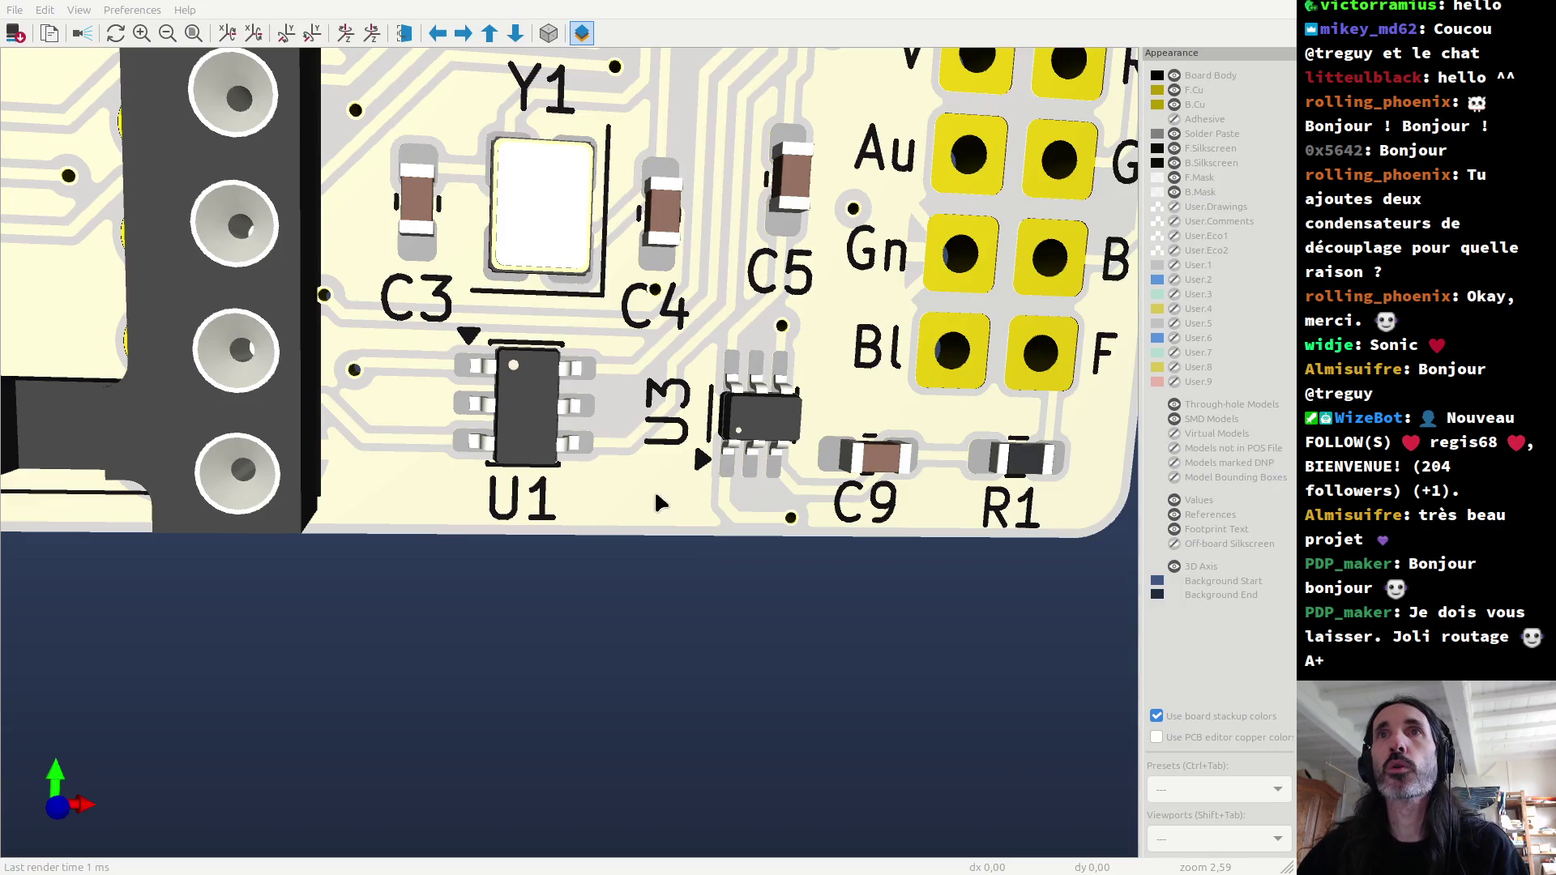
{"action": "scroll", "coordinate": [648, 307], "scroll_direction": "up", "scroll_amount": 2}
{"action": "scroll", "coordinate": [648, 300], "scroll_direction": "up", "scroll_amount": 2}
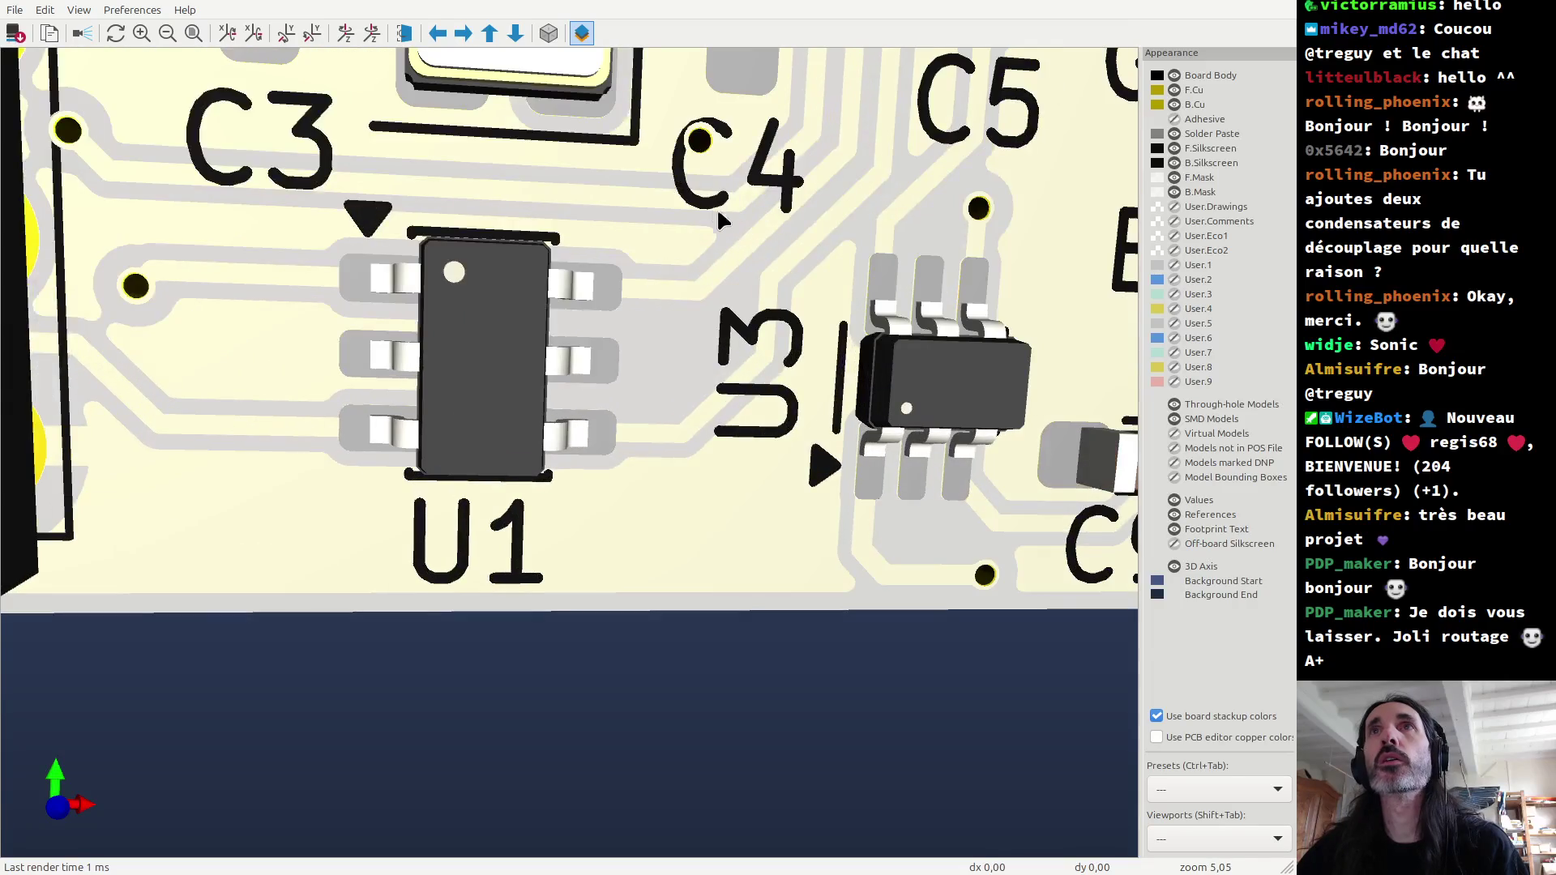
{"action": "scroll", "coordinate": [640, 325], "scroll_direction": "up", "scroll_amount": 1}
{"action": "scroll", "coordinate": [613, 369], "scroll_direction": "up", "scroll_amount": 2}
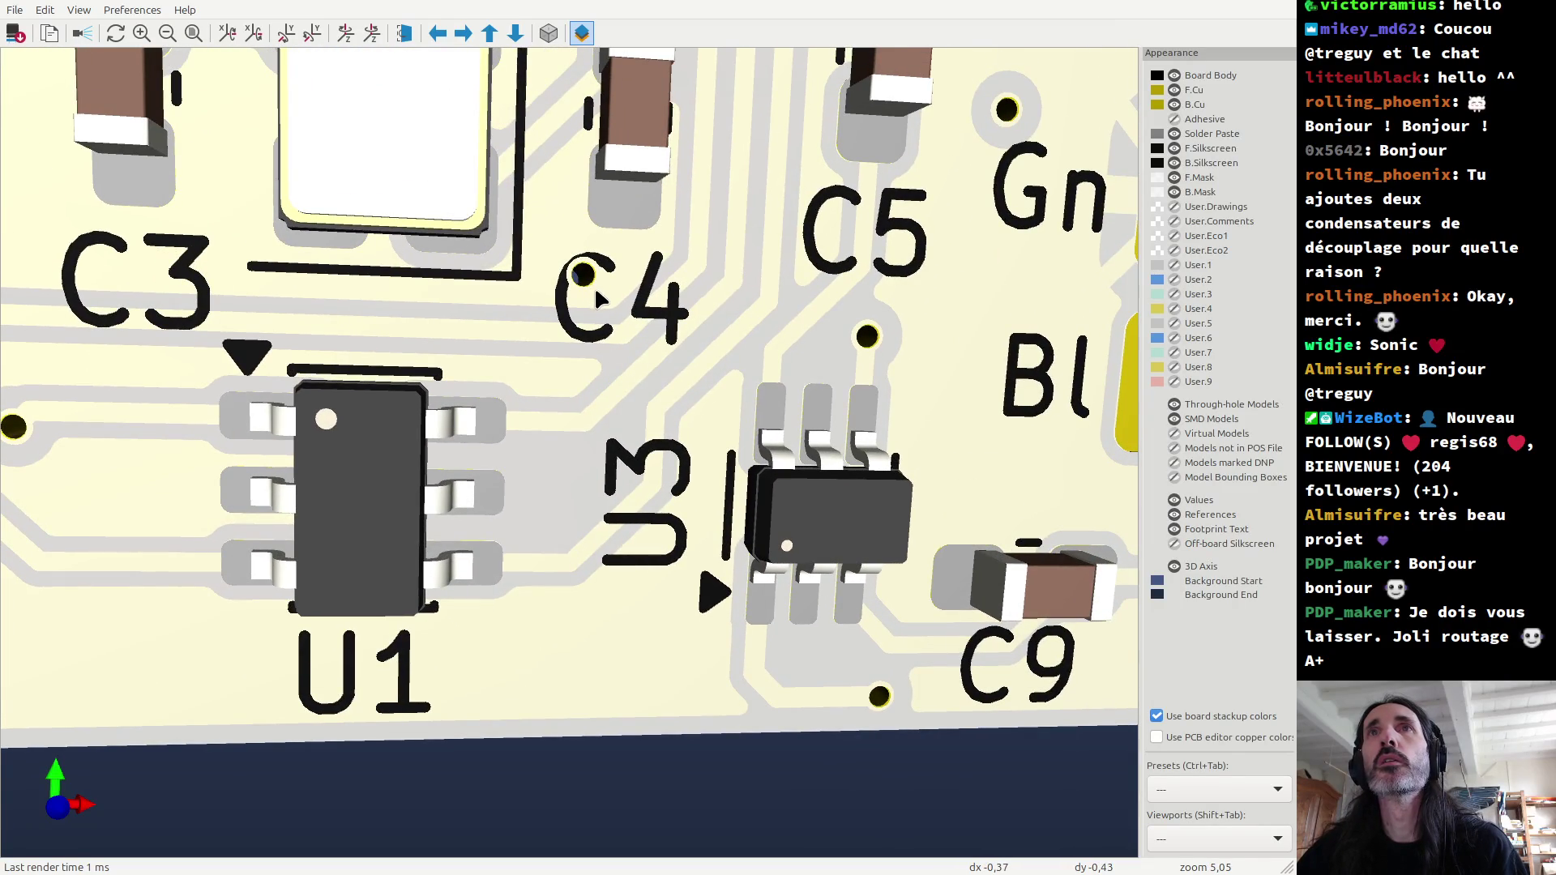
{"action": "key", "text": "alt+Tab"}
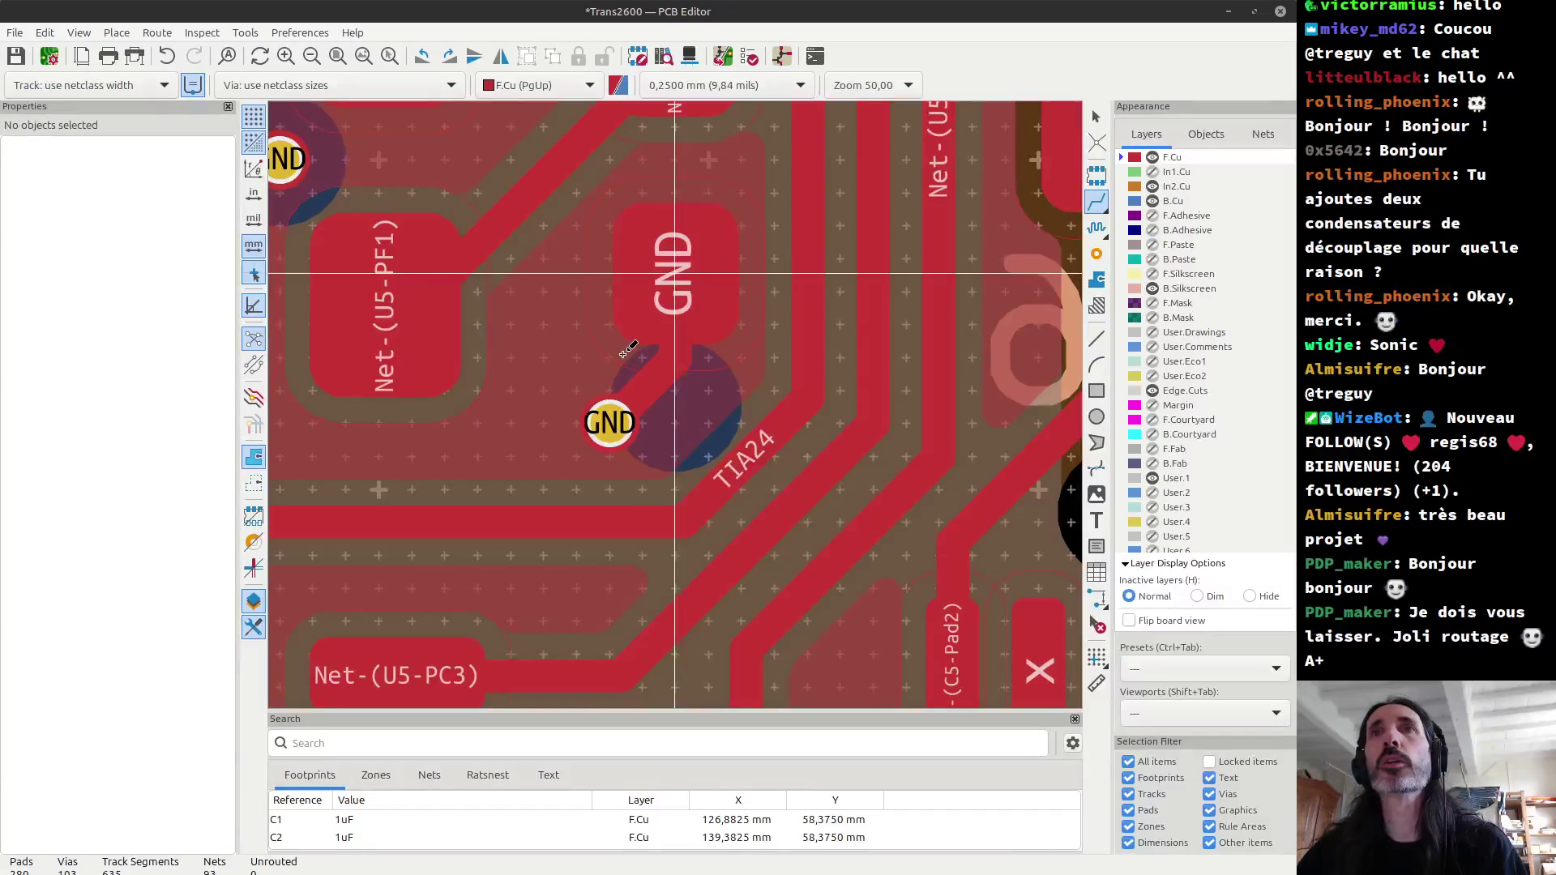
{"action": "scroll", "coordinate": [691, 448], "scroll_direction": "down", "scroll_amount": 3}
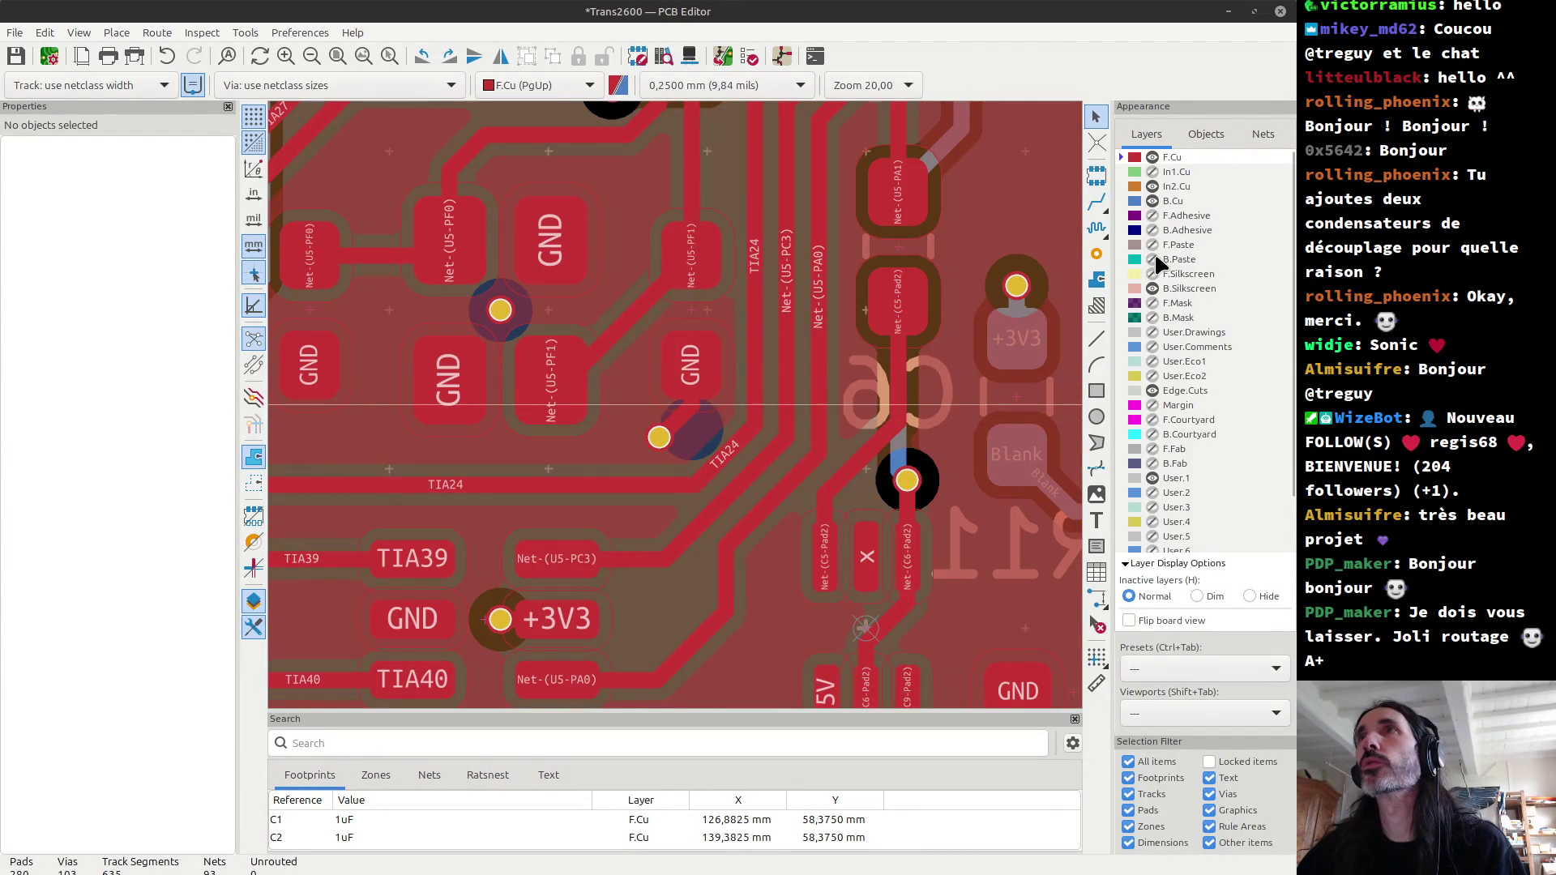
{"action": "left_click", "coordinate": [1152, 274]}
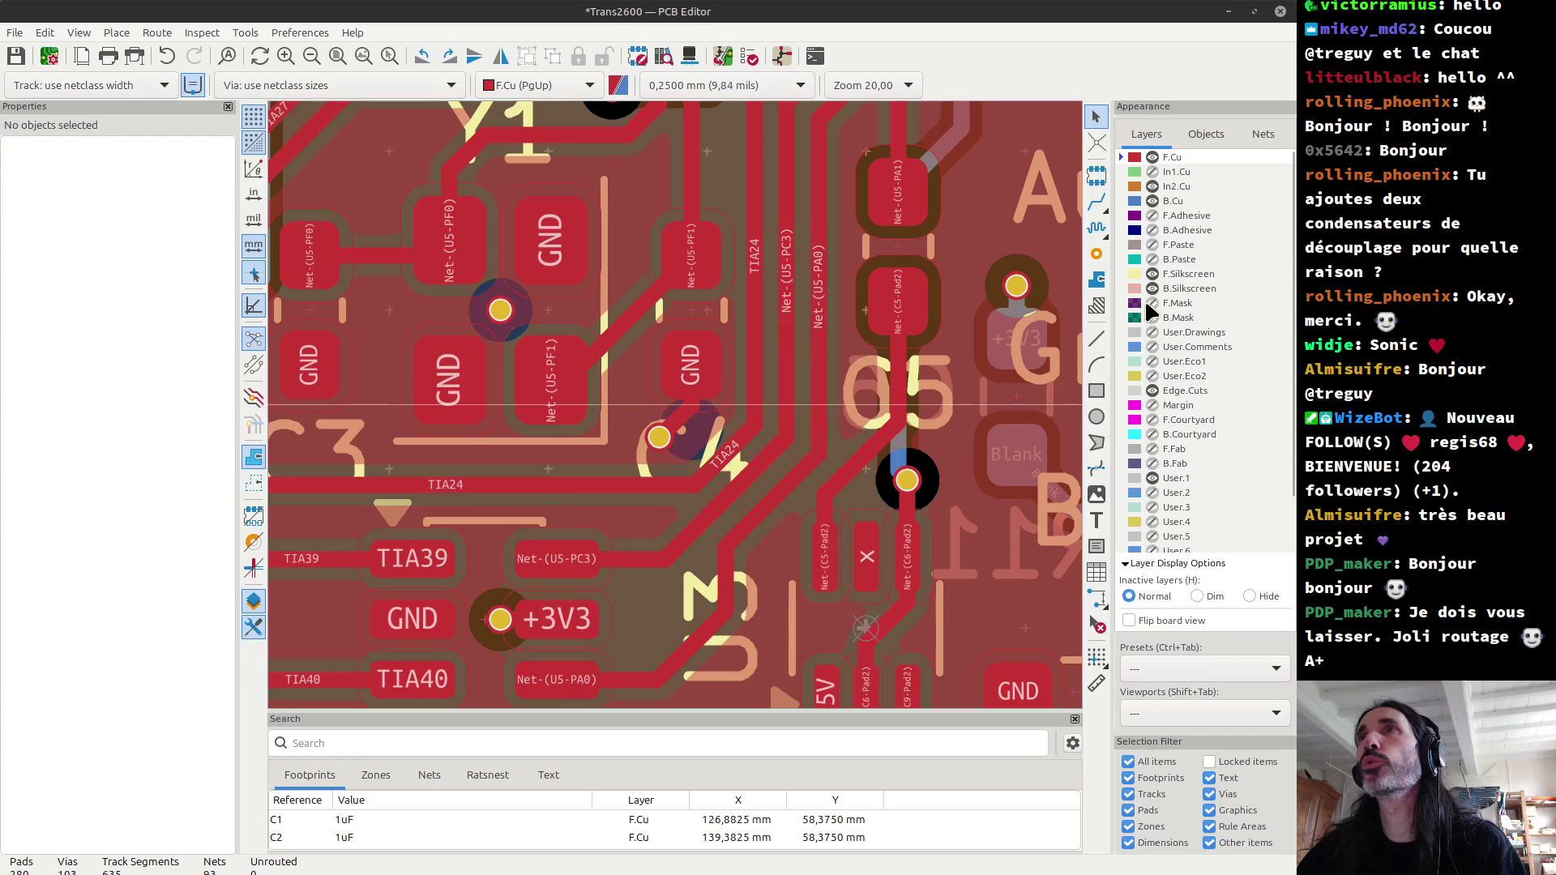
Step: Select and move the C4 reference label
{"action": "left_click", "coordinate": [717, 440]}
{"action": "left_click", "coordinate": [716, 440]}
{"action": "scroll", "coordinate": [716, 440], "scroll_direction": "up", "scroll_amount": 3}
{"action": "scroll", "coordinate": [618, 412], "scroll_direction": "up", "scroll_amount": 2}
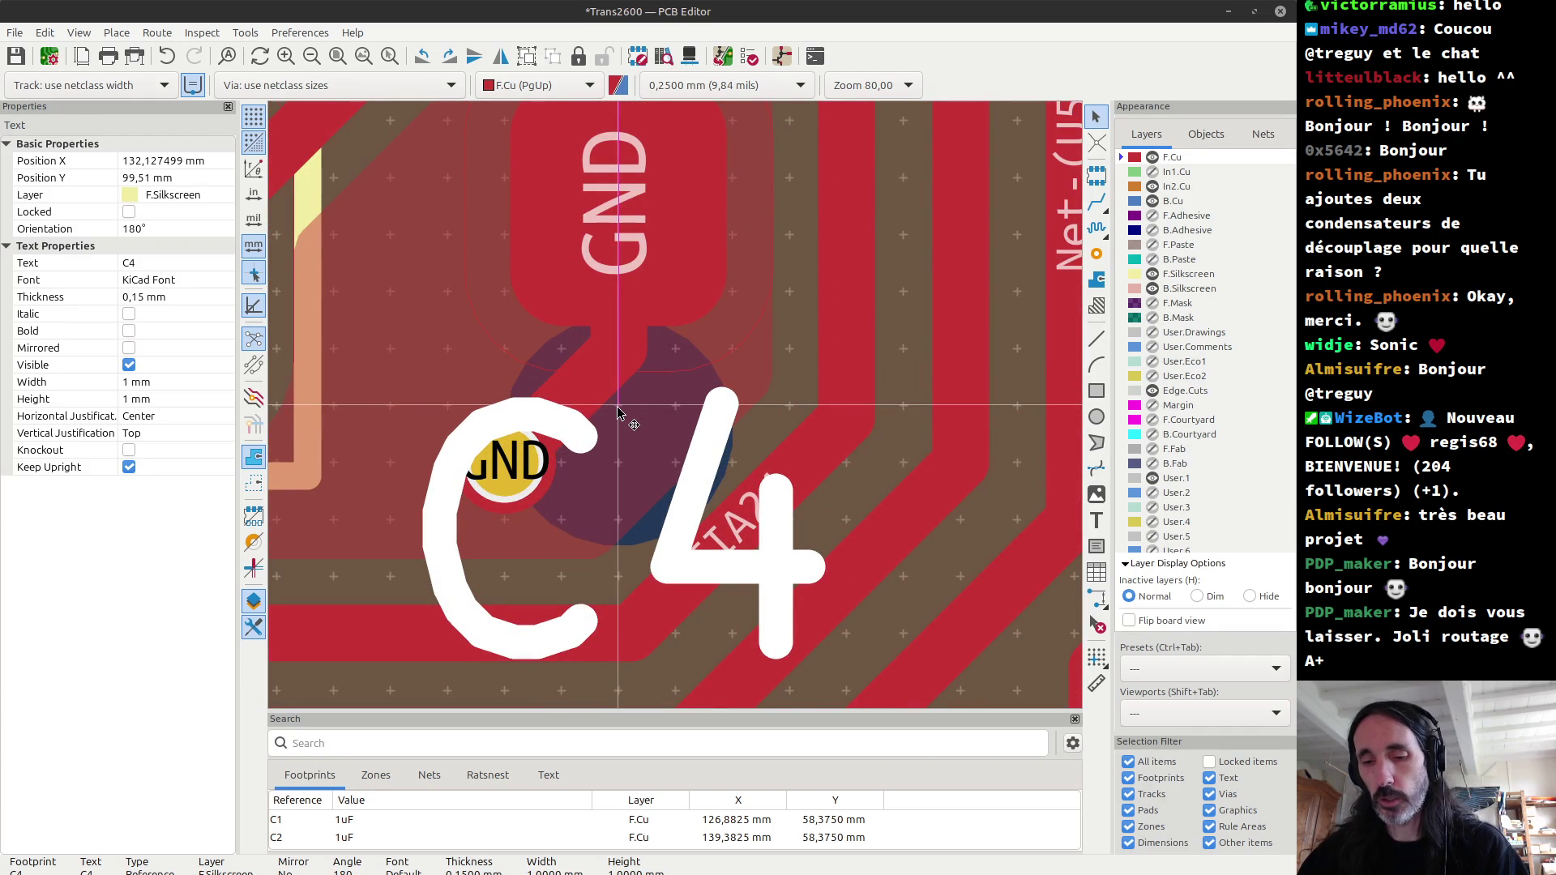
{"action": "scroll", "coordinate": [617, 412], "scroll_direction": "down", "scroll_amount": 3}
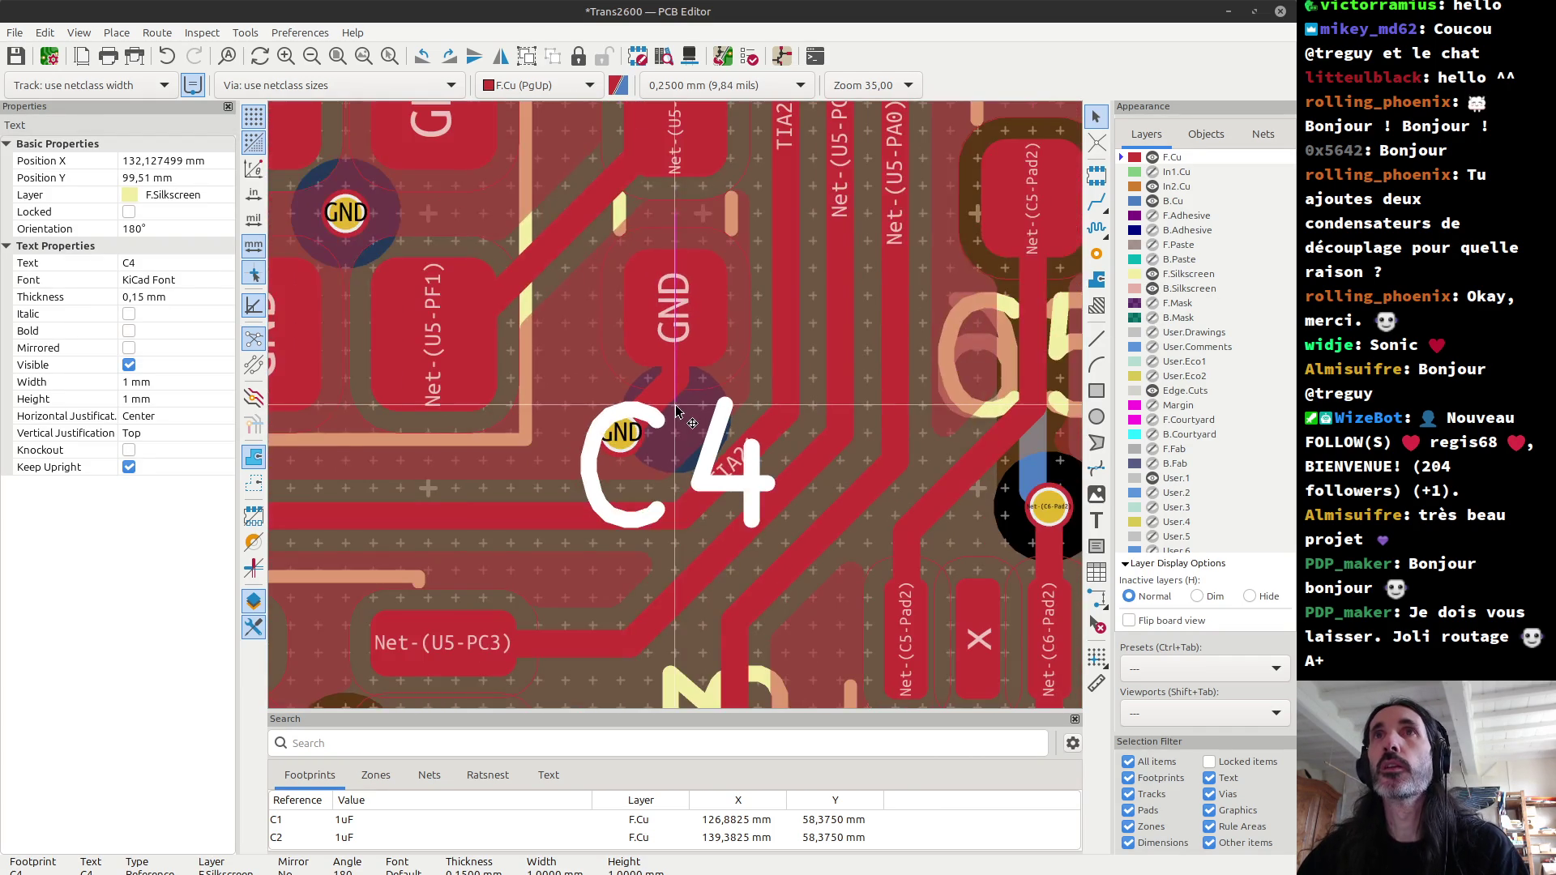
{"action": "scroll", "coordinate": [667, 419], "scroll_direction": "up", "scroll_amount": 3}
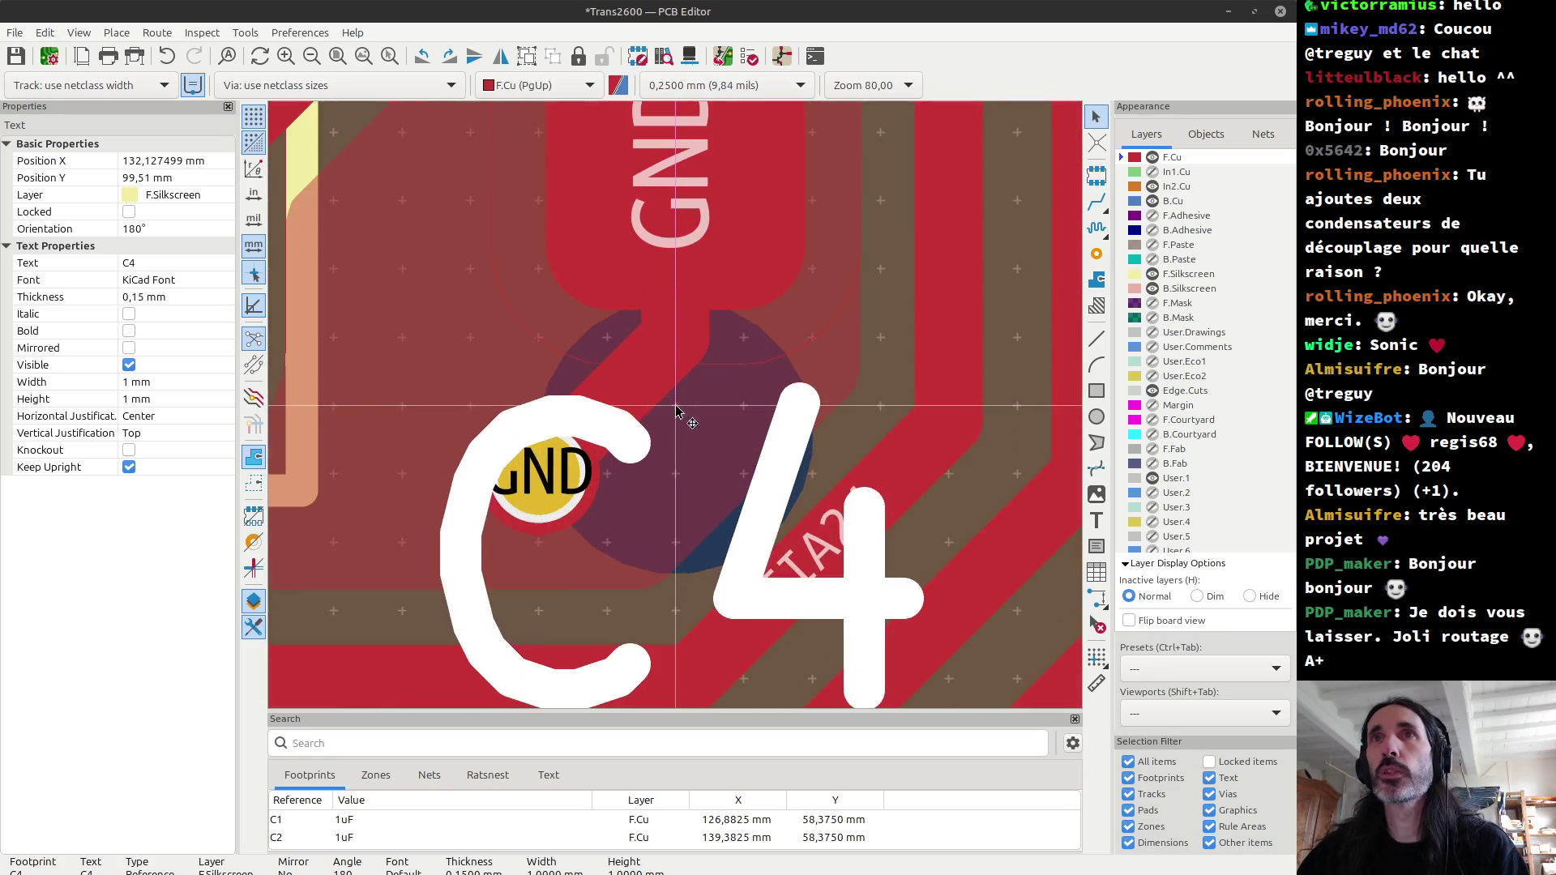
{"action": "key", "text": "m"}
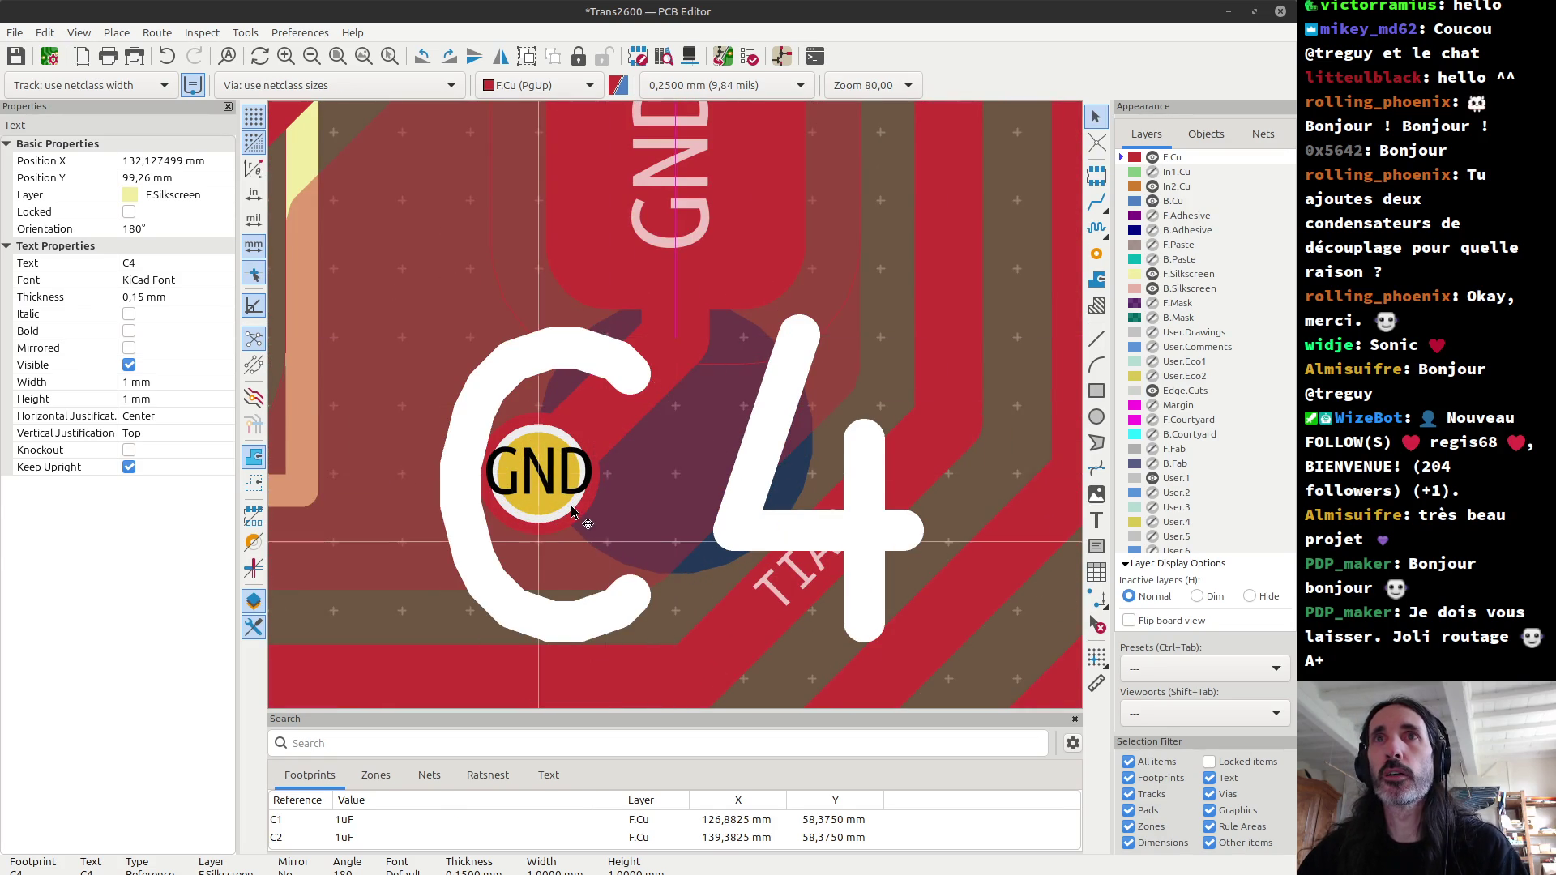
{"action": "key", "text": "Escape"}
Step: Replace the GND via under the C4 label with a short GND track ending in a new via
{"action": "left_click", "coordinate": [543, 492]}
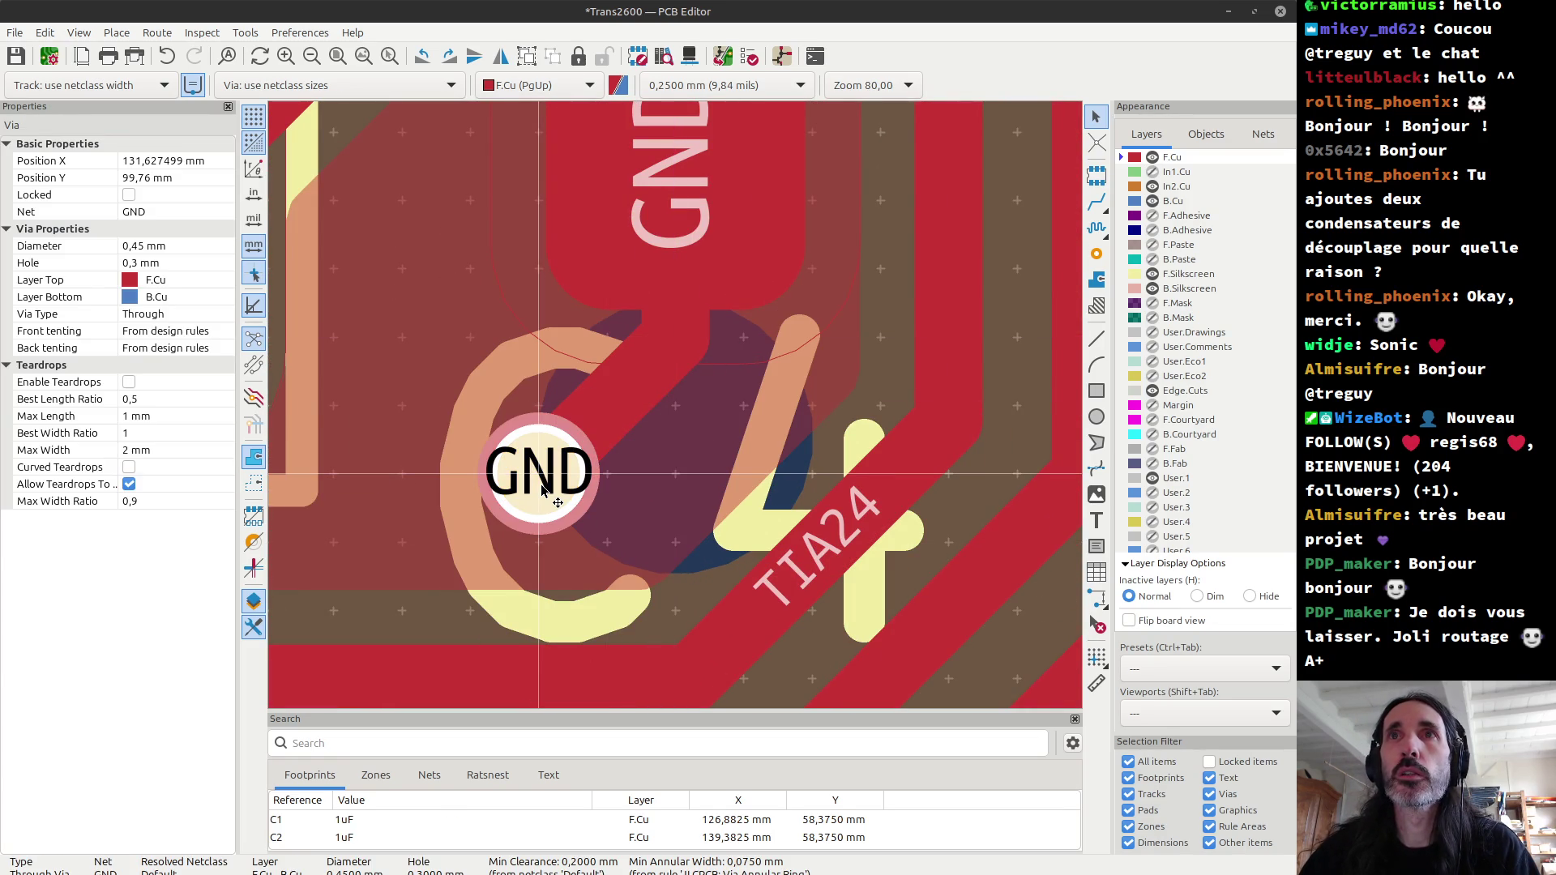
{"action": "key", "text": "Delete"}
{"action": "key", "text": "Delete"}
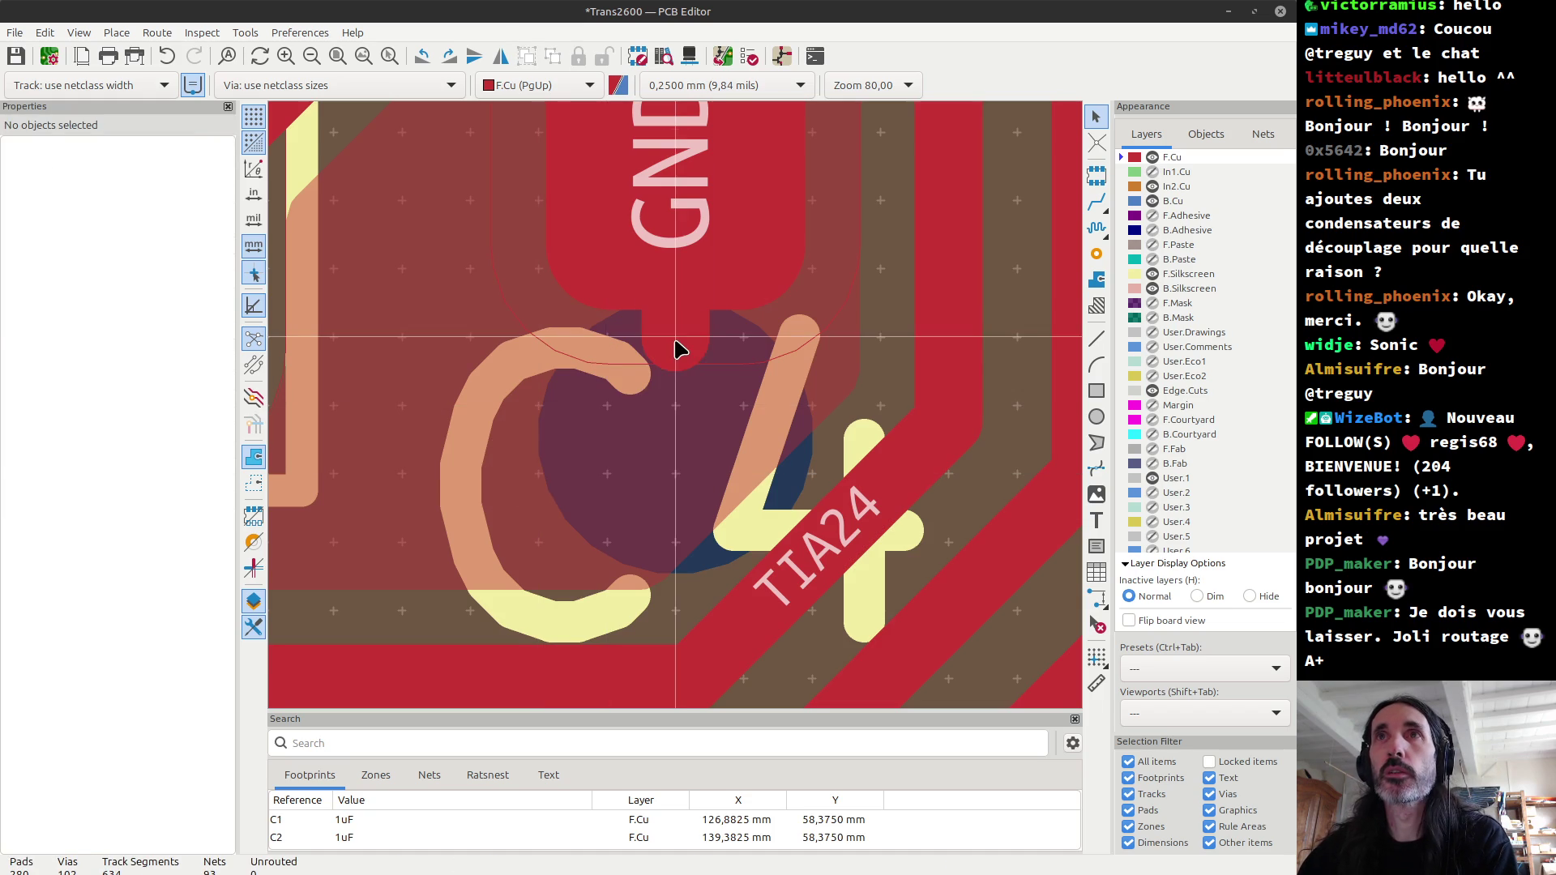
{"action": "key", "text": "x"}
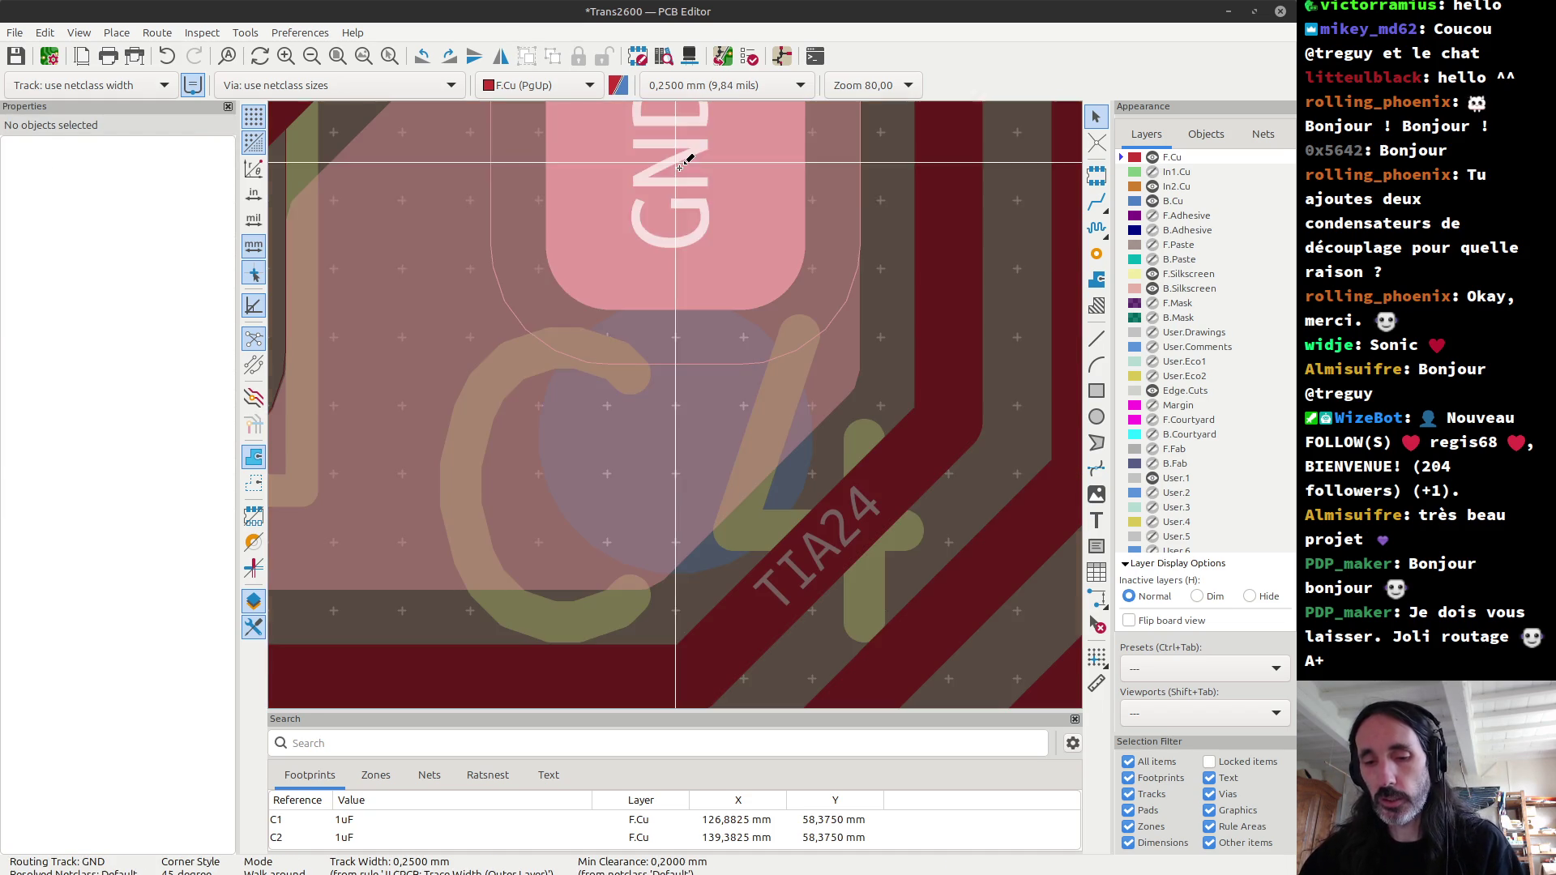
{"action": "key", "text": "v"}
{"action": "left_click", "coordinate": [608, 475]}
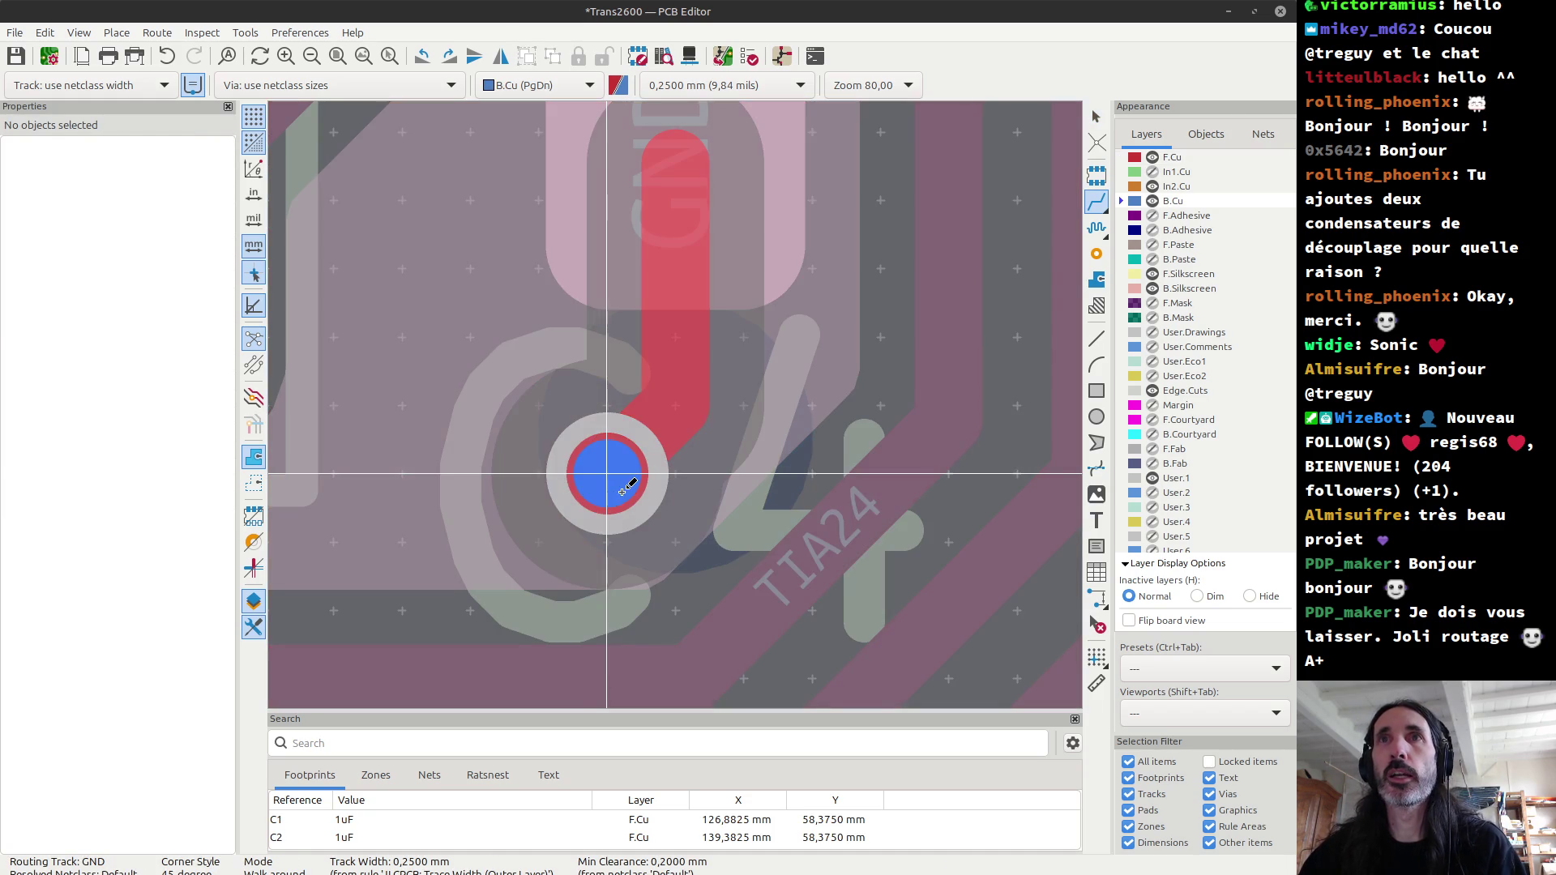
{"action": "key", "text": "Escape"}
Step: Check the new GND via in the 3D view, then return to the PCB layout
{"action": "key", "text": "alt+3"}
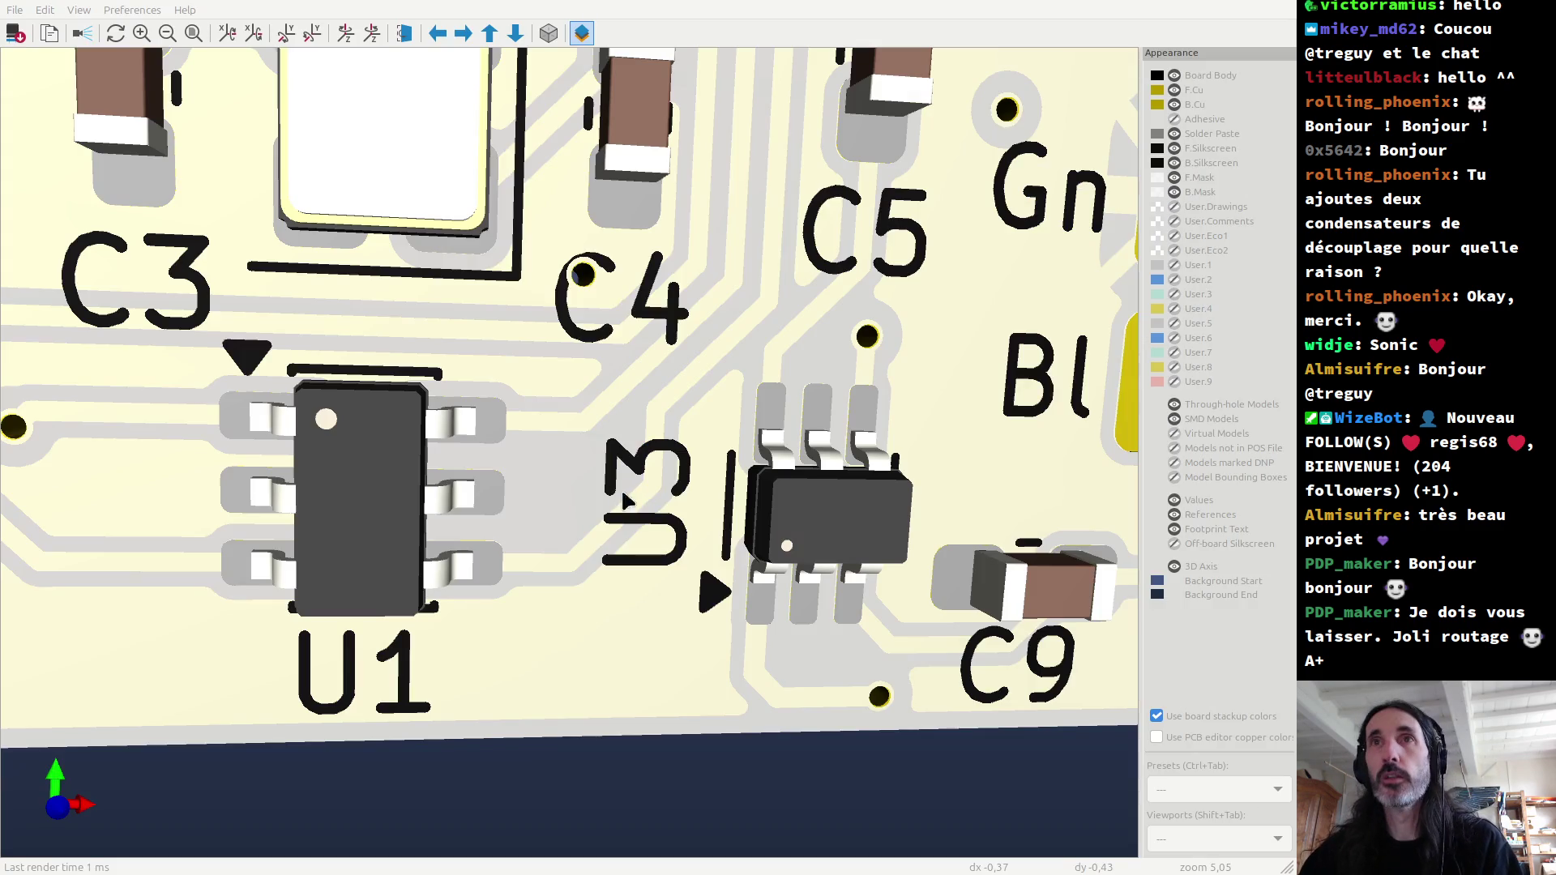
{"action": "scroll", "coordinate": [603, 282], "scroll_direction": "down", "scroll_amount": 2}
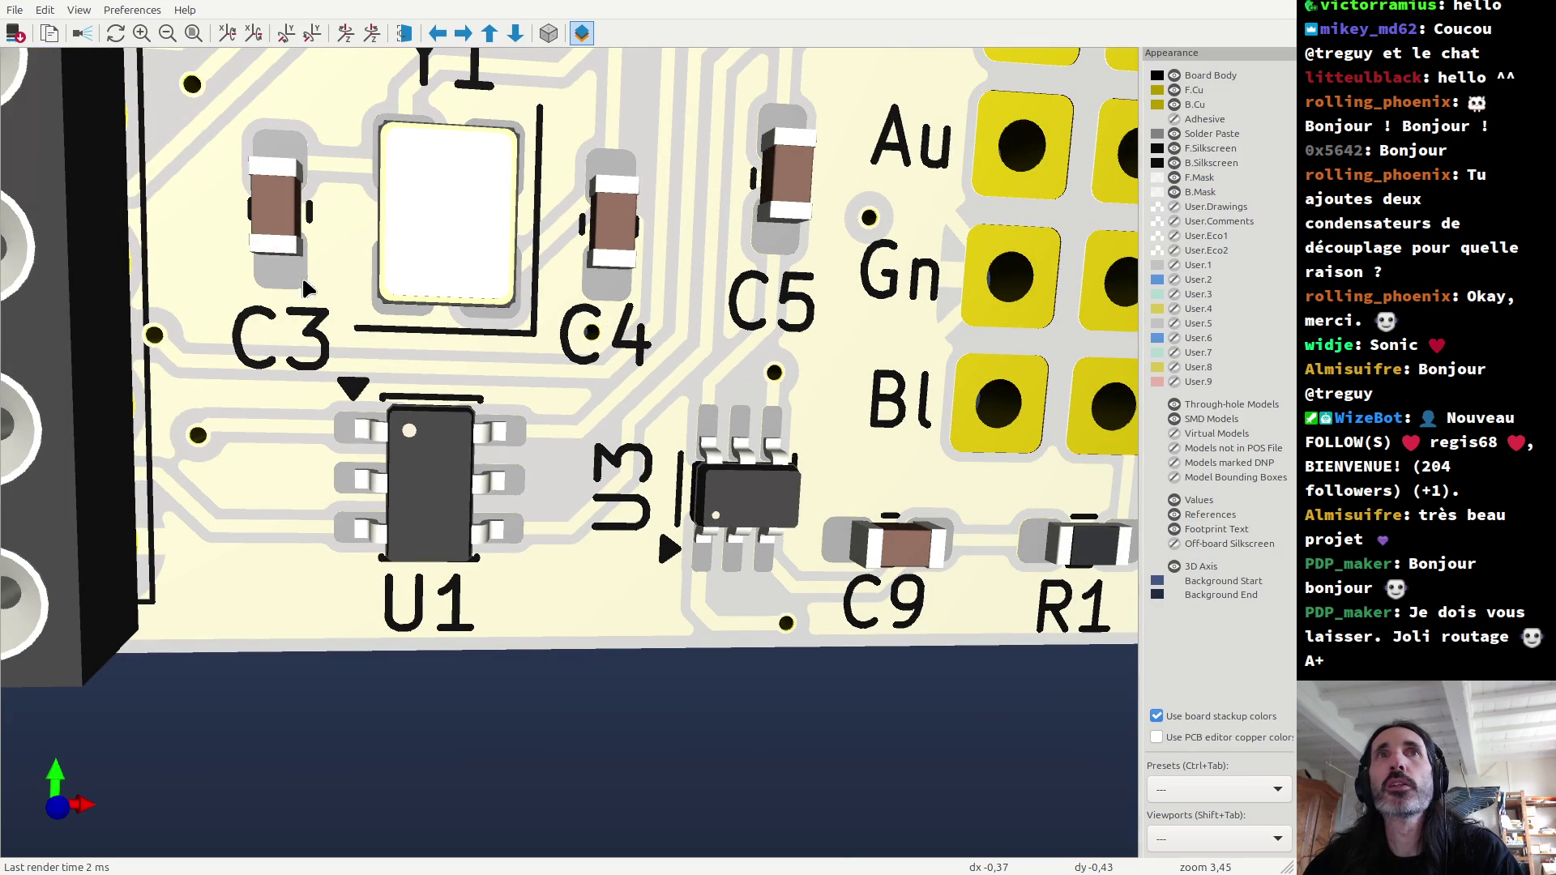
{"action": "key", "text": "alt+Tab"}
{"action": "scroll", "coordinate": [548, 392], "scroll_direction": "down", "scroll_amount": 3}
{"action": "scroll", "coordinate": [548, 391], "scroll_direction": "down", "scroll_amount": 2}
{"action": "scroll", "coordinate": [548, 392], "scroll_direction": "up", "scroll_amount": 3}
{"action": "scroll", "coordinate": [674, 381], "scroll_direction": "up", "scroll_amount": 3}
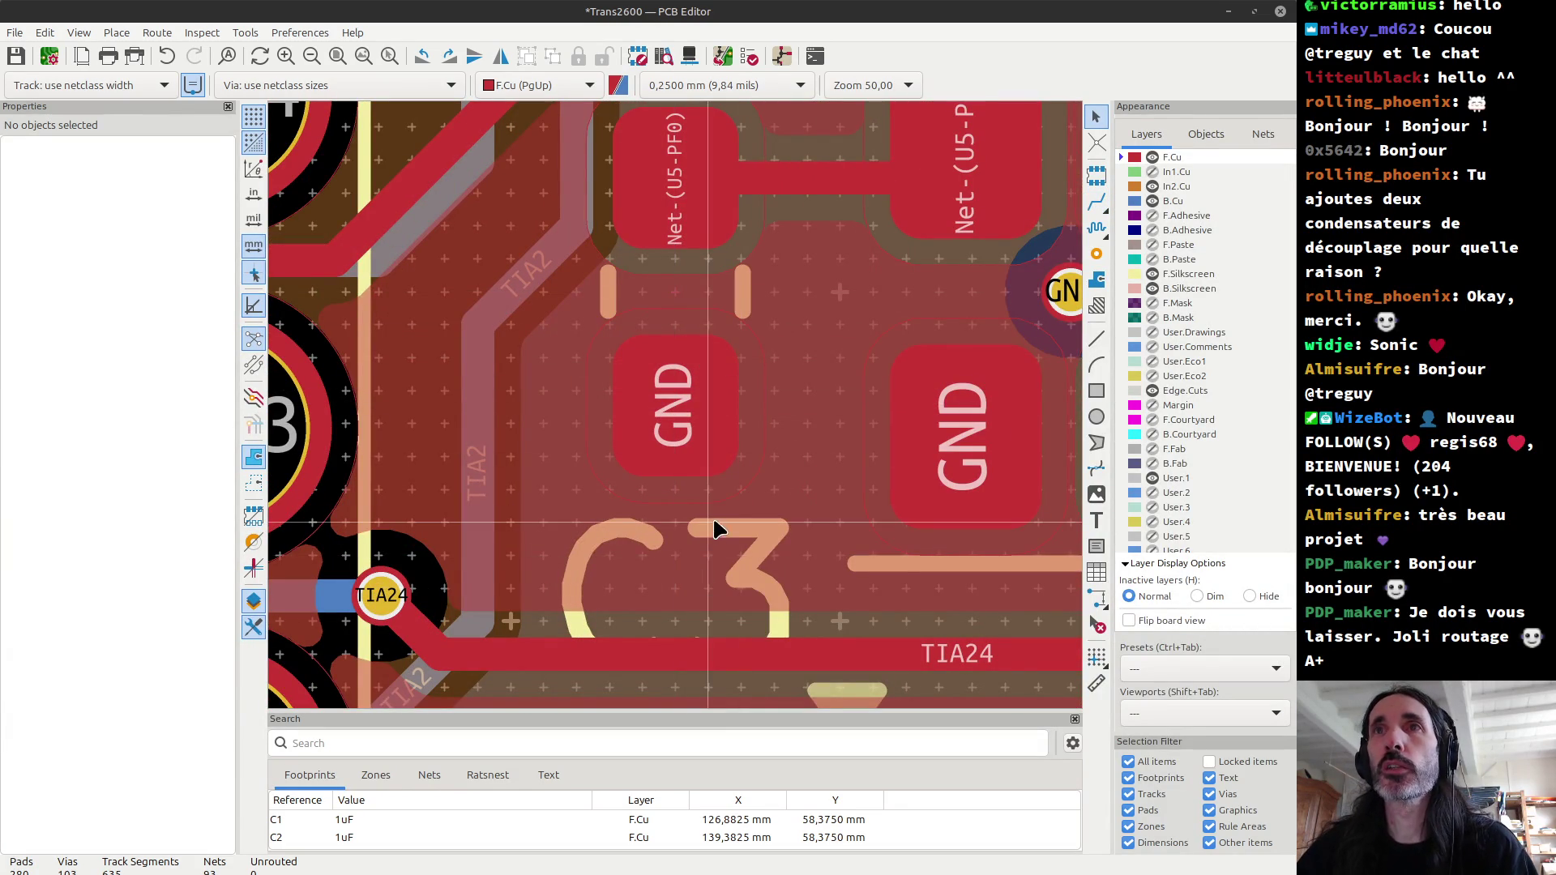
Step: Nudge the C3 front silkscreen label slightly upward
{"action": "left_click", "coordinate": [678, 523]}
{"action": "left_click_drag", "start_coordinate": [677, 520], "coordinate": [678, 486]}
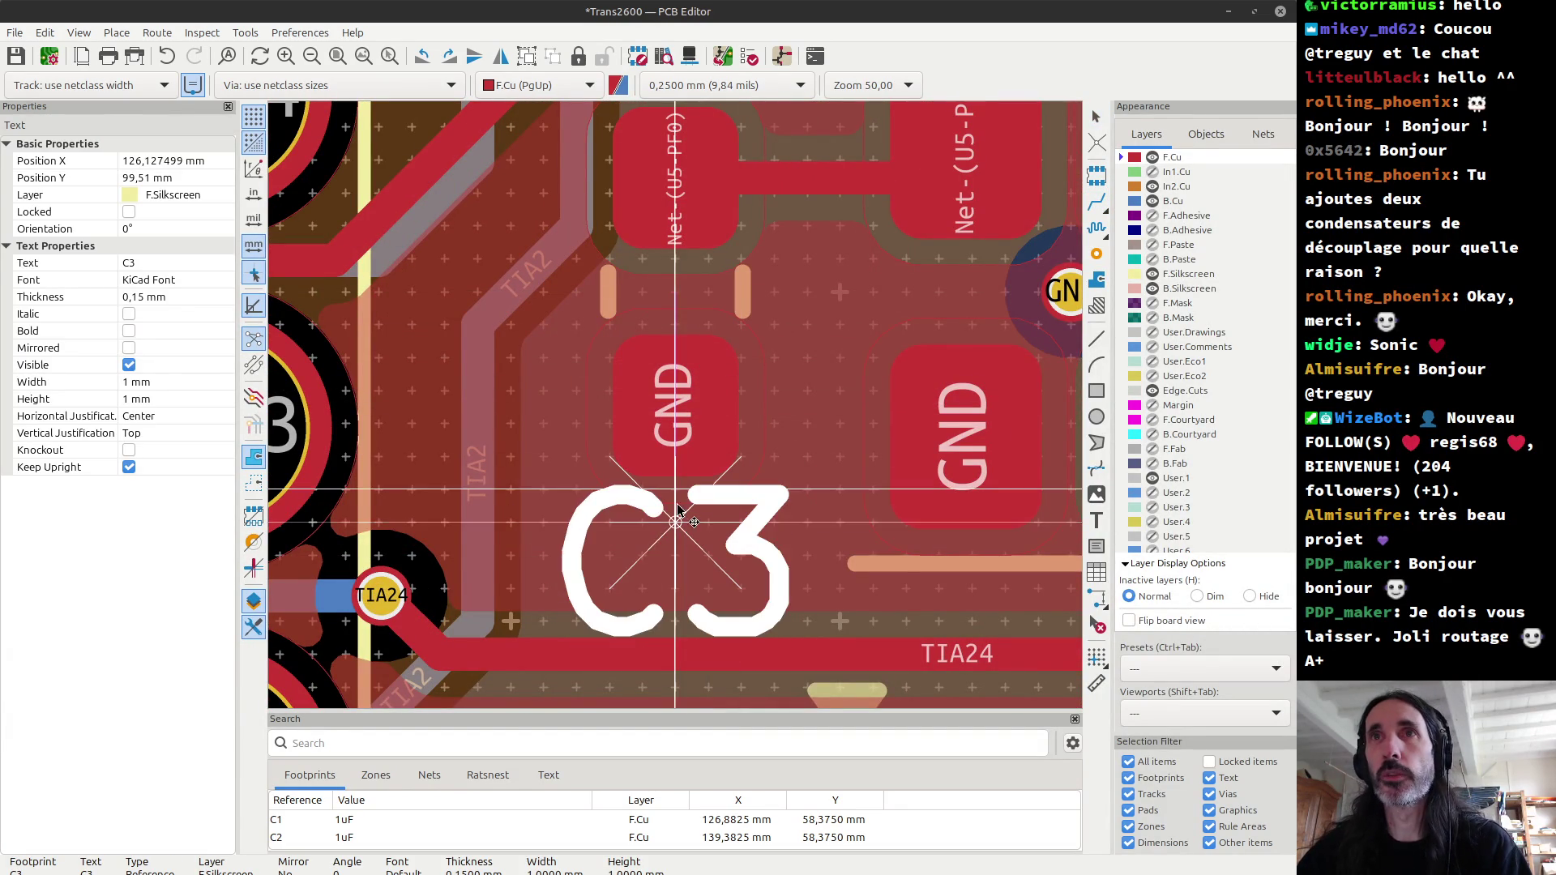
{"action": "scroll", "coordinate": [678, 486], "scroll_direction": "down", "scroll_amount": 4}
{"action": "scroll", "coordinate": [677, 411], "scroll_direction": "down", "scroll_amount": 3}
{"action": "scroll", "coordinate": [665, 413], "scroll_direction": "up", "scroll_amount": 3}
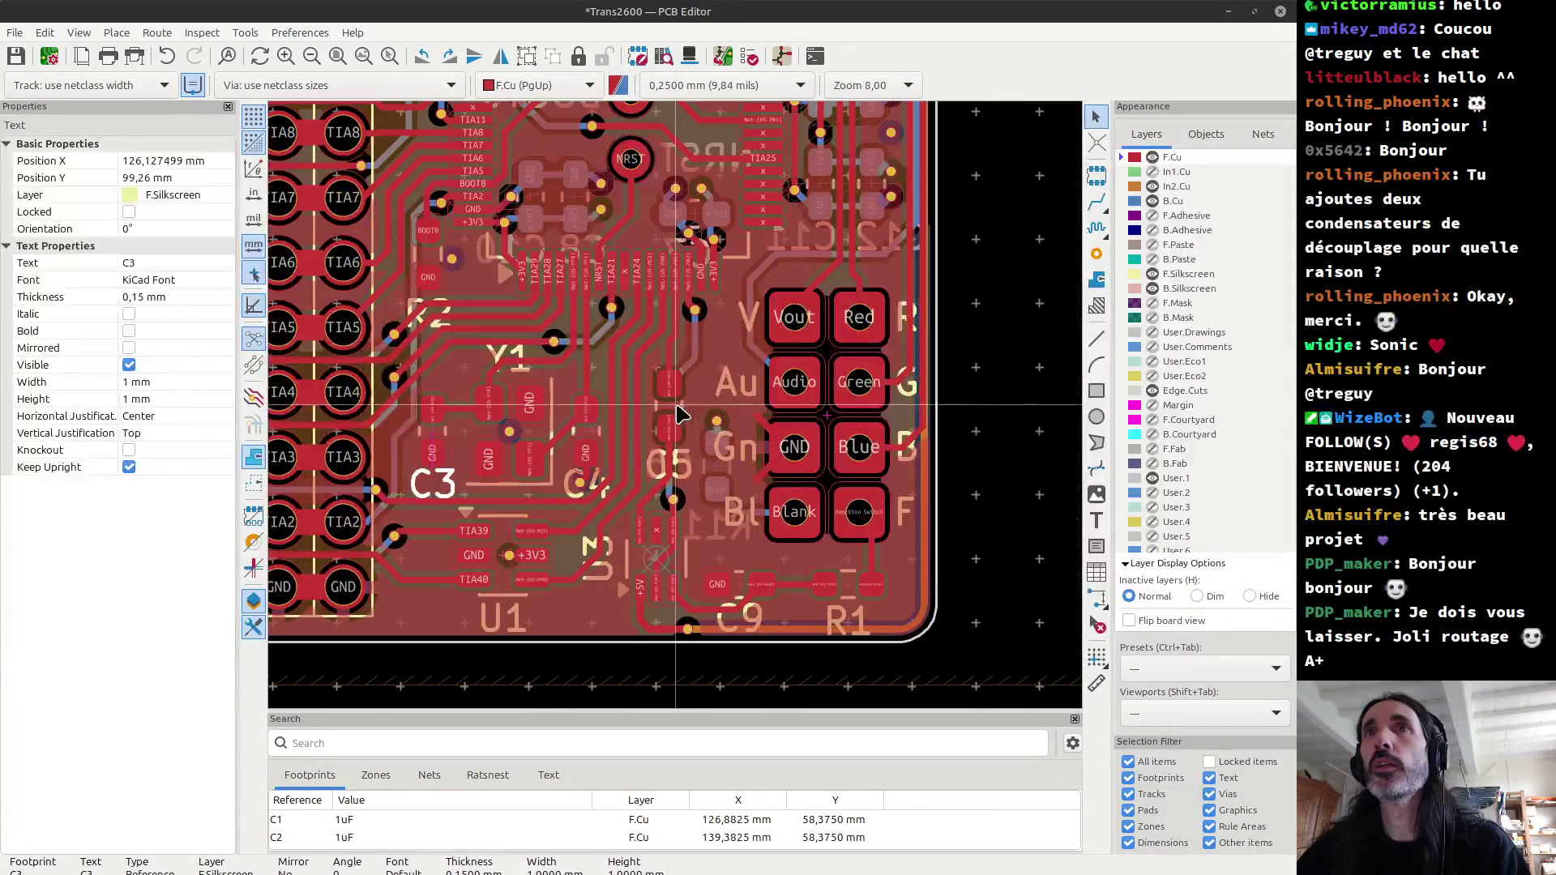
{"action": "scroll", "coordinate": [661, 415], "scroll_direction": "up", "scroll_amount": 2}
{"action": "scroll", "coordinate": [658, 418], "scroll_direction": "up", "scroll_amount": 2}
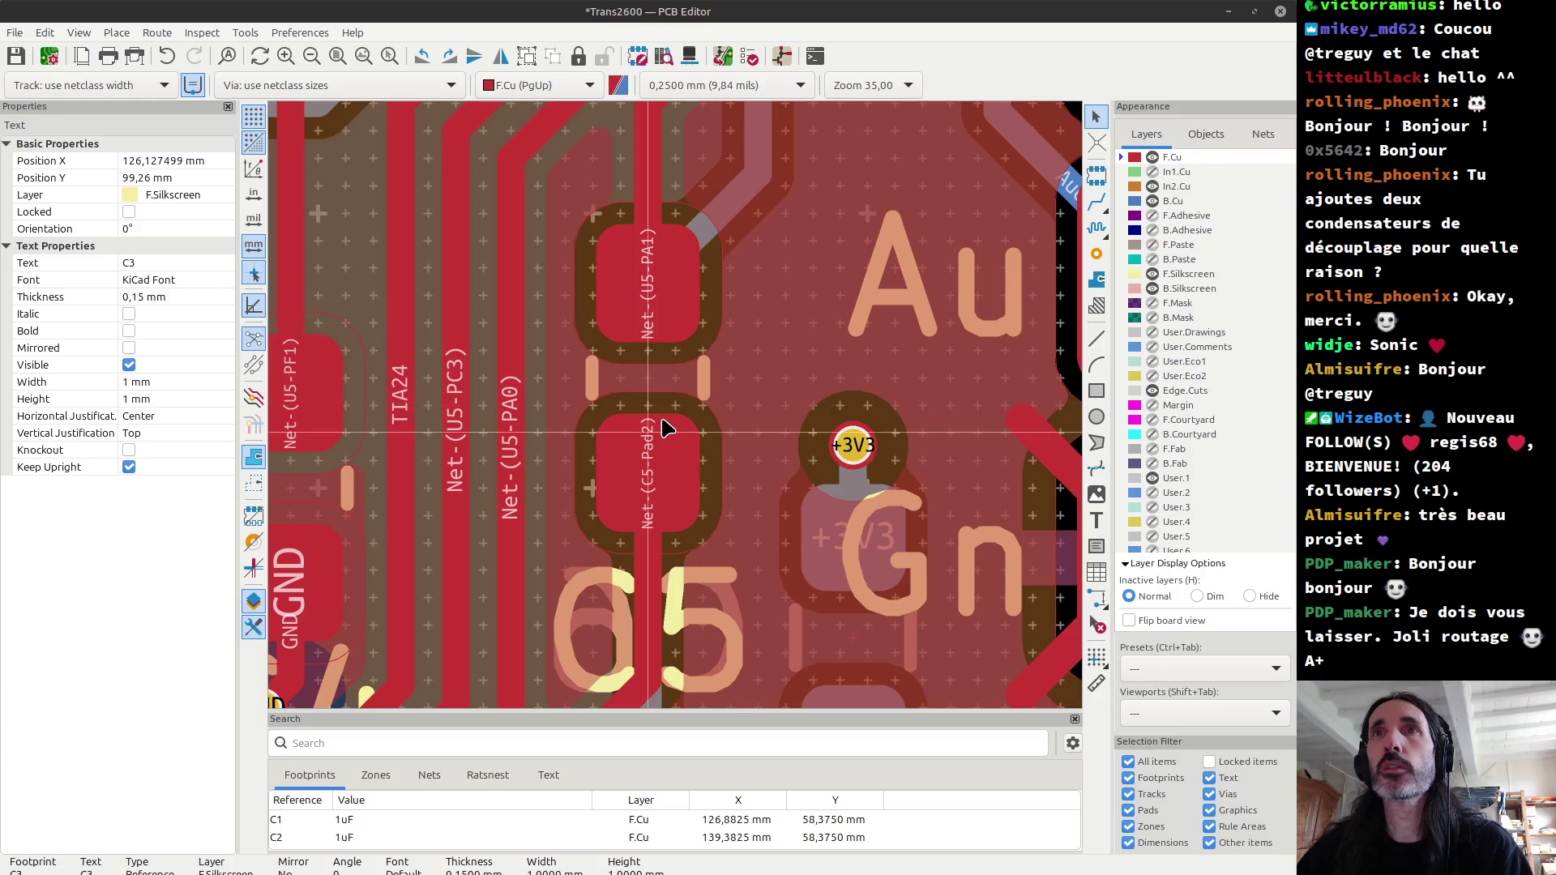
Step: Move the C5 front label and the mirrored C6 back label up to Y 98,26 mm
{"action": "left_click", "coordinate": [661, 420]}
{"action": "left_click", "coordinate": [689, 457]}
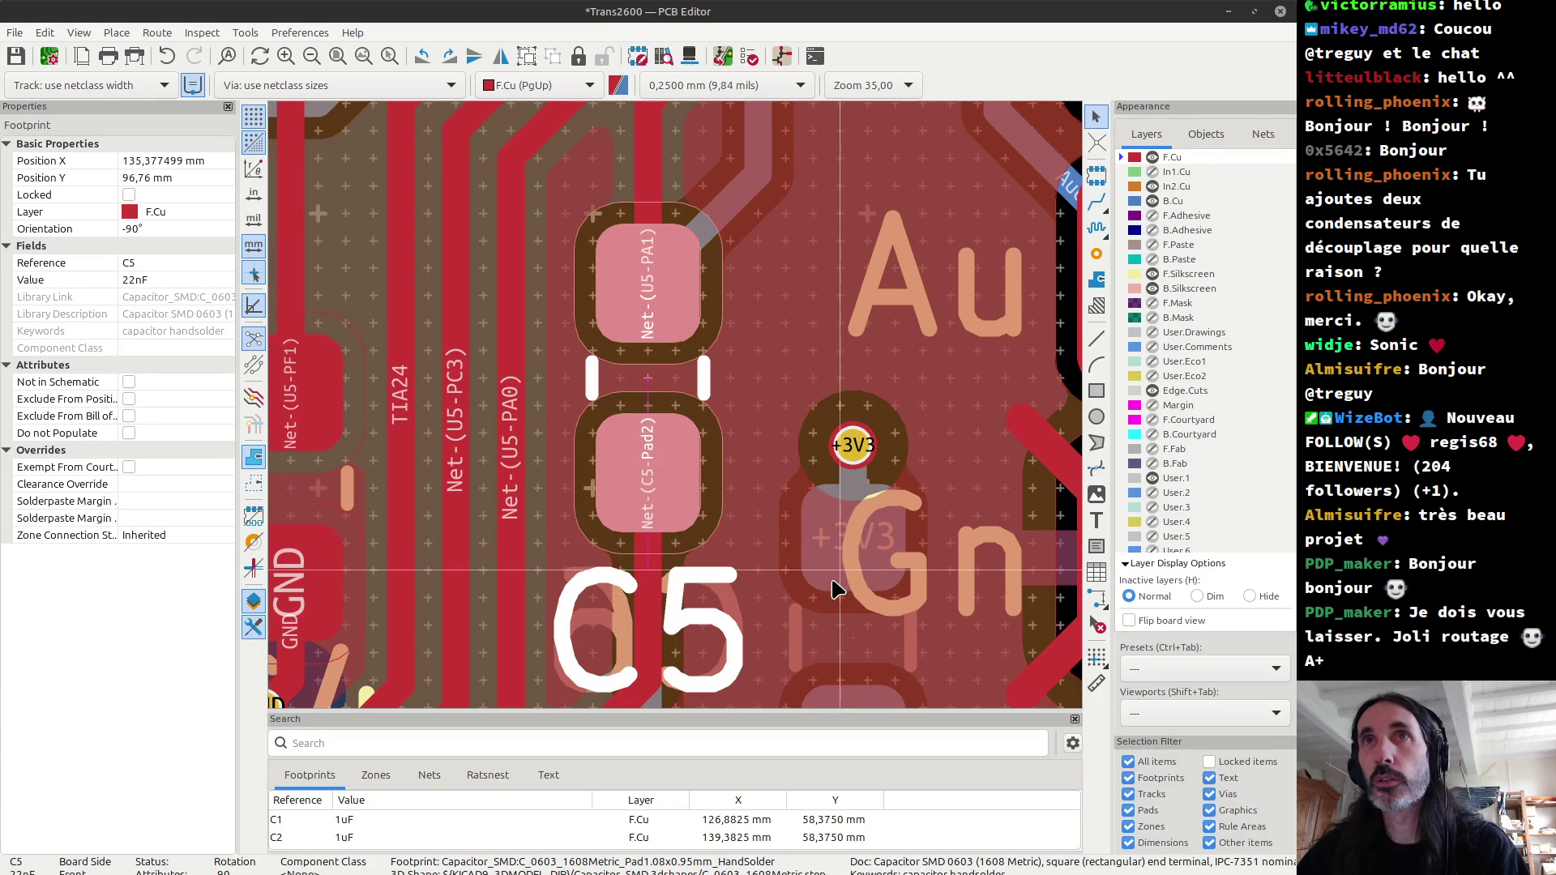
{"action": "left_click", "coordinate": [650, 479]}
{"action": "left_click", "coordinate": [649, 576]}
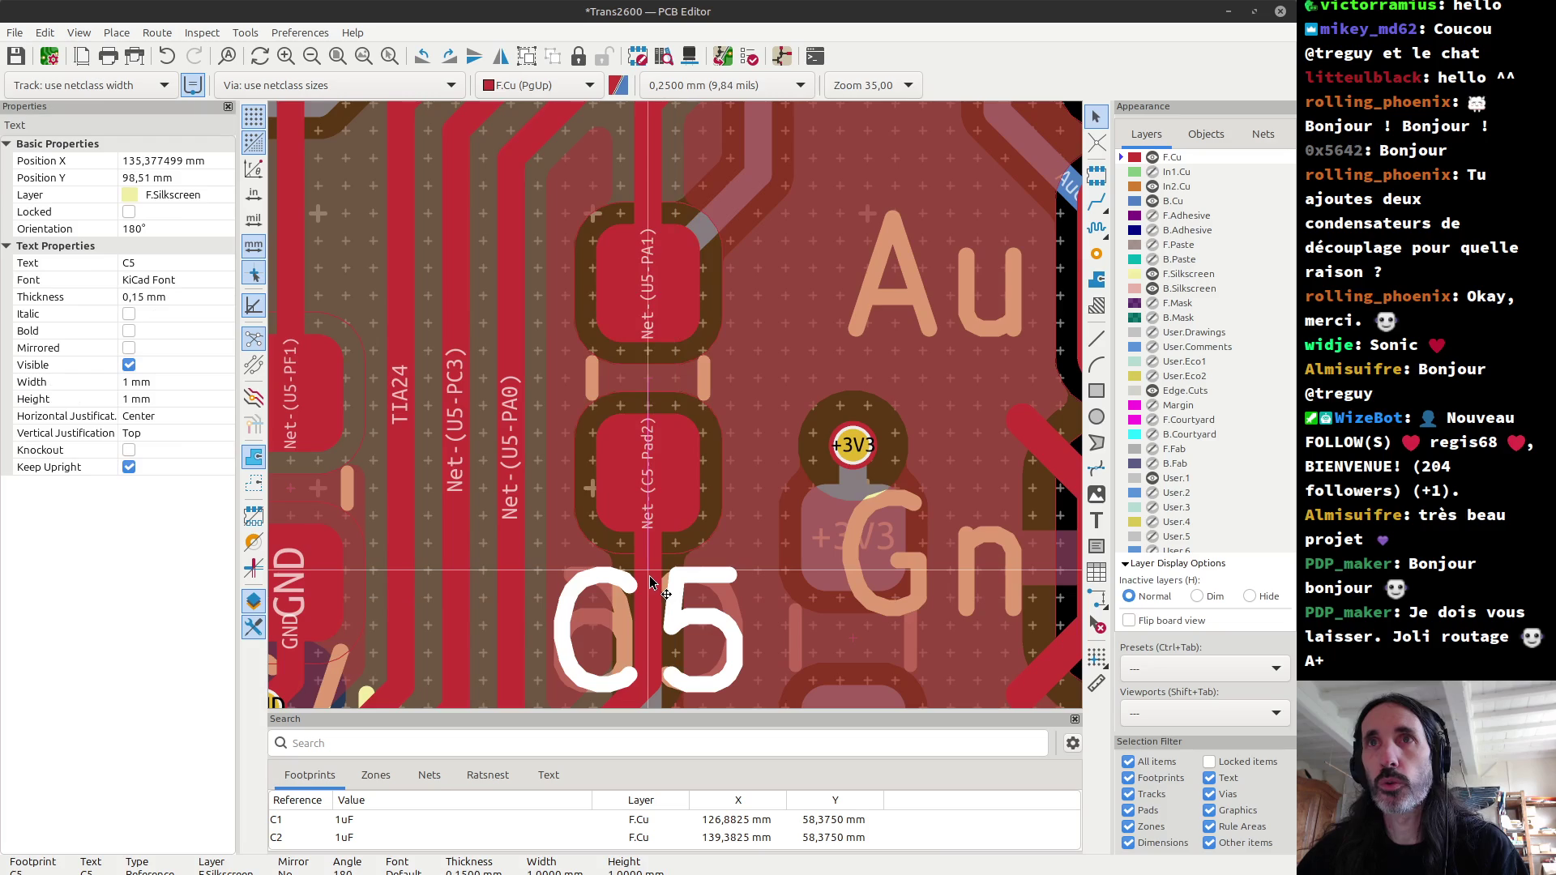
{"action": "left_click_drag", "start_coordinate": [649, 565], "coordinate": [647, 560]}
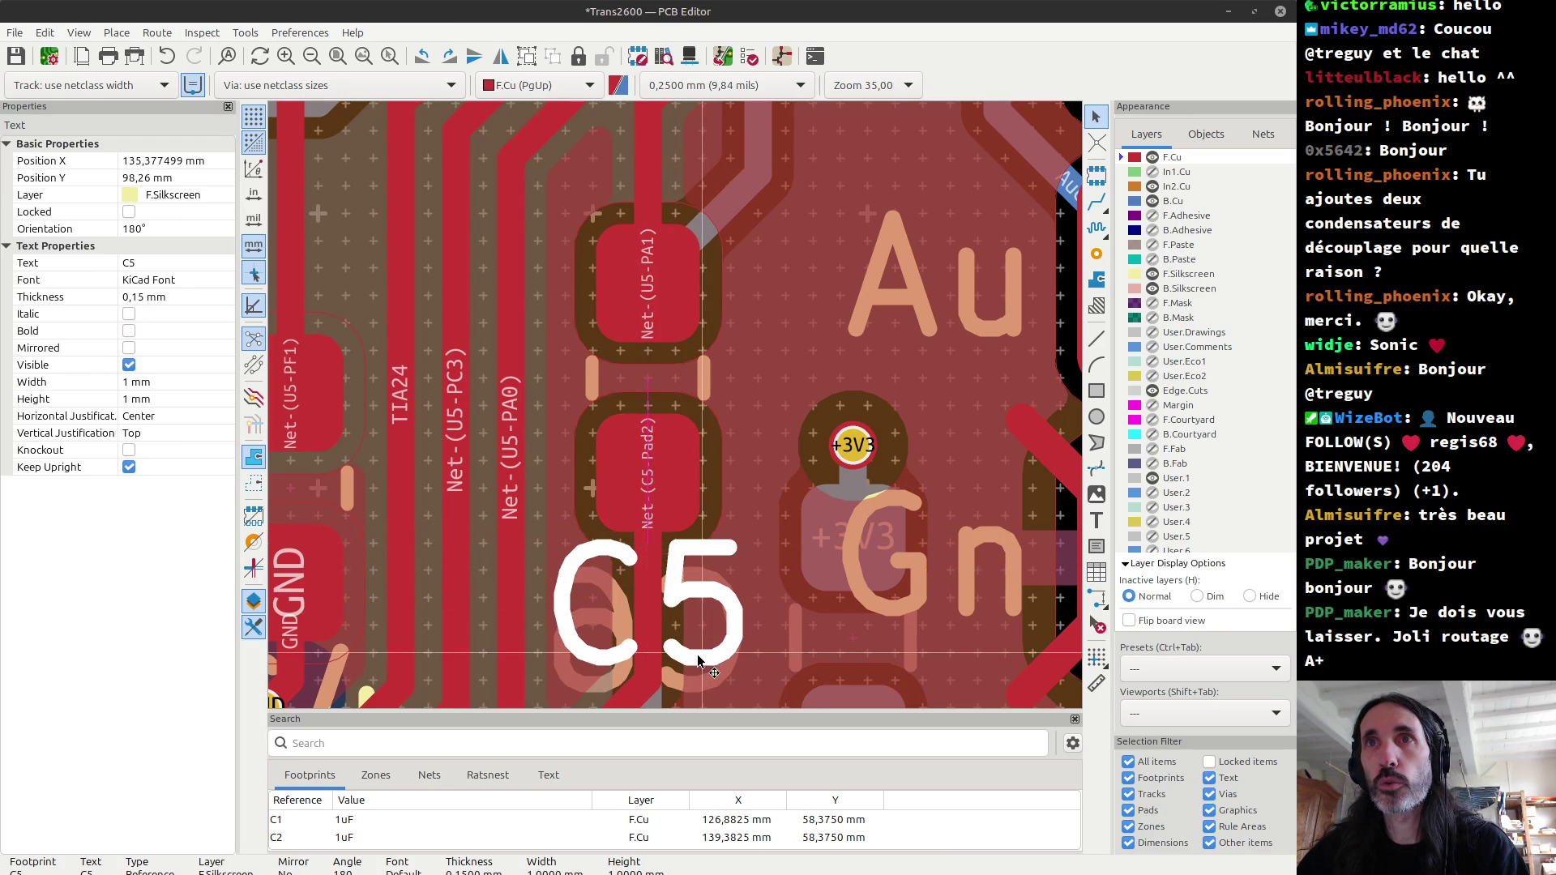
{"action": "left_click", "coordinate": [648, 567]}
{"action": "left_click_drag", "start_coordinate": [649, 576], "coordinate": [650, 558]}
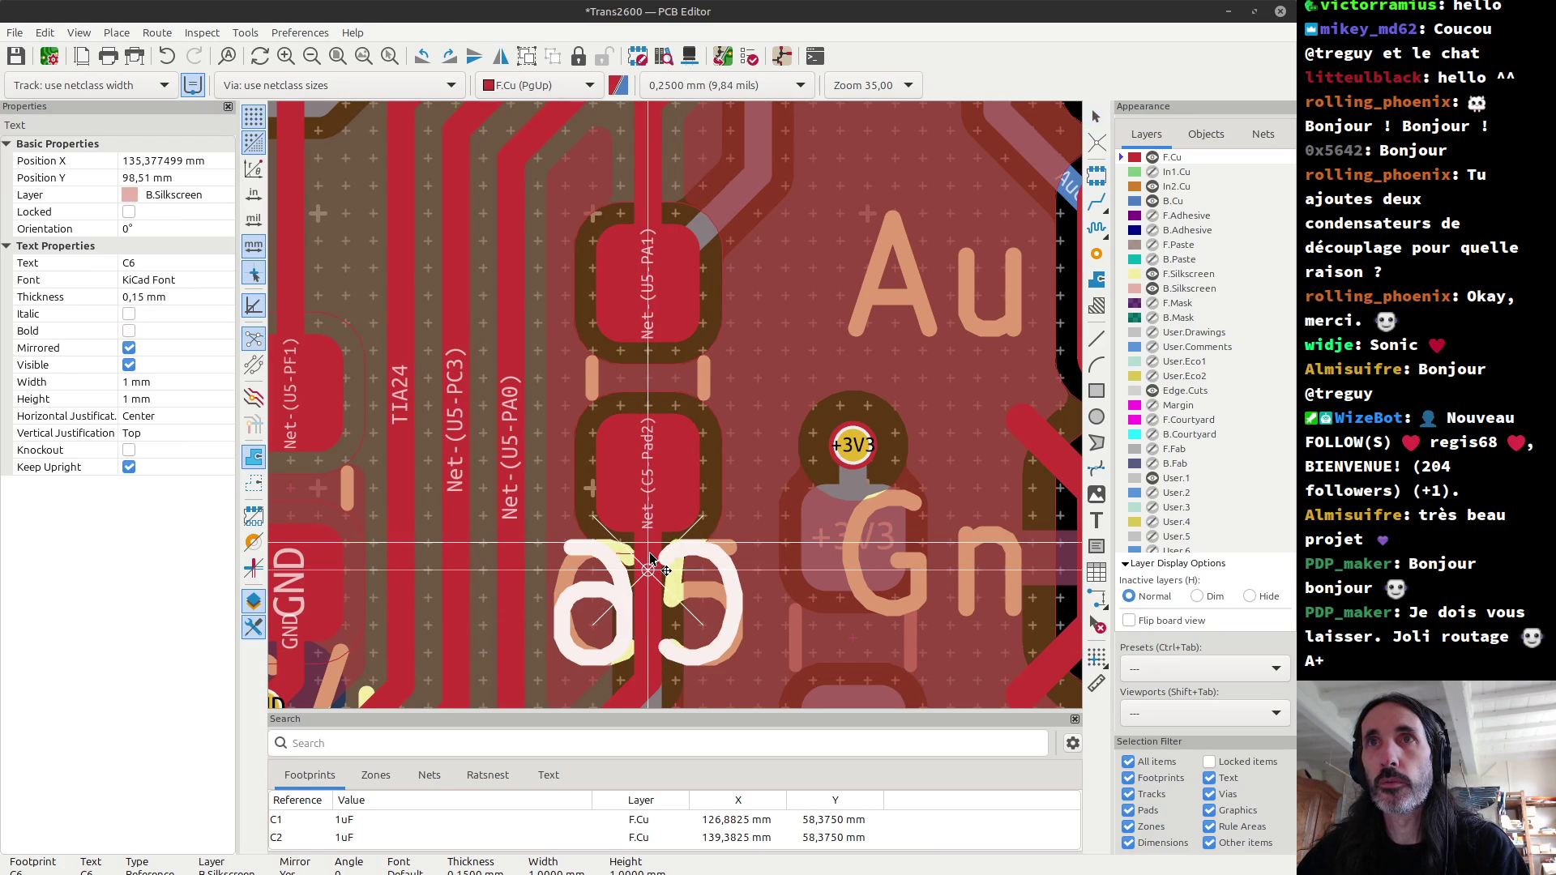
{"action": "left_click", "coordinate": [651, 558]}
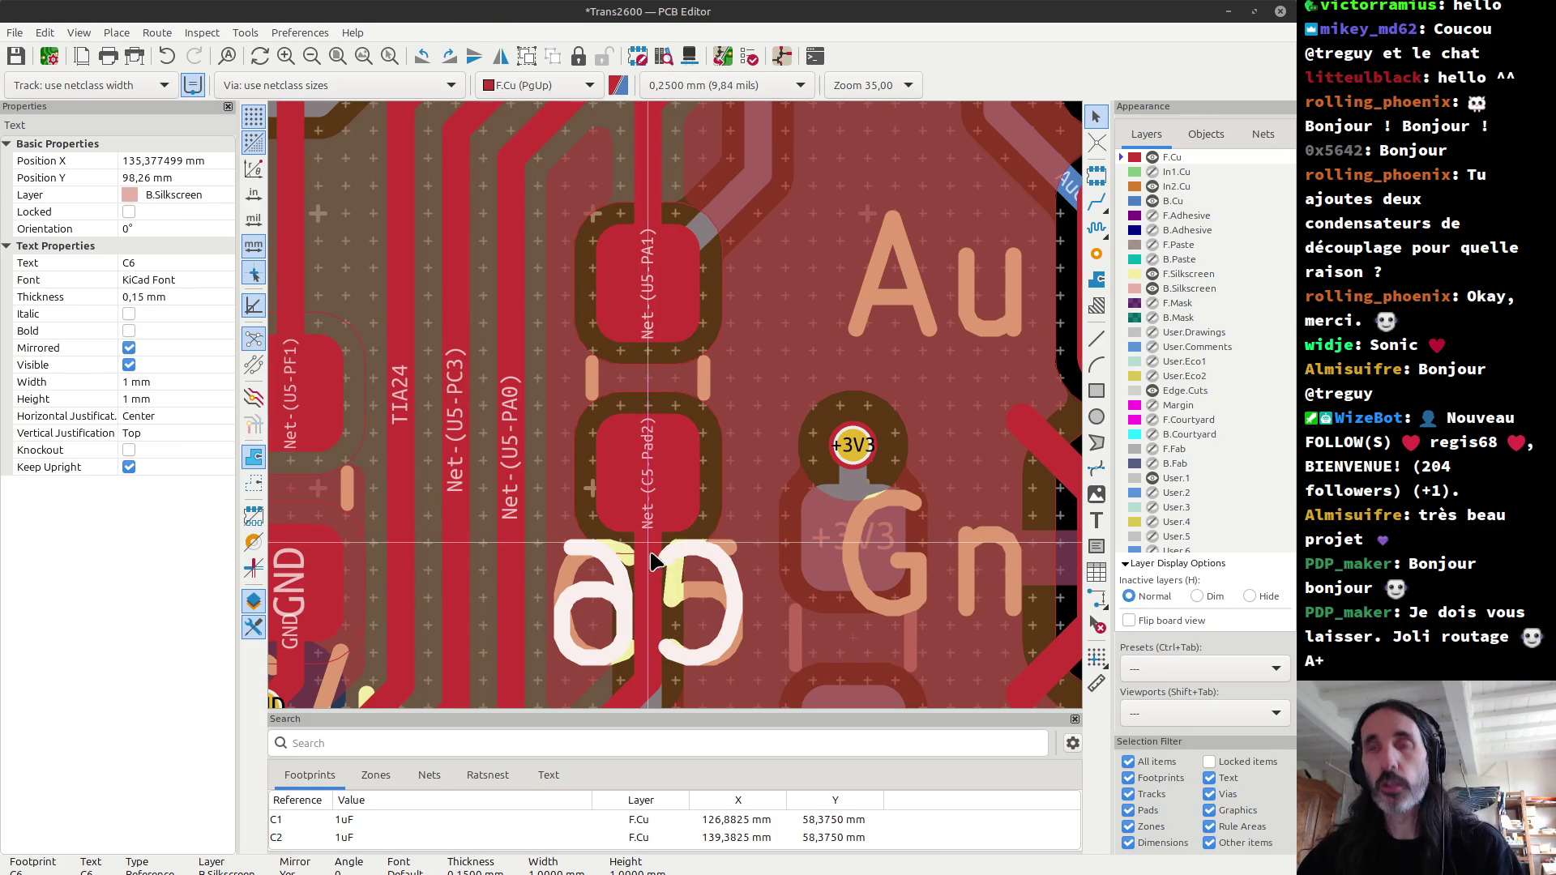
Step: Check the moved labels in the 3D Viewer, then return to the layout
{"action": "key", "text": "alt+3"}
{"action": "scroll", "coordinate": [633, 499], "scroll_direction": "down", "scroll_amount": 2}
{"action": "scroll", "coordinate": [632, 499], "scroll_direction": "down", "scroll_amount": 2}
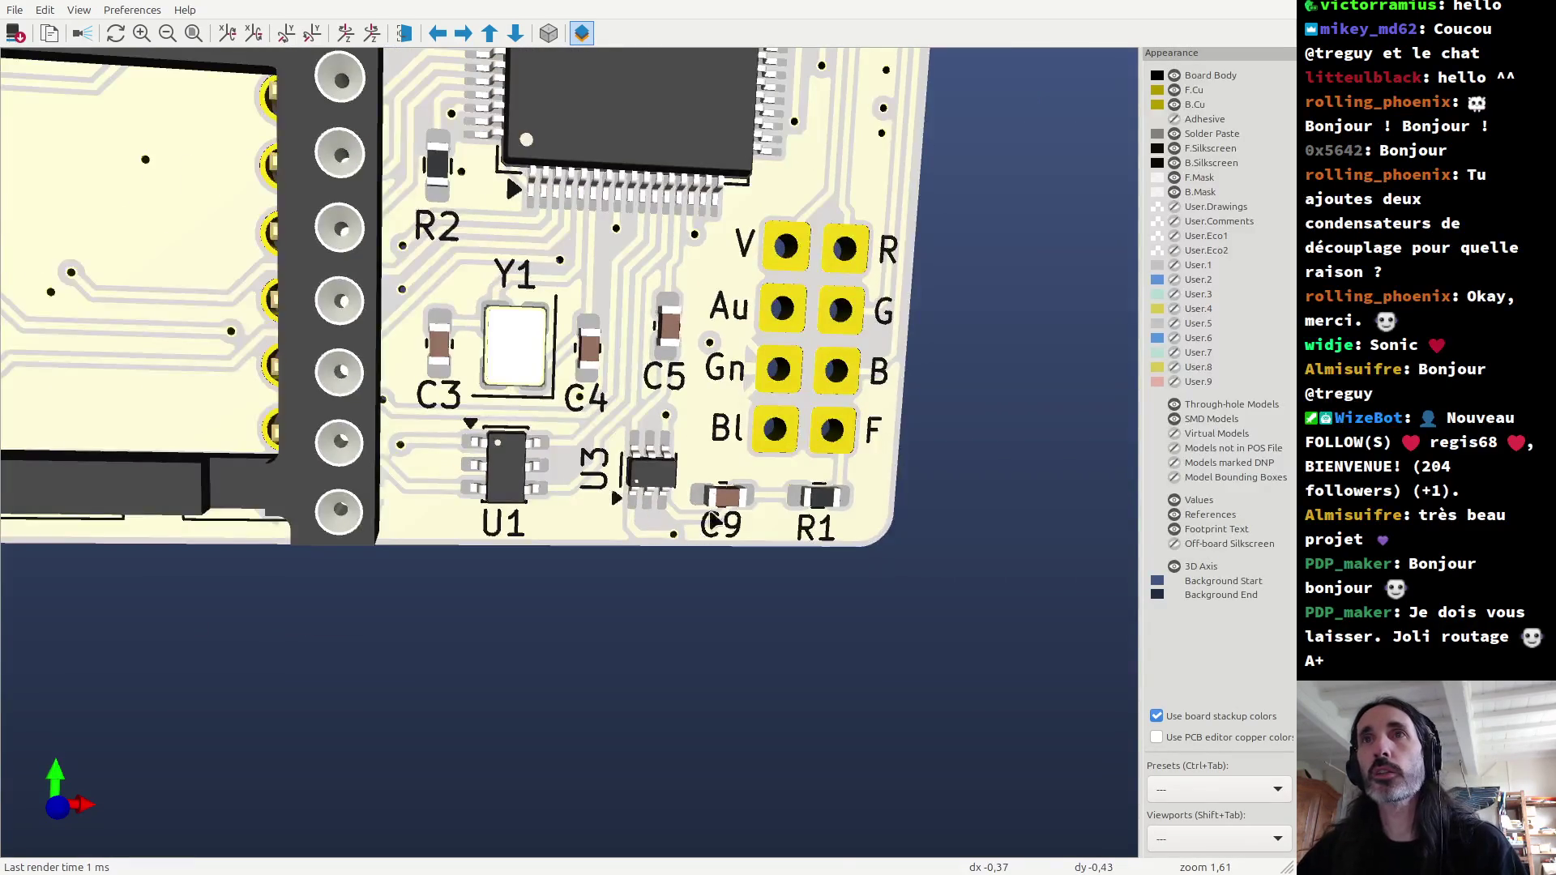
{"action": "scroll", "coordinate": [611, 484], "scroll_direction": "down", "scroll_amount": 2}
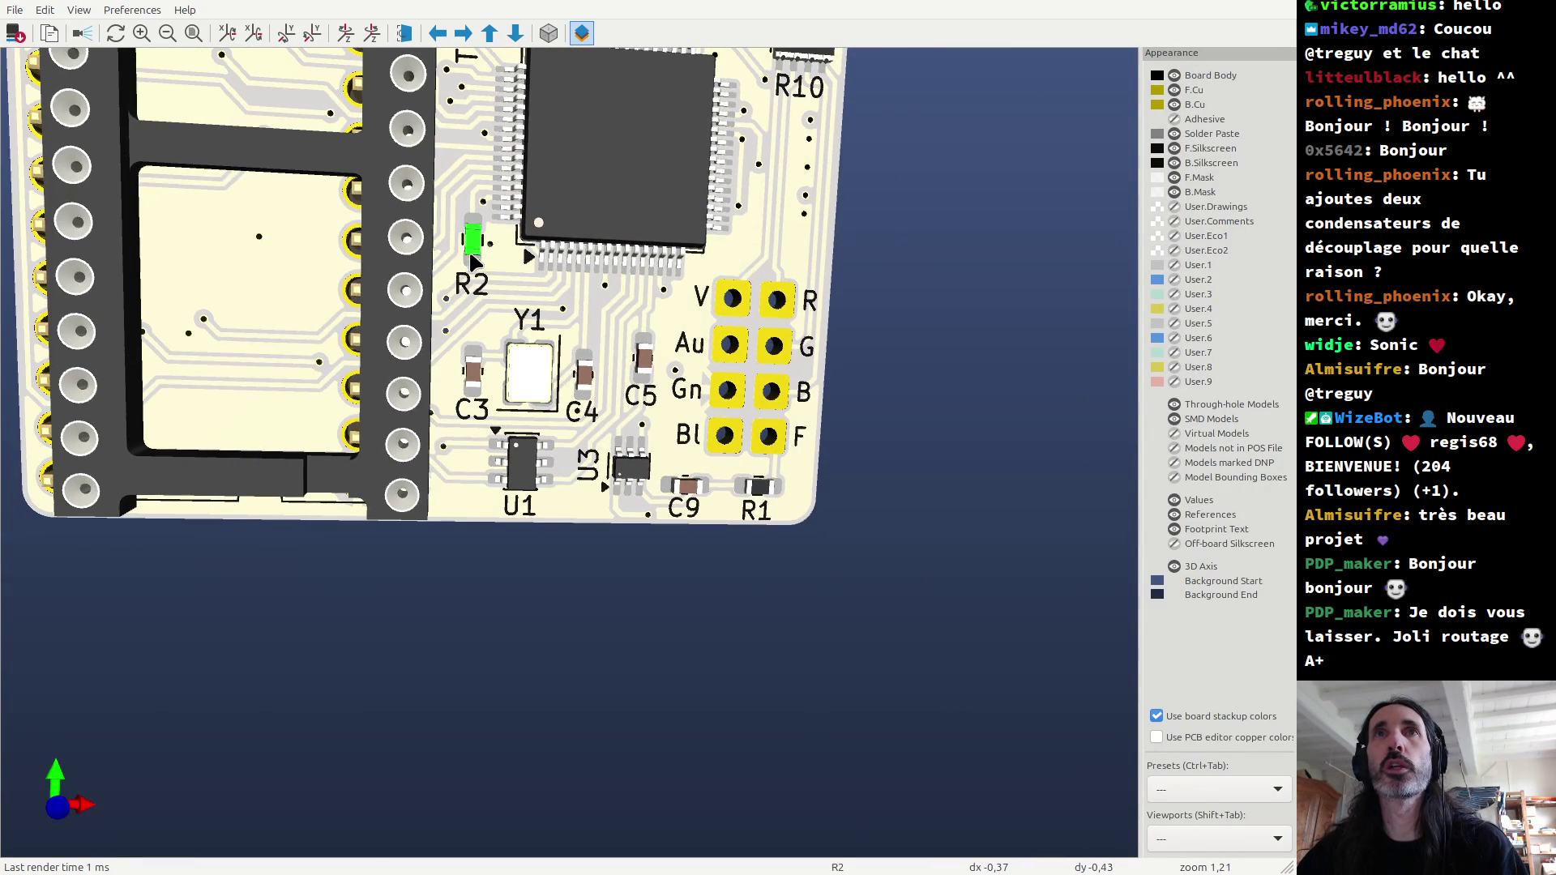
{"action": "key", "text": "alt+Tab"}
{"action": "scroll", "coordinate": [685, 419], "scroll_direction": "down", "scroll_amount": 3}
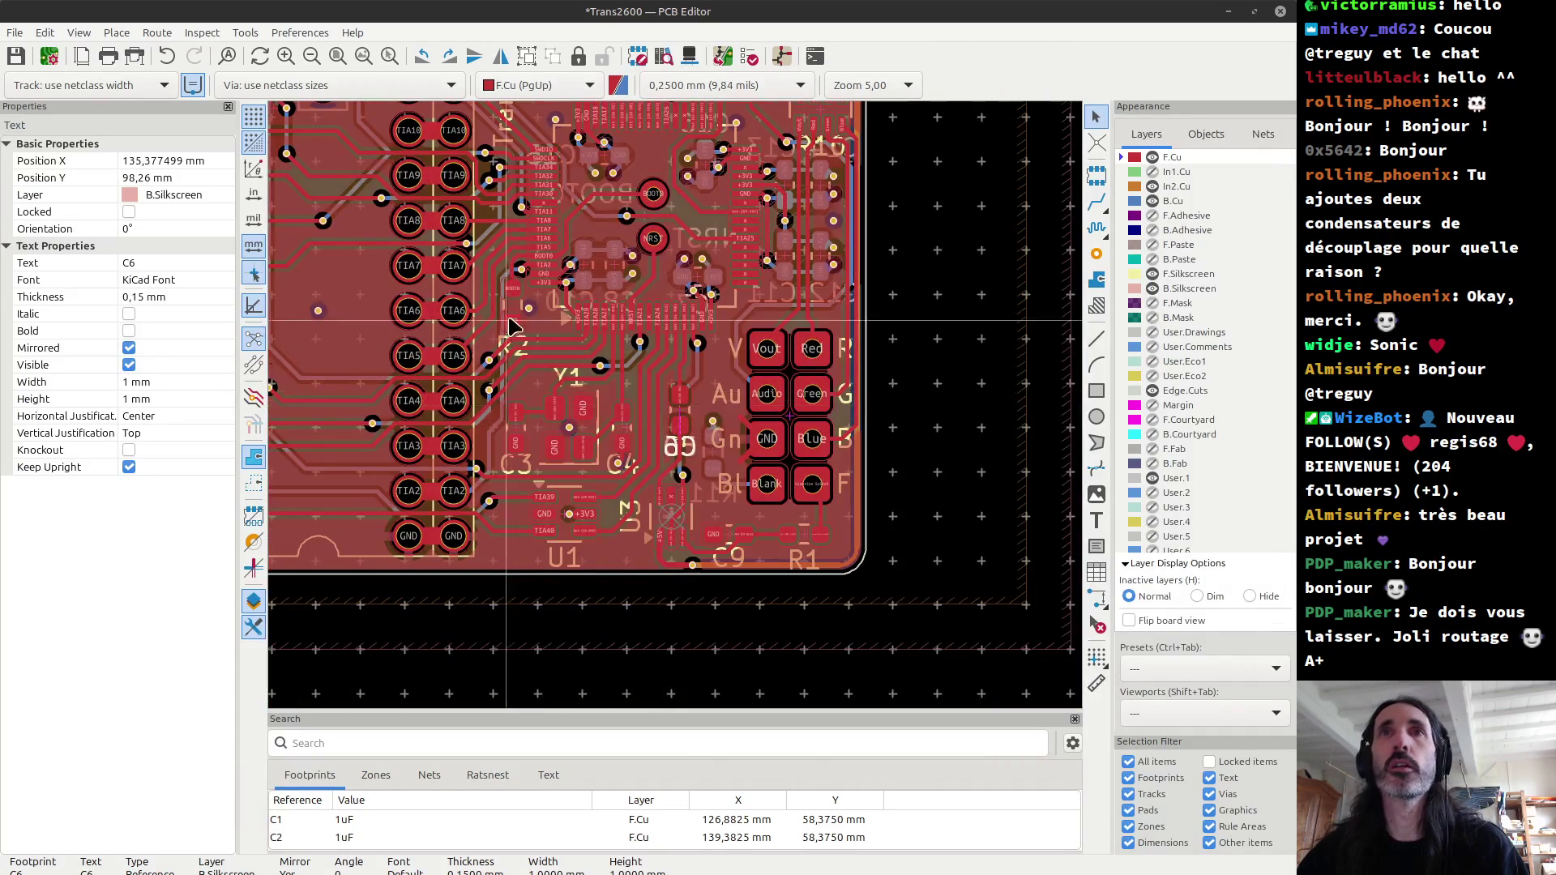
Step: Shift the R2 front silkscreen label up to Y 92,335 mm
{"action": "scroll", "coordinate": [705, 542], "scroll_direction": "up", "scroll_amount": 5}
{"action": "left_click", "coordinate": [705, 541]}
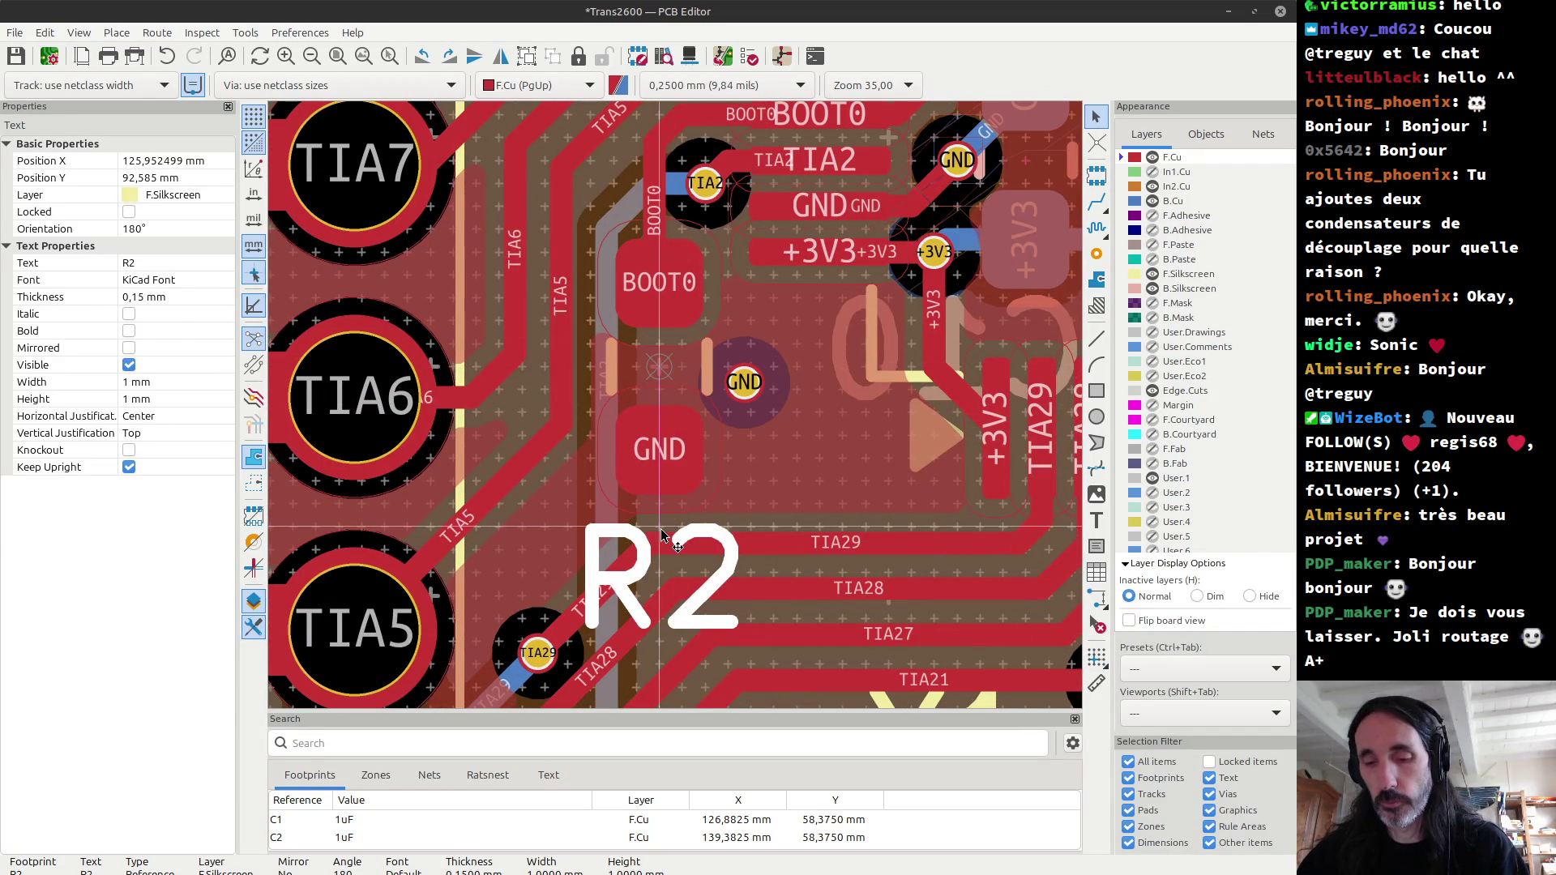
{"action": "mouse_move", "coordinate": [661, 535]}
{"action": "left_mouse_down"}
{"action": "mouse_move", "coordinate": [662, 508]}
{"action": "mouse_move", "coordinate": [662, 531]}
{"action": "left_mouse_up"}
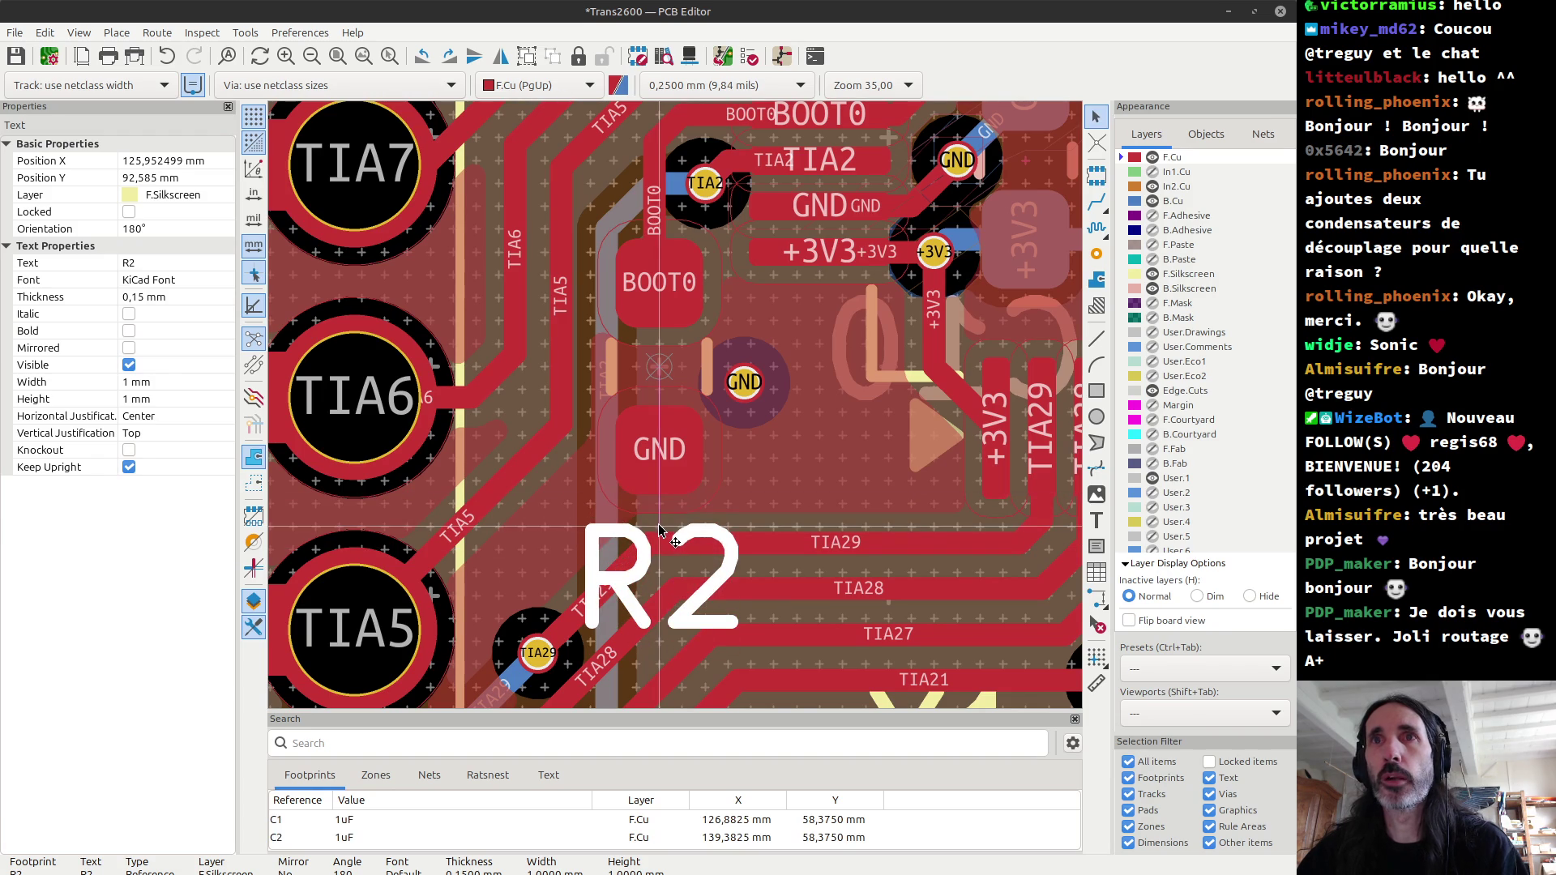
Step: Preview the board in 3D, go back to the layout, then reopen the 3D view
{"action": "key", "text": "alt+3"}
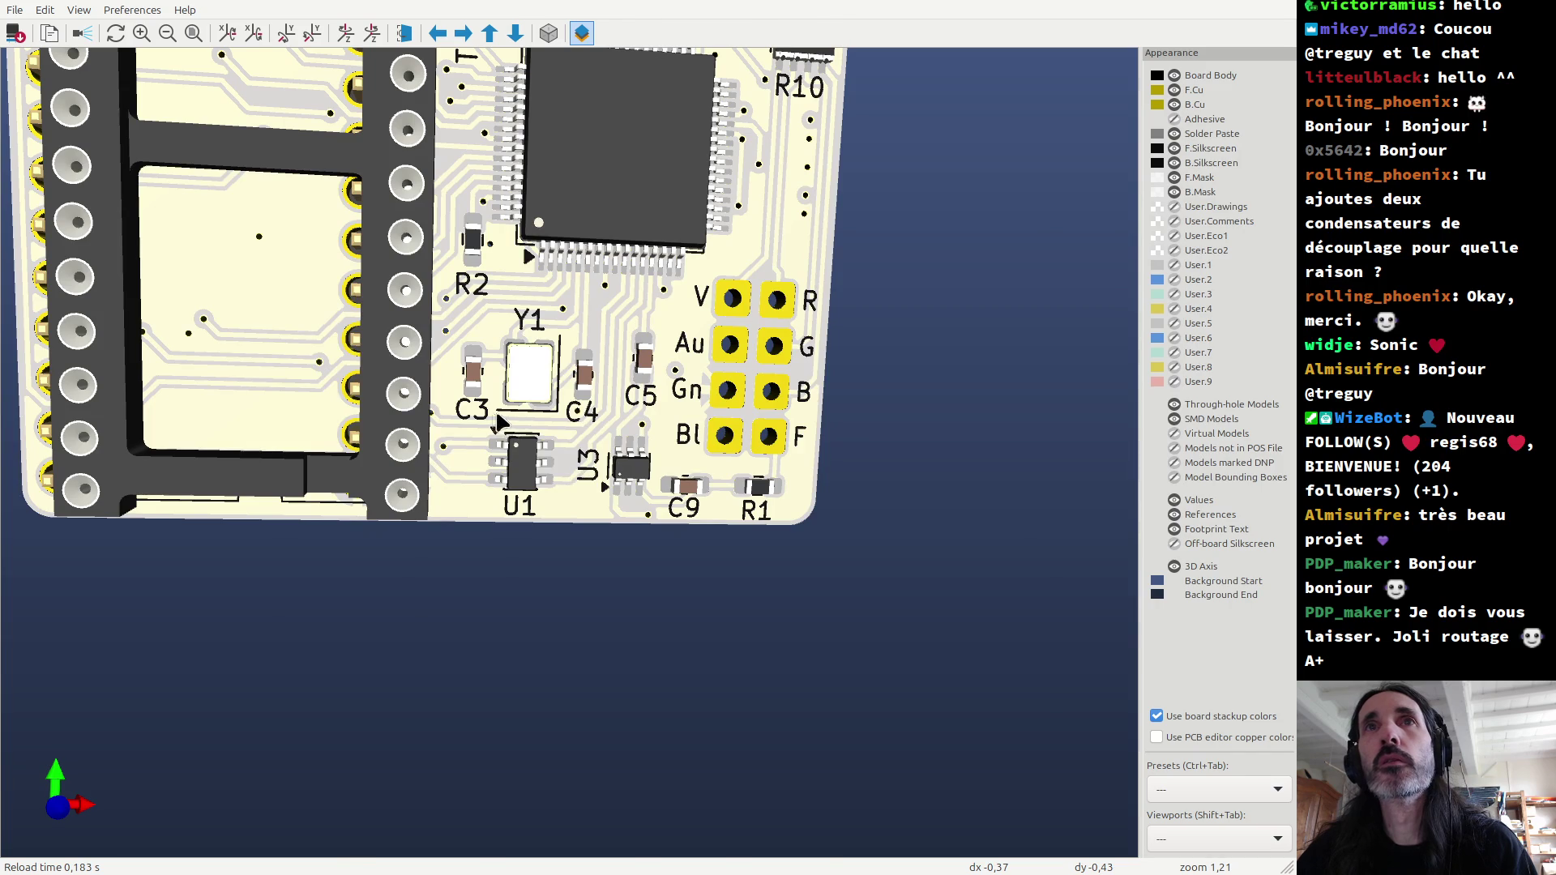
{"action": "key", "text": "alt+Tab"}
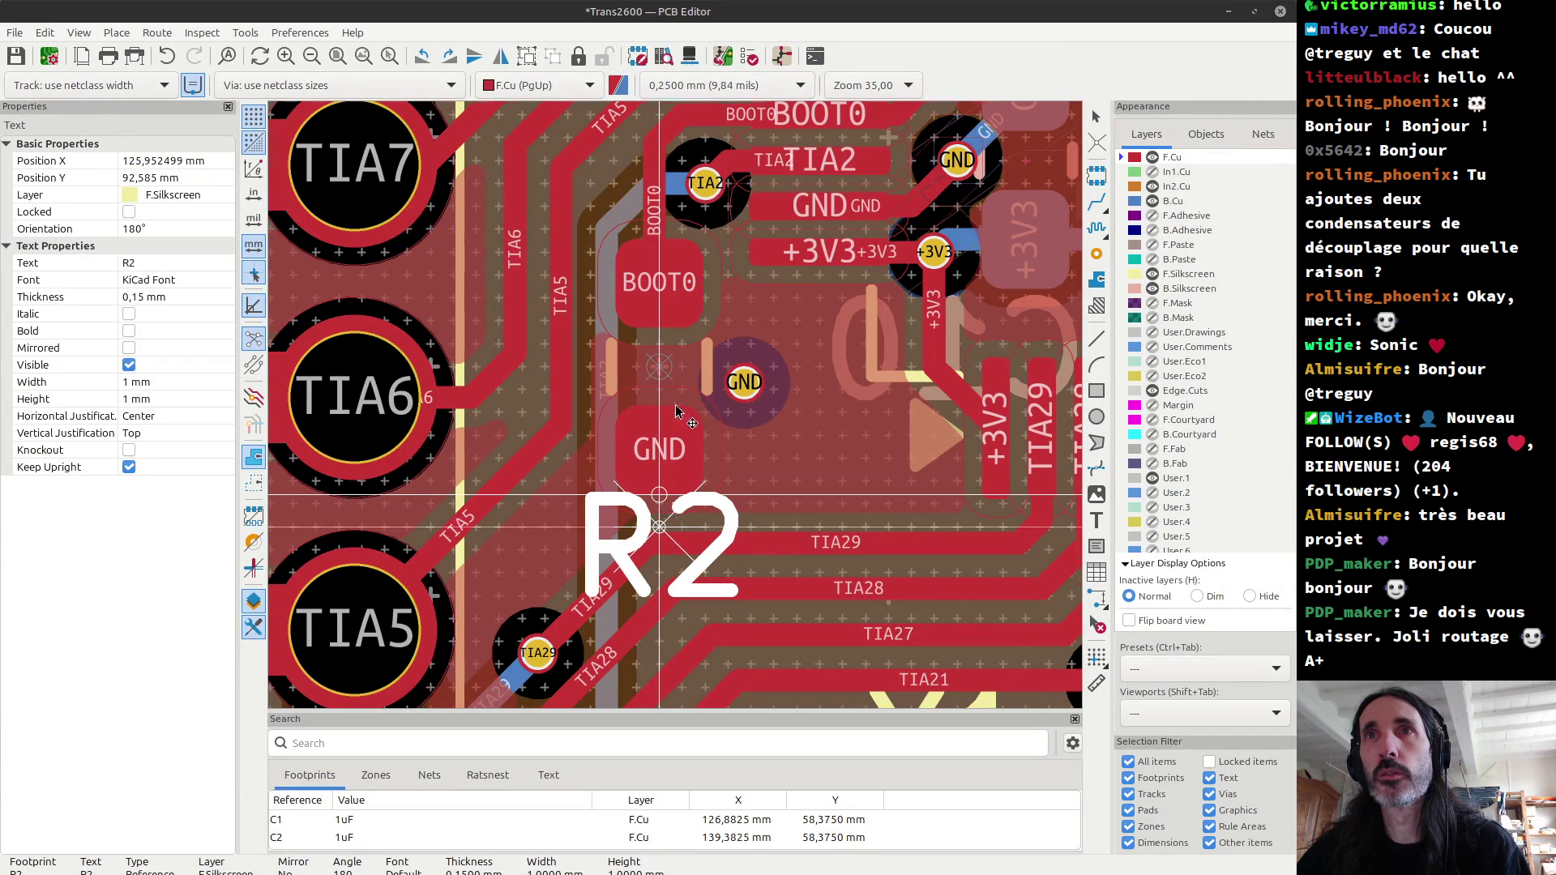
{"action": "scroll", "coordinate": [660, 510], "scroll_direction": "up", "scroll_amount": 5}
{"action": "scroll", "coordinate": [677, 422], "scroll_direction": "up", "scroll_amount": 2}
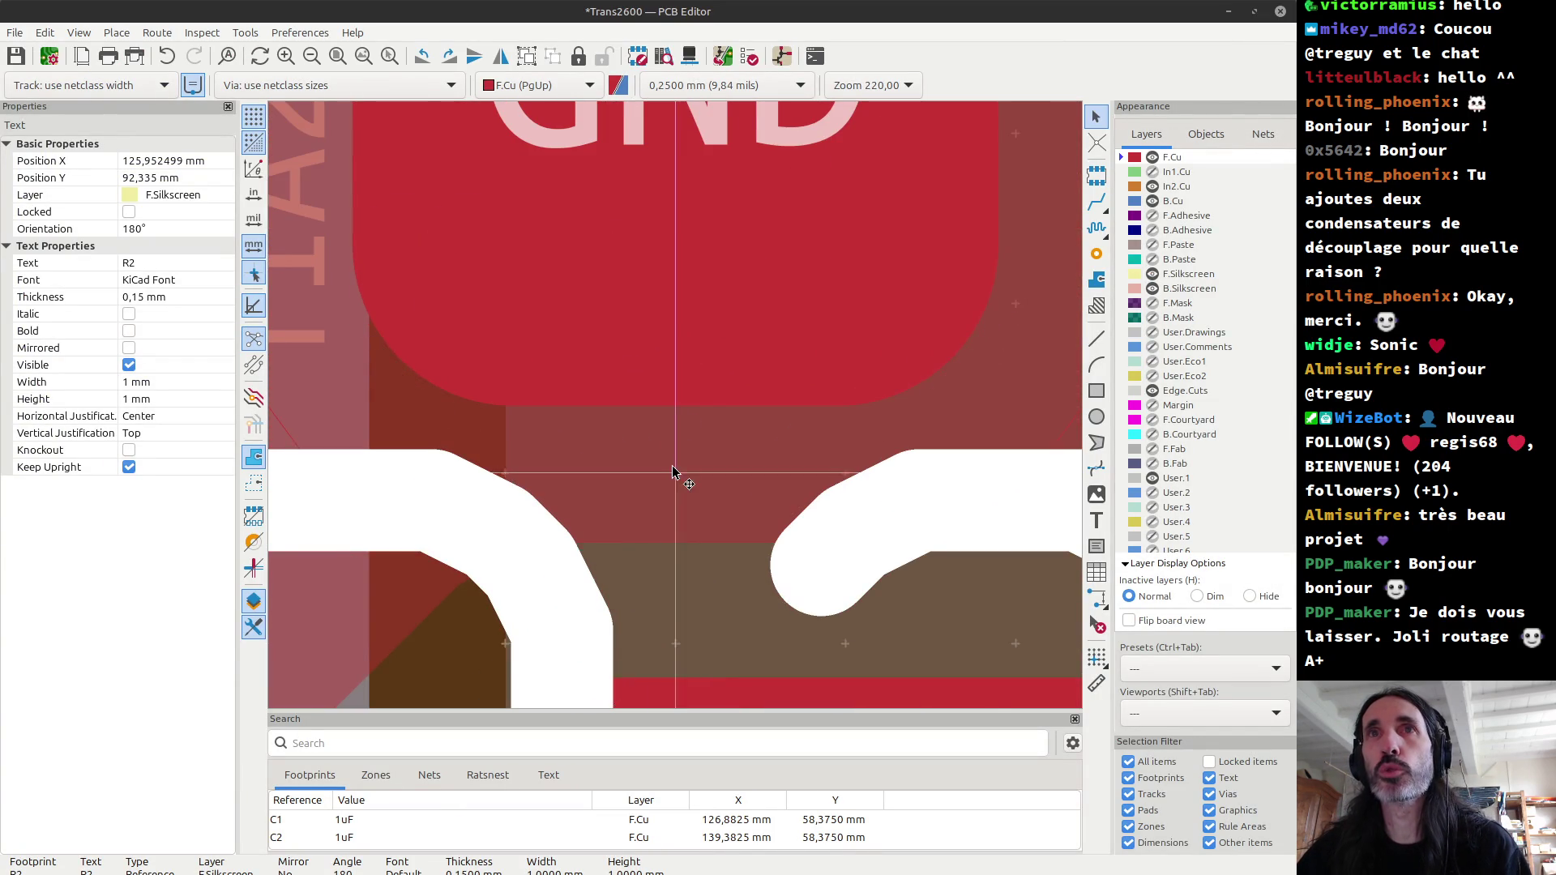
{"action": "scroll", "coordinate": [673, 473], "scroll_direction": "down", "scroll_amount": 3}
{"action": "key", "text": "alt+3"}
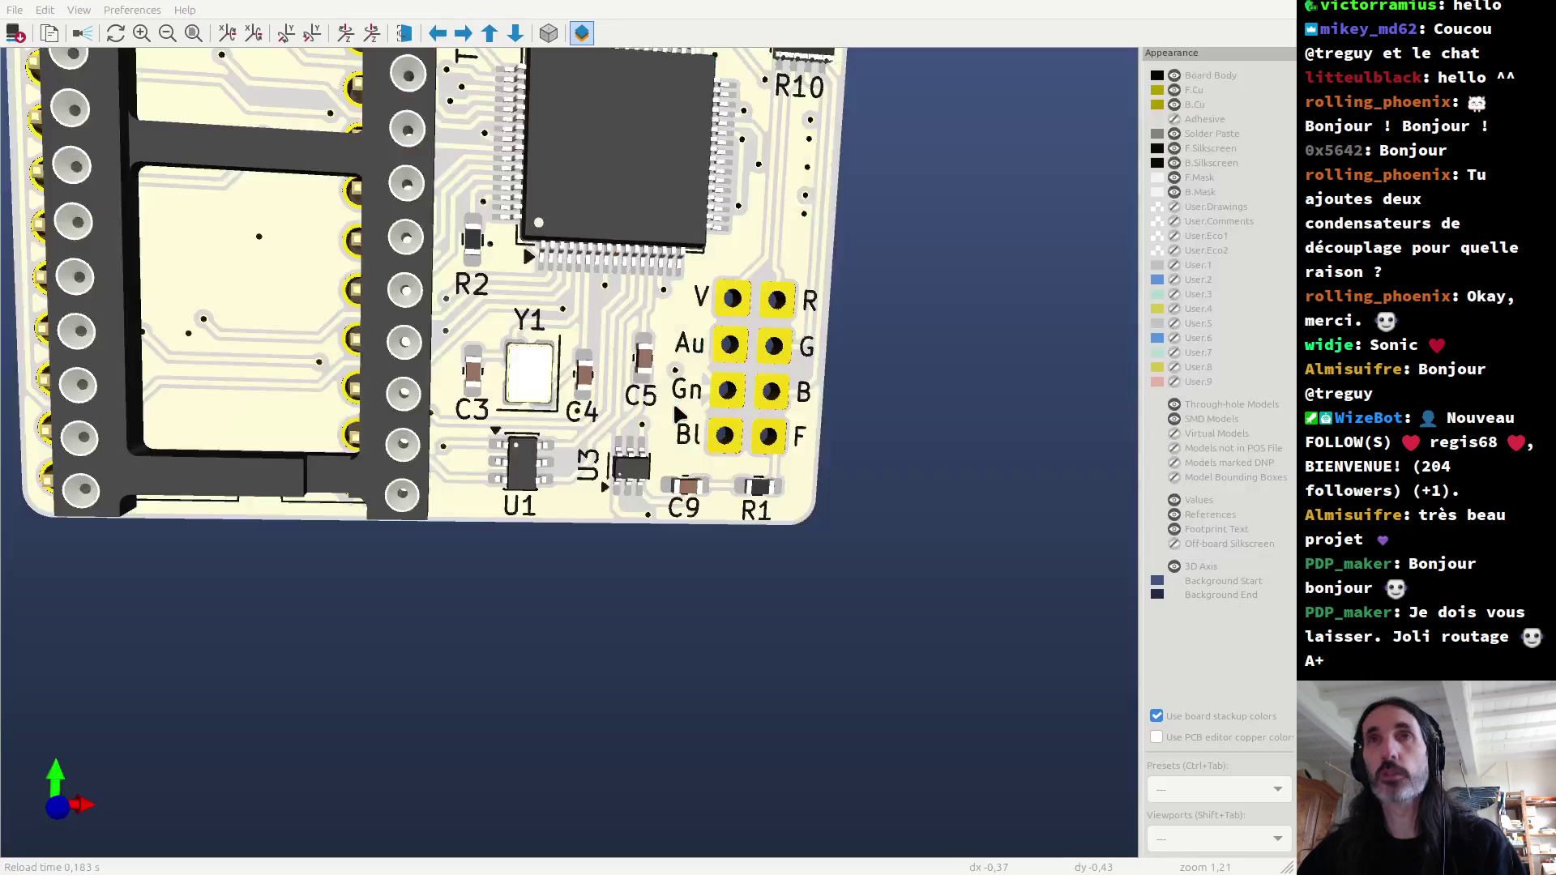
Step: Centre and zoom the 3D view on the board's top side, then glance back at the layout
{"action": "scroll", "coordinate": [462, 263], "scroll_direction": "up", "scroll_amount": 2}
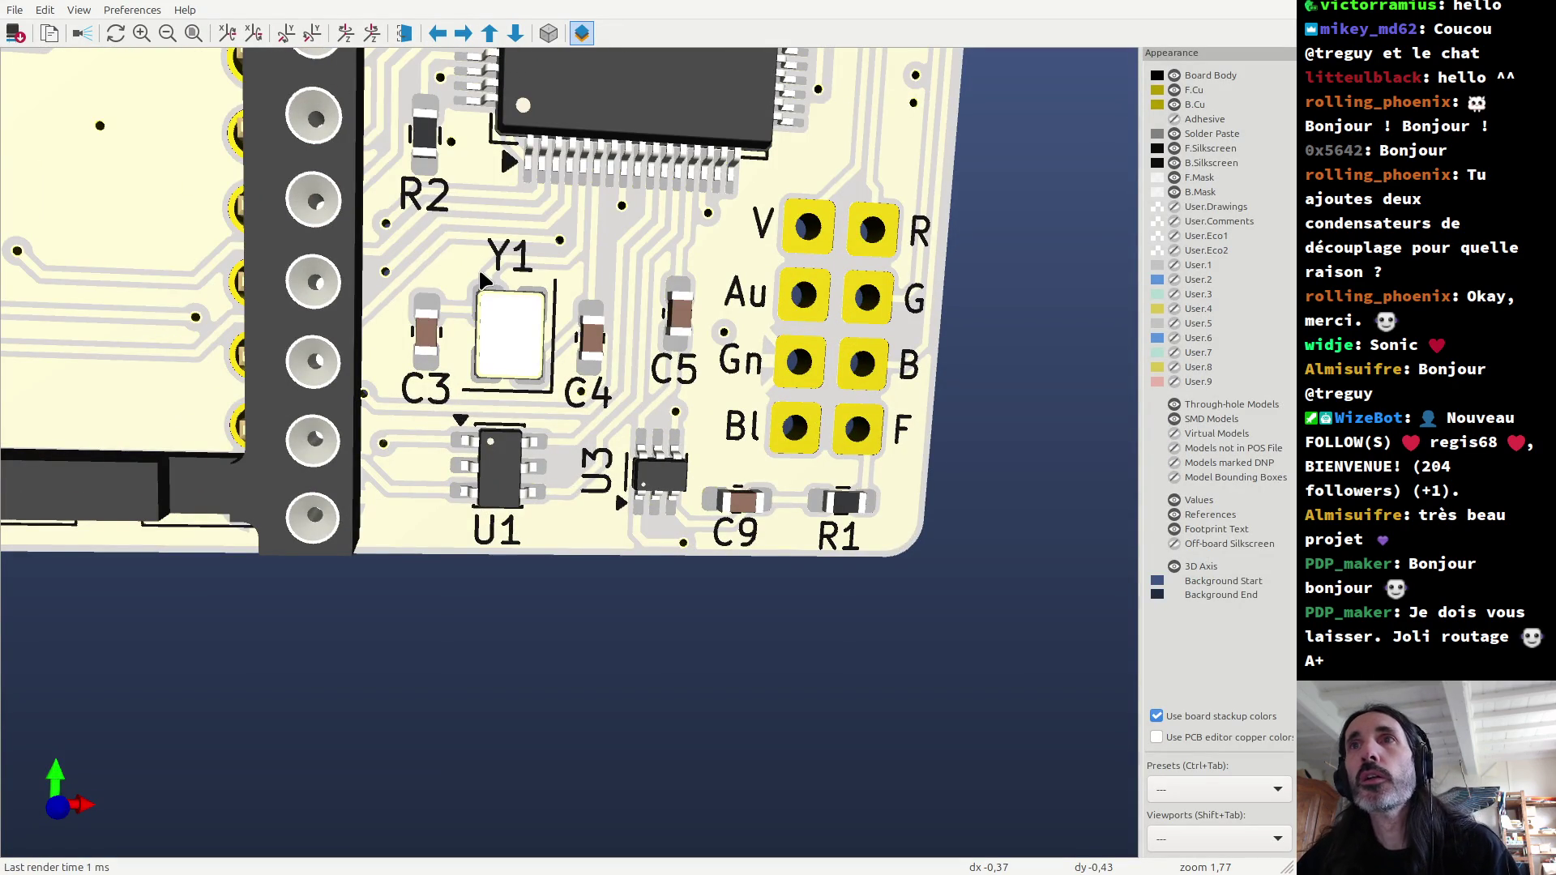
{"action": "scroll", "coordinate": [496, 291], "scroll_direction": "down", "scroll_amount": 5}
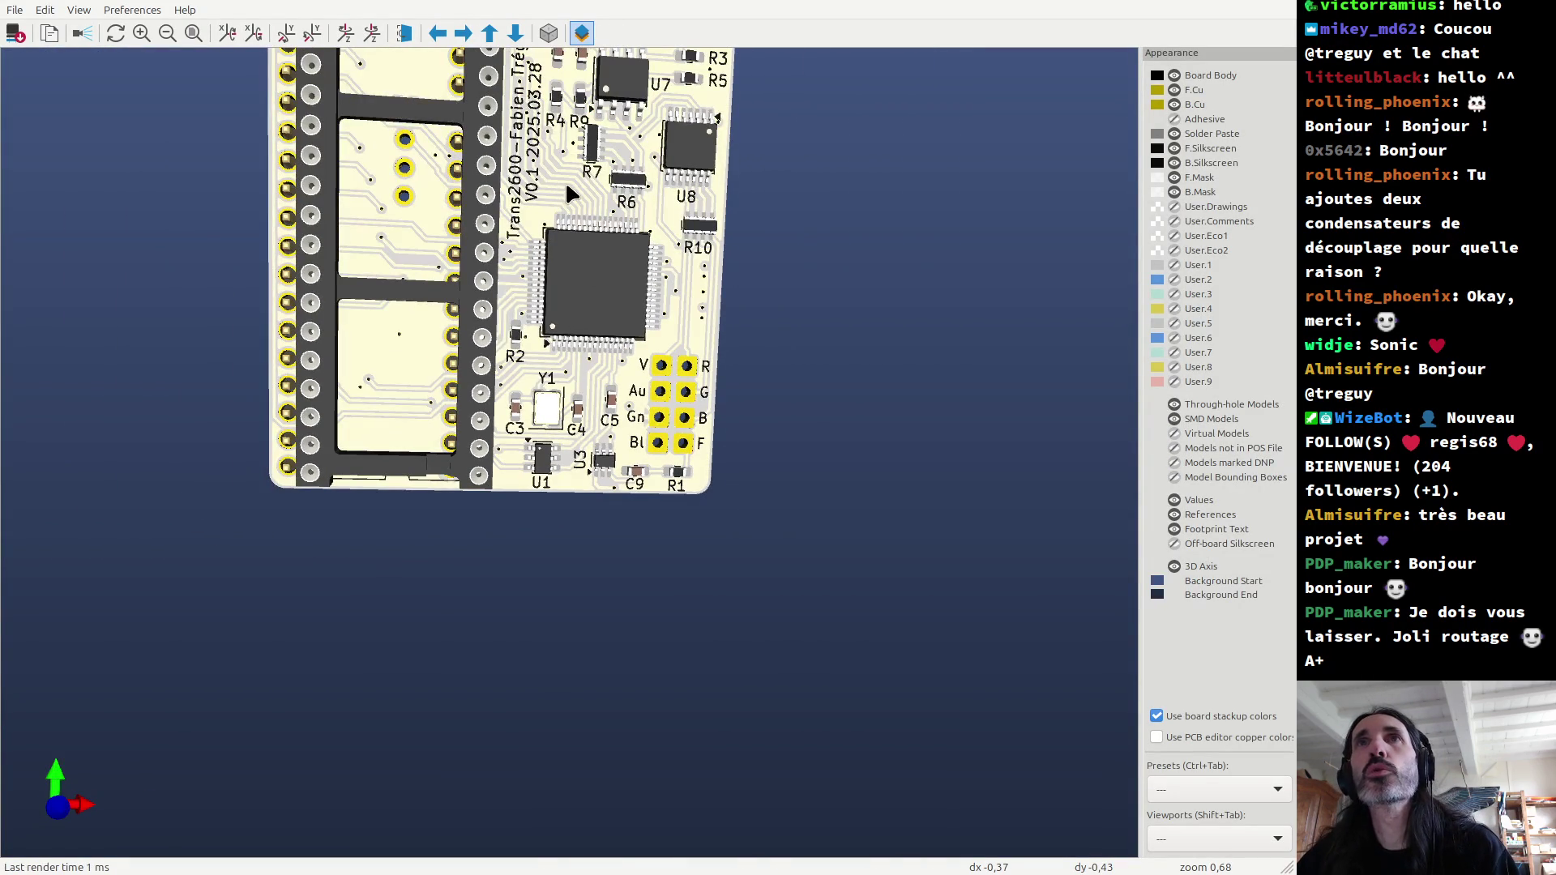
{"action": "middle_click", "coordinate": [567, 94]}
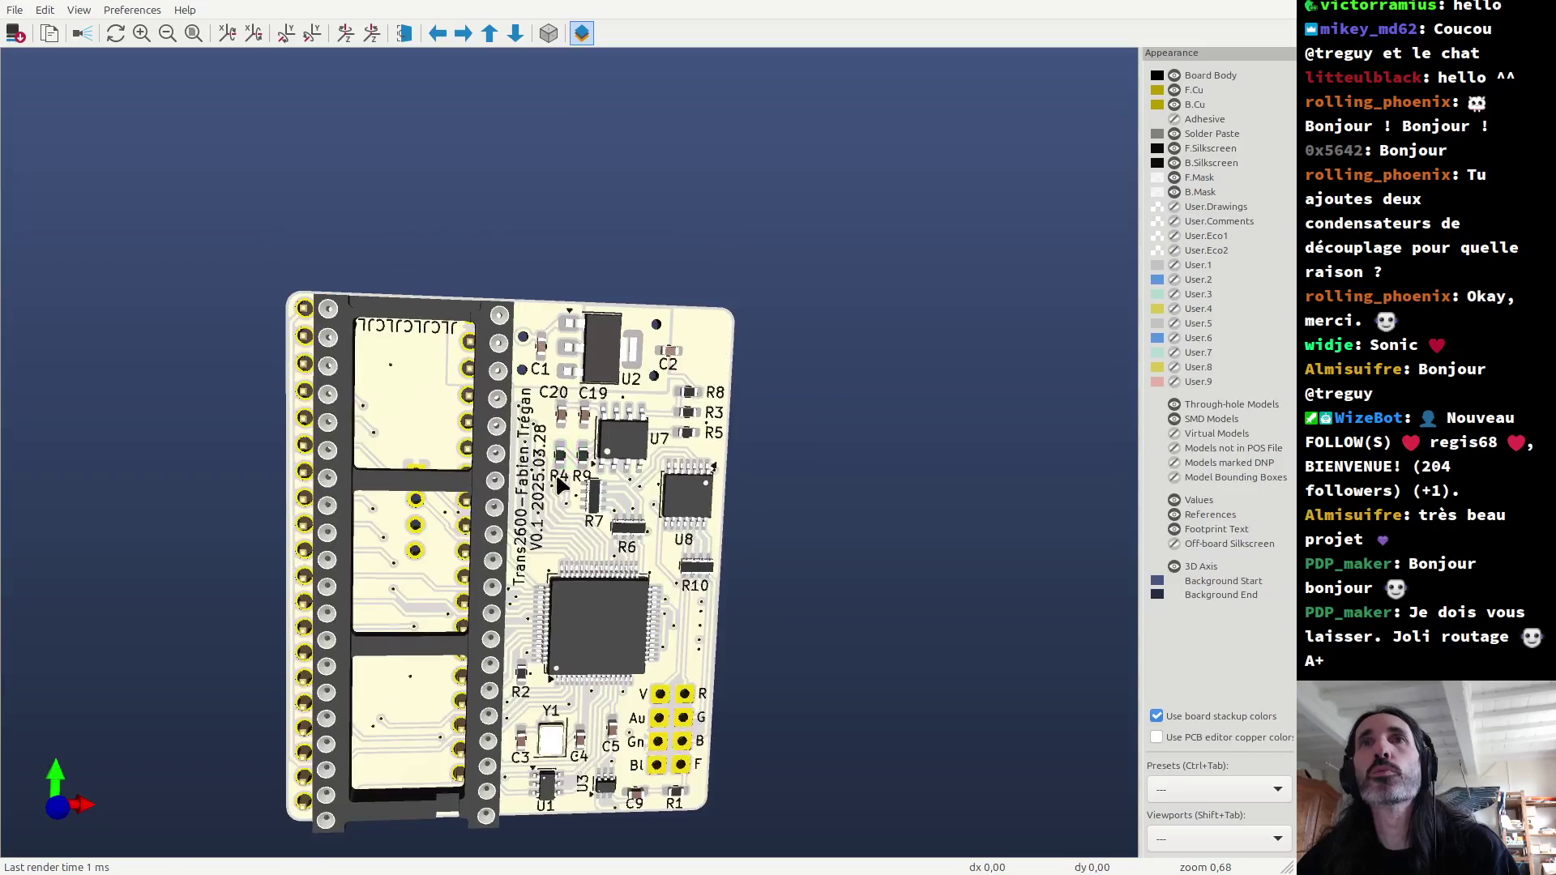
{"action": "scroll", "coordinate": [554, 490], "scroll_direction": "up", "scroll_amount": 2}
{"action": "scroll", "coordinate": [567, 470], "scroll_direction": "up", "scroll_amount": 5}
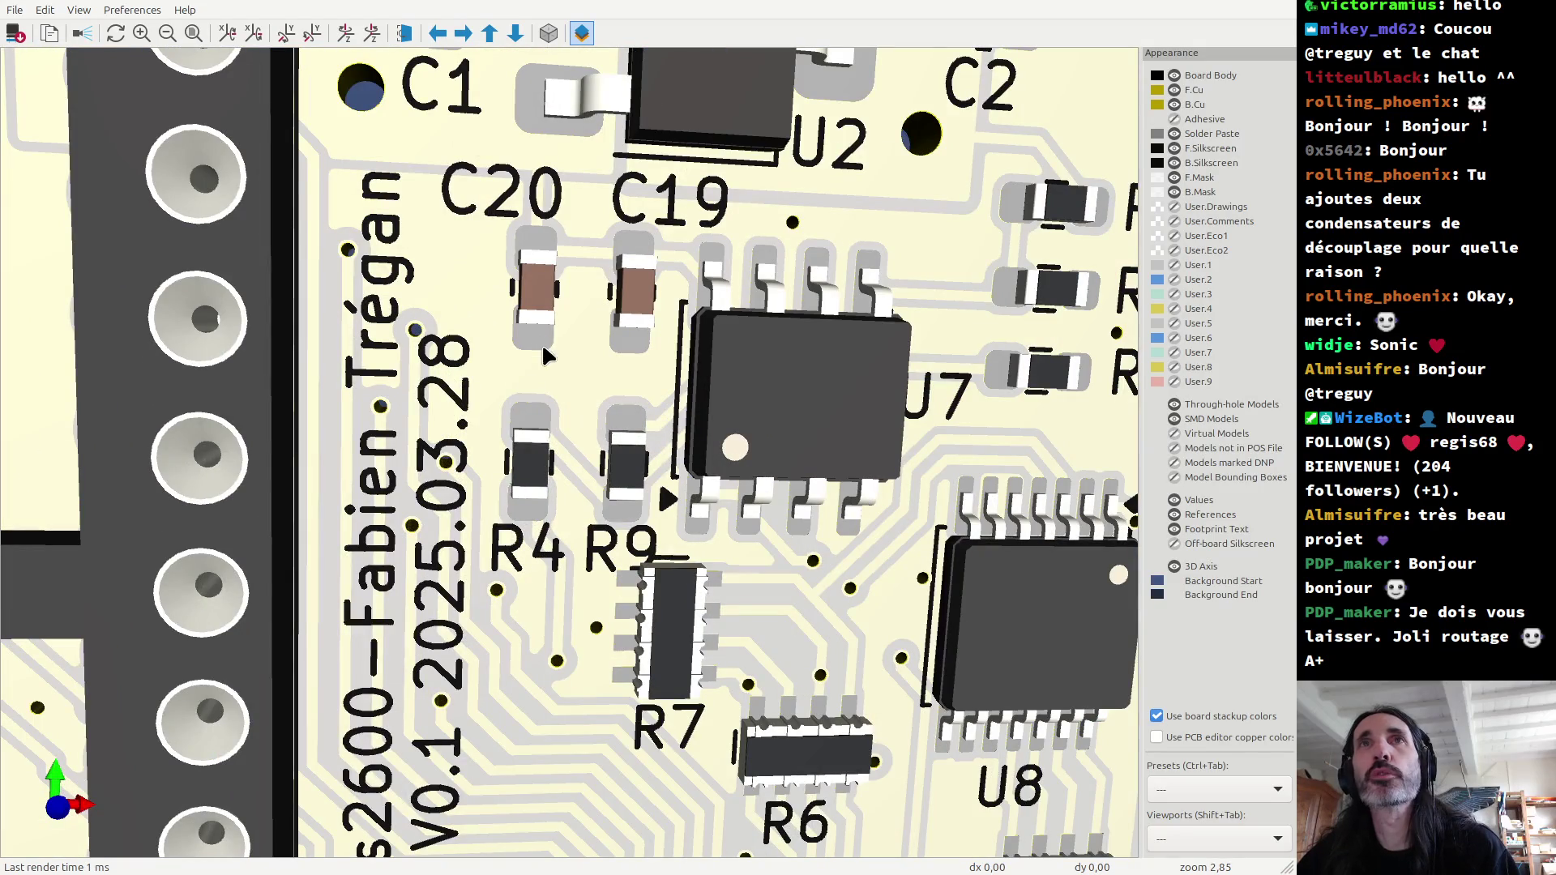
{"action": "scroll", "coordinate": [577, 316], "scroll_direction": "down", "scroll_amount": 3}
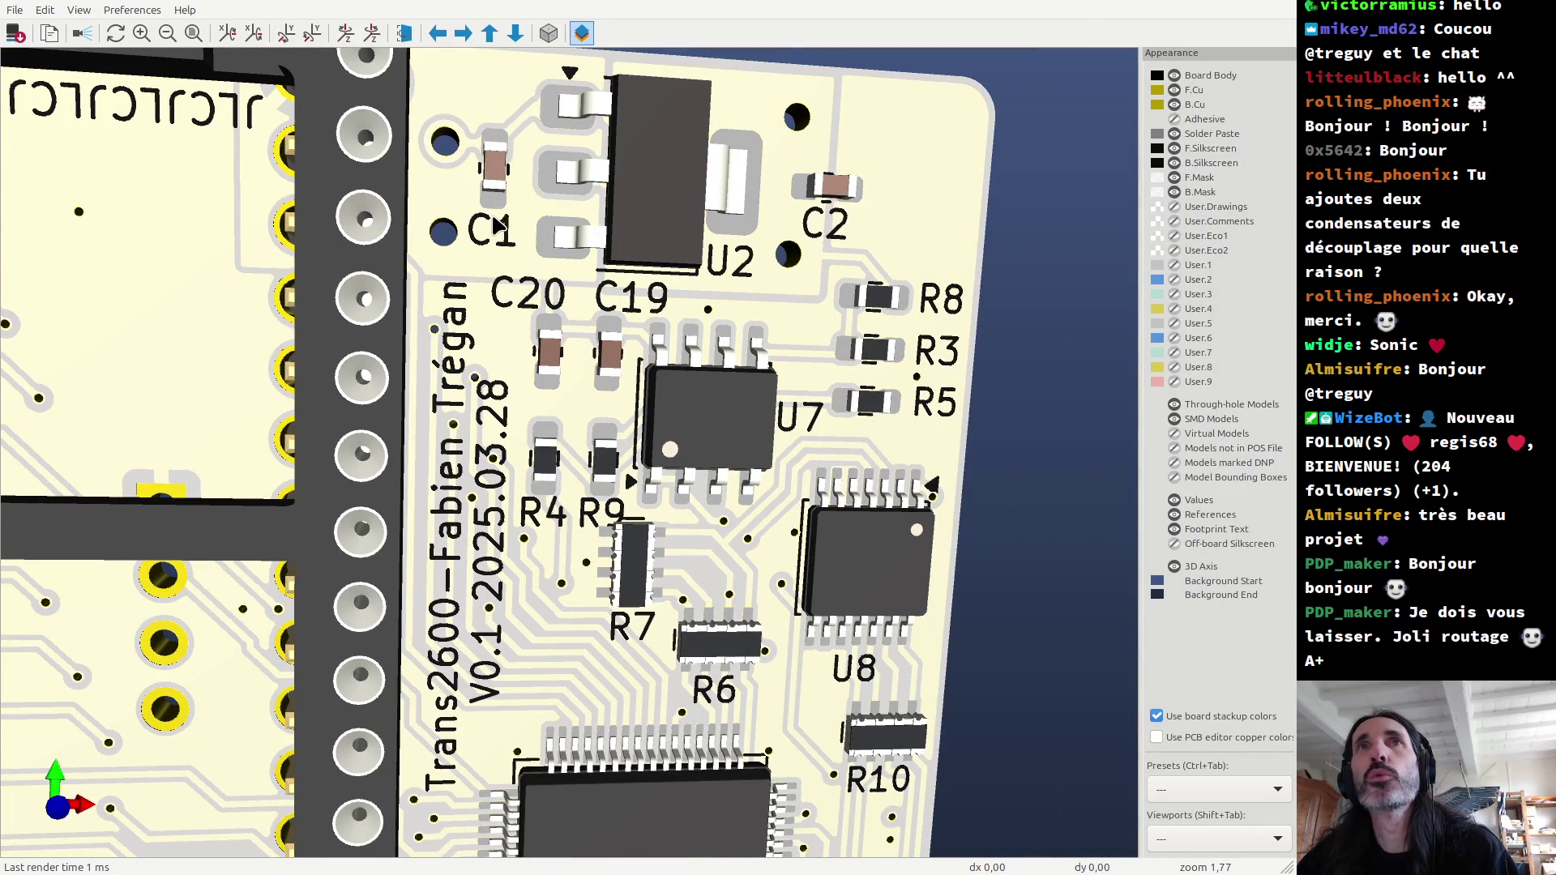
{"action": "key", "text": "alt+Tab"}
{"action": "scroll", "coordinate": [676, 410], "scroll_direction": "down", "scroll_amount": 3}
{"action": "scroll", "coordinate": [676, 409], "scroll_direction": "down", "scroll_amount": 3}
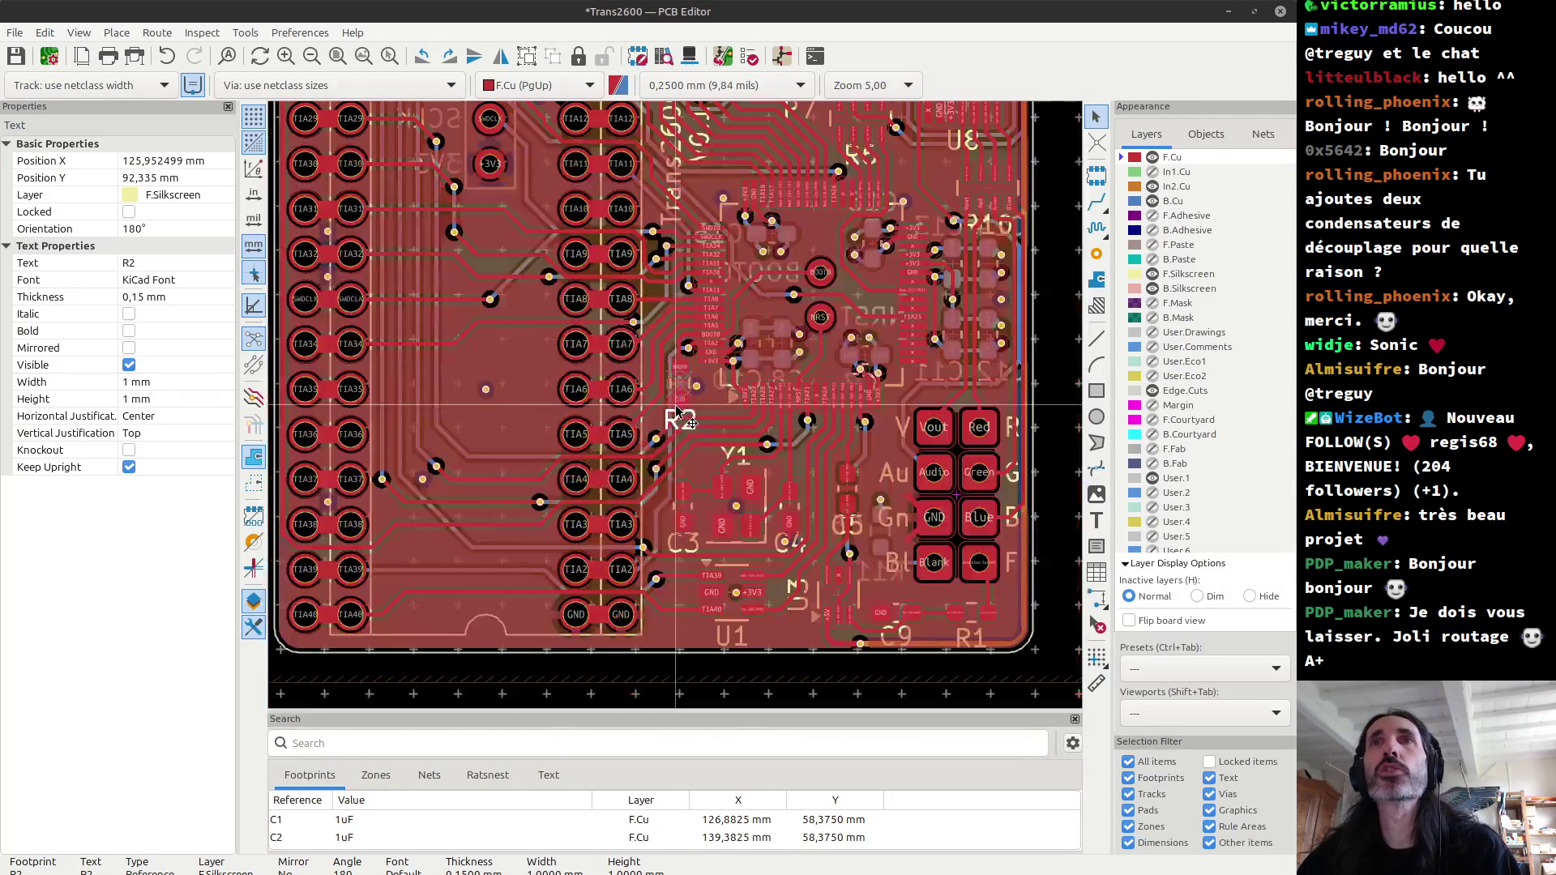
{"action": "scroll", "coordinate": [679, 415], "scroll_direction": "down", "scroll_amount": 3}
{"action": "scroll", "coordinate": [677, 411], "scroll_direction": "up", "scroll_amount": 6}
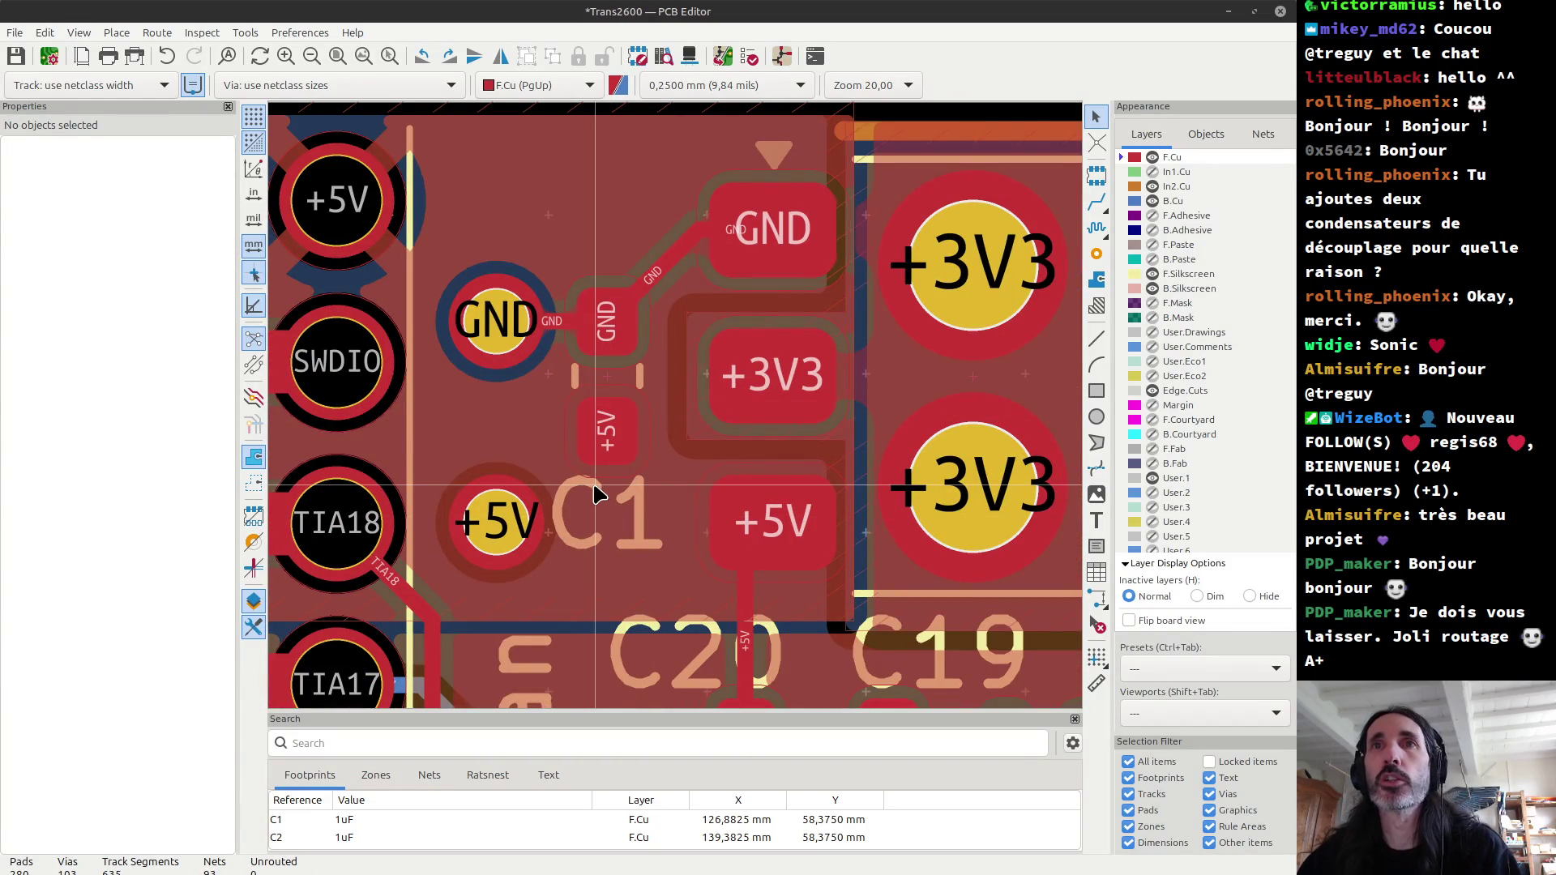
Step: Reopen the 3D view and pan the board up and to the left
{"action": "key", "text": "alt+Tab"}
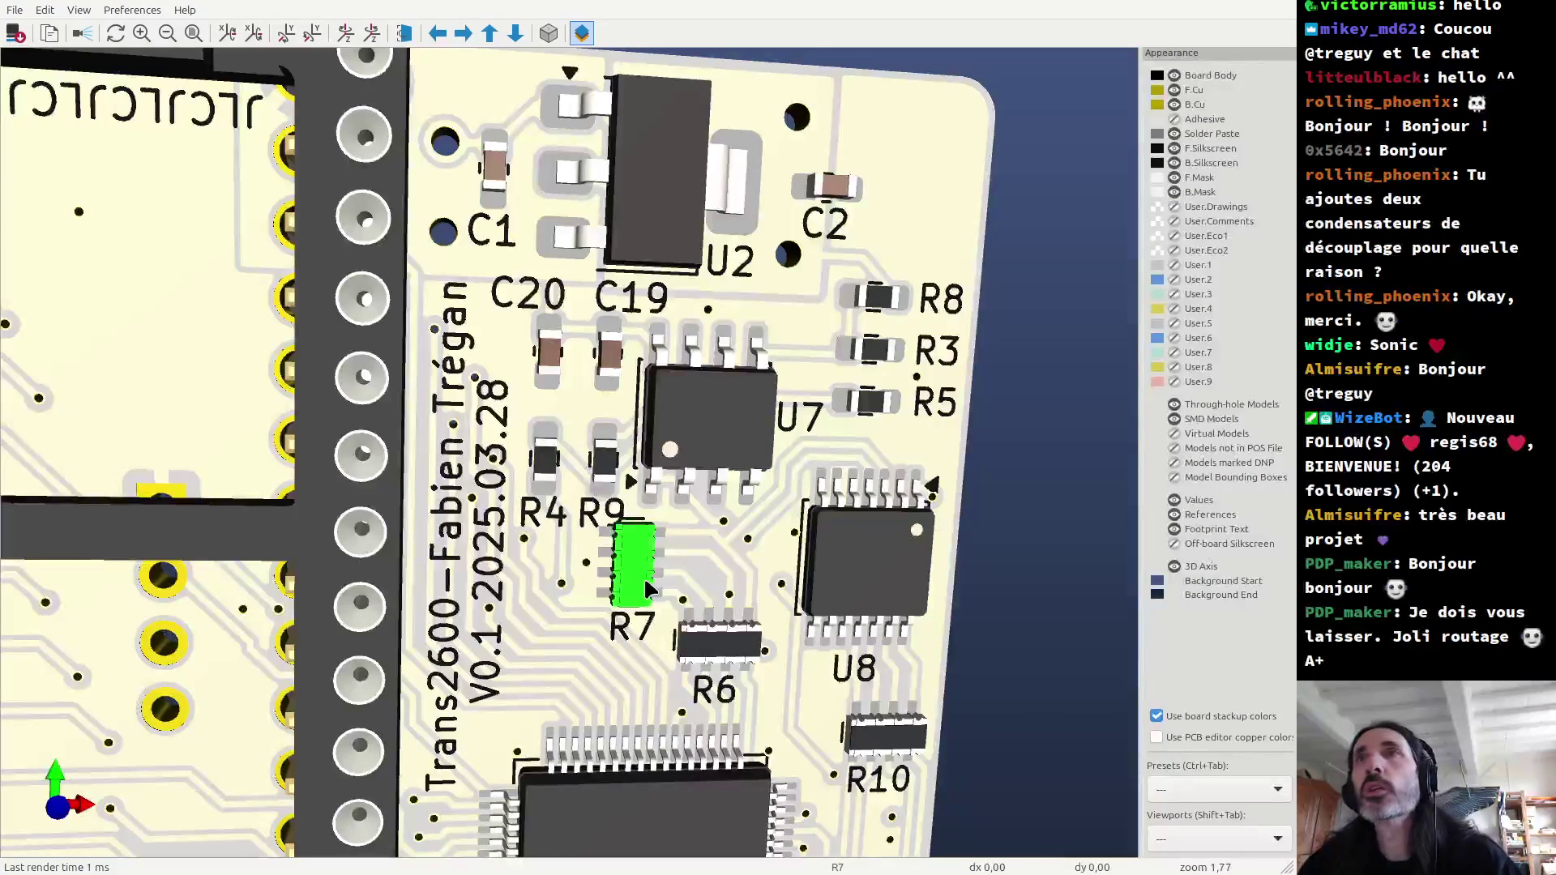
{"action": "middle_click_drag", "start_coordinate": [643, 572], "coordinate": [562, 541]}
{"action": "scroll", "coordinate": [561, 542], "scroll_direction": "down", "scroll_amount": 2}
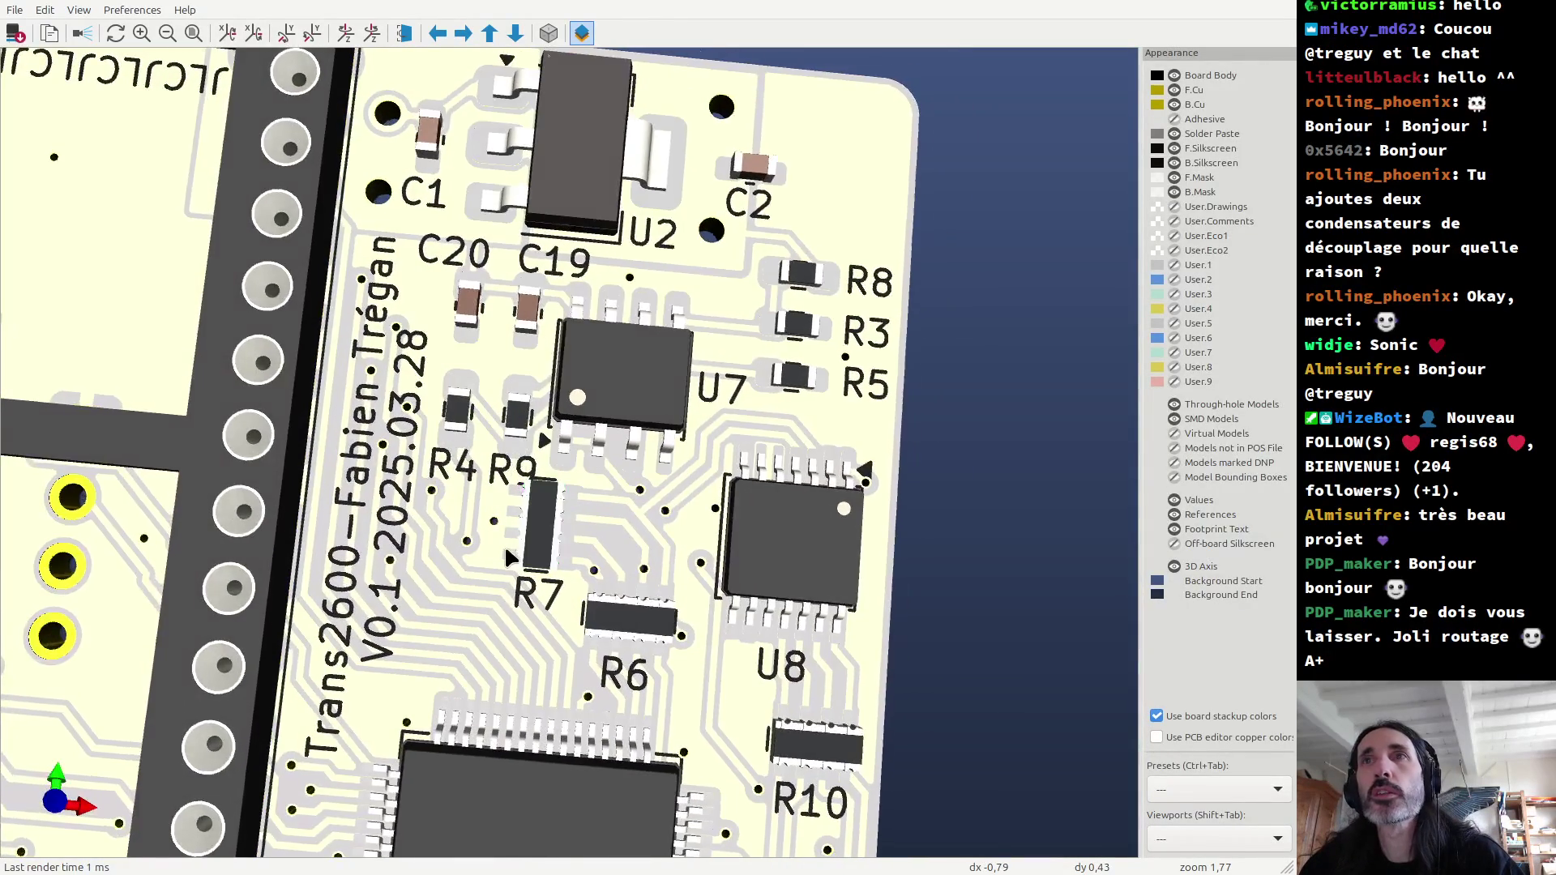
{"action": "scroll", "coordinate": [517, 536], "scroll_direction": "down", "scroll_amount": 3}
{"action": "scroll", "coordinate": [519, 538], "scroll_direction": "down", "scroll_amount": 1}
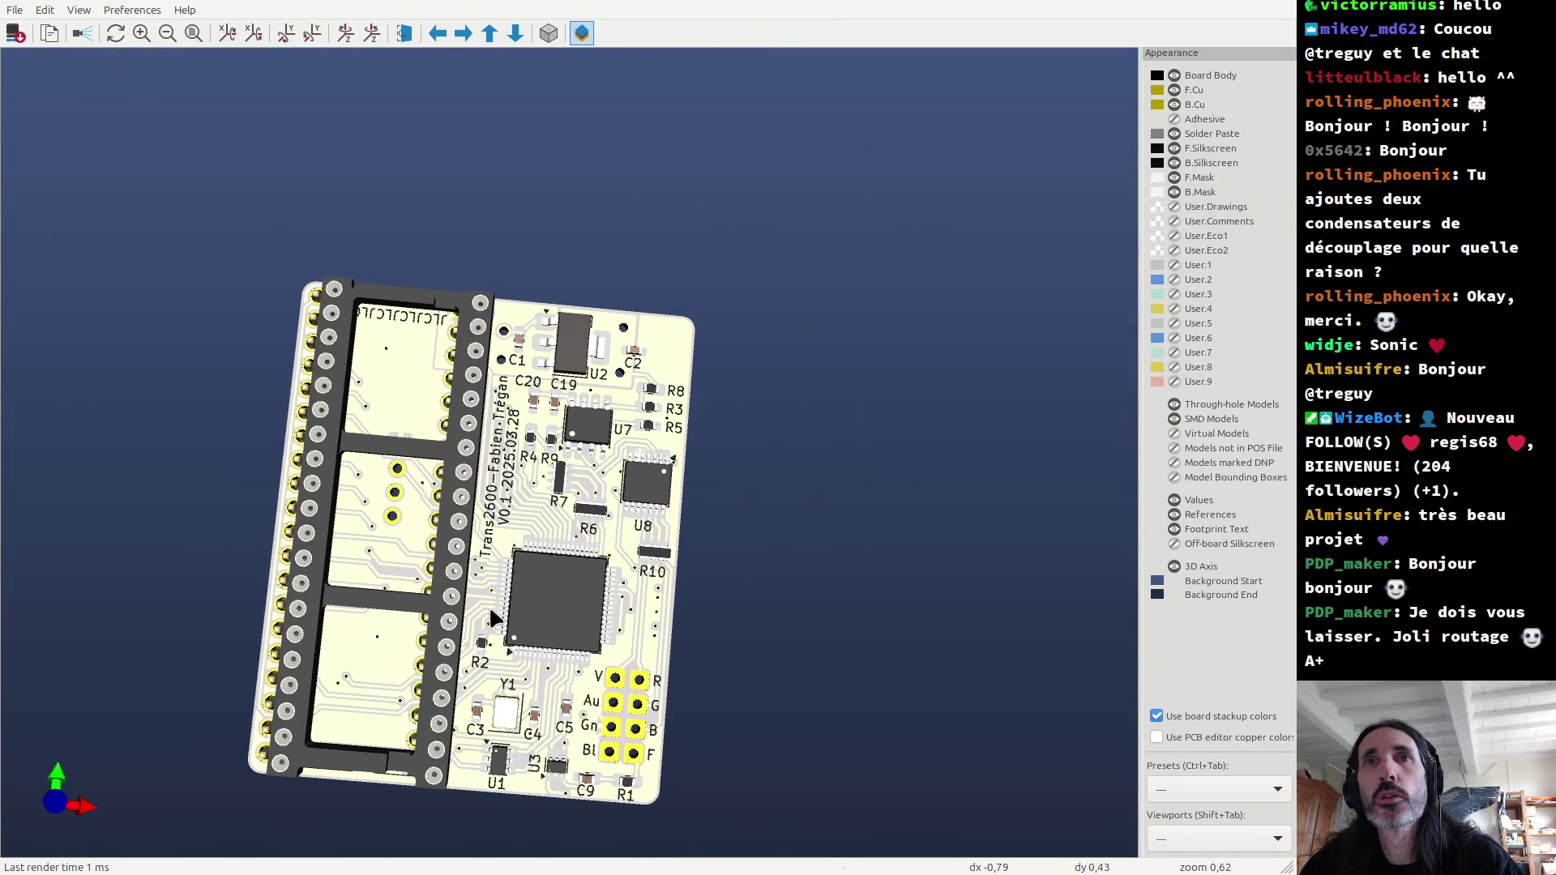
Step: Flip the 3D view to the board's underside and zoom in
{"action": "key", "text": "ctrl+f"}
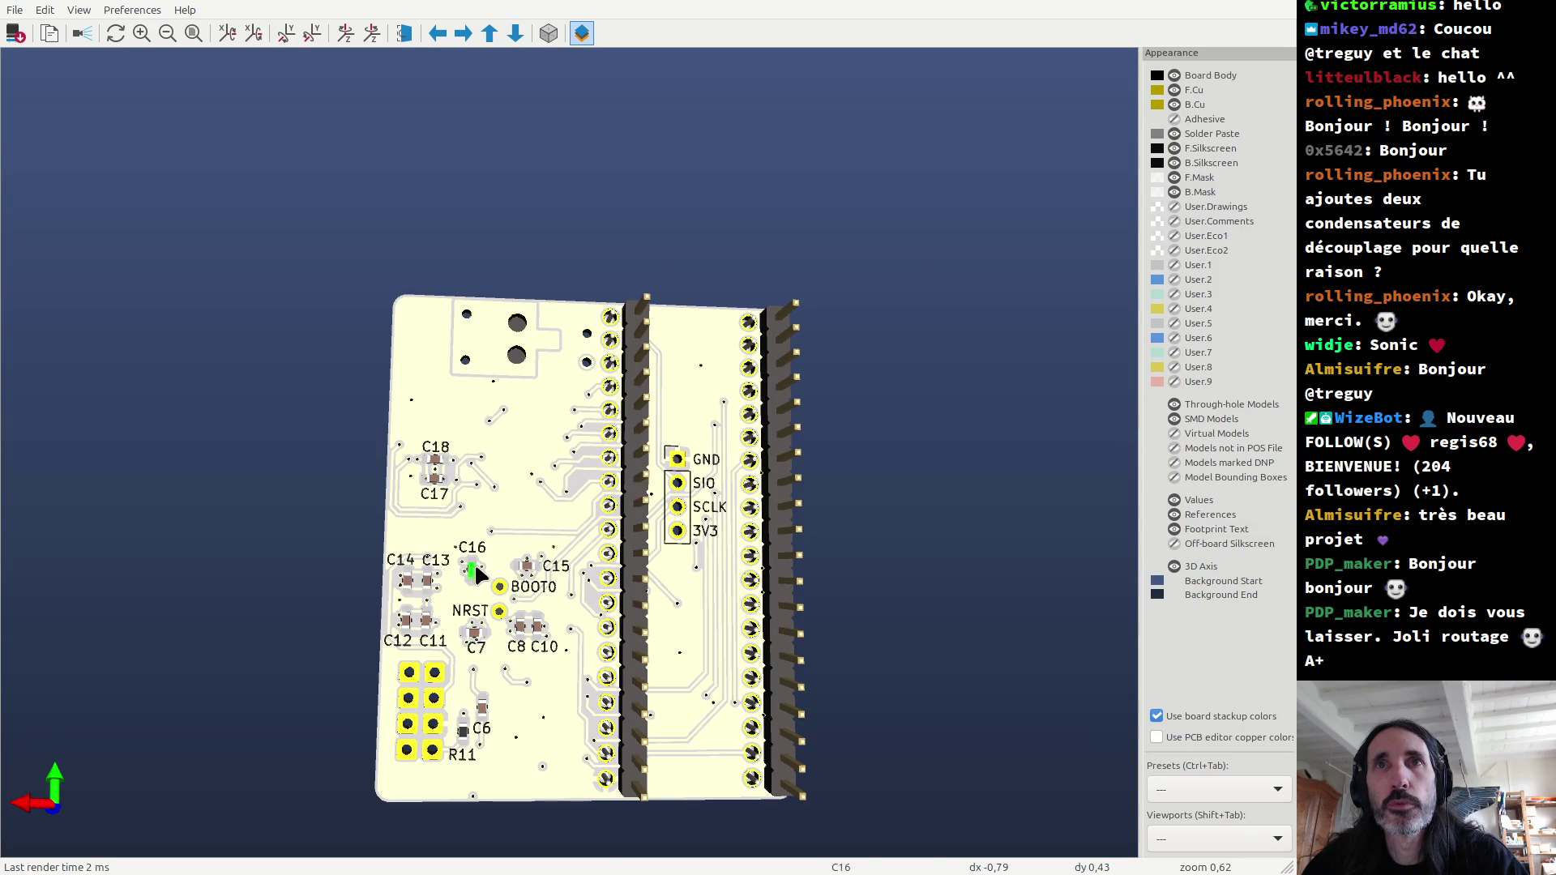
{"action": "scroll", "coordinate": [478, 572], "scroll_direction": "up", "scroll_amount": 3}
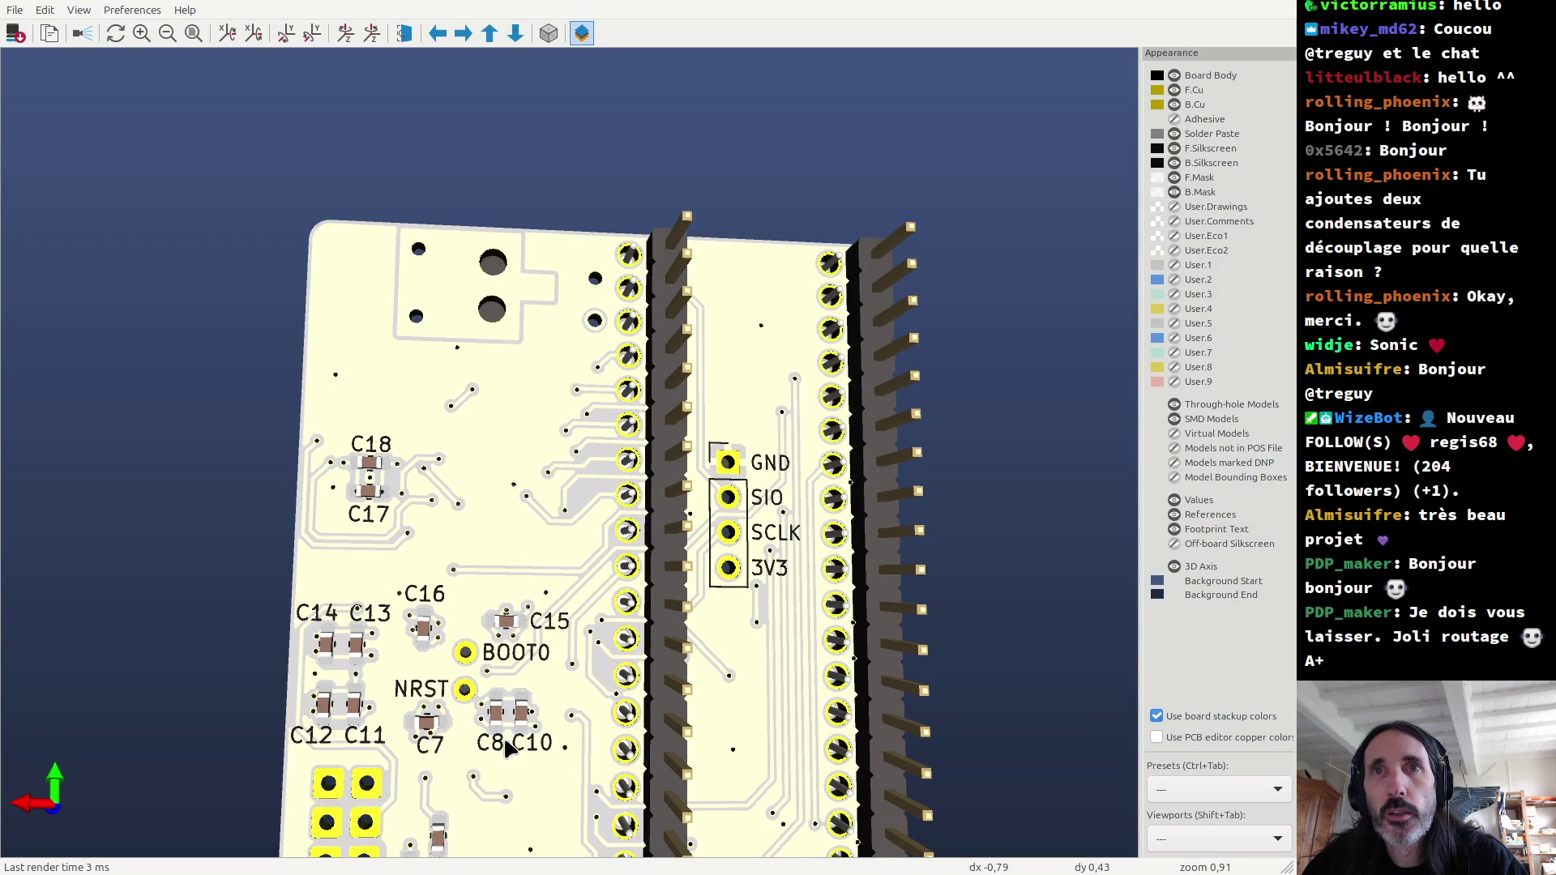
{"action": "scroll", "coordinate": [489, 698], "scroll_direction": "up", "scroll_amount": 3}
{"action": "scroll", "coordinate": [425, 616], "scroll_direction": "up", "scroll_amount": 3}
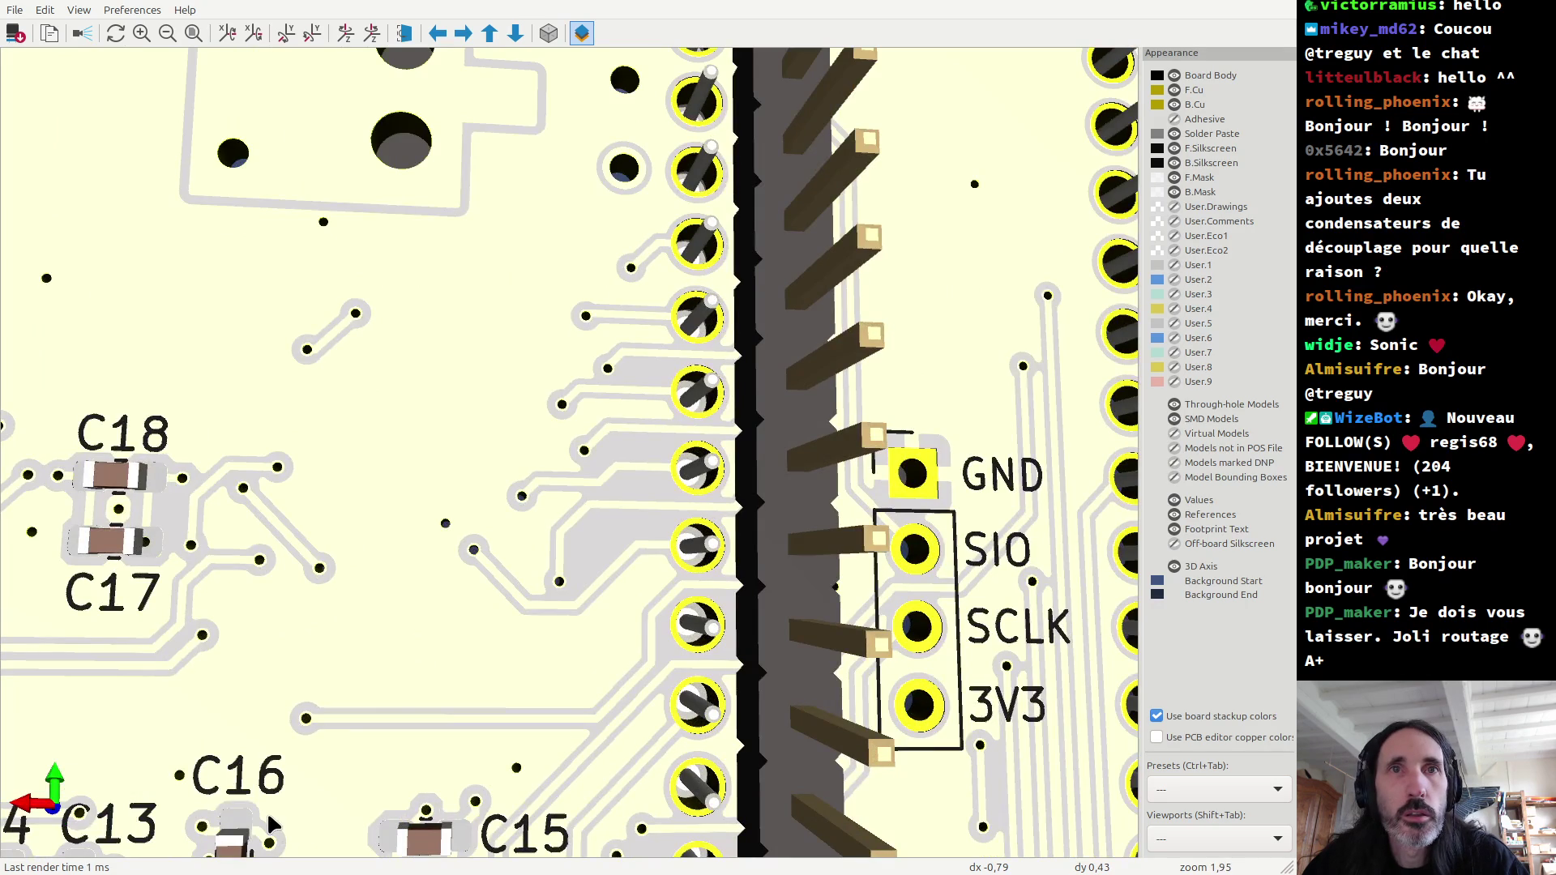
{"action": "scroll", "coordinate": [269, 817], "scroll_direction": "down", "scroll_amount": 6}
Step: Recentre the underside to inspect R11 beside C6 and the back labels, then return to the layout
{"action": "middle_click_drag", "start_coordinate": [447, 603], "coordinate": [504, 518]}
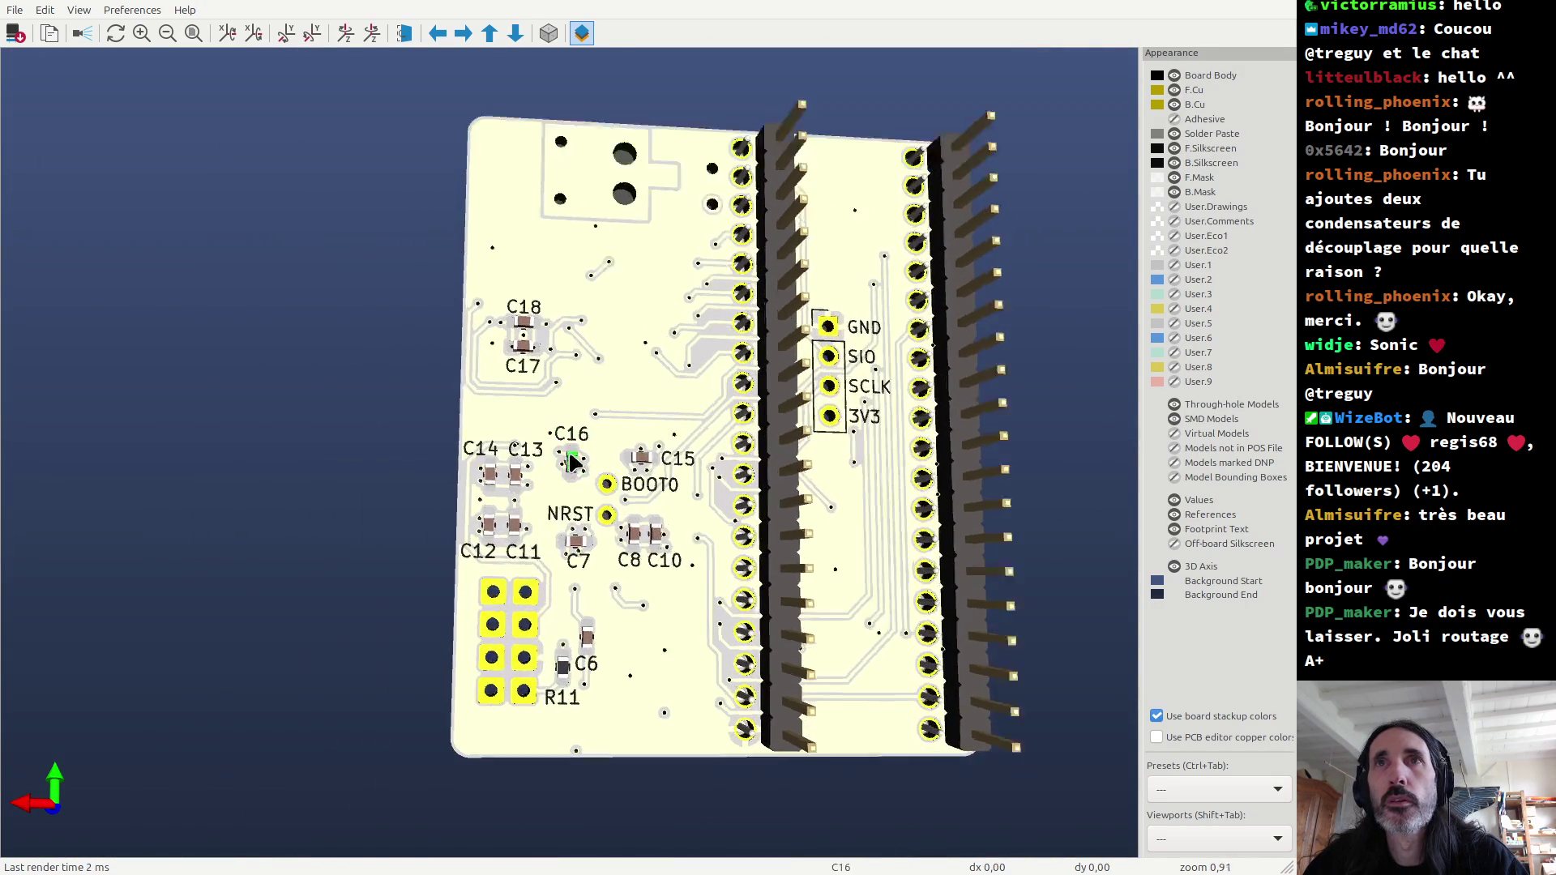
{"action": "scroll", "coordinate": [573, 469], "scroll_direction": "up", "scroll_amount": 3}
{"action": "scroll", "coordinate": [565, 397], "scroll_direction": "up", "scroll_amount": 3}
{"action": "scroll", "coordinate": [568, 415], "scroll_direction": "down", "scroll_amount": 2}
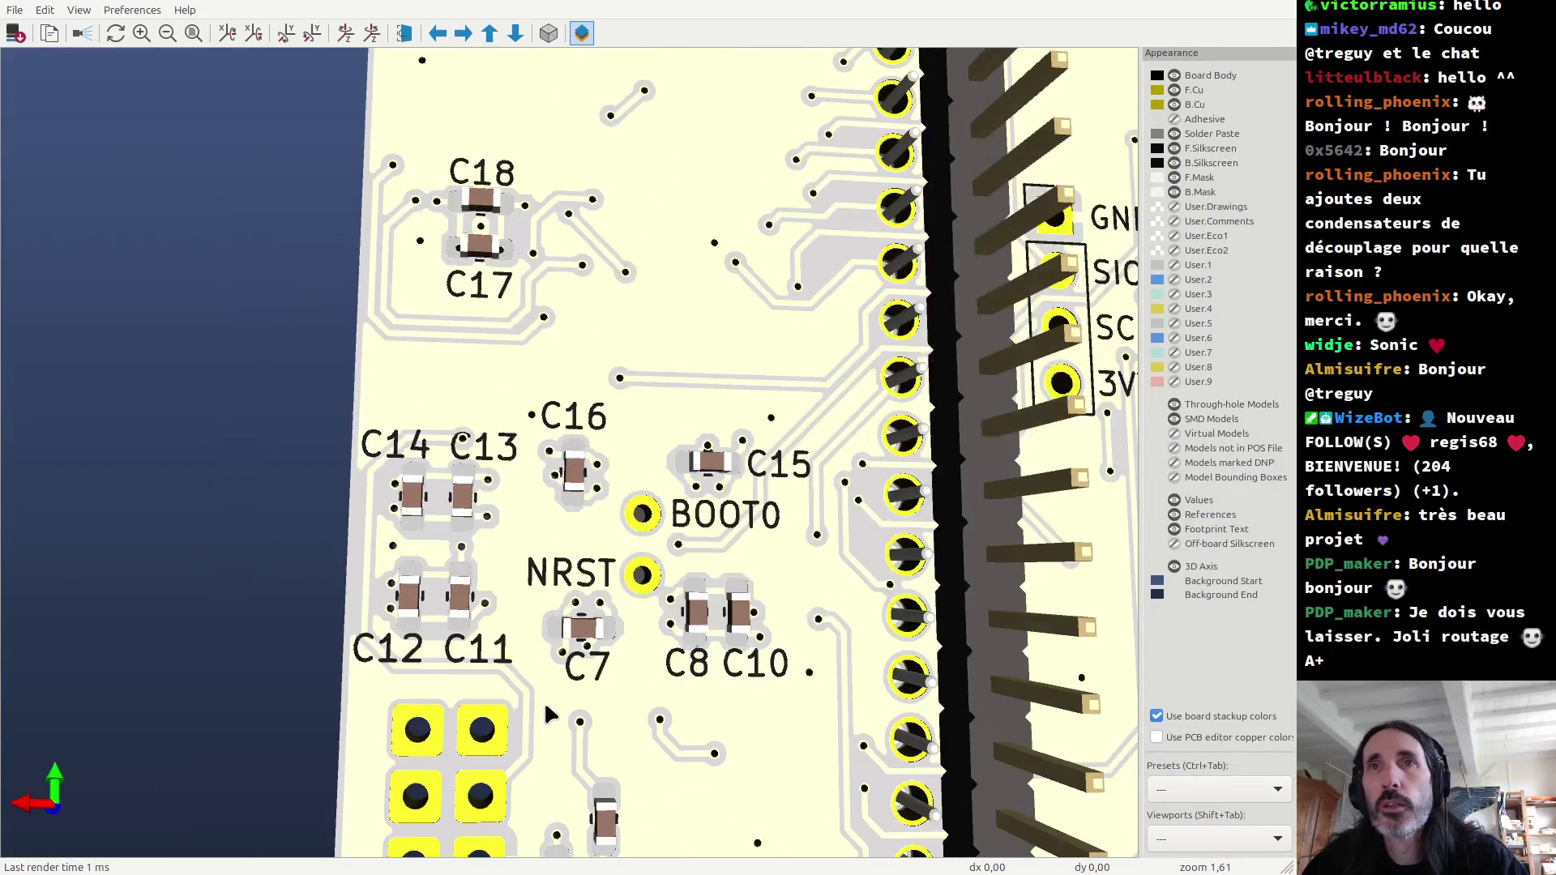
{"action": "scroll", "coordinate": [549, 713], "scroll_direction": "down", "scroll_amount": 1}
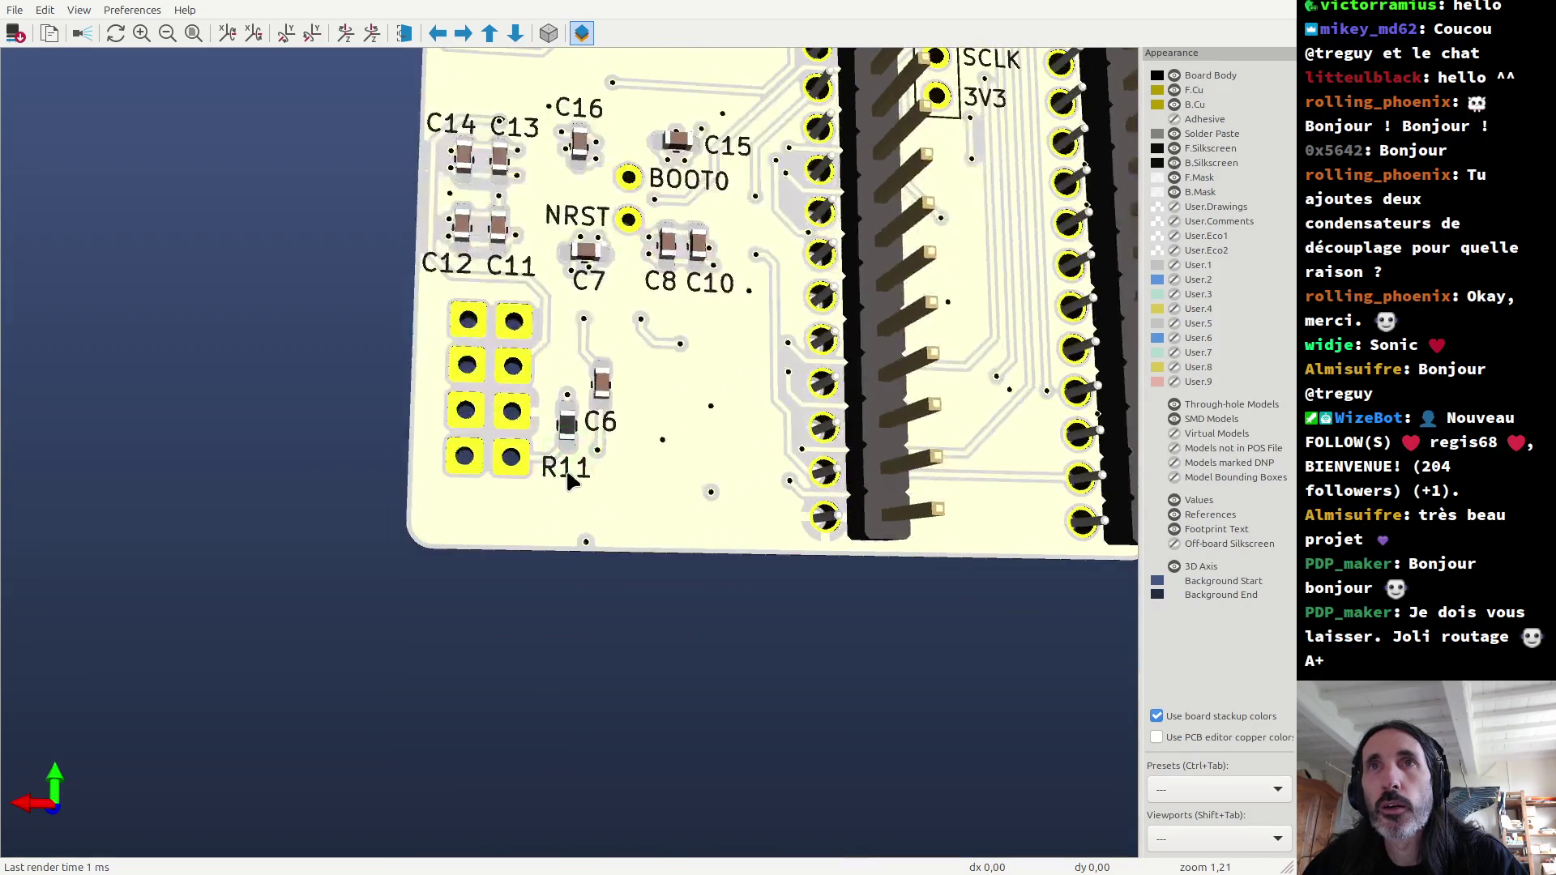
{"action": "scroll", "coordinate": [567, 809], "scroll_direction": "up", "scroll_amount": 5}
{"action": "scroll", "coordinate": [579, 473], "scroll_direction": "down", "scroll_amount": 3}
{"action": "scroll", "coordinate": [571, 492], "scroll_direction": "down", "scroll_amount": 3}
{"action": "scroll", "coordinate": [599, 372], "scroll_direction": "down", "scroll_amount": 2}
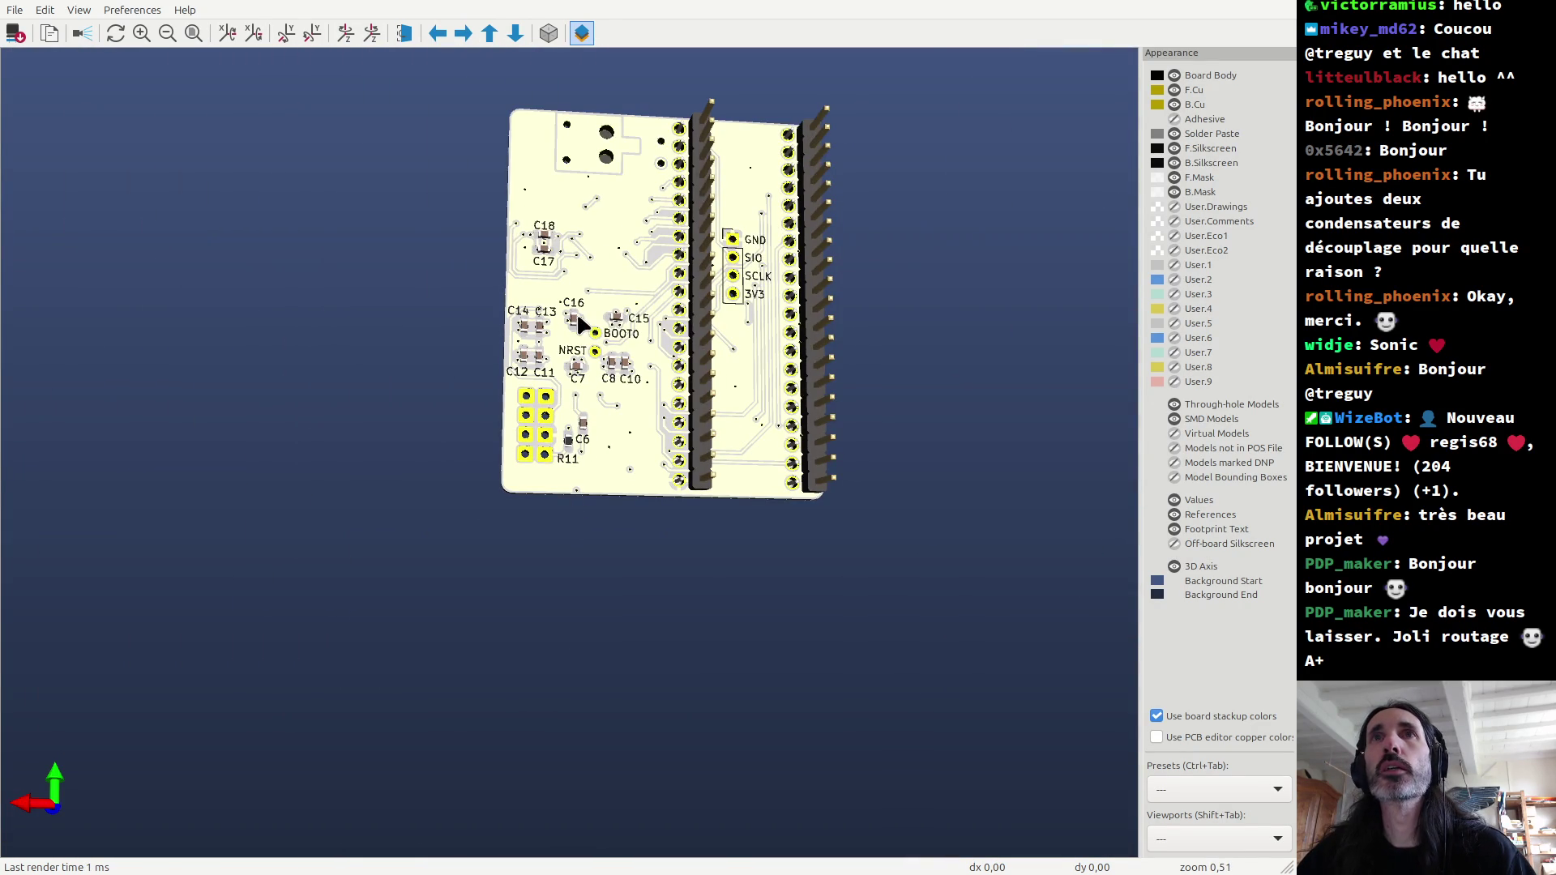
{"action": "key", "text": "alt+Tab"}
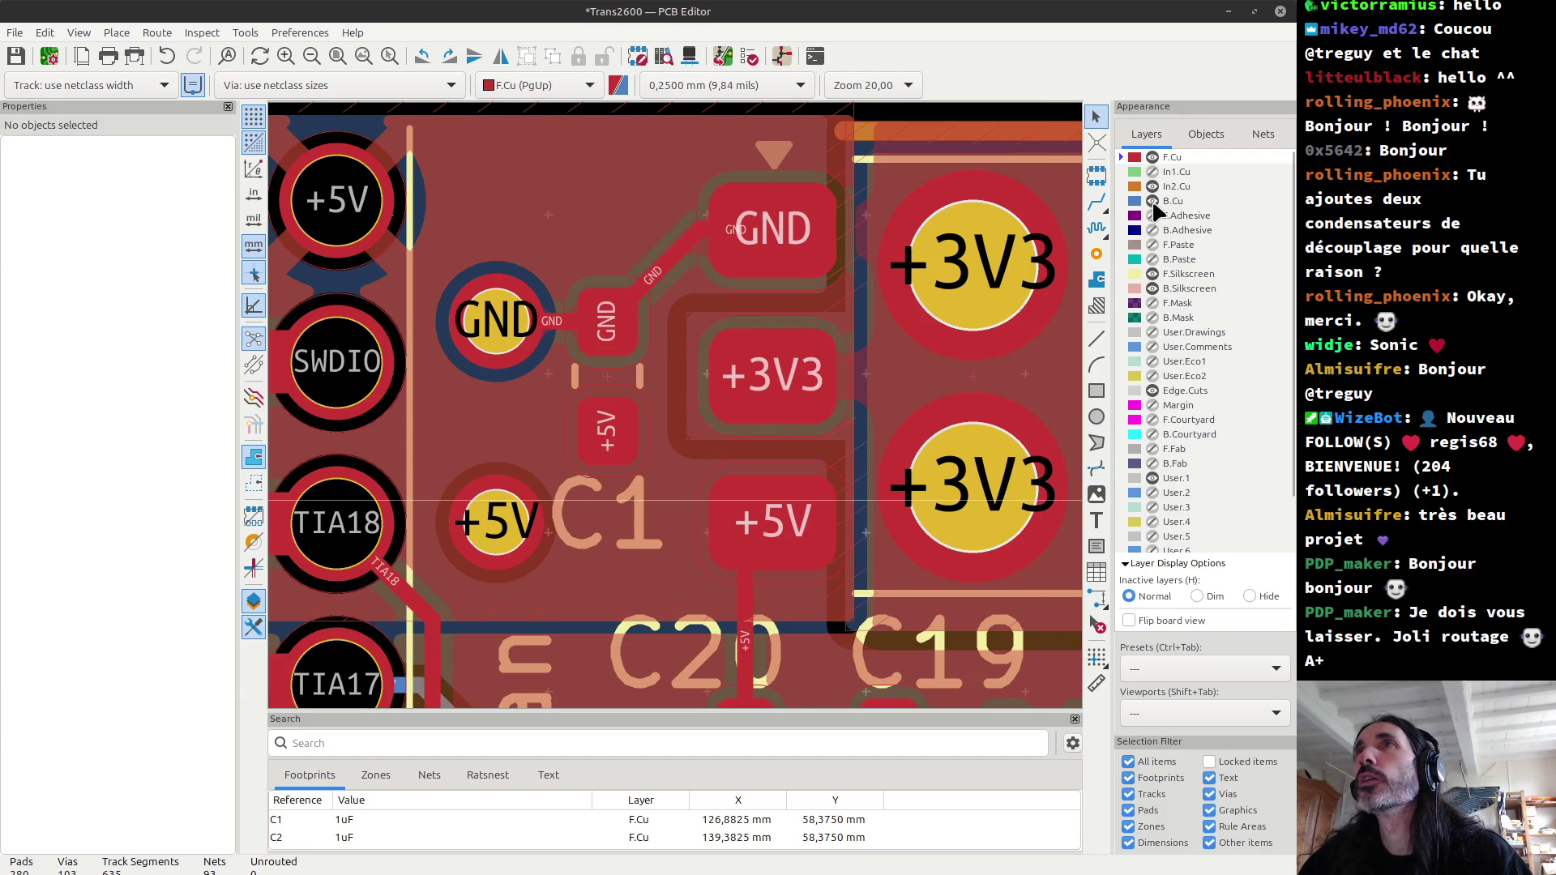
Step: Make B.Silkscreen active and select the mirrored C16 label at X 136,80, Y 81,20 mm
{"action": "scroll", "coordinate": [679, 410], "scroll_direction": "down", "scroll_amount": 2}
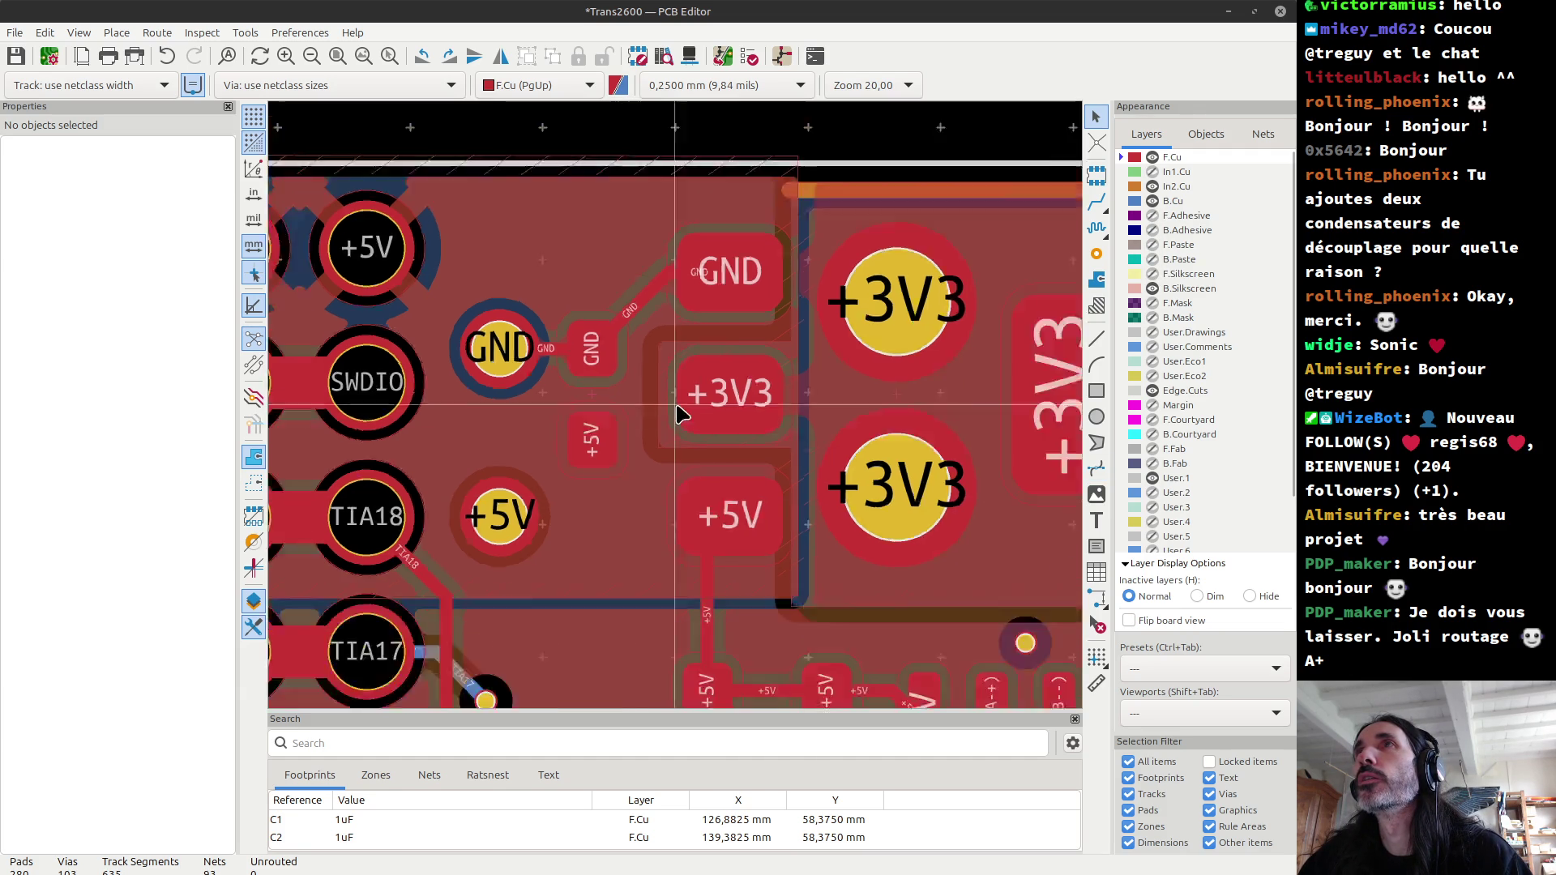
{"action": "scroll", "coordinate": [680, 410], "scroll_direction": "down", "scroll_amount": 5}
{"action": "scroll", "coordinate": [679, 410], "scroll_direction": "down", "scroll_amount": 3}
{"action": "scroll", "coordinate": [680, 409], "scroll_direction": "up", "scroll_amount": 3}
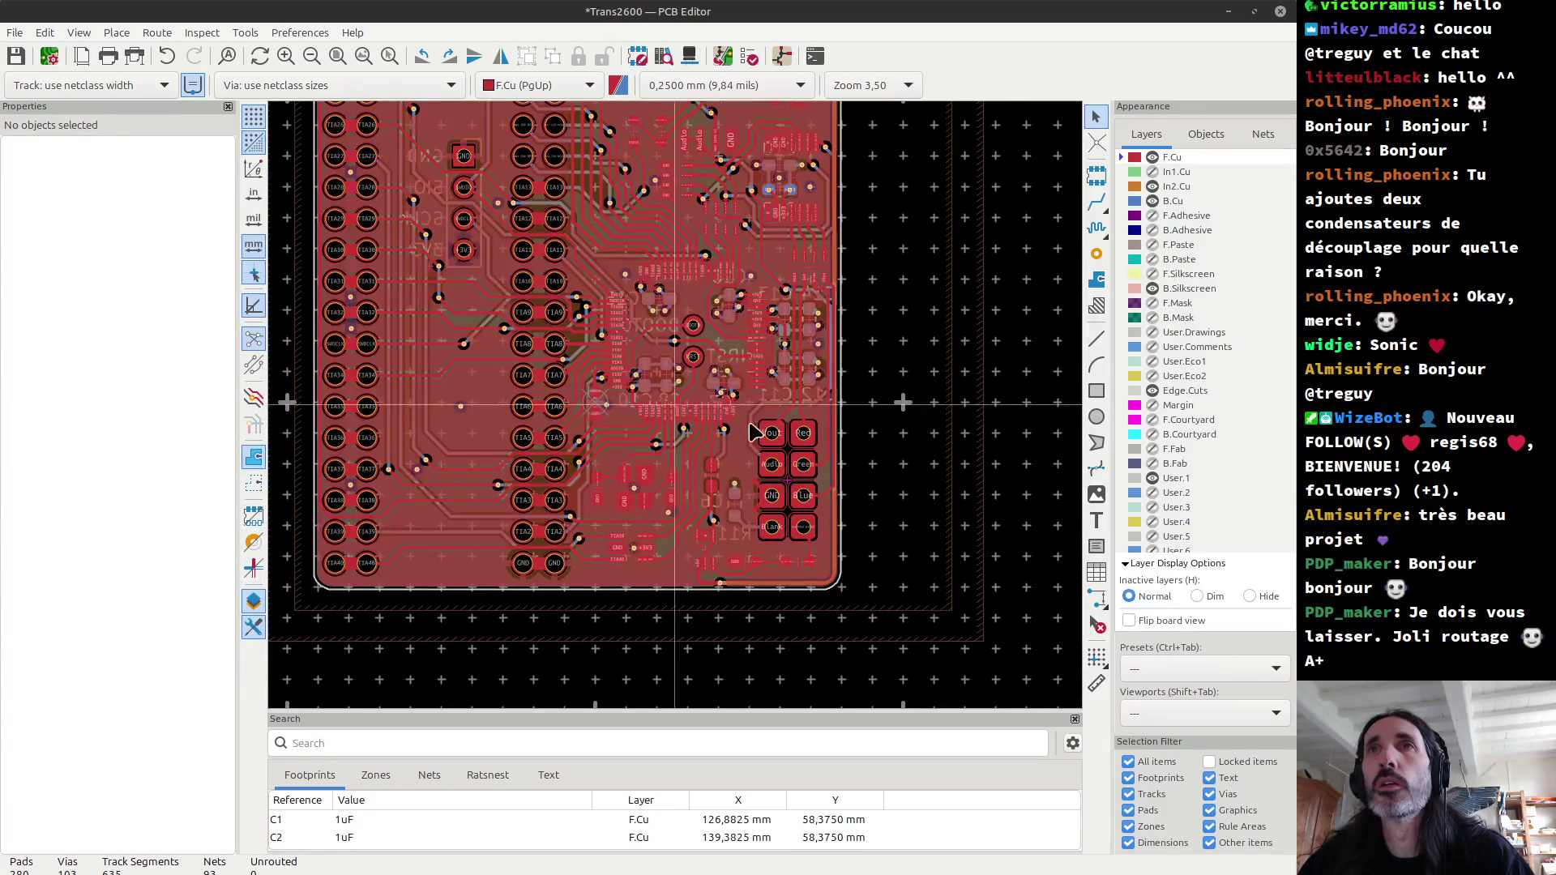
{"action": "left_click", "coordinate": [1187, 289]}
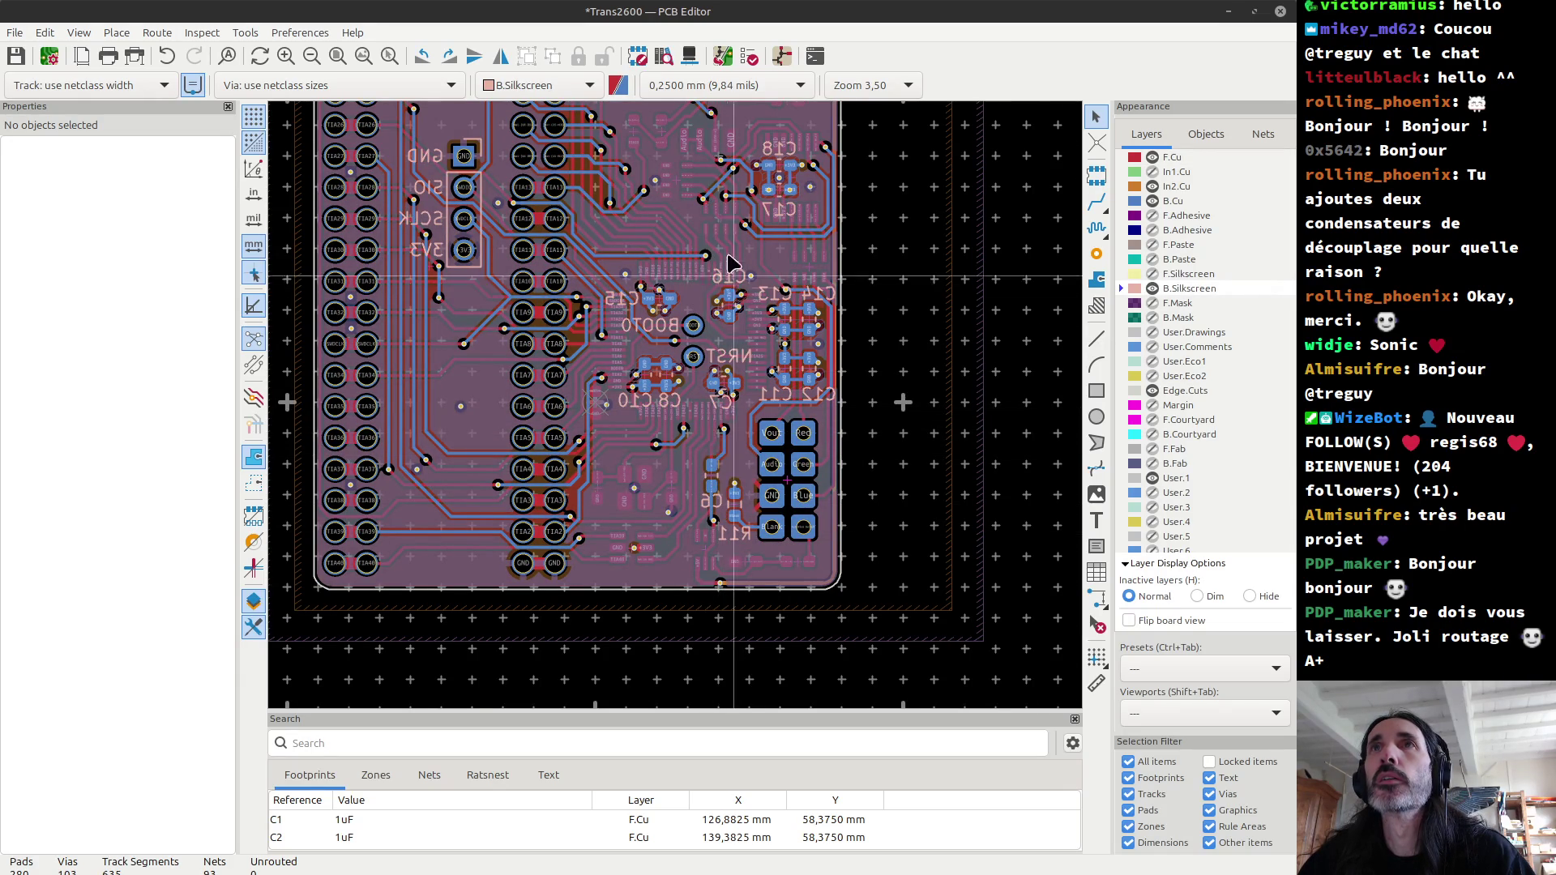
{"action": "scroll", "coordinate": [716, 441], "scroll_direction": "up", "scroll_amount": 3}
{"action": "scroll", "coordinate": [626, 530], "scroll_direction": "up", "scroll_amount": 3}
{"action": "left_click", "coordinate": [629, 524]}
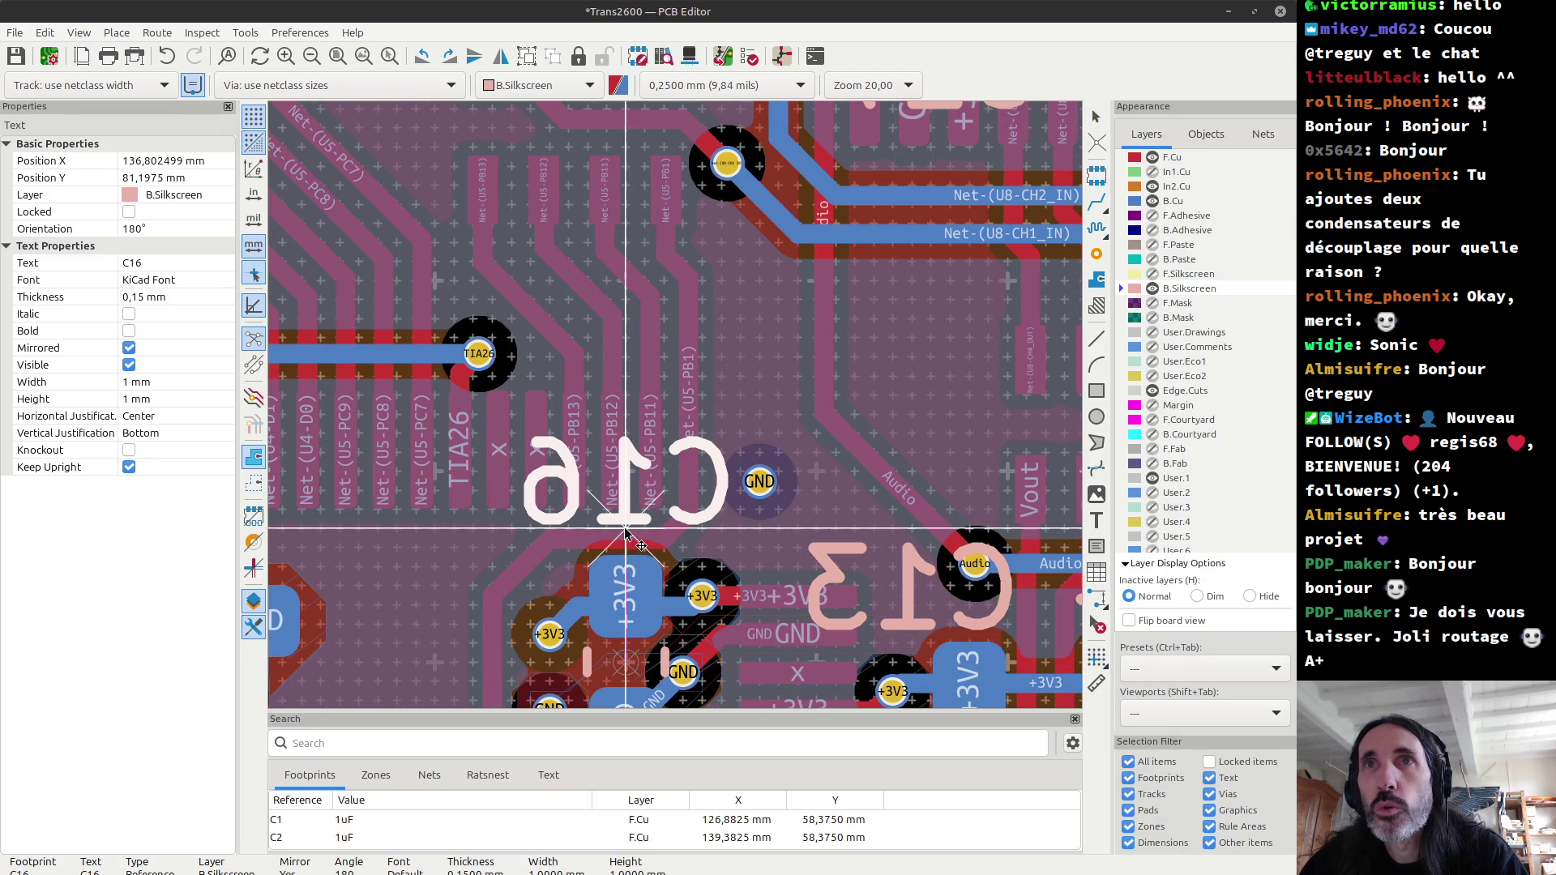
Step: Move the C16 back silkscreen label slightly down
{"action": "left_click_drag", "start_coordinate": [628, 525], "coordinate": [626, 549]}
{"action": "scroll", "coordinate": [627, 552], "scroll_direction": "up", "scroll_amount": 2}
{"action": "scroll", "coordinate": [648, 487], "scroll_direction": "up", "scroll_amount": 2}
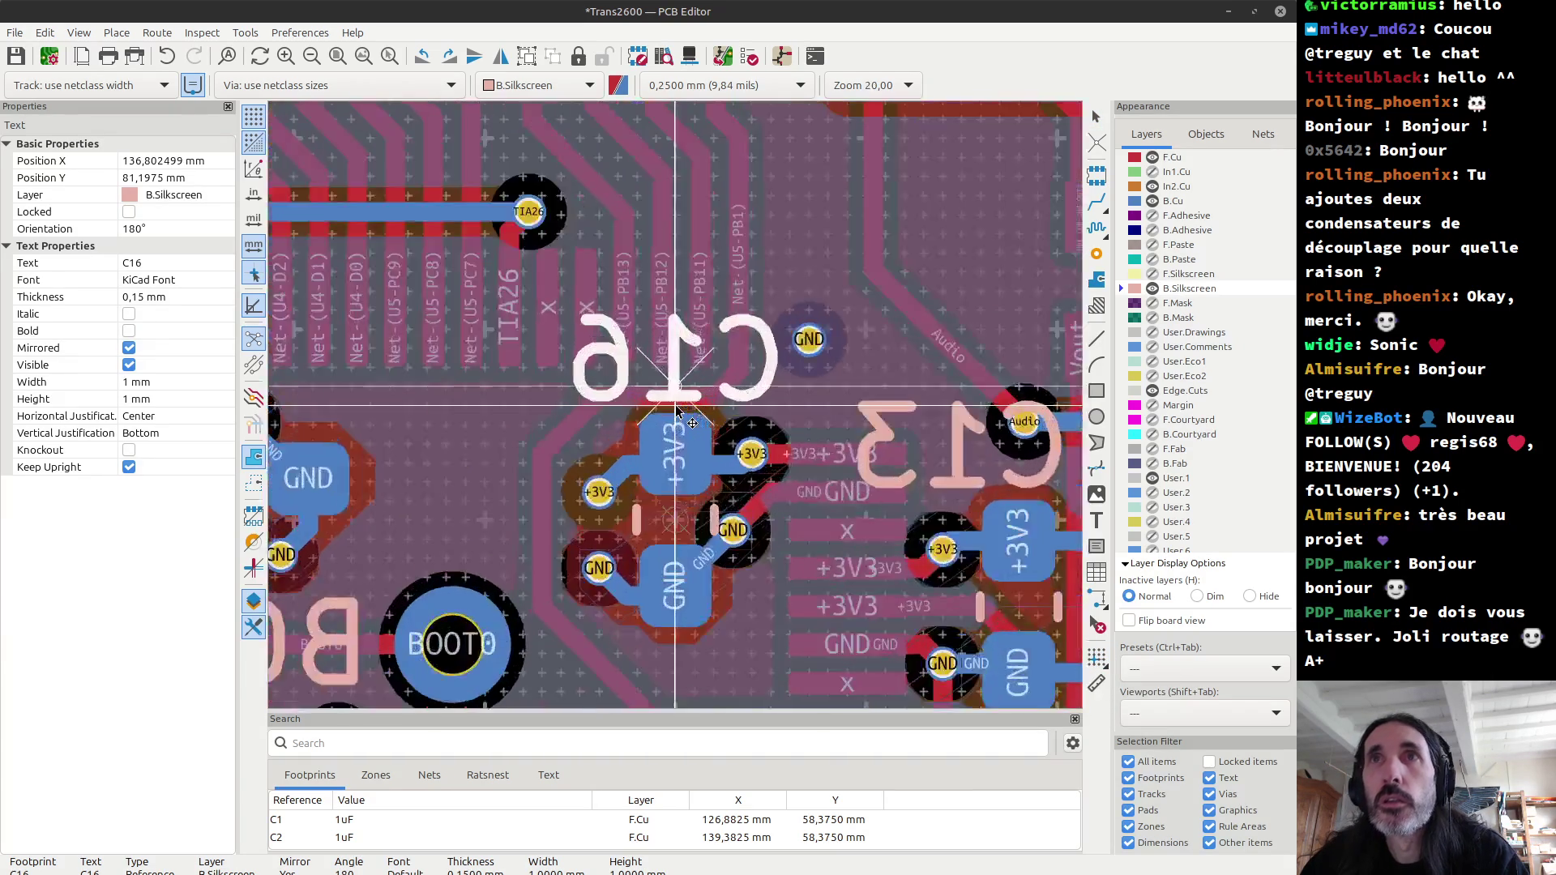
{"action": "scroll", "coordinate": [679, 414], "scroll_direction": "up", "scroll_amount": 2}
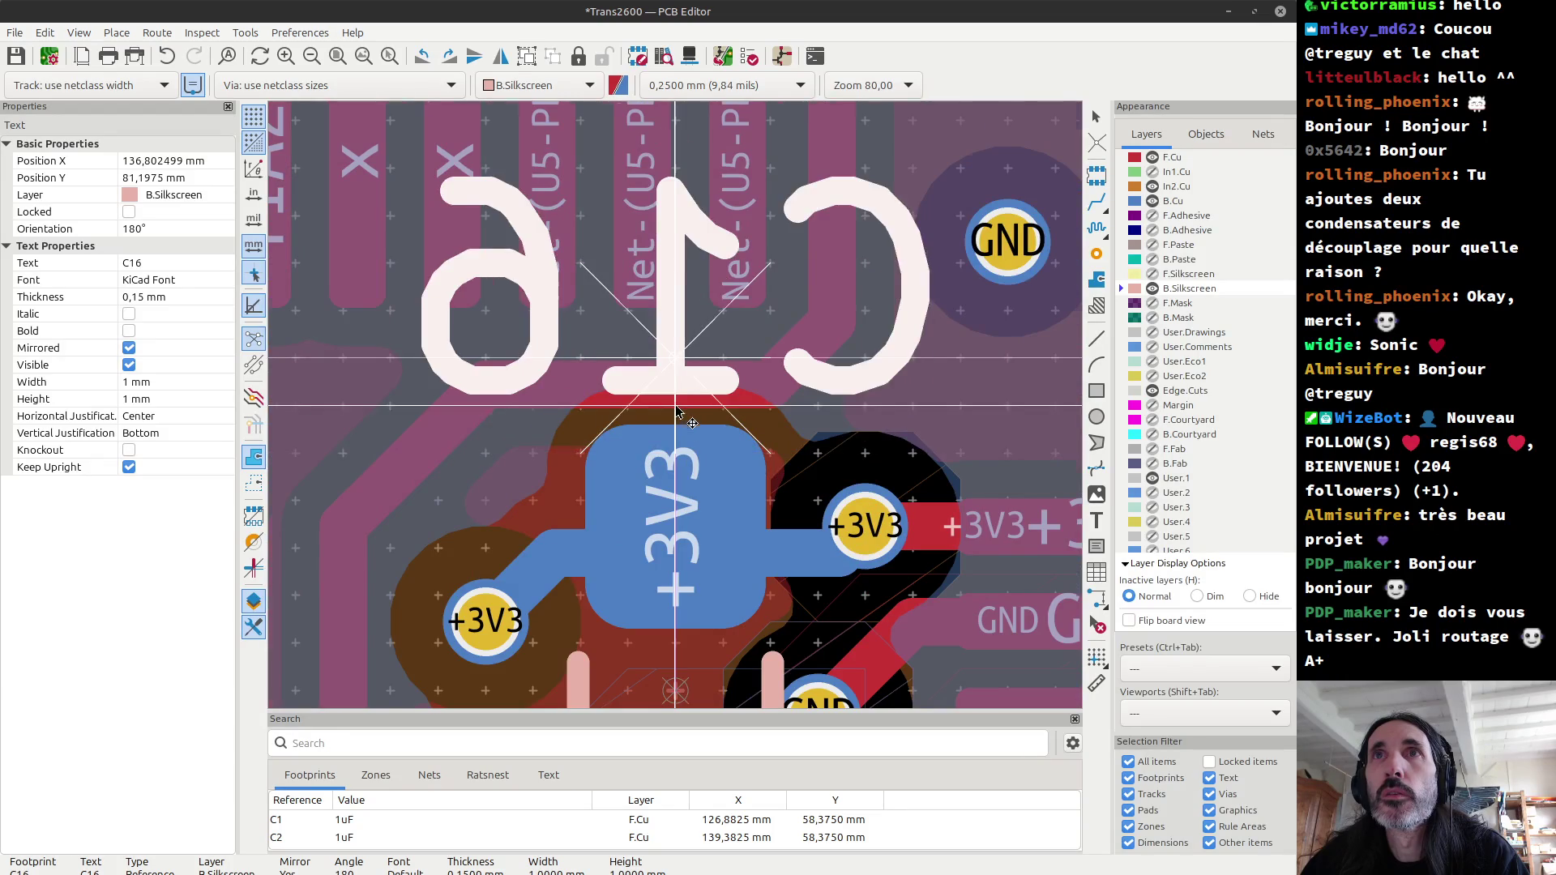
{"action": "scroll", "coordinate": [679, 415], "scroll_direction": "up", "scroll_amount": 2}
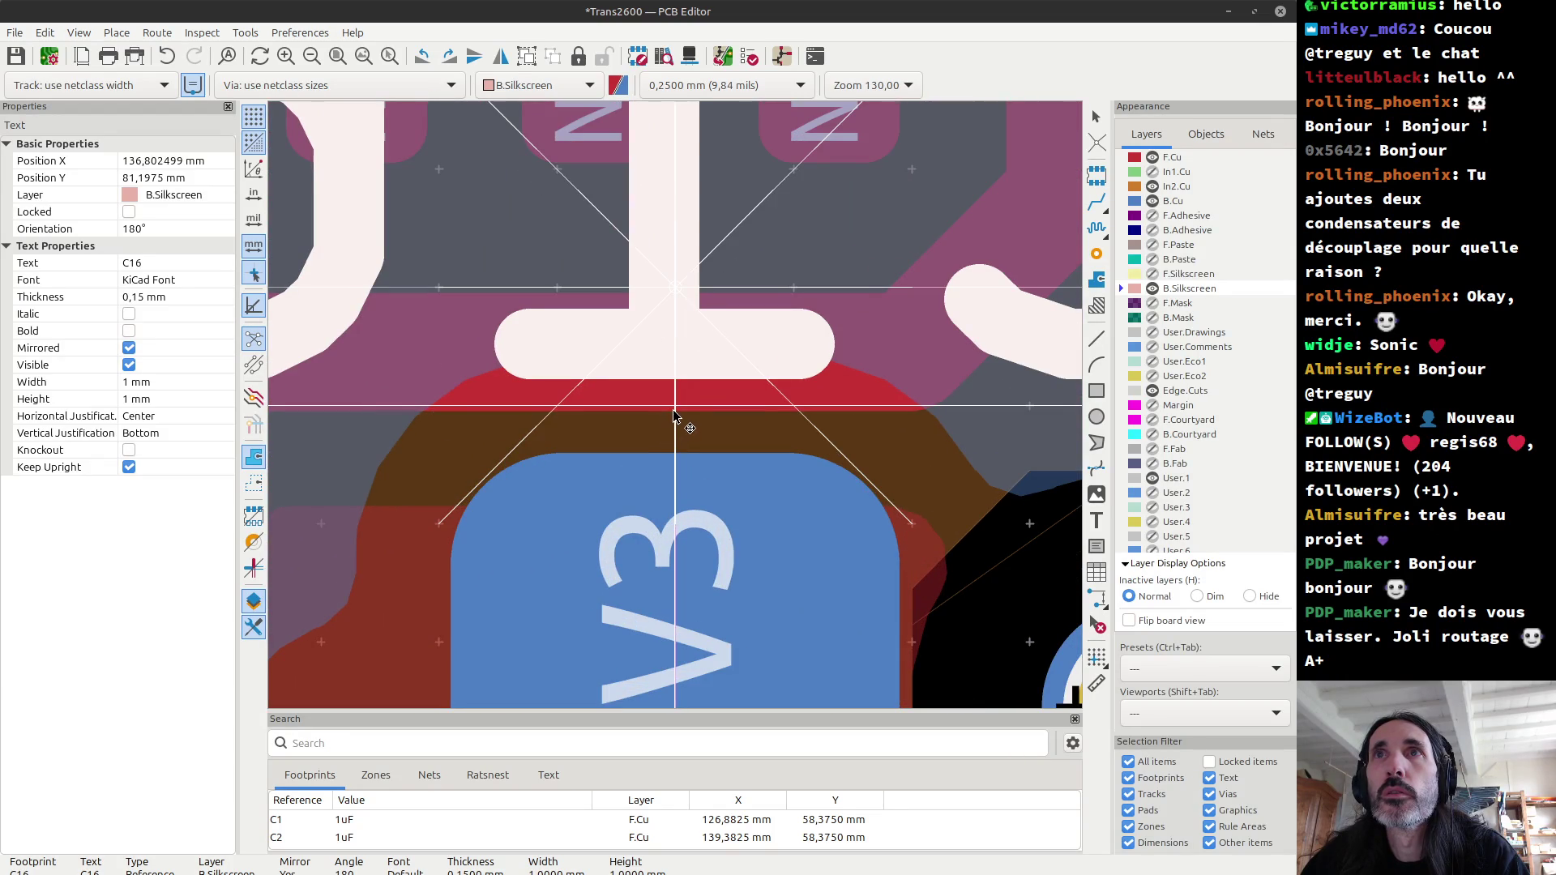
{"action": "scroll", "coordinate": [673, 418], "scroll_direction": "down", "scroll_amount": 4}
{"action": "scroll", "coordinate": [674, 418], "scroll_direction": "down", "scroll_amount": 4}
{"action": "scroll", "coordinate": [673, 417], "scroll_direction": "down", "scroll_amount": 4}
{"action": "scroll", "coordinate": [680, 589], "scroll_direction": "down", "scroll_amount": 2}
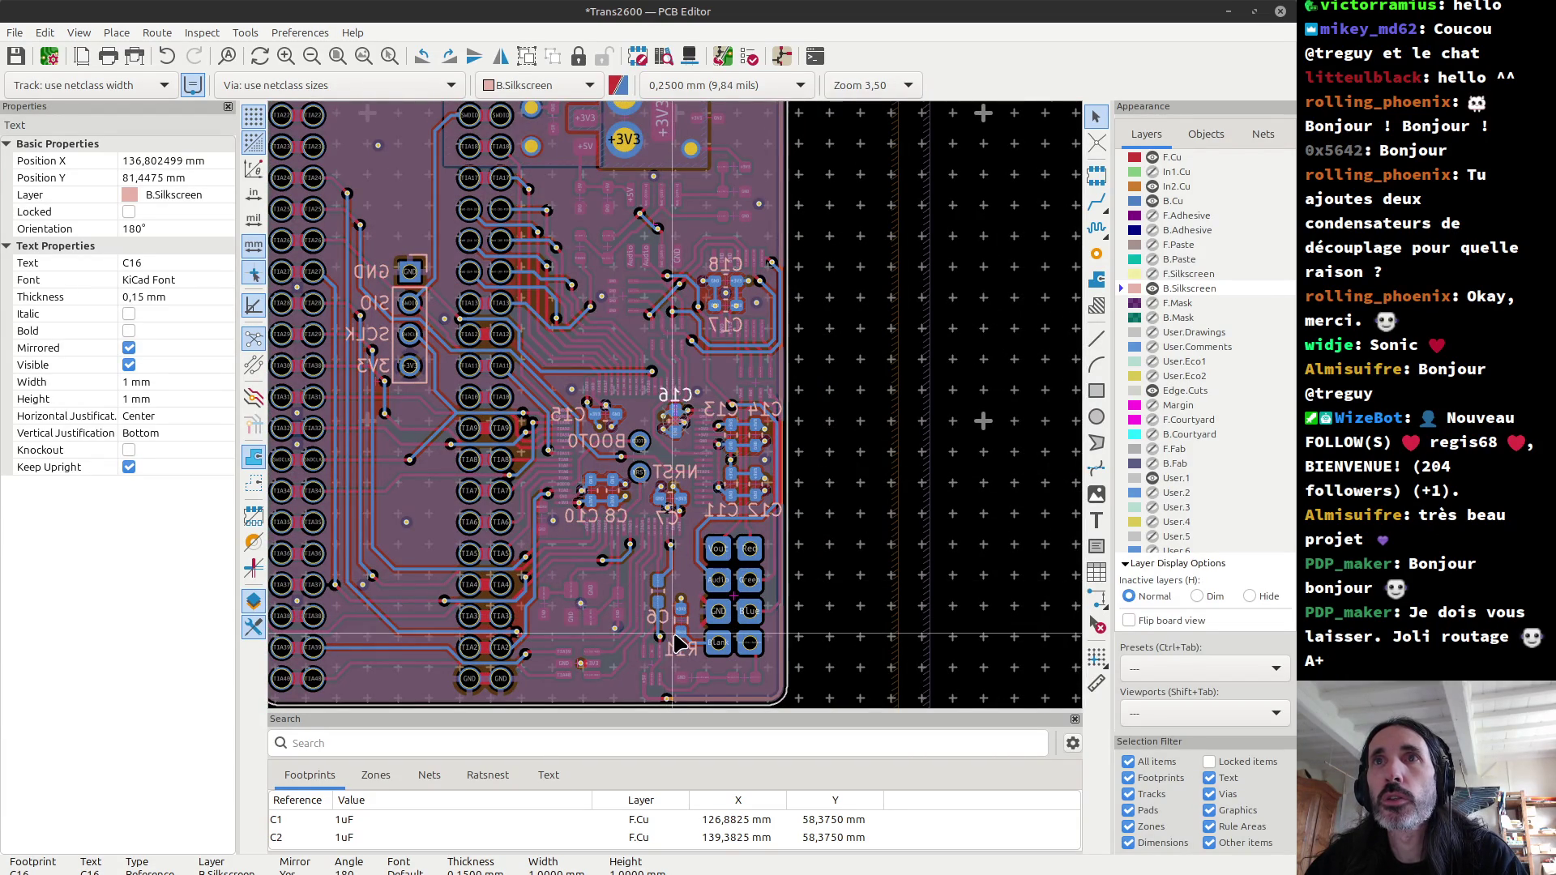
{"action": "scroll", "coordinate": [679, 643], "scroll_direction": "up", "scroll_amount": 5}
{"action": "scroll", "coordinate": [679, 387], "scroll_direction": "up", "scroll_amount": 4}
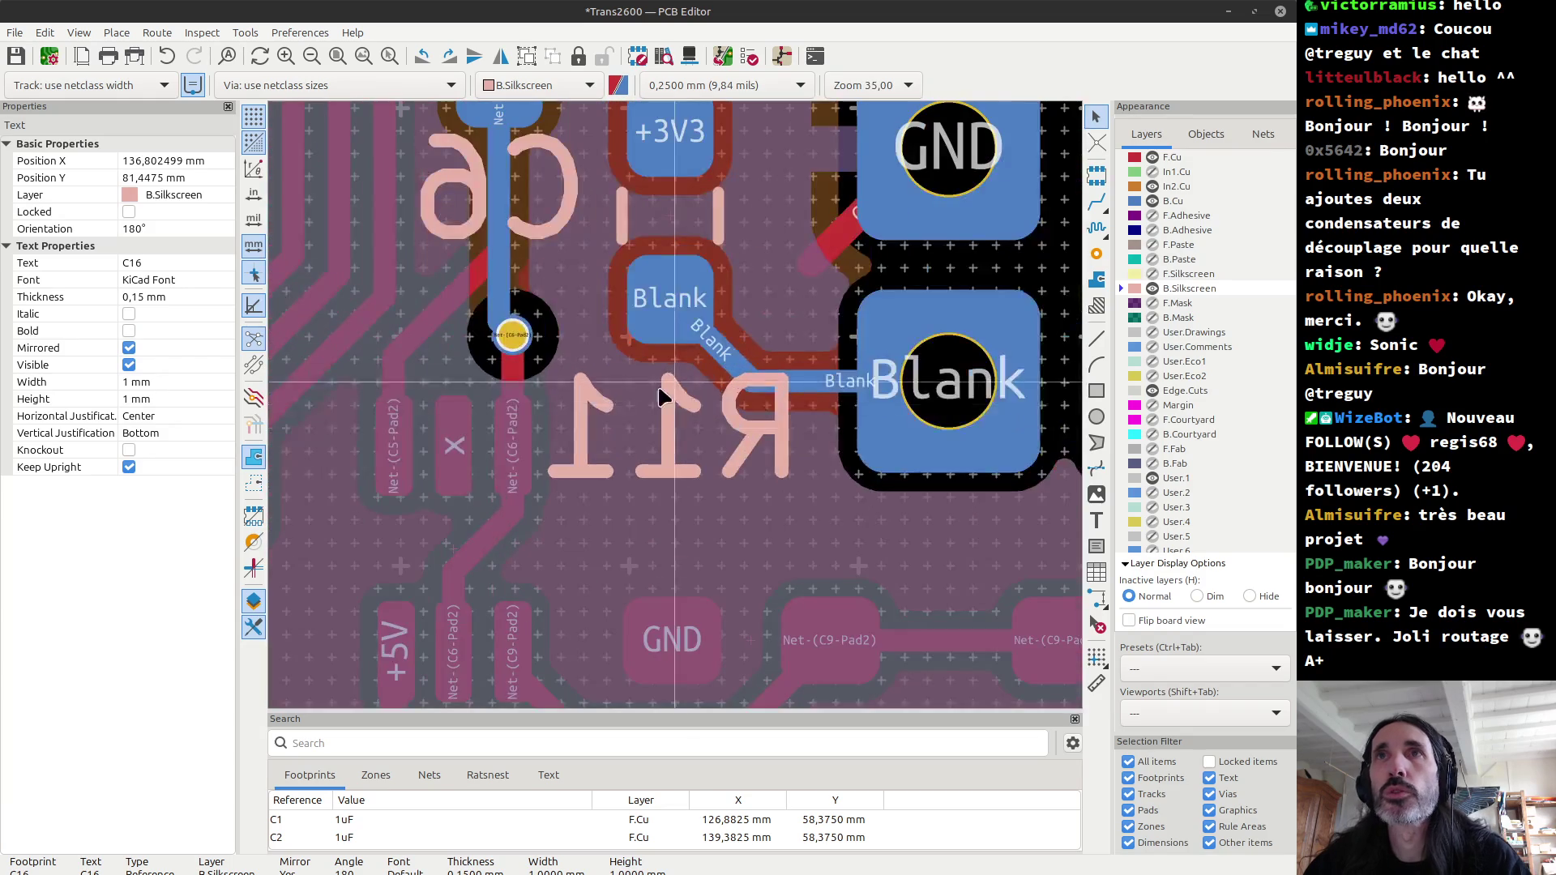
Step: Set a grid origin near R11, move its back label up one step to Y 100,625 mm, and save
{"action": "left_click", "coordinate": [1098, 657]}
{"action": "left_click", "coordinate": [670, 215]}
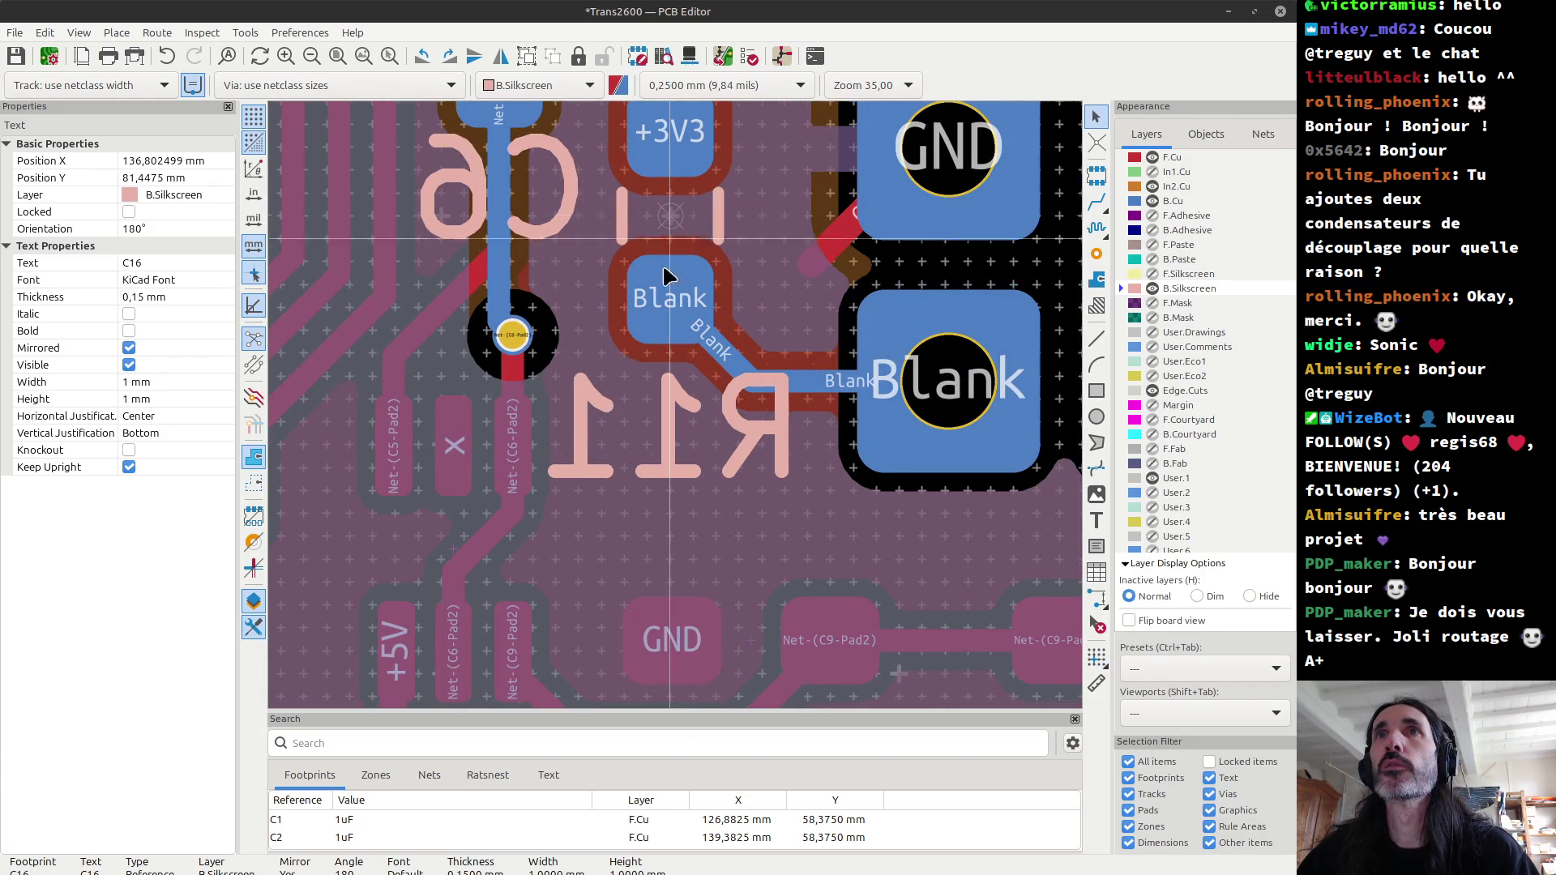
{"action": "left_click", "coordinate": [665, 372]}
{"action": "key", "text": "m"}
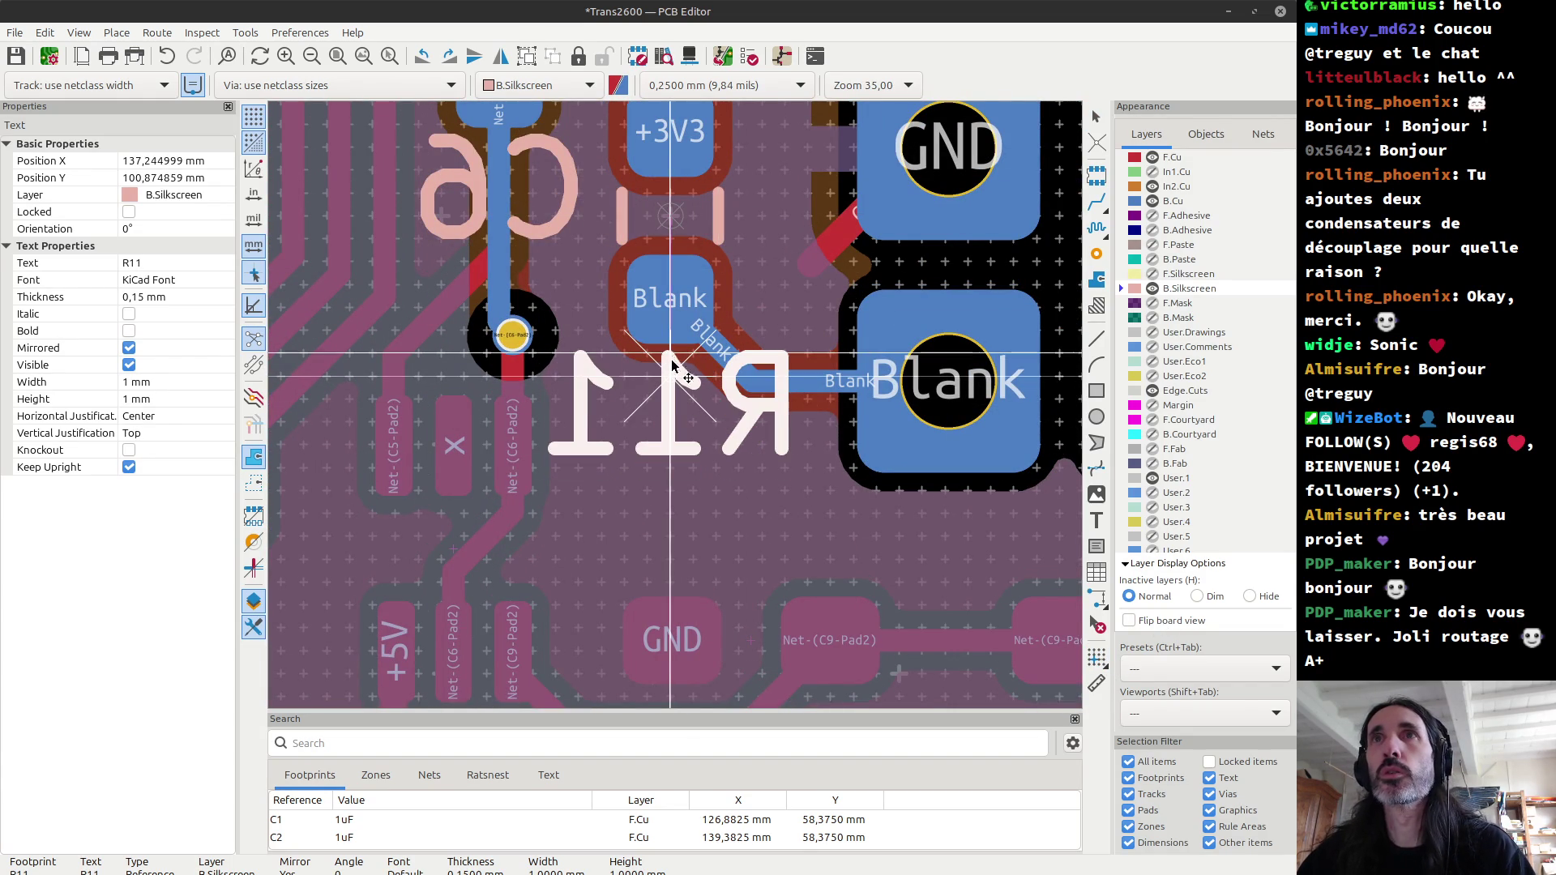
{"action": "left_click", "coordinate": [671, 359]}
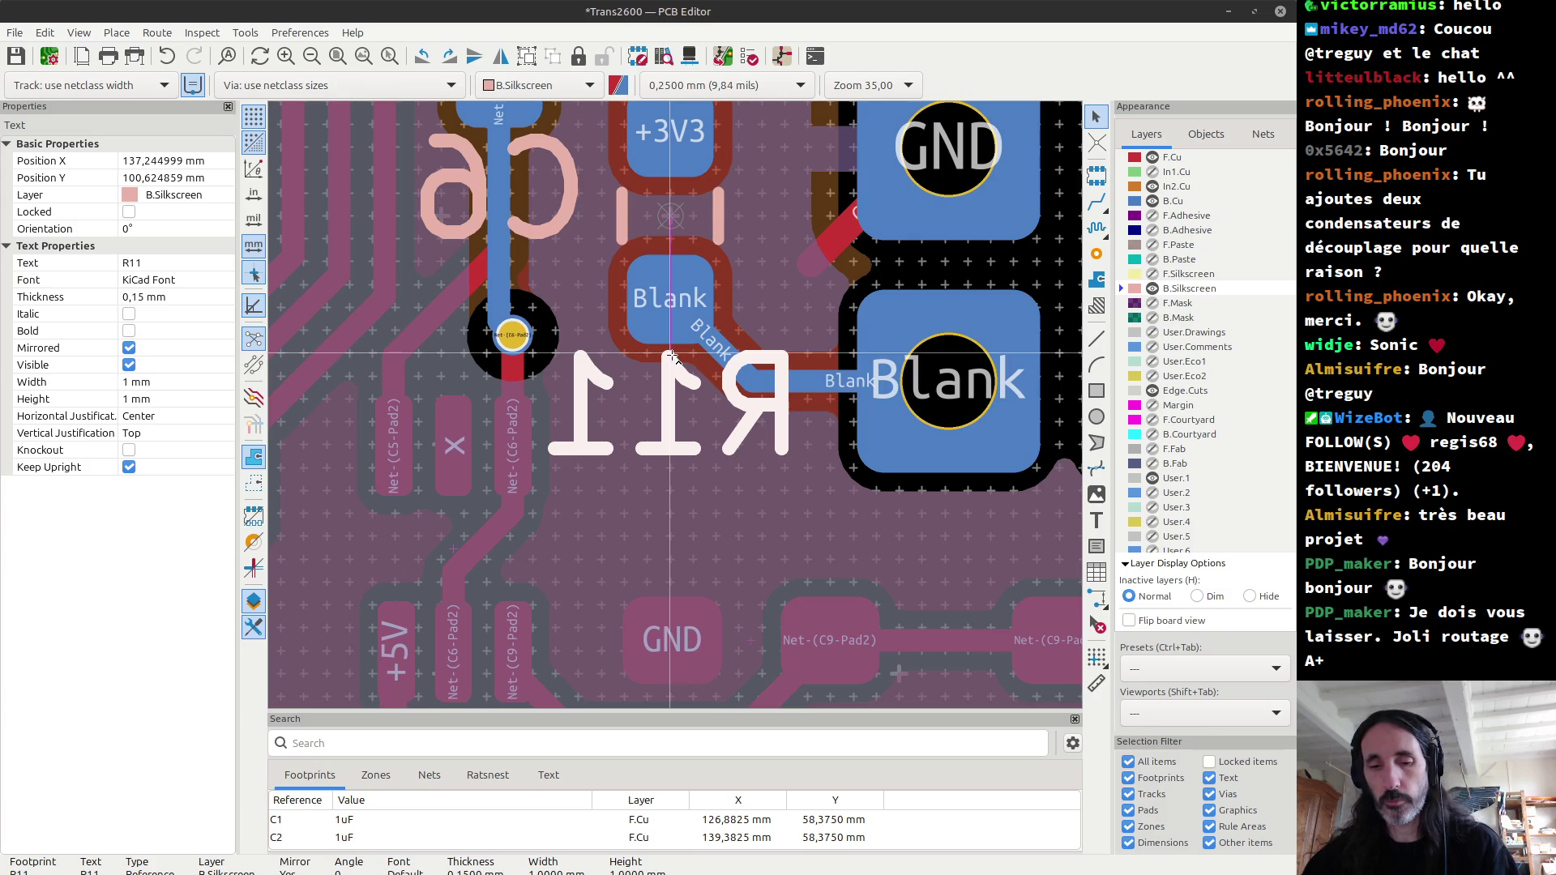
{"action": "key", "text": "ctrl+s"}
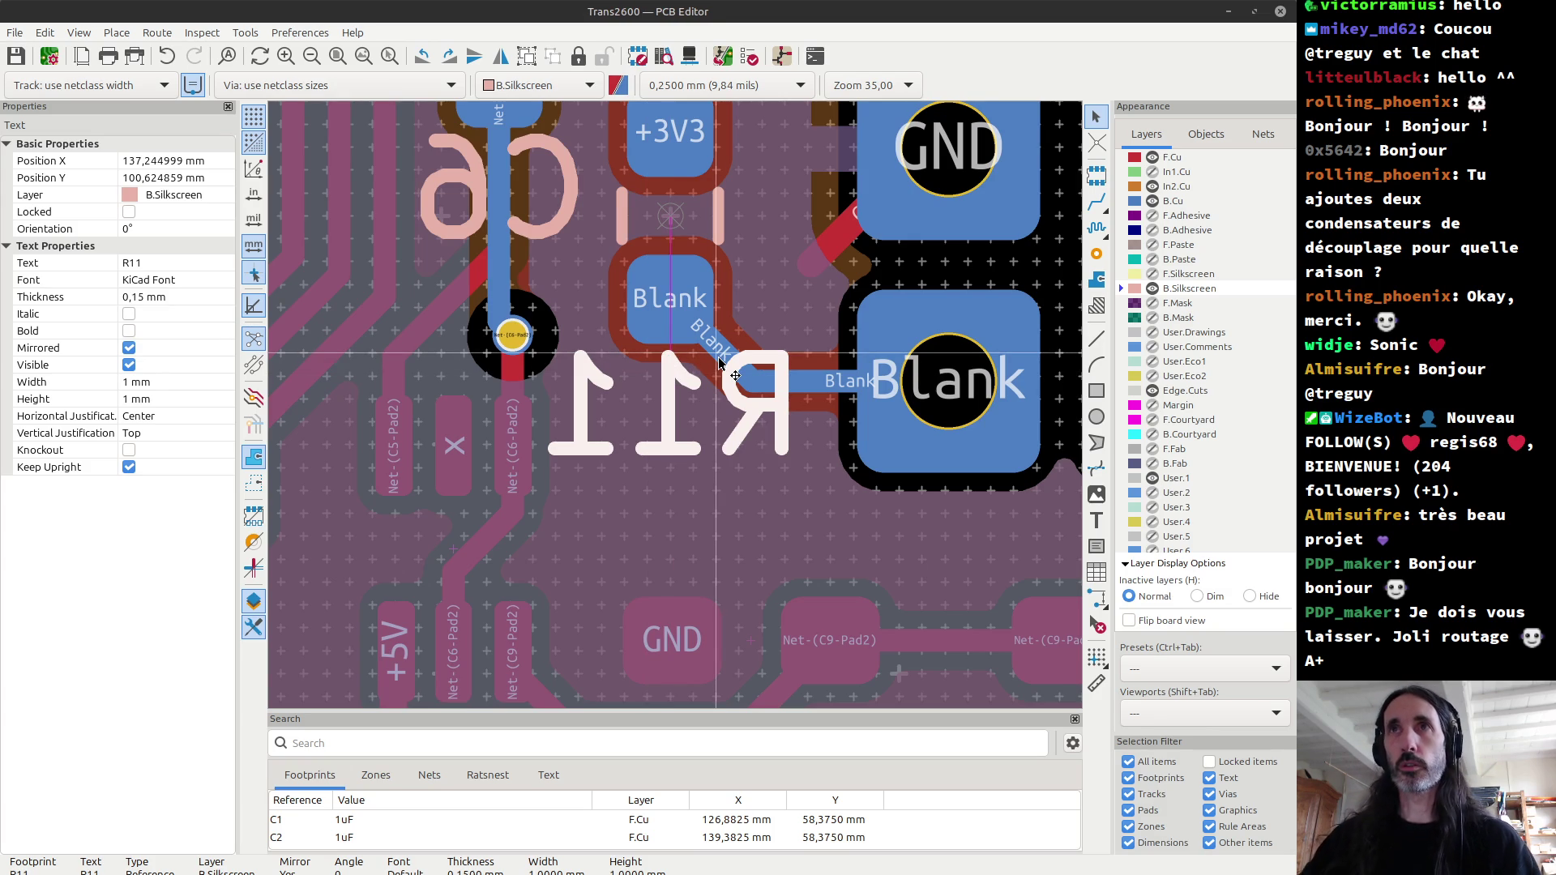
{"action": "key", "text": "alt+3"}
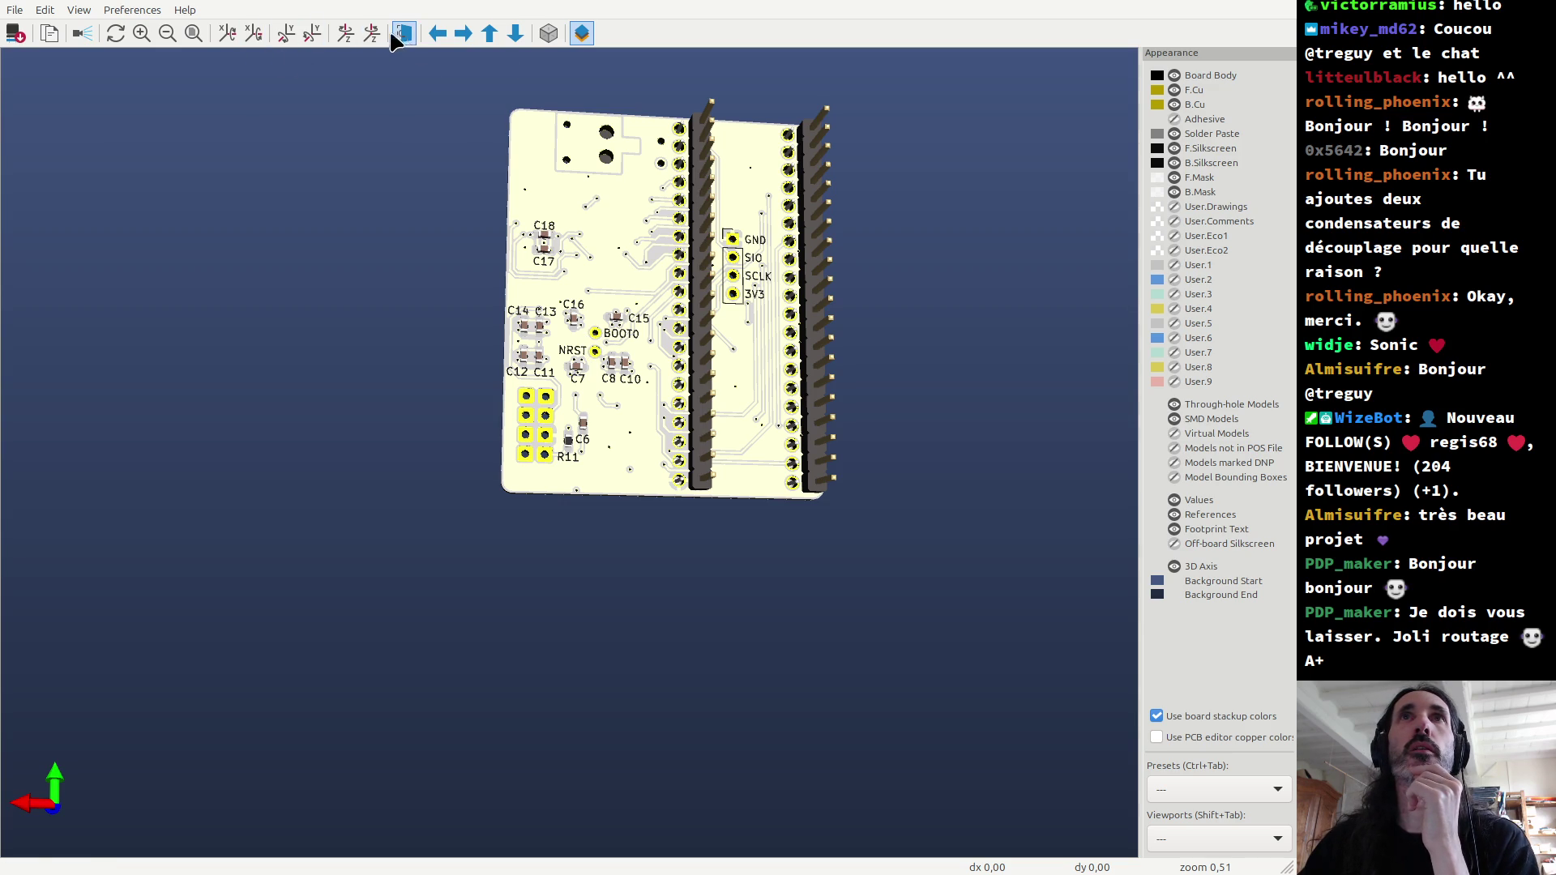
Step: Fit the saved board's whole top side in the 3D Viewer window
{"action": "left_click", "coordinate": [193, 36]}
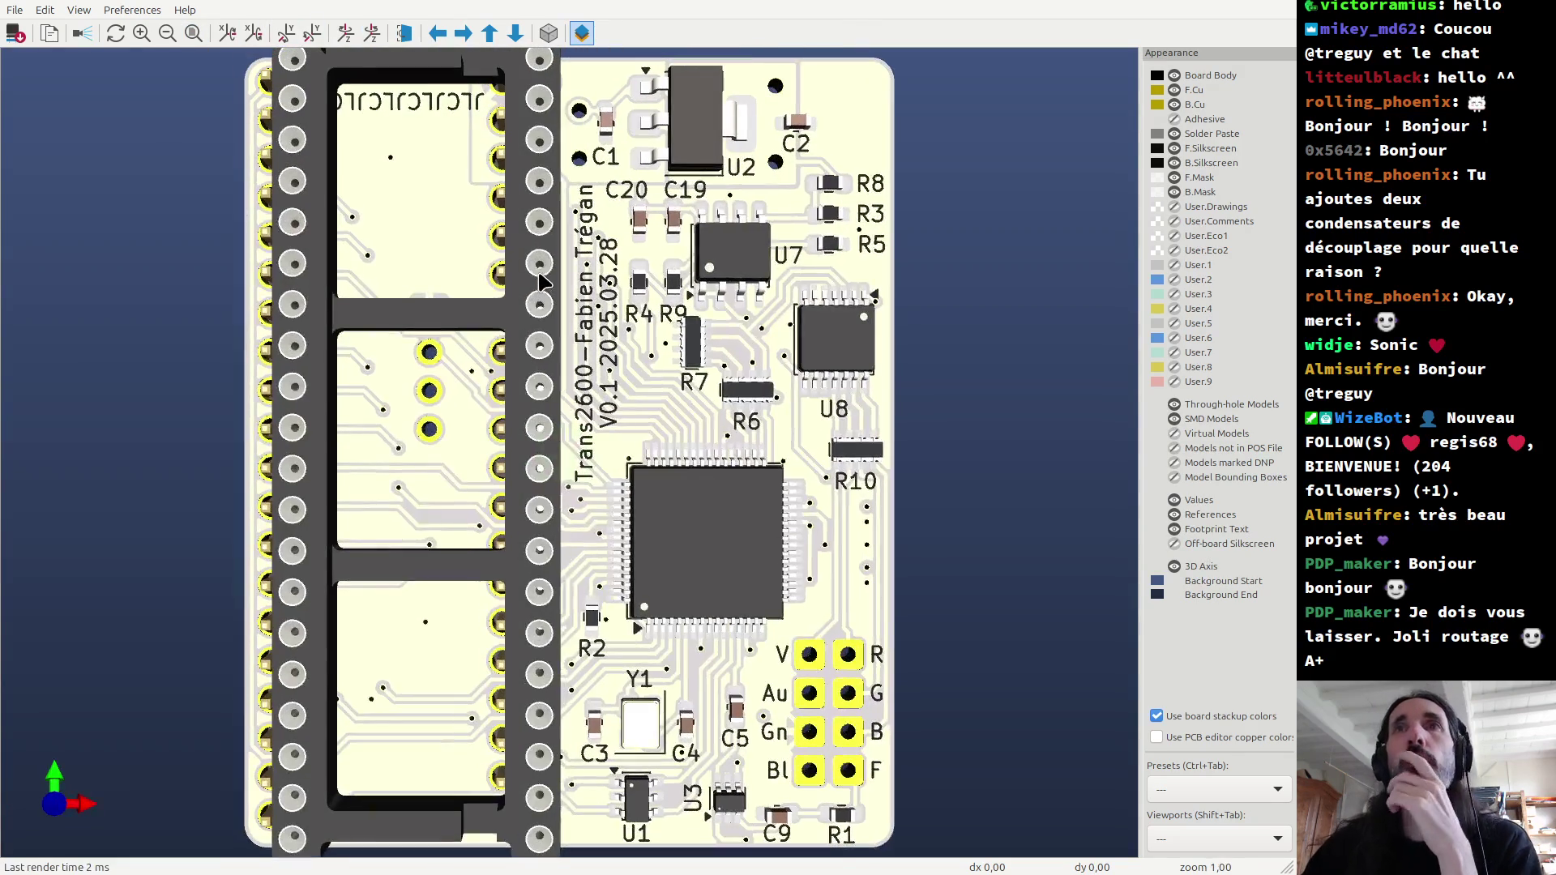
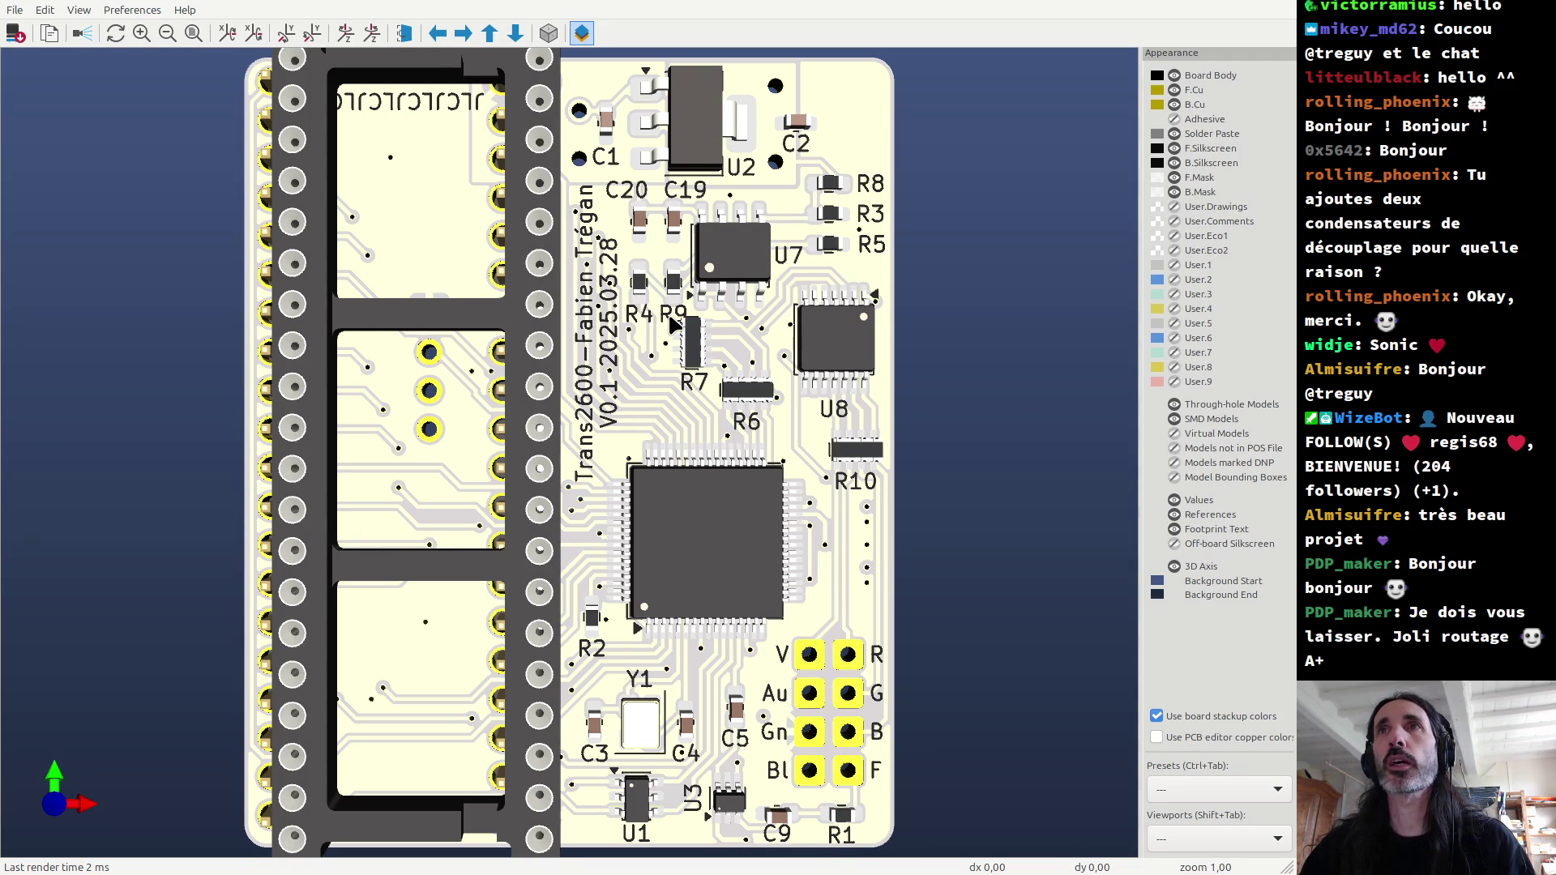
Step: Return from the 3D viewer to the board layout and show the F.Silkscreen layer
{"action": "key", "text": "alt+Tab"}
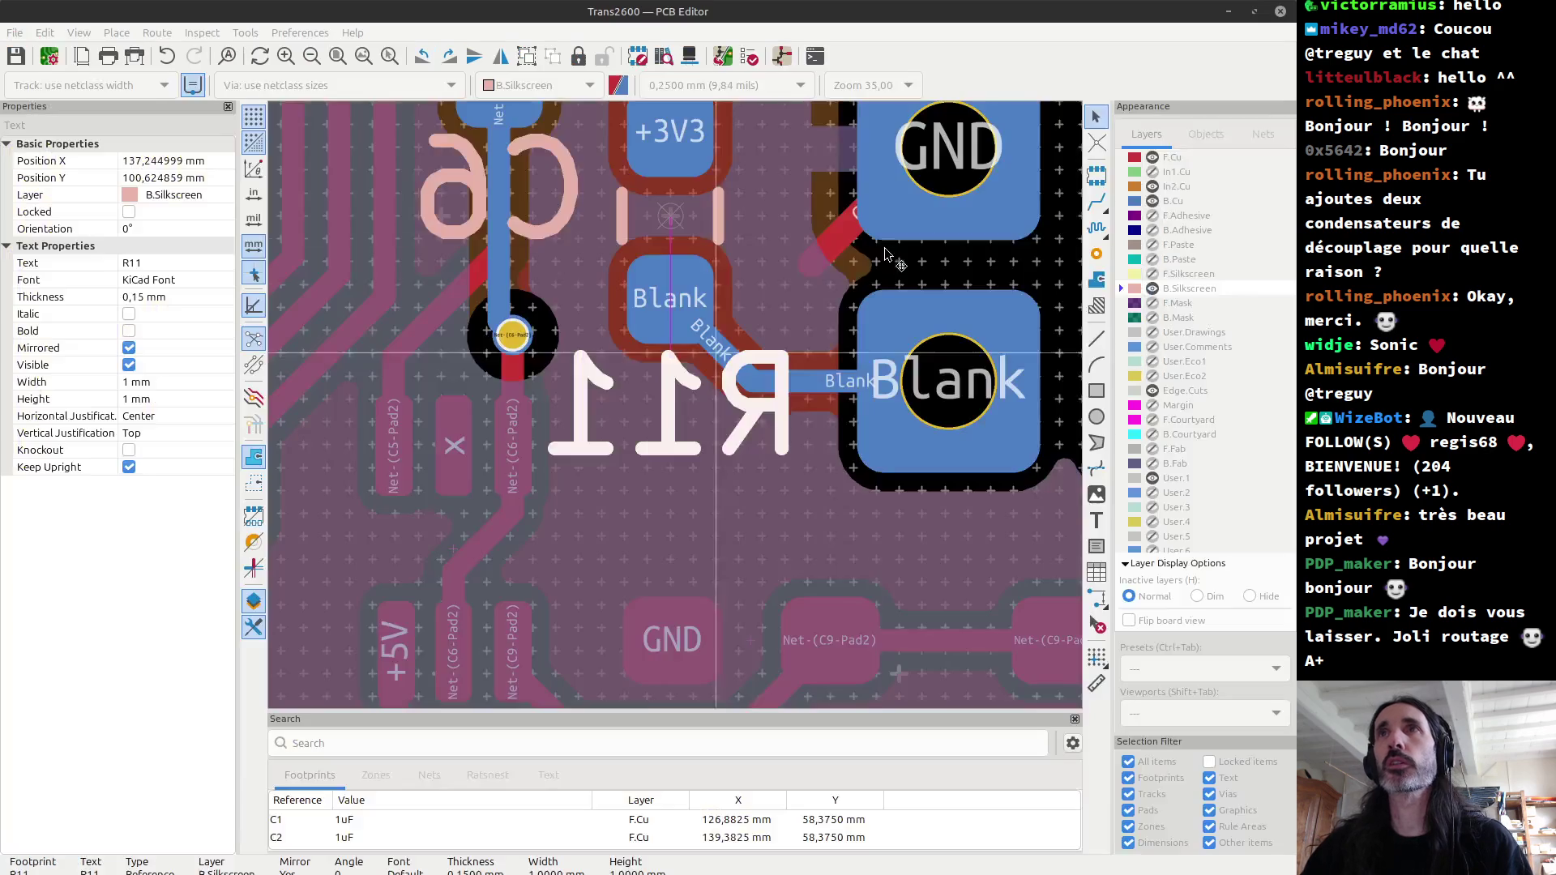
{"action": "scroll", "coordinate": [636, 350], "scroll_direction": "down", "scroll_amount": 5}
{"action": "scroll", "coordinate": [636, 350], "scroll_direction": "down", "scroll_amount": 2}
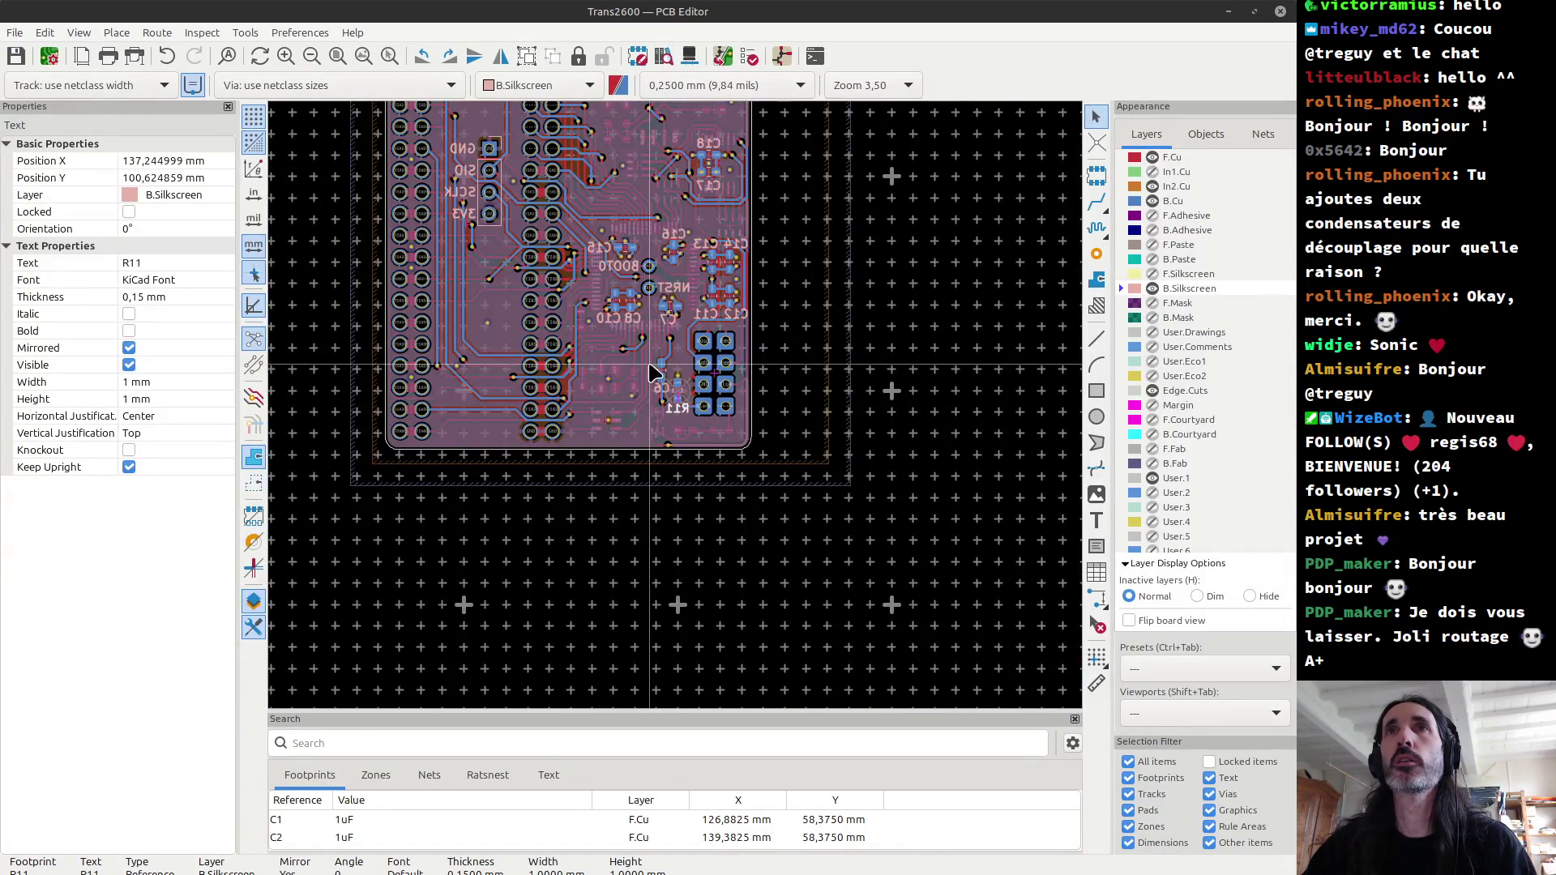
{"action": "scroll", "coordinate": [679, 412], "scroll_direction": "down", "scroll_amount": 1}
{"action": "scroll", "coordinate": [678, 381], "scroll_direction": "up", "scroll_amount": 5}
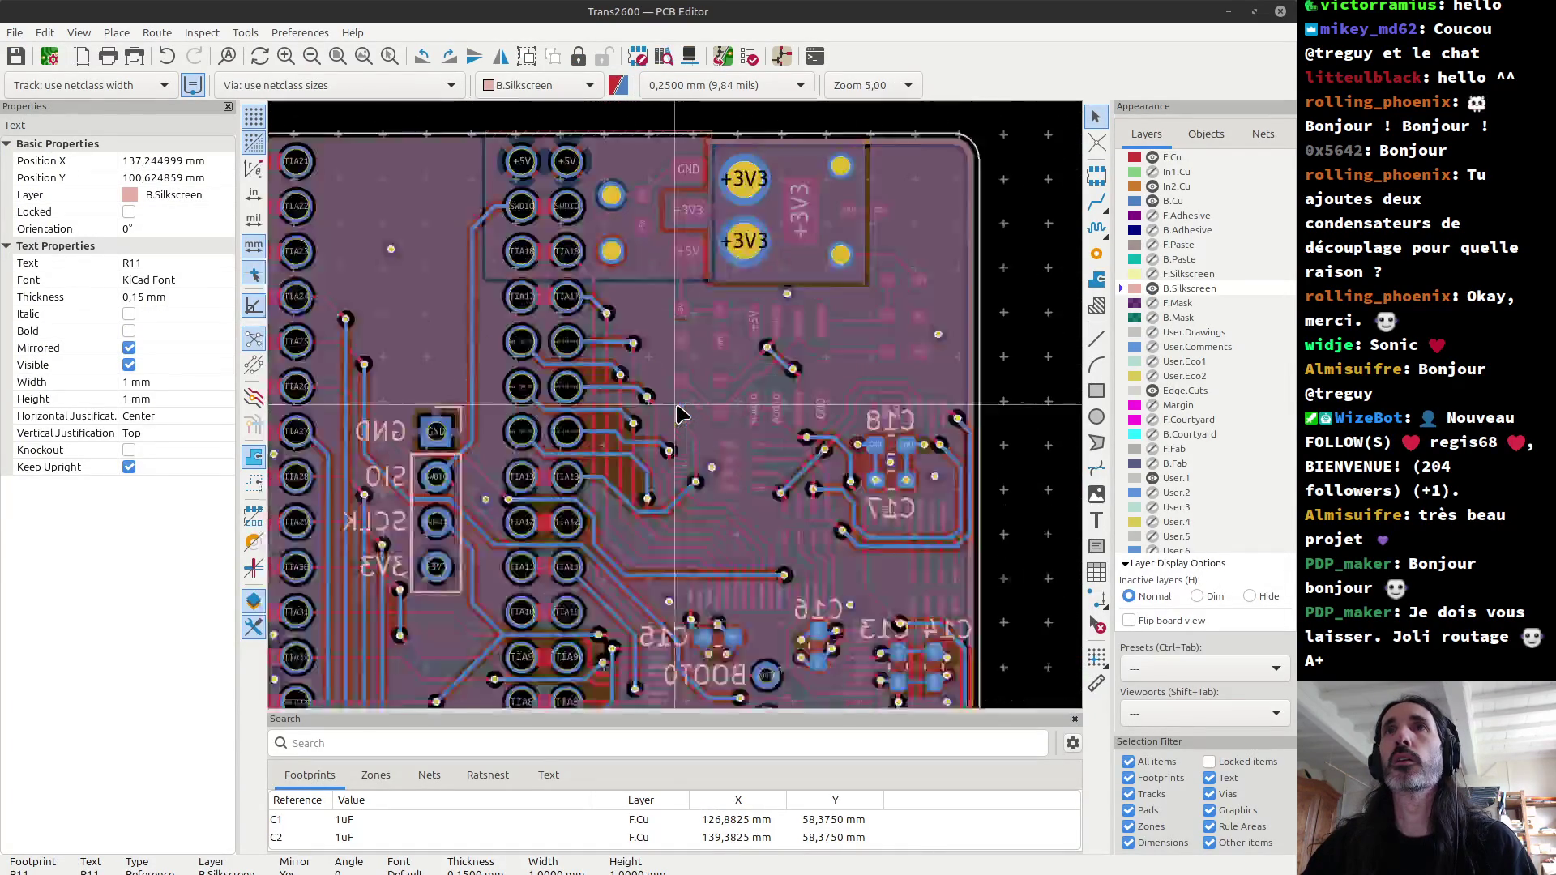
{"action": "left_click", "coordinate": [1152, 274]}
{"action": "scroll", "coordinate": [679, 414], "scroll_direction": "up", "scroll_amount": 4}
{"action": "scroll", "coordinate": [679, 411], "scroll_direction": "up", "scroll_amount": 1}
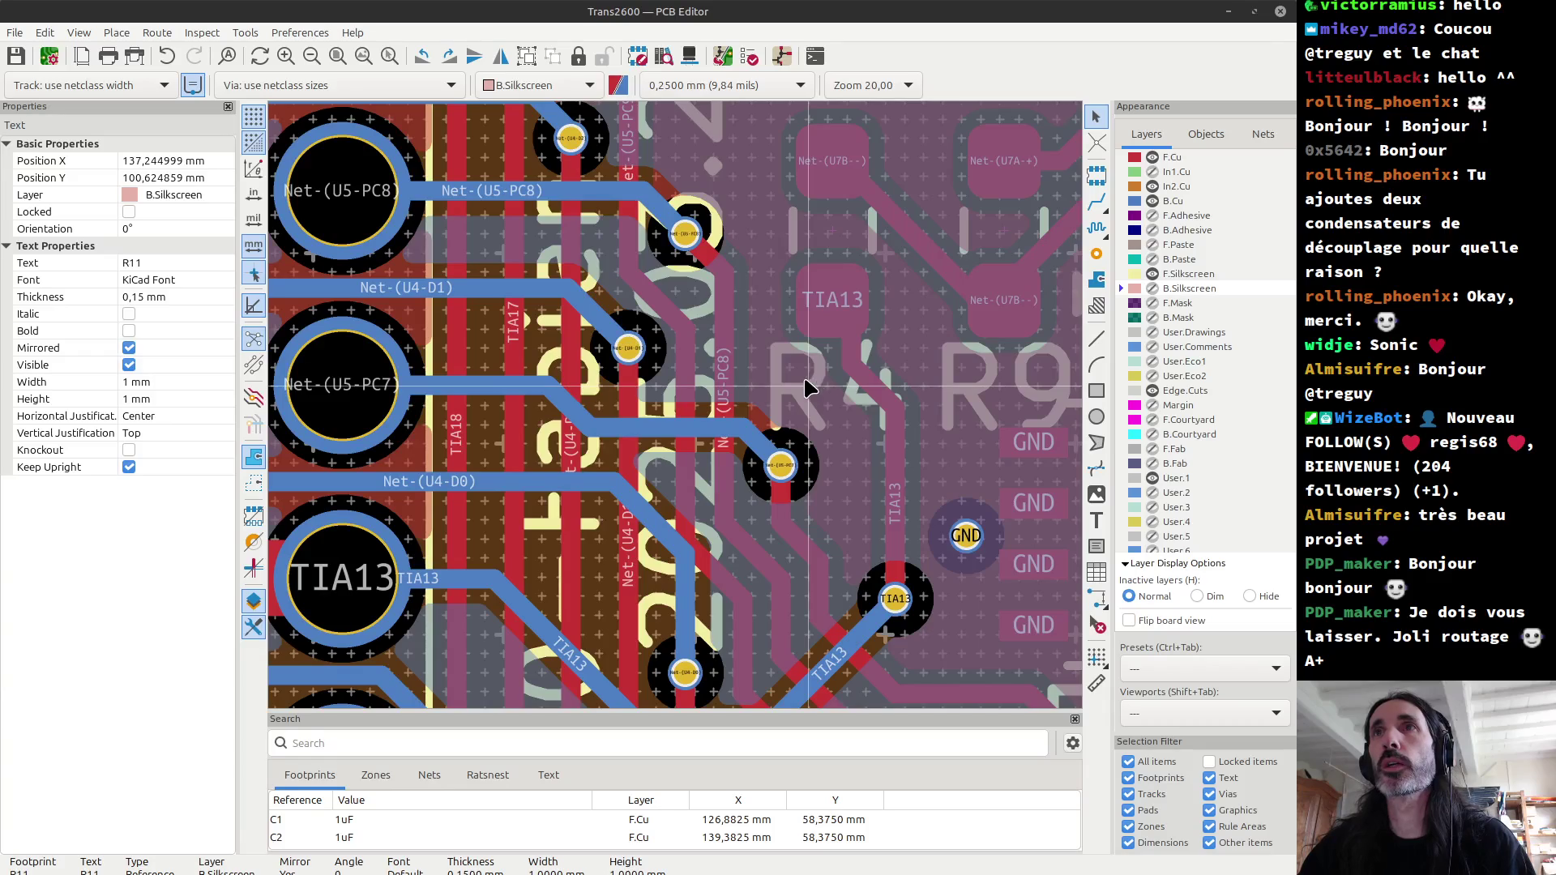
Step: Select the R4 and R9 reference labels and move them above their pads
{"action": "left_click", "coordinate": [879, 387]}
{"action": "left_click", "coordinate": [870, 405]}
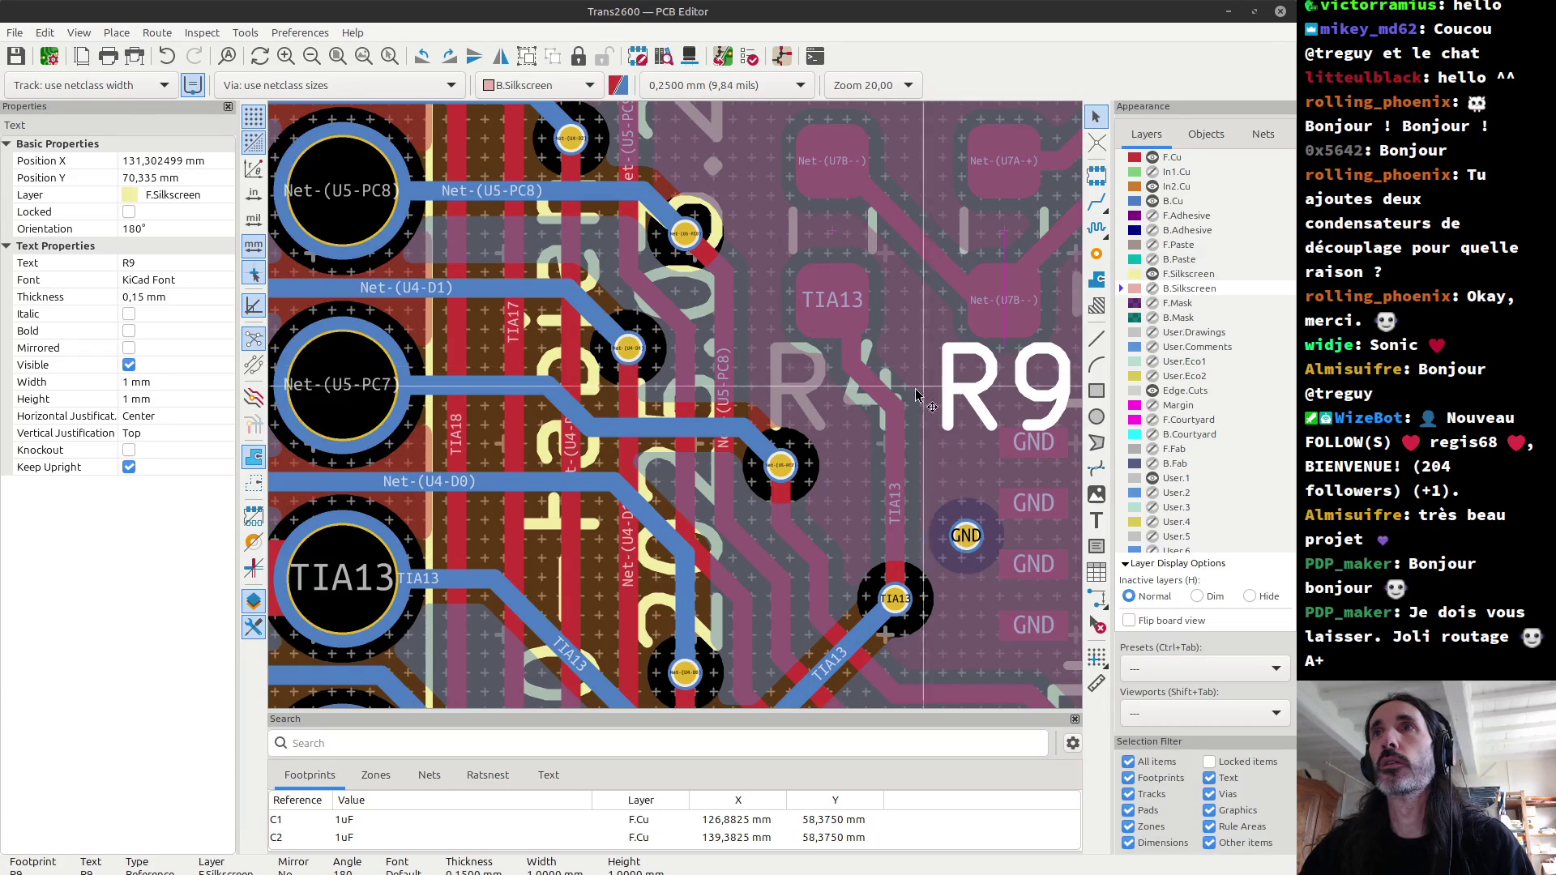
{"action": "left_click", "coordinate": [869, 405], "text": "shift"}
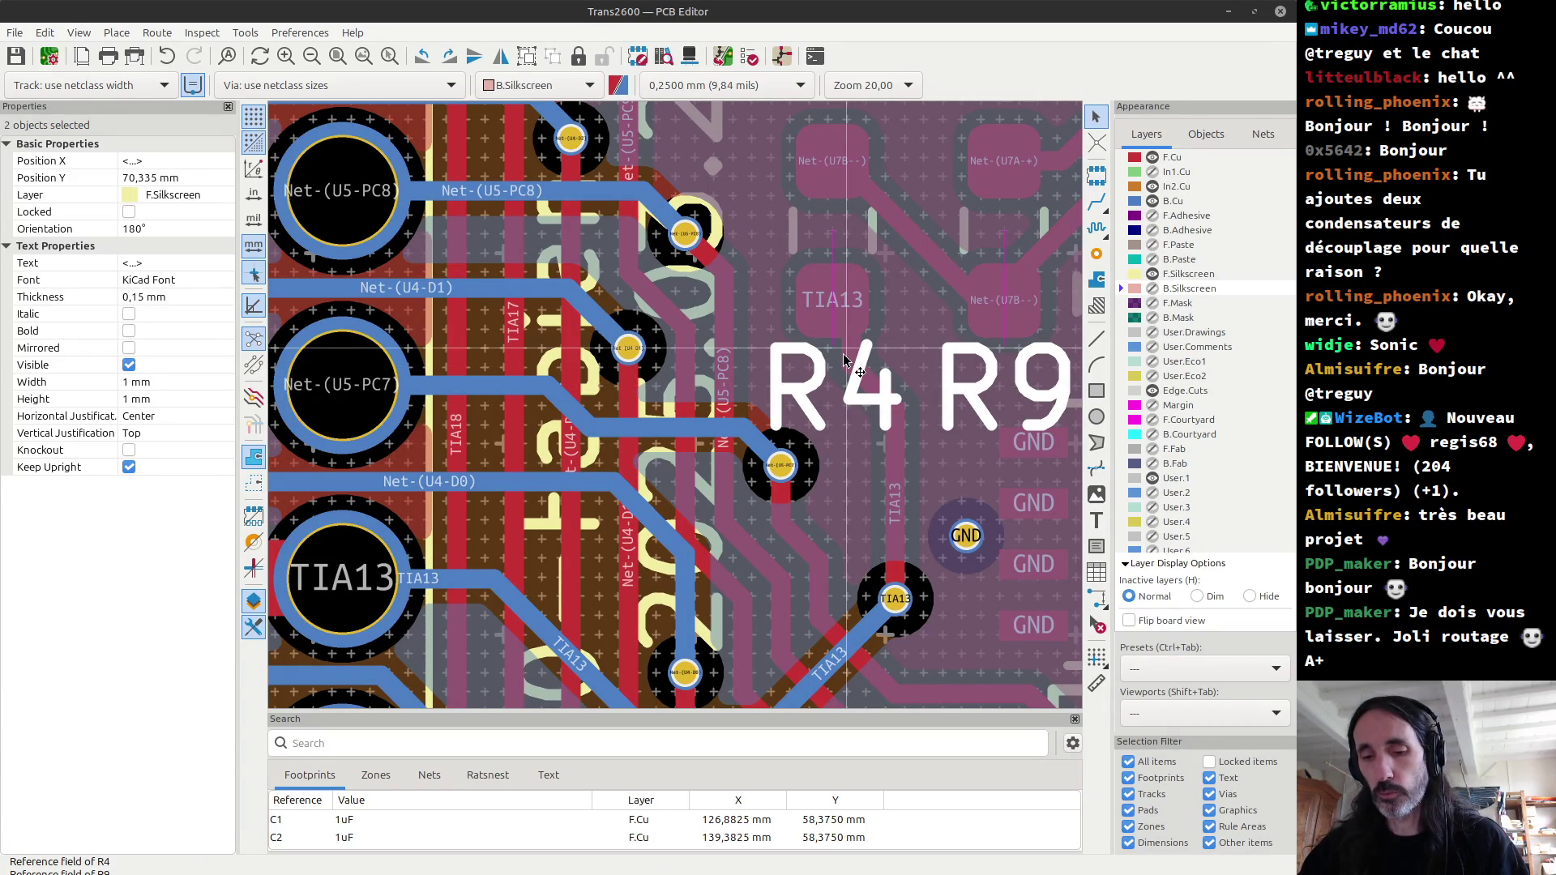
{"action": "left_click_drag", "start_coordinate": [844, 359], "coordinate": [824, 272]}
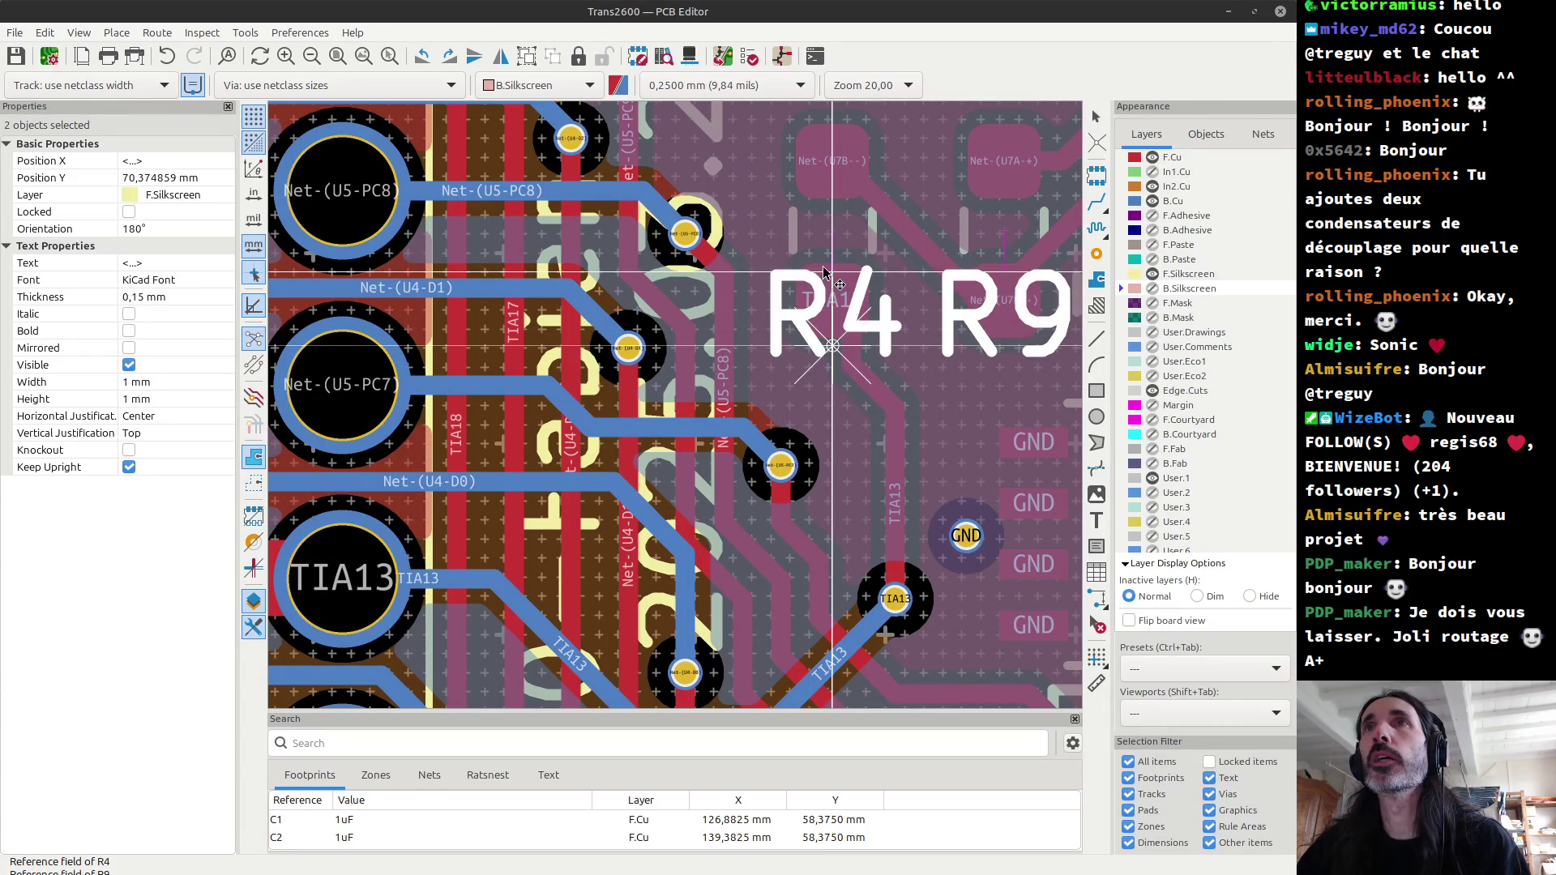
{"action": "scroll", "coordinate": [677, 413], "scroll_direction": "down", "scroll_amount": 1}
{"action": "scroll", "coordinate": [779, 454], "scroll_direction": "up", "scroll_amount": 3}
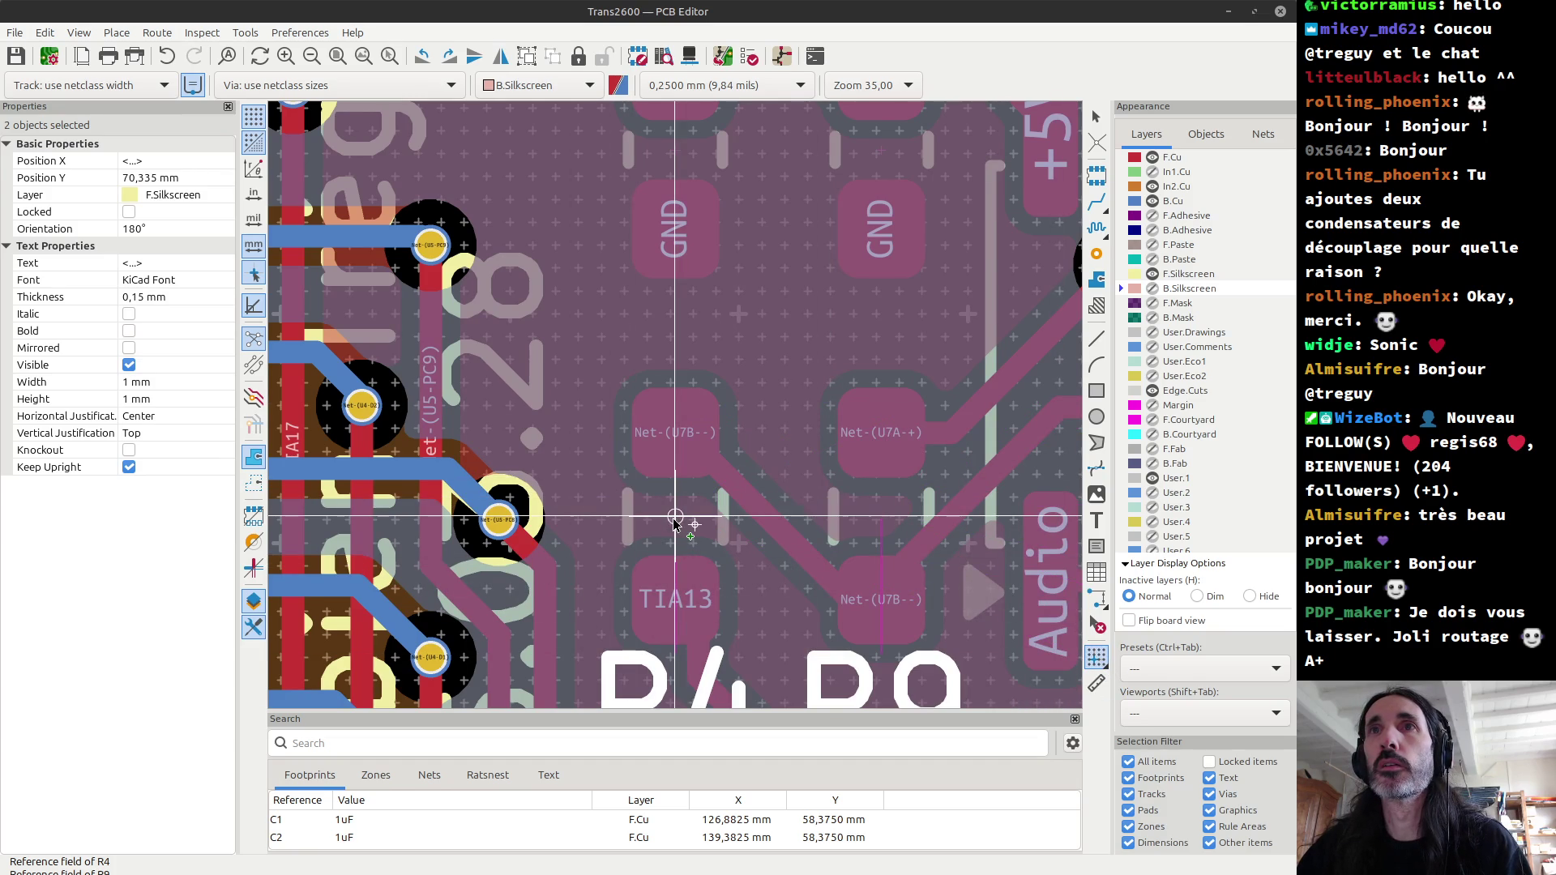
{"action": "left_click", "coordinate": [679, 658]}
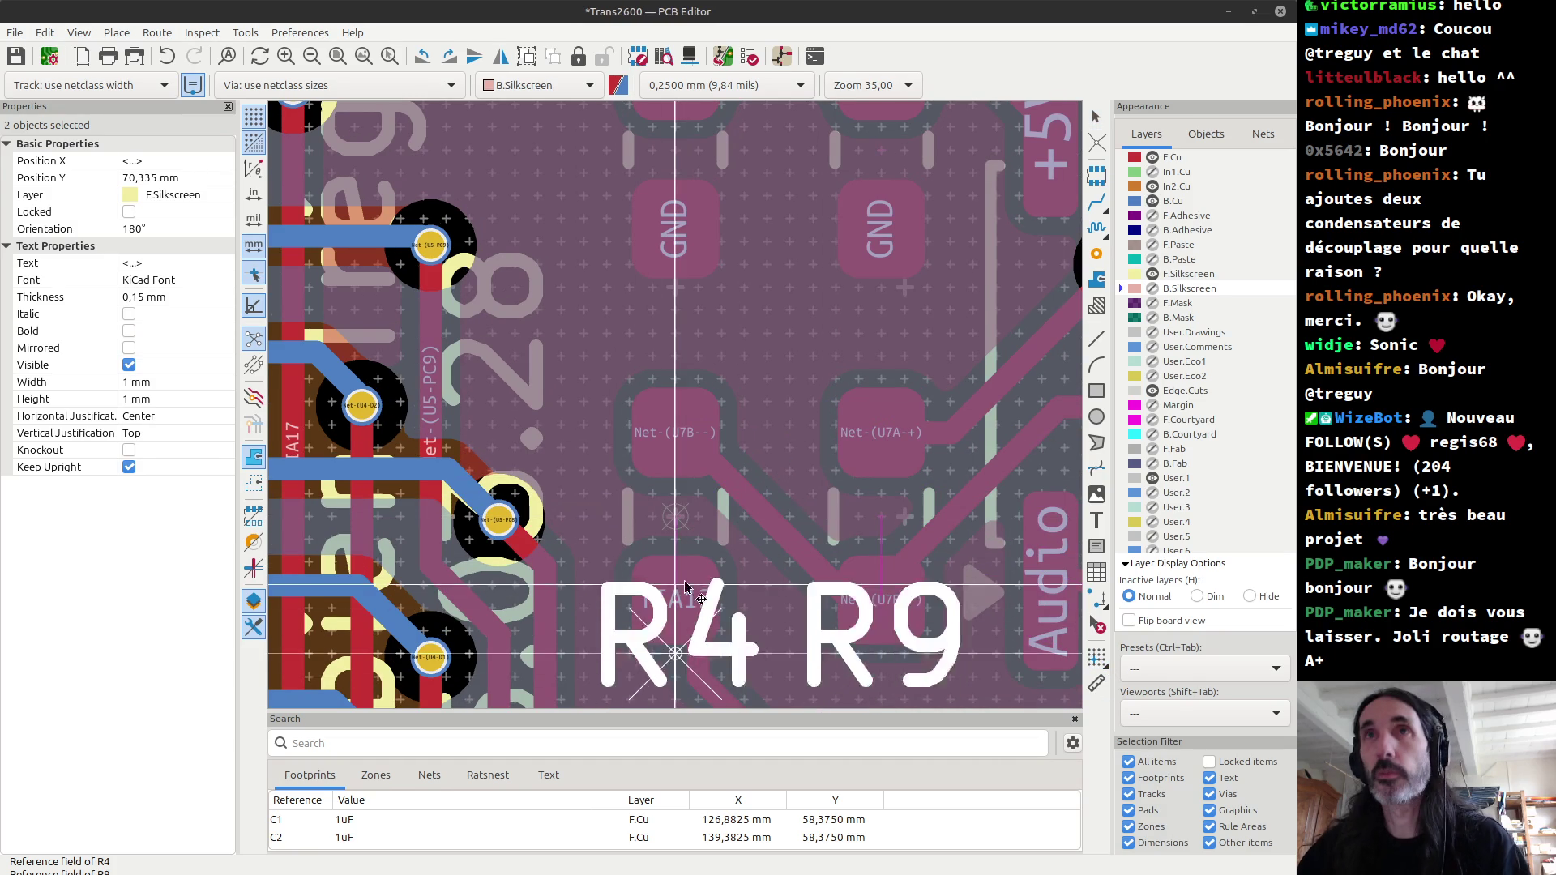
{"action": "left_click", "coordinate": [685, 393]}
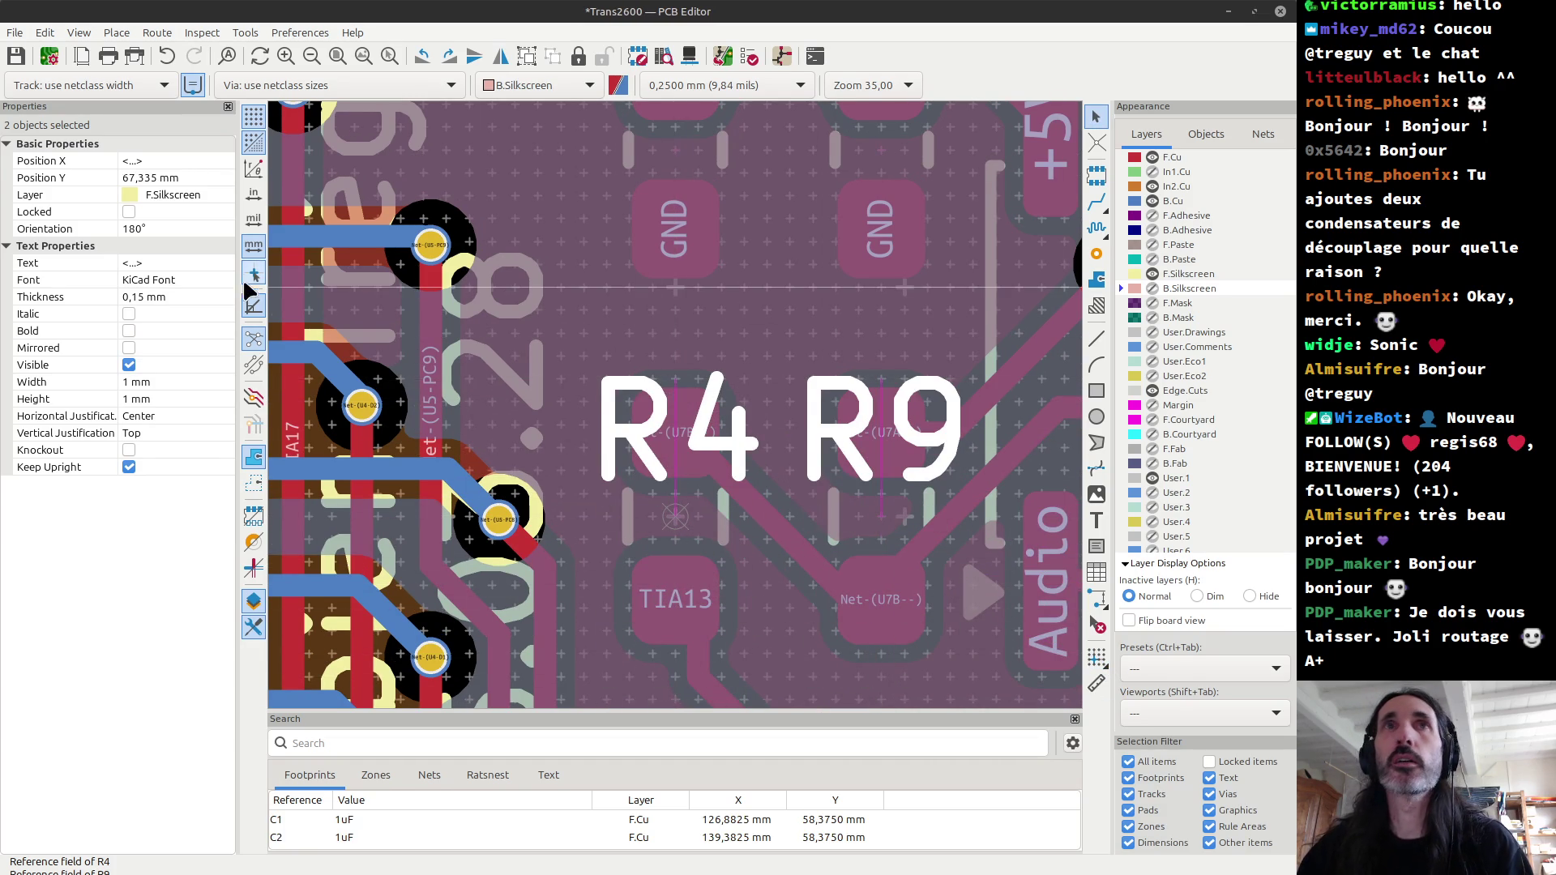
Step: Set the R4 and R9 labels to Bottom vertical justification and check them in 3D
{"action": "left_click", "coordinate": [188, 432]}
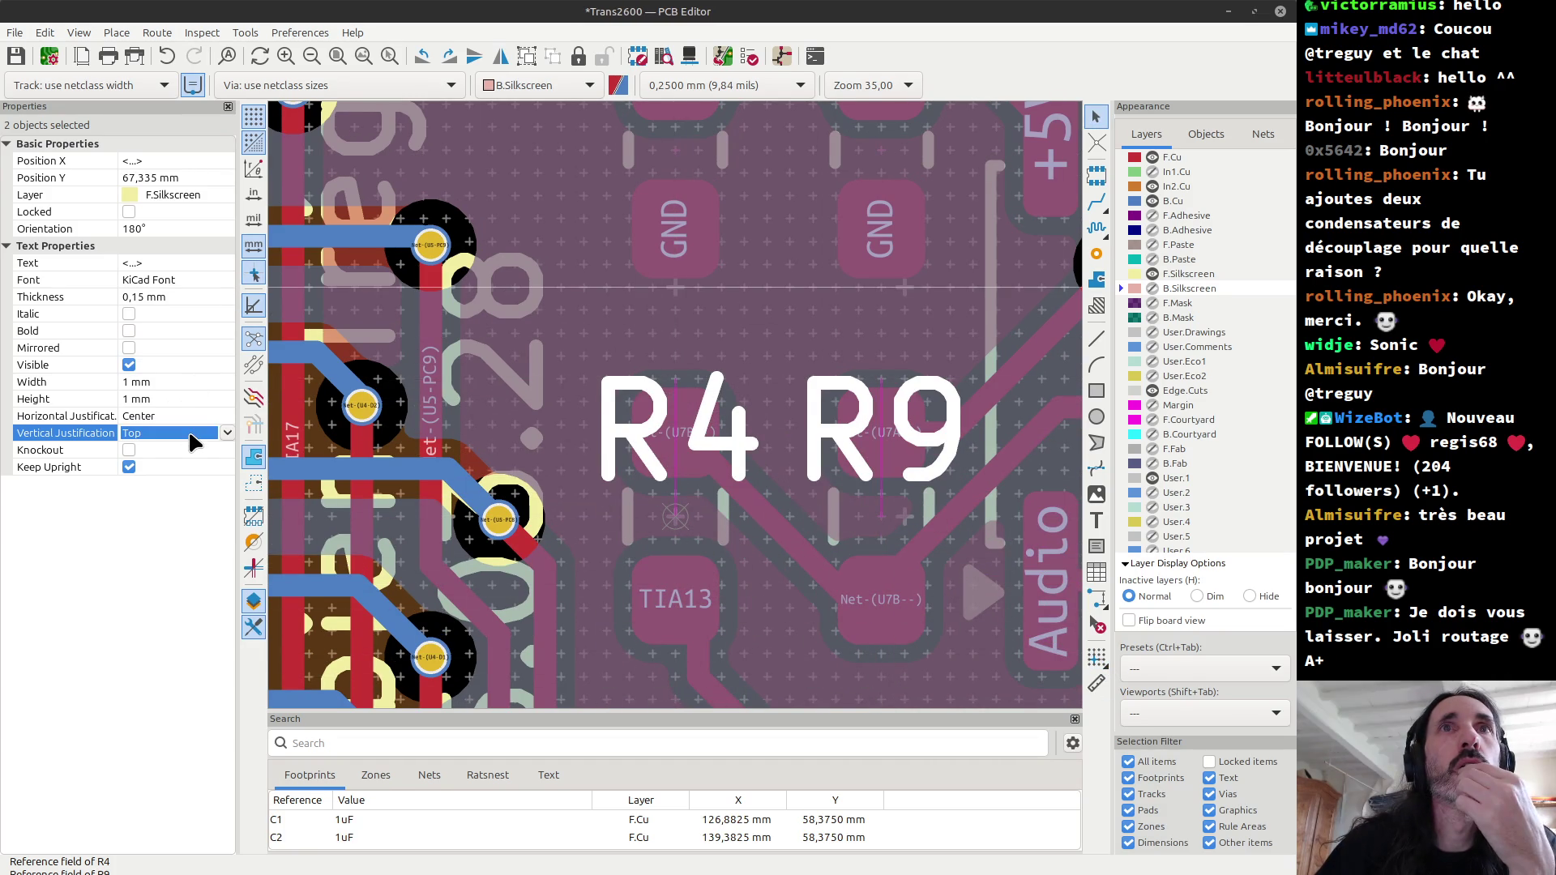
{"action": "left_click", "coordinate": [227, 432]}
{"action": "left_click", "coordinate": [201, 482]}
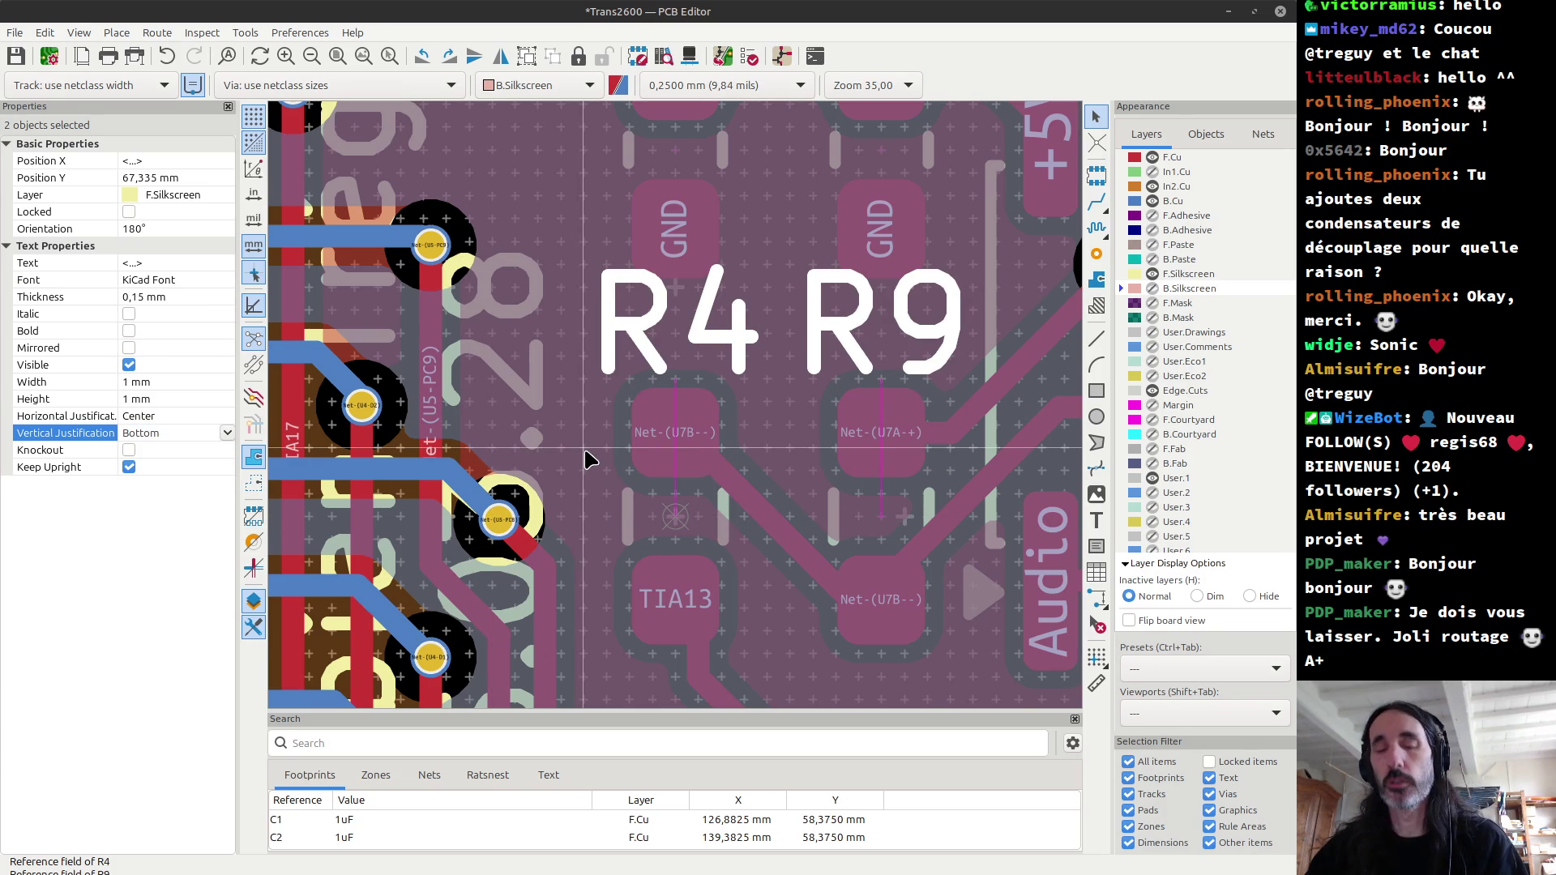
{"action": "key", "text": "alt+3"}
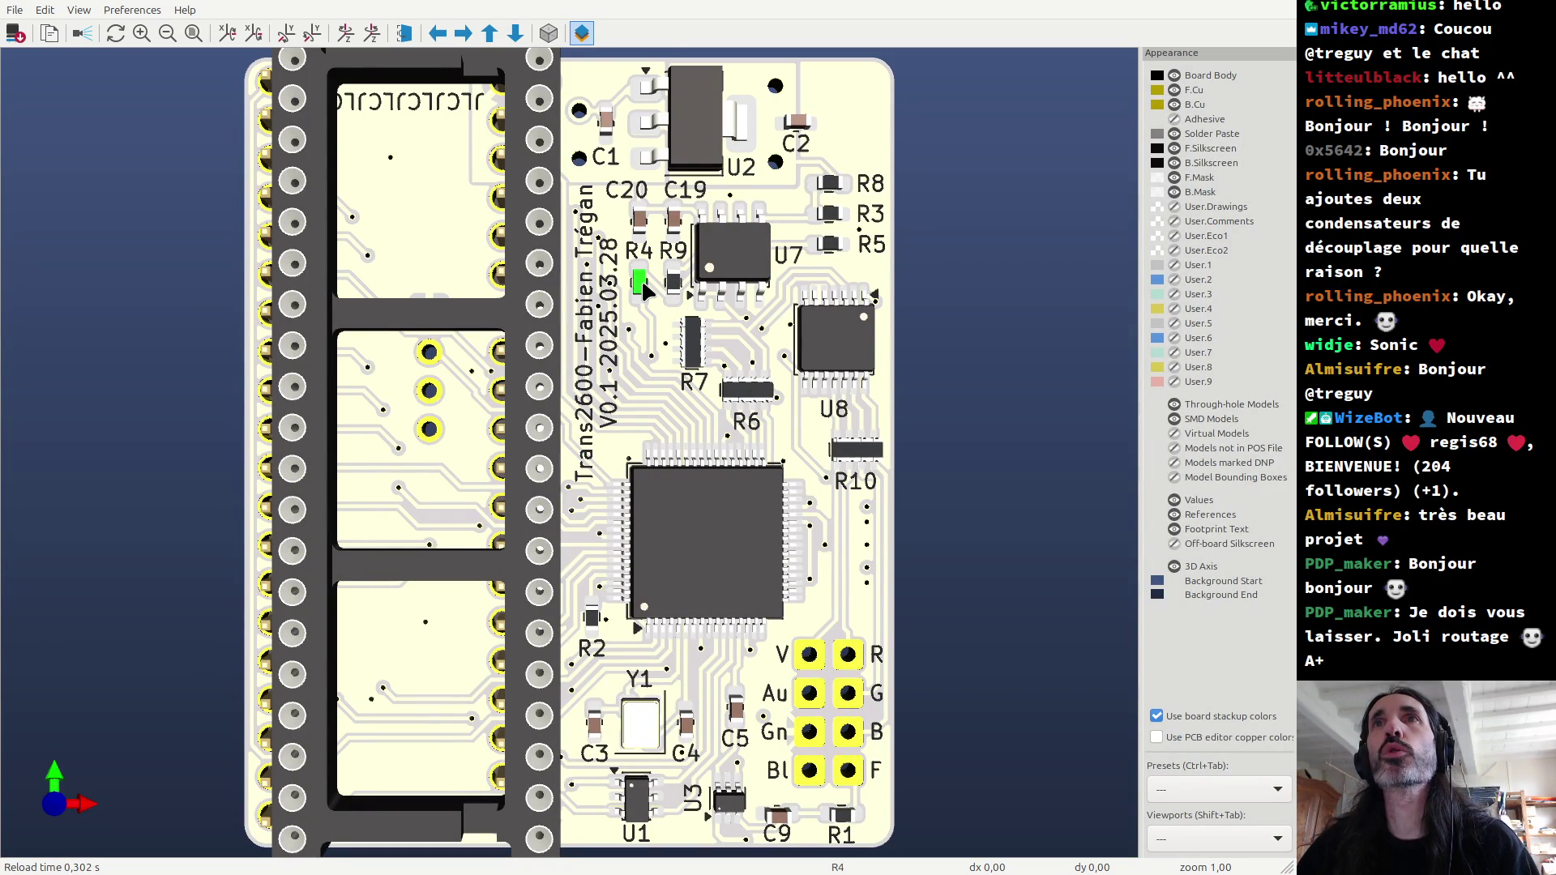
{"action": "key", "text": "alt+Tab"}
Step: Delete the TIA13, Net-(U7B--) and Net-(U7A+) track segments around R4 and R9
{"action": "scroll", "coordinate": [712, 445], "scroll_direction": "down", "scroll_amount": 1}
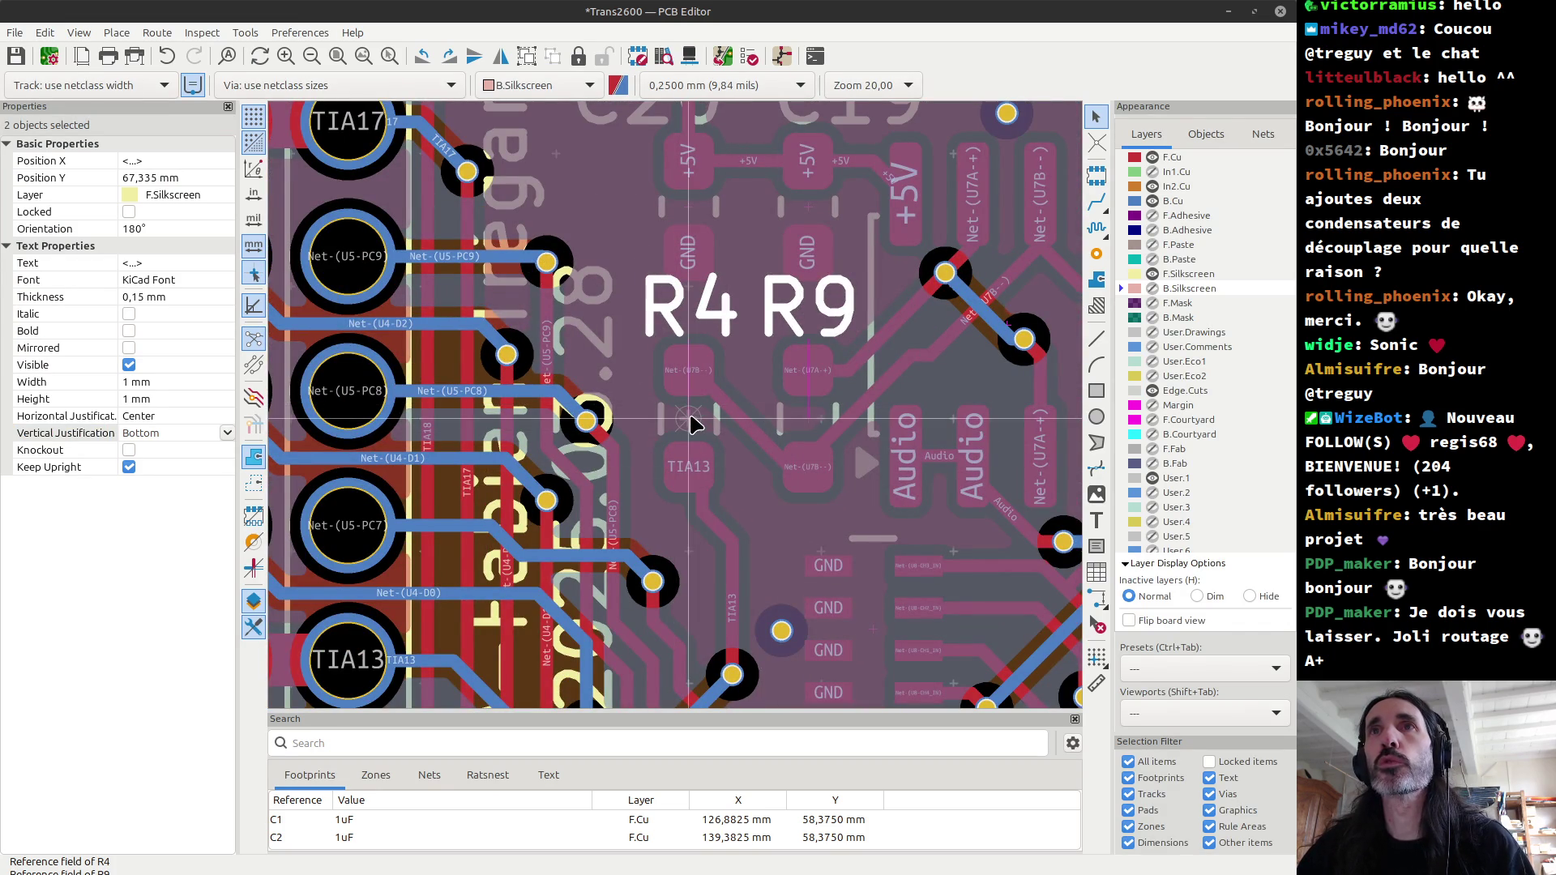
{"action": "left_click", "coordinate": [698, 512]}
{"action": "left_click", "coordinate": [709, 514]}
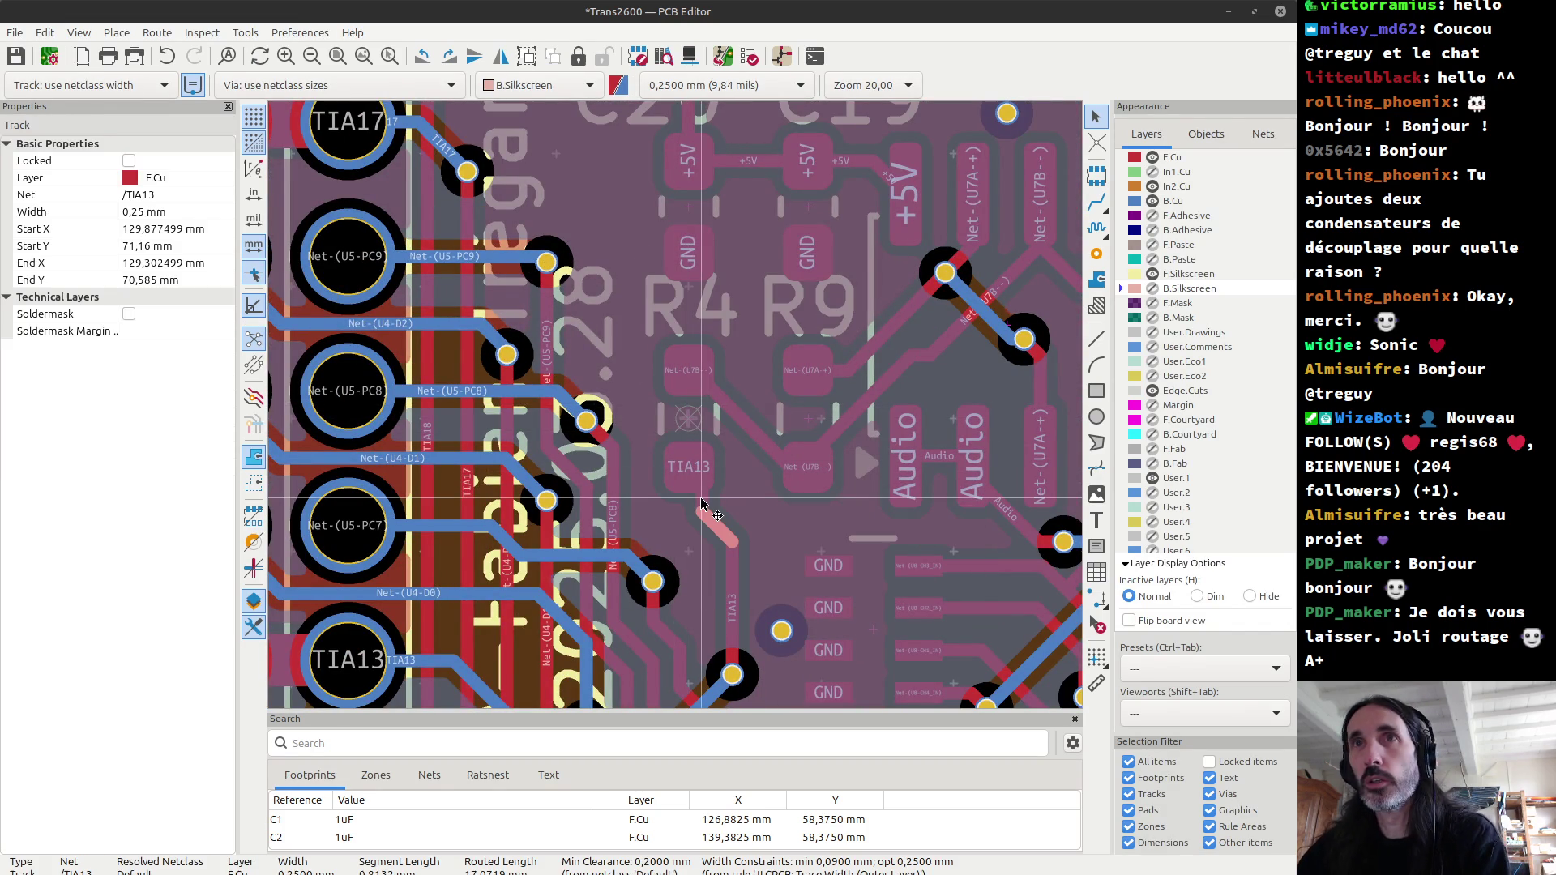
{"action": "key", "text": "Delete"}
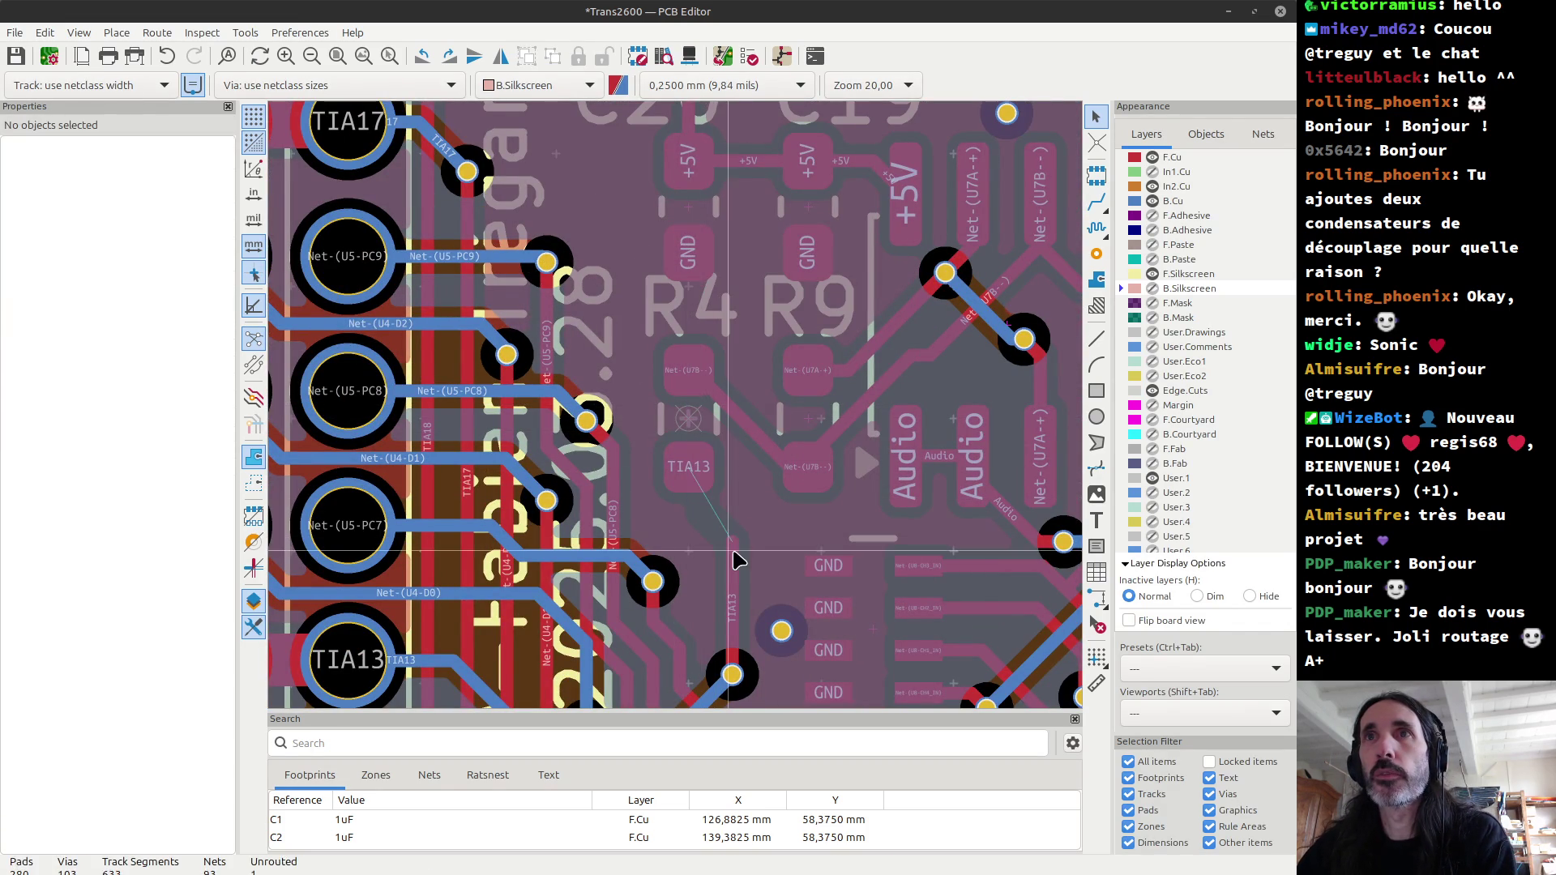
{"action": "left_click", "coordinate": [854, 416]}
{"action": "key", "text": "Delete"}
{"action": "left_click", "coordinate": [839, 381]}
{"action": "key", "text": "Delete"}
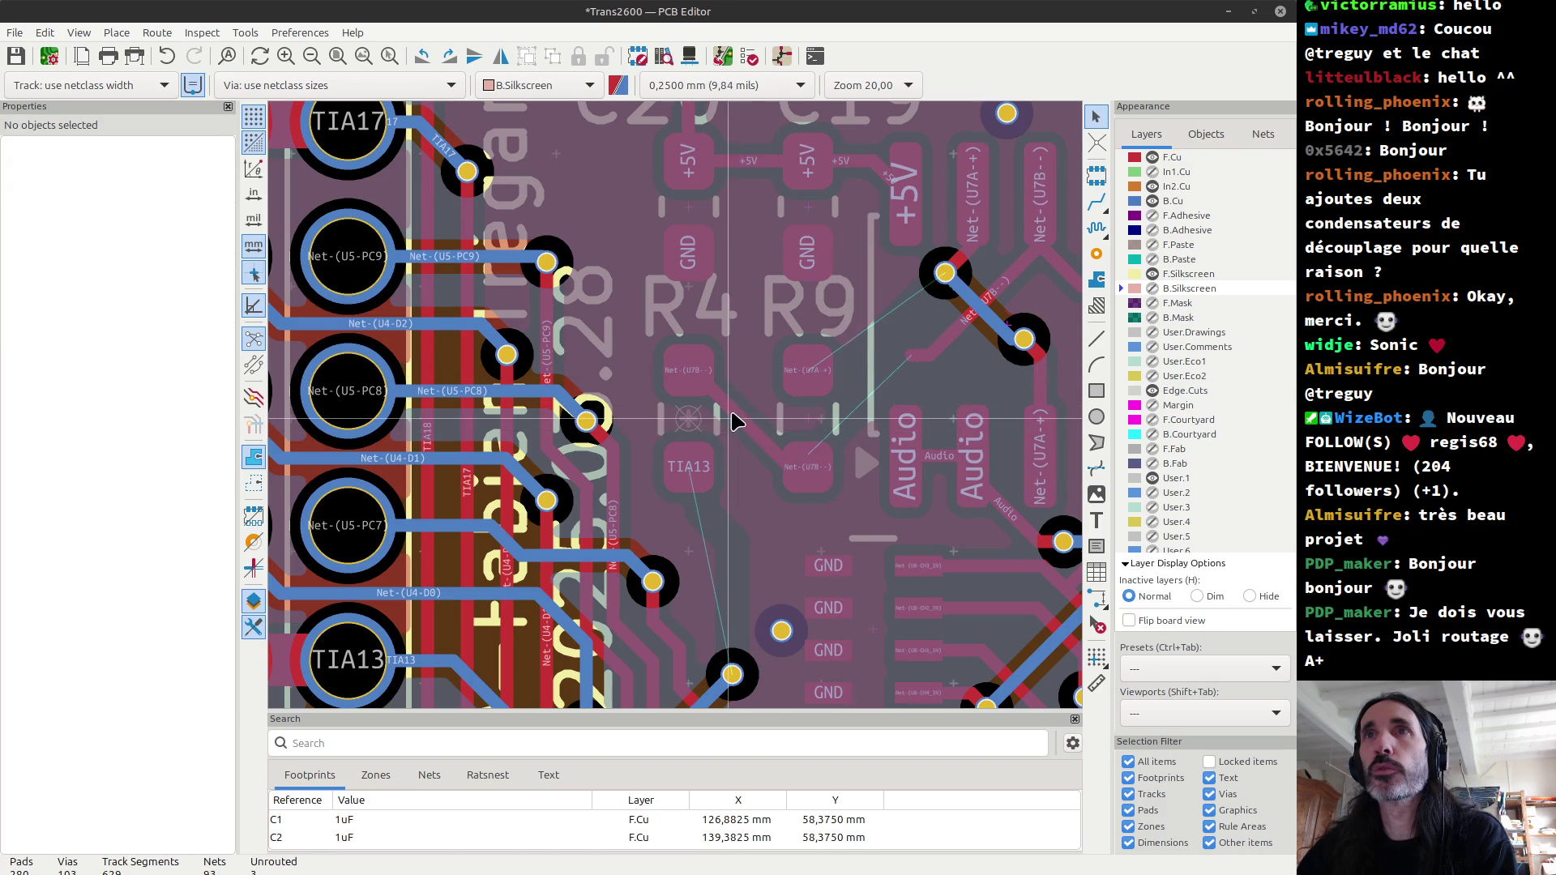
Step: Select R4, R9 and their Net-(U7B--) track and start moving them with M
{"action": "left_click", "coordinate": [693, 419]}
{"action": "left_click", "coordinate": [762, 438], "text": "shift"}
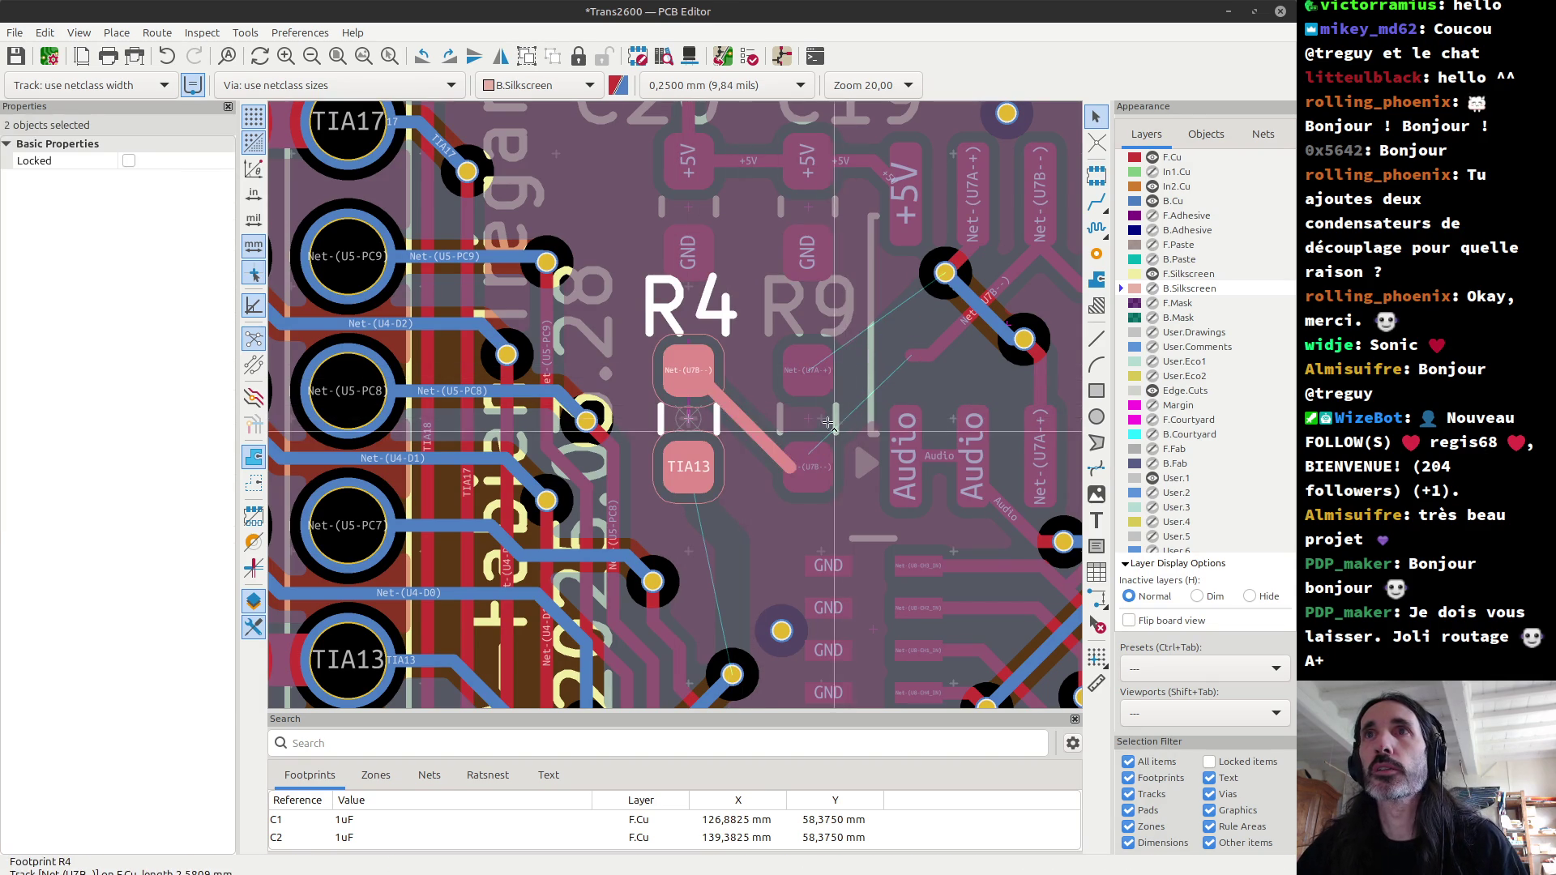
{"action": "left_click", "coordinate": [834, 427], "text": "shift"}
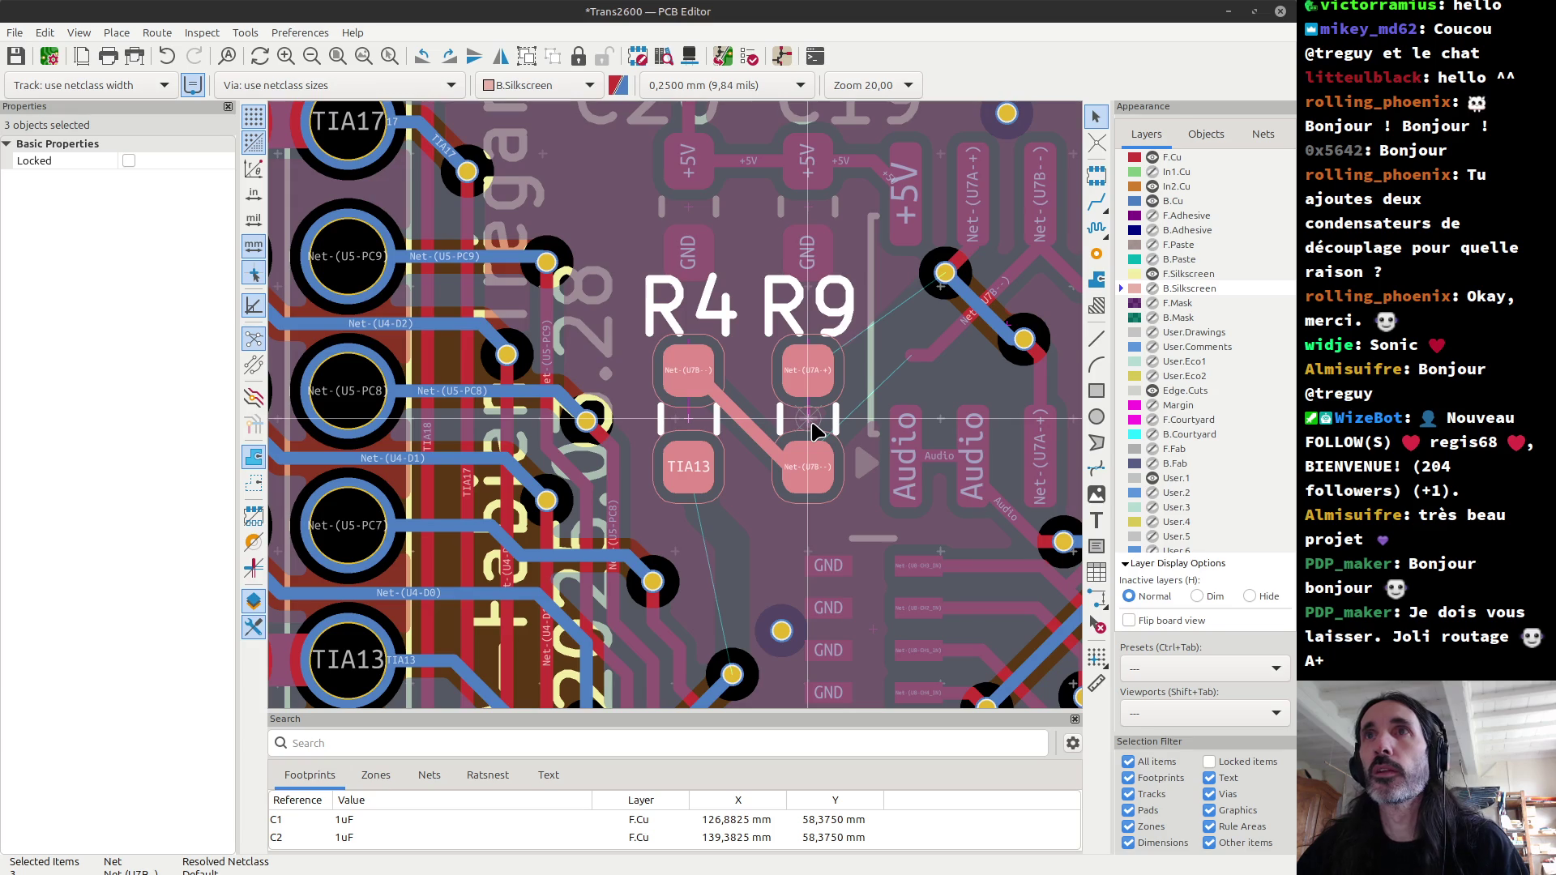
{"action": "key", "text": "m"}
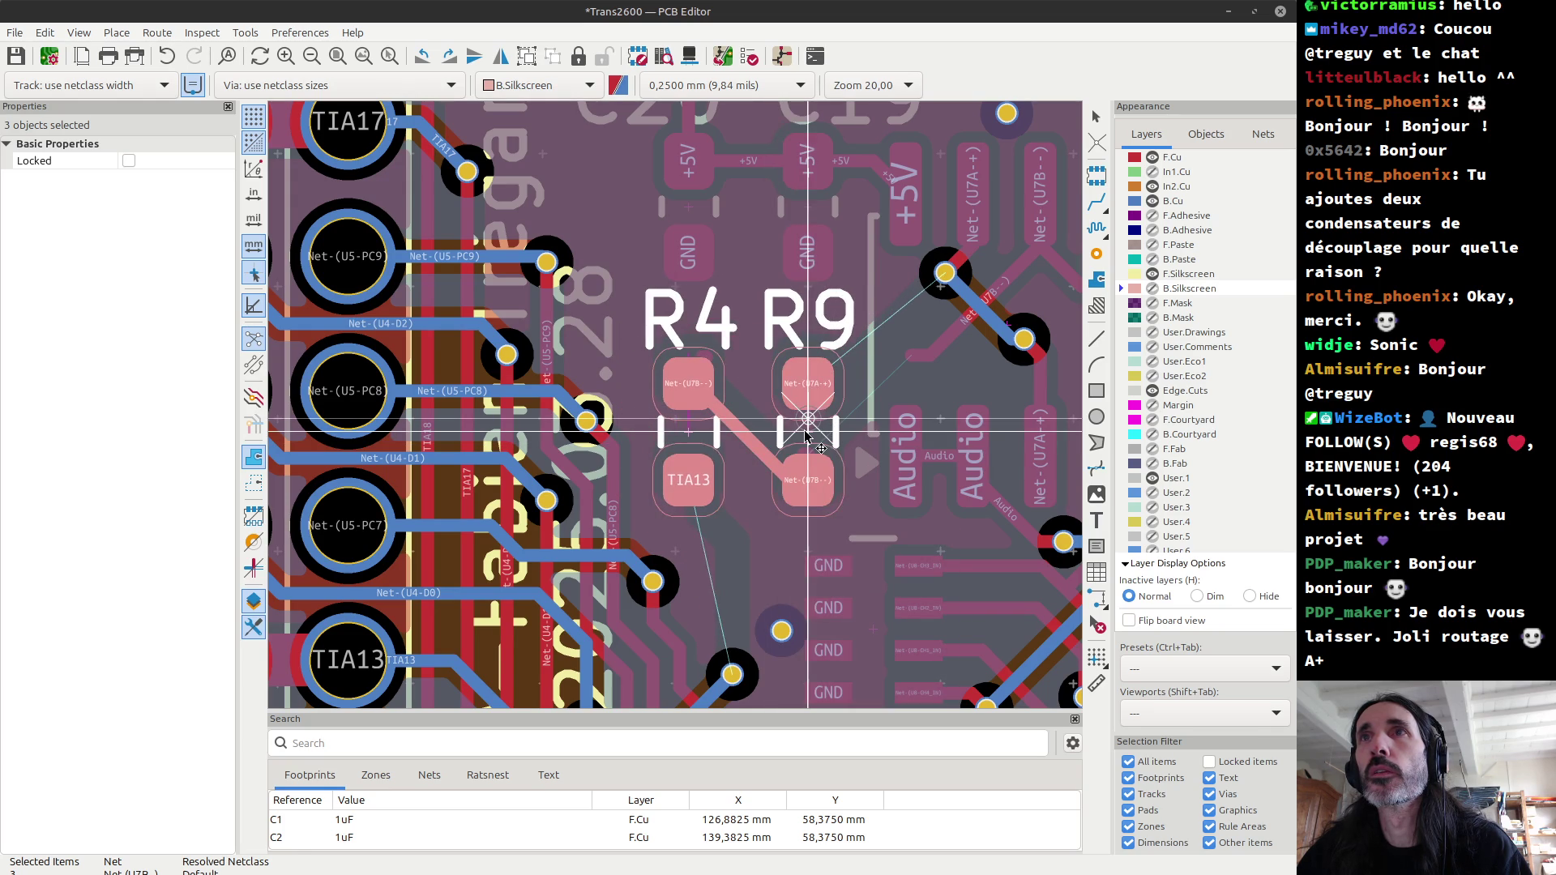
Step: Place the moved R4, R9 and their connecting track
{"action": "scroll", "coordinate": [804, 435], "scroll_direction": "up", "scroll_amount": 3}
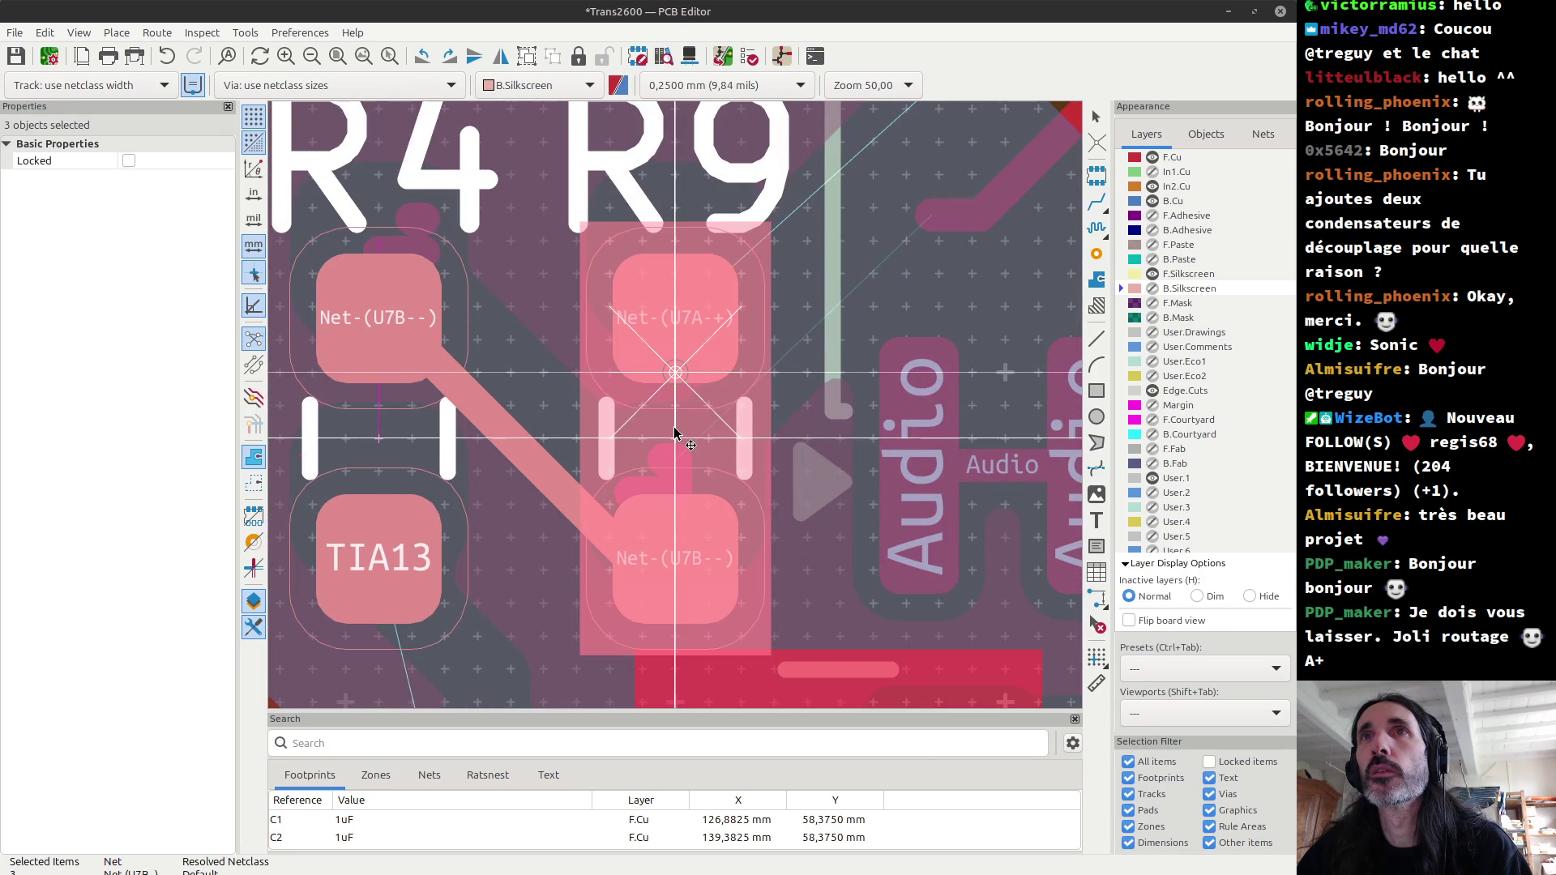
{"action": "left_click", "coordinate": [675, 416]}
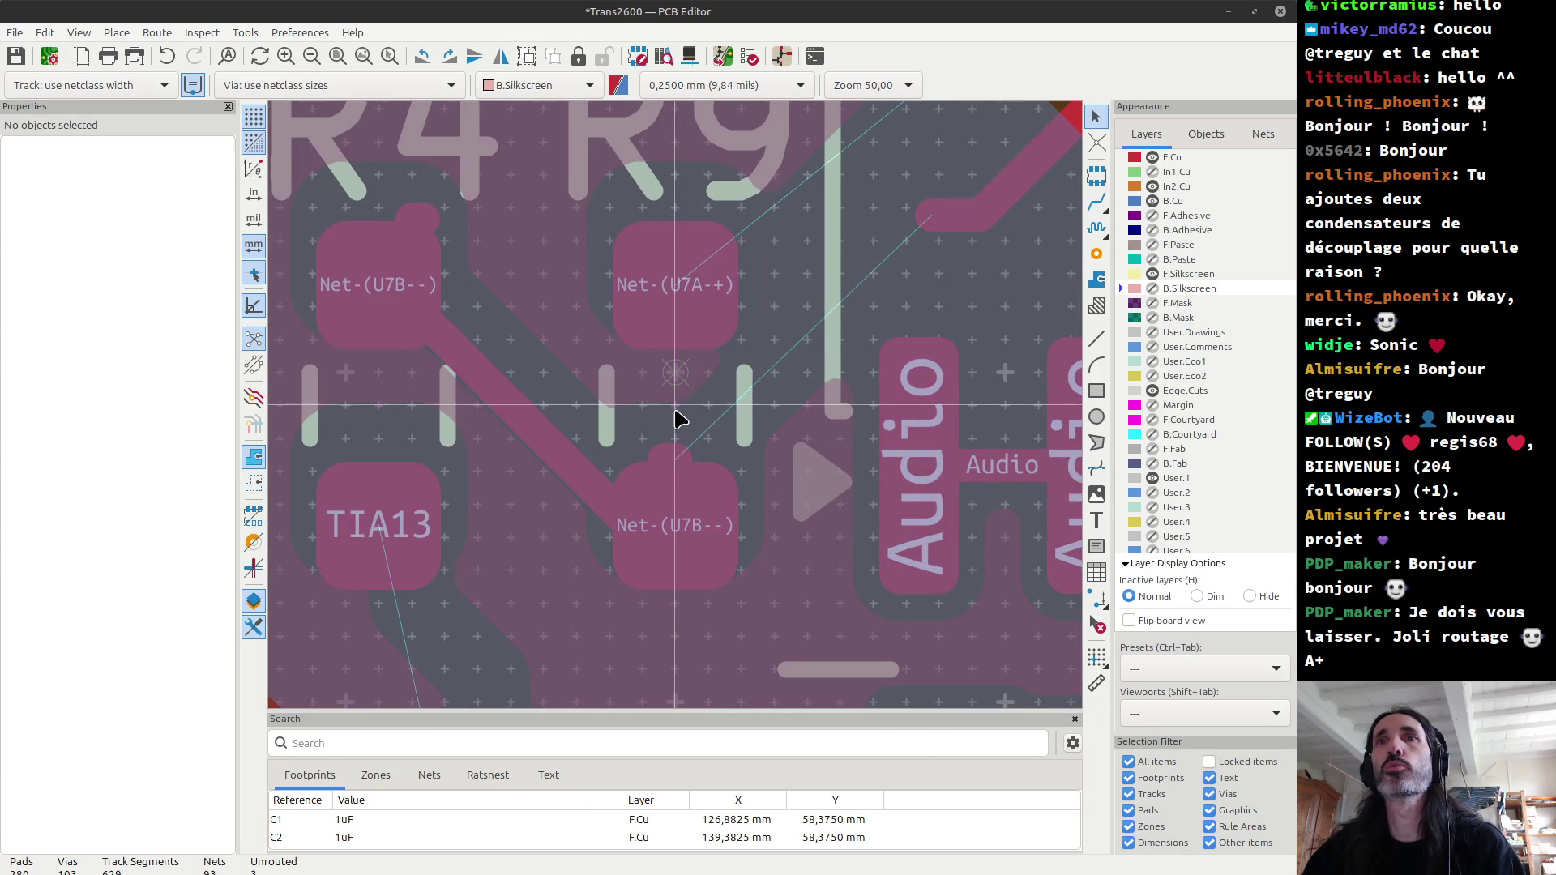
{"action": "scroll", "coordinate": [677, 416], "scroll_direction": "down", "scroll_amount": 1}
{"action": "scroll", "coordinate": [680, 416], "scroll_direction": "down", "scroll_amount": 1}
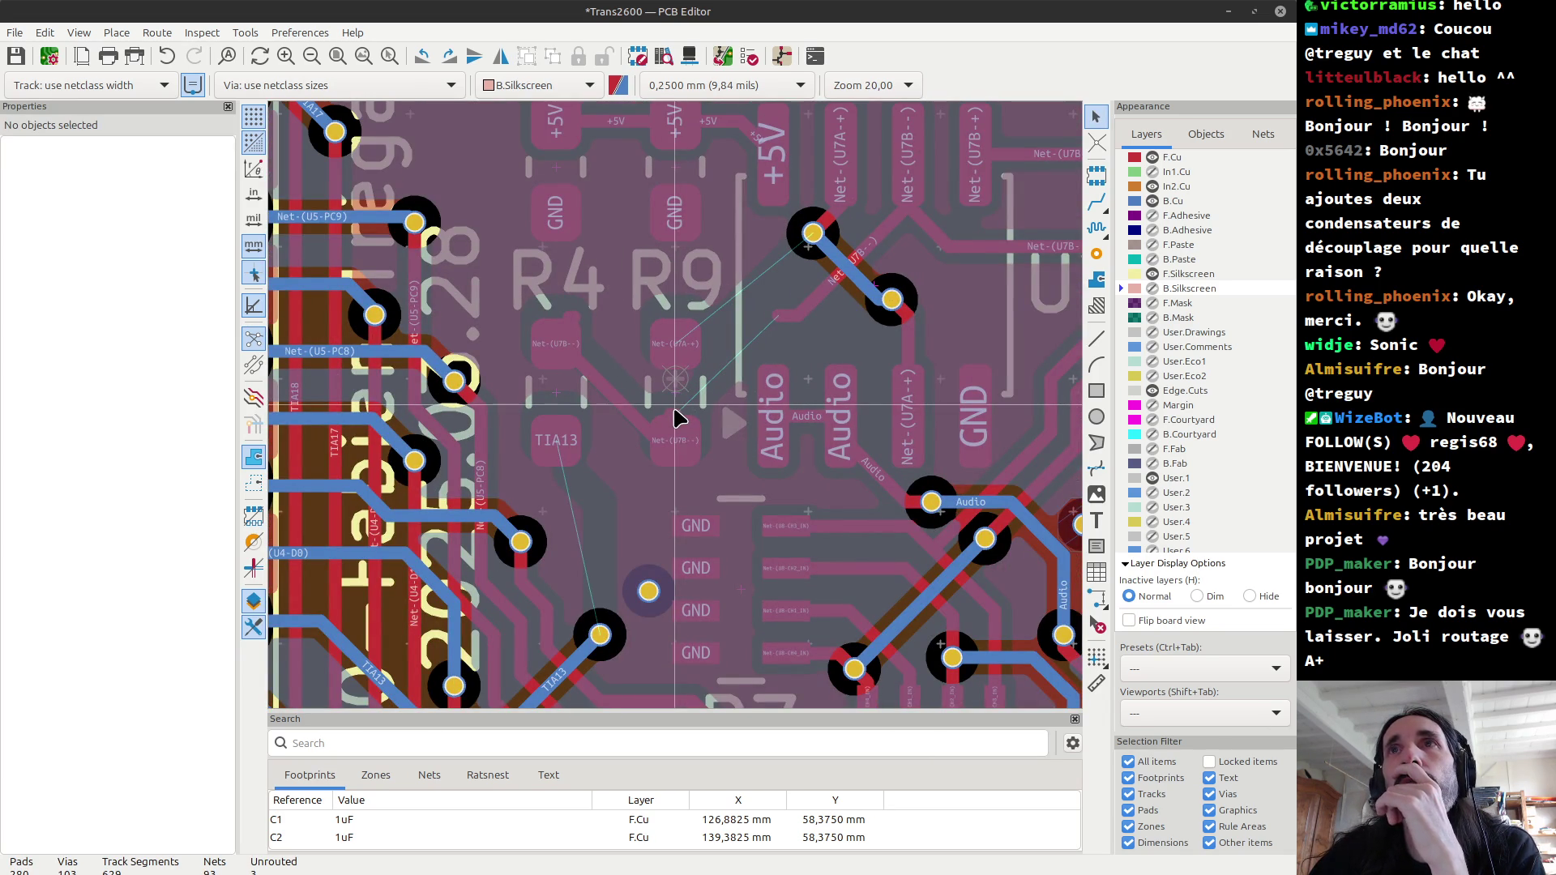
{"action": "scroll", "coordinate": [679, 415], "scroll_direction": "down", "scroll_amount": 1}
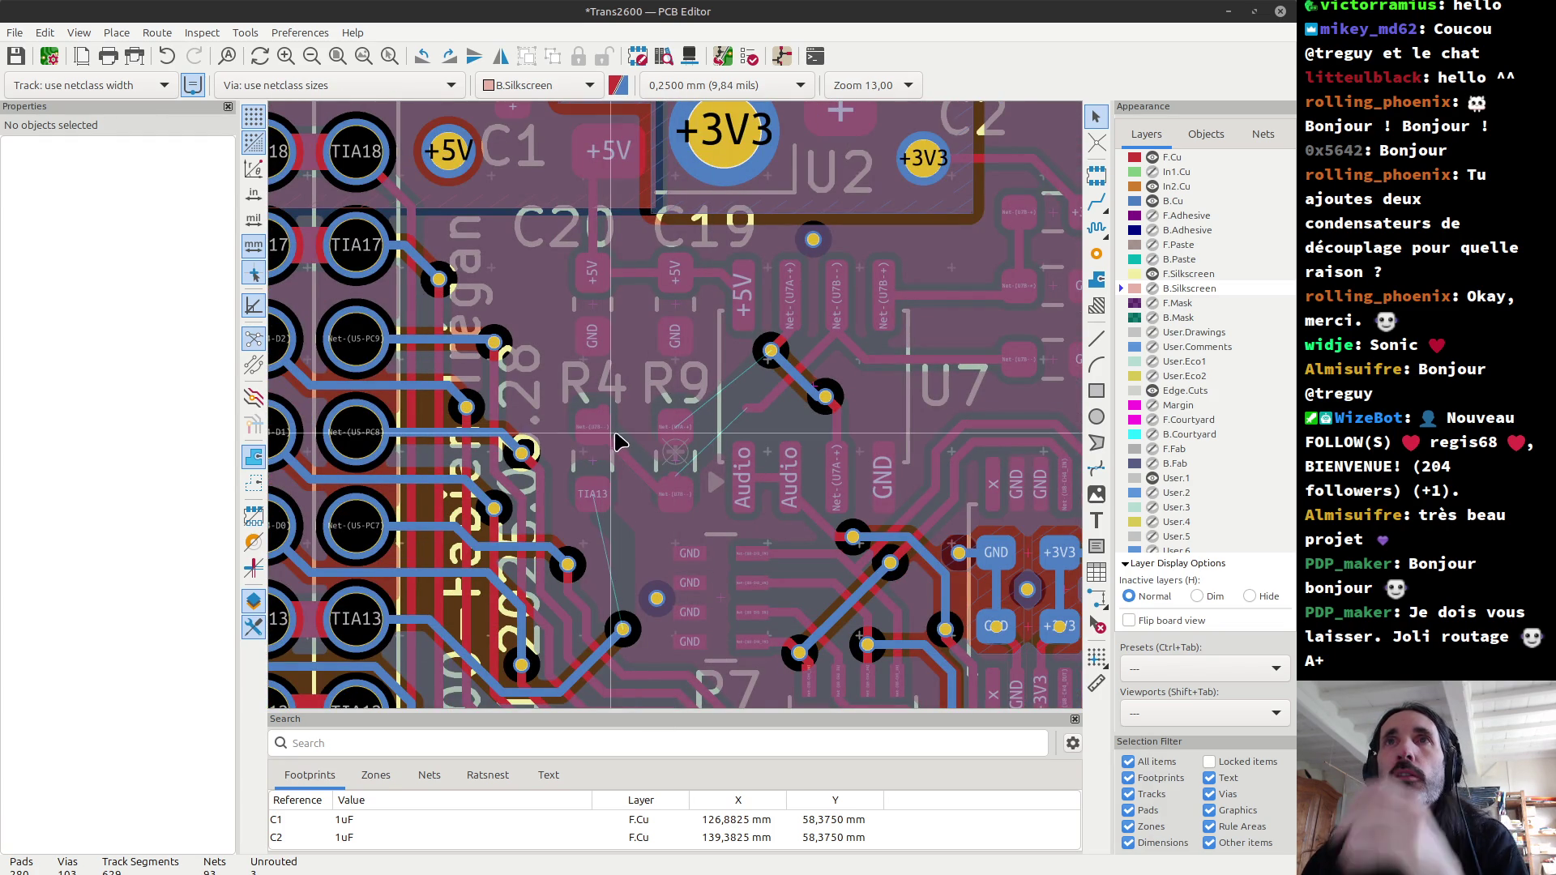
{"action": "scroll", "coordinate": [624, 451], "scroll_direction": "up", "scroll_amount": 1}
{"action": "scroll", "coordinate": [680, 416], "scroll_direction": "up", "scroll_amount": 2}
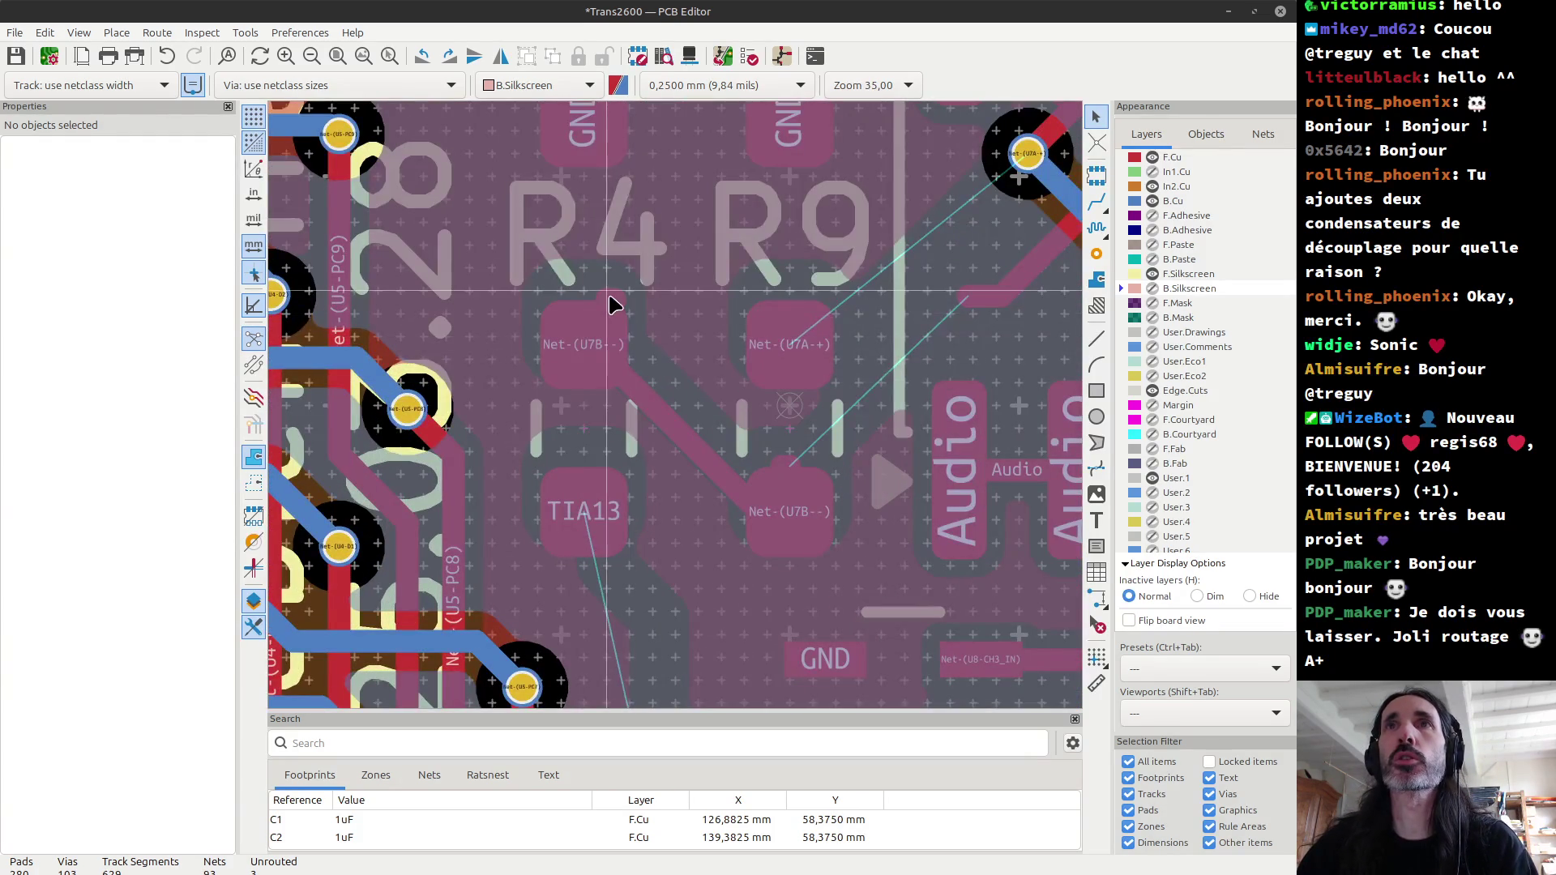
Step: Reselect both resistors with their connecting track and shift them slightly left
{"action": "left_click_drag", "start_coordinate": [552, 276], "coordinate": [661, 364]}
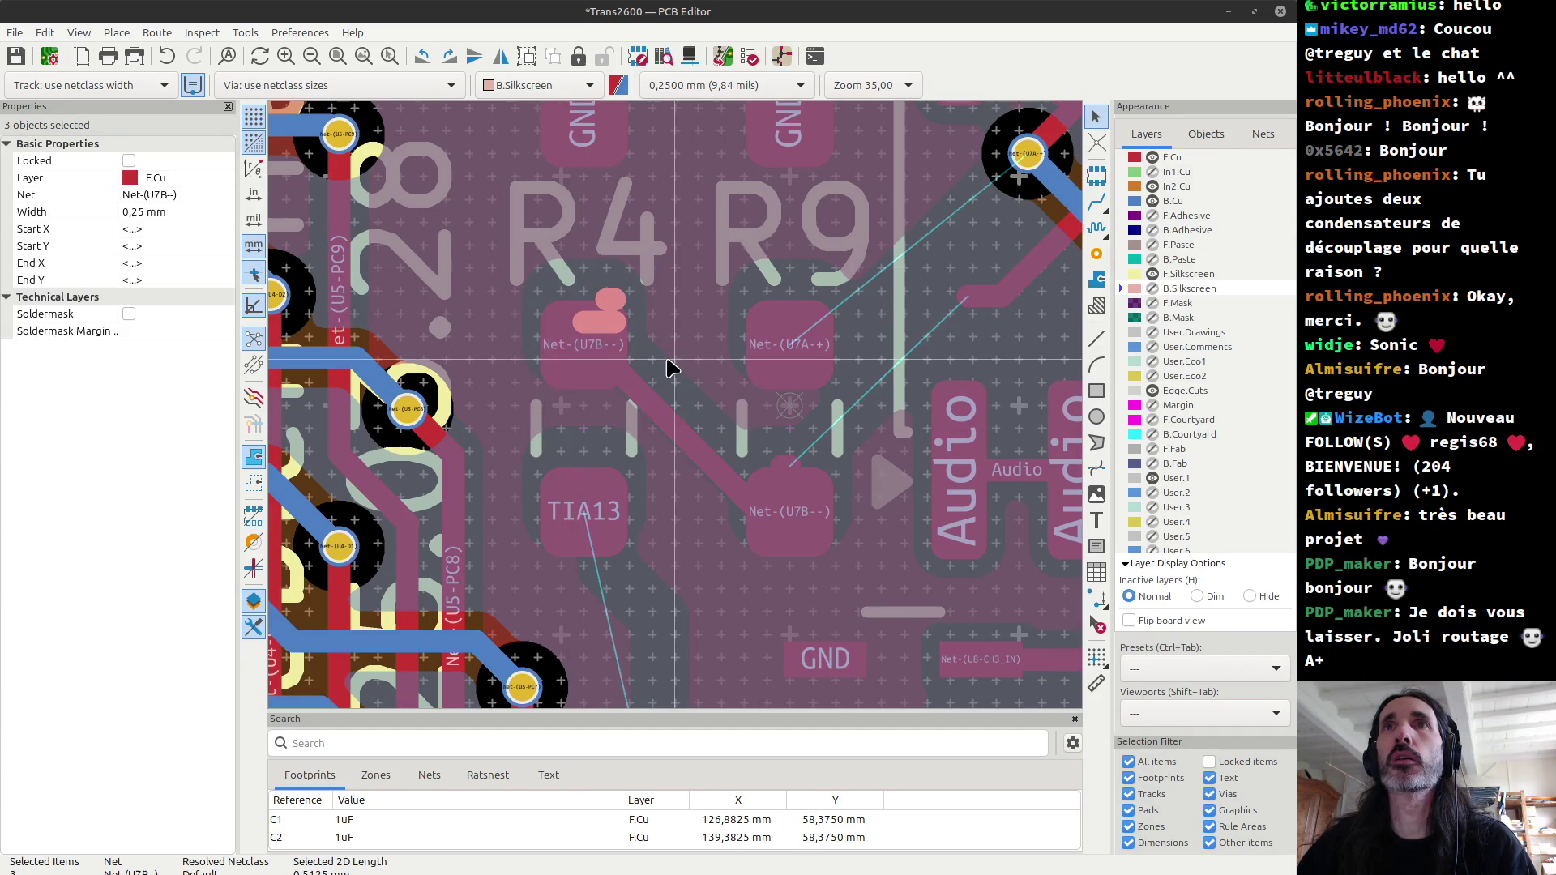
{"action": "key", "text": "Escape"}
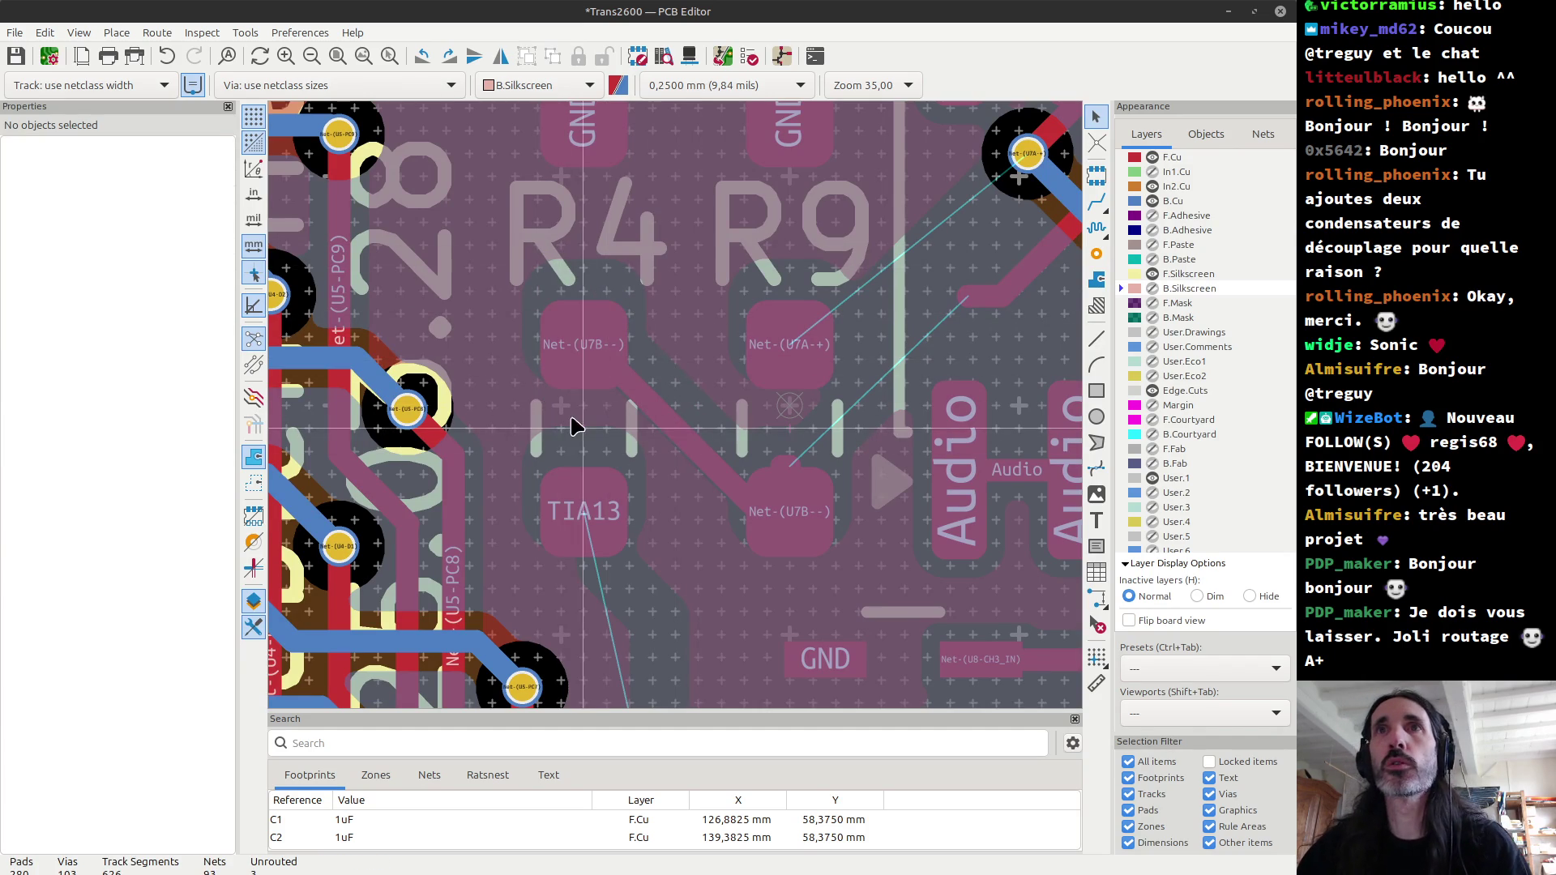
{"action": "left_click", "coordinate": [584, 431]}
{"action": "left_click", "coordinate": [670, 442]}
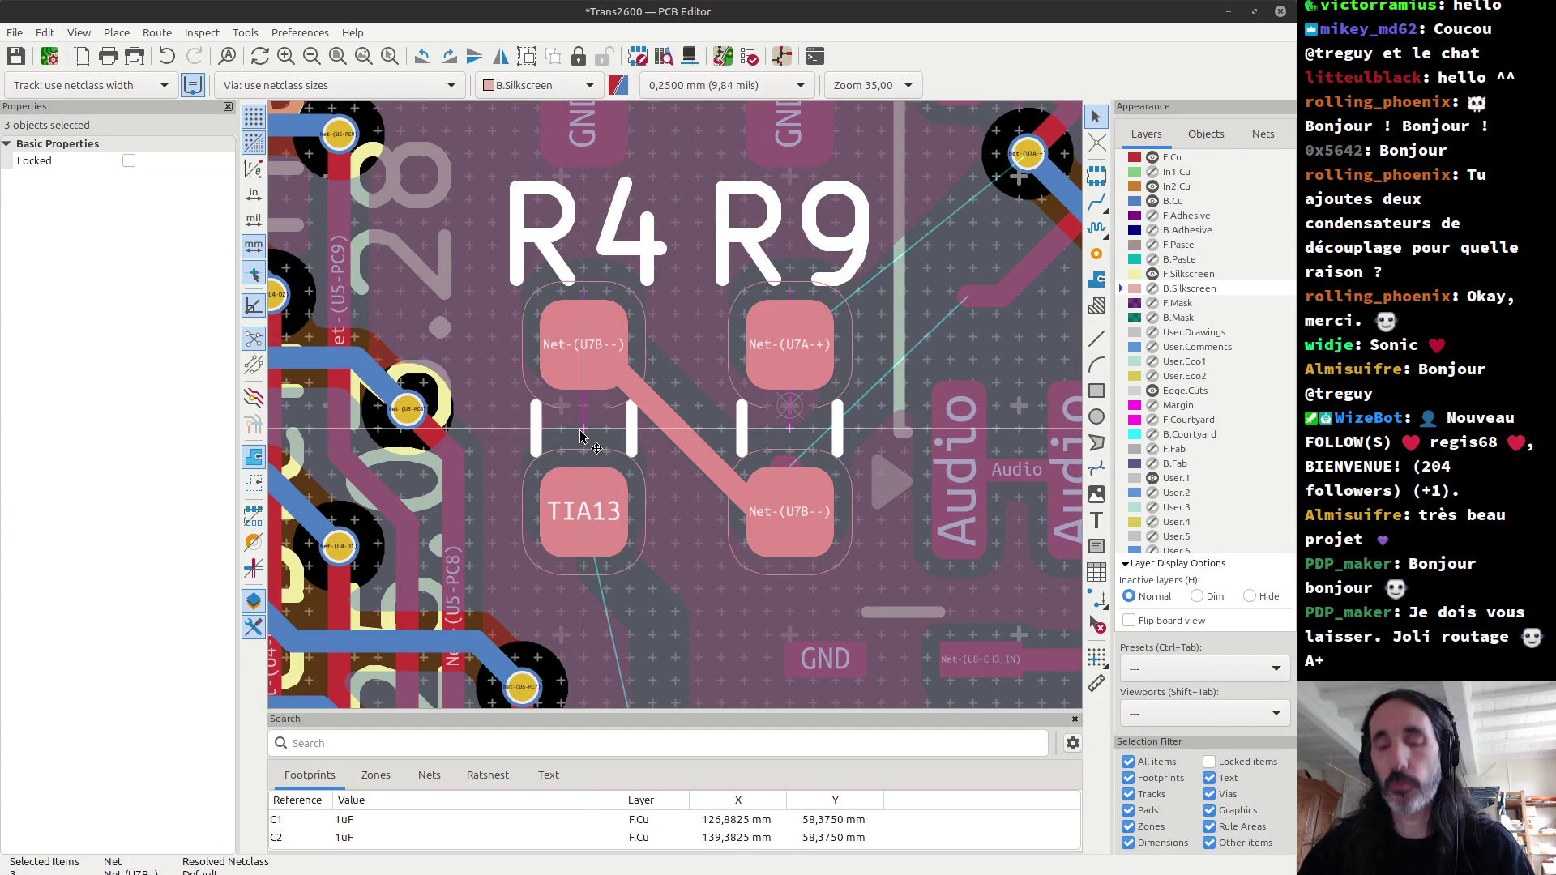
{"action": "left_click_drag", "start_coordinate": [580, 434], "coordinate": [565, 435]}
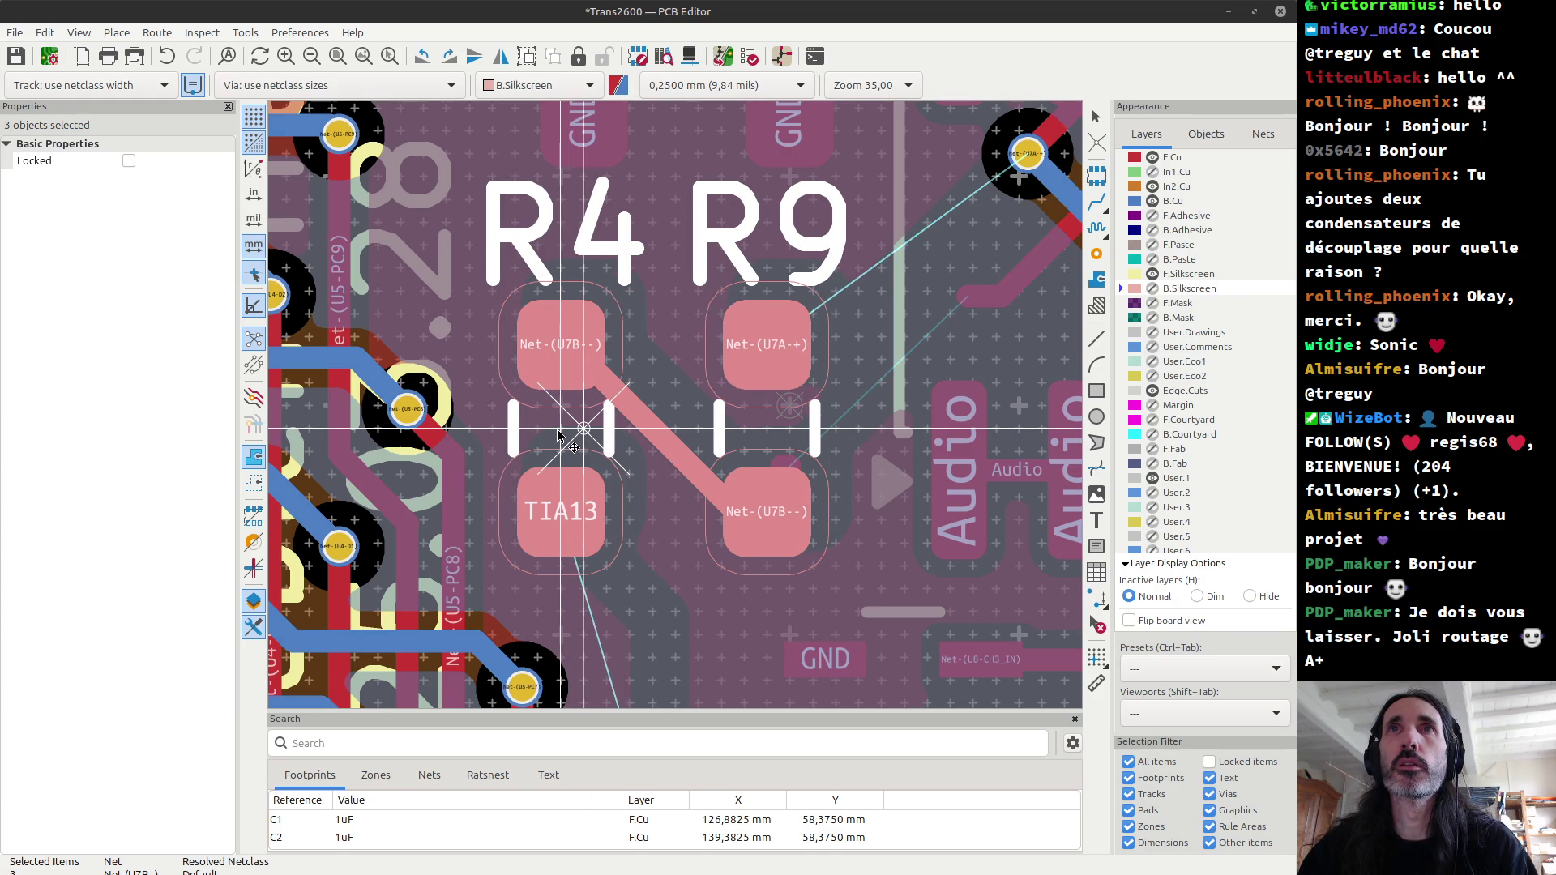
Step: Move the R4 and R9 labels below their pads with Top vertical justification
{"action": "left_click_drag", "start_coordinate": [591, 260], "coordinate": [705, 288]}
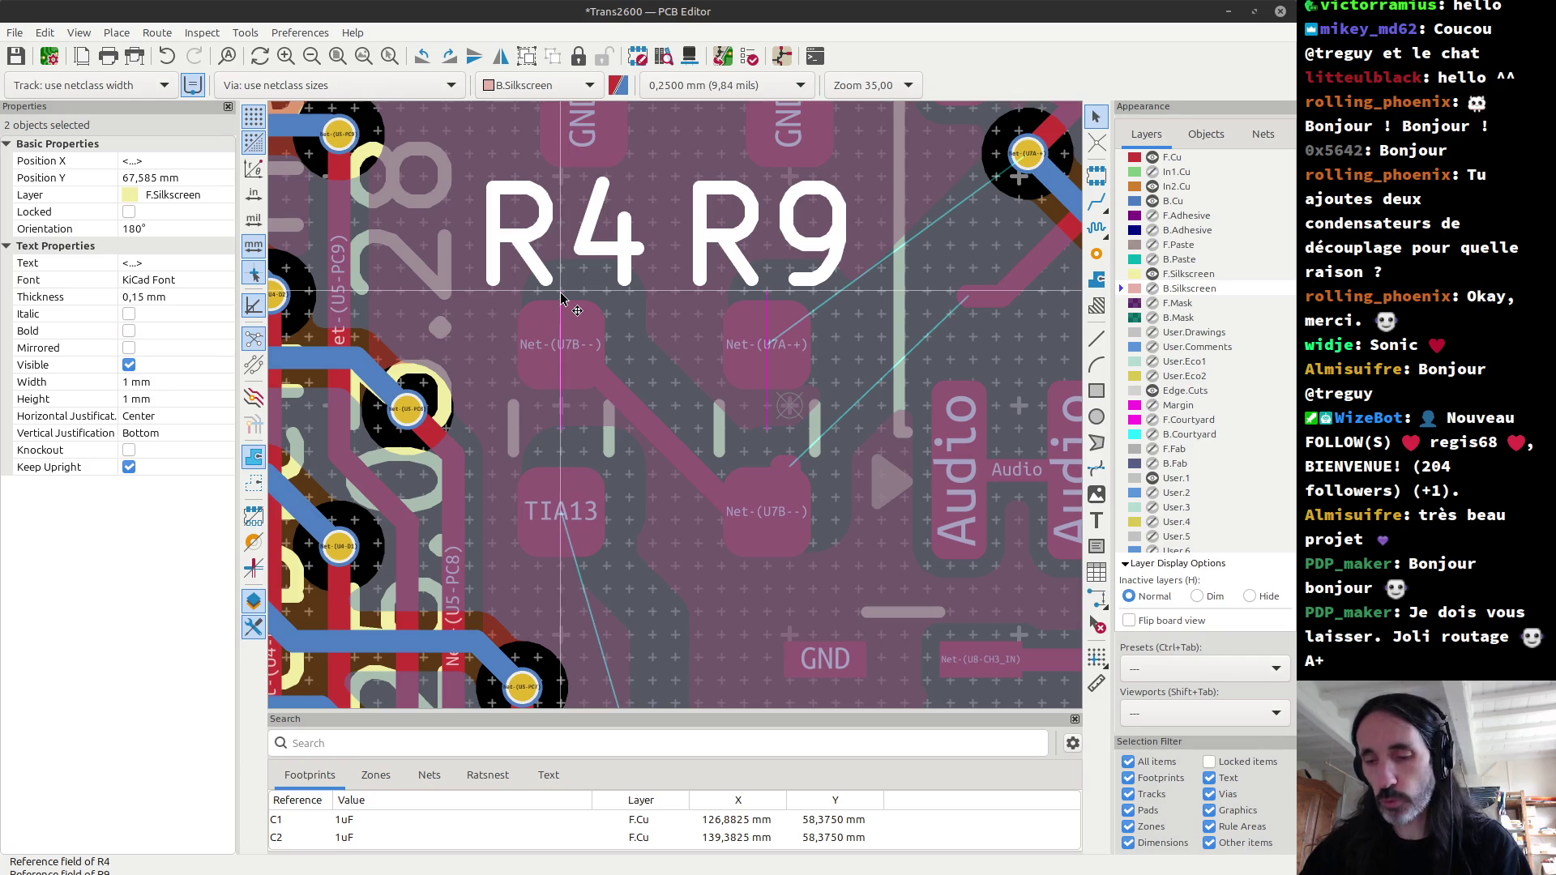
{"action": "left_click_drag", "start_coordinate": [562, 299], "coordinate": [567, 570]}
{"action": "left_click", "coordinate": [565, 570]}
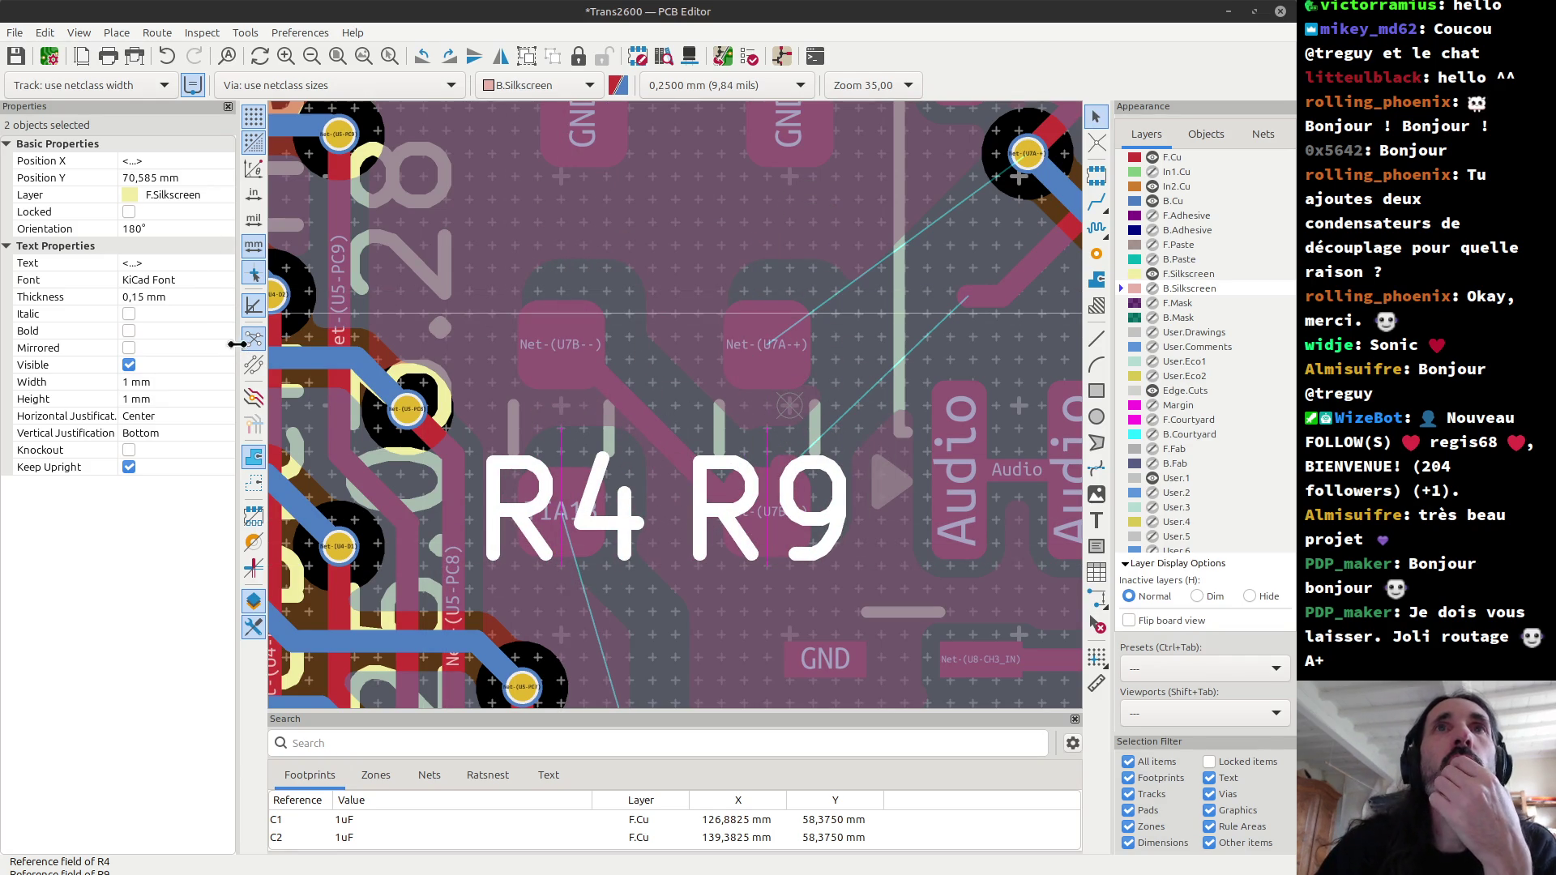
{"action": "left_click", "coordinate": [182, 434]}
{"action": "left_click", "coordinate": [227, 432]}
{"action": "left_click", "coordinate": [175, 450]}
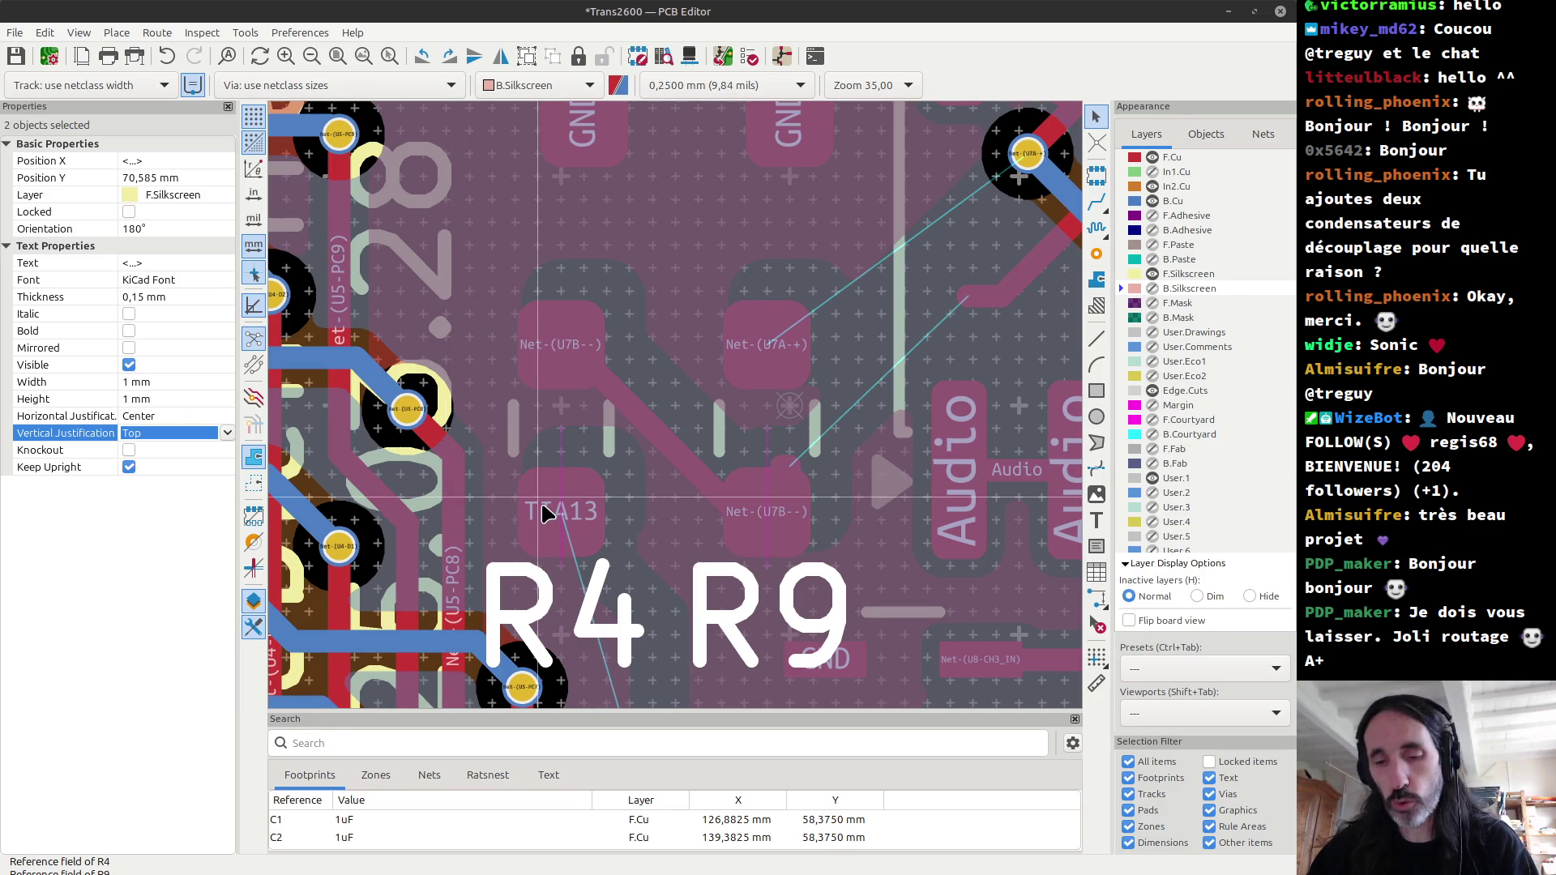
Step: Dismiss the zone selection choices and open the board in the 3D viewer
{"action": "left_click", "coordinate": [676, 511]}
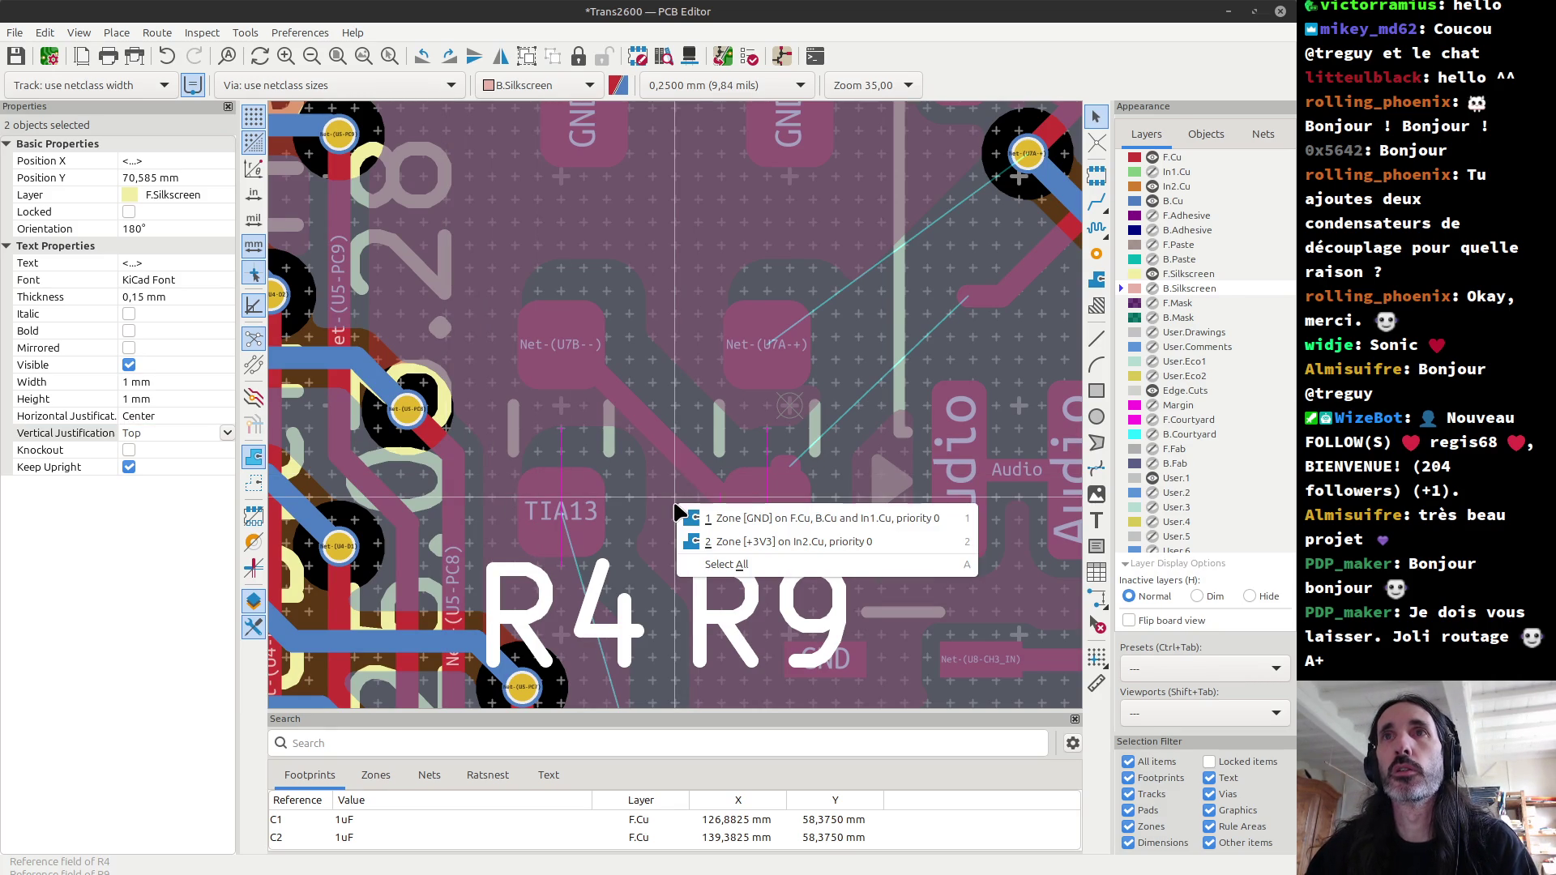
{"action": "key", "text": "Escape"}
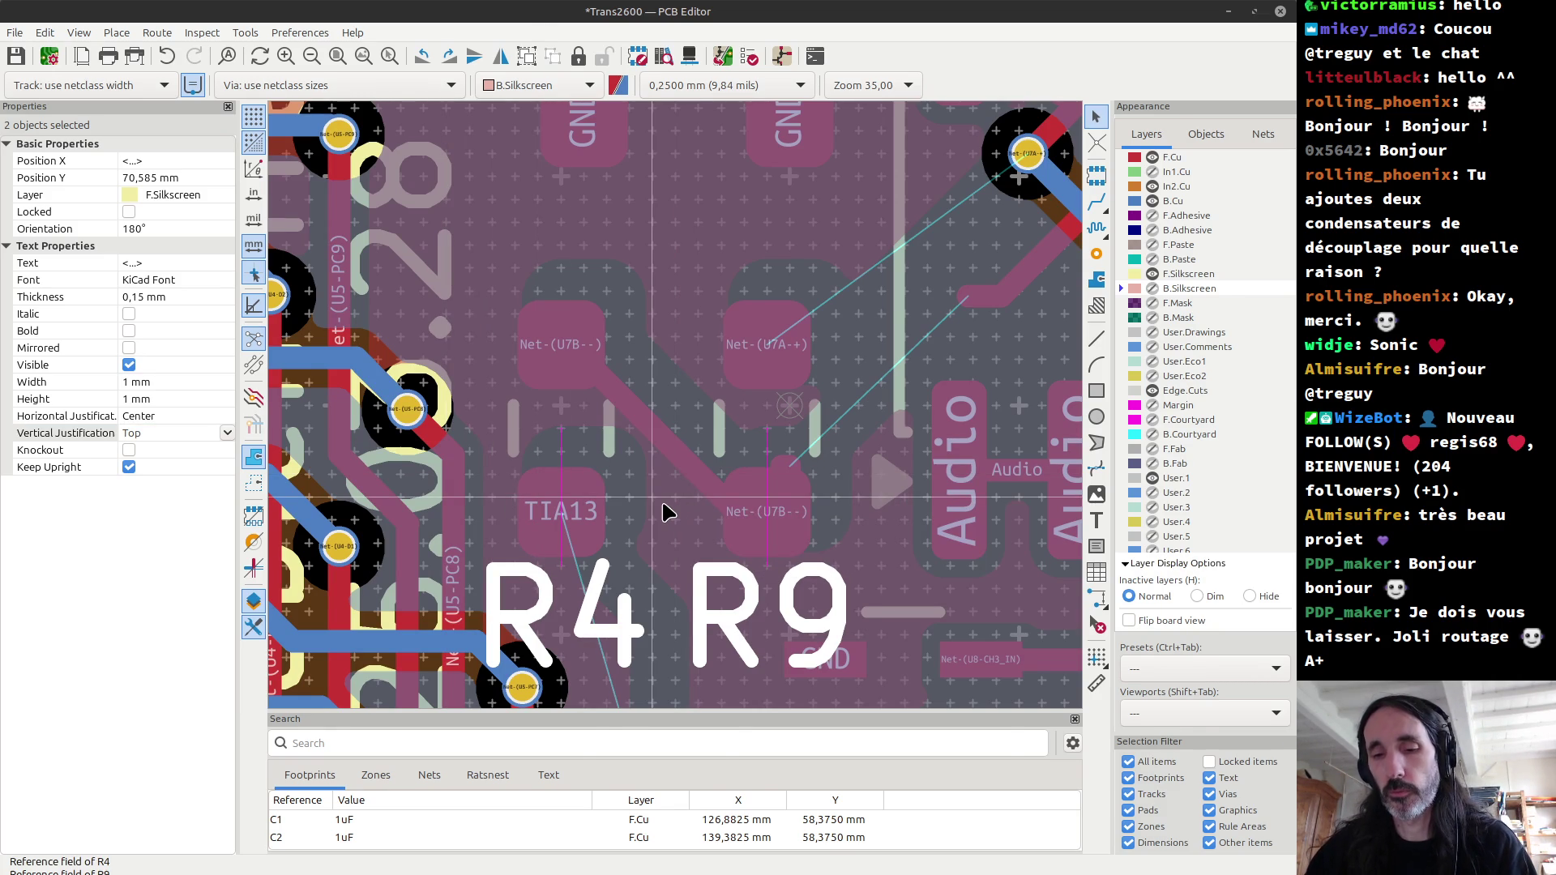
{"action": "key", "text": "alt+3"}
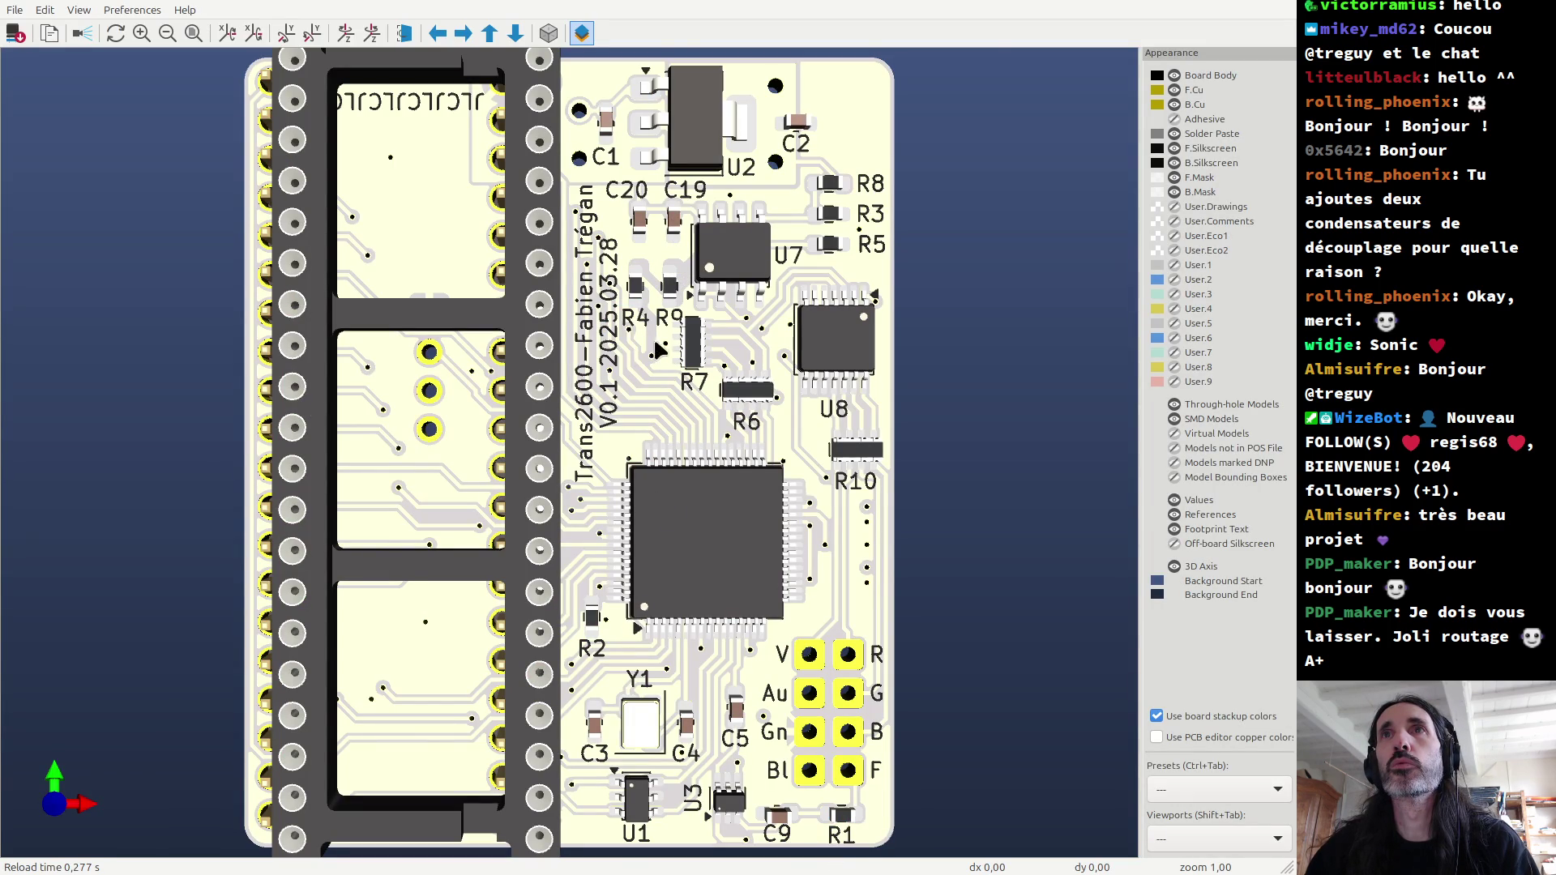
Step: Zoom in on the 3D labels, then return to the editor and undo the Top justification
{"action": "scroll", "coordinate": [648, 346], "scroll_direction": "up", "scroll_amount": 4}
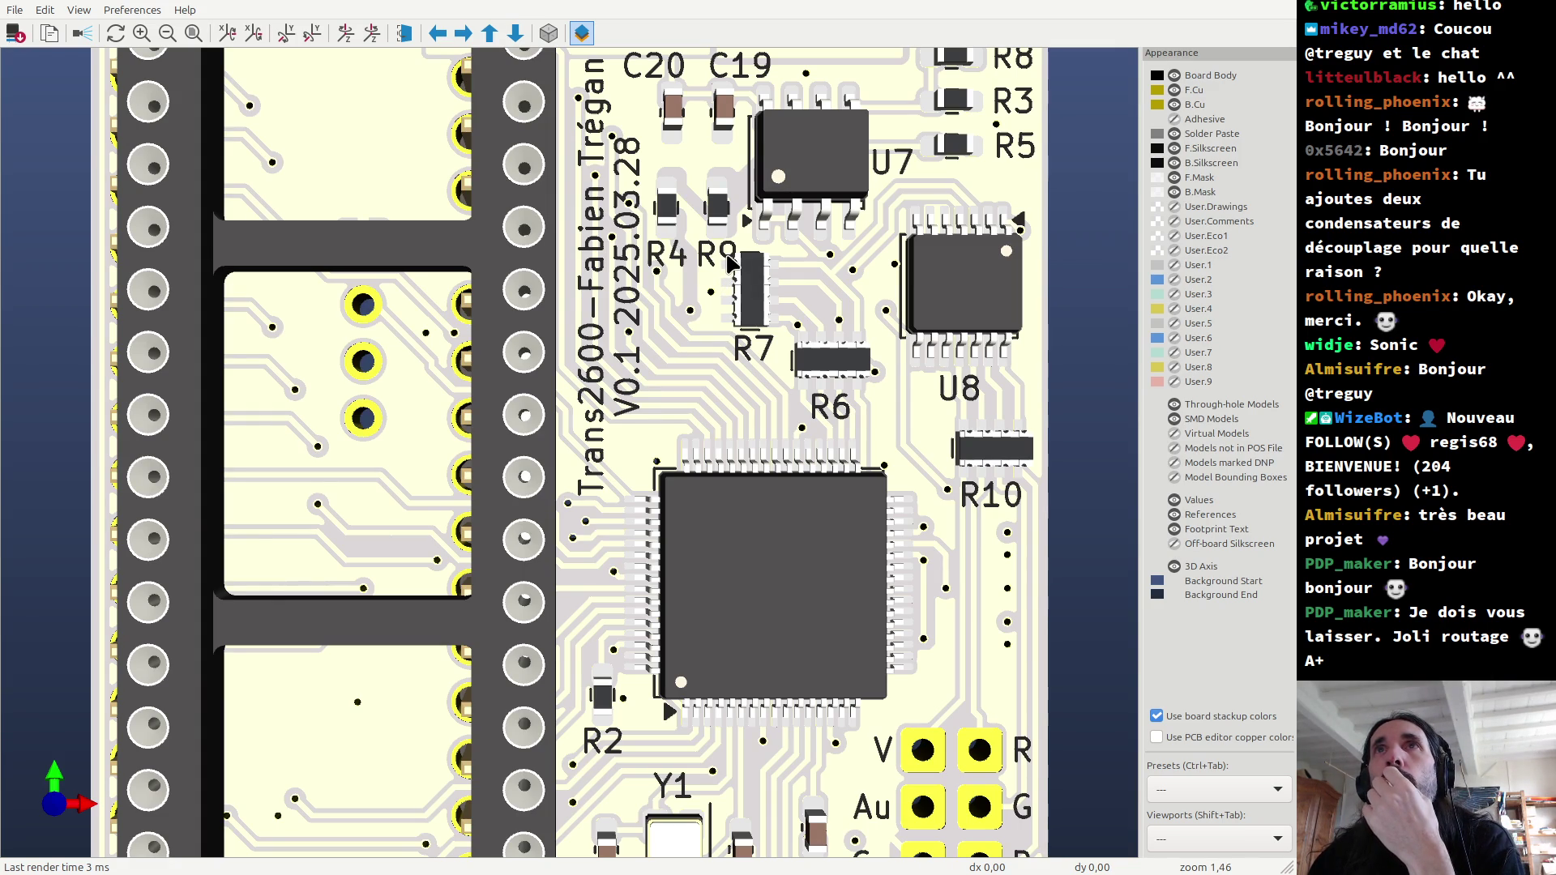
{"action": "key", "text": "alt+Tab"}
{"action": "left_click", "coordinate": [738, 263]}
{"action": "key", "text": "Escape"}
{"action": "key", "text": "ctrl+z"}
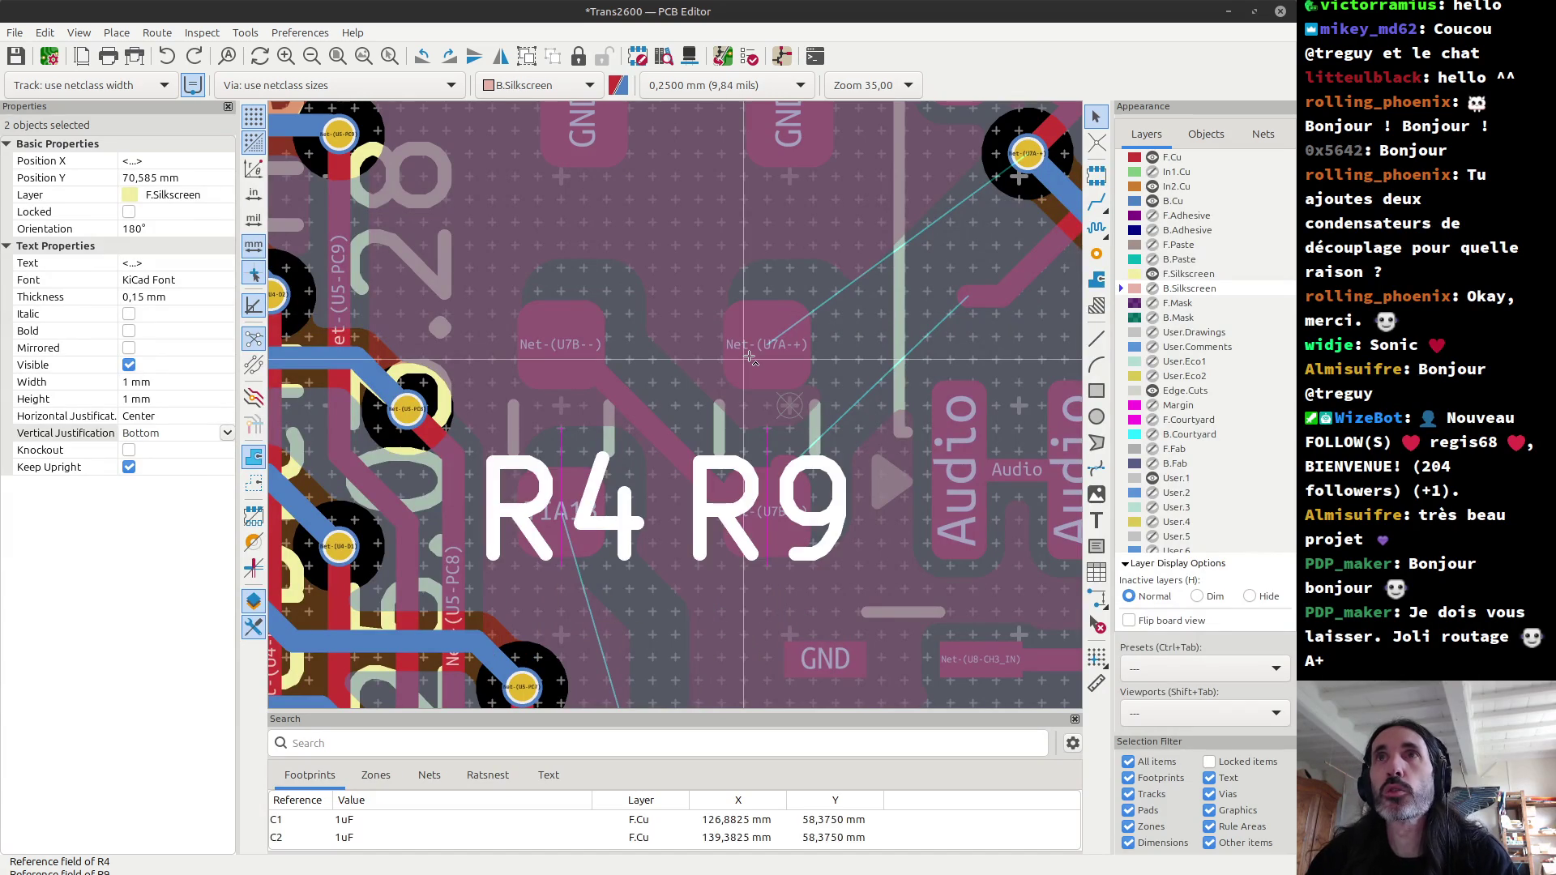
Step: Undo the label move and track deletion to restore TIA13, dismissing the incomplete undo warning
{"action": "key", "text": "ctrl+z"}
{"action": "key", "text": "ctrl+z"}
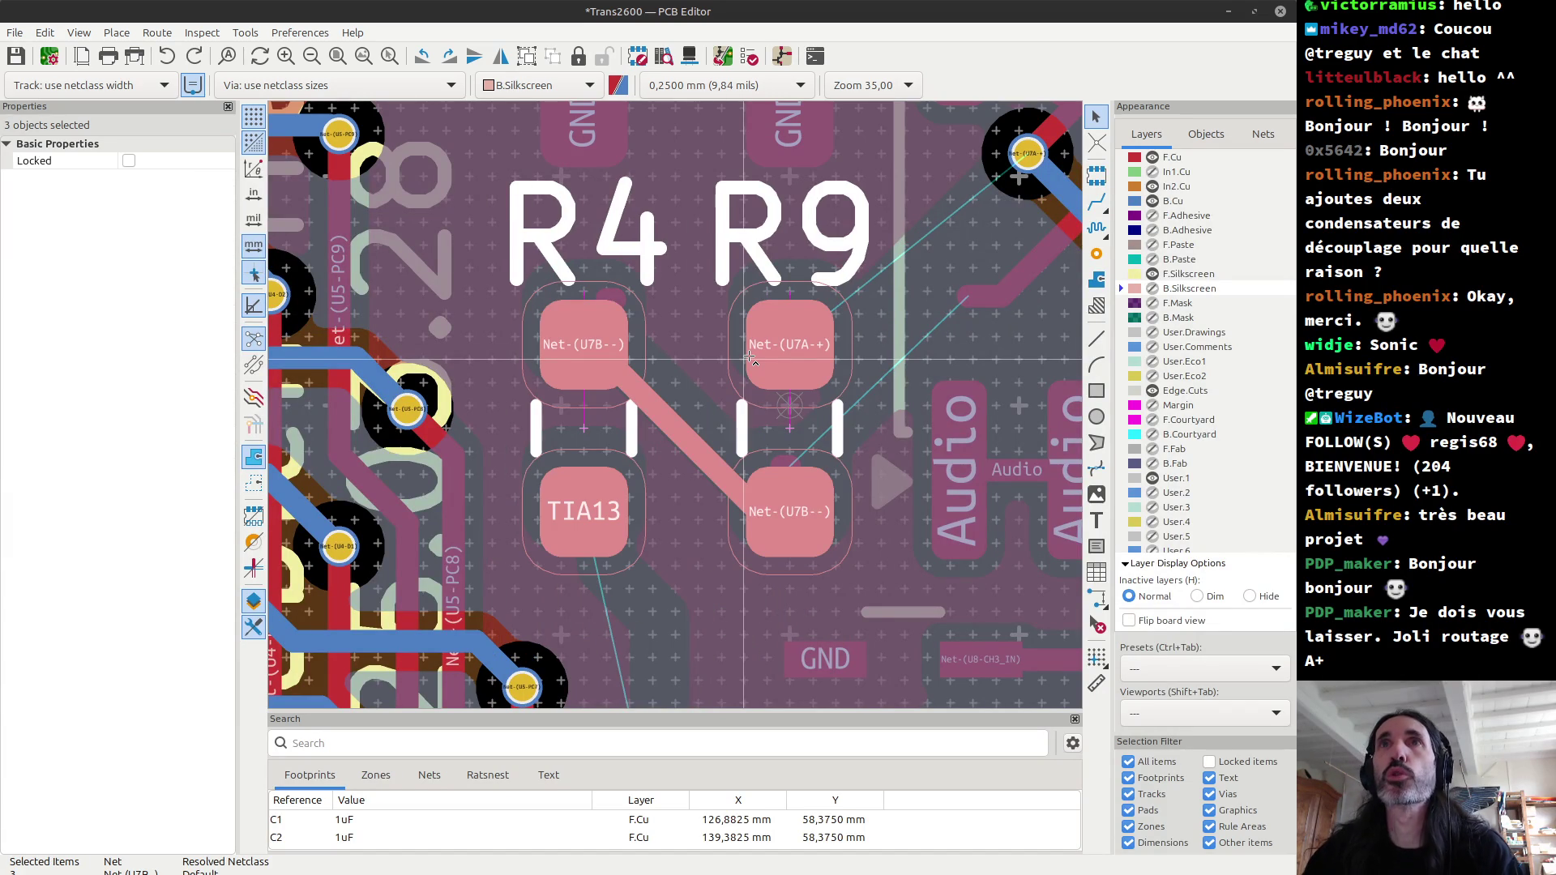
{"action": "scroll", "coordinate": [750, 358], "scroll_direction": "down", "scroll_amount": 2}
{"action": "scroll", "coordinate": [676, 405], "scroll_direction": "down", "scroll_amount": 2}
{"action": "key", "text": "ctrl+z"}
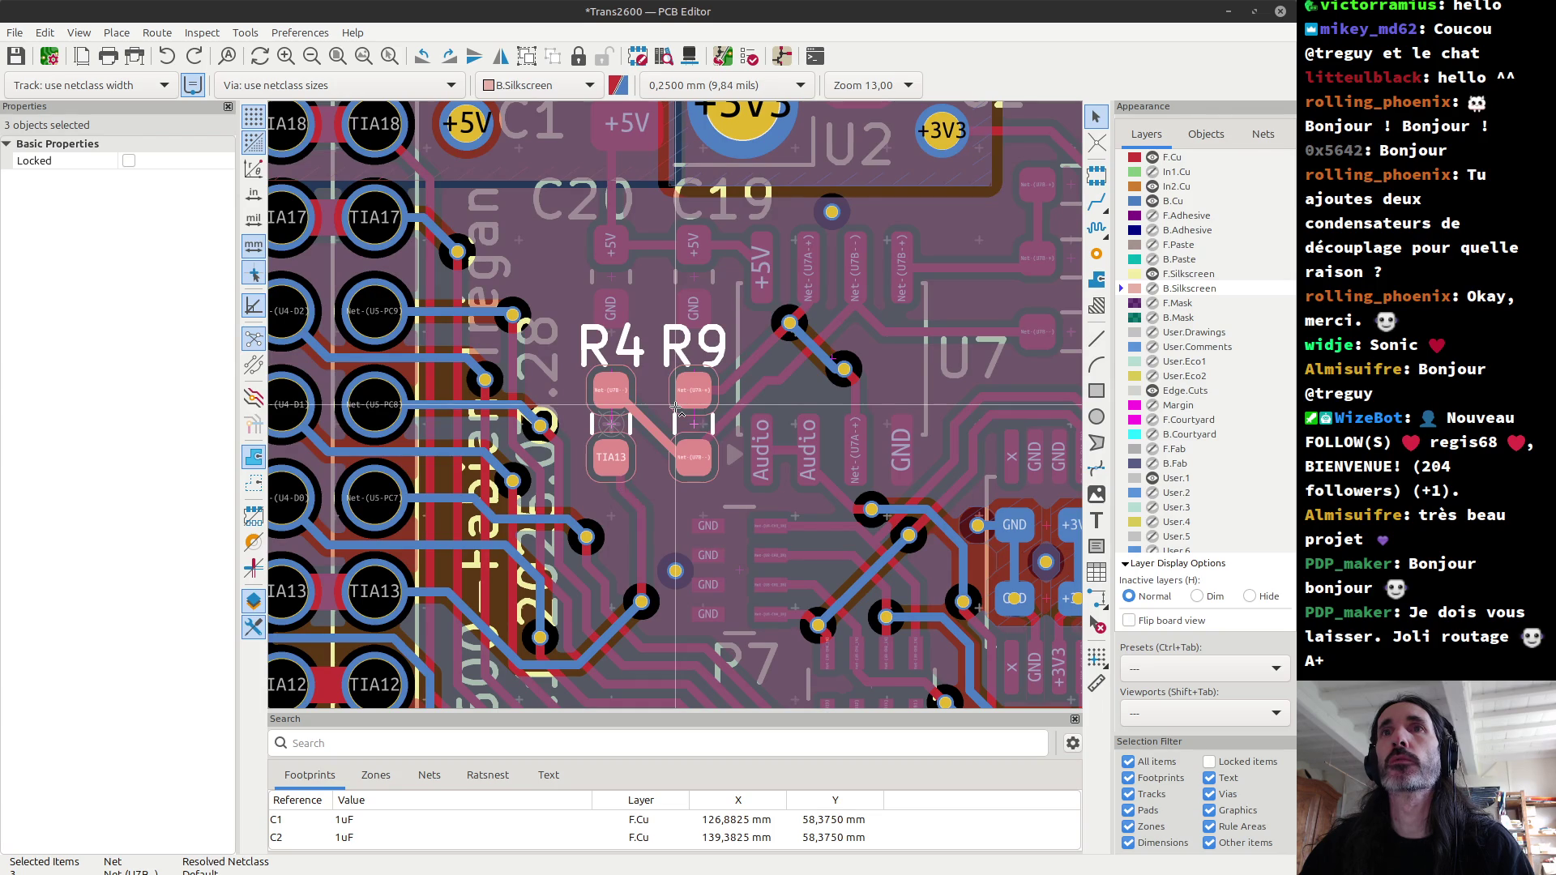
{"action": "key", "text": "ctrl+z"}
{"action": "left_click", "coordinate": [656, 509]}
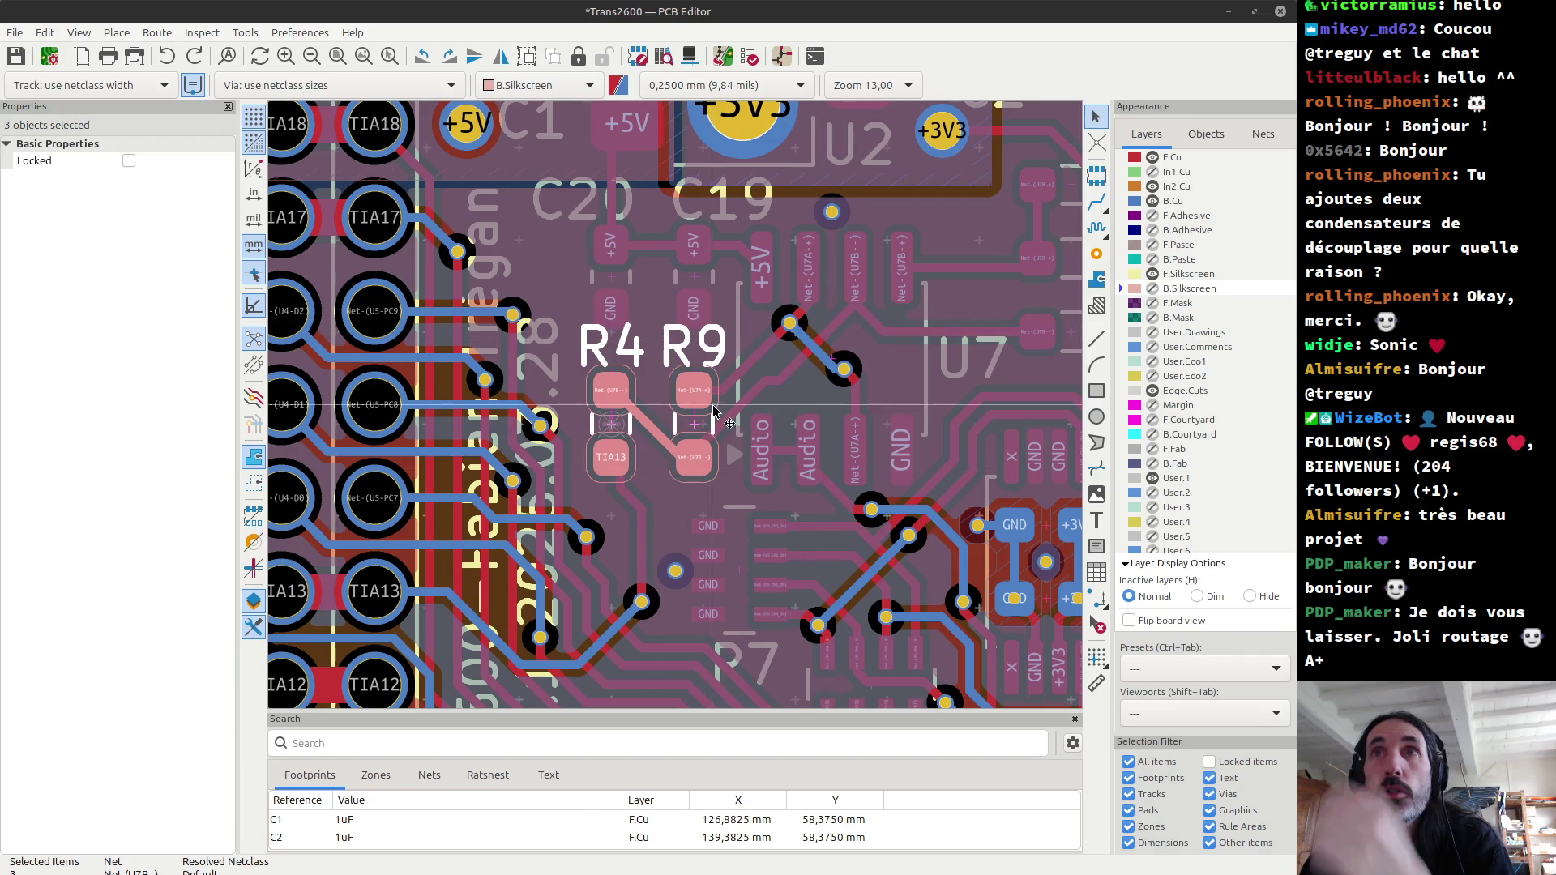
{"action": "scroll", "coordinate": [693, 422], "scroll_direction": "up", "scroll_amount": 2}
Step: Flip resistors R9 and R4 to the back of the board
{"action": "left_click", "coordinate": [659, 412]}
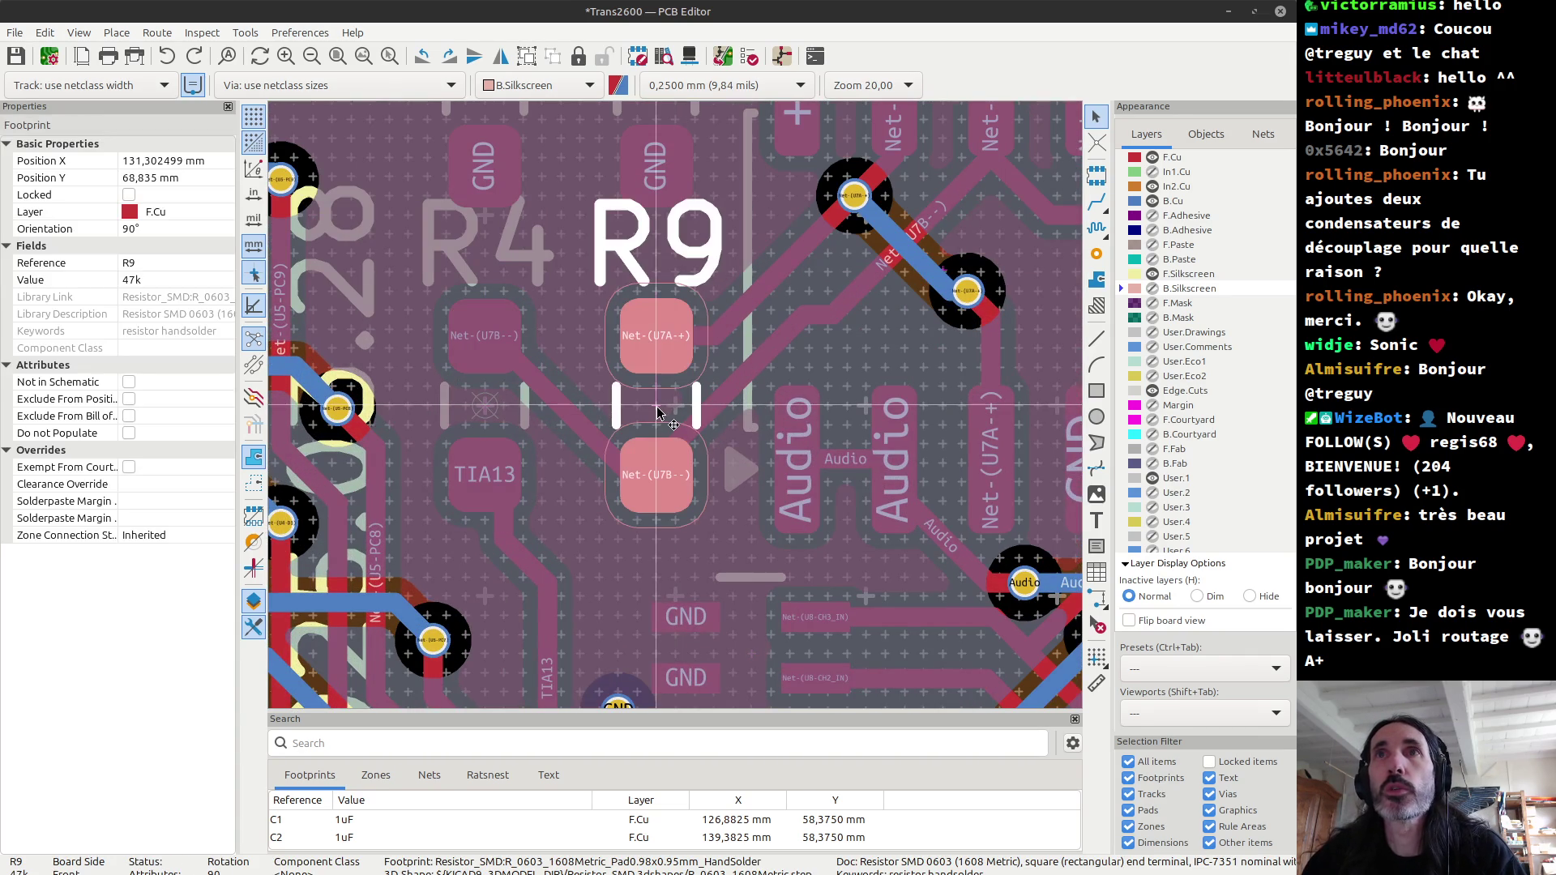
{"action": "key", "text": "f"}
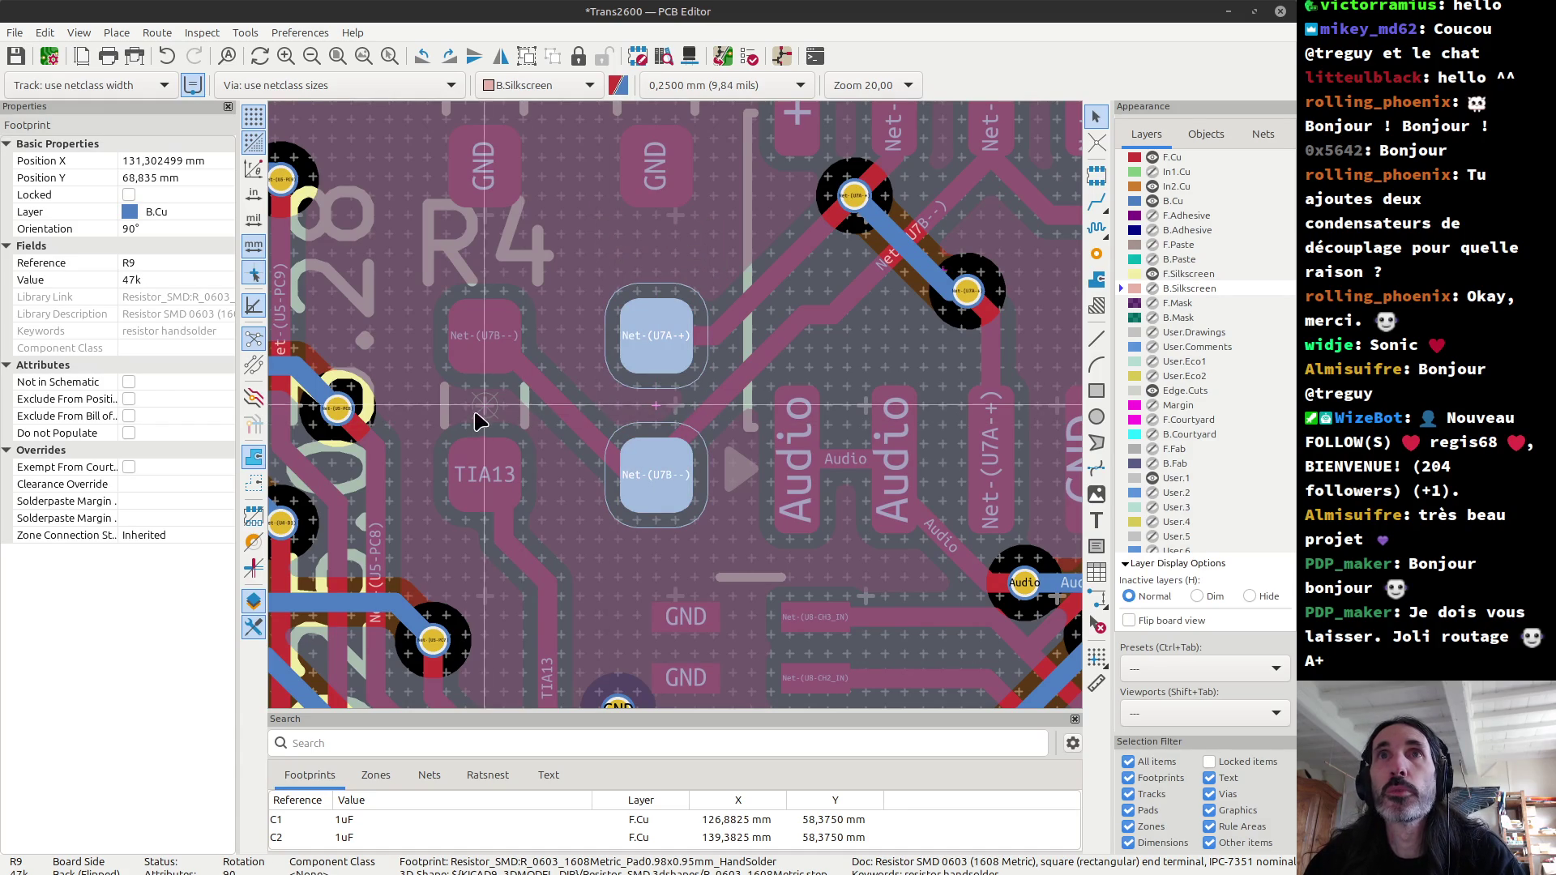
{"action": "left_click", "coordinate": [484, 413]}
{"action": "key", "text": "f"}
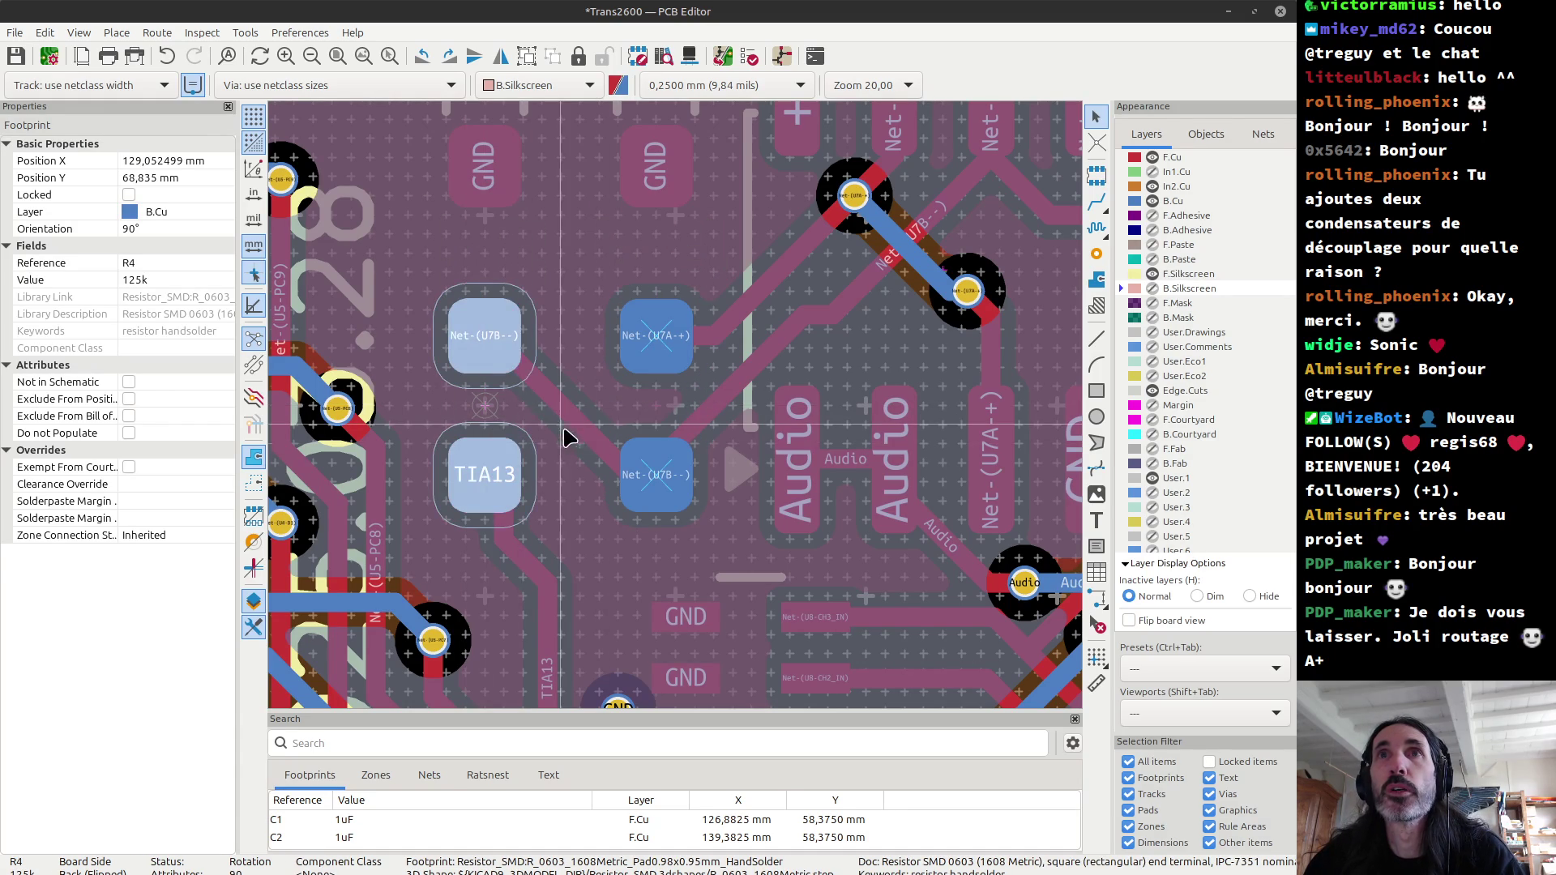
{"action": "key", "text": "Escape"}
Step: Delete the Net-(U7B--) track between the resistors and select the TIA13 track
{"action": "left_click", "coordinate": [570, 424]}
{"action": "key", "text": "Delete"}
{"action": "scroll", "coordinate": [616, 469], "scroll_direction": "down", "scroll_amount": 2}
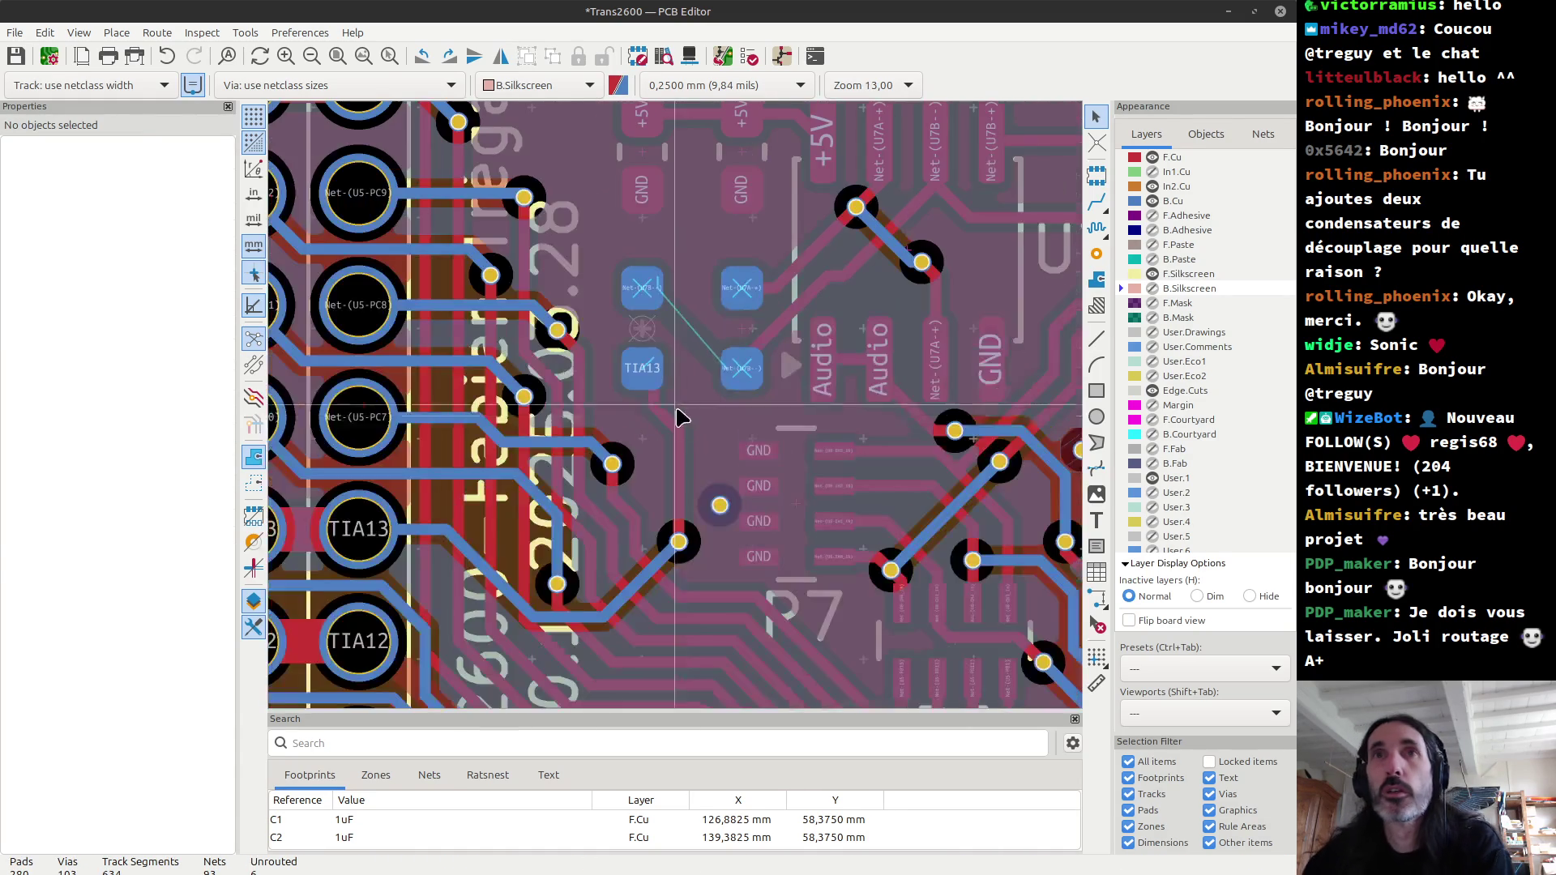
{"action": "left_click", "coordinate": [681, 523]}
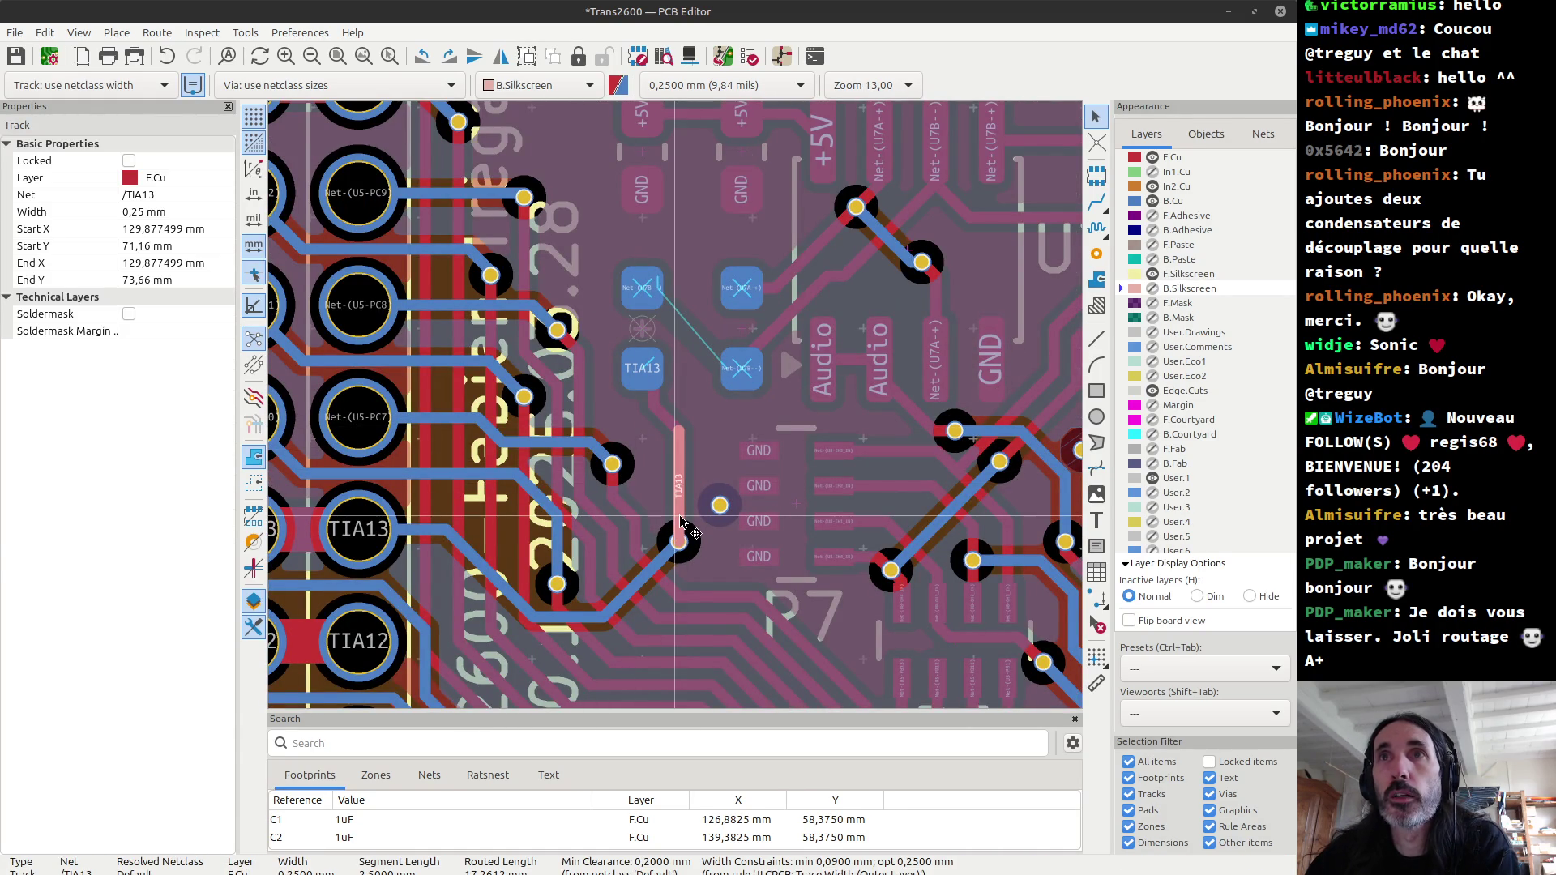
Step: Delete the whole TIA13 track
{"action": "key", "text": "u"}
{"action": "key", "text": "Delete"}
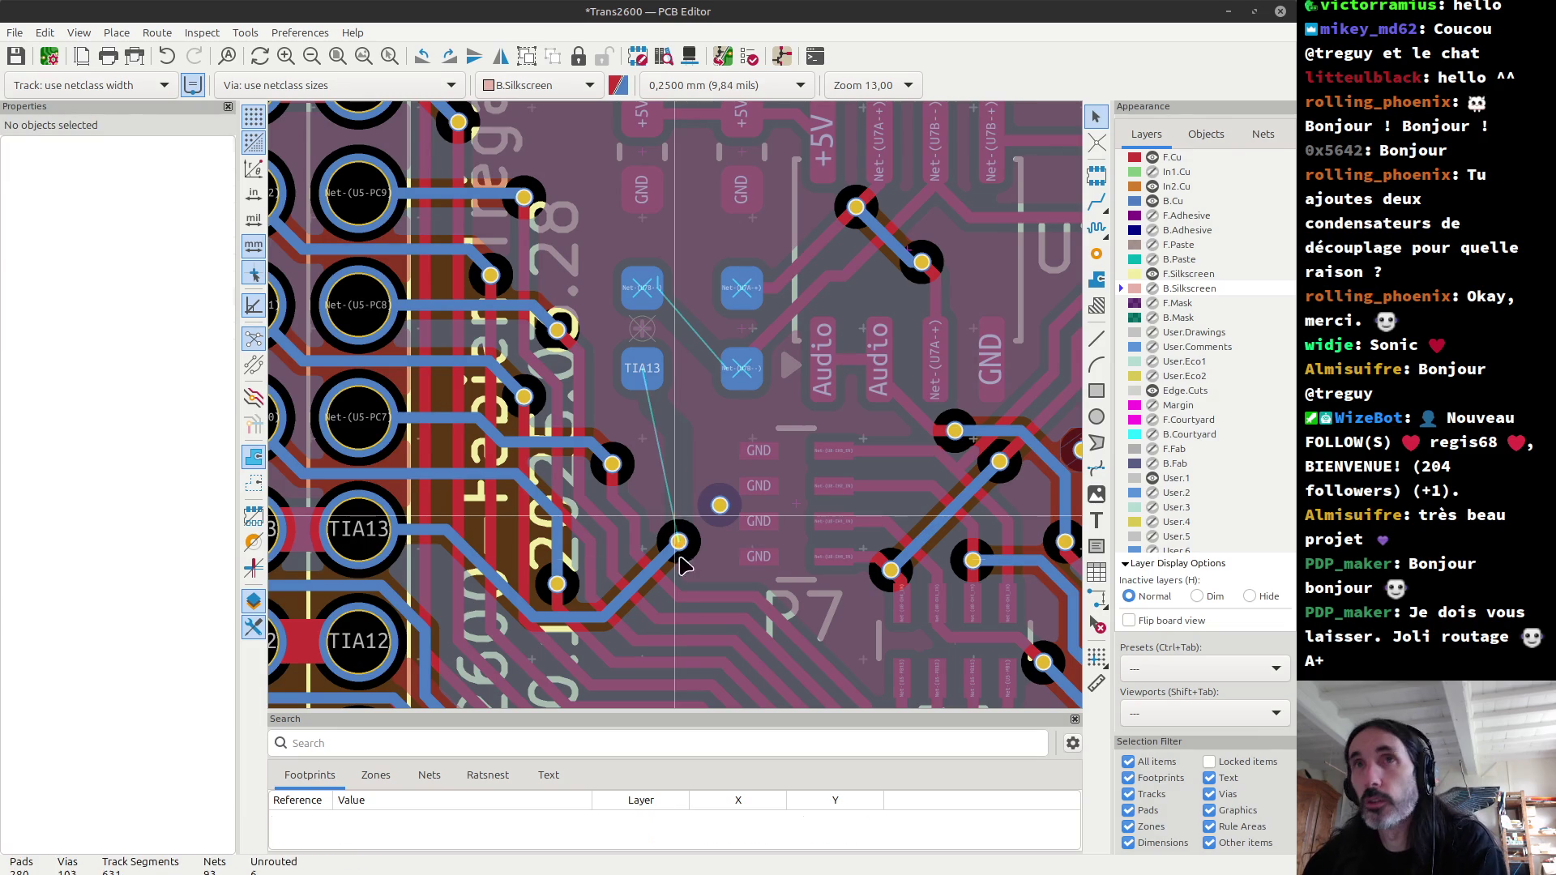
{"action": "left_click", "coordinate": [679, 541]}
{"action": "key", "text": "Escape"}
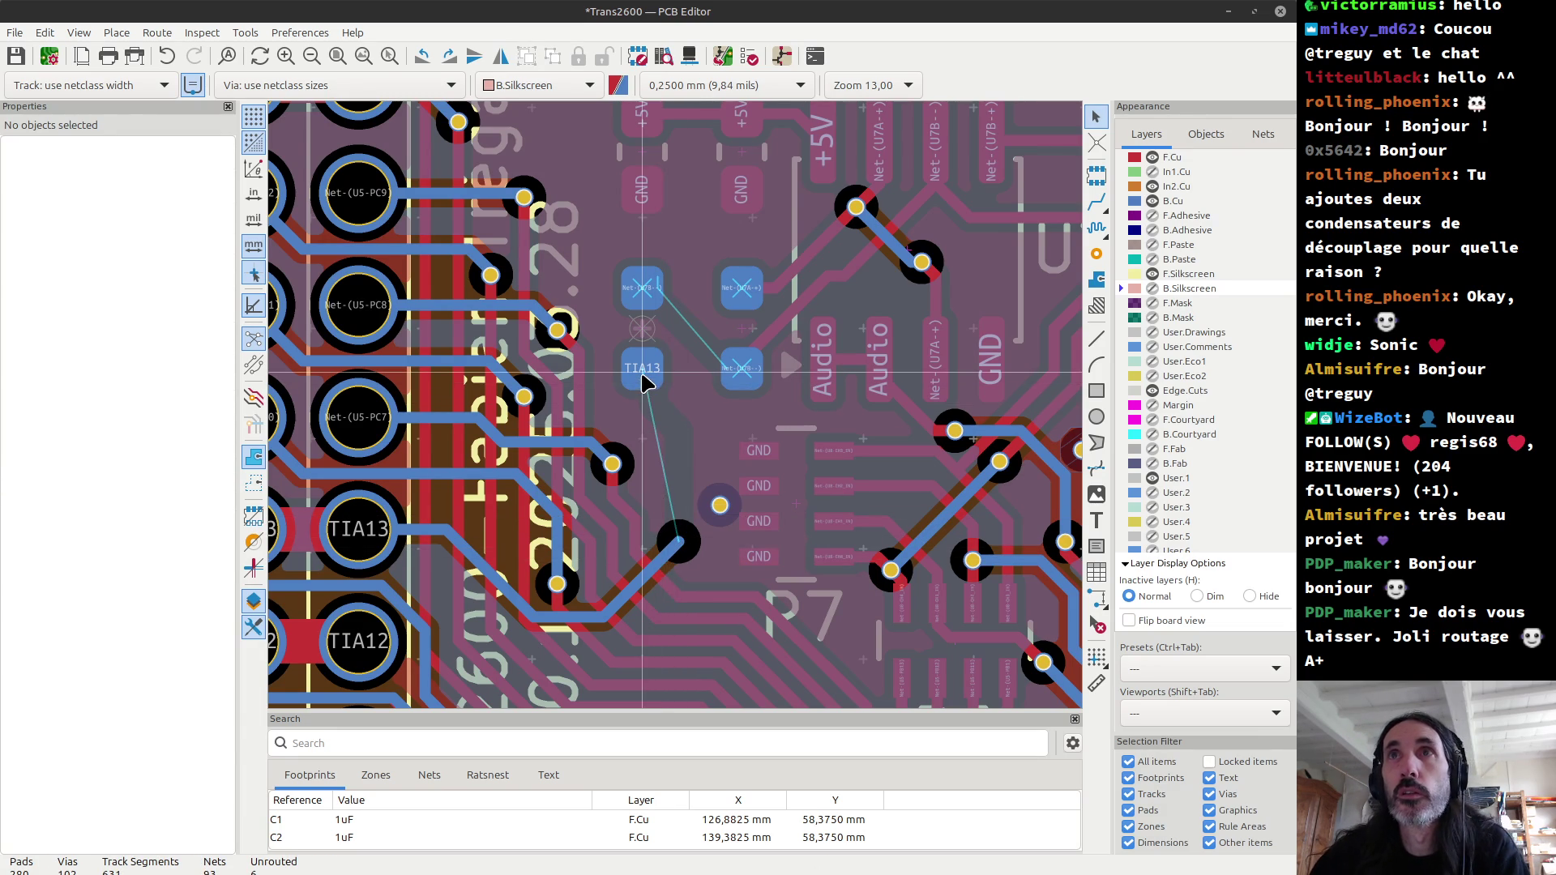
{"action": "key", "text": "x"}
{"action": "key", "text": "Escape"}
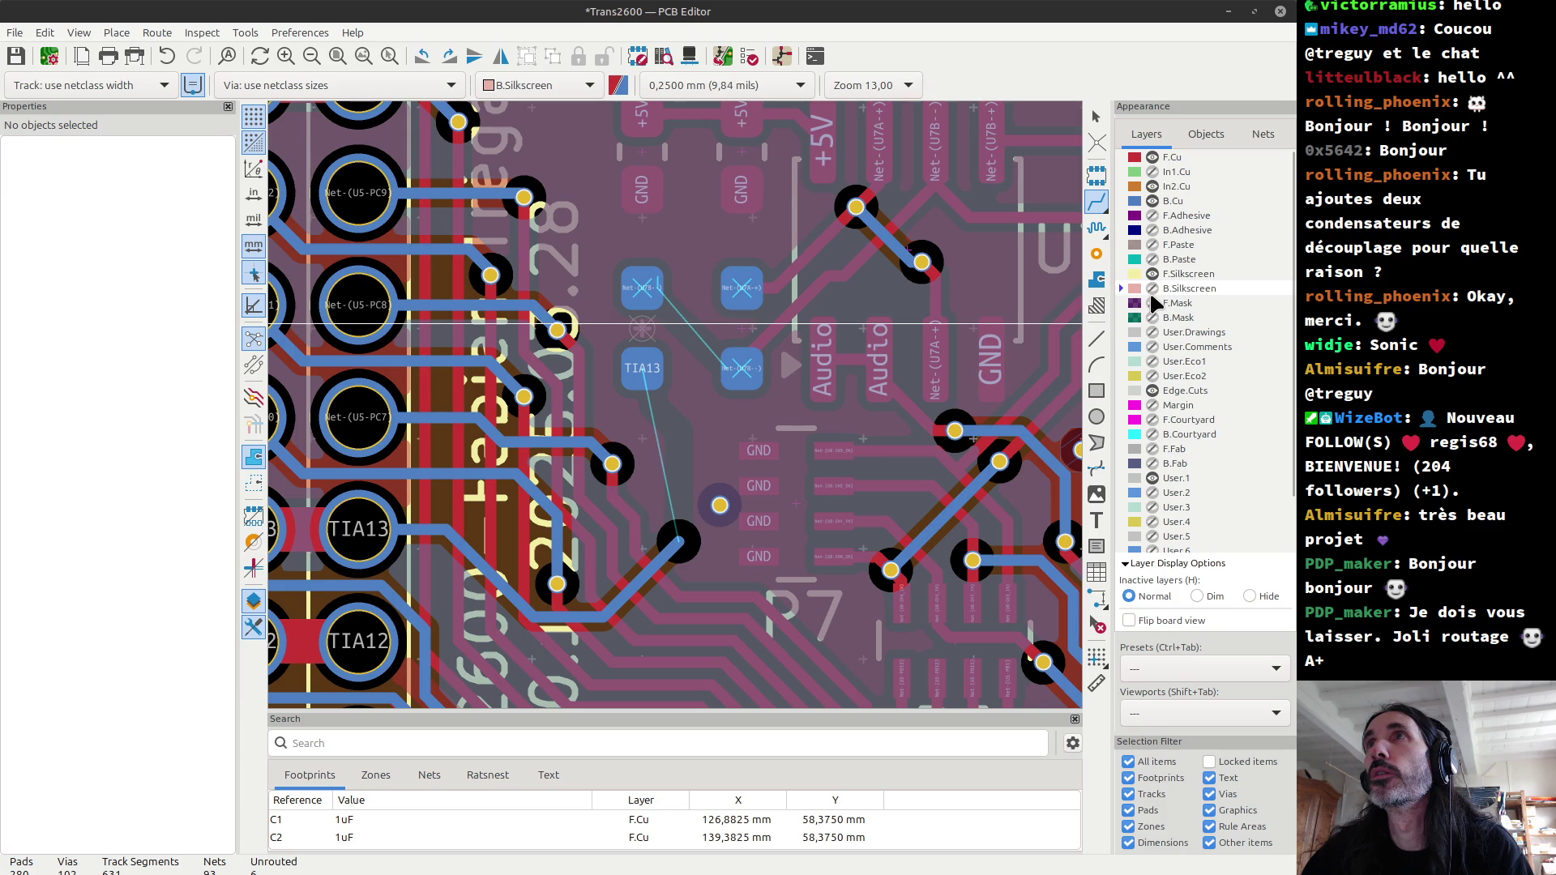
Step: Show B.Silkscreen and route TIA13 on back copper from its pad to the via
{"action": "left_click", "coordinate": [1152, 287]}
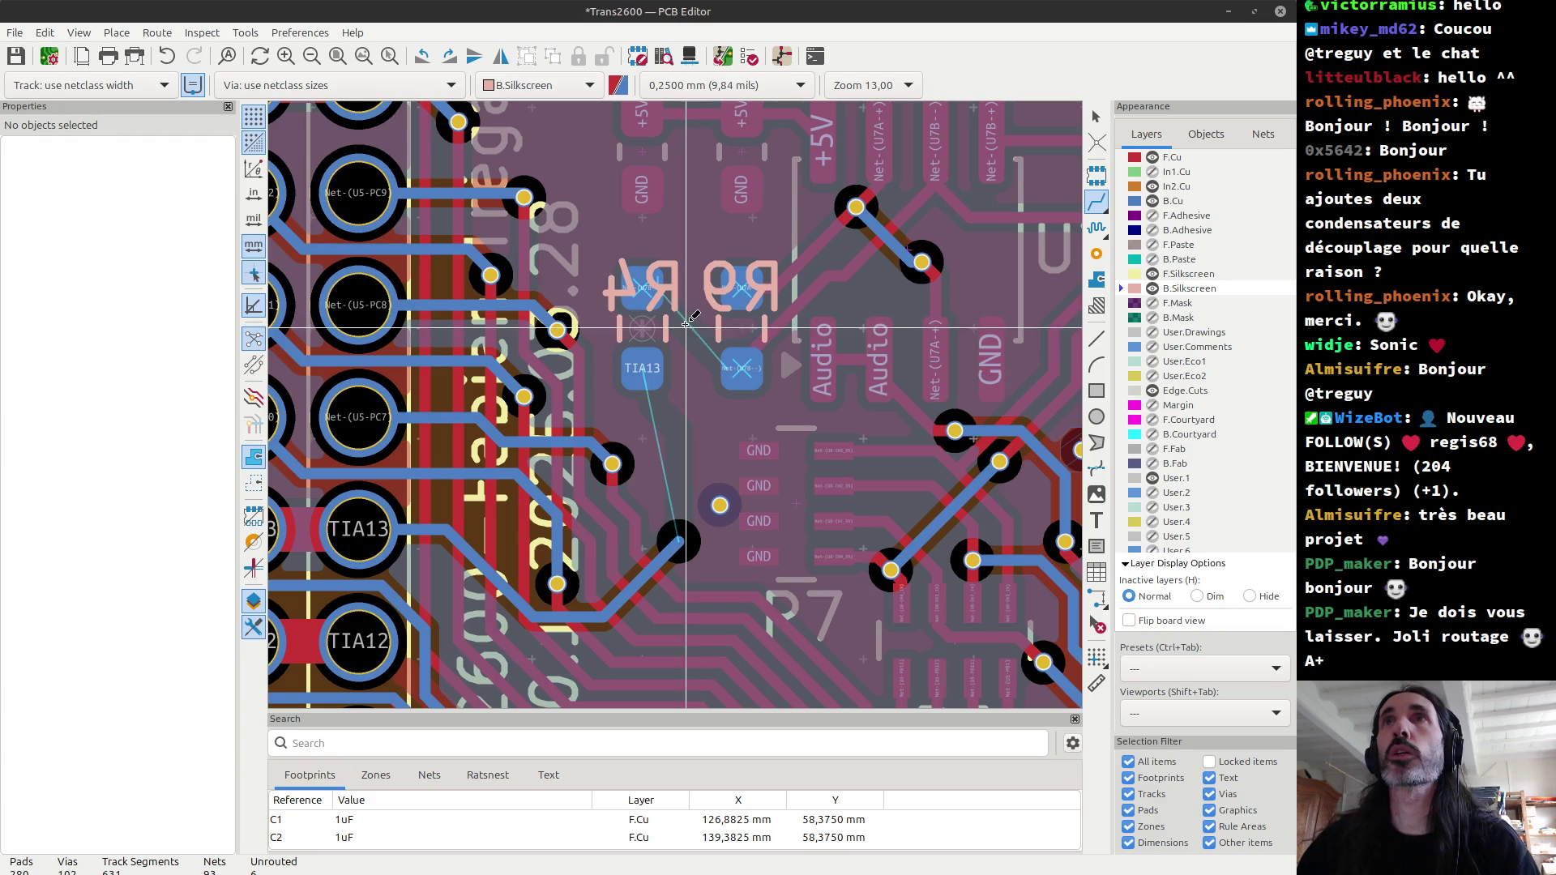
{"action": "key", "text": "Escape"}
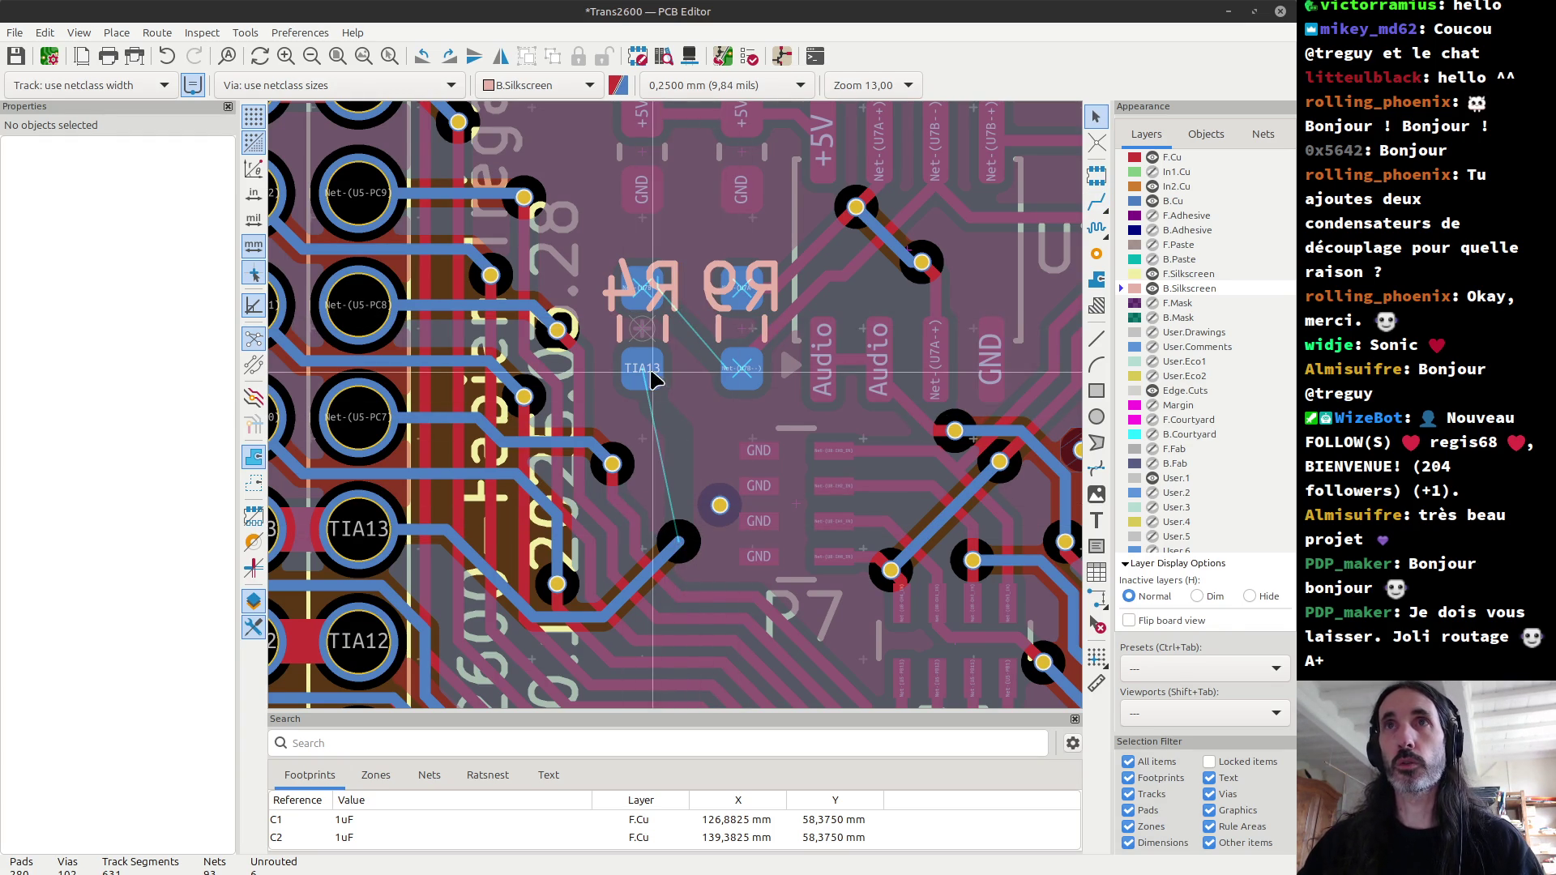
{"action": "key", "text": "x"}
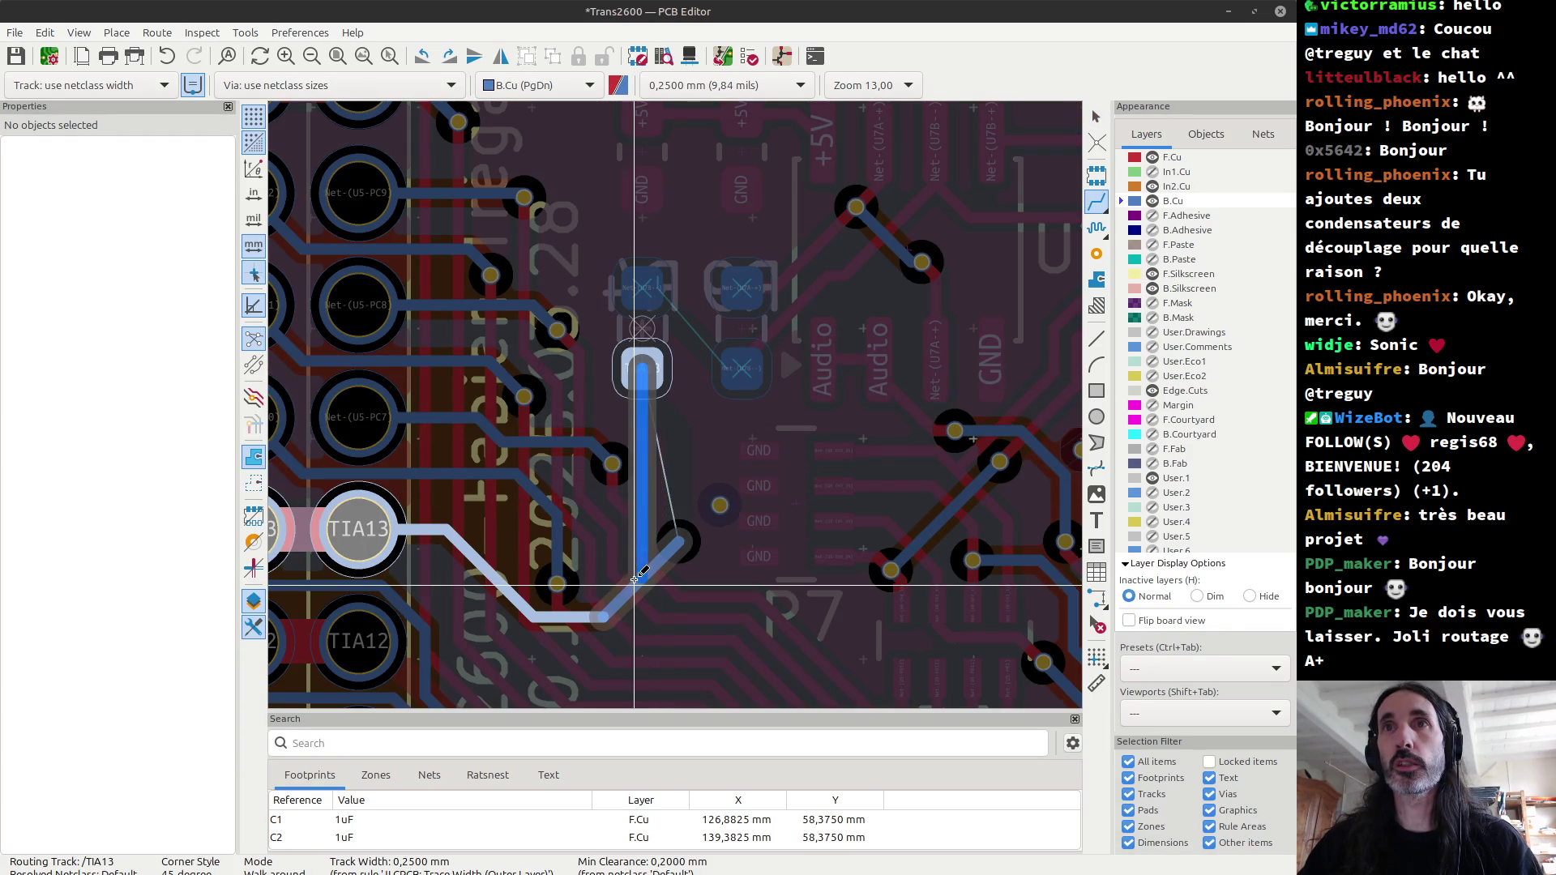
{"action": "left_click", "coordinate": [636, 582]}
{"action": "key", "text": "Escape"}
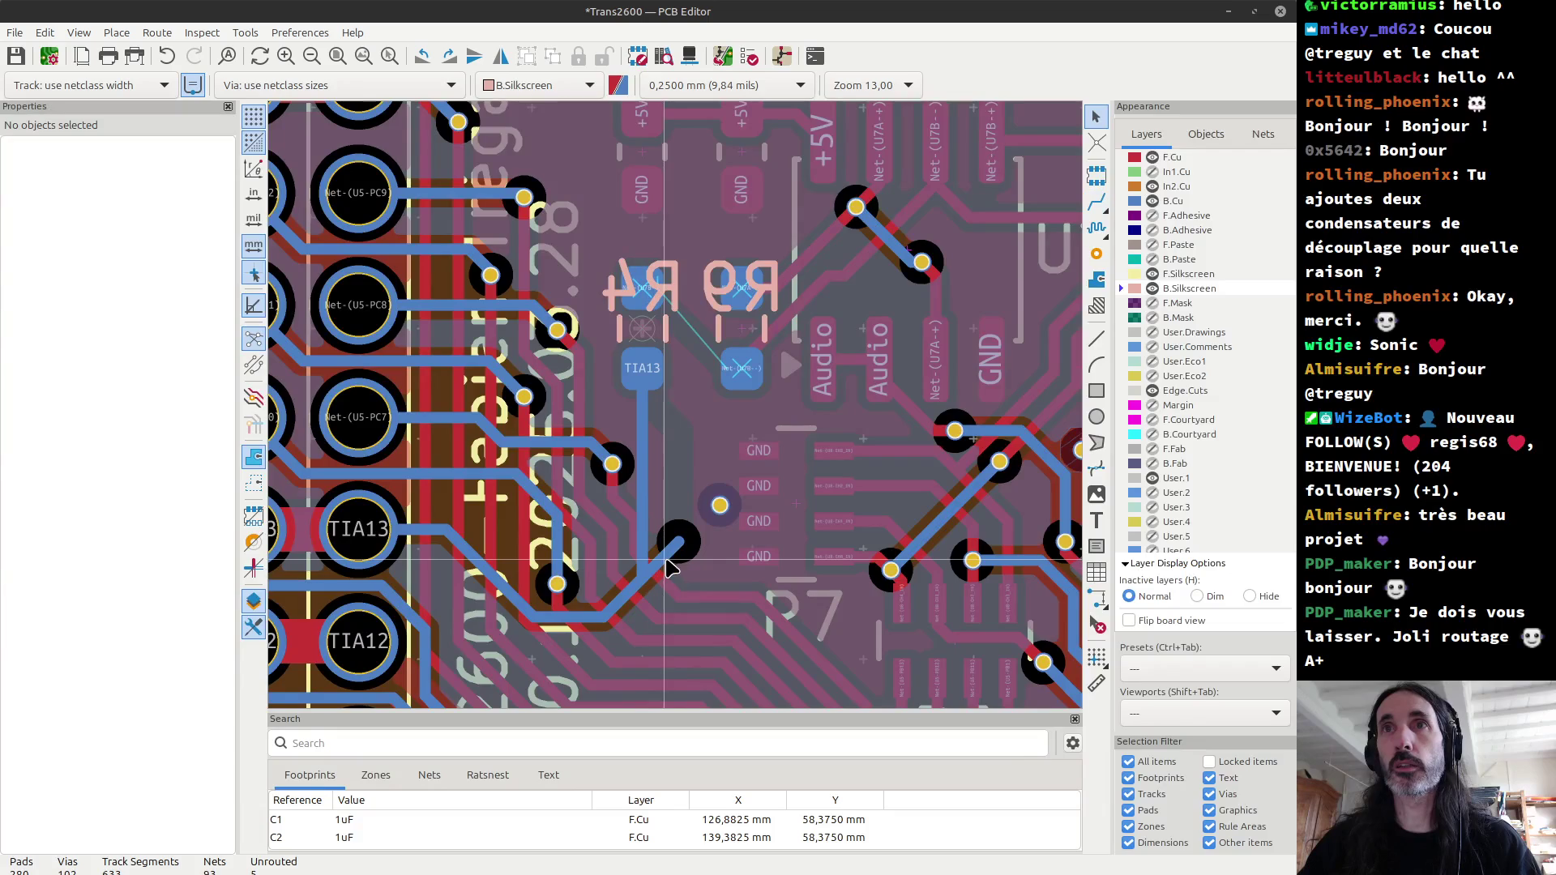
{"action": "left_click", "coordinate": [665, 560]}
{"action": "key", "text": "Escape"}
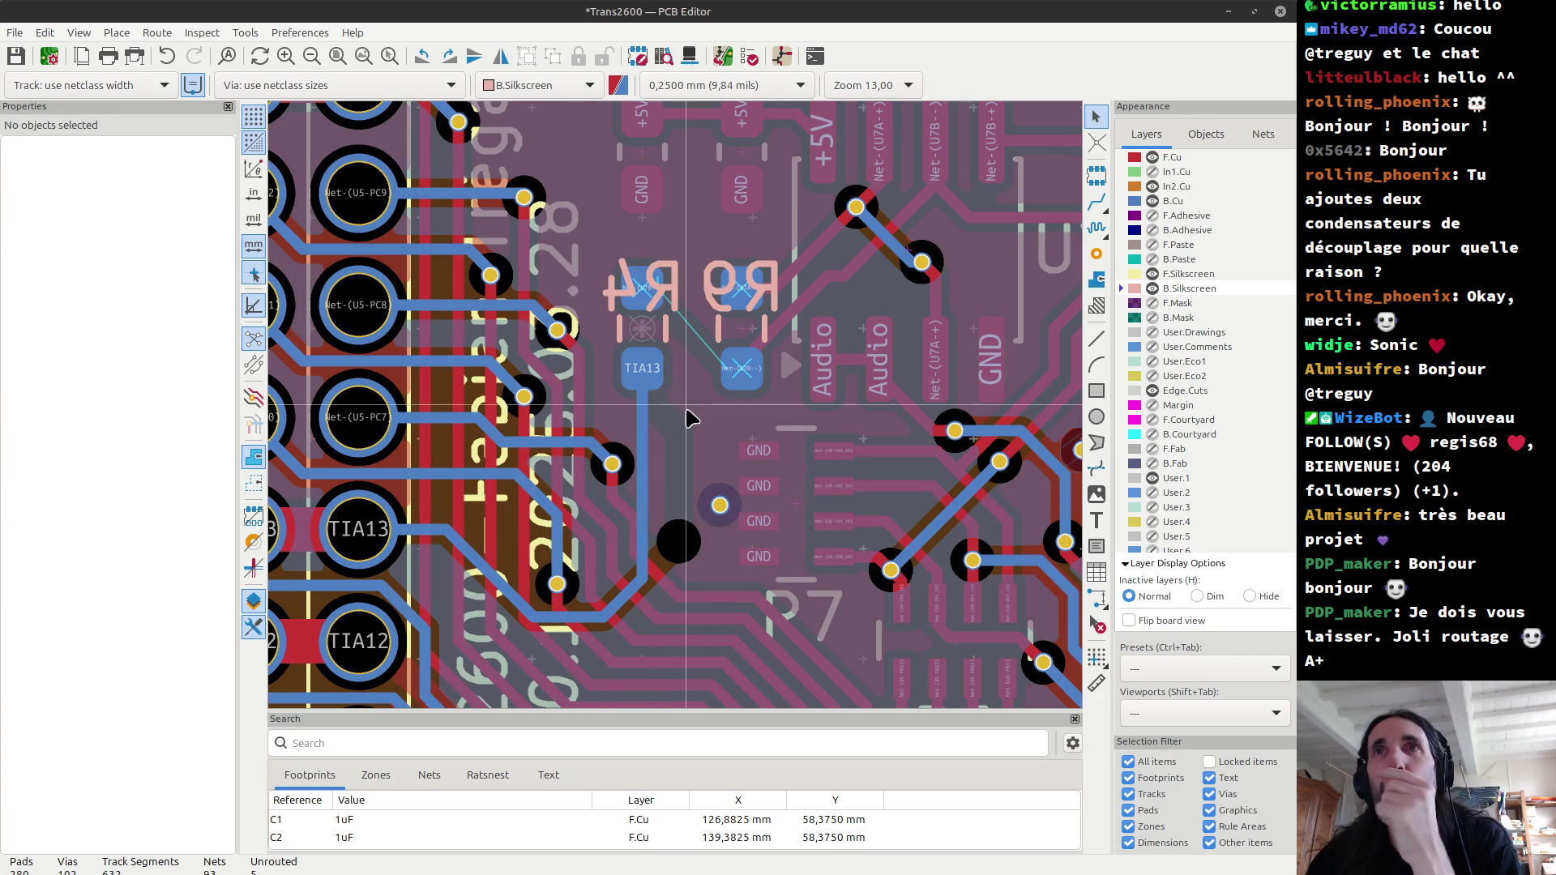
Step: Route a back-copper track from R4's Net-(U7B--) pad to the matching R9 pad
{"action": "scroll", "coordinate": [653, 286], "scroll_direction": "up", "scroll_amount": 1}
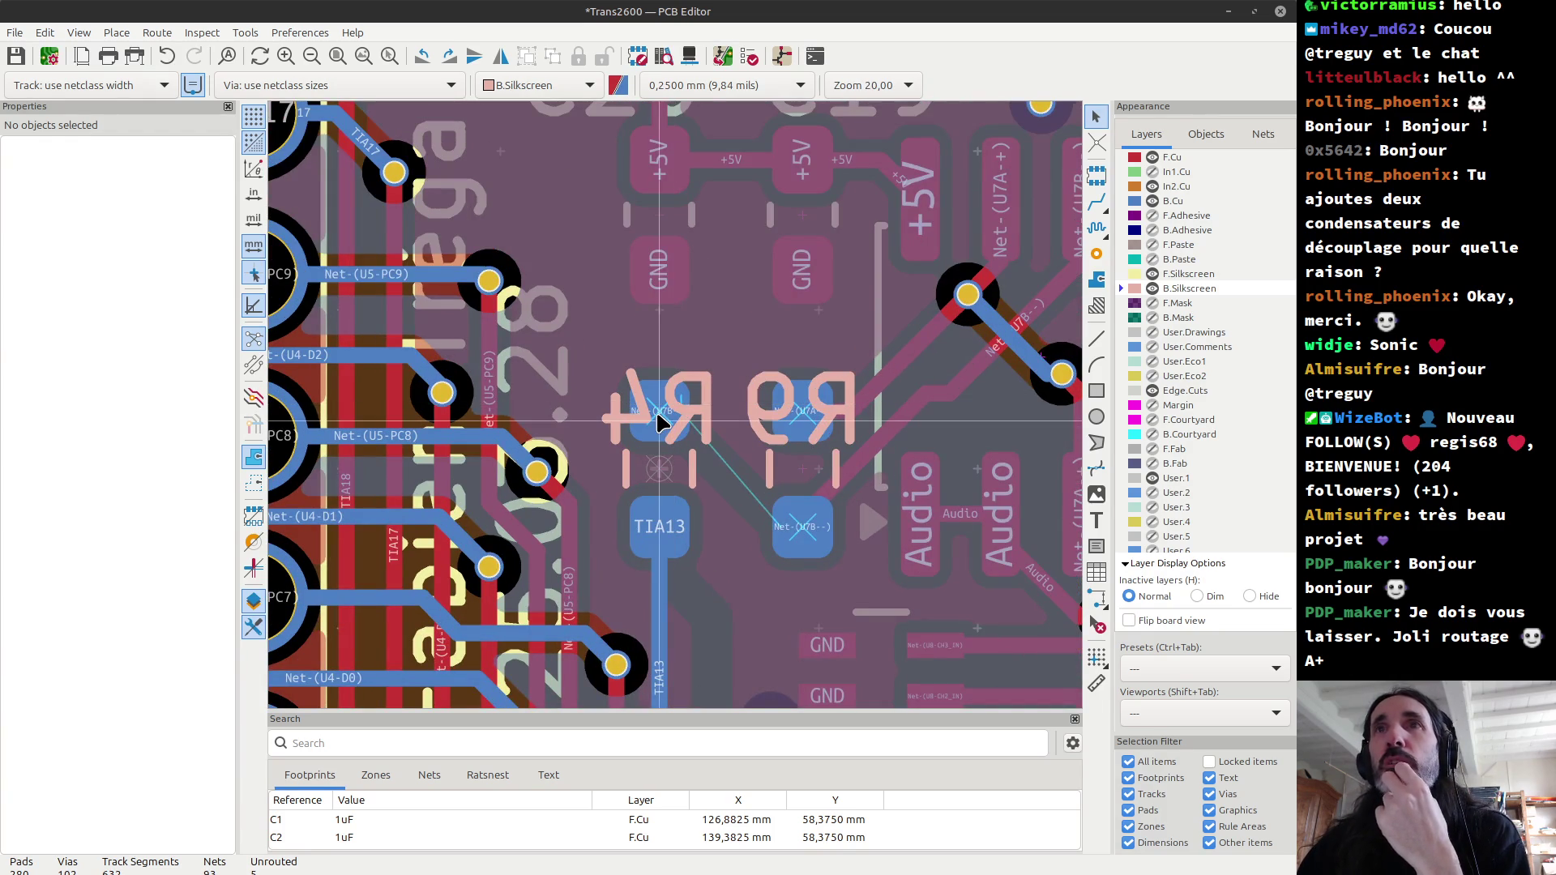
{"action": "key", "text": "x"}
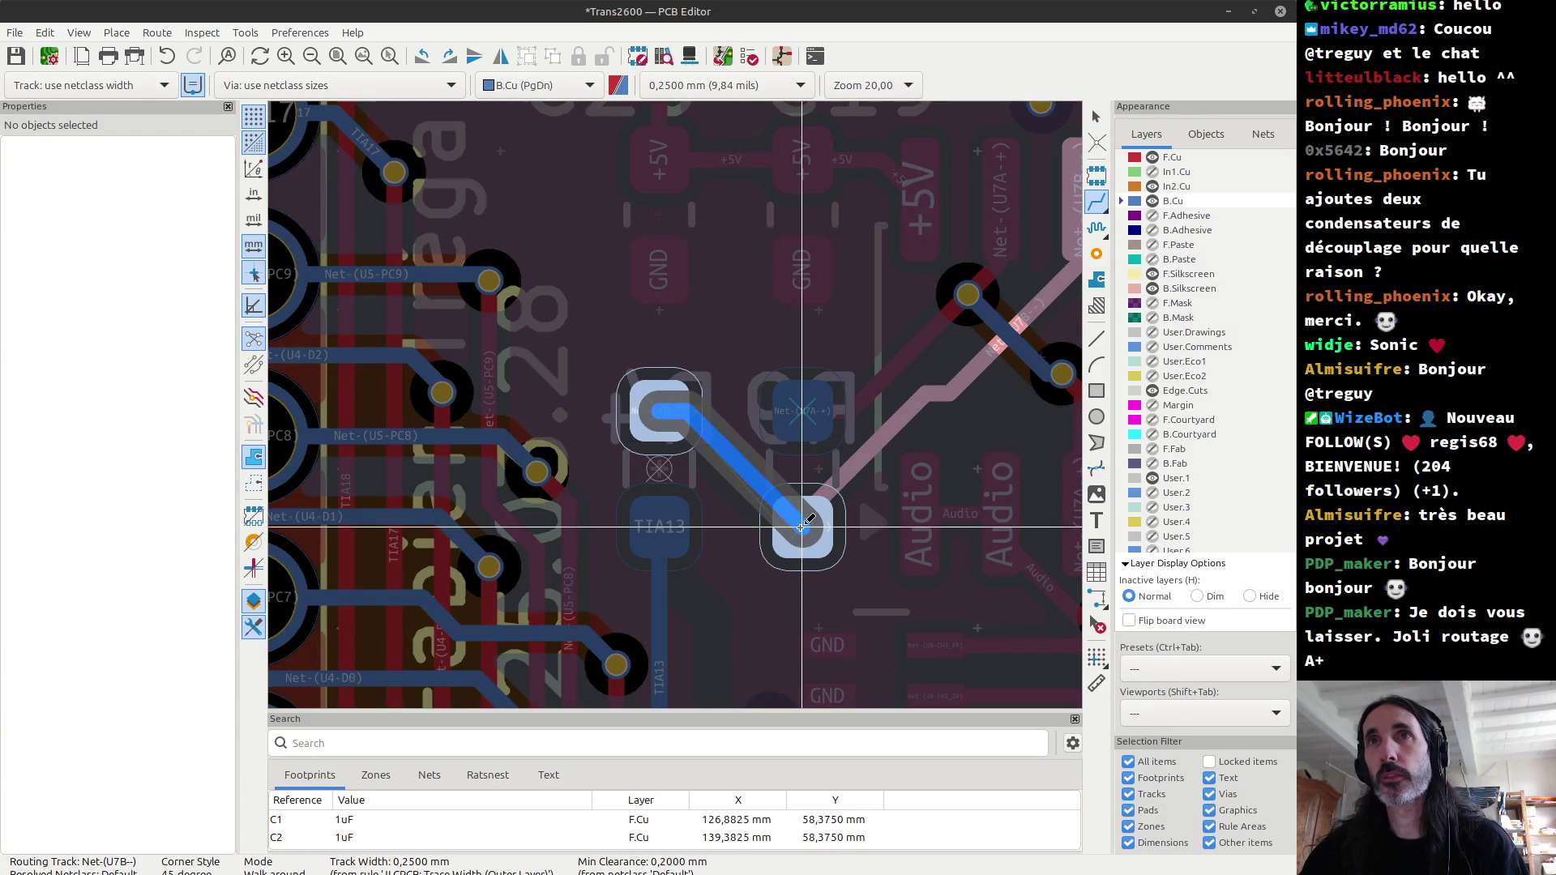
{"action": "left_click", "coordinate": [802, 527]}
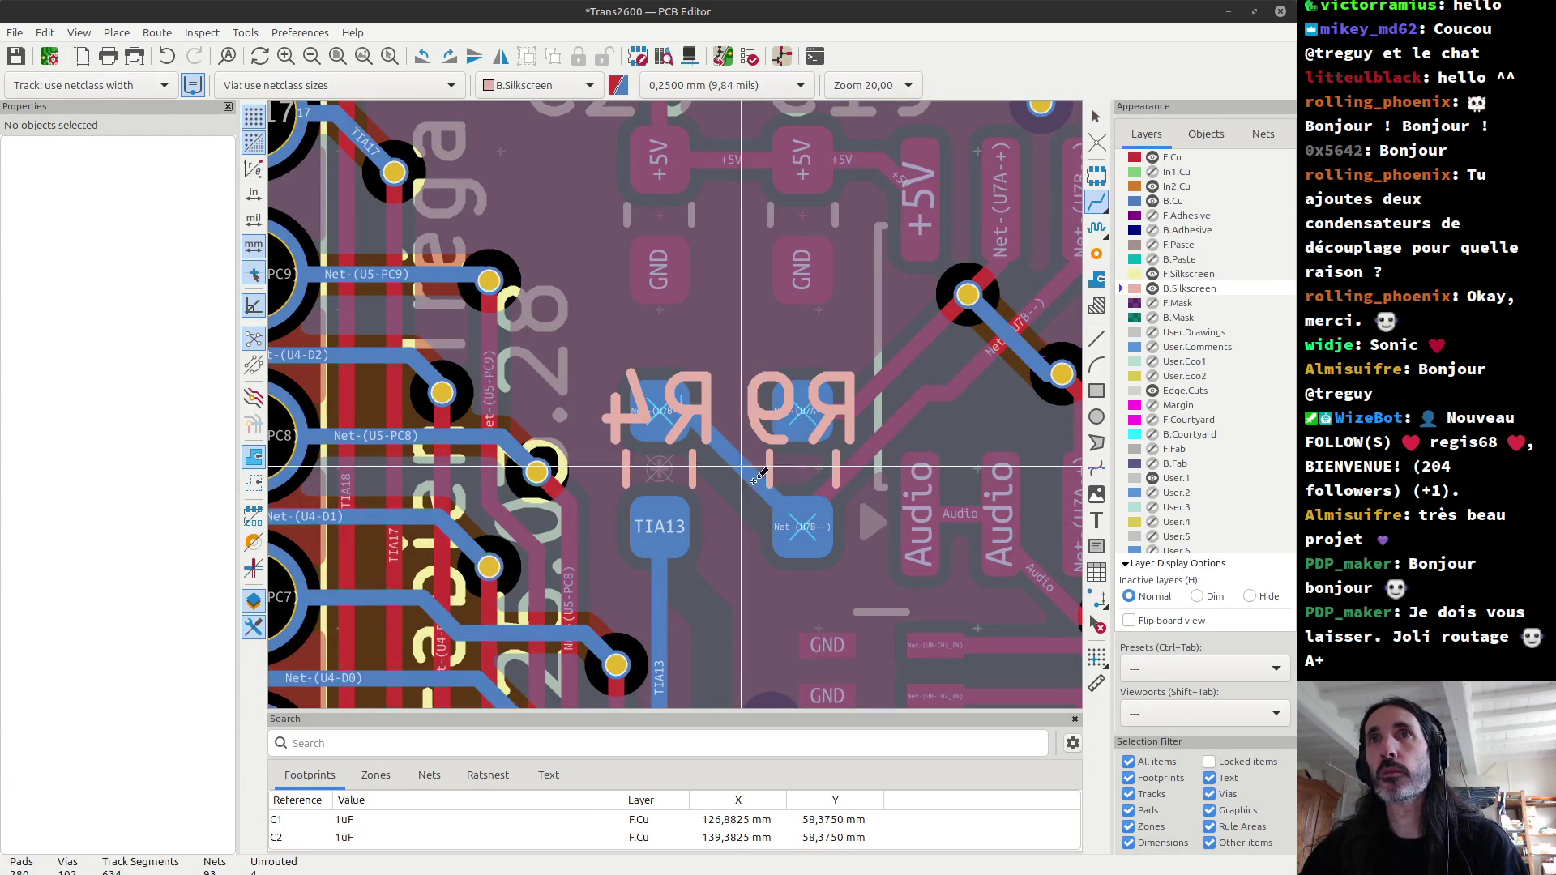
{"action": "key", "text": "Escape"}
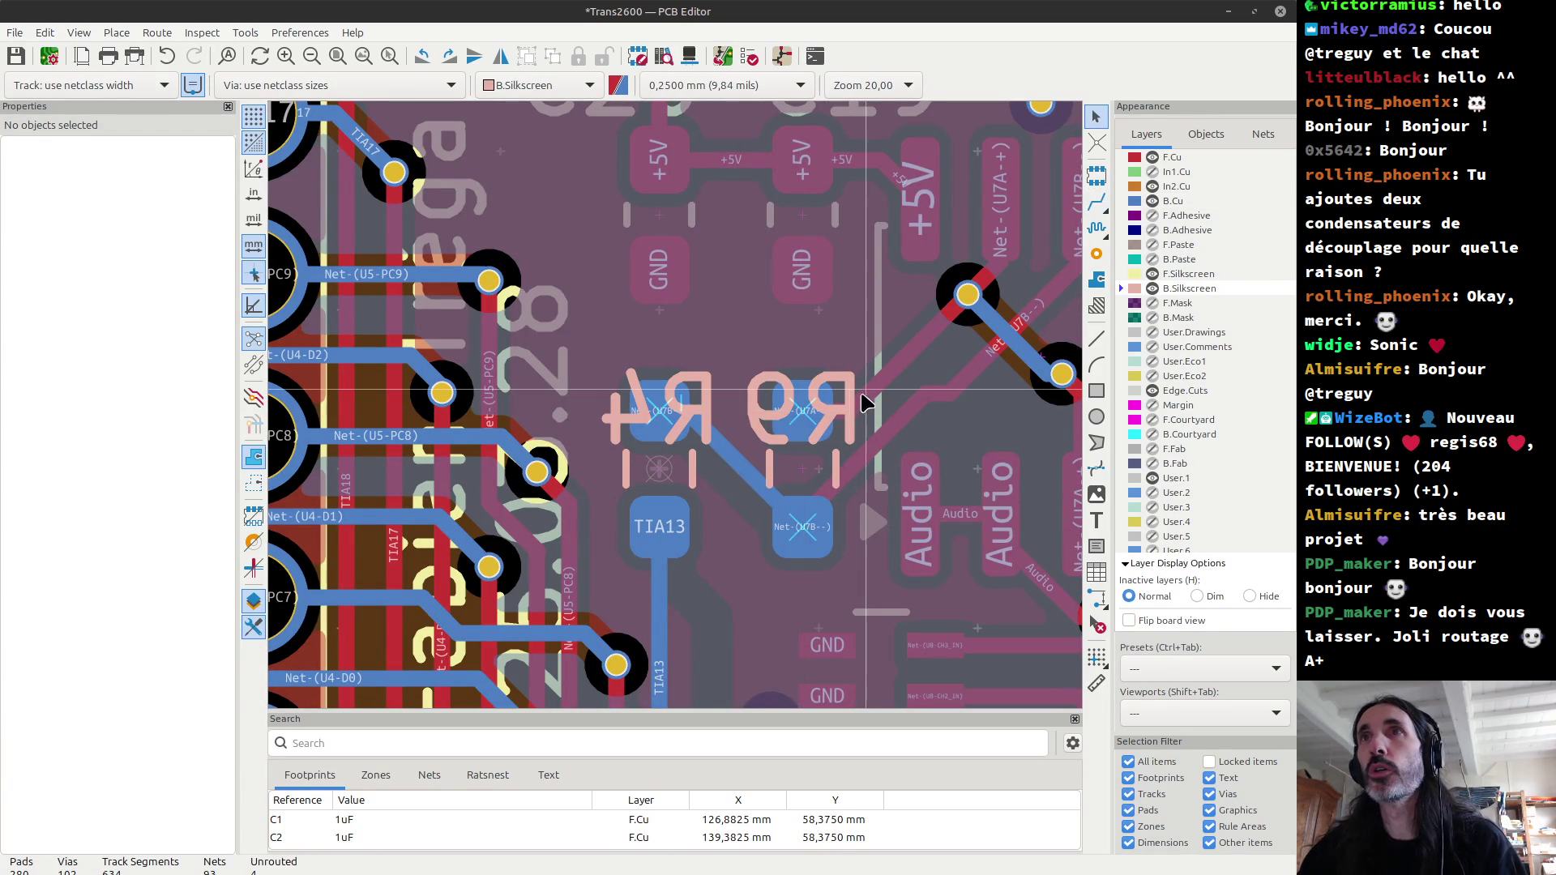
Step: Select the Net-(U7A+) front-copper tracks
{"action": "left_click", "coordinate": [869, 402]}
{"action": "left_click", "coordinate": [903, 360]}
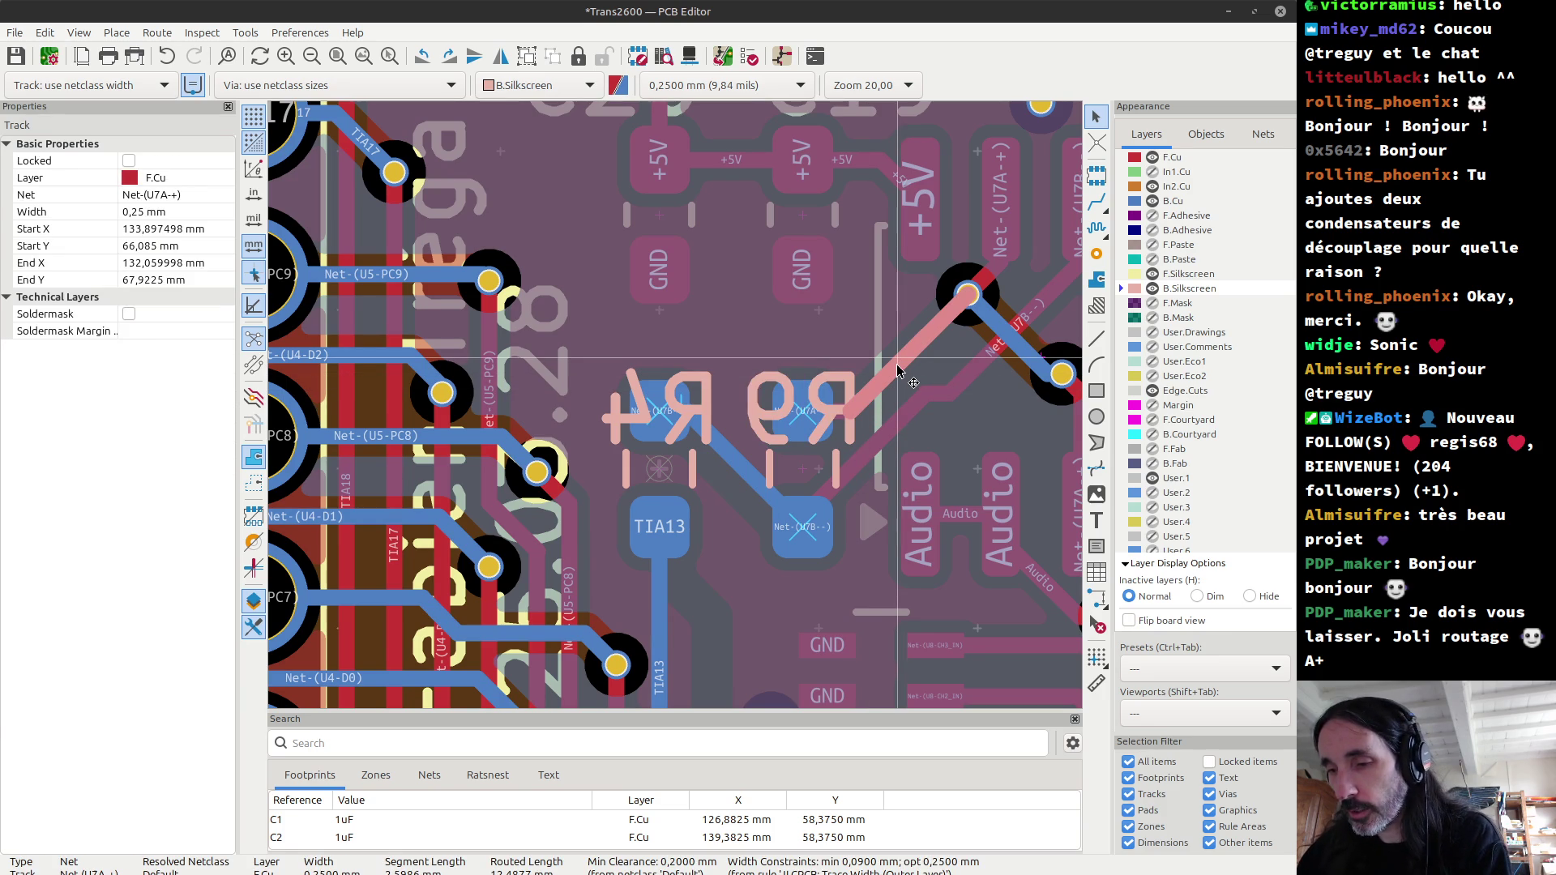
{"action": "scroll", "coordinate": [898, 371], "scroll_direction": "down", "scroll_amount": 2}
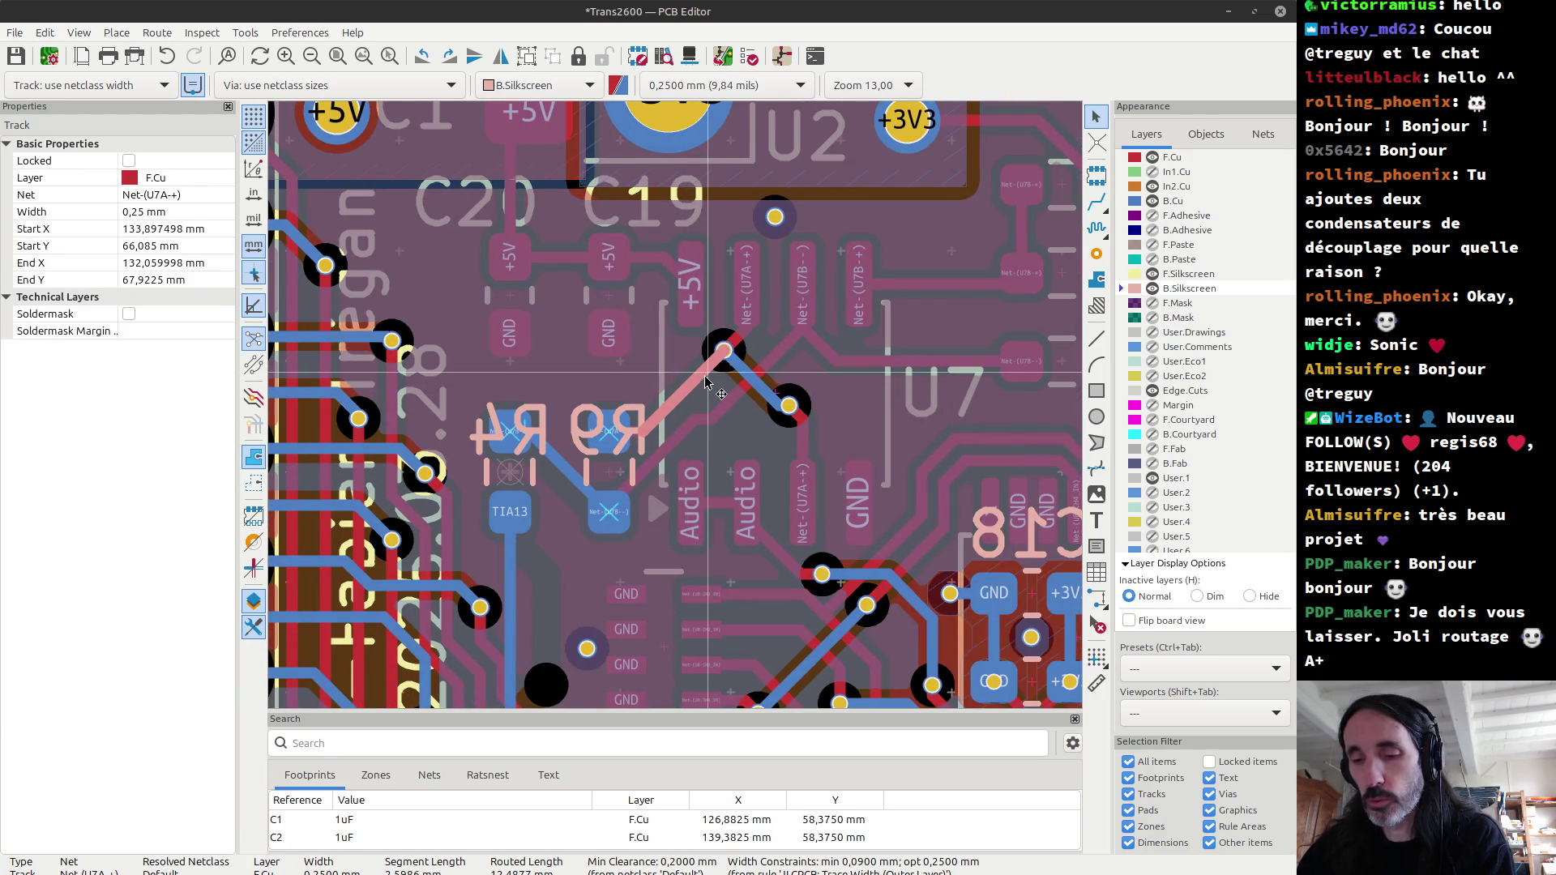
Step: Delete the two front-copper tracks and set the grid origin at the track end
{"action": "left_click", "coordinate": [705, 384], "text": "shift"}
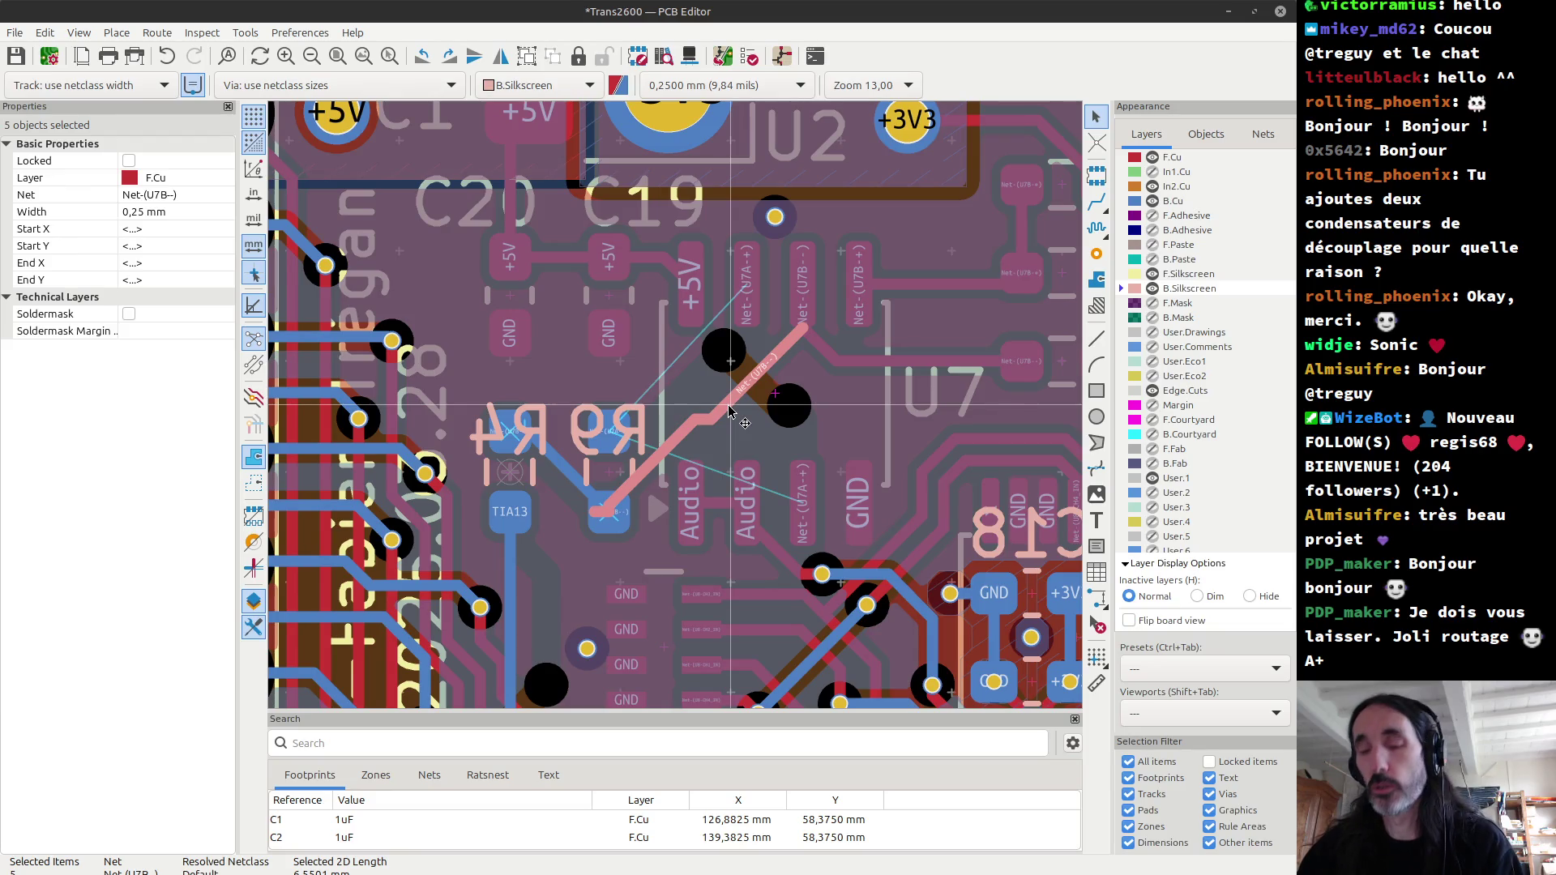
{"action": "key", "text": "Delete"}
{"action": "key", "text": "s"}
{"action": "left_click", "coordinate": [776, 394]}
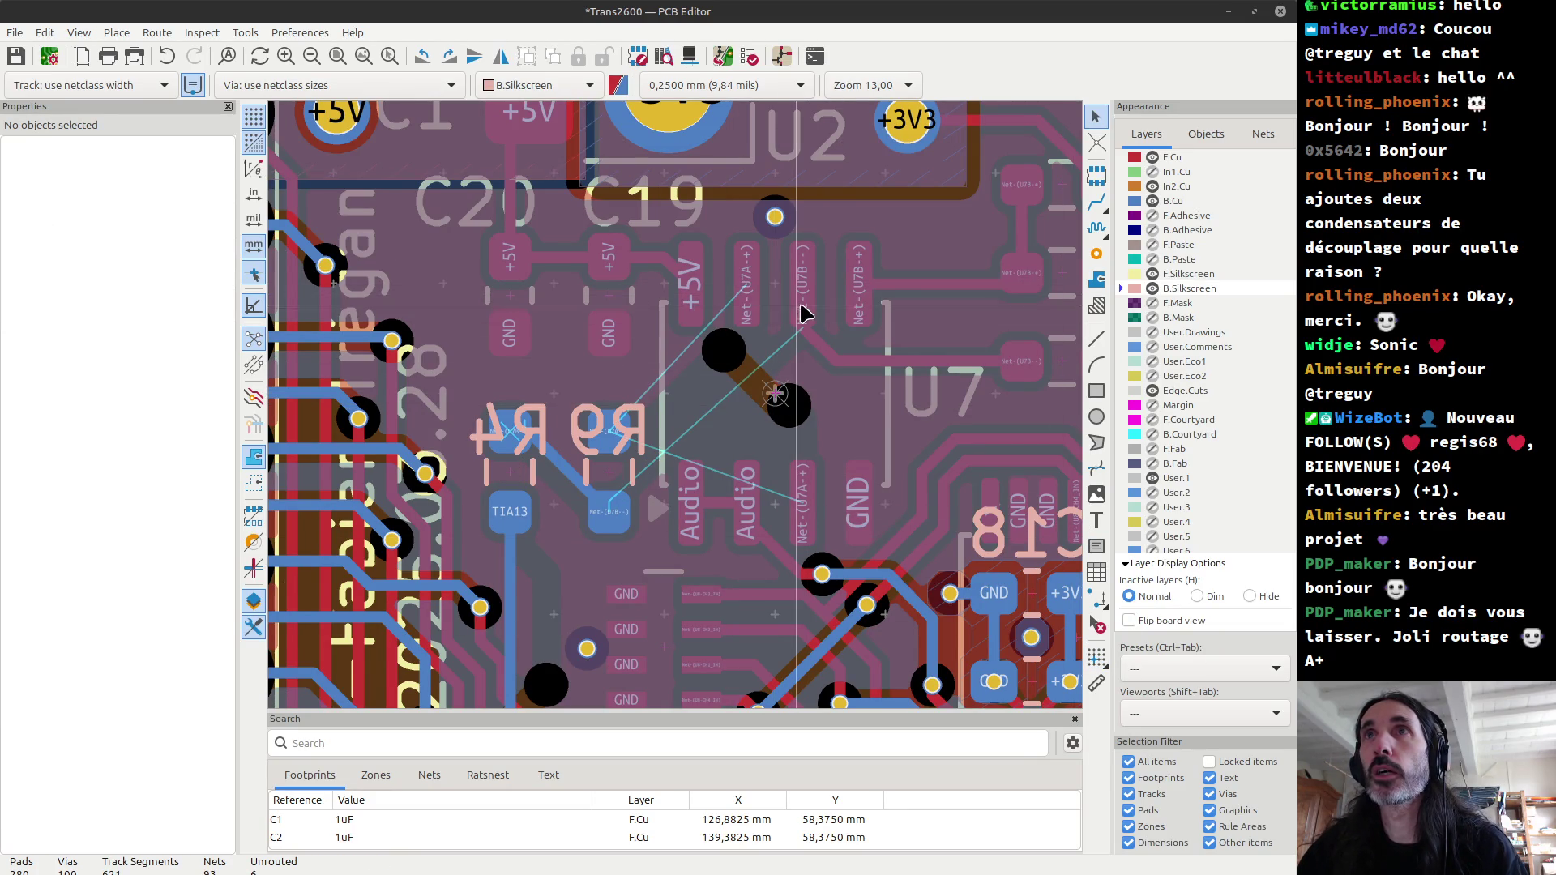
Step: Route the U7B- net from the U7 pad to a new via
{"action": "key", "text": "x"}
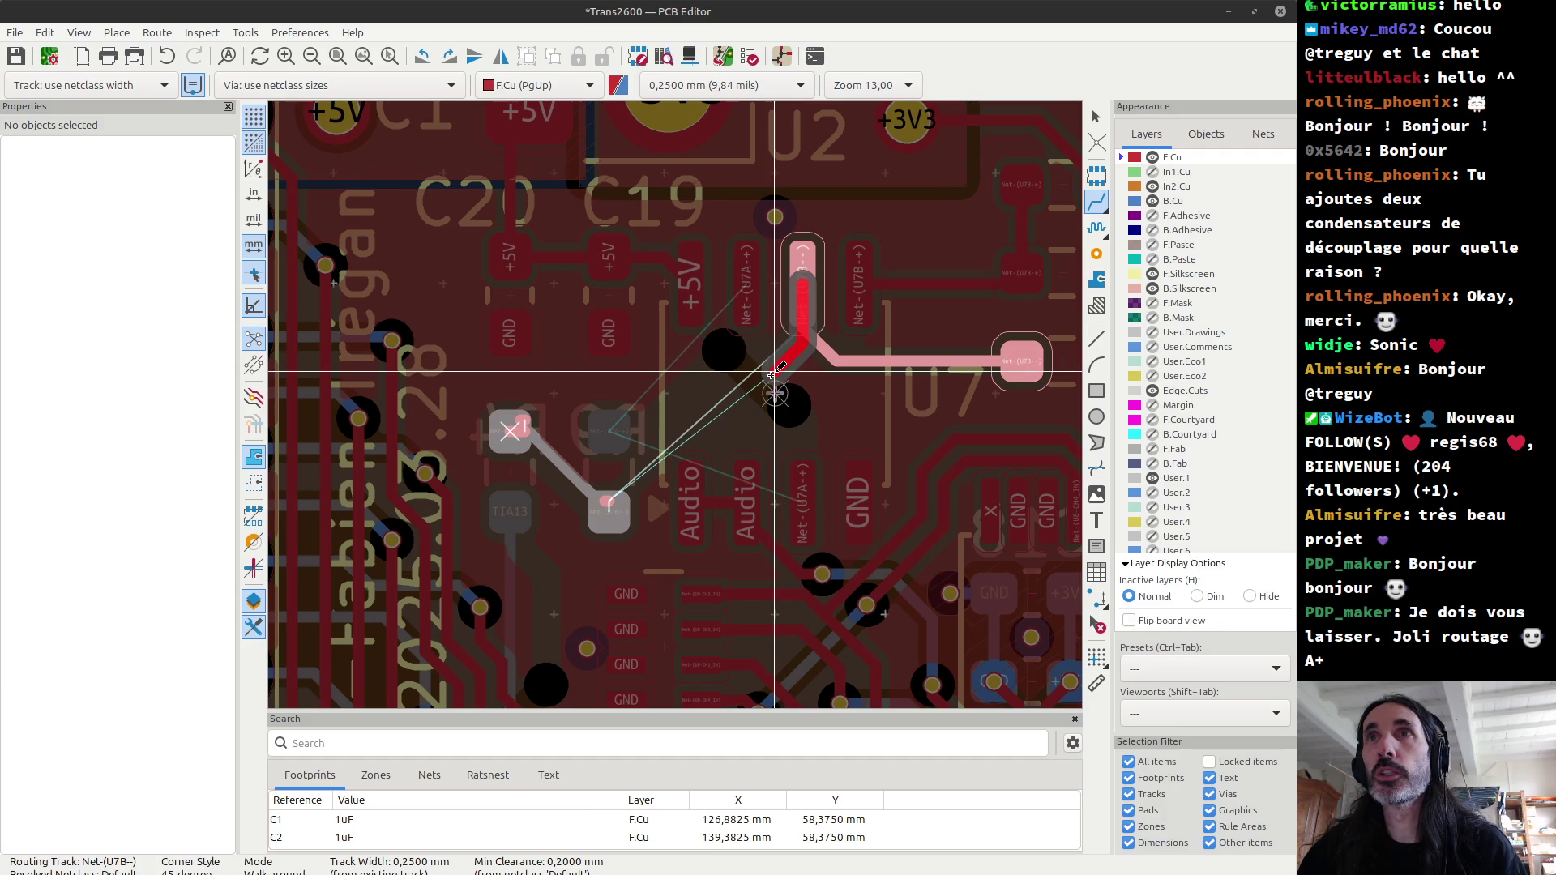
{"action": "key", "text": "v"}
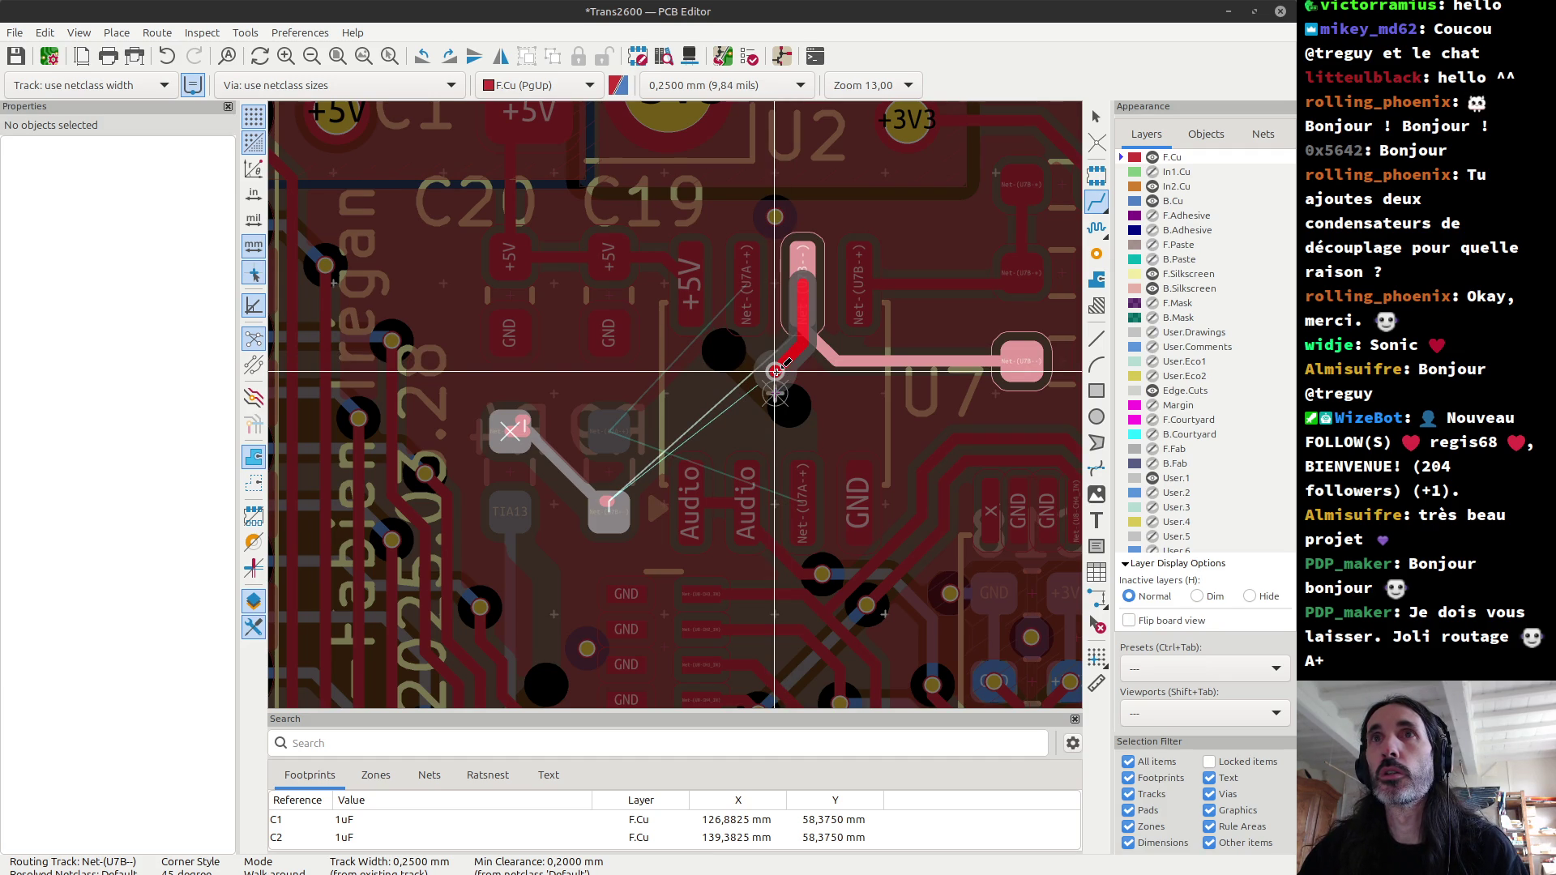
{"action": "left_click", "coordinate": [776, 371]}
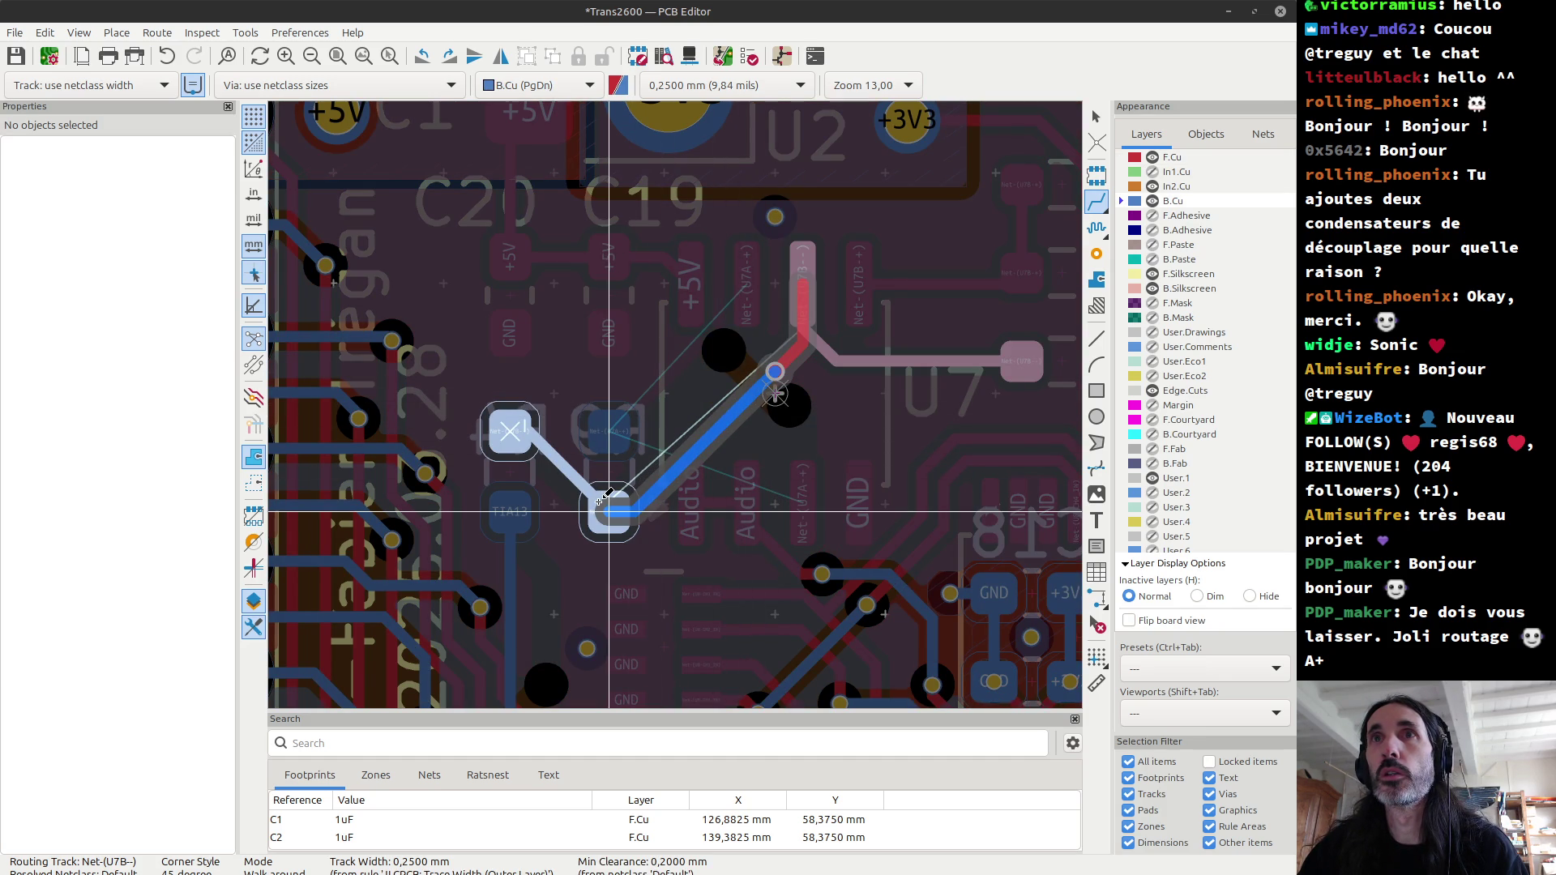
{"action": "scroll", "coordinate": [608, 496], "scroll_direction": "up", "scroll_amount": 1}
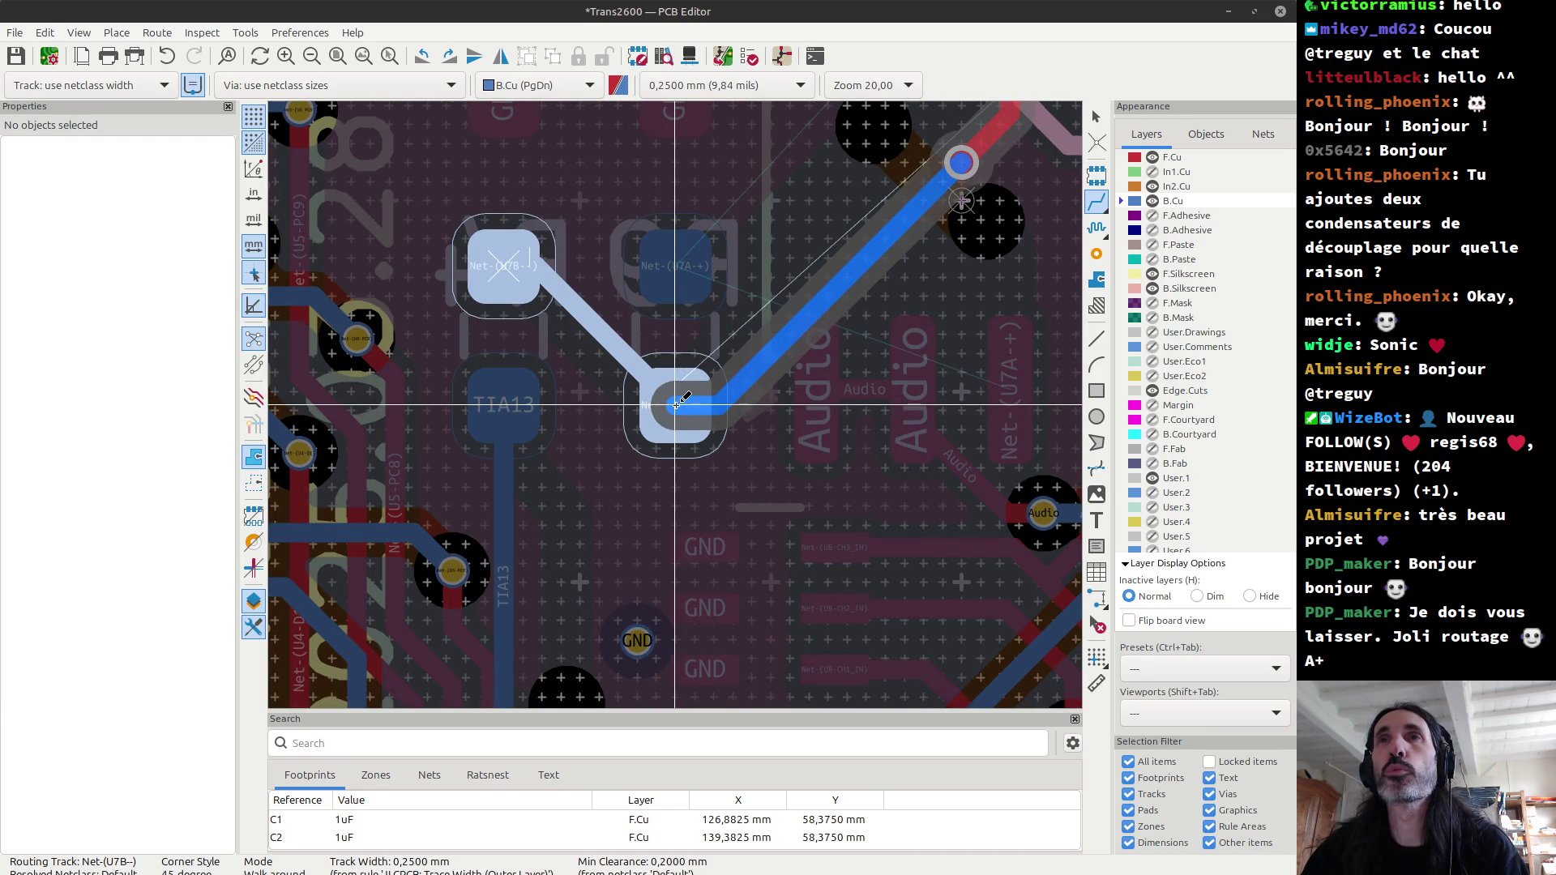
{"action": "key", "text": "Escape"}
{"action": "key", "text": "Escape"}
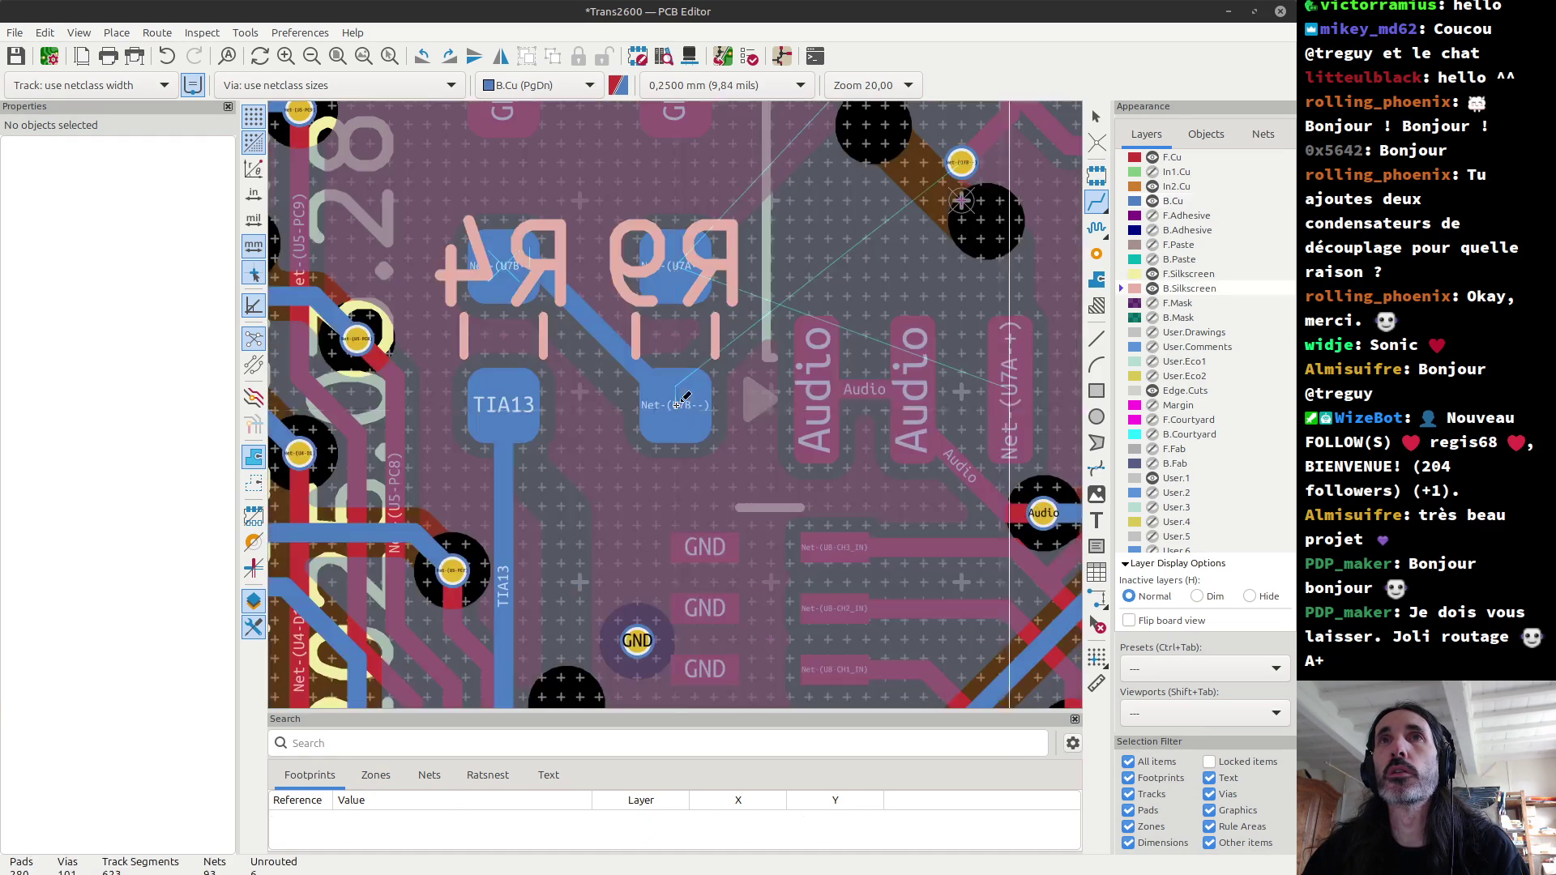
{"action": "scroll", "coordinate": [674, 401], "scroll_direction": "down", "scroll_amount": 1}
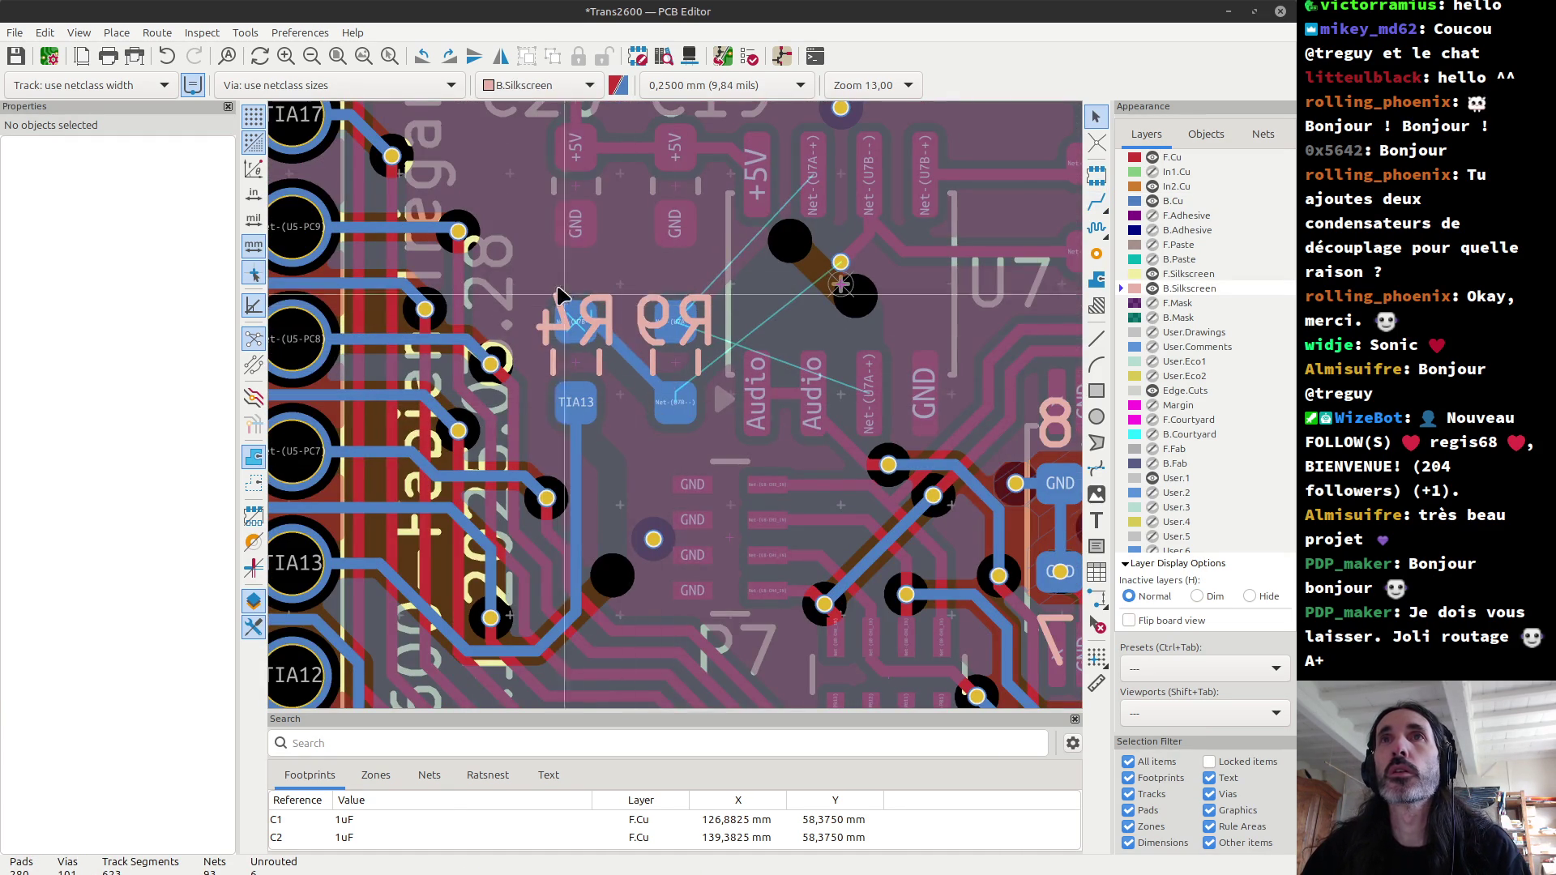
Step: Box-select R4 and R9 and move them to a new position
{"action": "left_click_drag", "start_coordinate": [534, 272], "coordinate": [726, 443]}
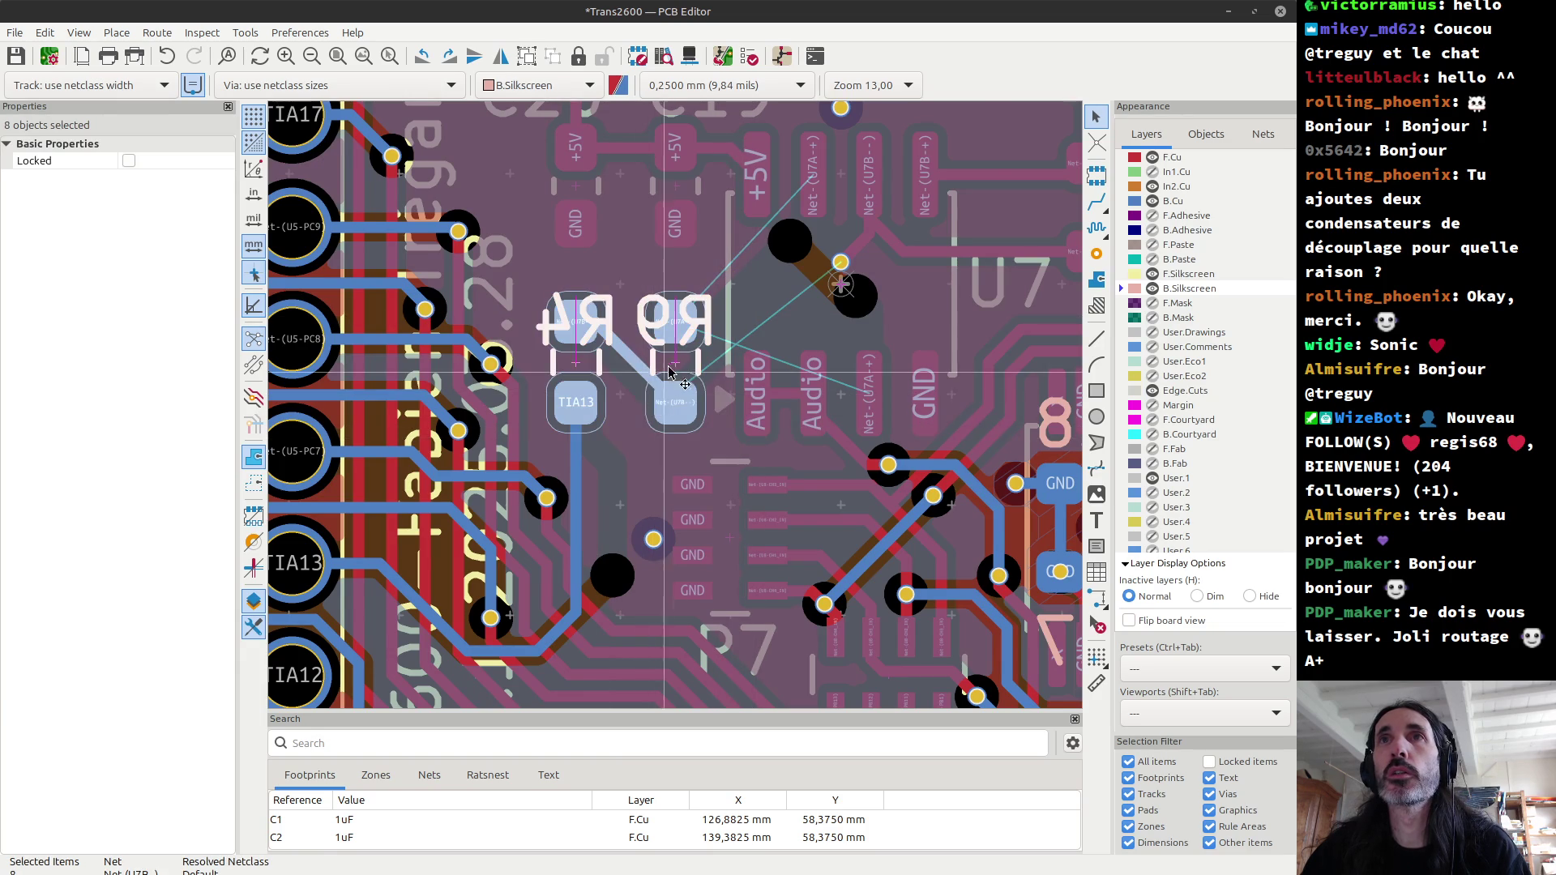
{"action": "key", "text": "m"}
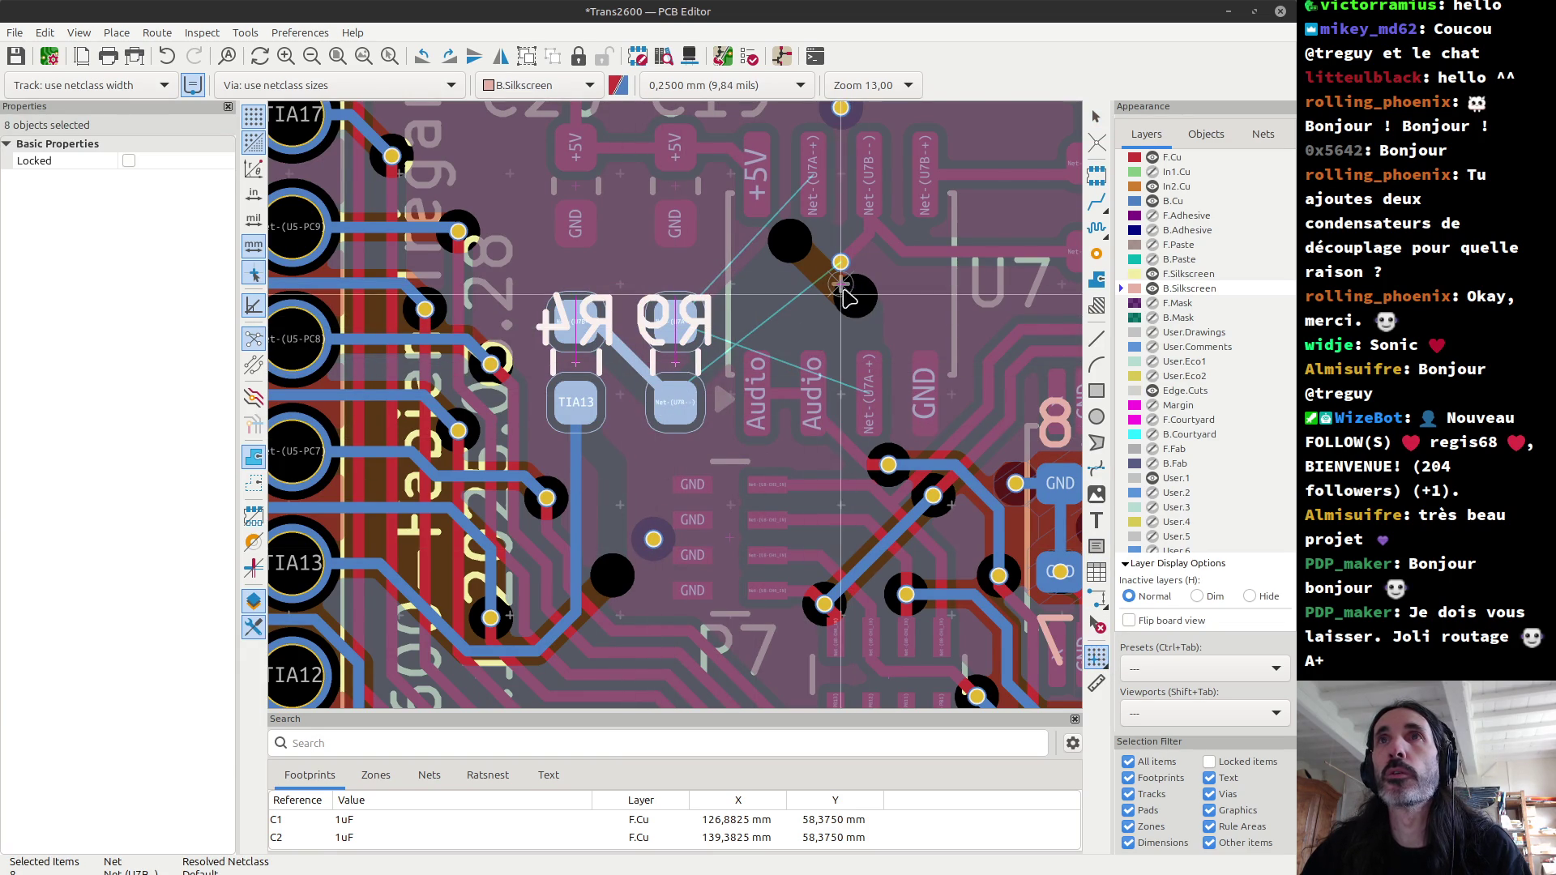
{"action": "key", "text": "F1"}
{"action": "key", "text": "F1"}
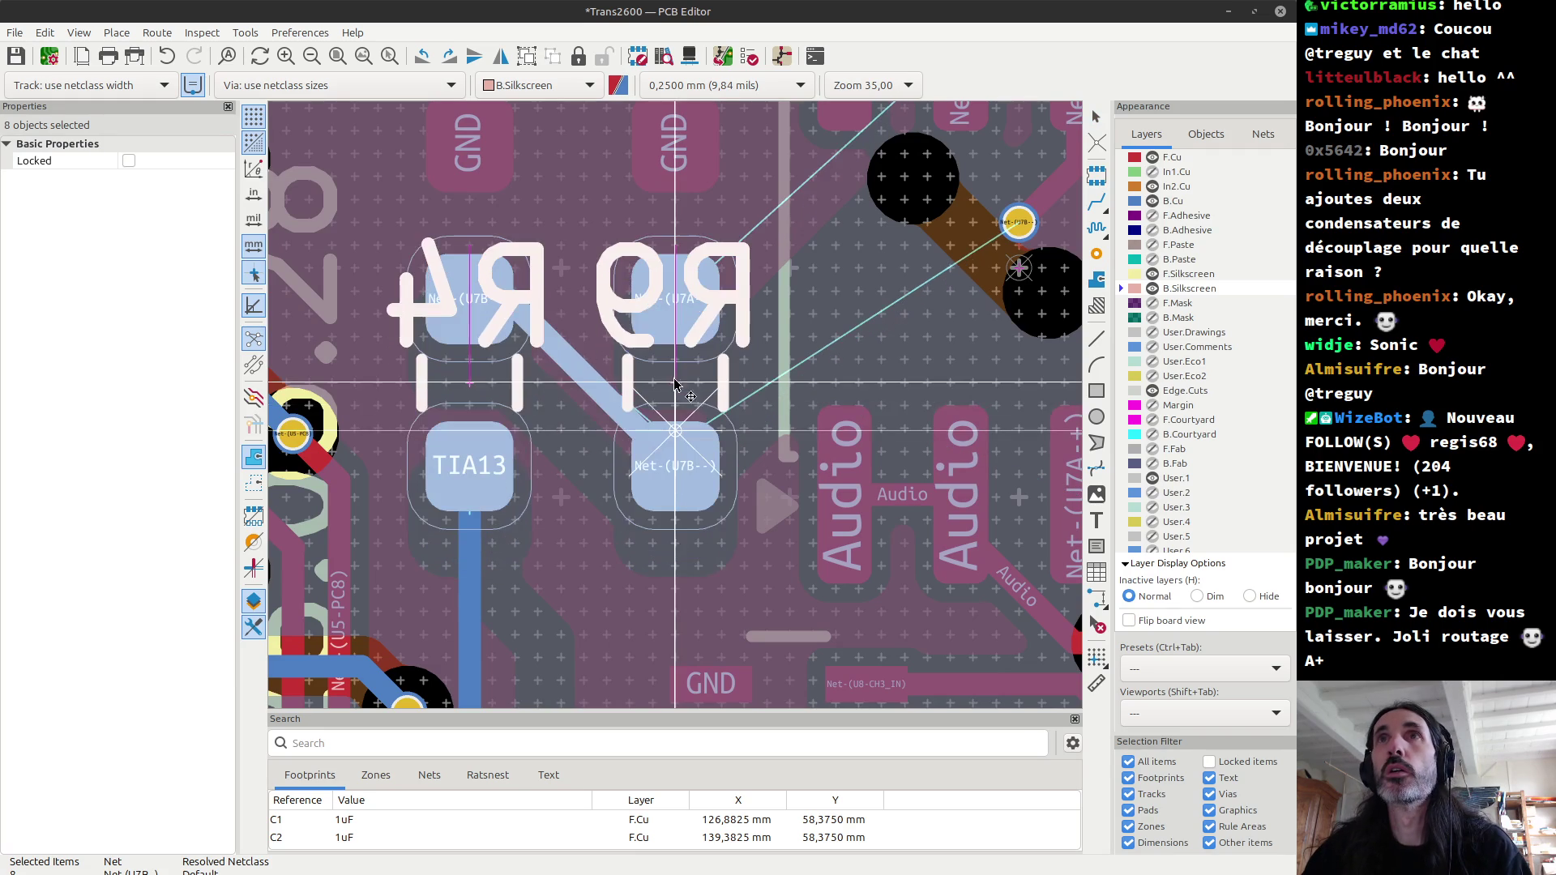
{"action": "left_click", "coordinate": [675, 378]}
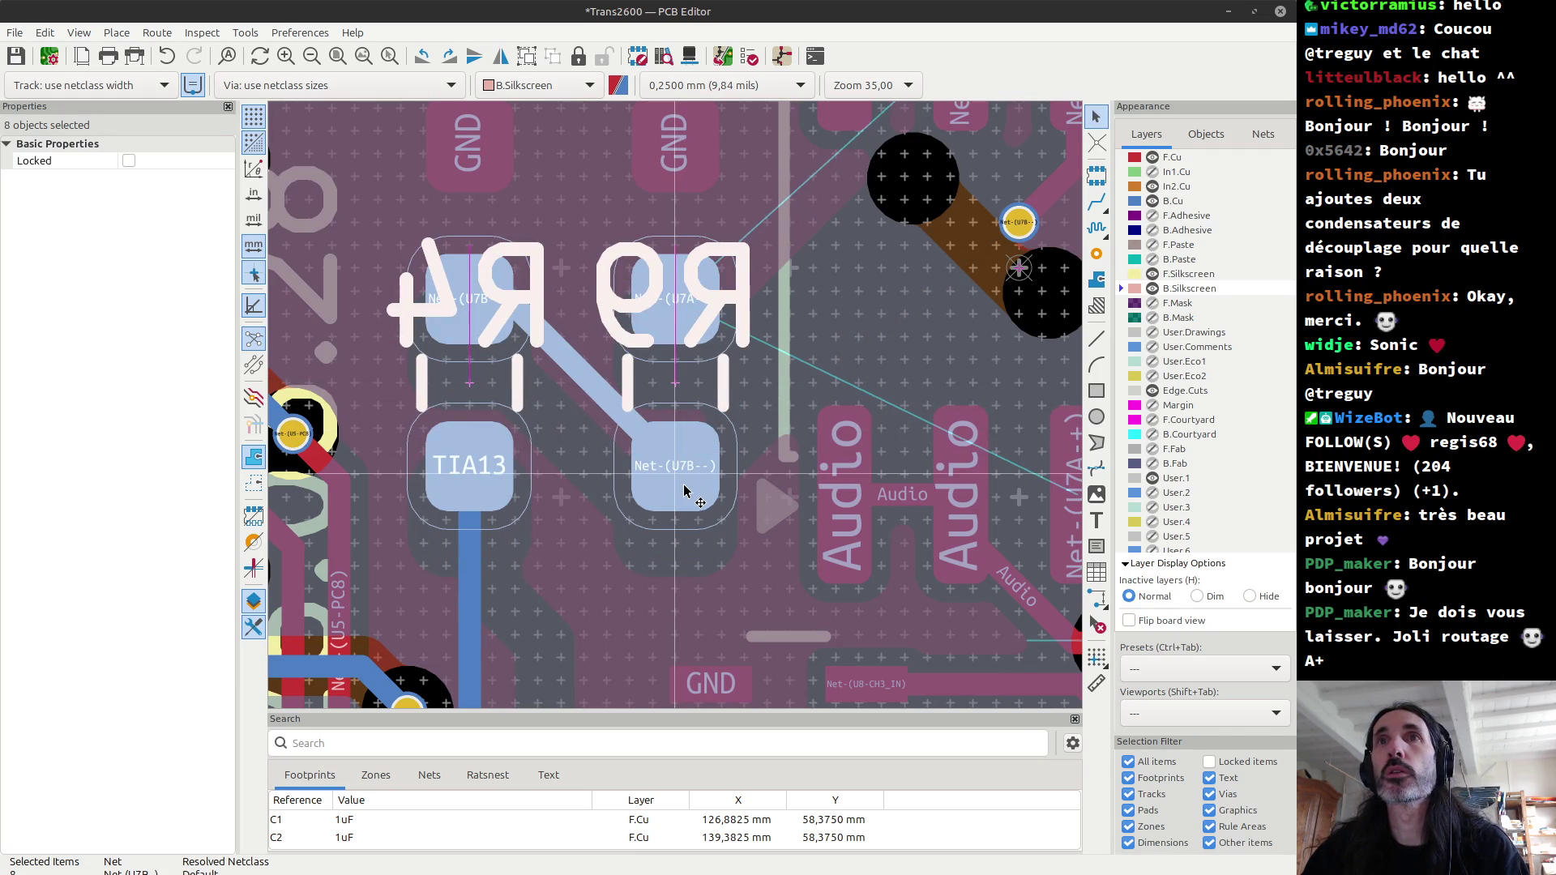
{"action": "key", "text": "Escape"}
Step: Re-route the back-copper TIA13 track so it ends on its pad
{"action": "left_click", "coordinate": [466, 576]}
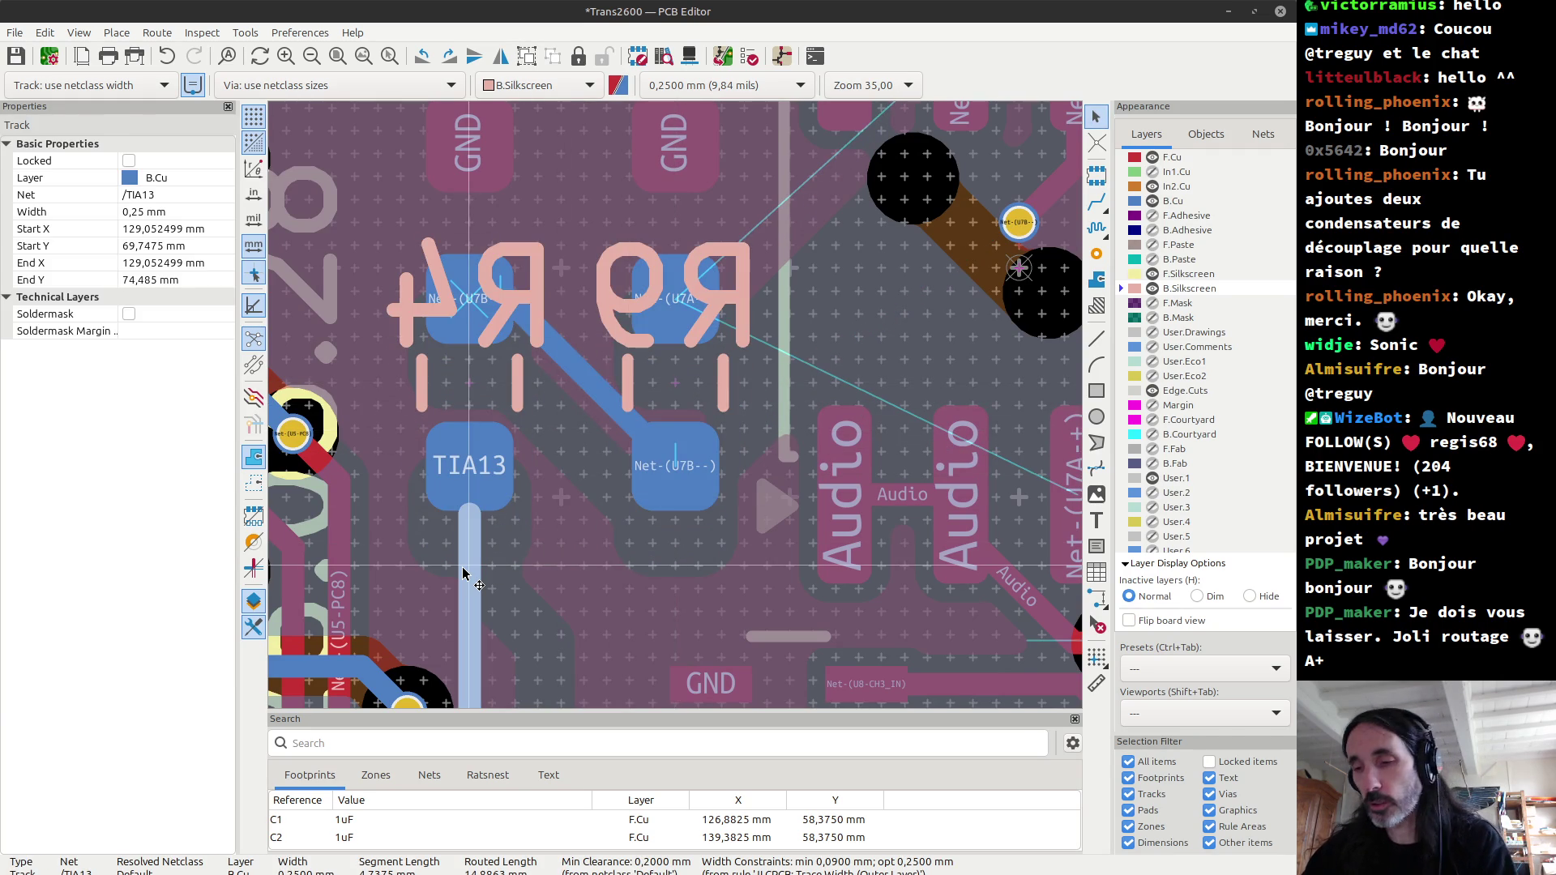
{"action": "key", "text": "Escape"}
{"action": "key", "text": "F2"}
{"action": "key", "text": "F2"}
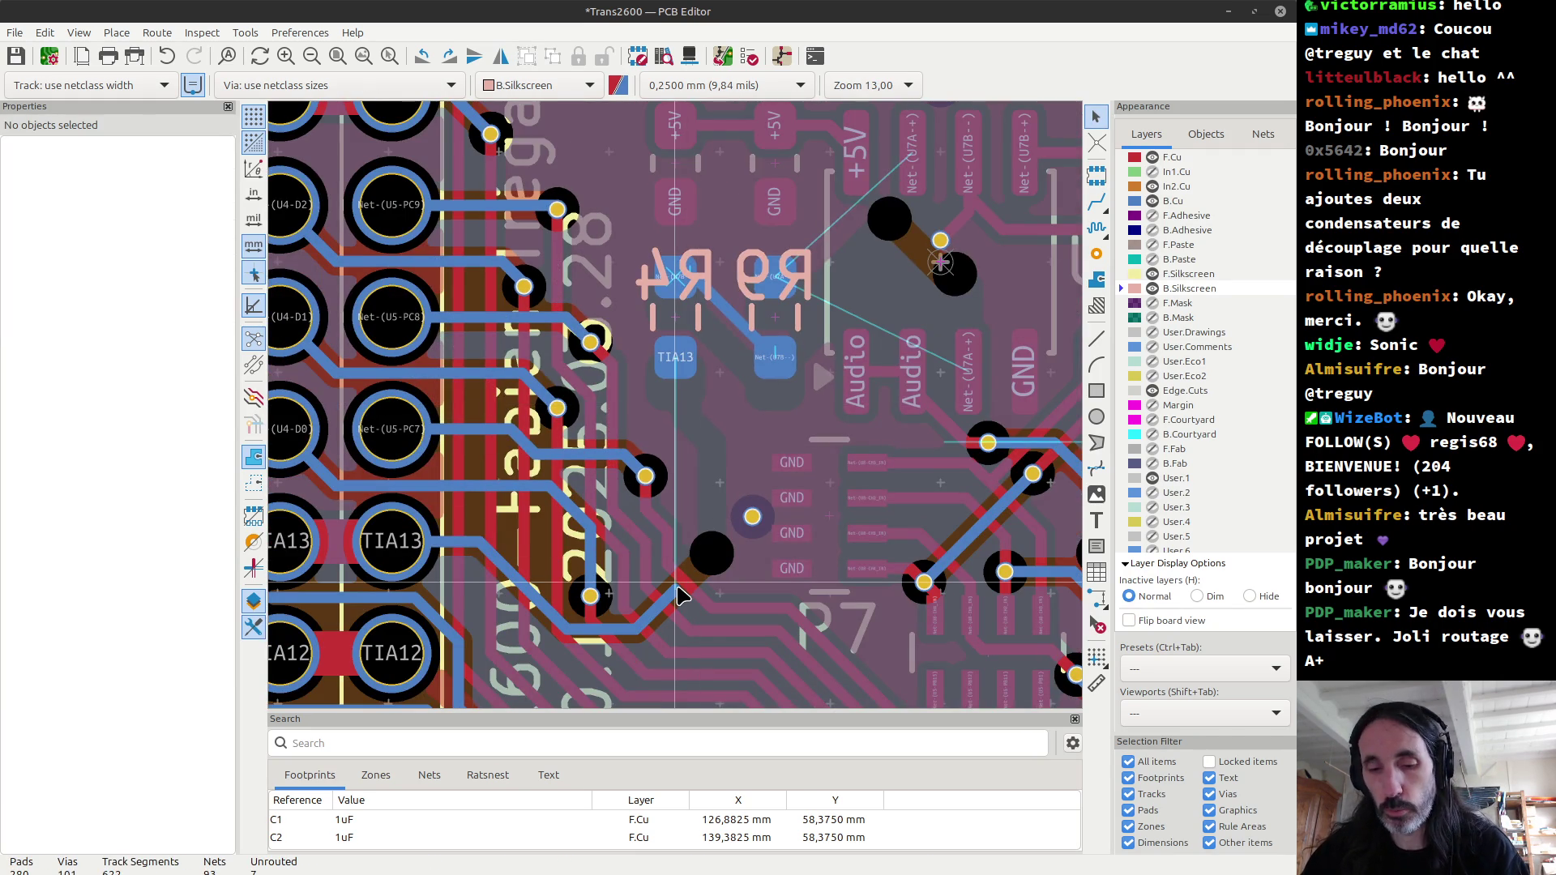
{"action": "key", "text": "x"}
{"action": "left_click", "coordinate": [683, 350]}
{"action": "scroll", "coordinate": [684, 350], "scroll_direction": "down", "scroll_amount": 2}
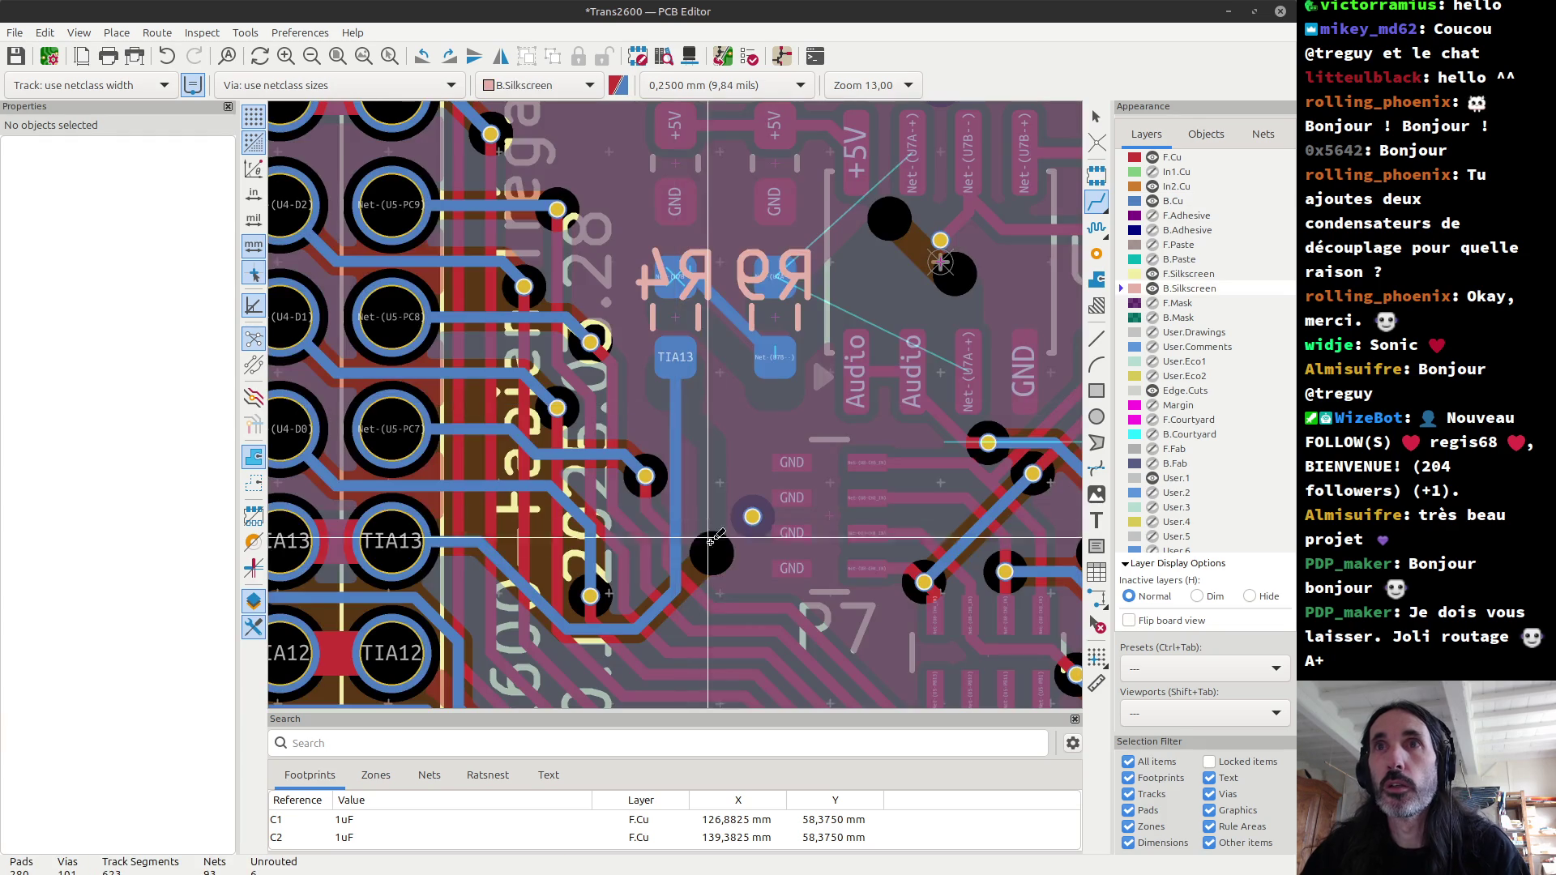
{"action": "scroll", "coordinate": [695, 408], "scroll_direction": "up", "scroll_amount": 3, "text": "shift"}
{"action": "scroll", "coordinate": [694, 408], "scroll_direction": "up", "scroll_amount": 2}
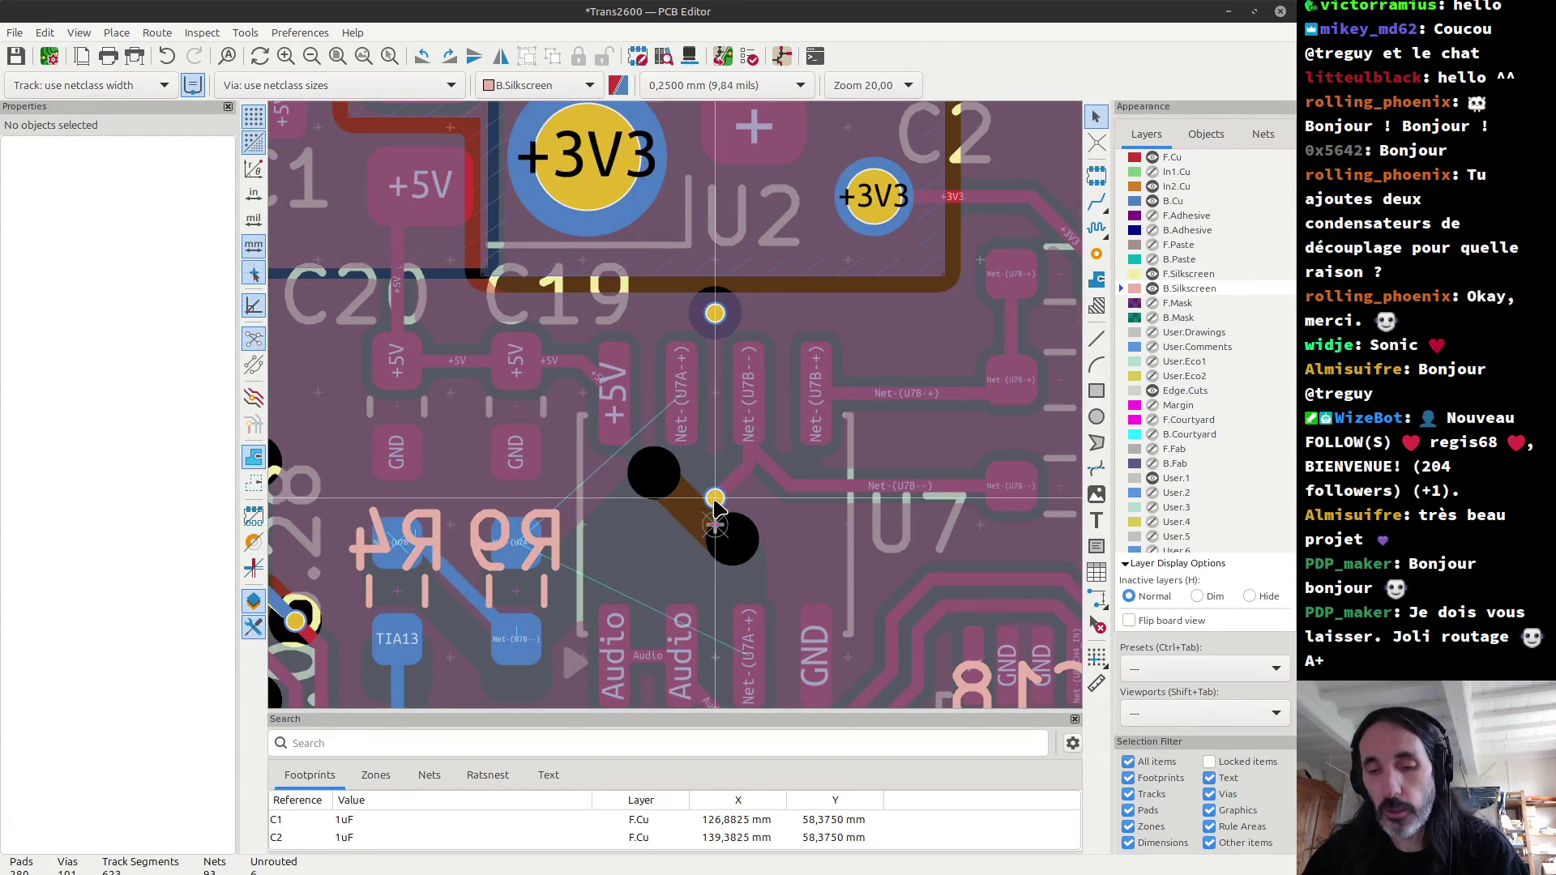
Step: Route a back-copper track from the new via to R9's lower pad, then start U7A+ at R9's upper pad
{"action": "key", "text": "x"}
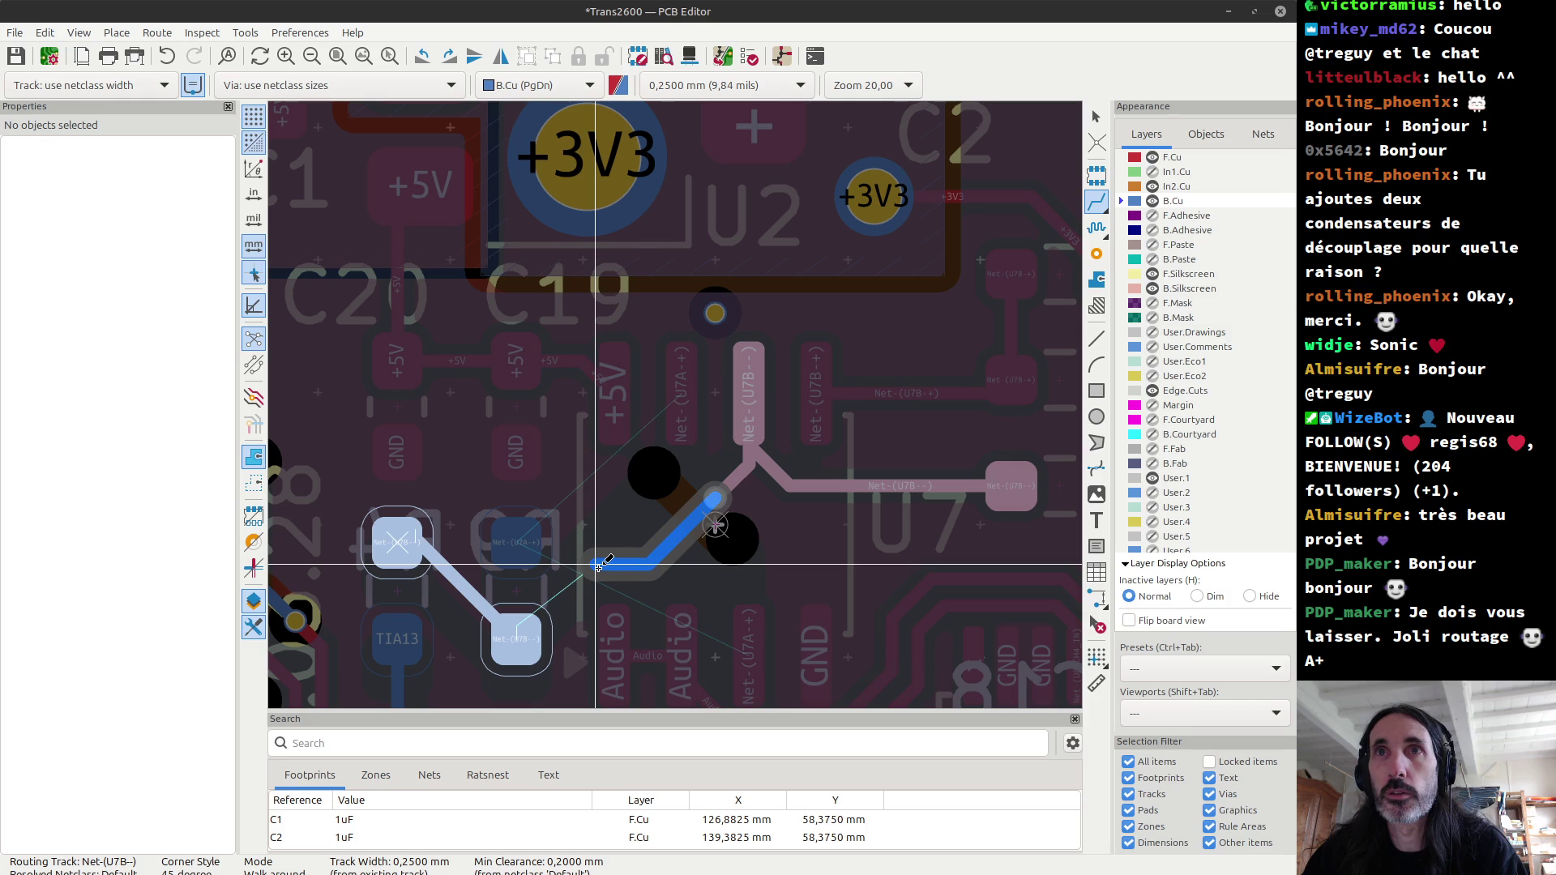
{"action": "left_click", "coordinate": [598, 565]}
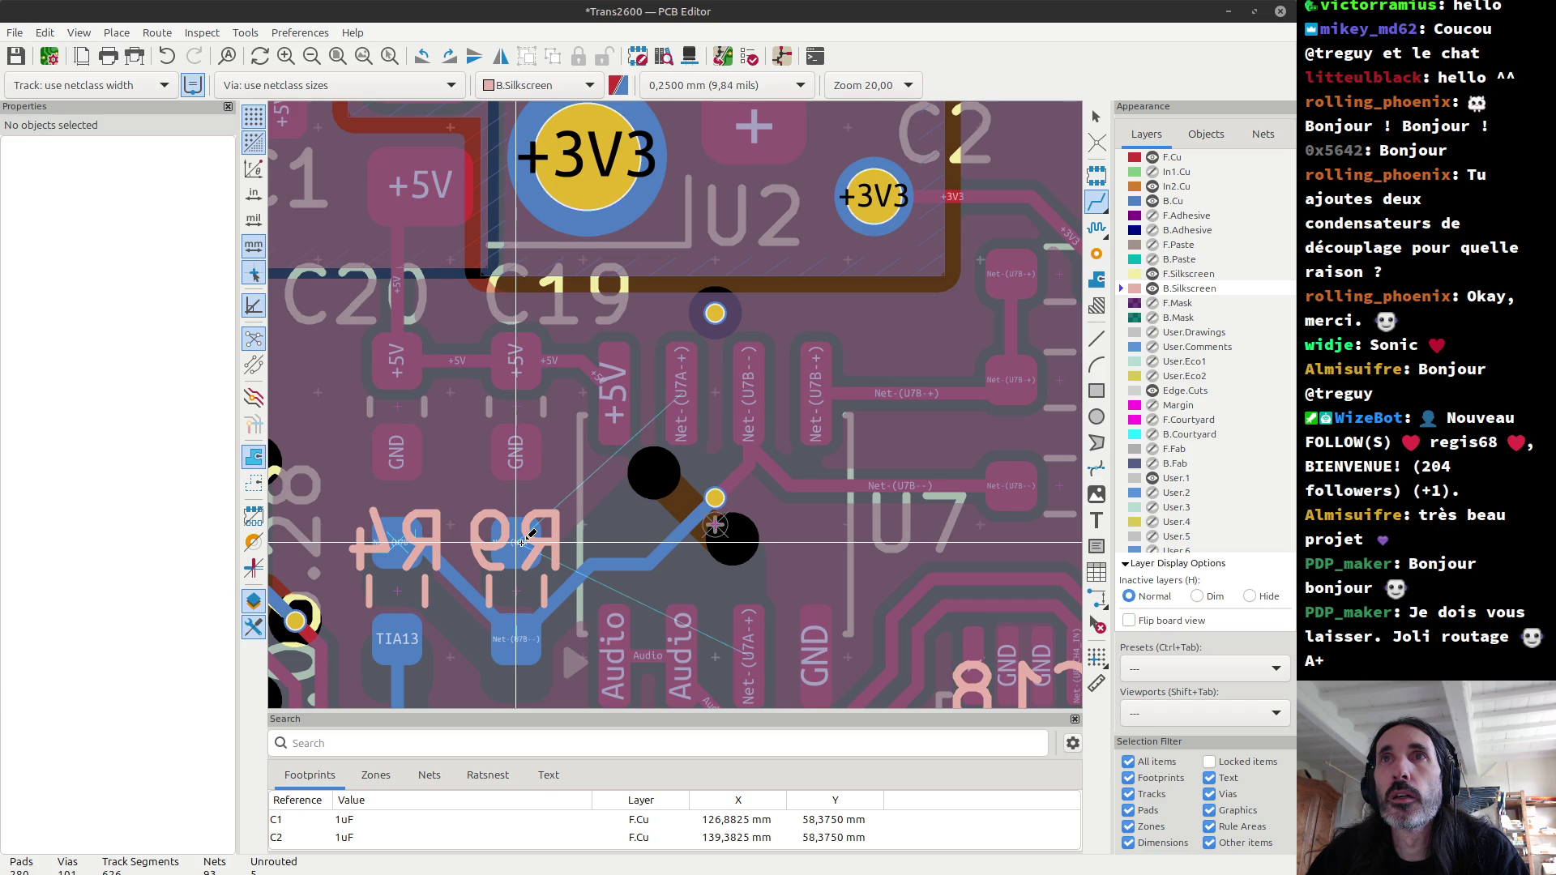
{"action": "left_click", "coordinate": [516, 541]}
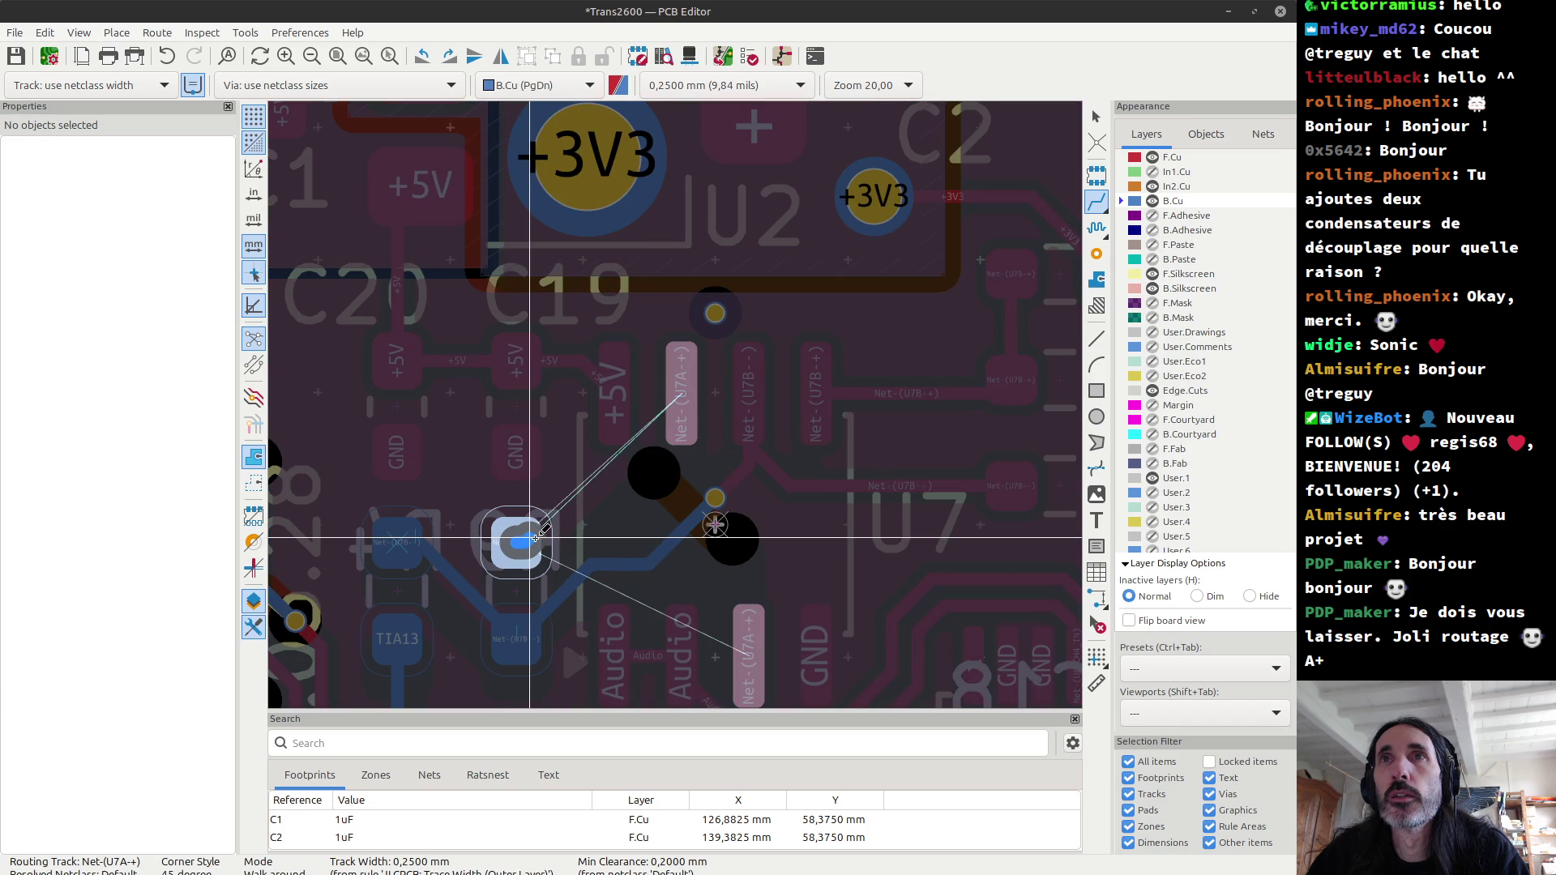
Step: Cancel the U7A+ route, then undo and restore the via-to-R9 track after an accidental zone start
{"action": "scroll", "coordinate": [637, 496], "scroll_direction": "up", "scroll_amount": 2}
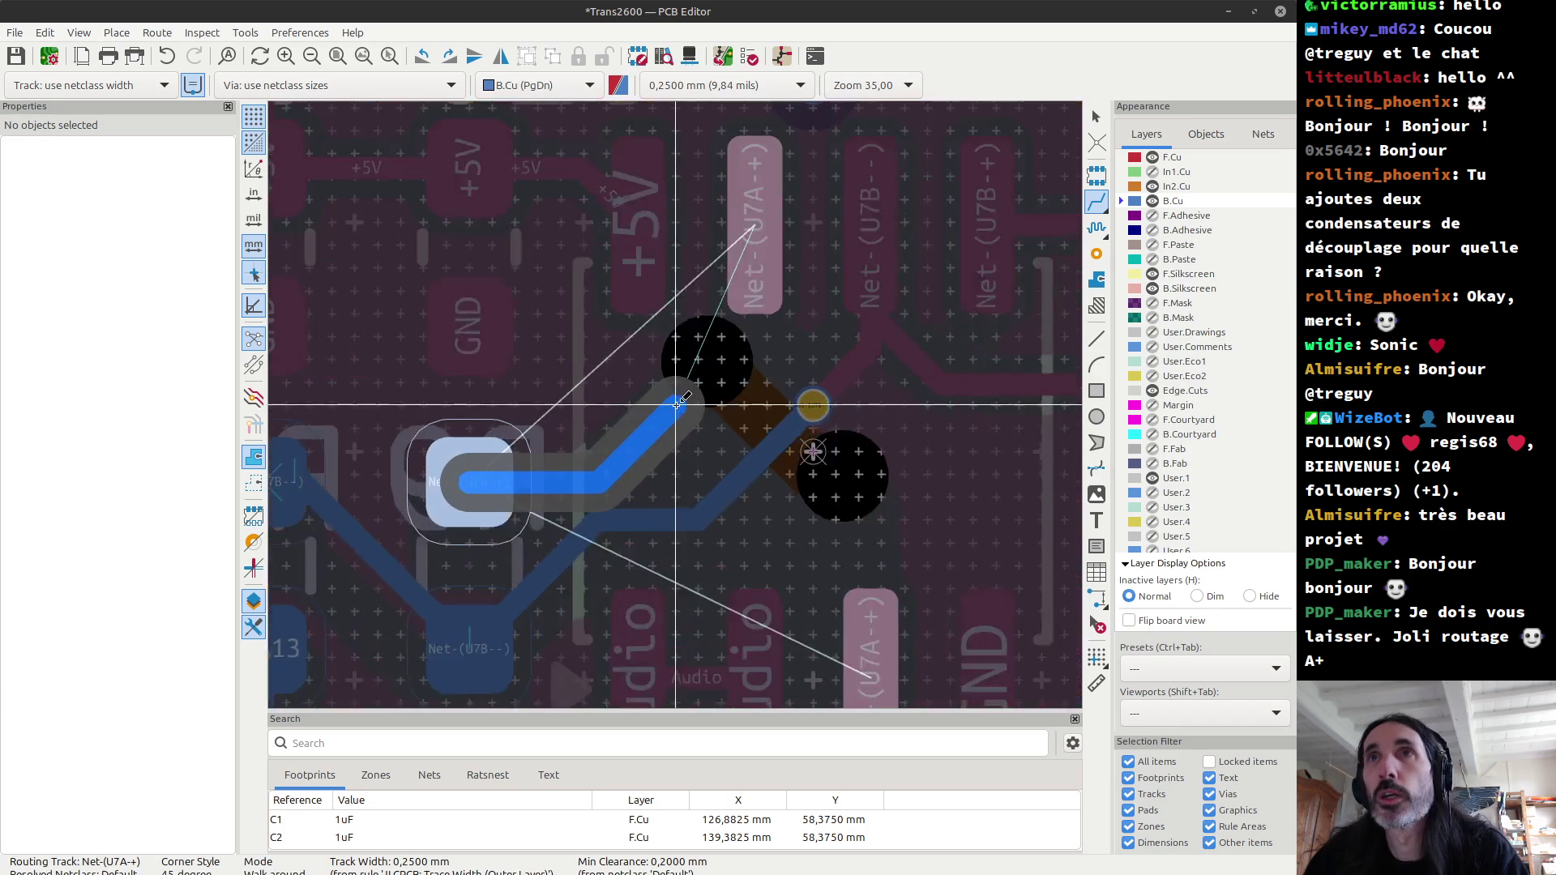
{"action": "key", "text": "Escape"}
{"action": "left_click", "coordinate": [840, 462]}
{"action": "key", "text": "Escape"}
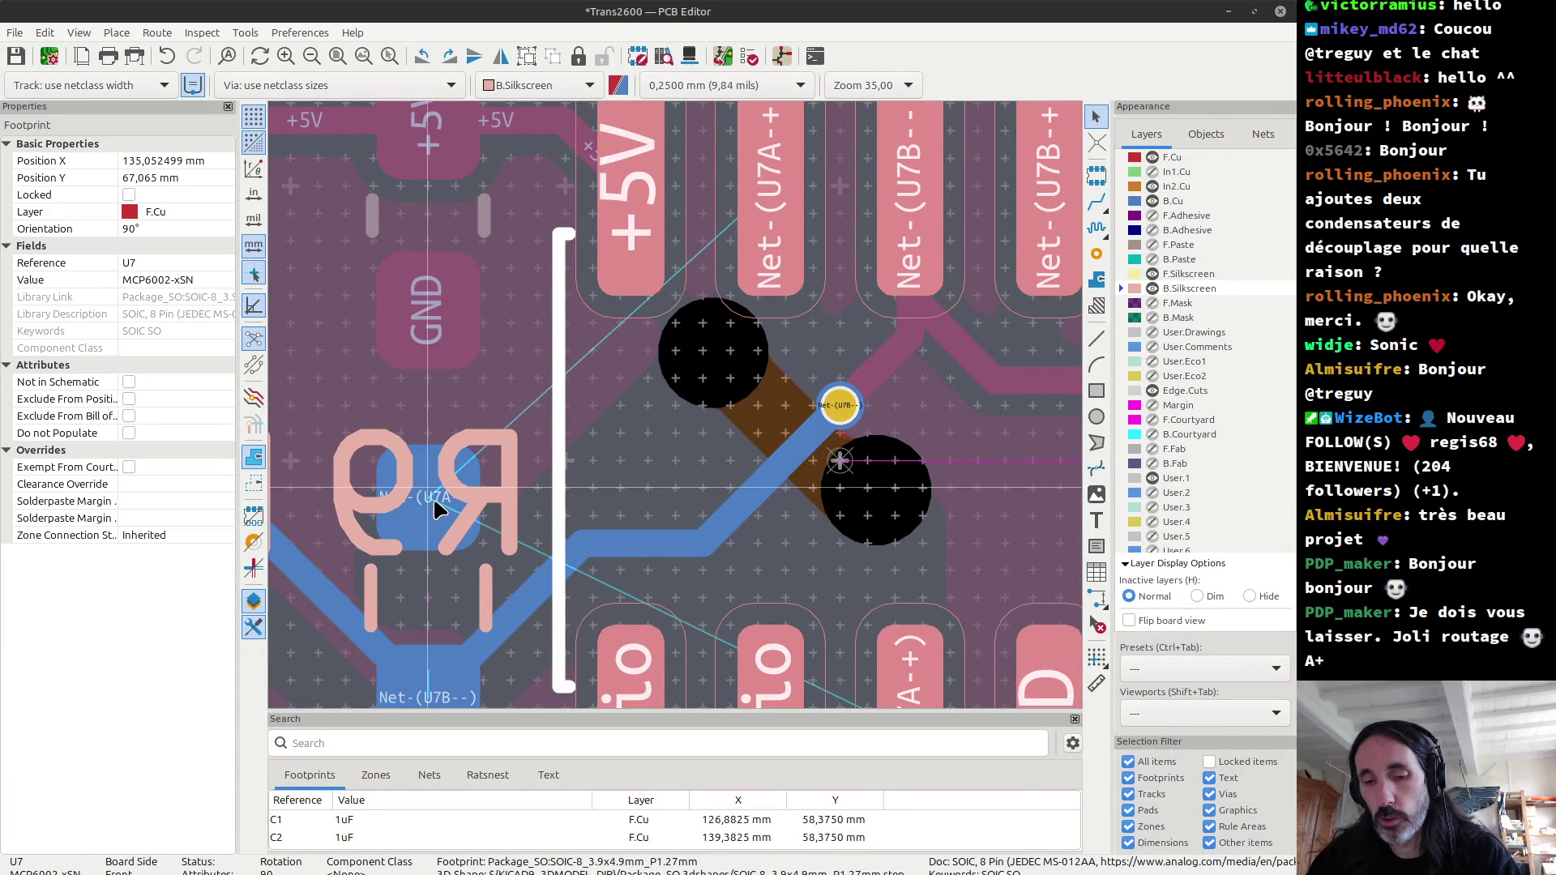
{"action": "scroll", "coordinate": [438, 509], "scroll_direction": "down", "scroll_amount": 2}
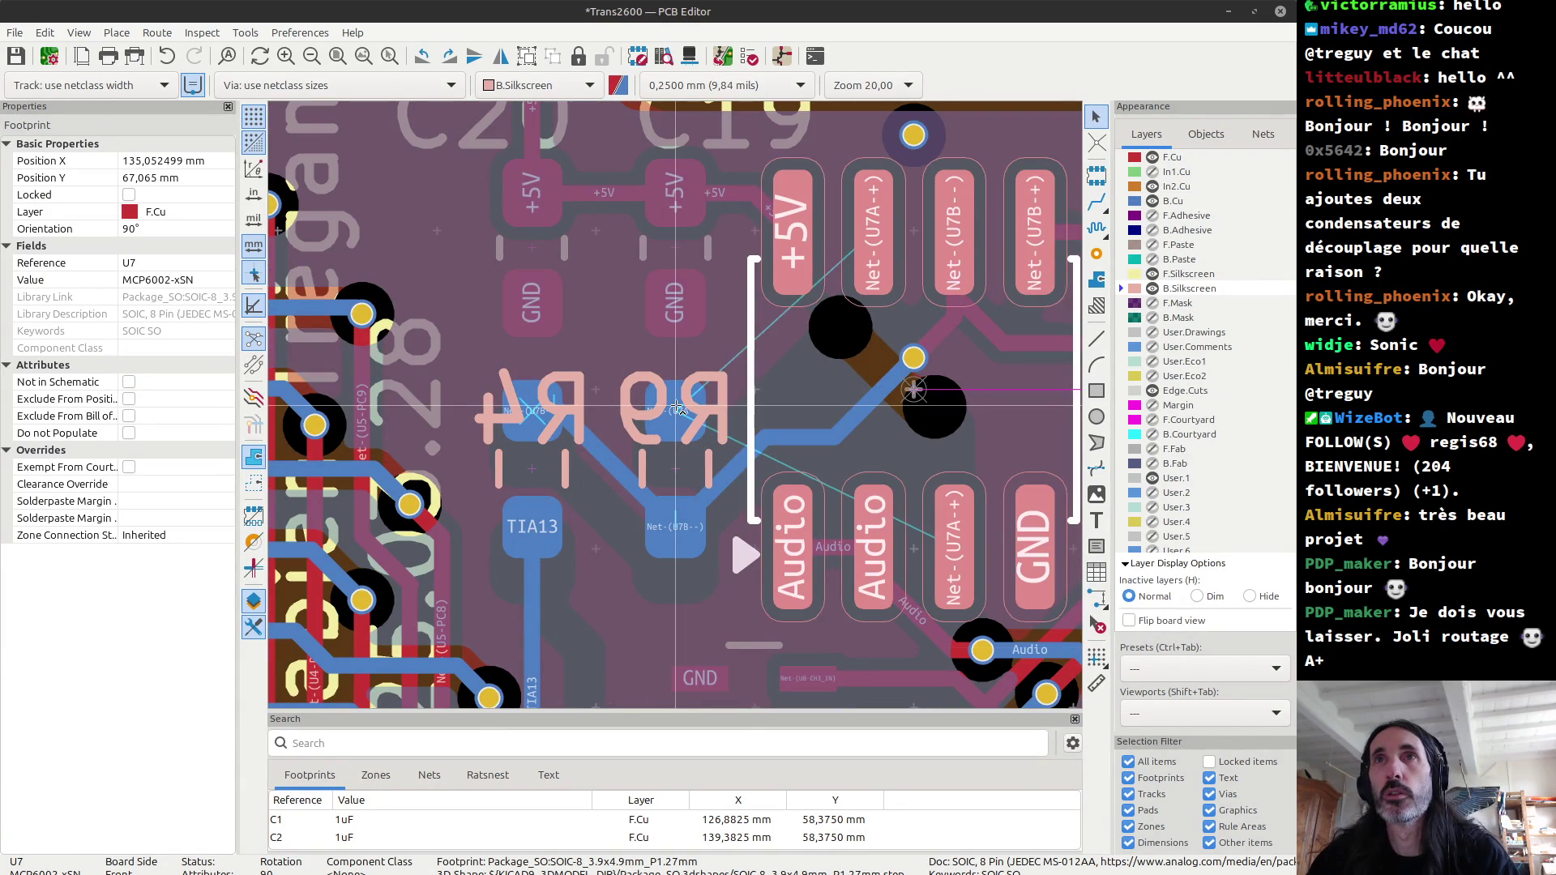
{"action": "key", "text": "ctrl+z"}
{"action": "key", "text": "ctrl+shift+z"}
{"action": "left_click", "coordinate": [677, 408]}
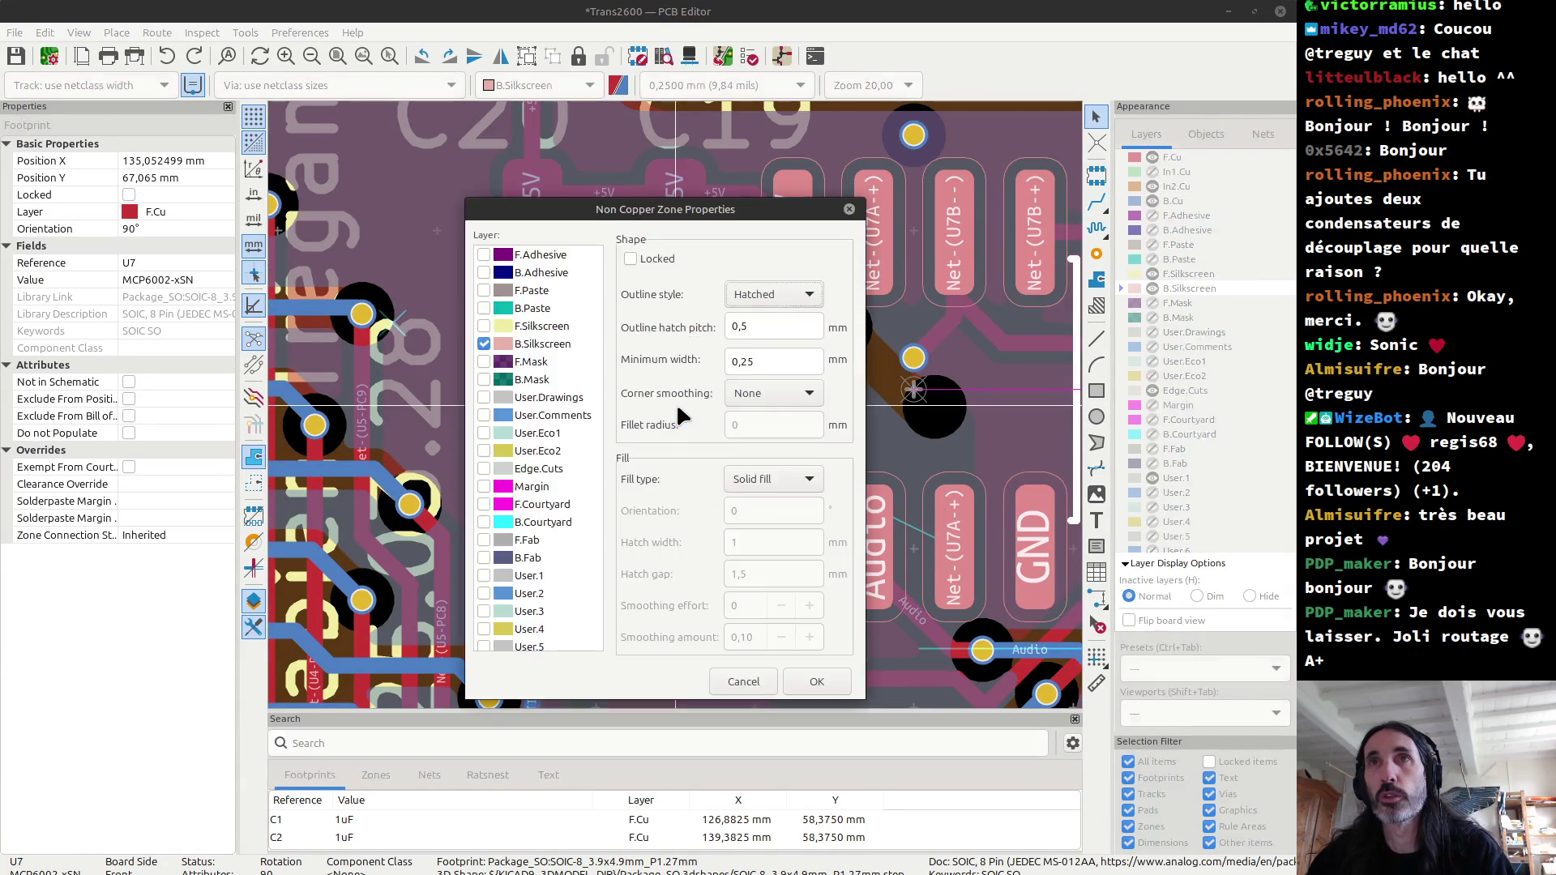
{"action": "key", "text": "Return"}
{"action": "key", "text": "Escape"}
{"action": "key", "text": "ctrl+y"}
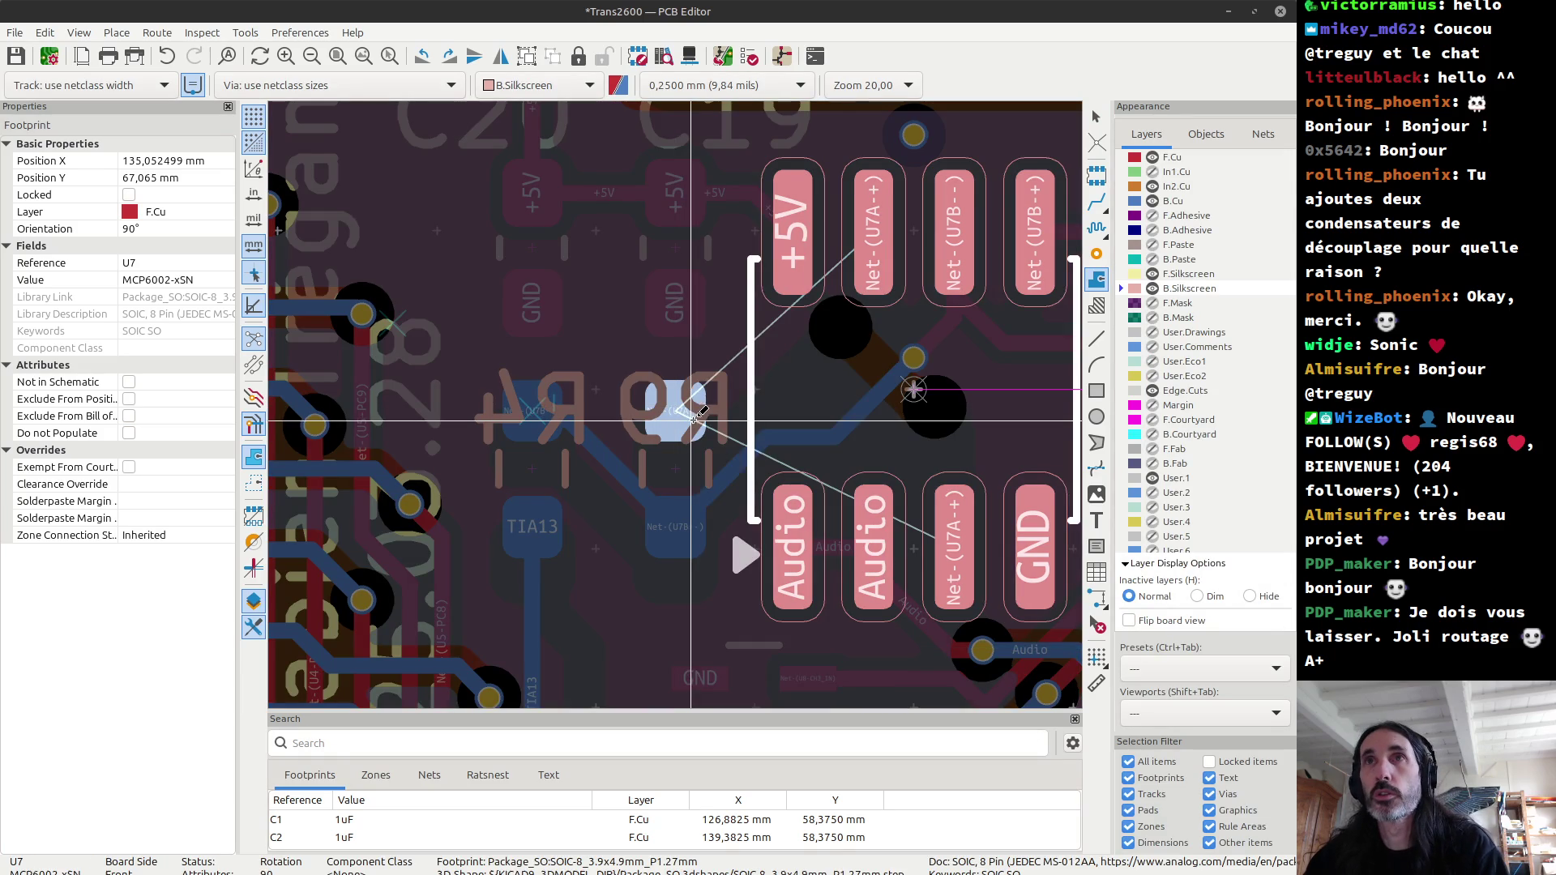
{"action": "scroll", "coordinate": [688, 414], "scroll_direction": "up", "scroll_amount": 2}
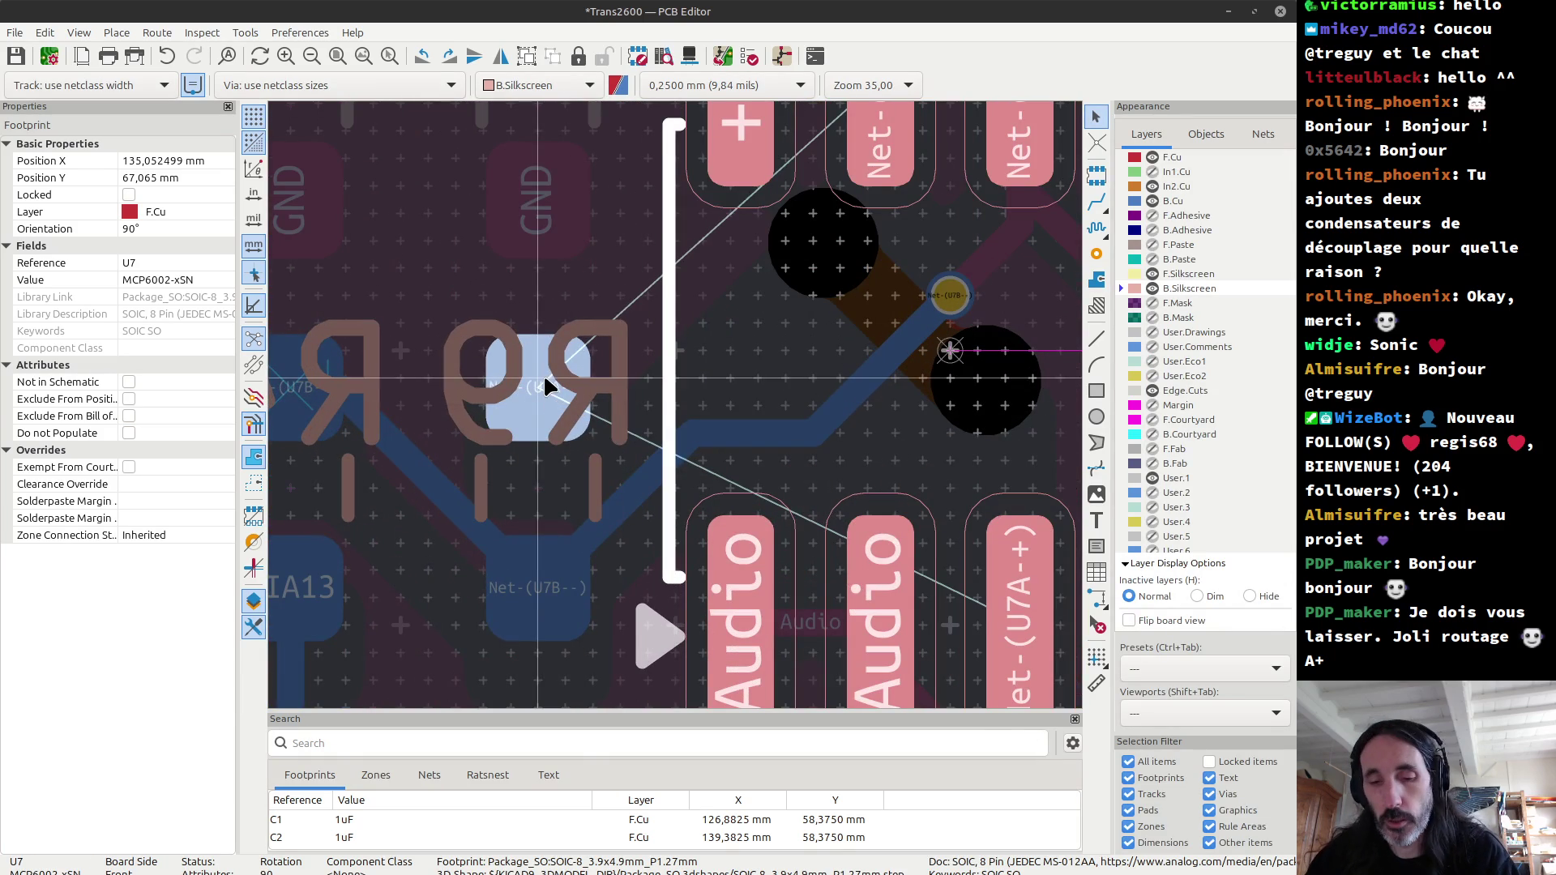
Step: Route the U7A+ net from R9's pad through a new via to U7's pins on front copper
{"action": "key", "text": "x"}
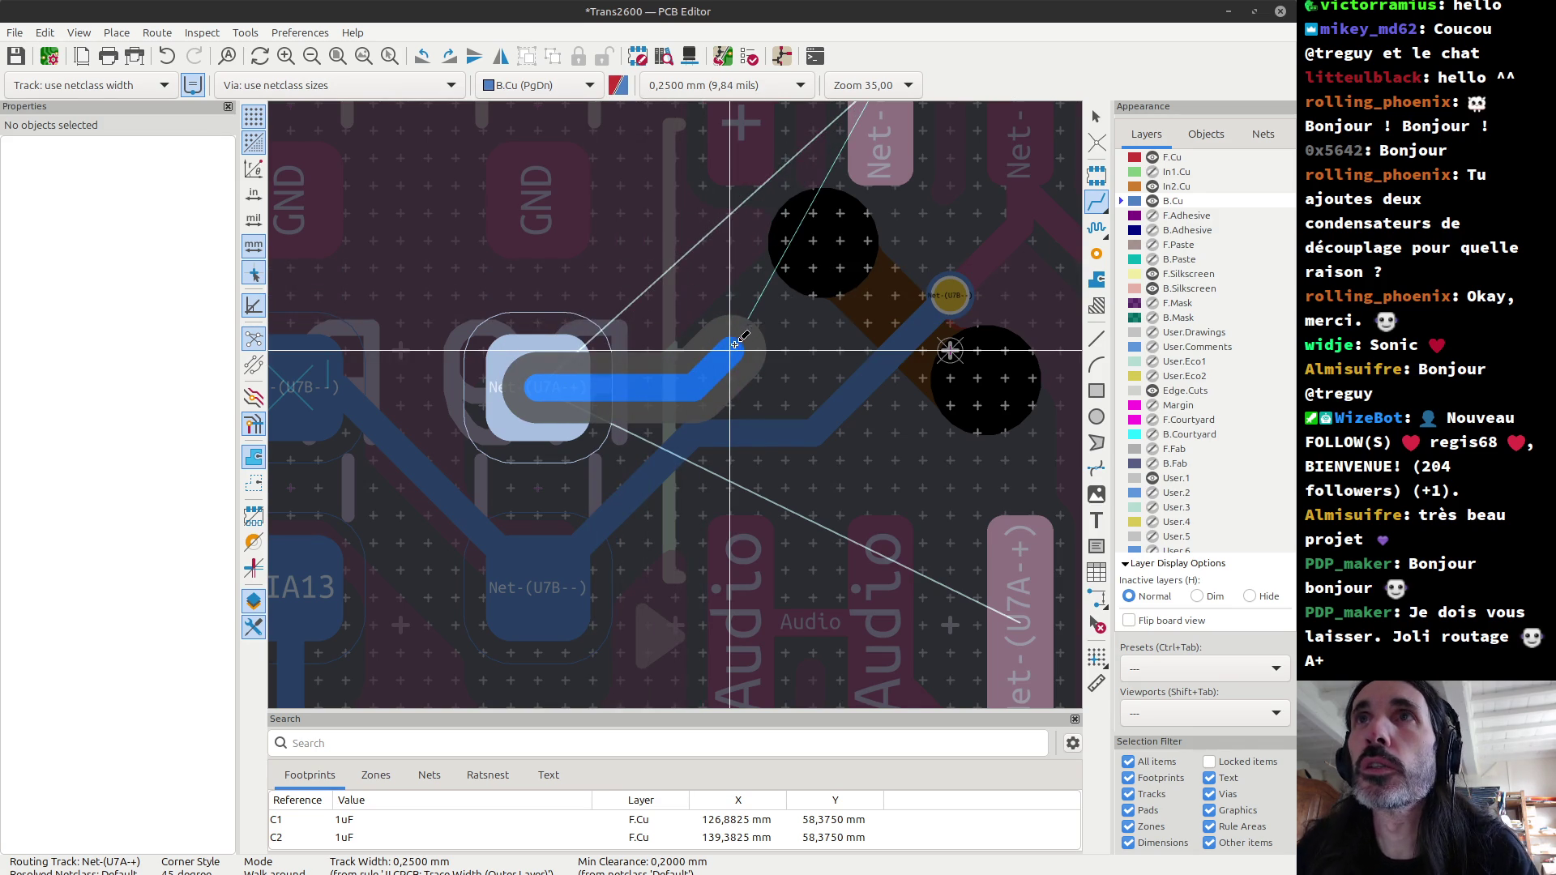
{"action": "left_click", "coordinate": [675, 354]}
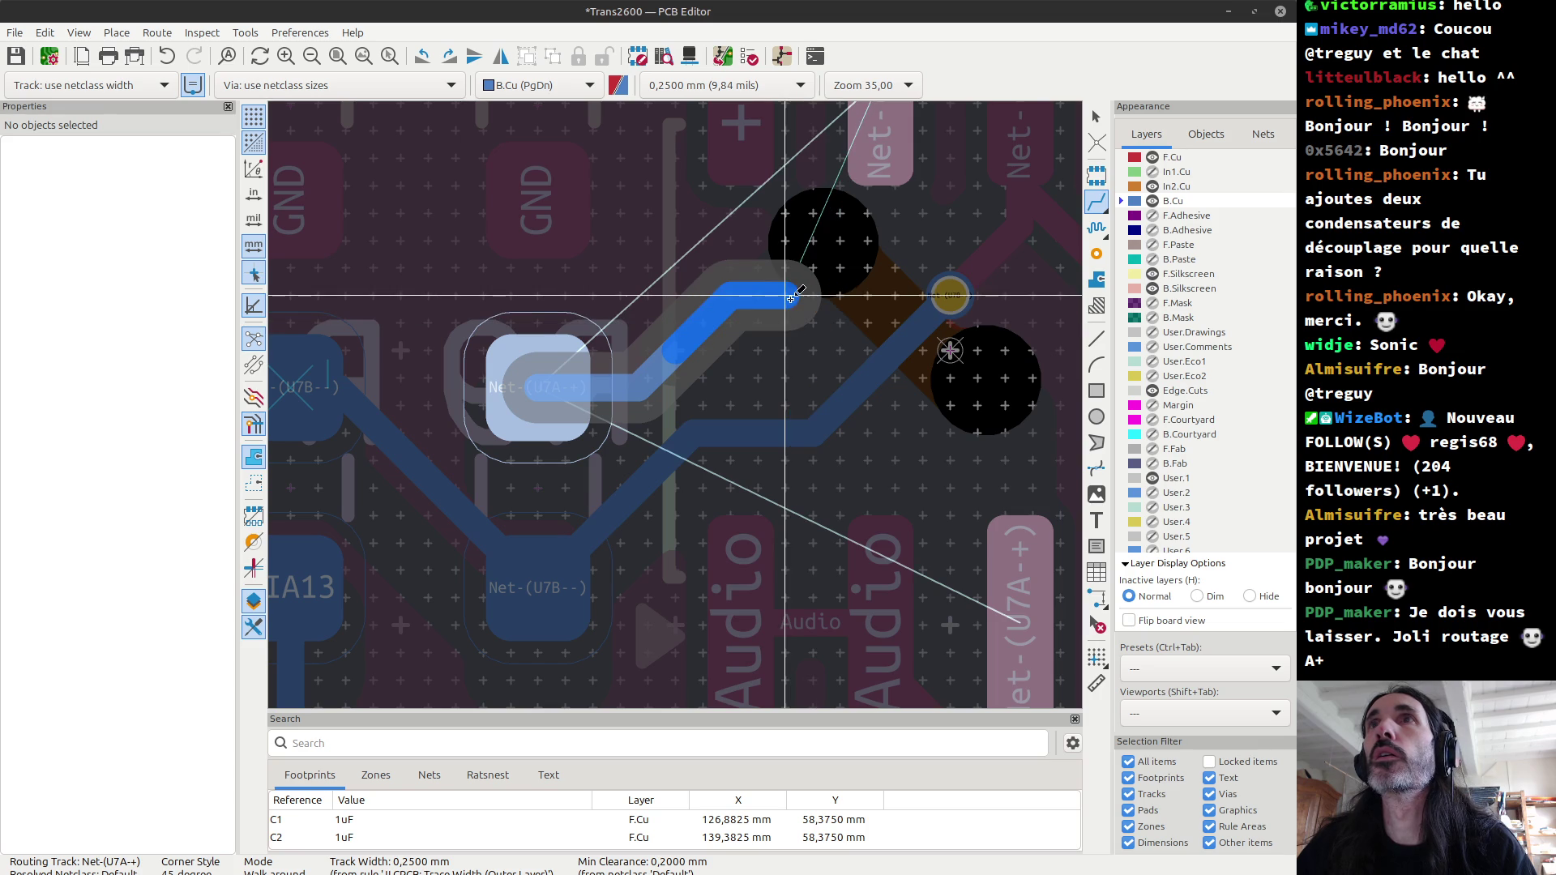
{"action": "key", "text": "v"}
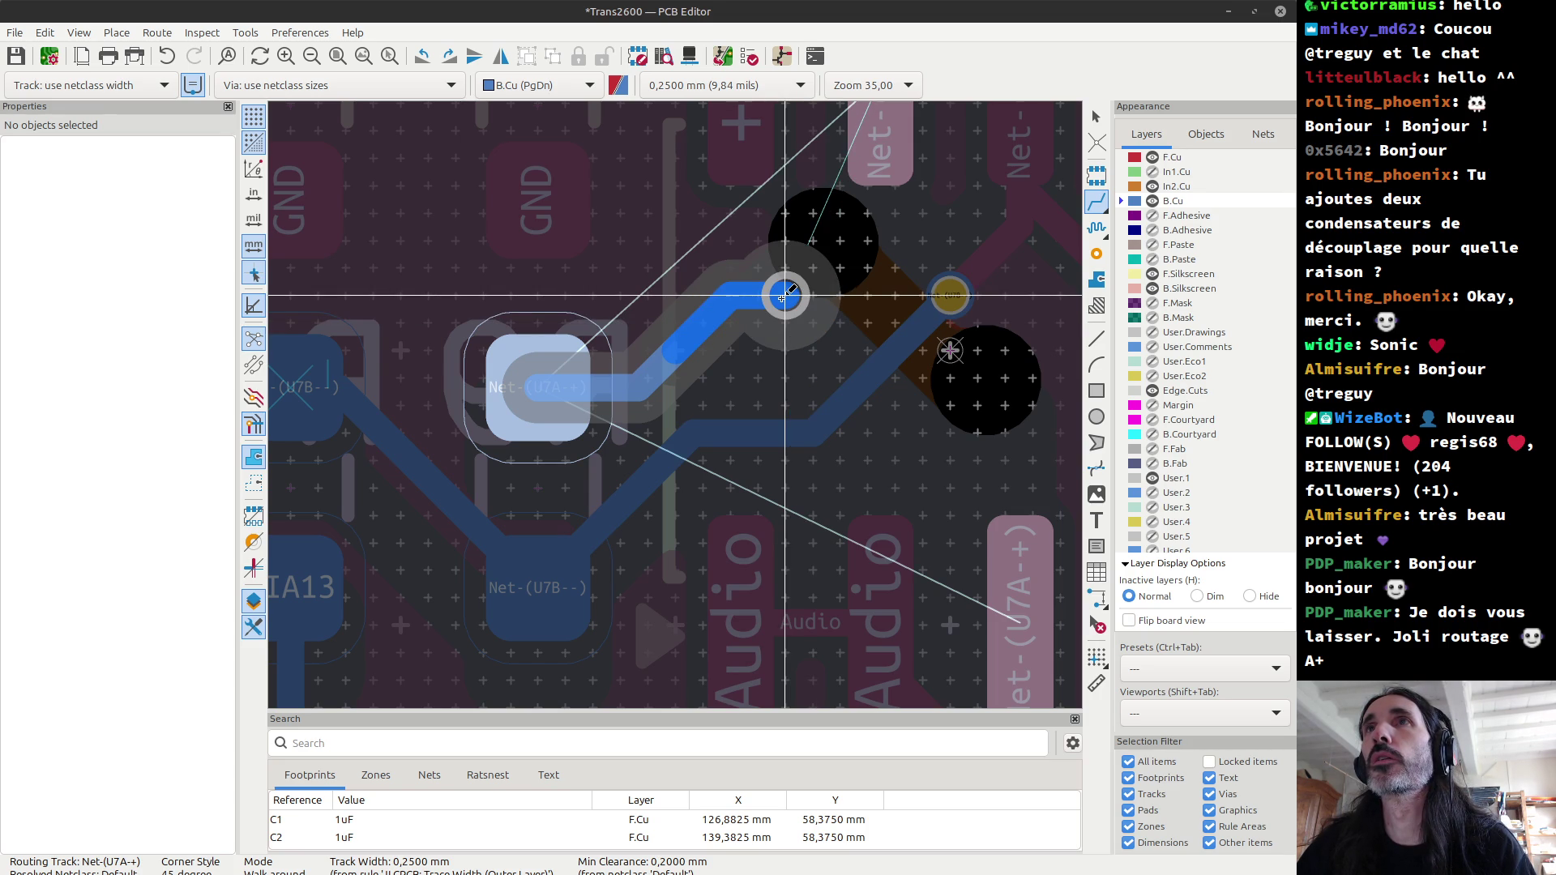
{"action": "left_click", "coordinate": [784, 296]}
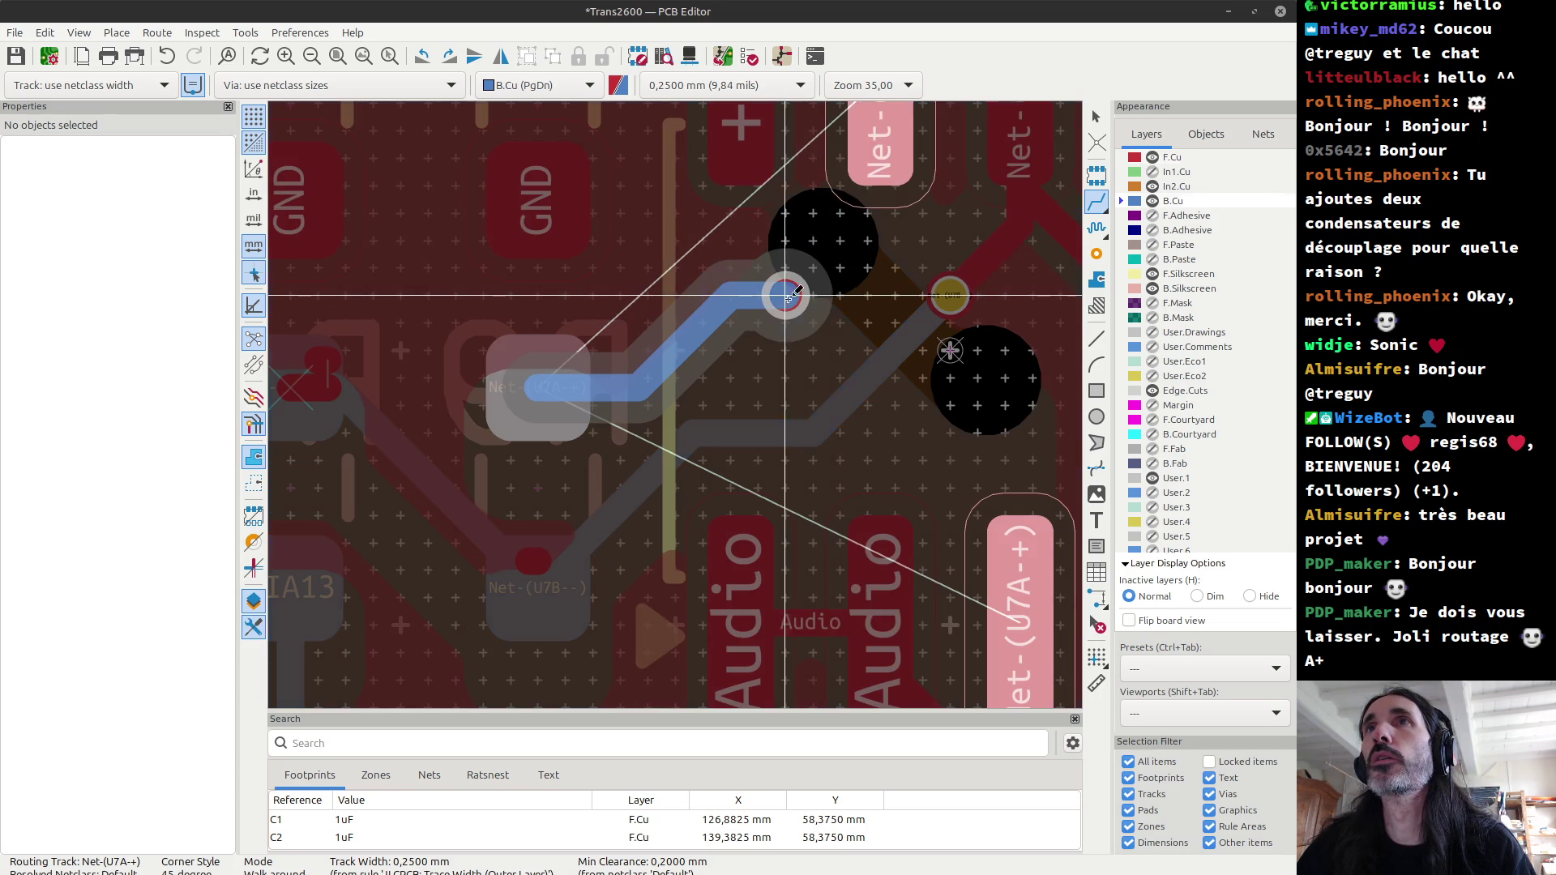
{"action": "left_click", "coordinate": [894, 139]}
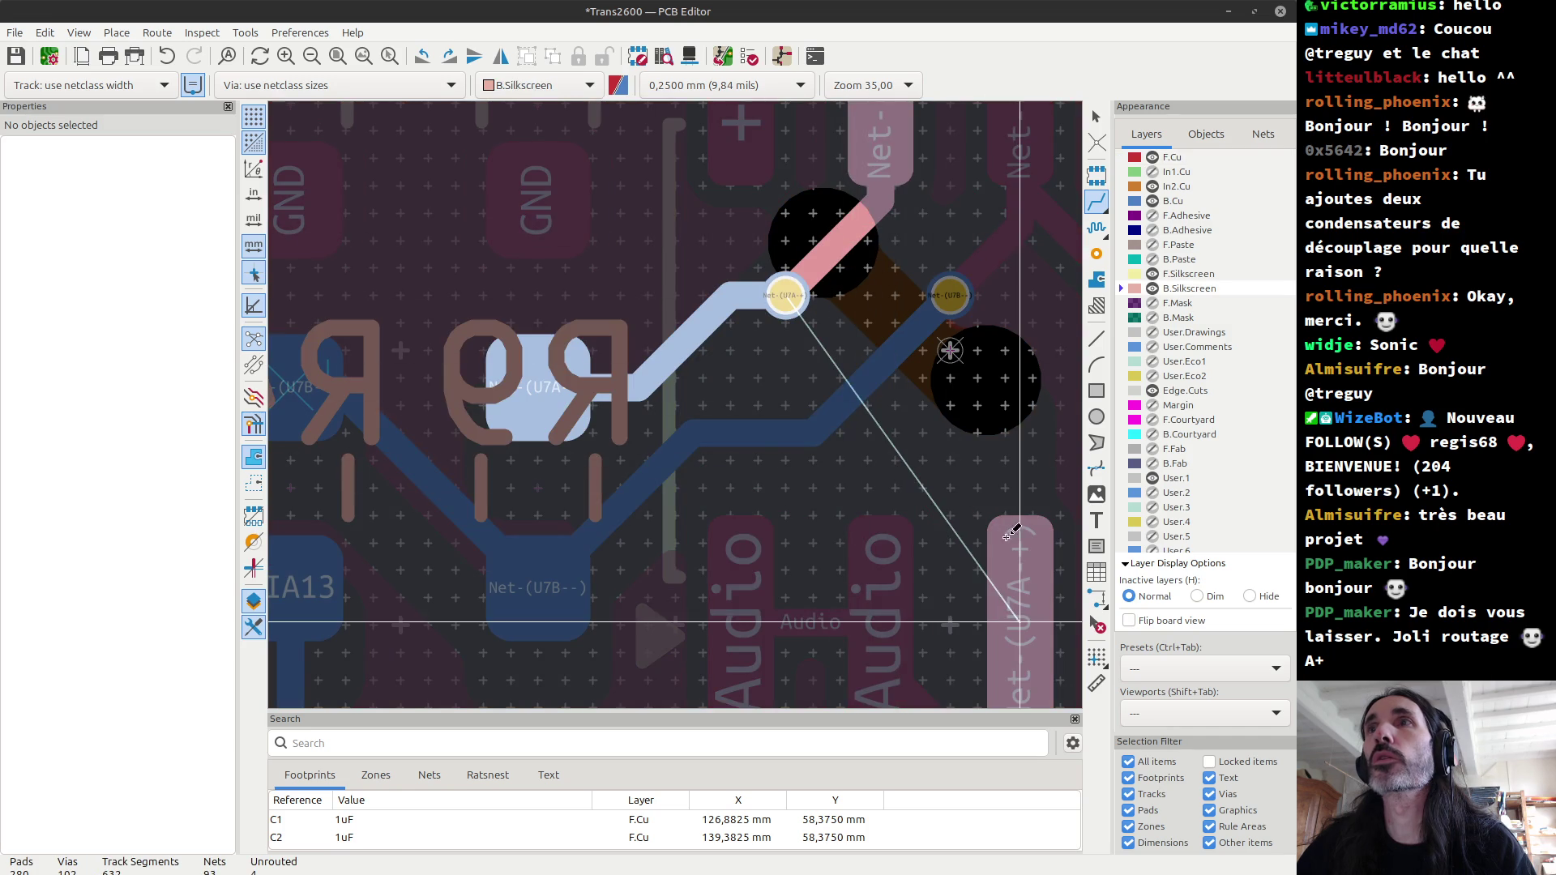
{"action": "left_click", "coordinate": [1021, 620]}
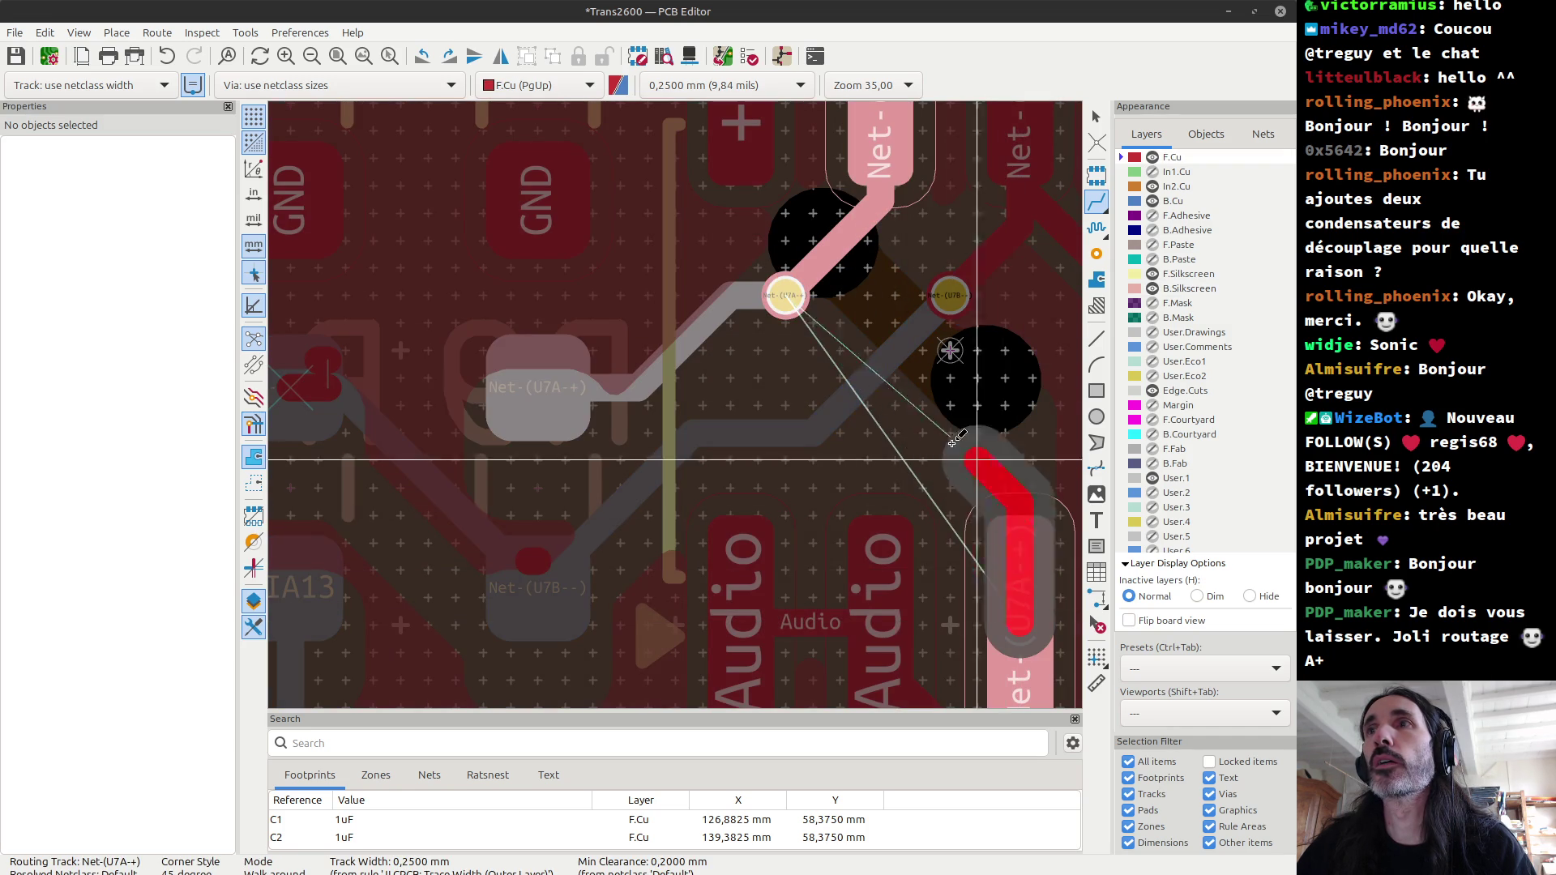
{"action": "left_click", "coordinate": [793, 308]}
Step: Refill all copper zones and inspect the R4/R9 area
{"action": "key", "text": "b"}
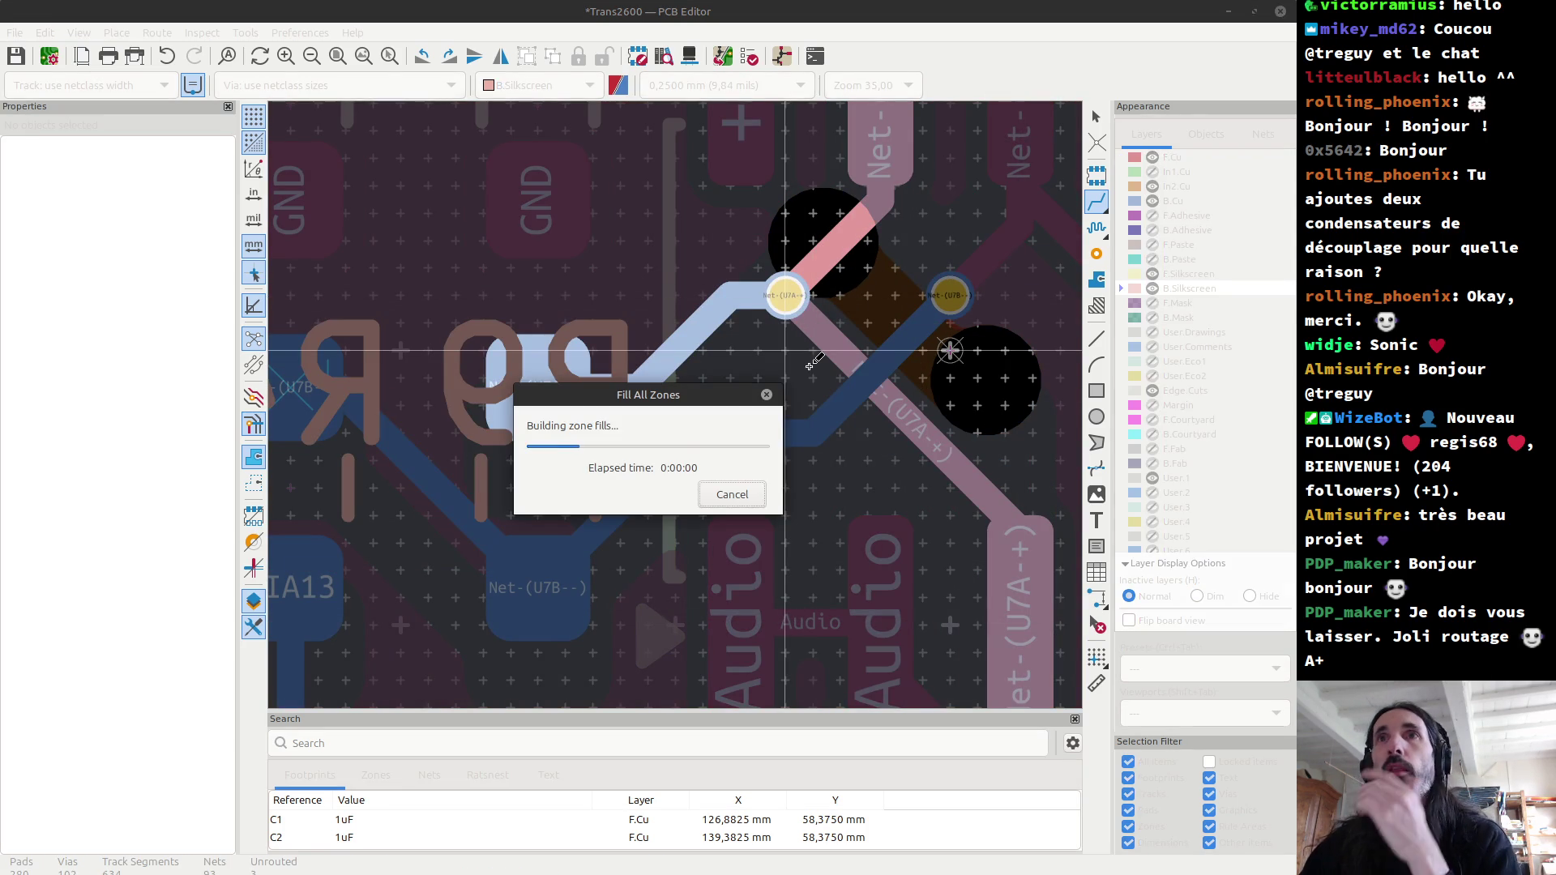
{"action": "scroll", "coordinate": [813, 362], "scroll_direction": "down", "scroll_amount": 4}
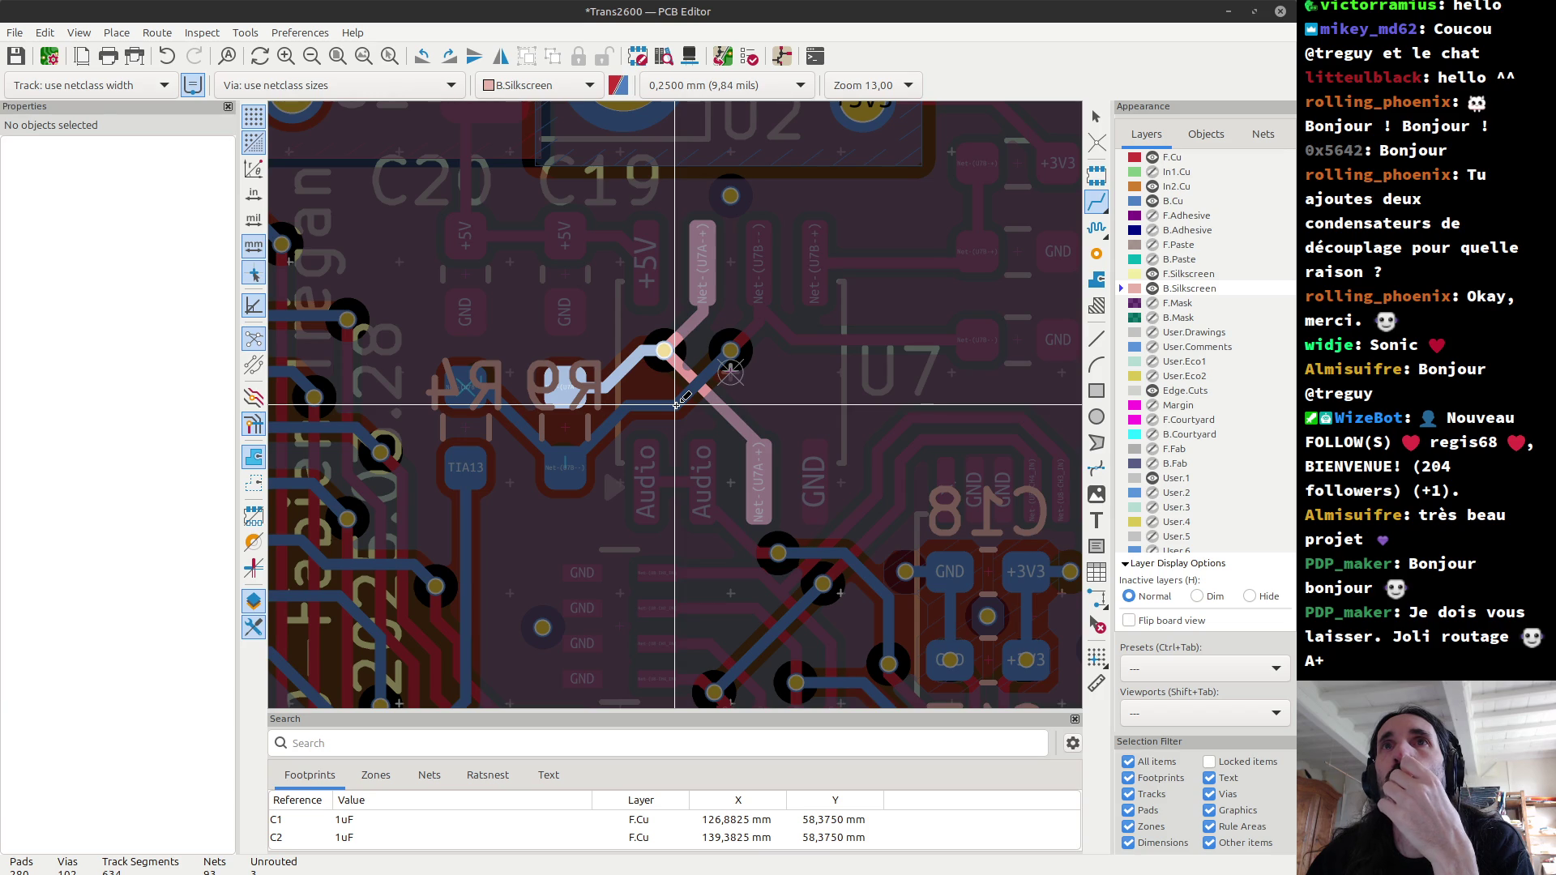
{"action": "scroll", "coordinate": [676, 403], "scroll_direction": "up", "scroll_amount": 5}
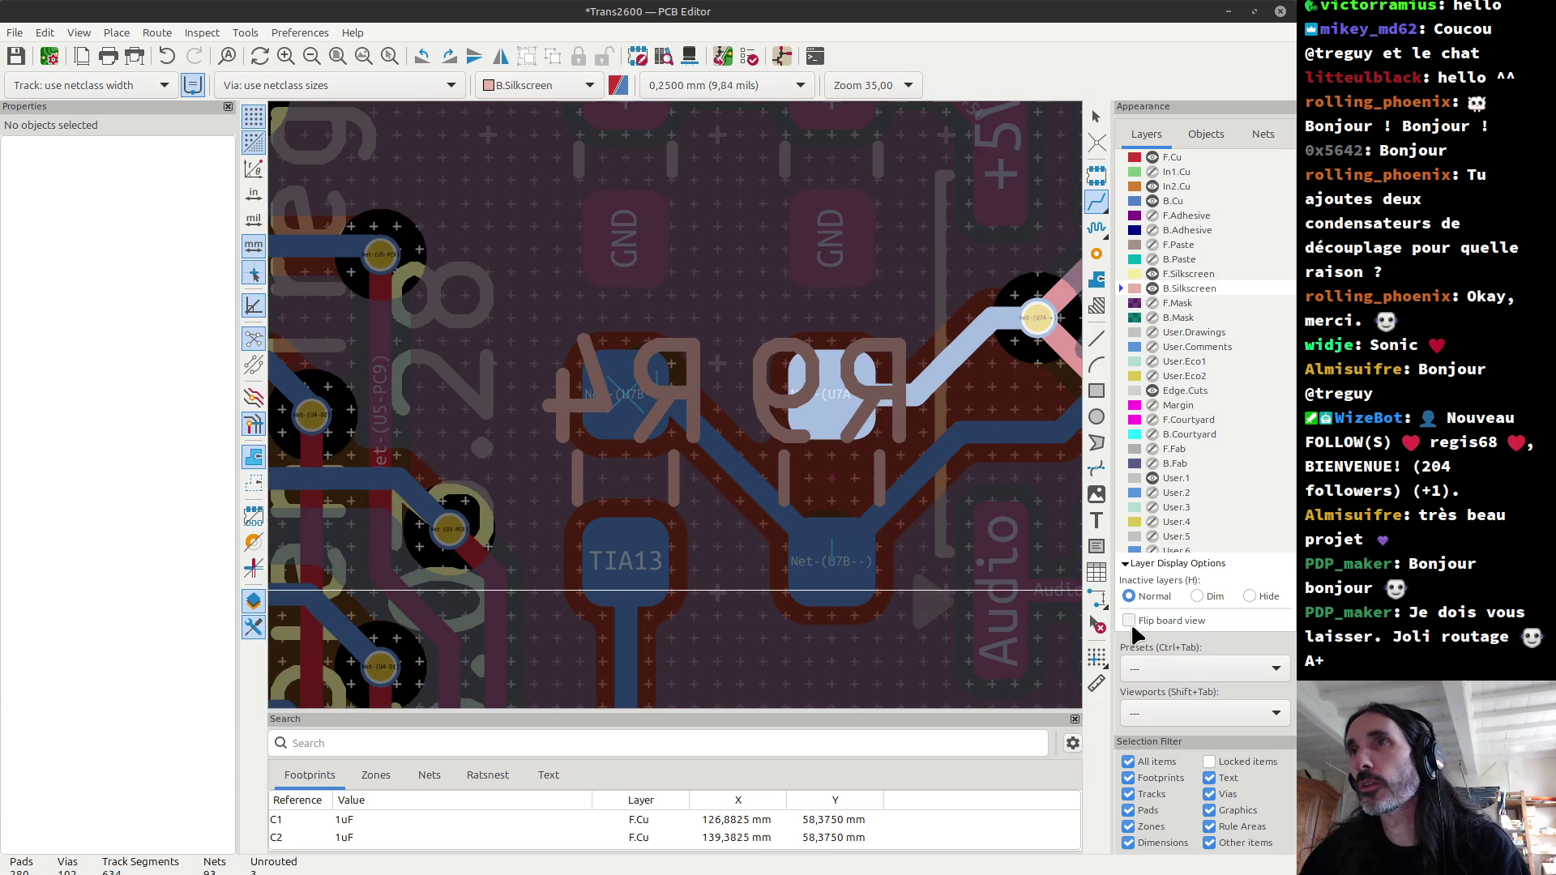
Step: With the board view flipped, move the R9 and R4 back-silkscreen labels below their pads
{"action": "left_click", "coordinate": [1129, 621]}
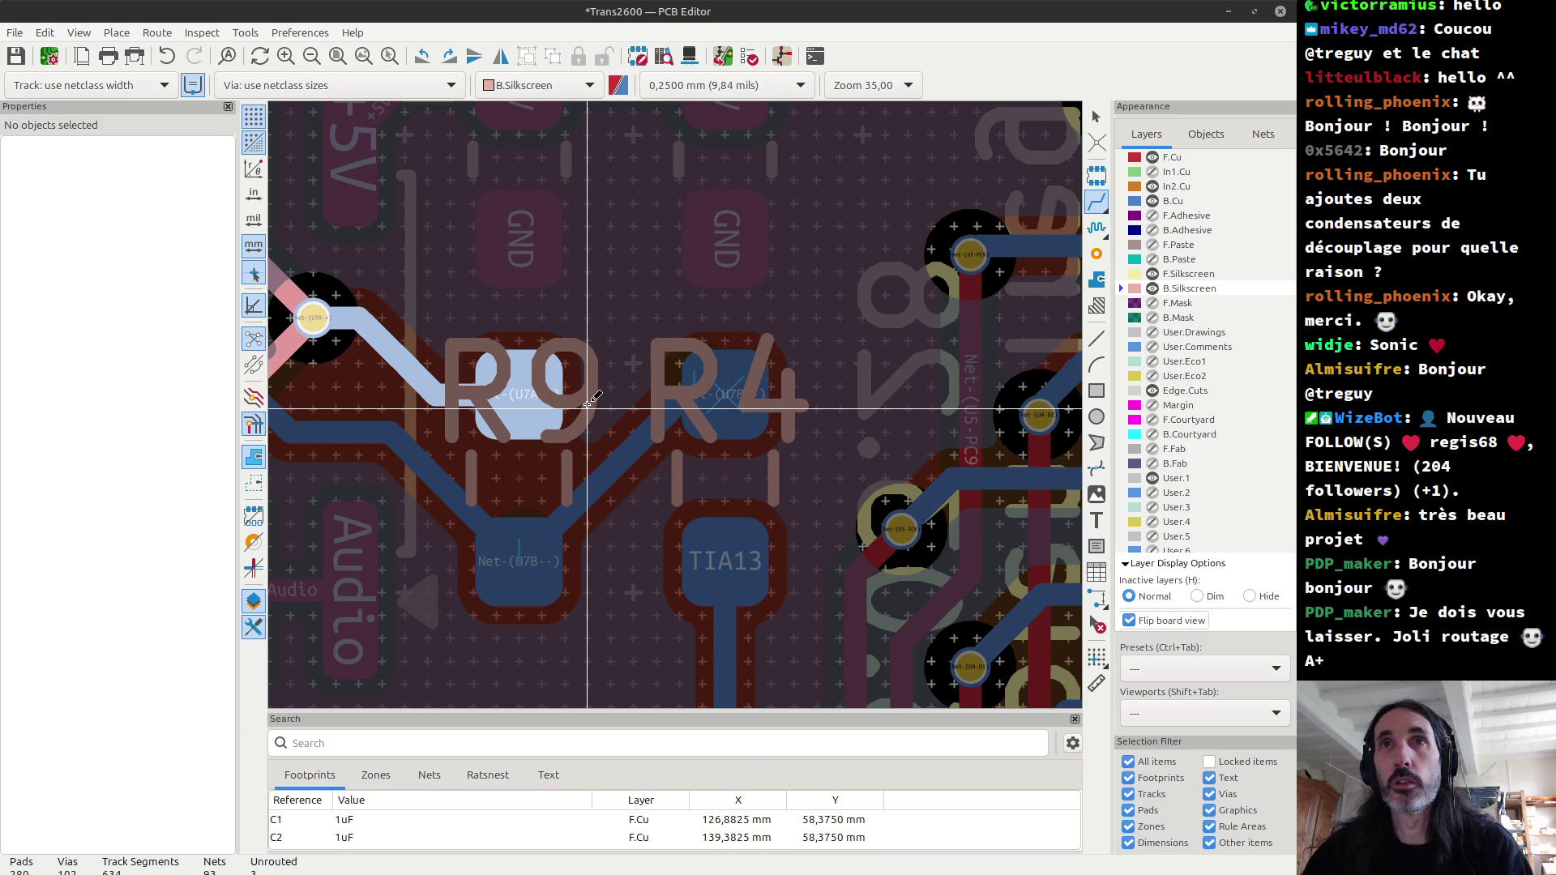
{"action": "right_click", "coordinate": [614, 406]}
{"action": "key", "text": "Escape"}
{"action": "key", "text": "Escape"}
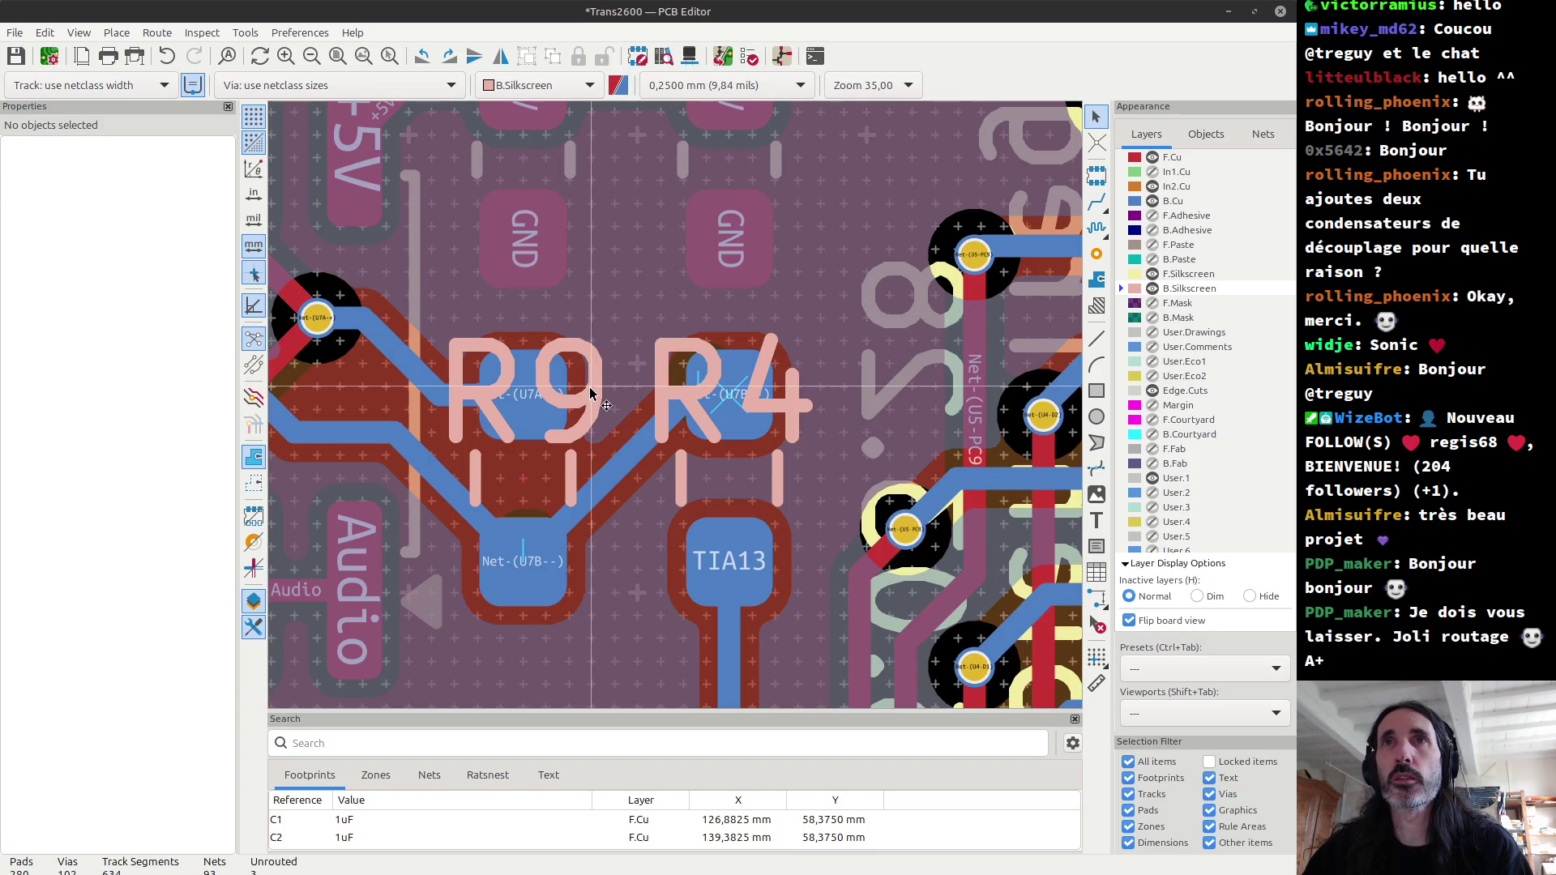
{"action": "left_click", "coordinate": [590, 393]}
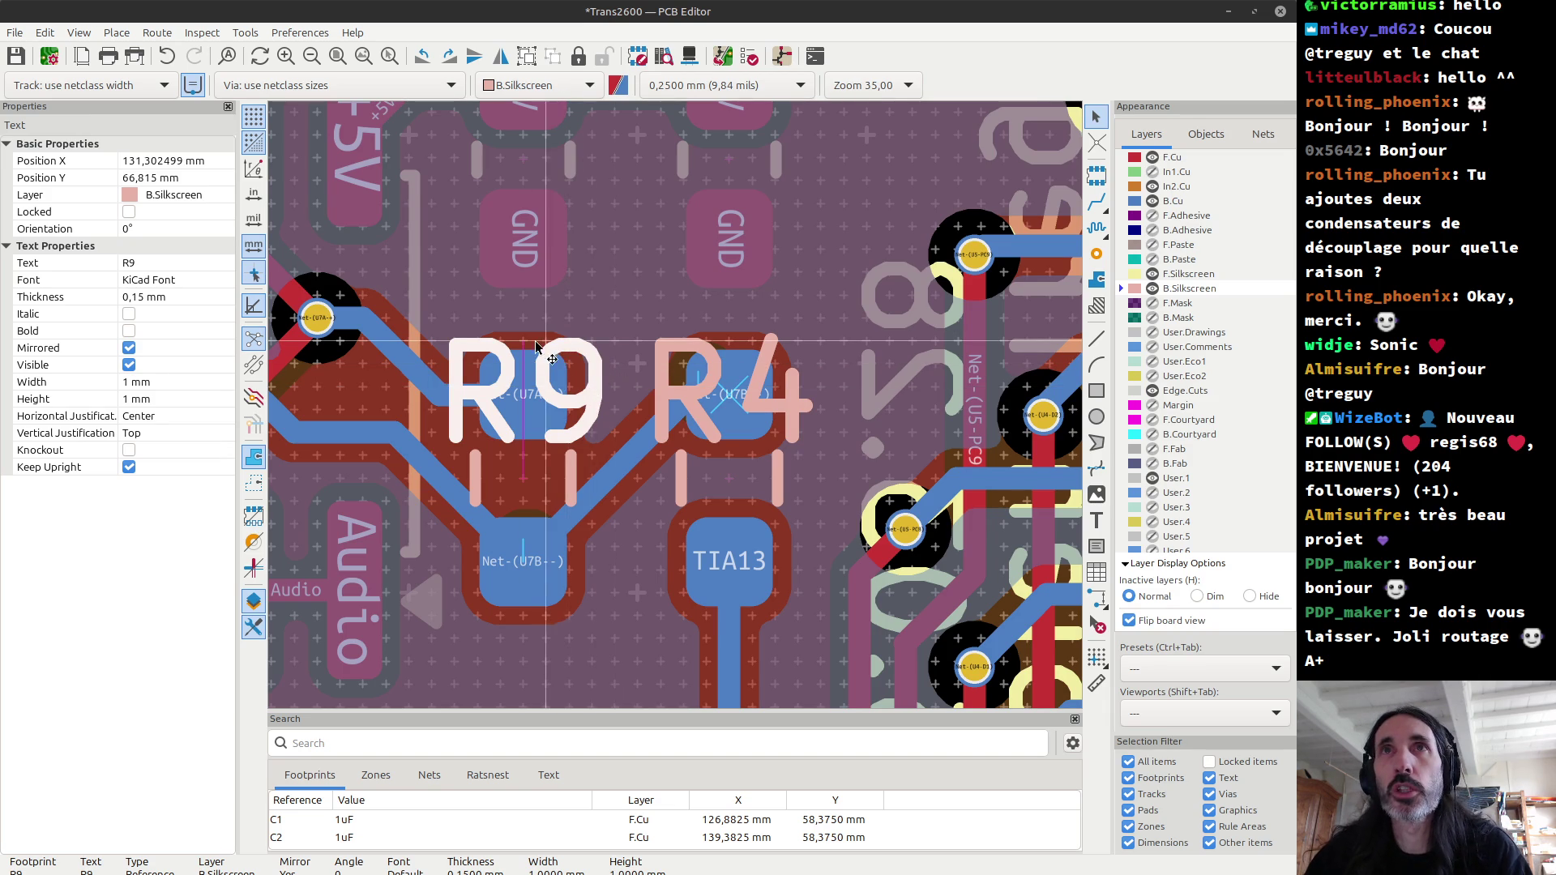
{"action": "mouse_move", "coordinate": [560, 347]}
{"action": "left_mouse_down"}
{"action": "mouse_move", "coordinate": [542, 655]}
{"action": "mouse_move", "coordinate": [584, 639]}
{"action": "left_mouse_up"}
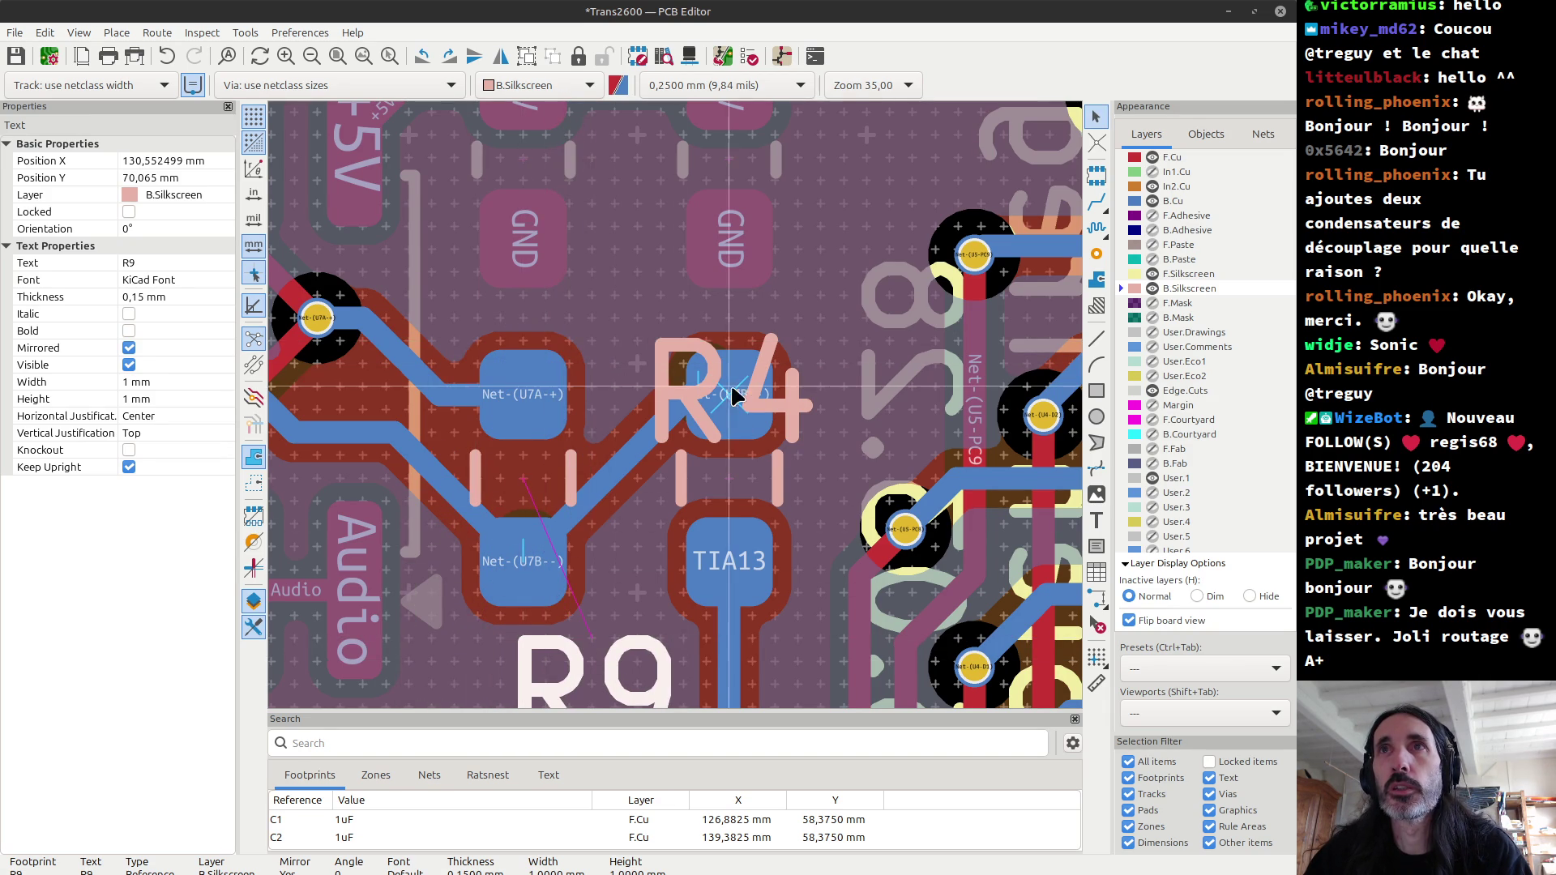
{"action": "left_click", "coordinate": [690, 412]}
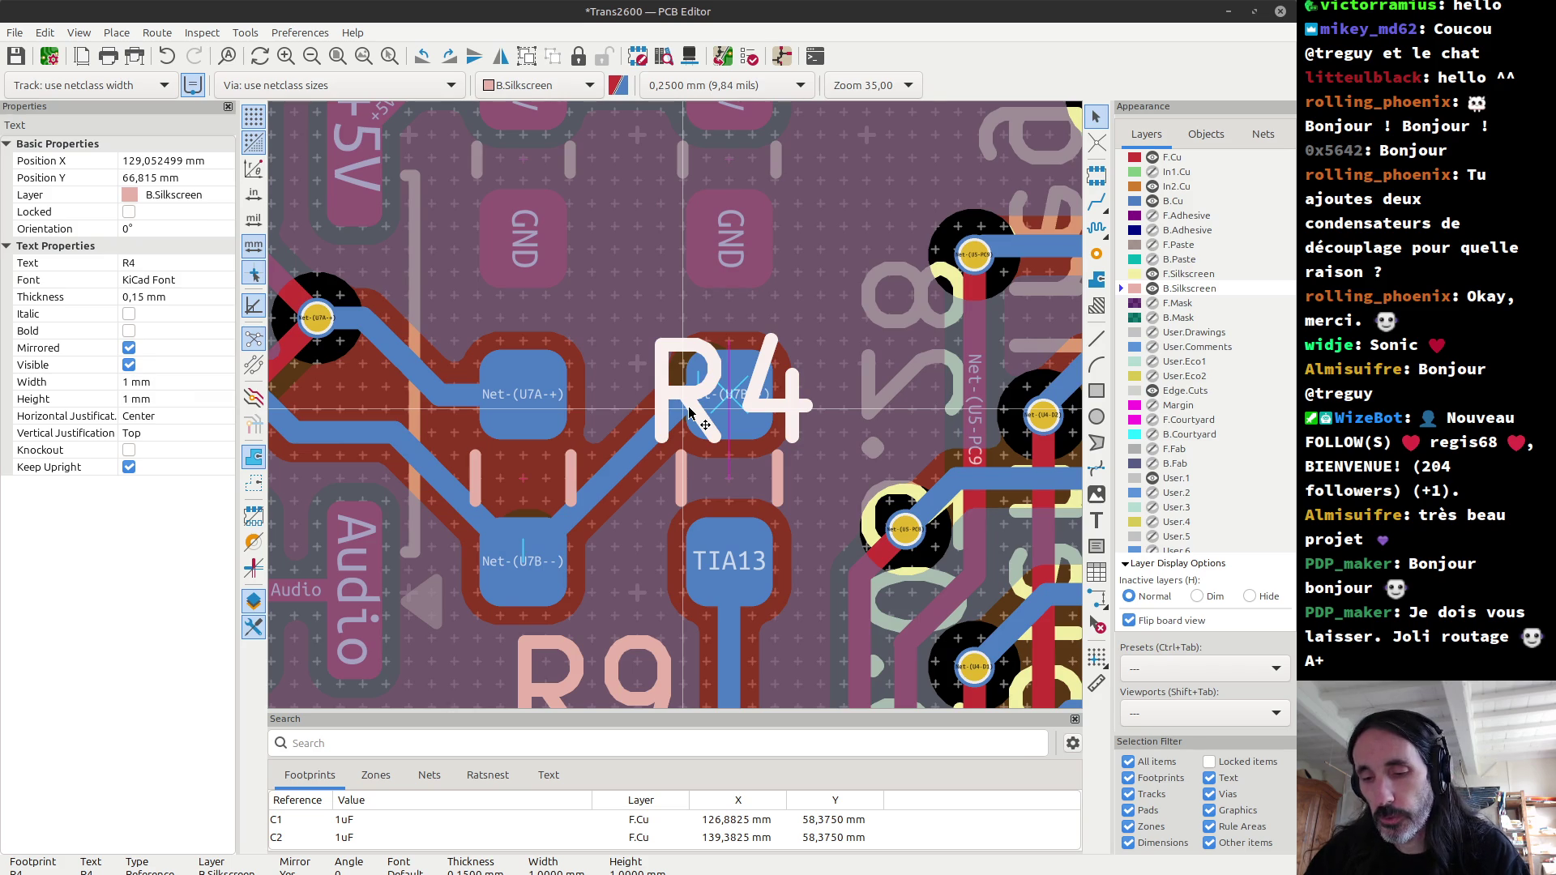
{"action": "mouse_move", "coordinate": [690, 413]}
{"action": "left_mouse_down"}
{"action": "mouse_move", "coordinate": [712, 638]}
{"action": "mouse_move", "coordinate": [655, 649]}
{"action": "left_mouse_up"}
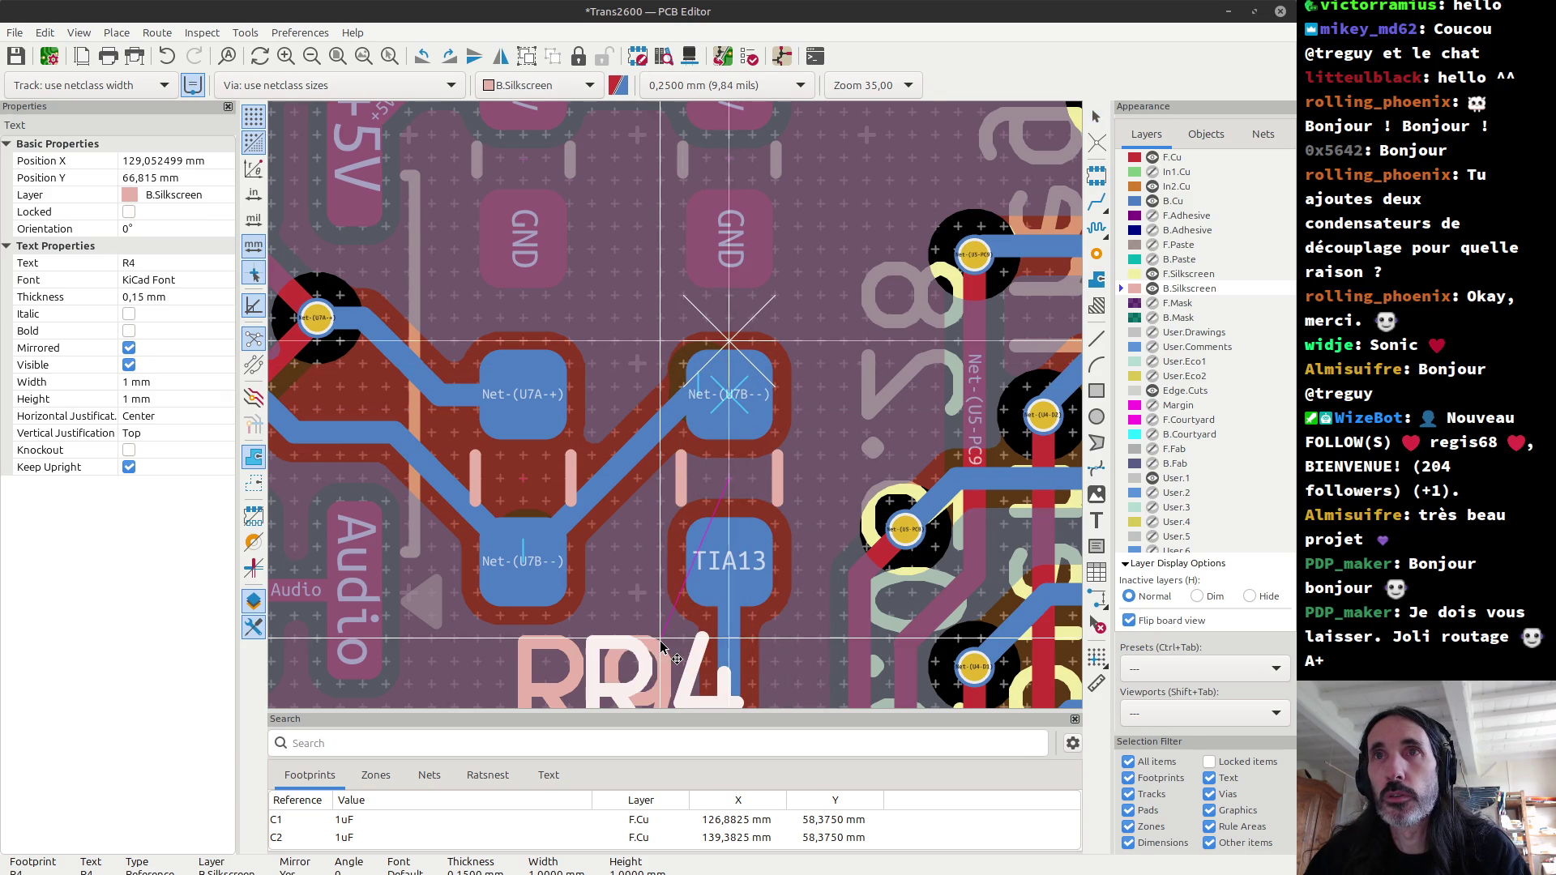
{"action": "scroll", "coordinate": [650, 654], "scroll_direction": "down", "scroll_amount": 2}
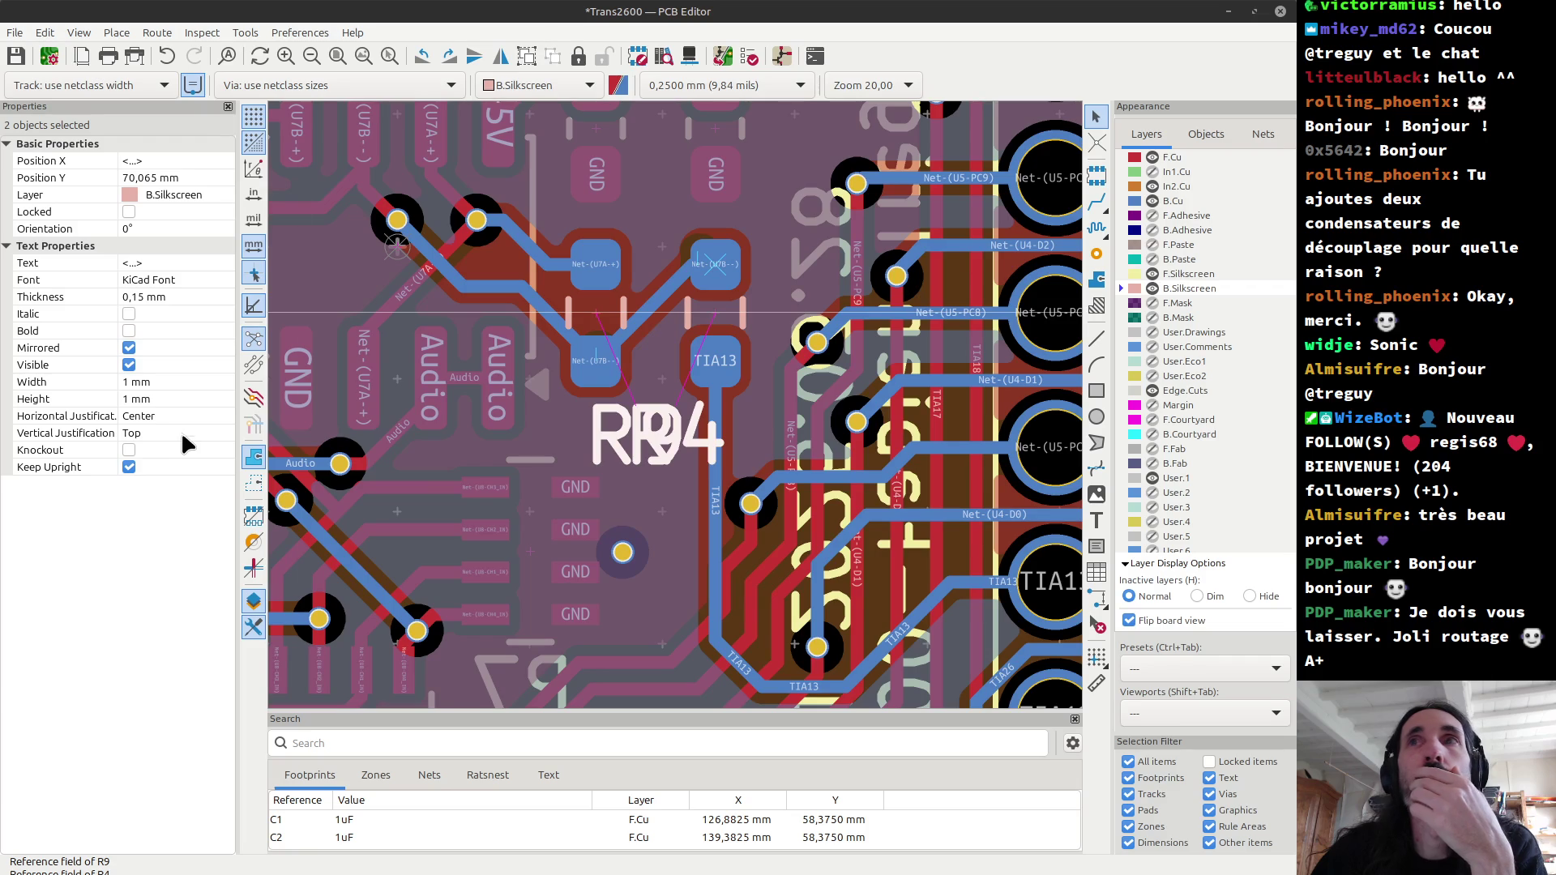
{"action": "scroll", "coordinate": [645, 444], "scroll_direction": "up", "scroll_amount": 2}
{"action": "scroll", "coordinate": [644, 444], "scroll_direction": "up", "scroll_amount": 1}
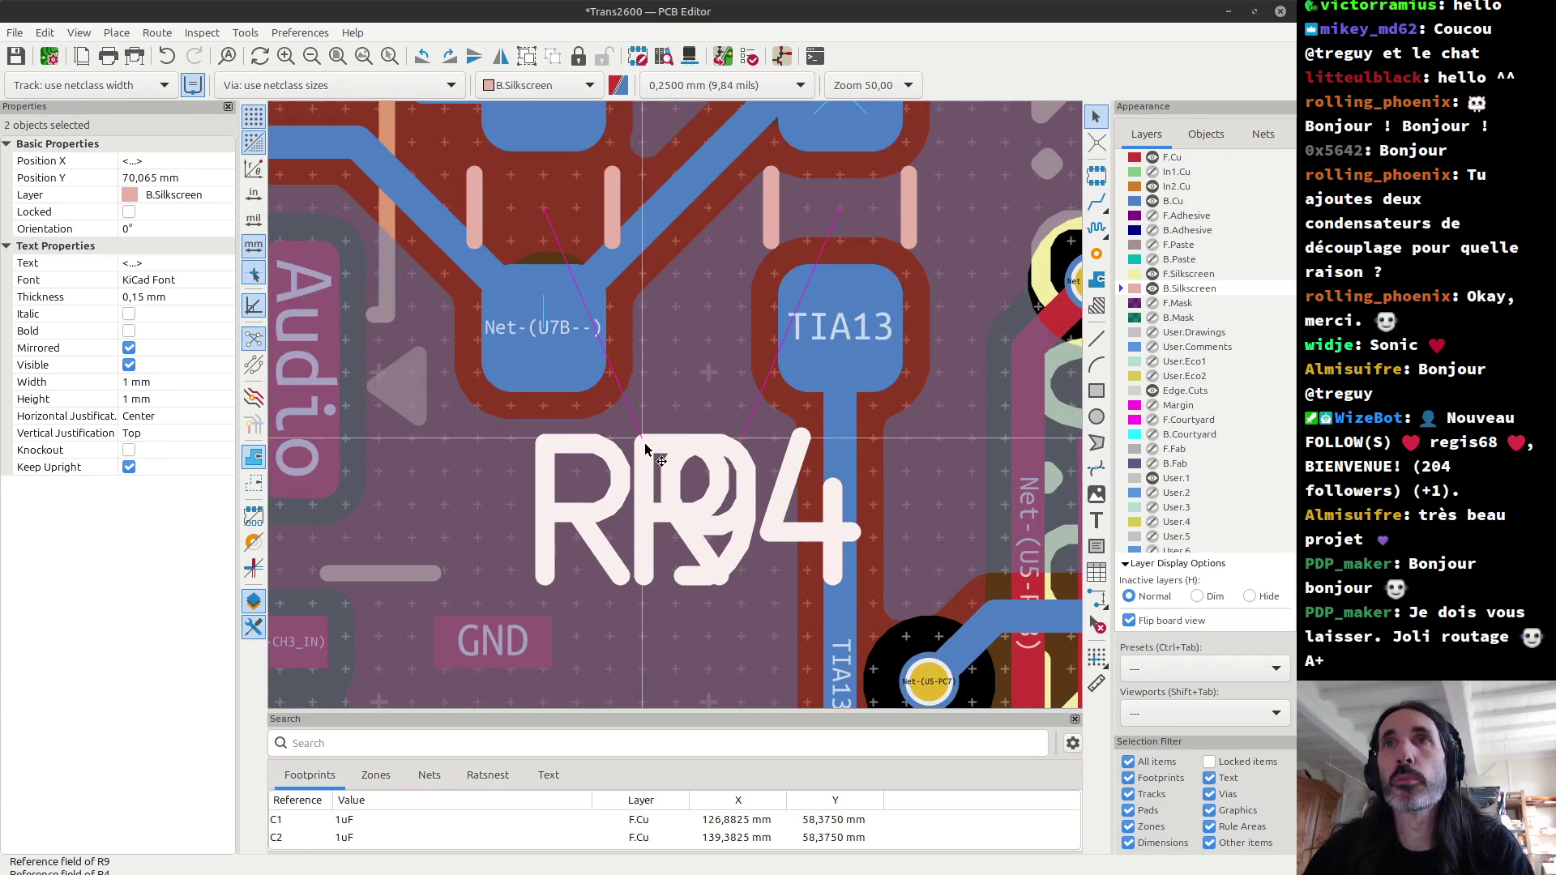
{"action": "left_click_drag", "start_coordinate": [646, 447], "coordinate": [647, 421]}
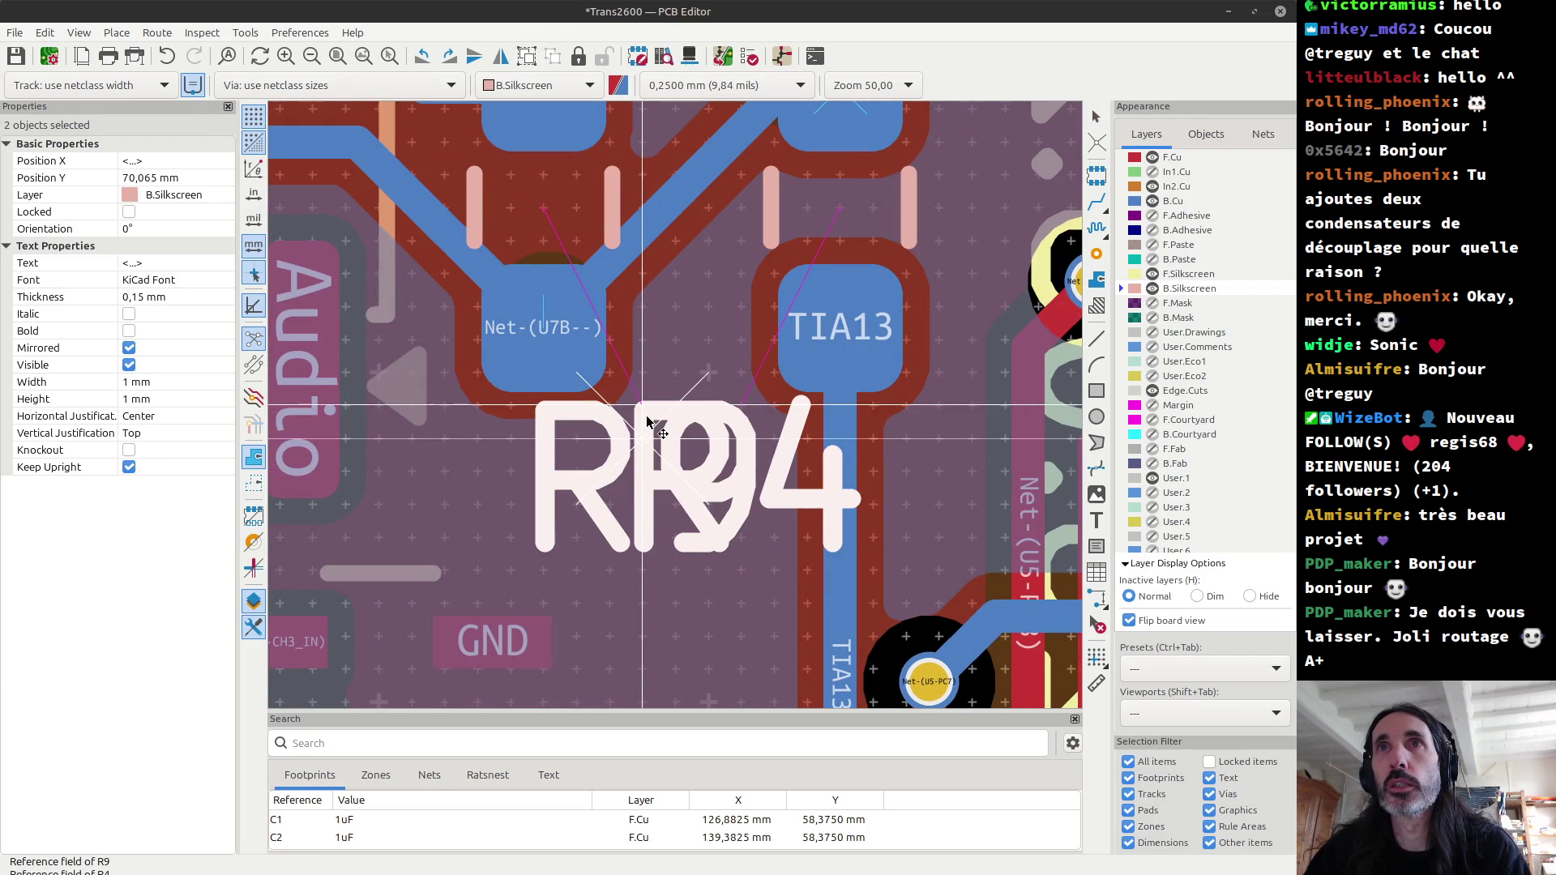
Step: Set R9's label horizontal justification to Right and R4's to Left
{"action": "left_click", "coordinate": [593, 492]}
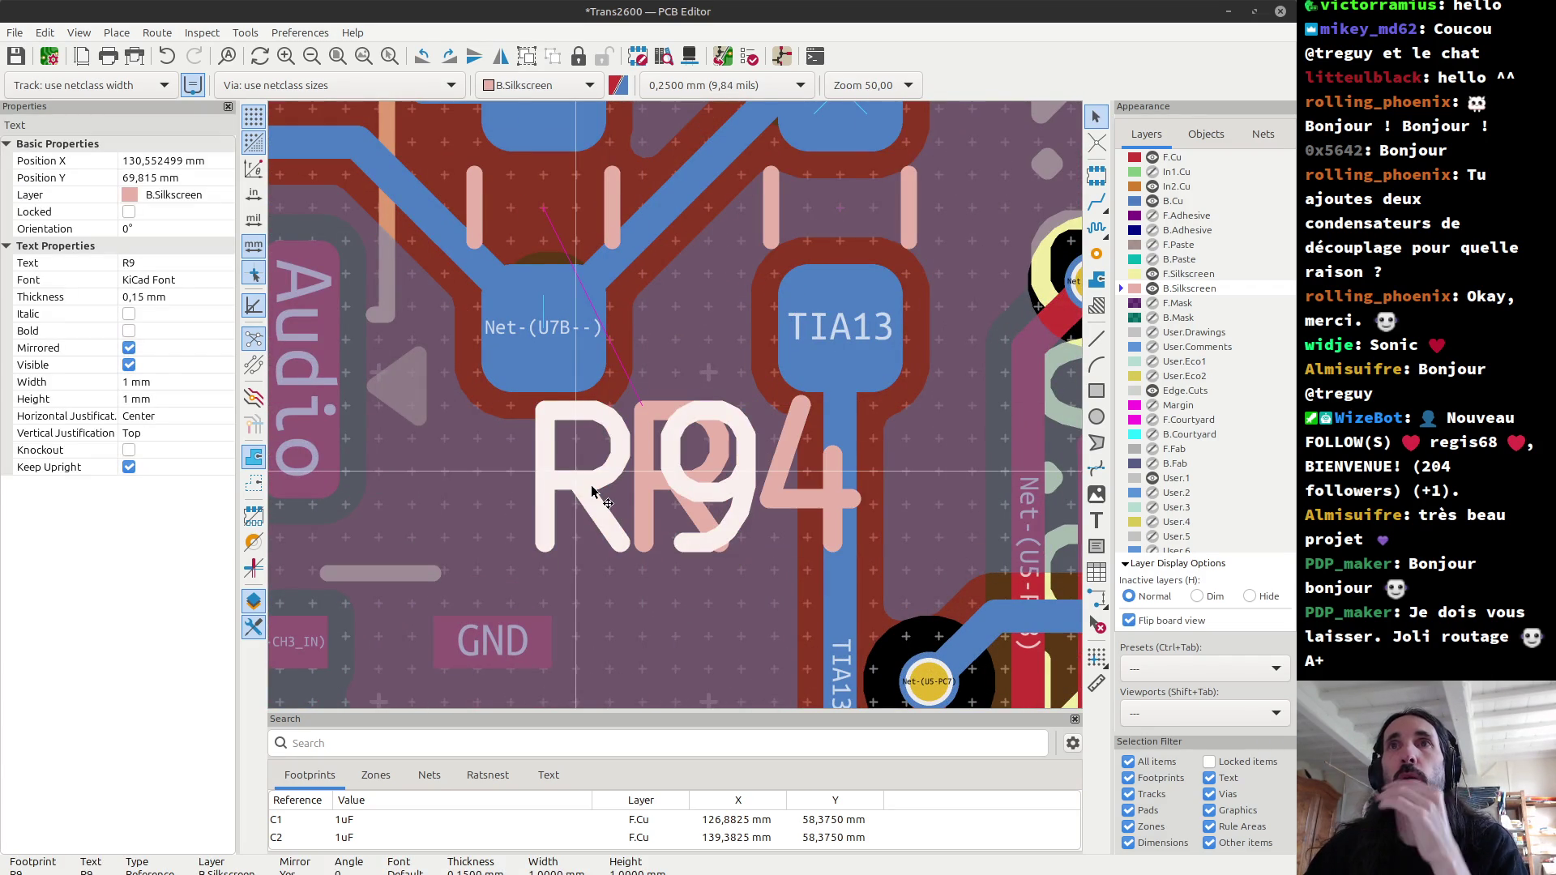
{"action": "left_click", "coordinate": [173, 429]}
{"action": "left_click", "coordinate": [193, 416]}
{"action": "left_click", "coordinate": [227, 416]}
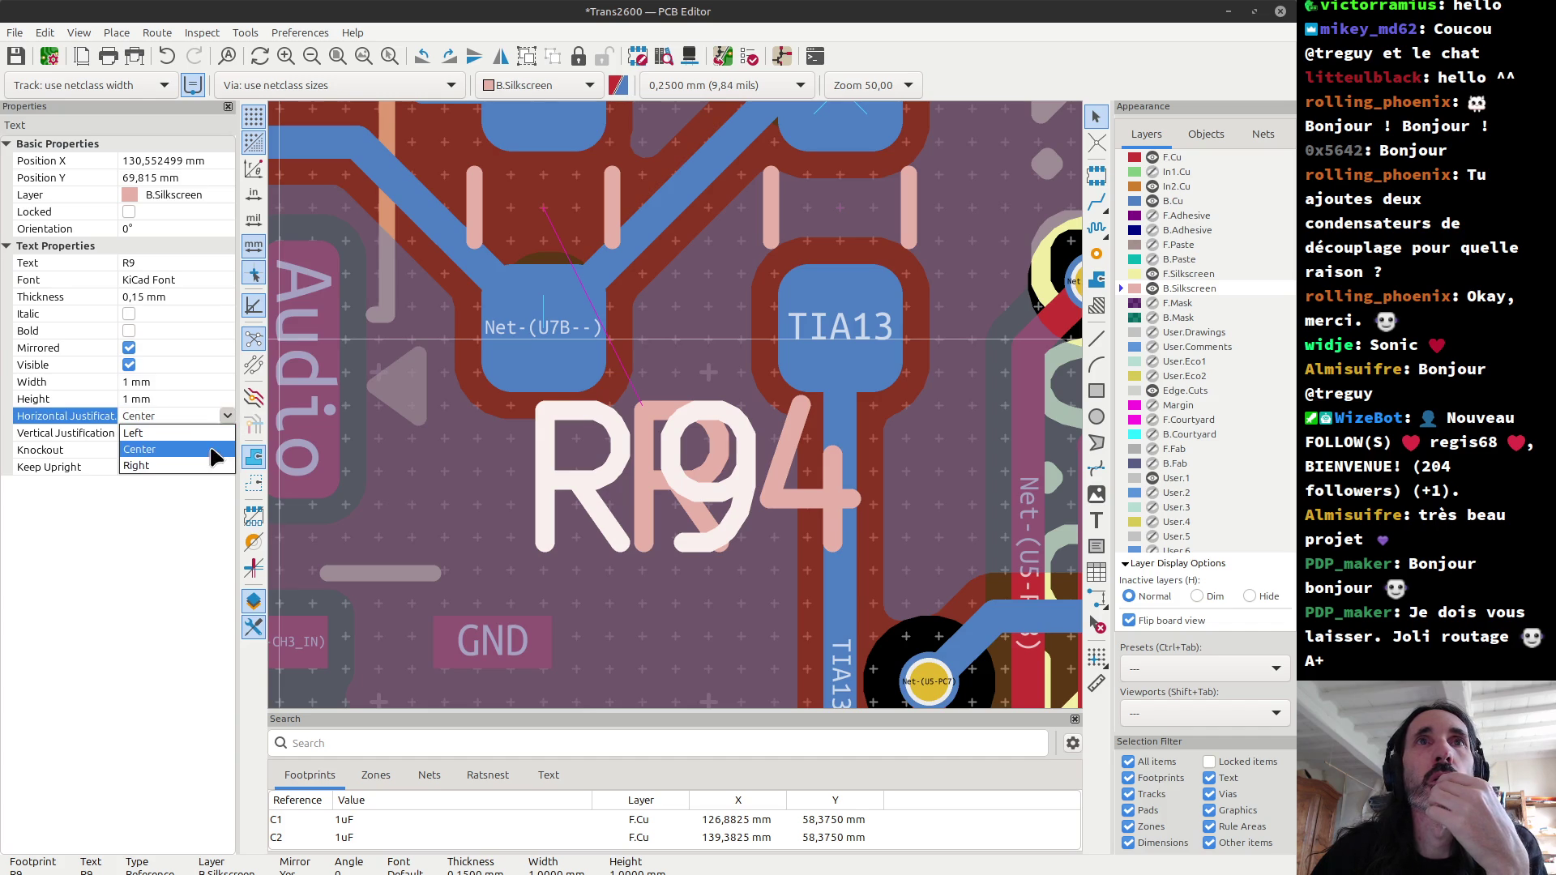
{"action": "left_click", "coordinate": [198, 460]}
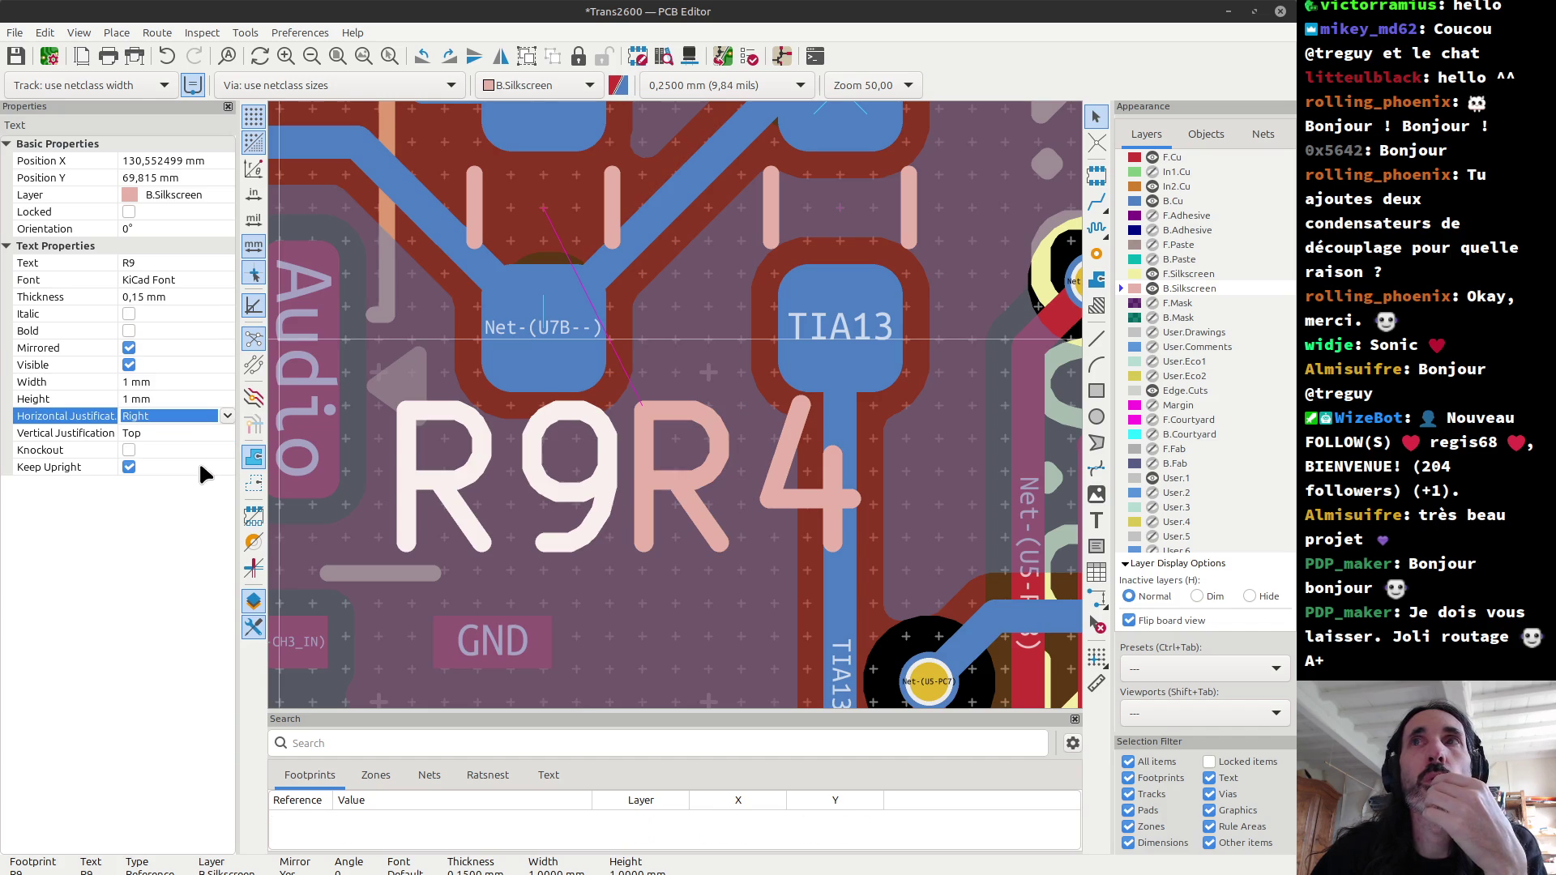
{"action": "left_click", "coordinate": [652, 479]}
{"action": "left_click", "coordinate": [228, 415]}
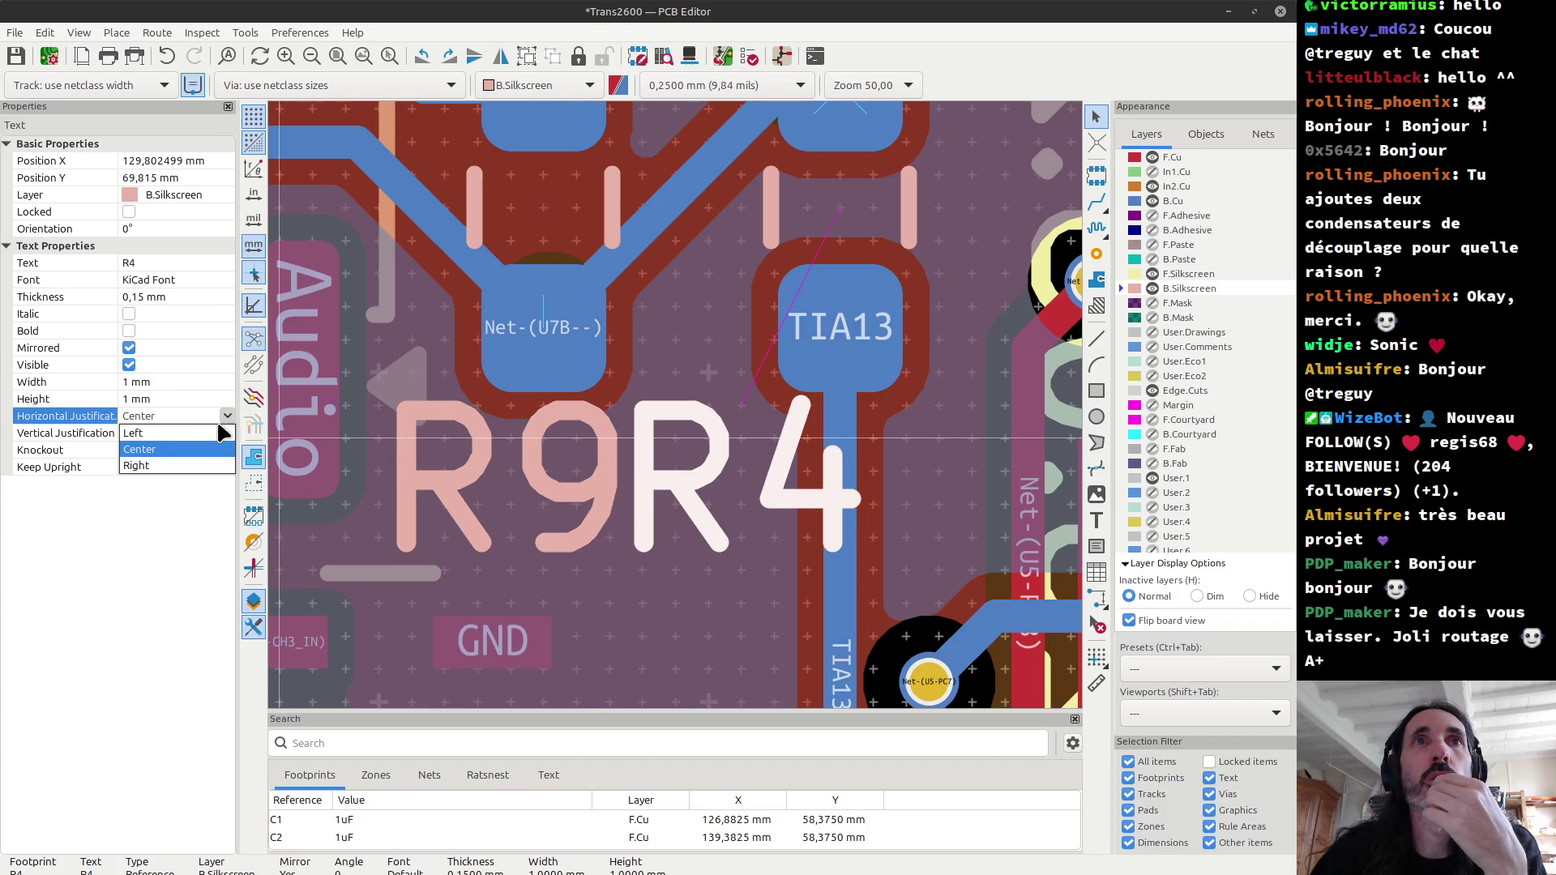
{"action": "left_click", "coordinate": [195, 433]}
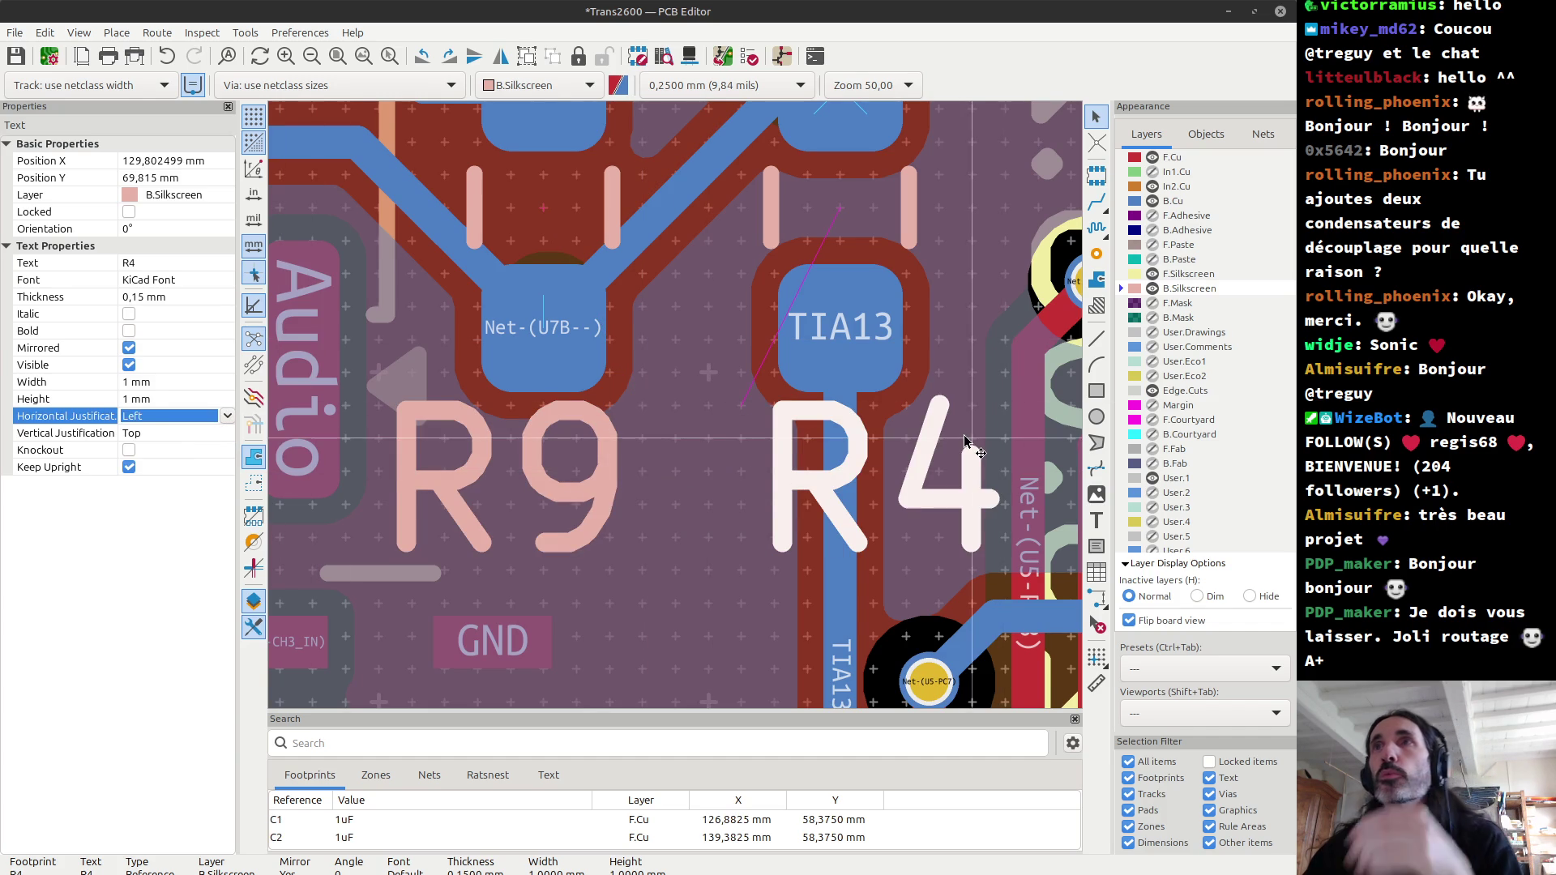
{"action": "key", "text": "Escape"}
Step: Delete the tiny front-copper track stub at the U7B pad and refill the zones
{"action": "scroll", "coordinate": [567, 405], "scroll_direction": "down", "scroll_amount": 3}
{"action": "scroll", "coordinate": [632, 409], "scroll_direction": "down", "scroll_amount": 1}
{"action": "key", "text": "b"}
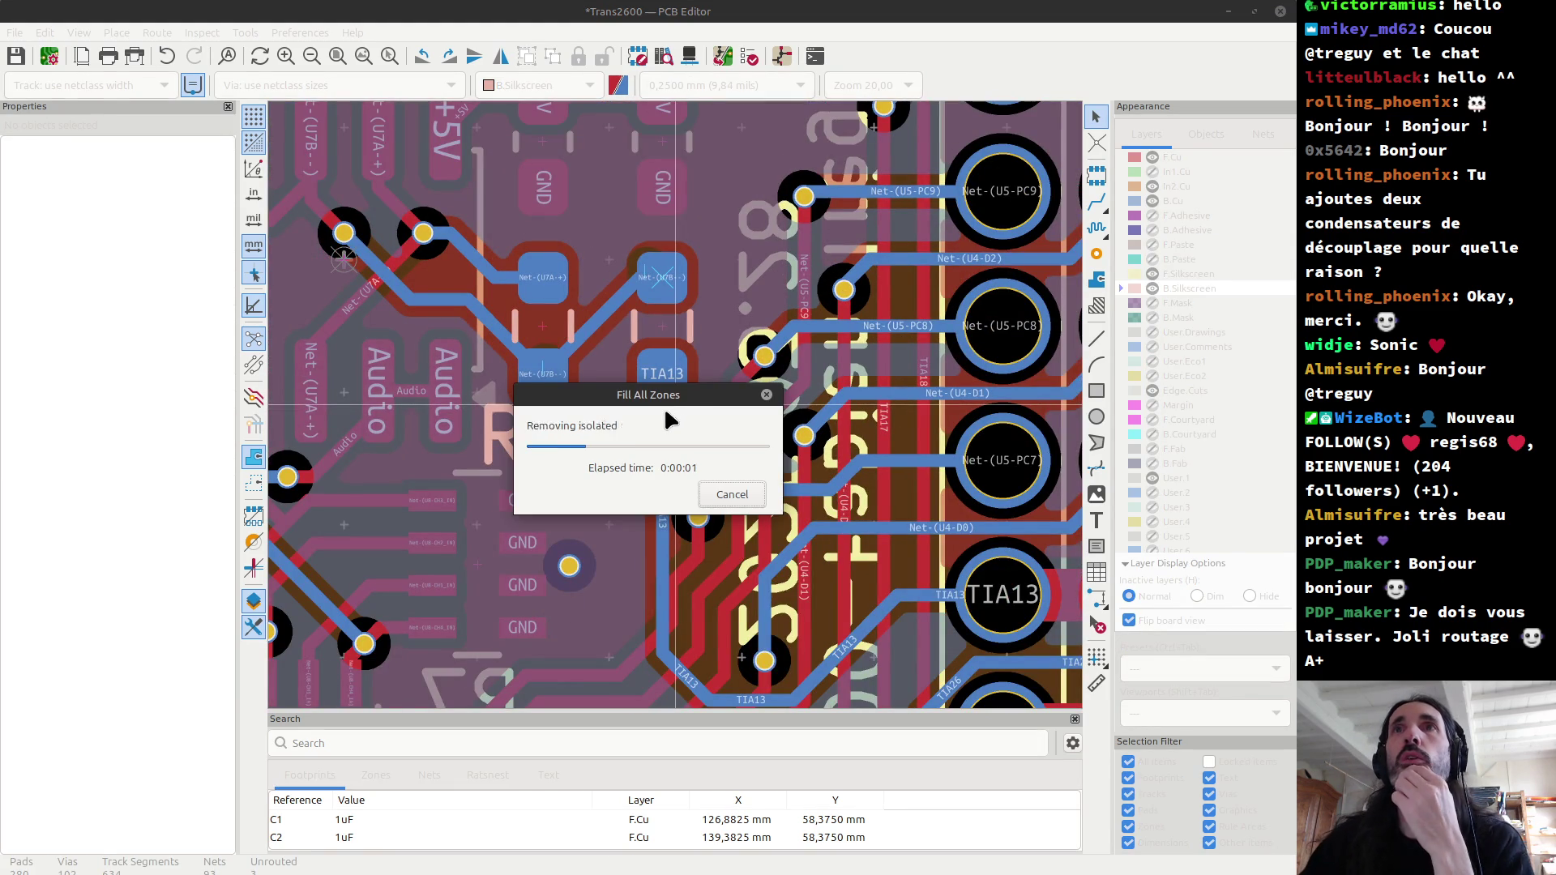
{"action": "scroll", "coordinate": [632, 342], "scroll_direction": "up", "scroll_amount": 2}
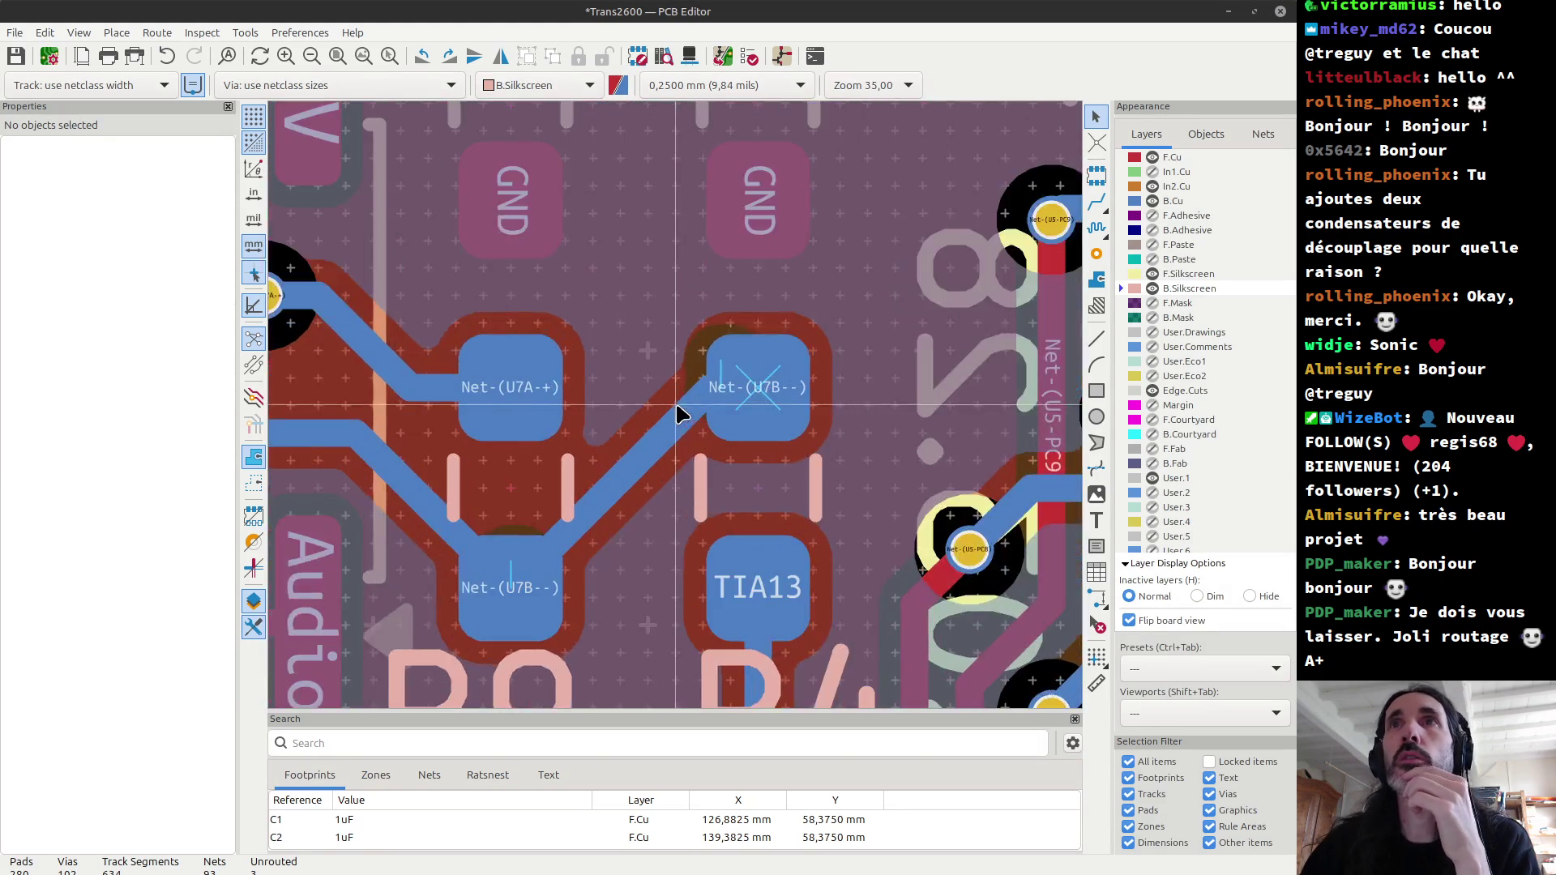
{"action": "scroll", "coordinate": [681, 410], "scroll_direction": "up", "scroll_amount": 2}
{"action": "left_click_drag", "start_coordinate": [641, 233], "coordinate": [985, 532]}
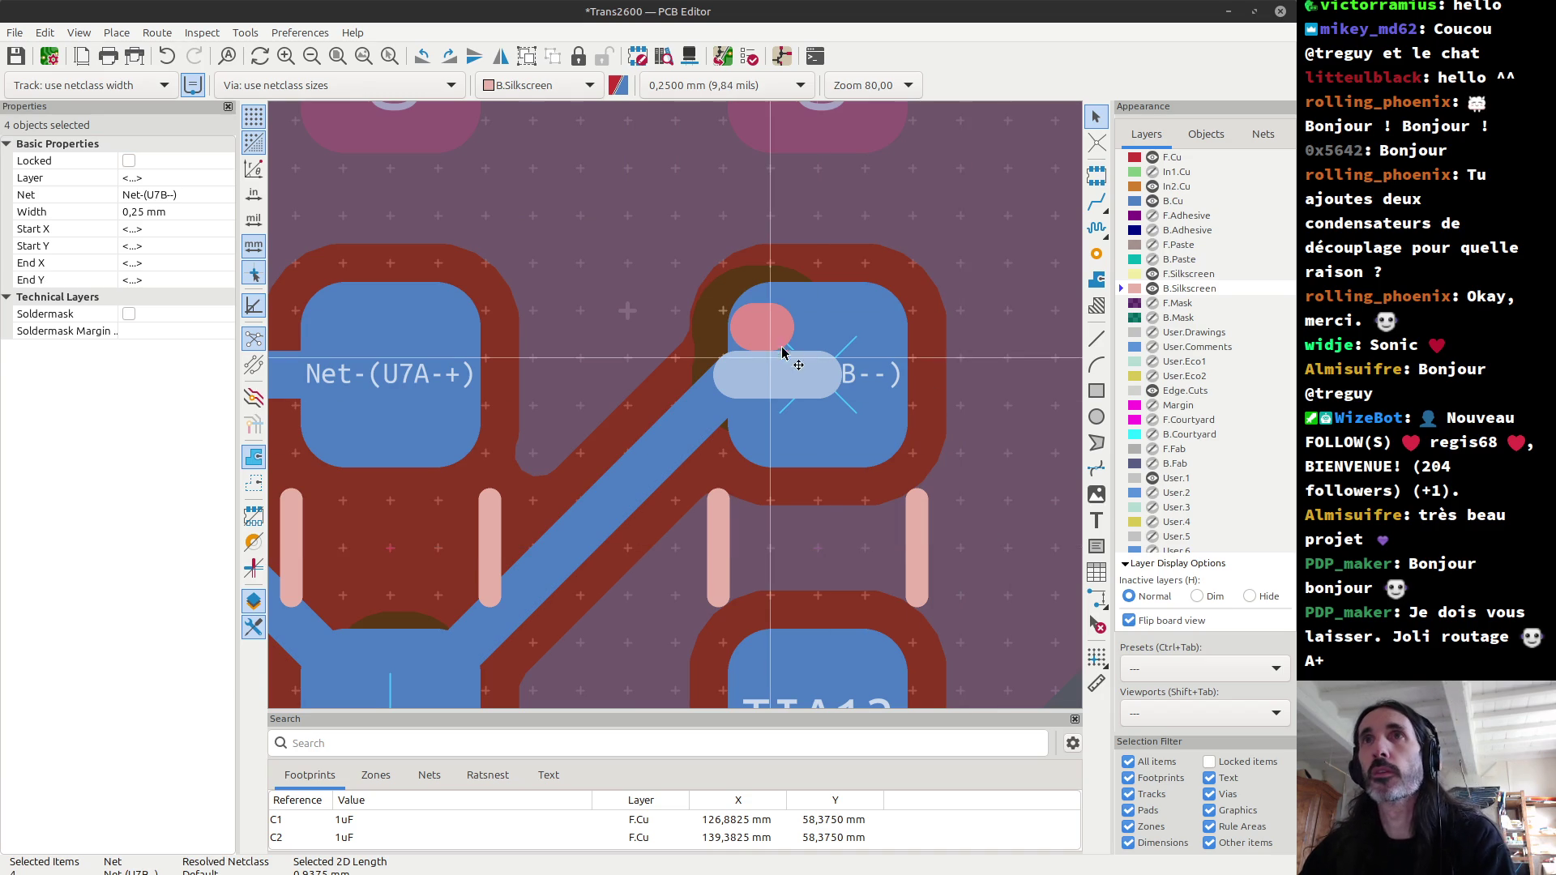
{"action": "left_click", "coordinate": [759, 331]}
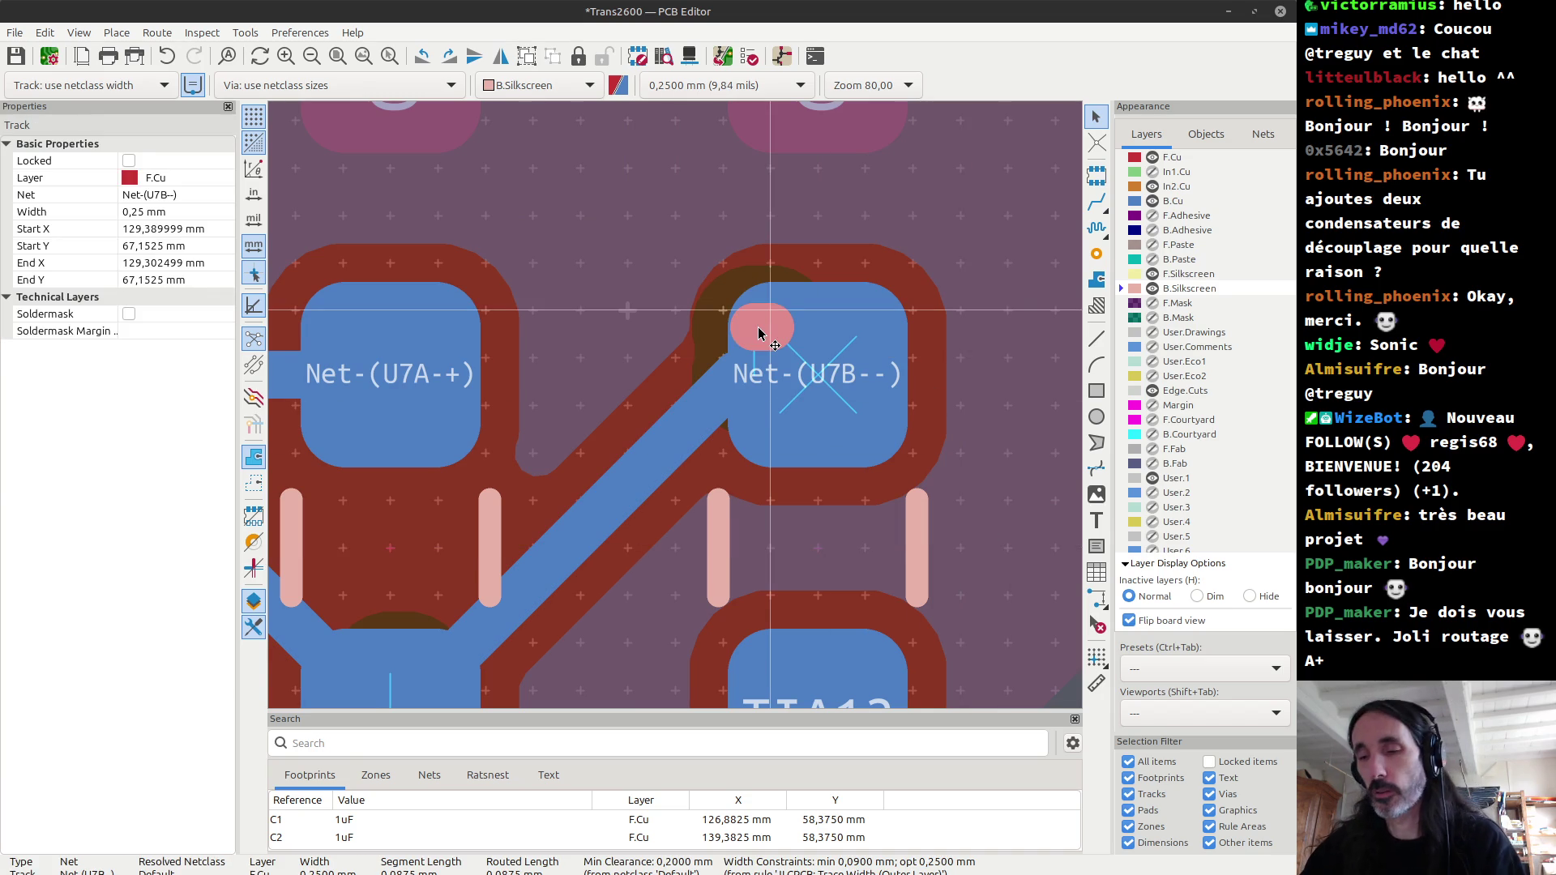
{"action": "key", "text": "Delete"}
{"action": "key", "text": "b"}
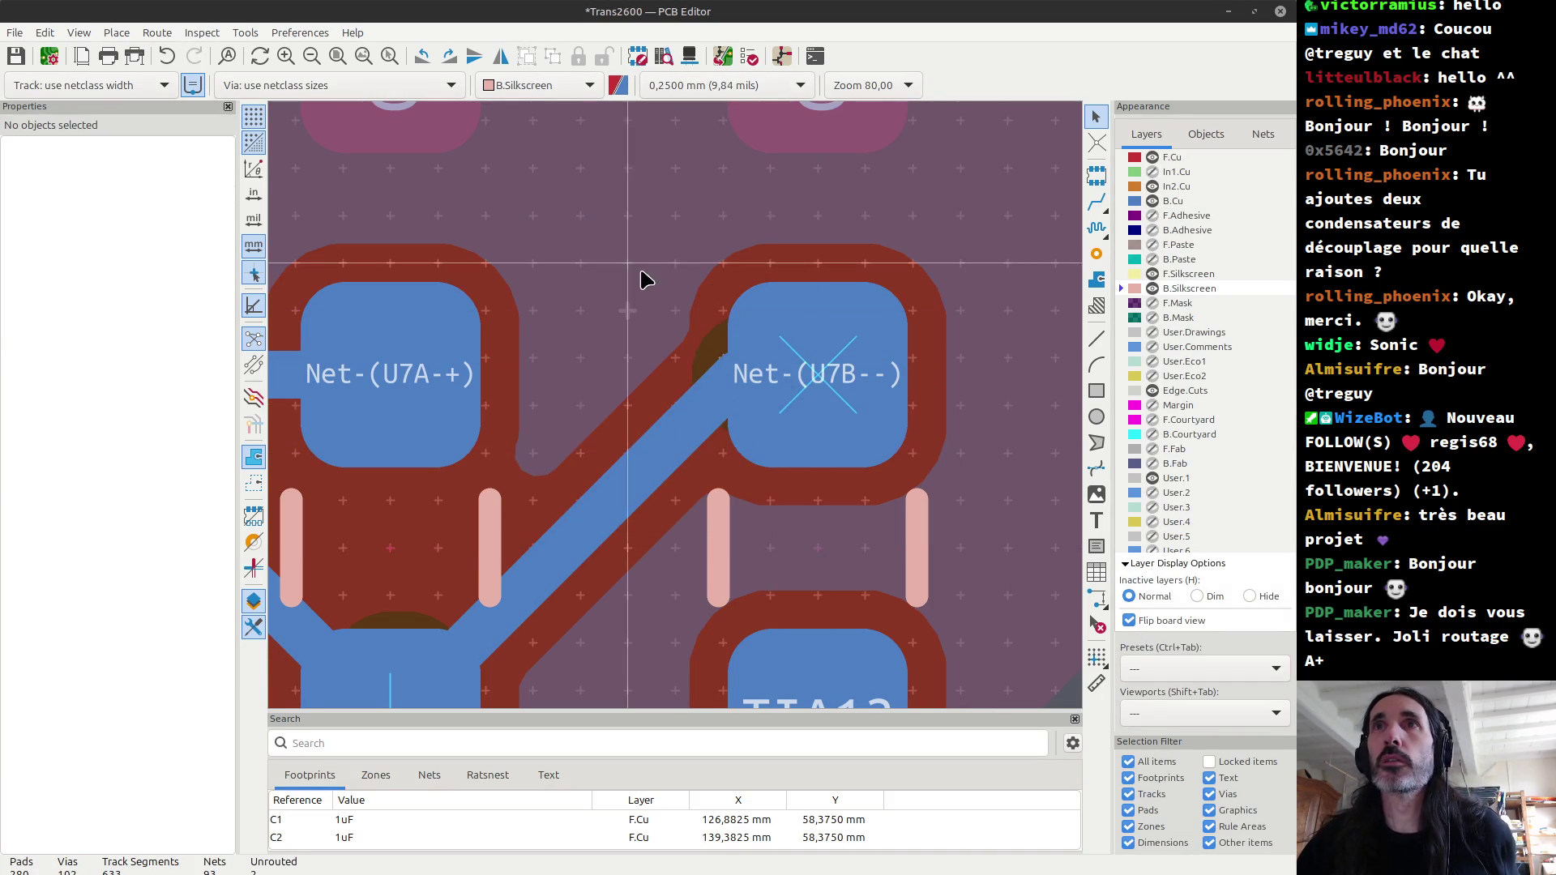
Step: With In2.Cu and B.Cu hidden, delete three more short F.Cu stubs, refill, then show B.Cu again
{"action": "left_click_drag", "start_coordinate": [642, 278], "coordinate": [815, 511]}
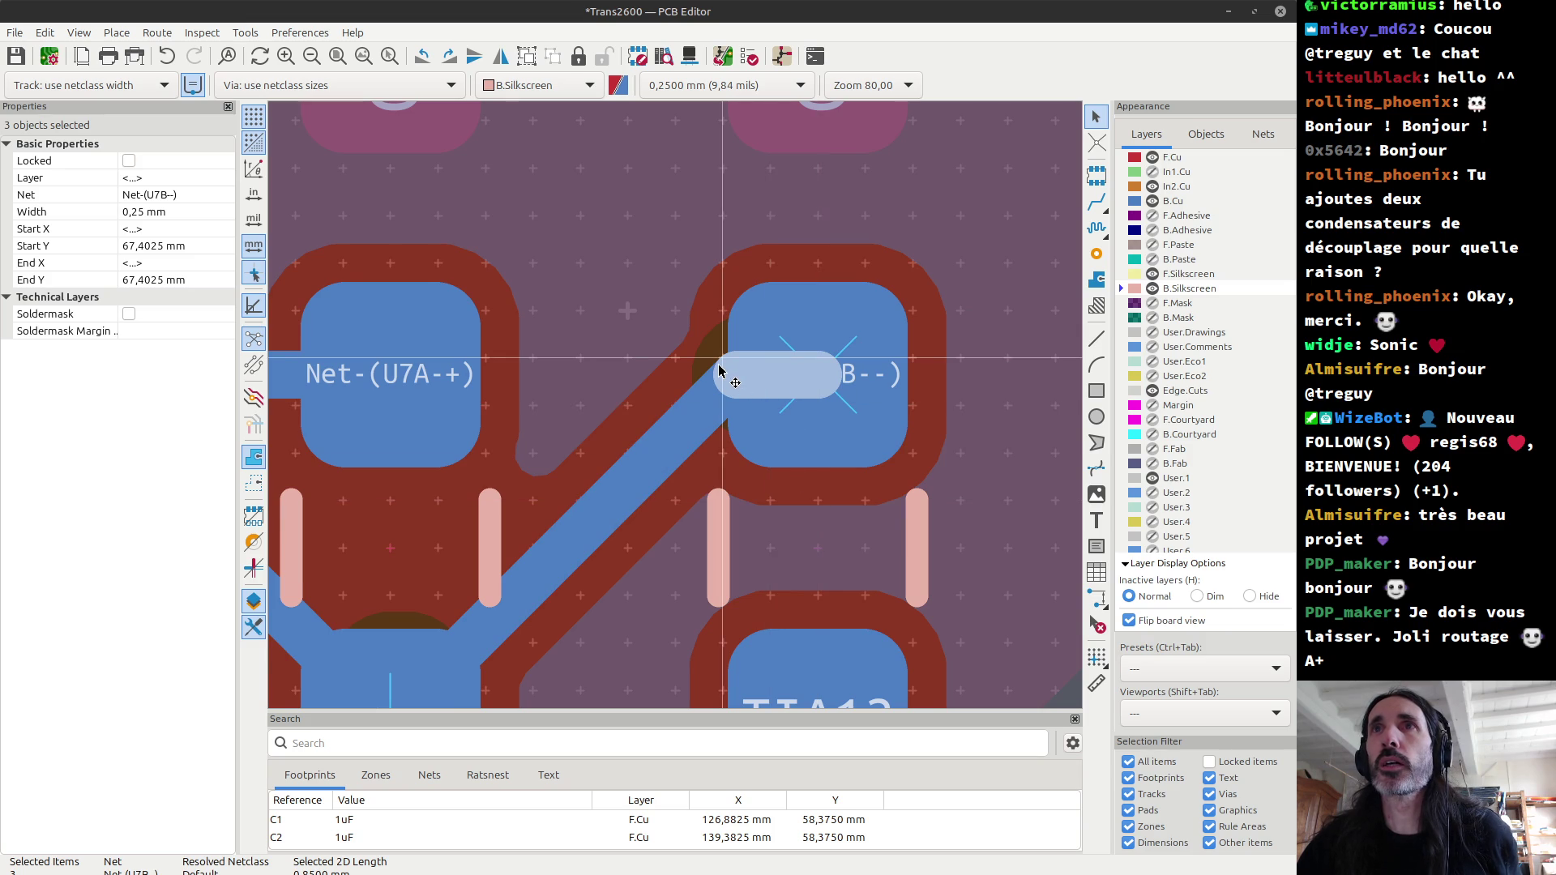
{"action": "scroll", "coordinate": [718, 371], "scroll_direction": "down", "scroll_amount": 3}
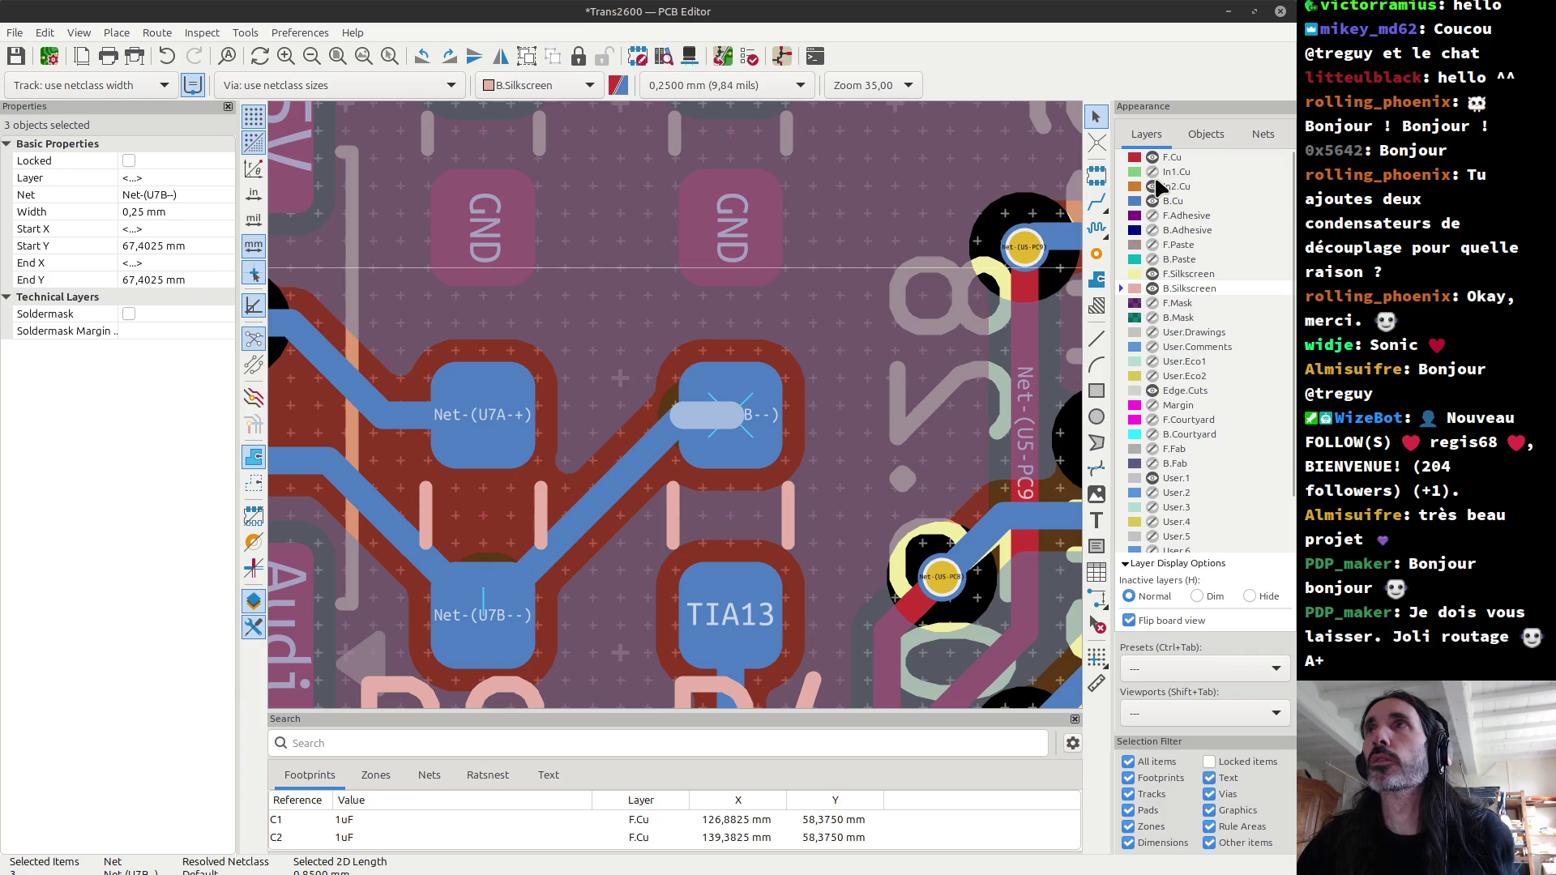
{"action": "left_click", "coordinate": [1153, 185]}
{"action": "left_click", "coordinate": [1151, 201]}
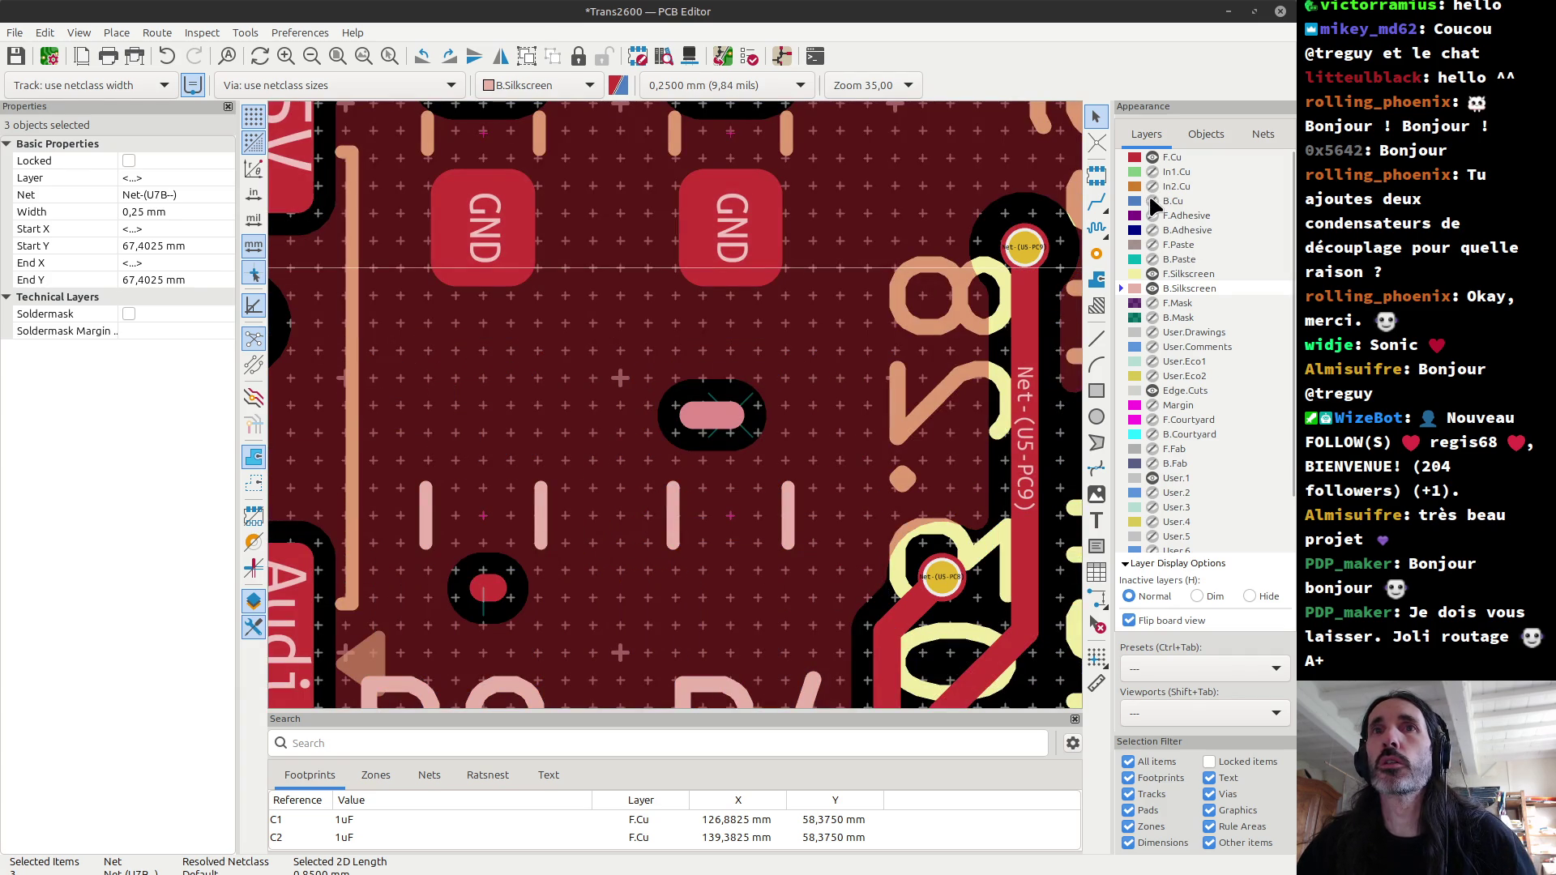
{"action": "left_click", "coordinate": [695, 423]}
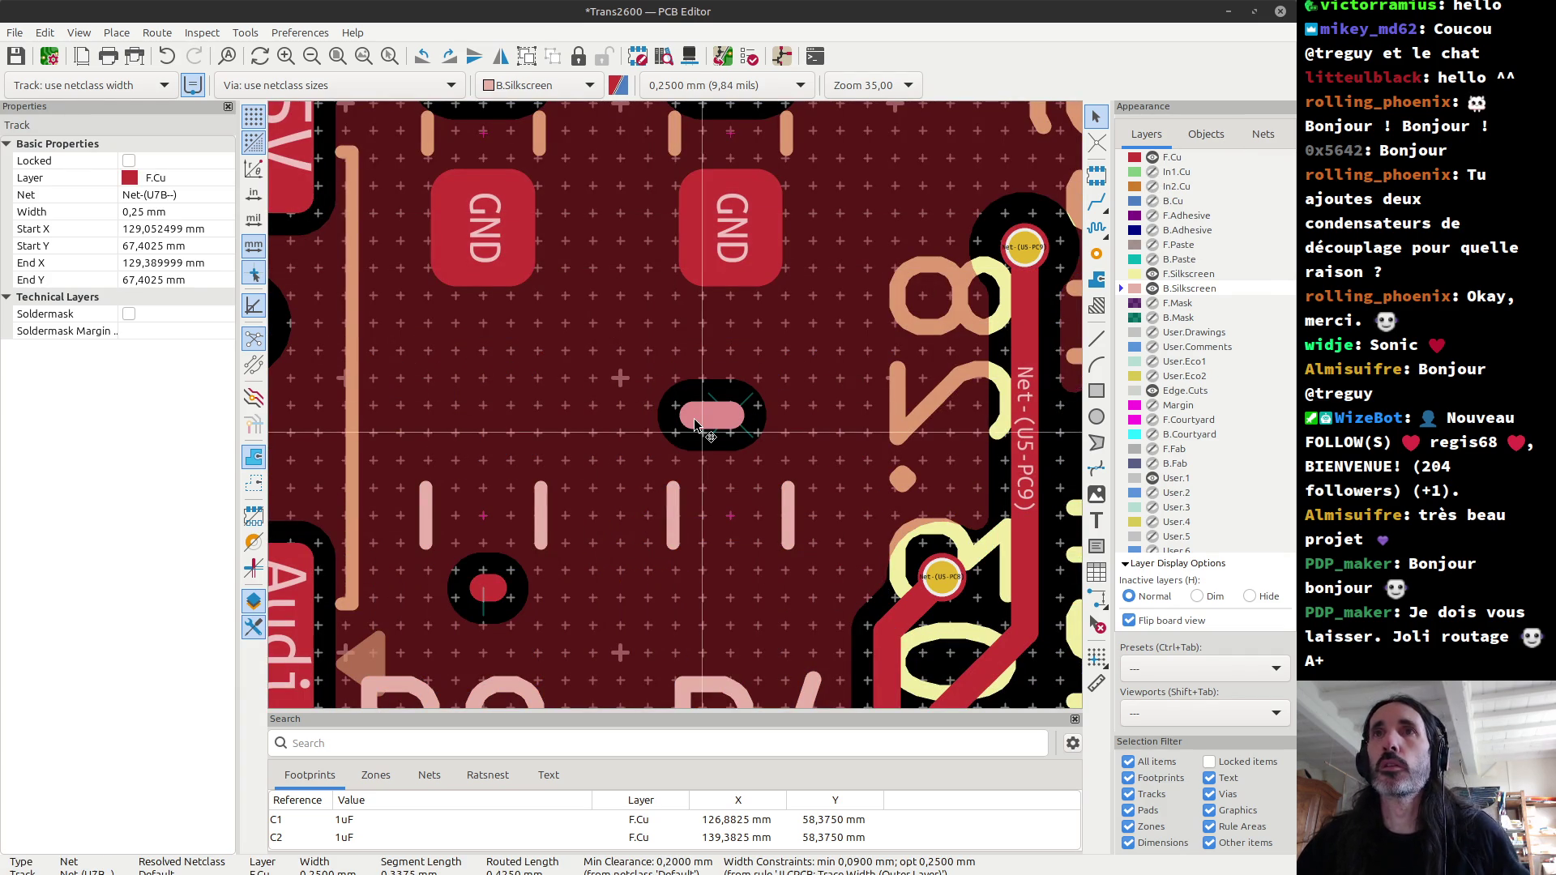
{"action": "key", "text": "Delete"}
{"action": "left_click", "coordinate": [740, 419]}
{"action": "key", "text": "Delete"}
{"action": "left_click", "coordinate": [487, 589]}
{"action": "key", "text": "Delete"}
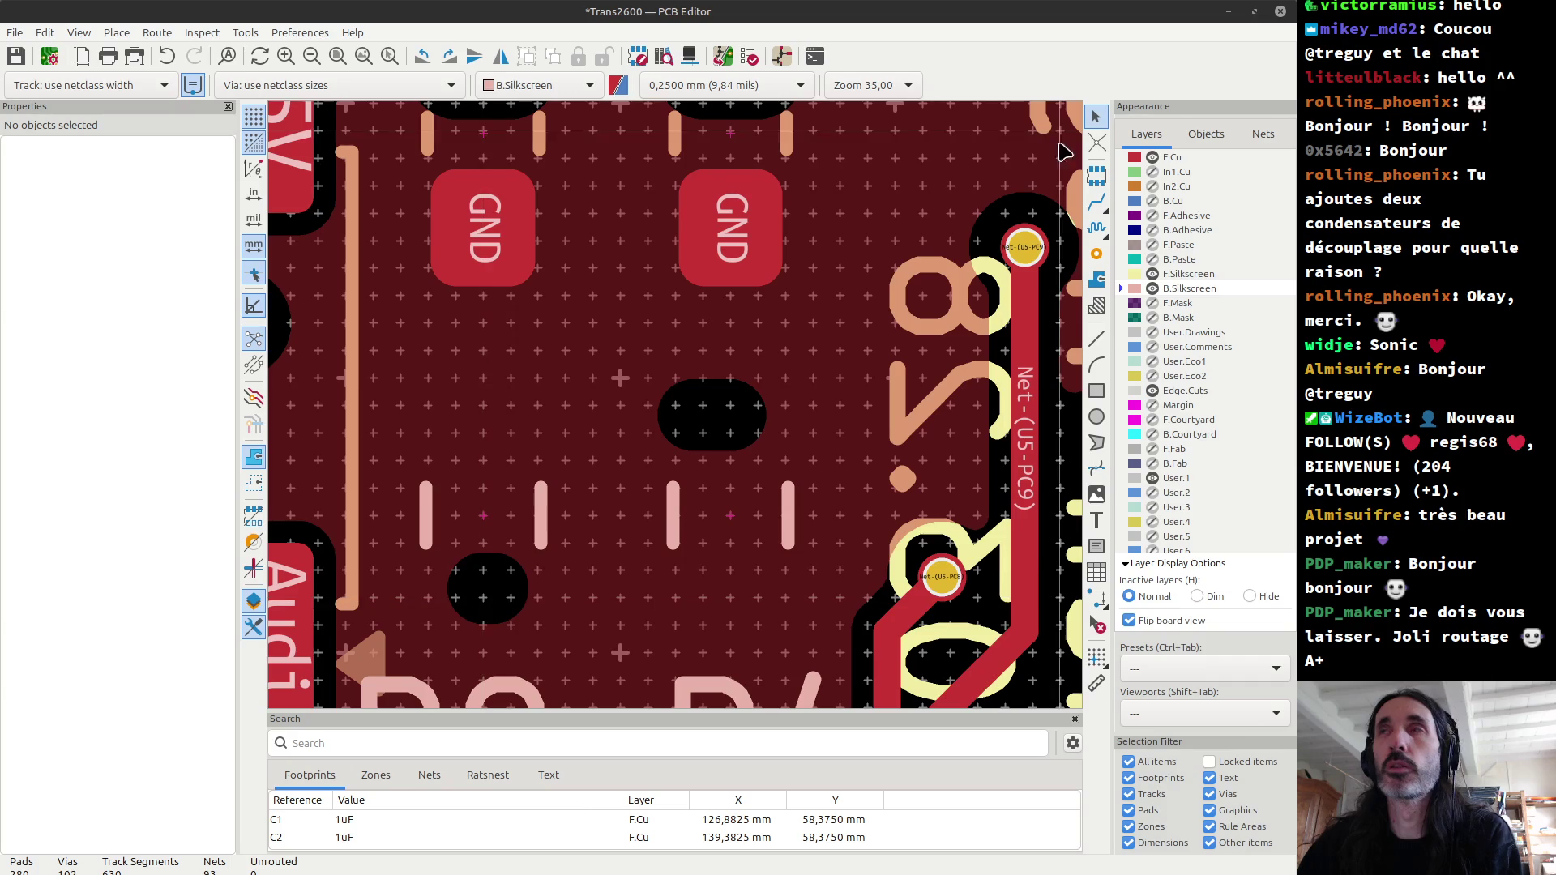
{"action": "key", "text": "b"}
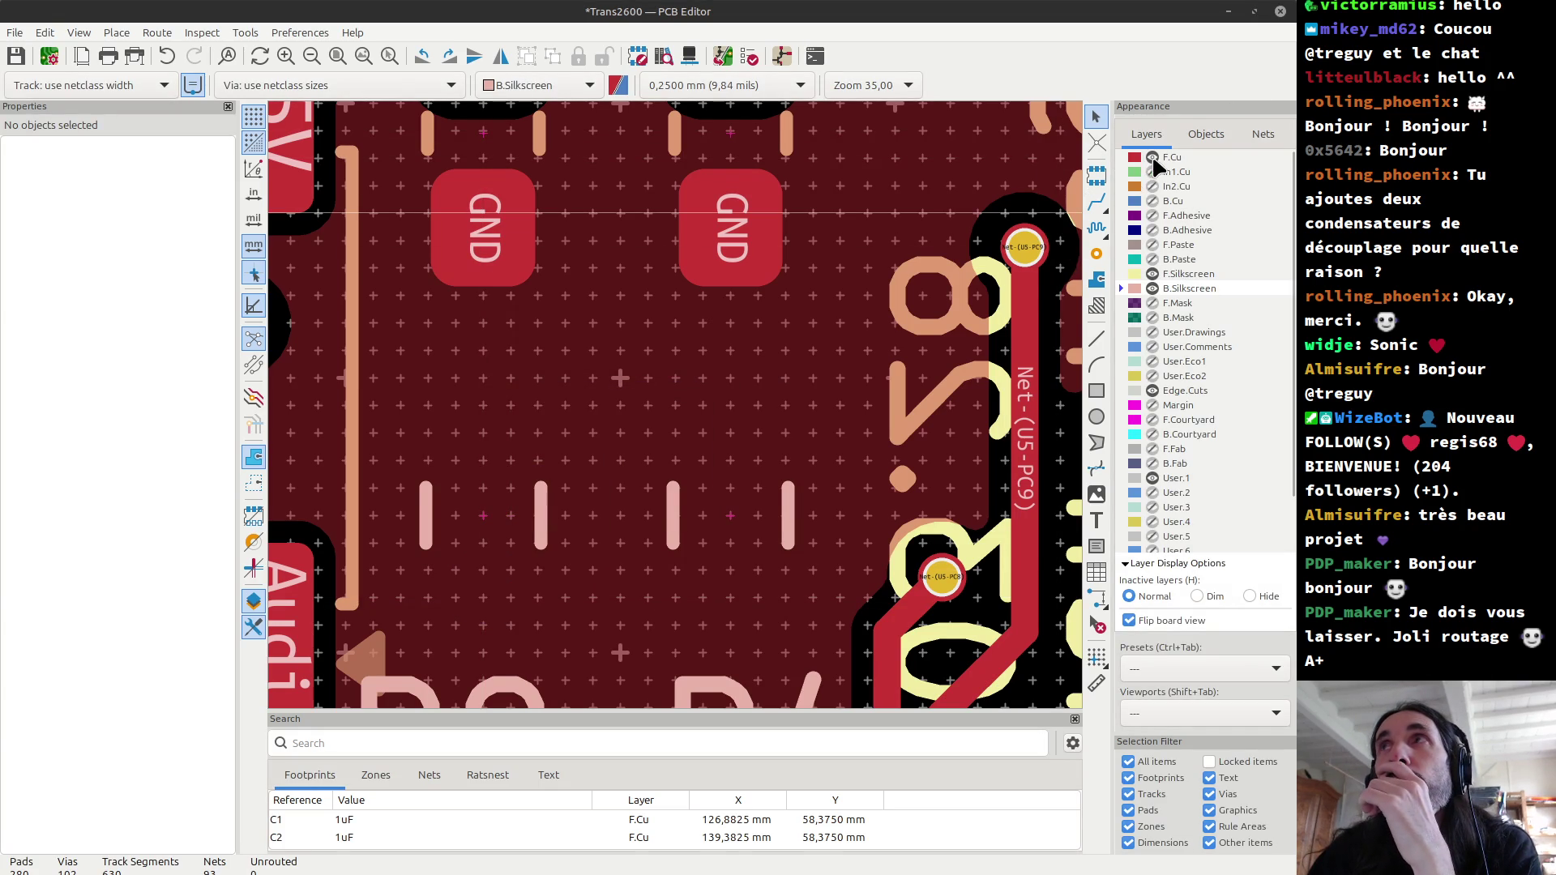
{"action": "left_click", "coordinate": [1152, 201]}
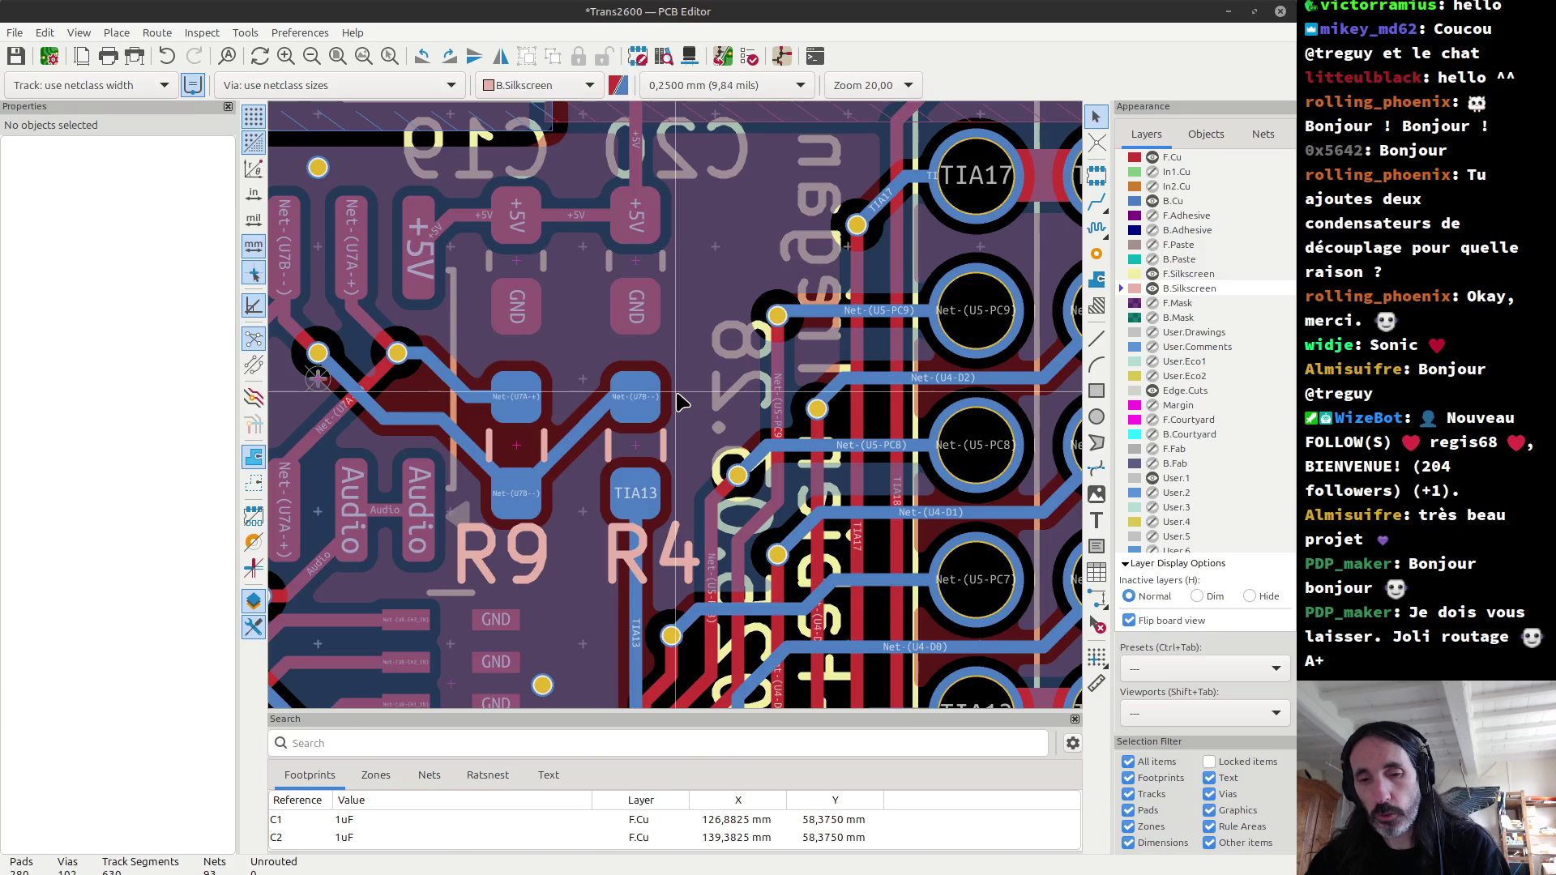
{"action": "key", "text": "alt+3"}
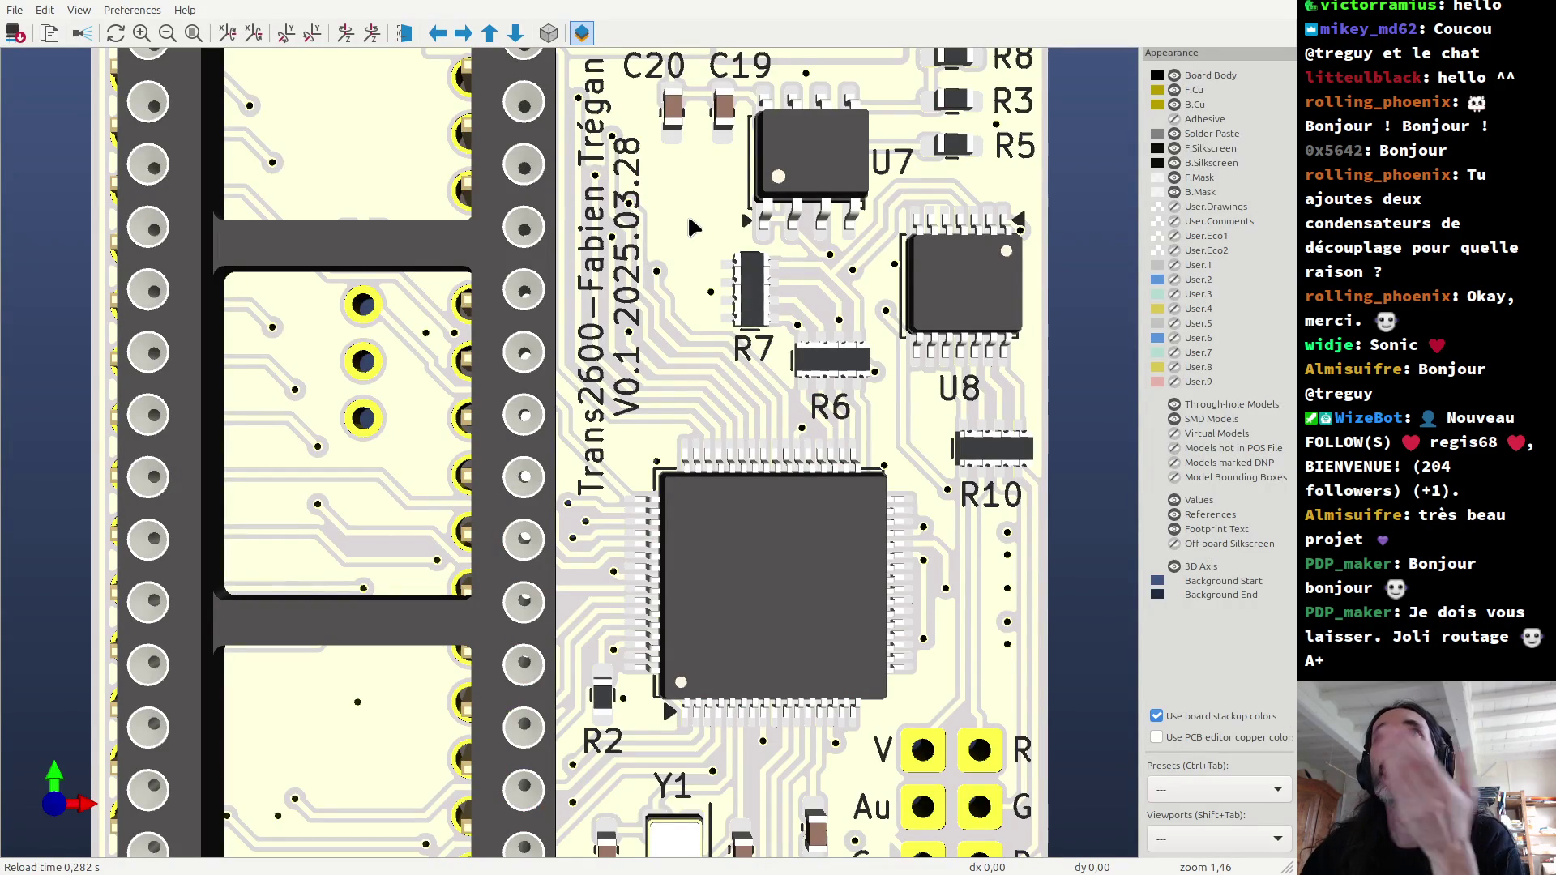
{"action": "middle_click_drag", "start_coordinate": [697, 202], "coordinate": [701, 416]}
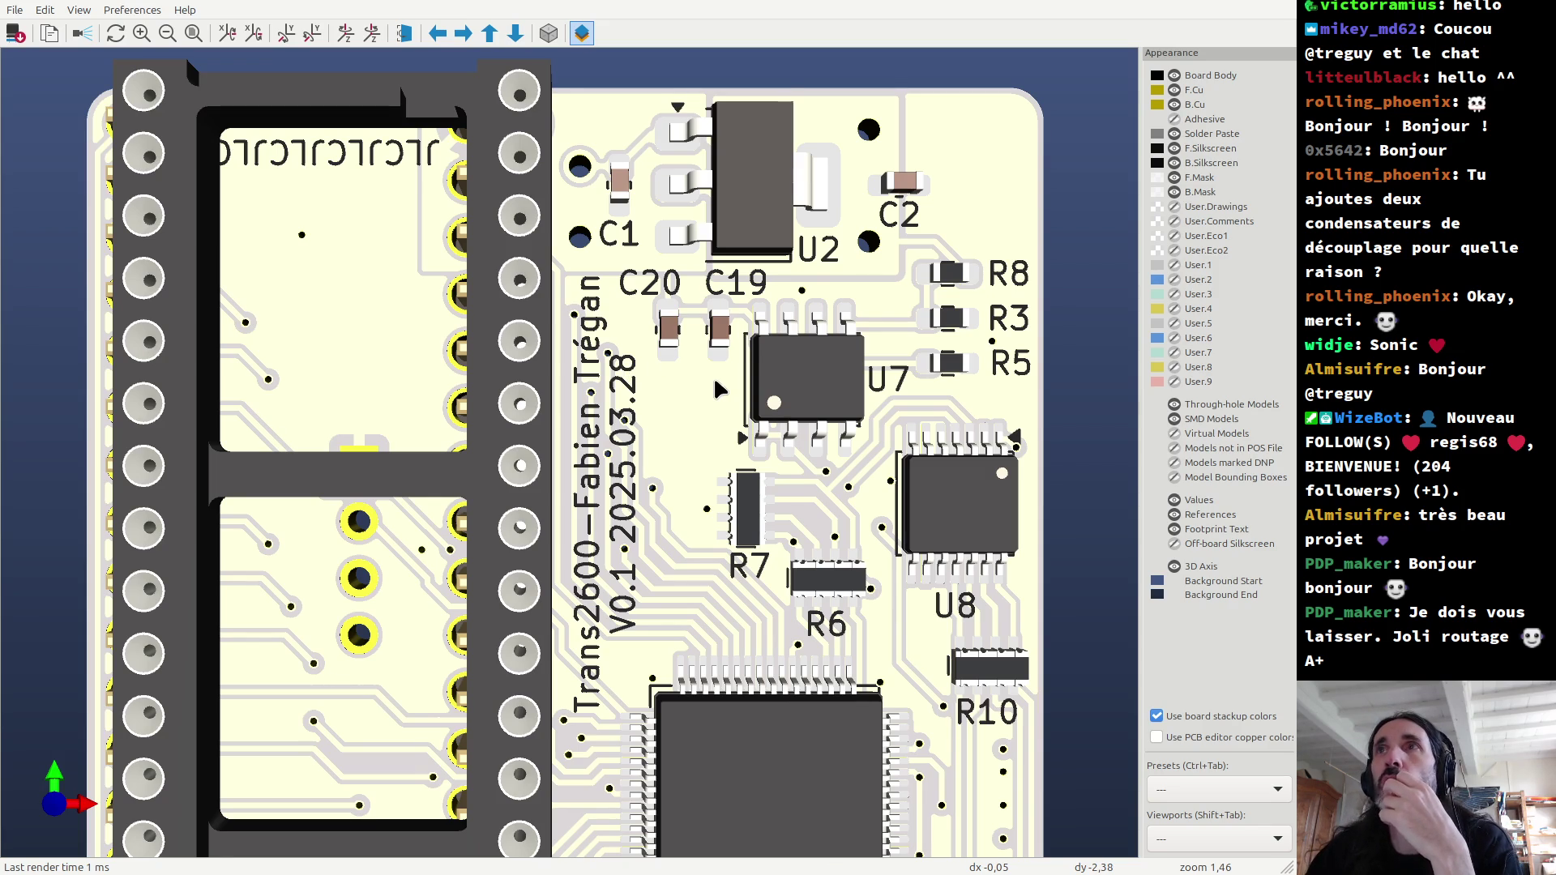
{"action": "scroll", "coordinate": [718, 390], "scroll_direction": "down", "scroll_amount": 5}
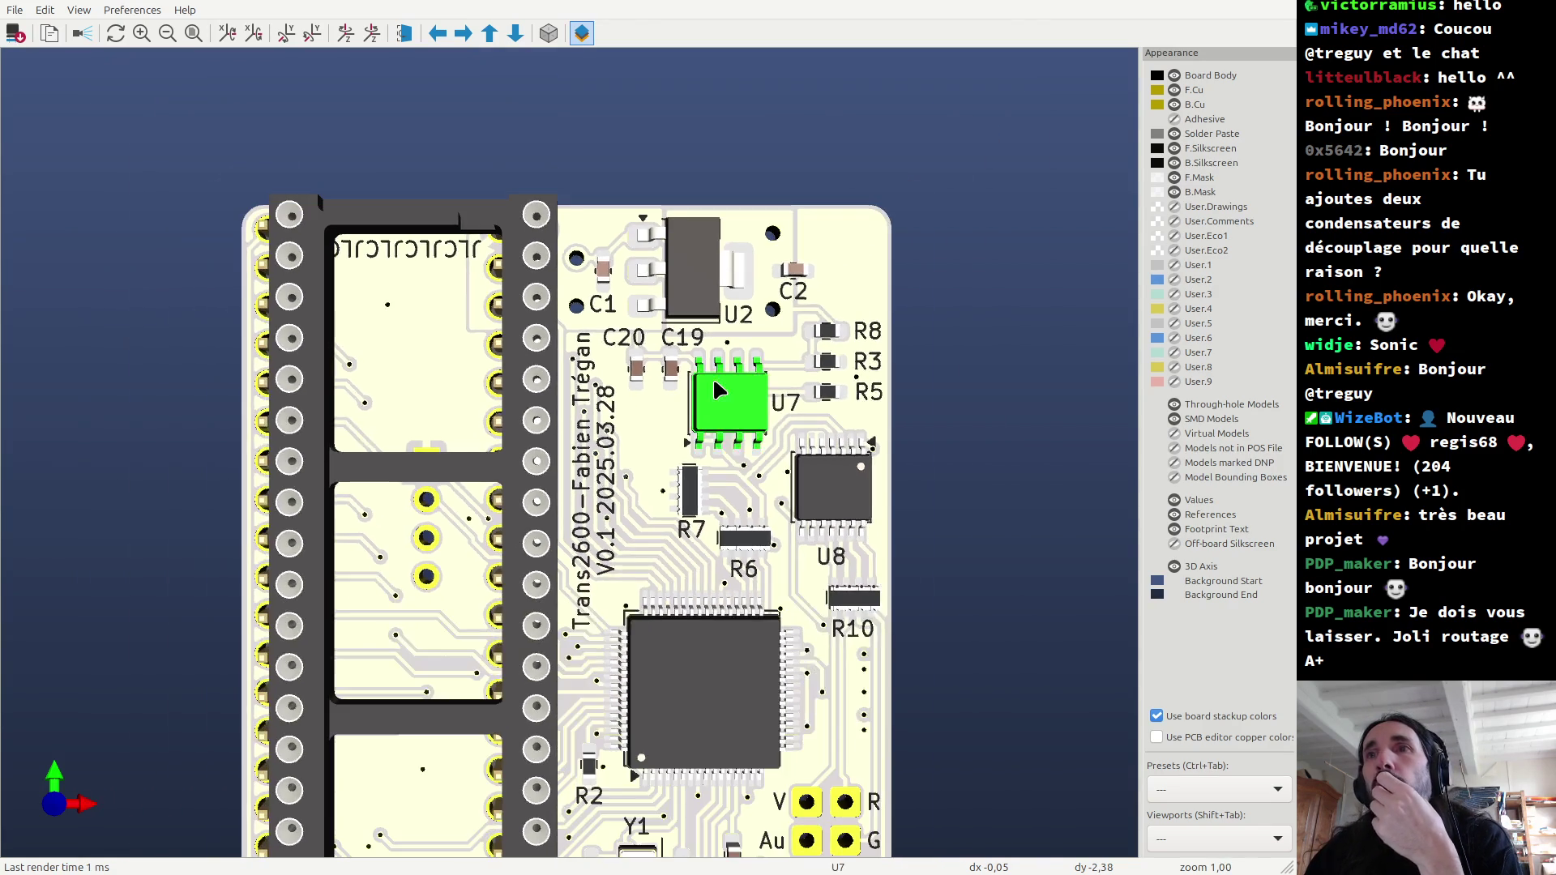
{"action": "scroll", "coordinate": [714, 384], "scroll_direction": "down", "scroll_amount": 1}
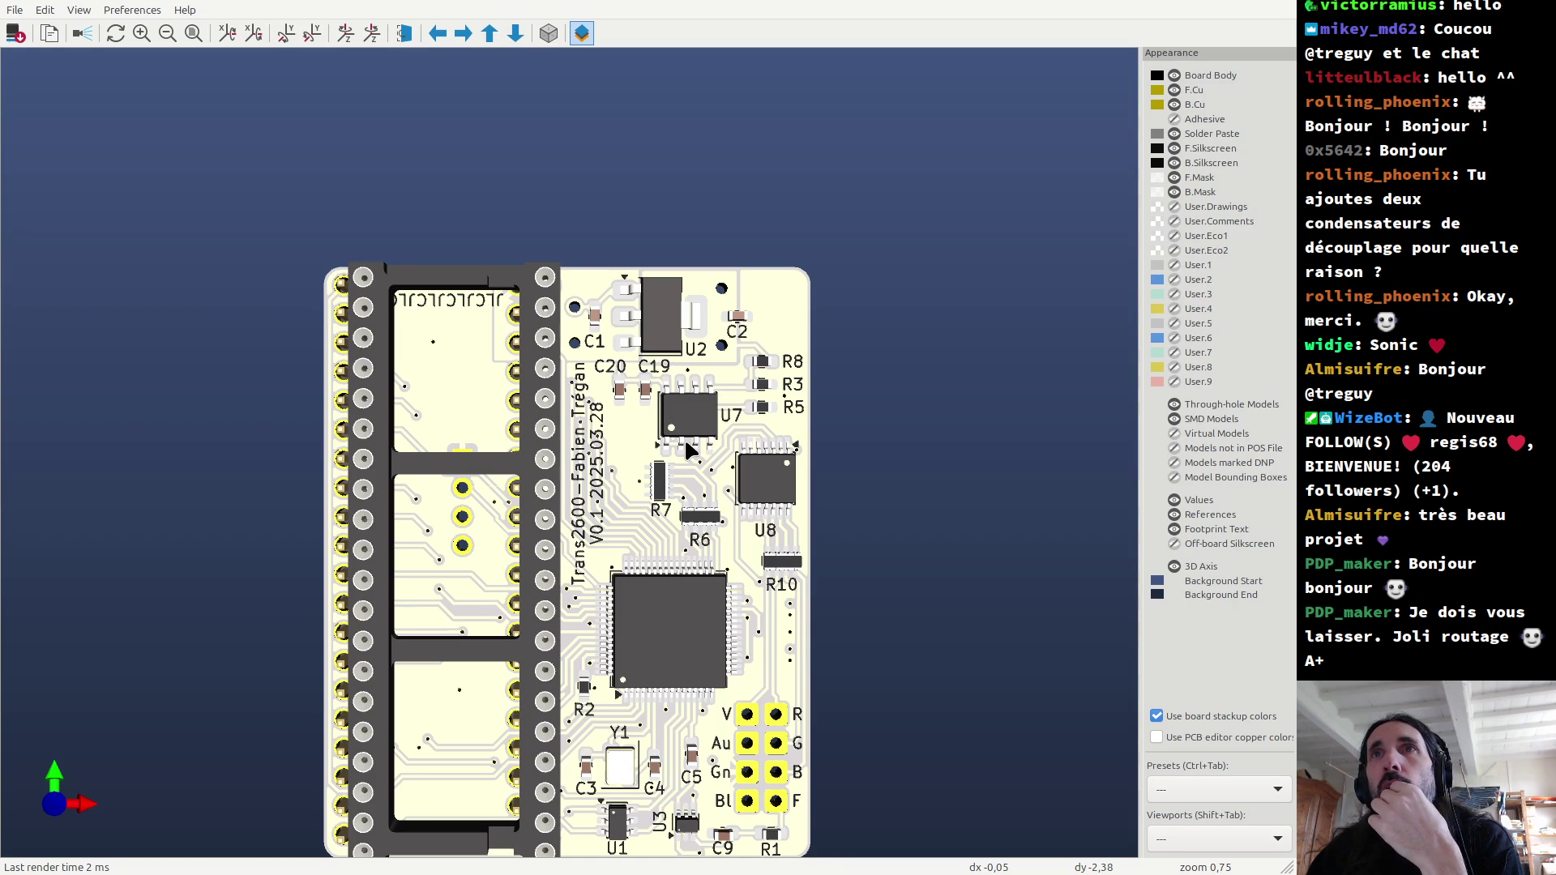
{"action": "key", "text": "shift+z"}
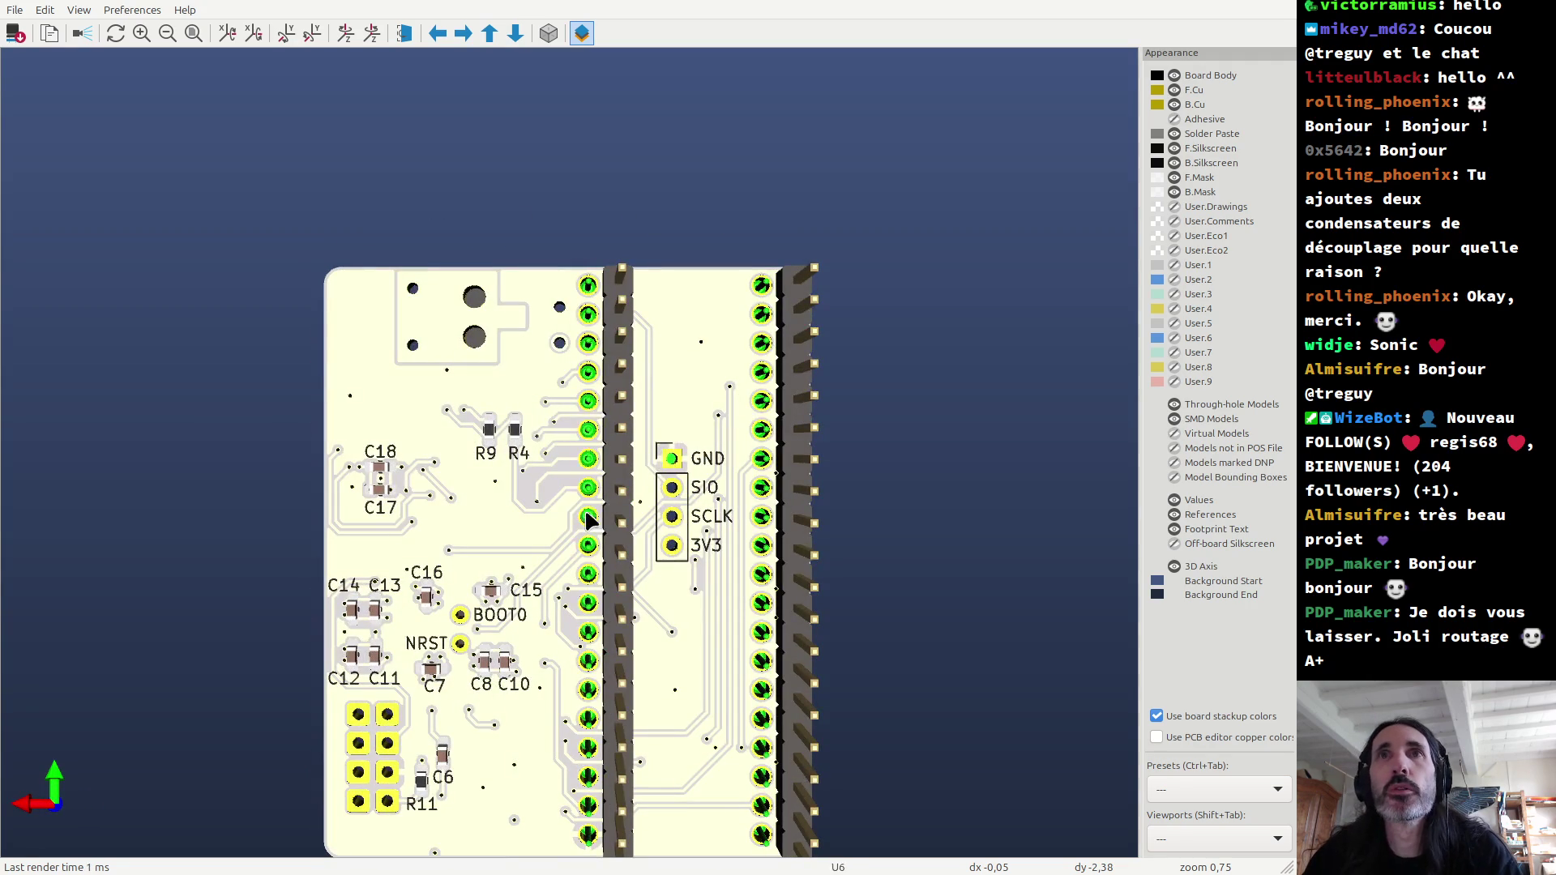
{"action": "scroll", "coordinate": [508, 474], "scroll_direction": "up", "scroll_amount": 1}
{"action": "scroll", "coordinate": [479, 485], "scroll_direction": "up", "scroll_amount": 1}
{"action": "middle_click_drag", "start_coordinate": [772, 464], "coordinate": [764, 460]}
{"action": "middle_click", "coordinate": [744, 392]}
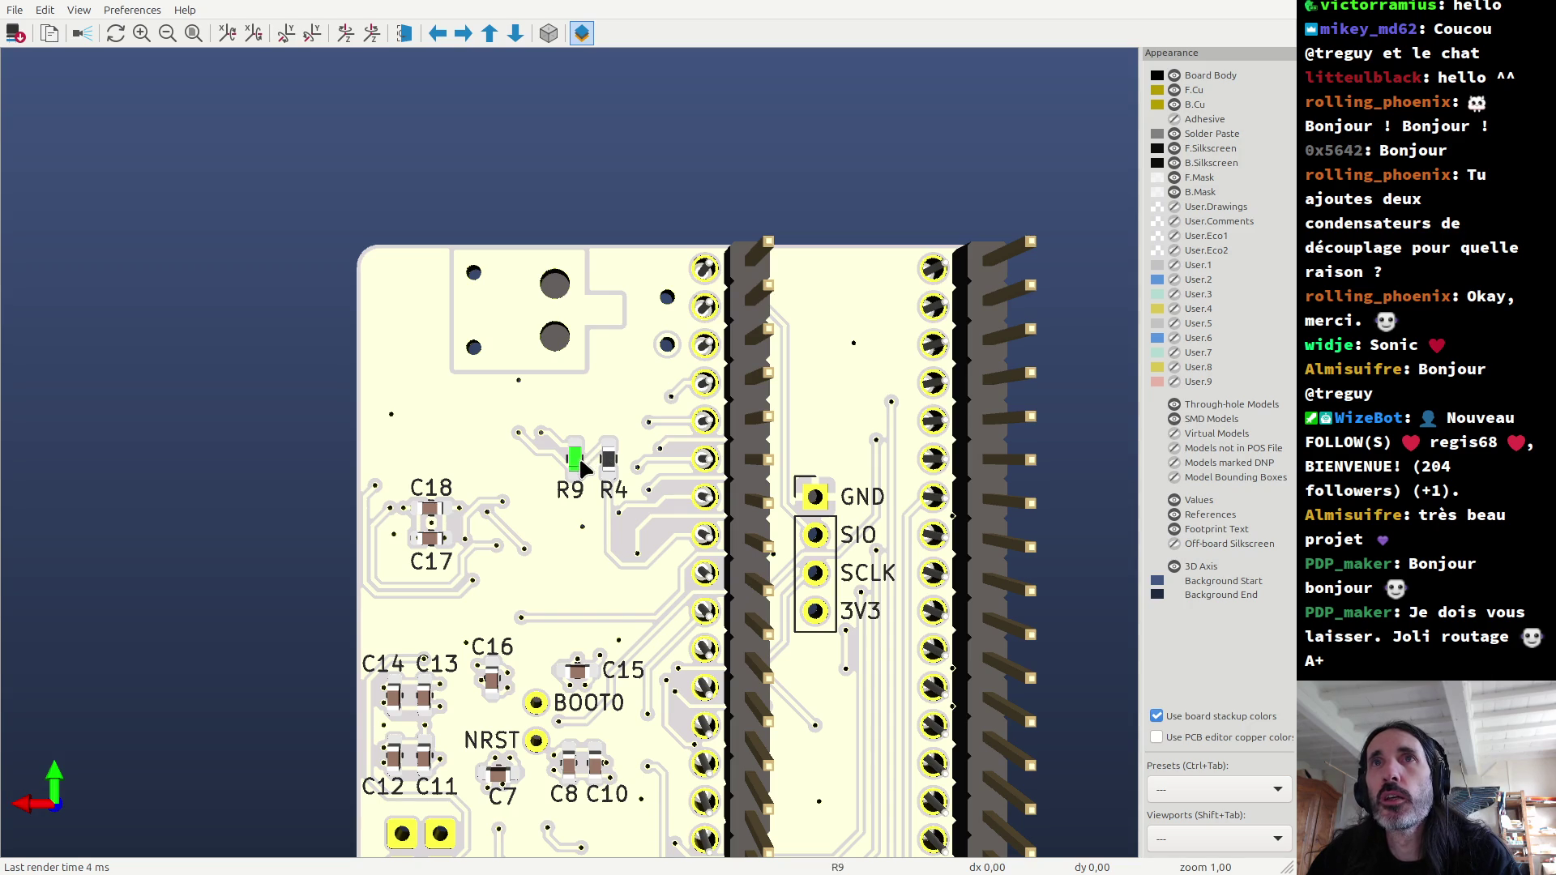
{"action": "scroll", "coordinate": [594, 458], "scroll_direction": "up", "scroll_amount": 3}
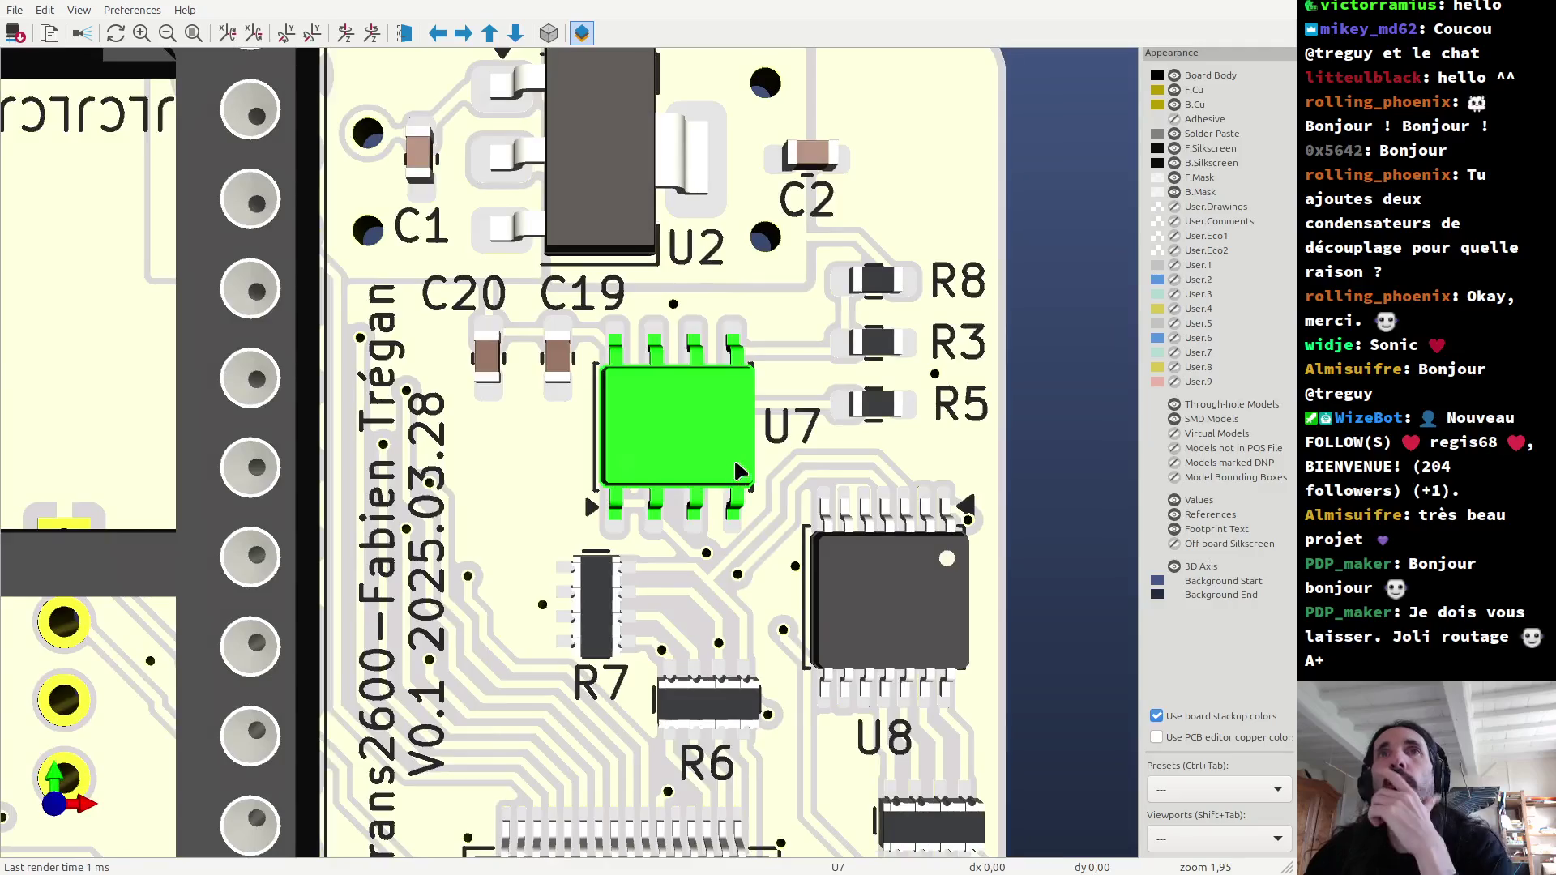
{"action": "scroll", "coordinate": [622, 479], "scroll_direction": "down", "scroll_amount": 5}
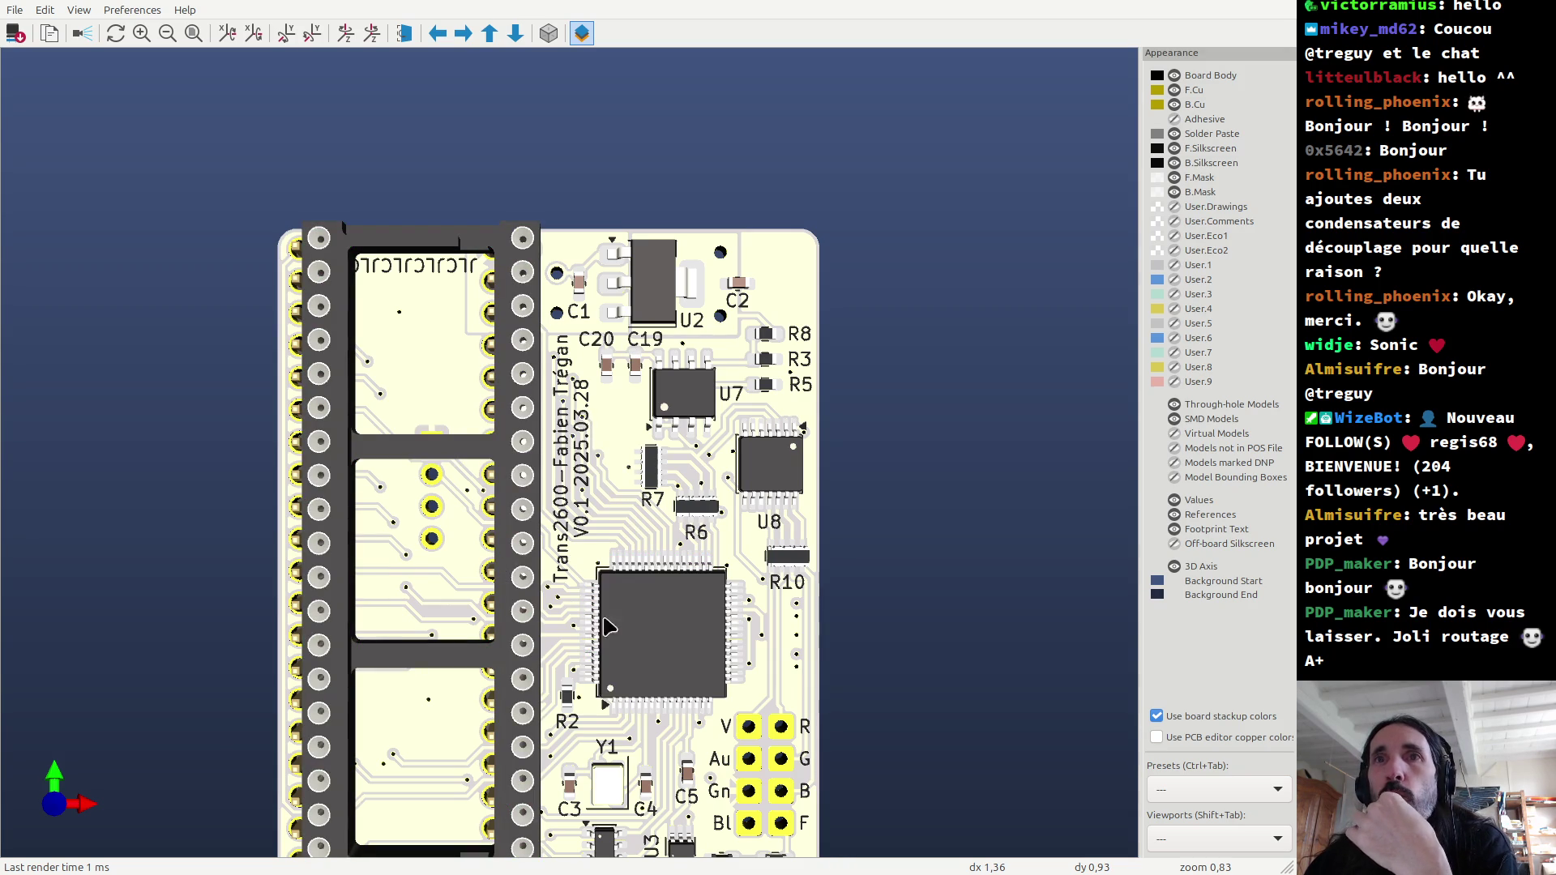
{"action": "scroll", "coordinate": [582, 702], "scroll_direction": "up", "scroll_amount": 4}
{"action": "scroll", "coordinate": [567, 733], "scroll_direction": "down", "scroll_amount": 3}
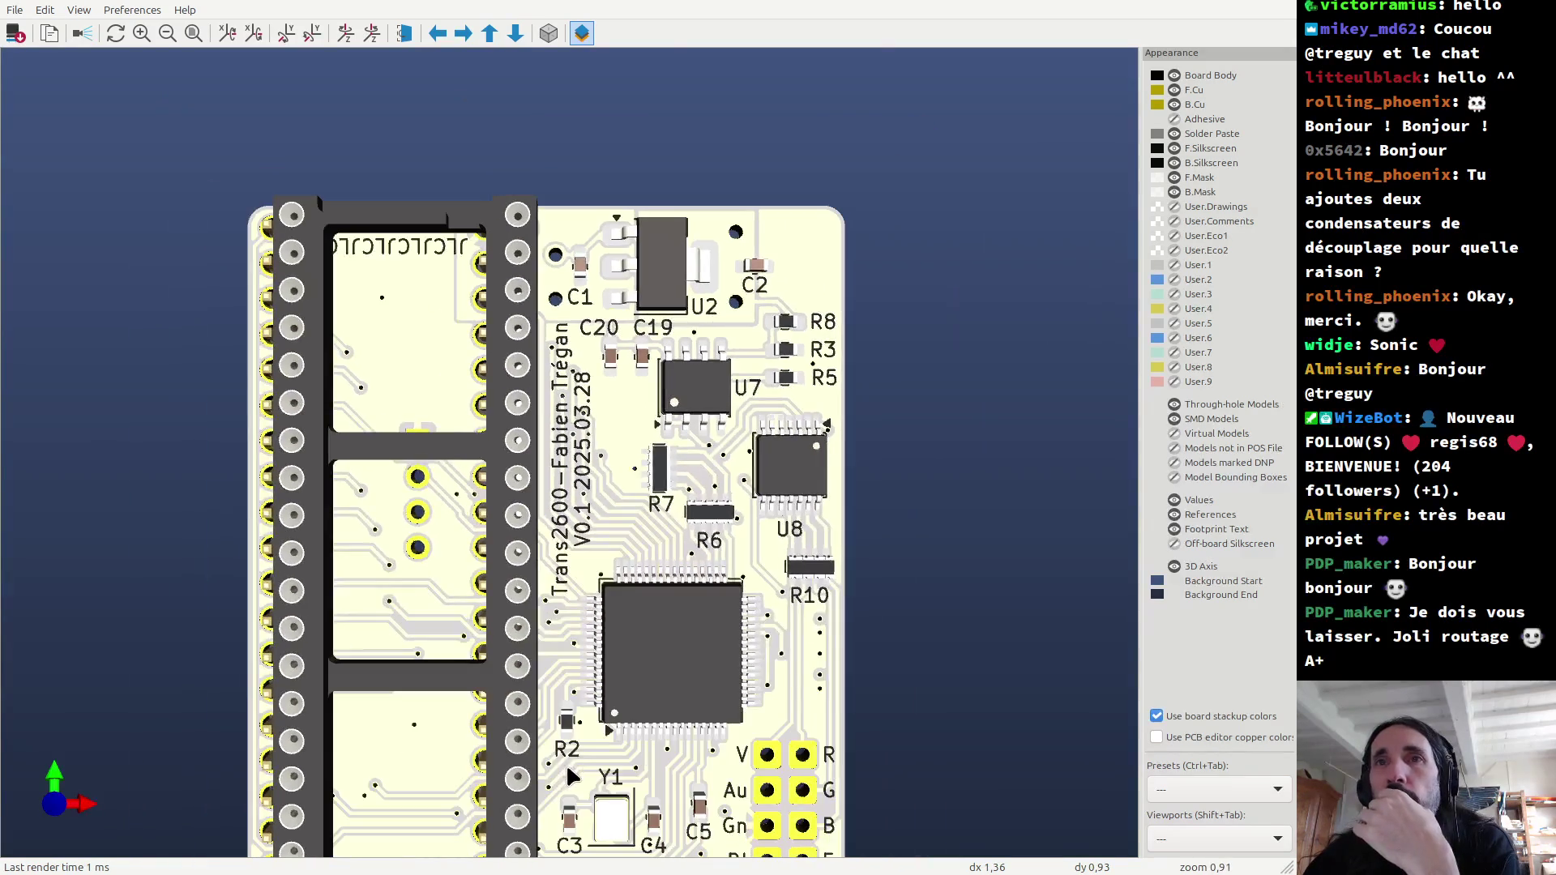
{"action": "scroll", "coordinate": [571, 744], "scroll_direction": "up", "scroll_amount": 2}
{"action": "scroll", "coordinate": [592, 648], "scroll_direction": "up", "scroll_amount": 1}
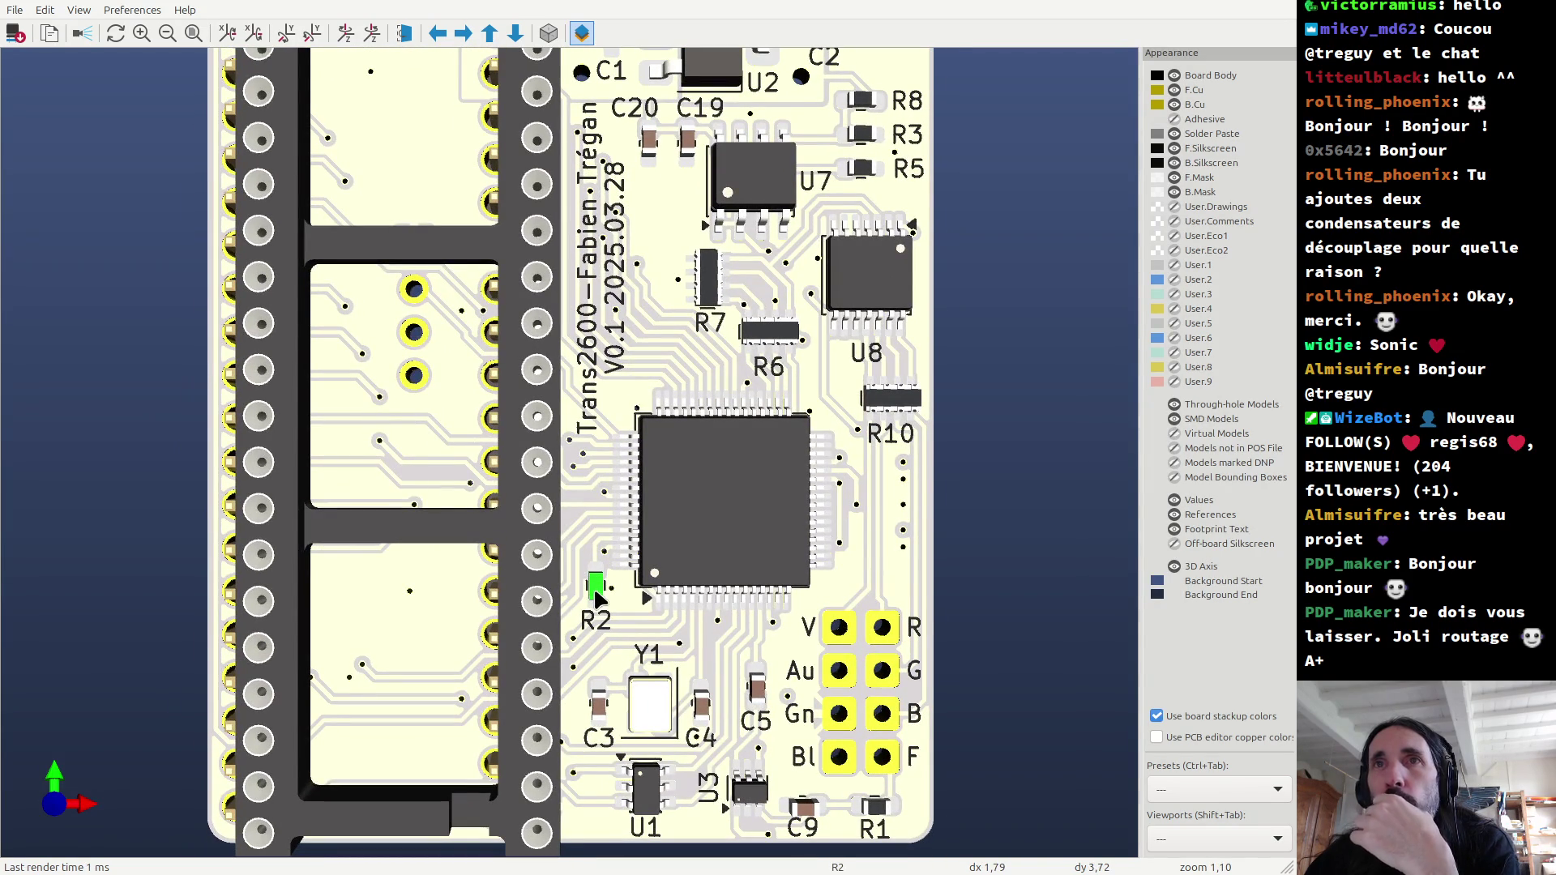
{"action": "key", "text": "alt+Tab"}
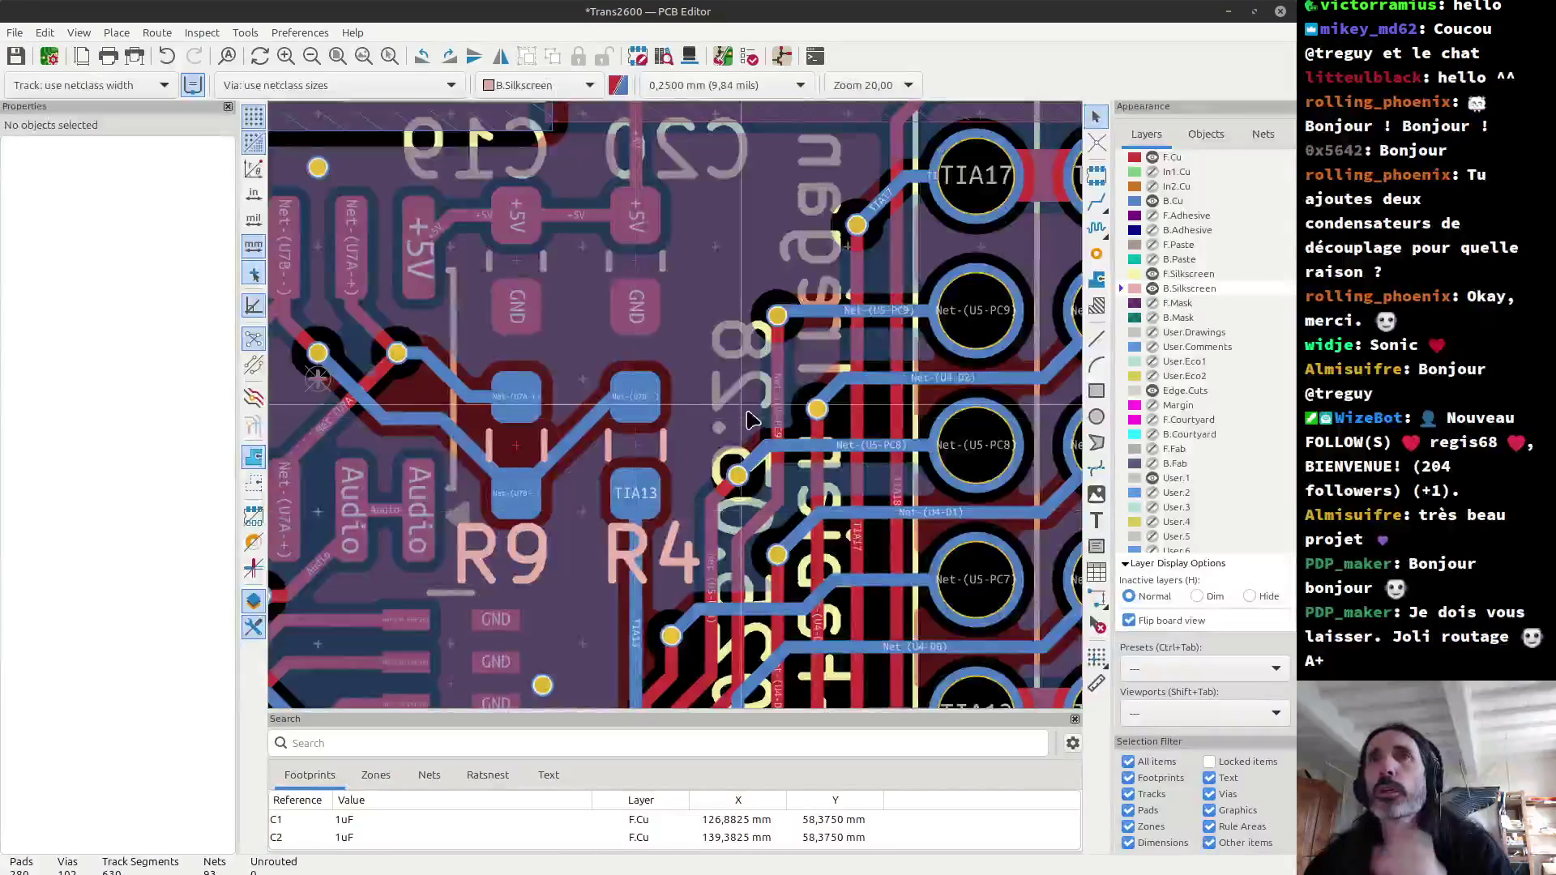
Step: Turn off the flipped board view and delete the GND via beside R2
{"action": "scroll", "coordinate": [750, 419], "scroll_direction": "down", "scroll_amount": 4}
{"action": "scroll", "coordinate": [750, 419], "scroll_direction": "down", "scroll_amount": 2}
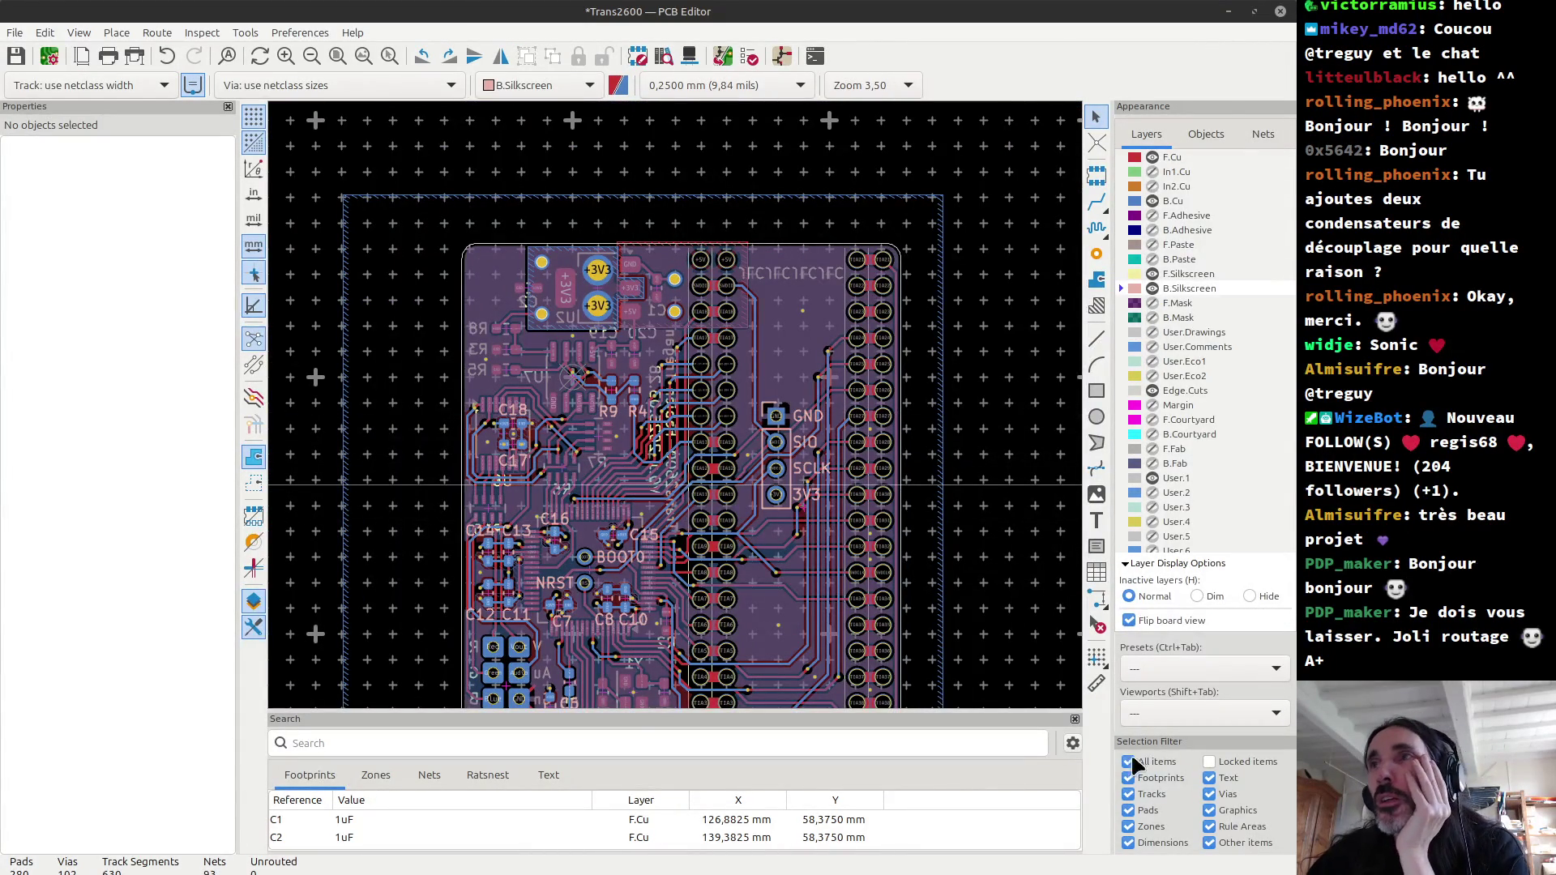
{"action": "left_click", "coordinate": [1130, 620]}
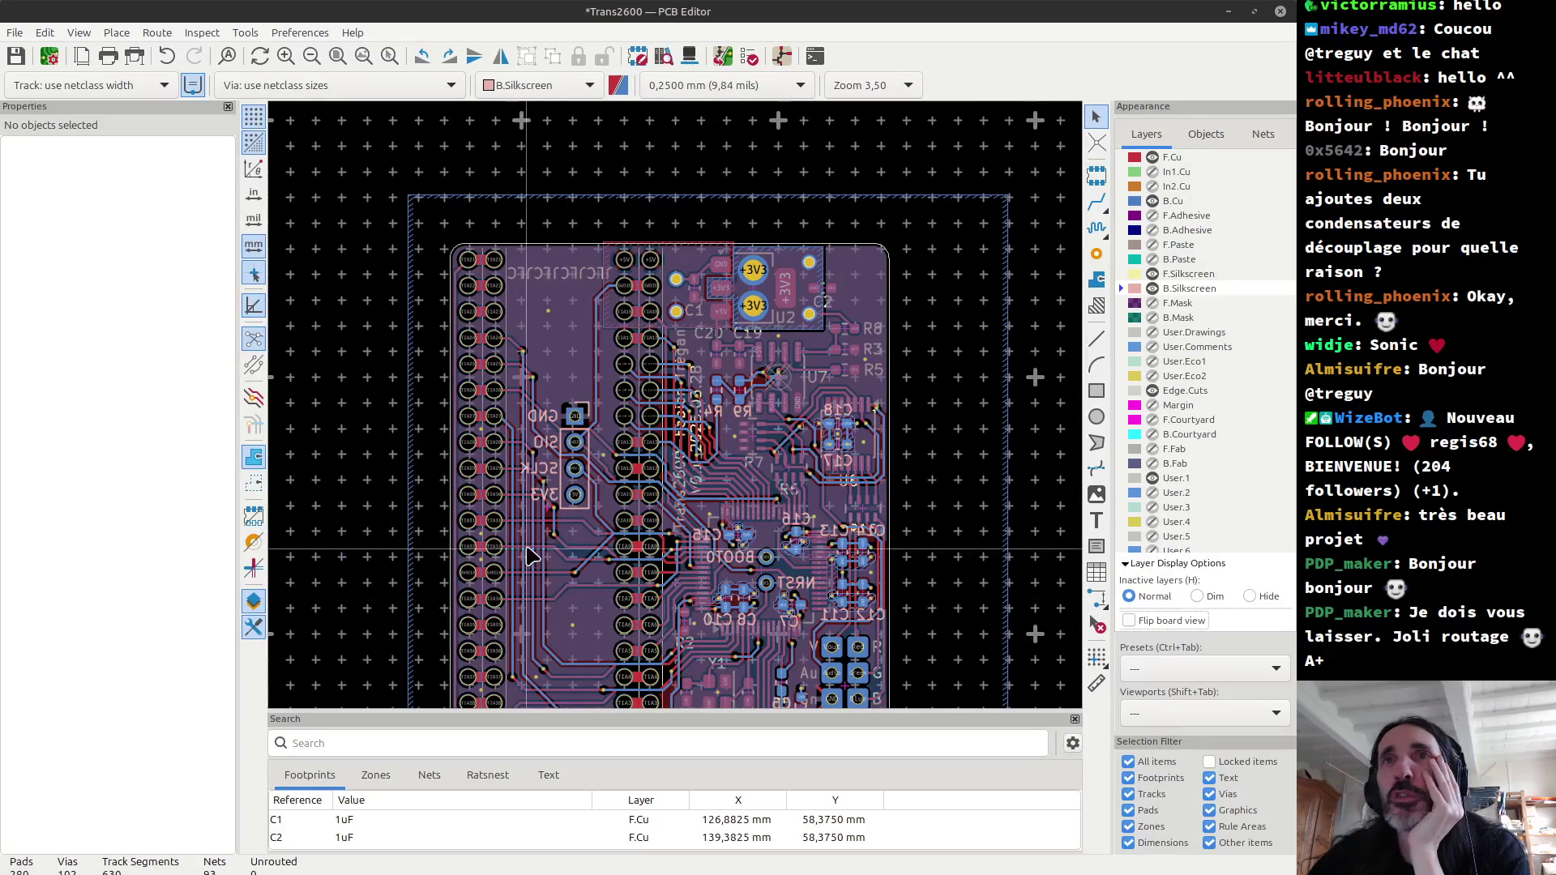
{"action": "scroll", "coordinate": [708, 619], "scroll_direction": "up", "scroll_amount": 3}
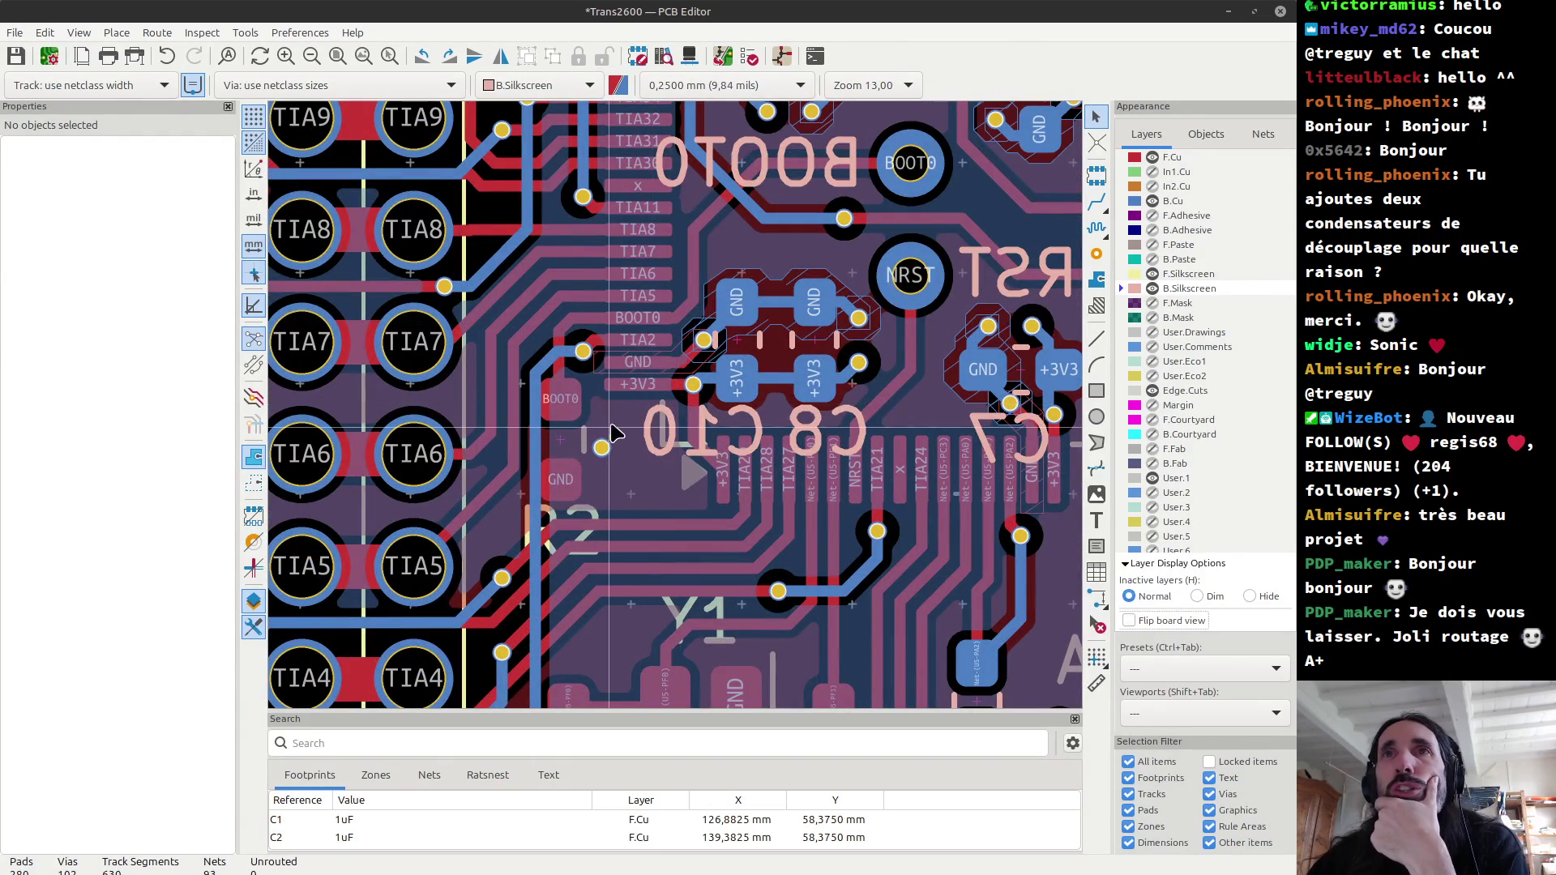
{"action": "scroll", "coordinate": [609, 439], "scroll_direction": "up", "scroll_amount": 2}
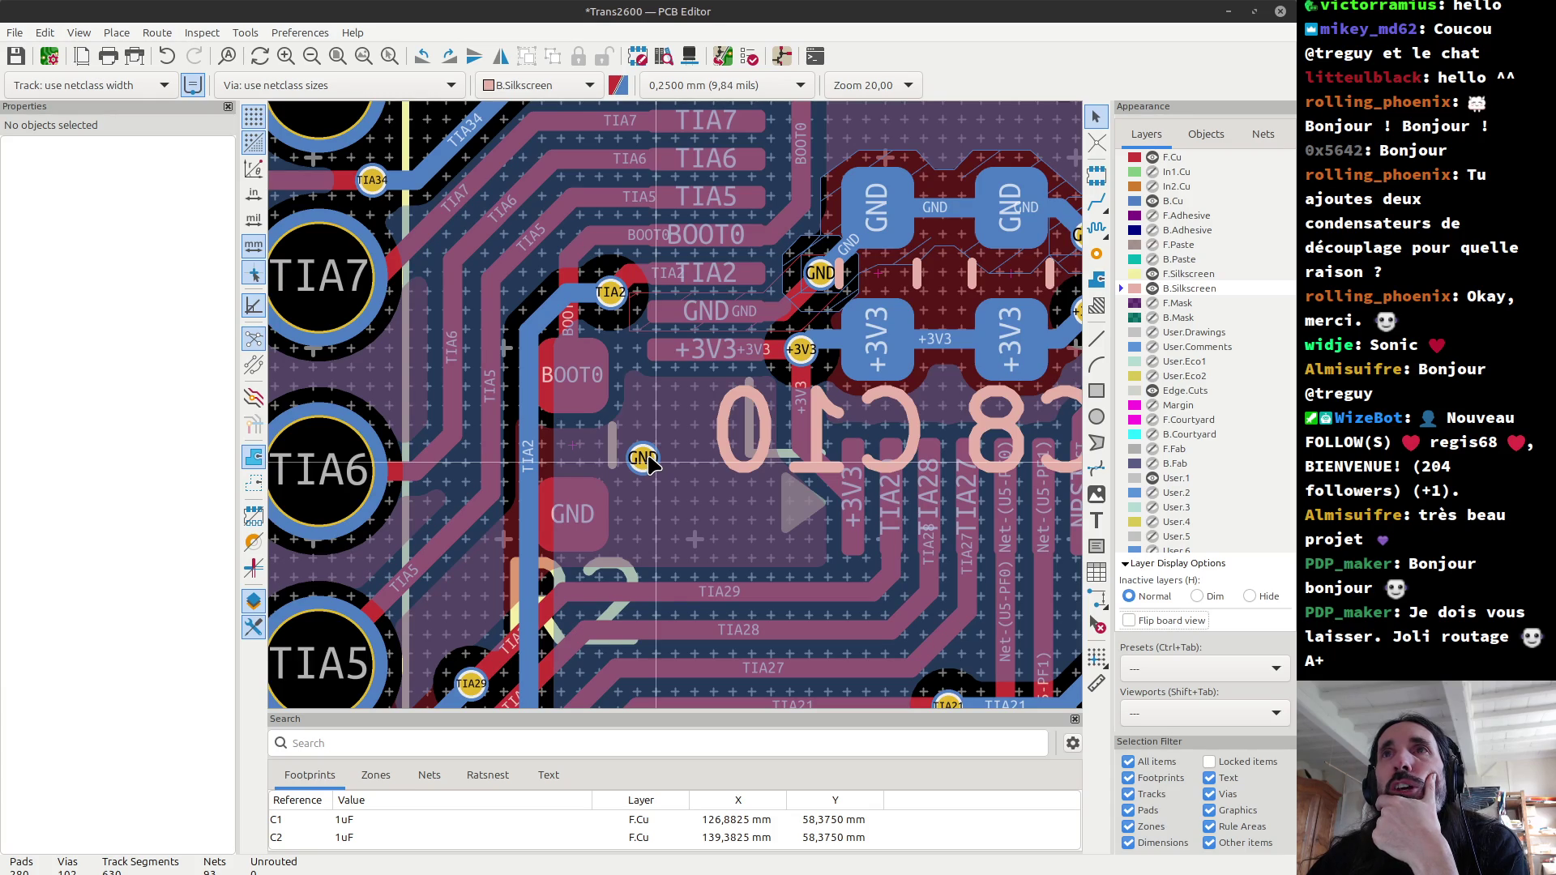
{"action": "left_click", "coordinate": [646, 459]}
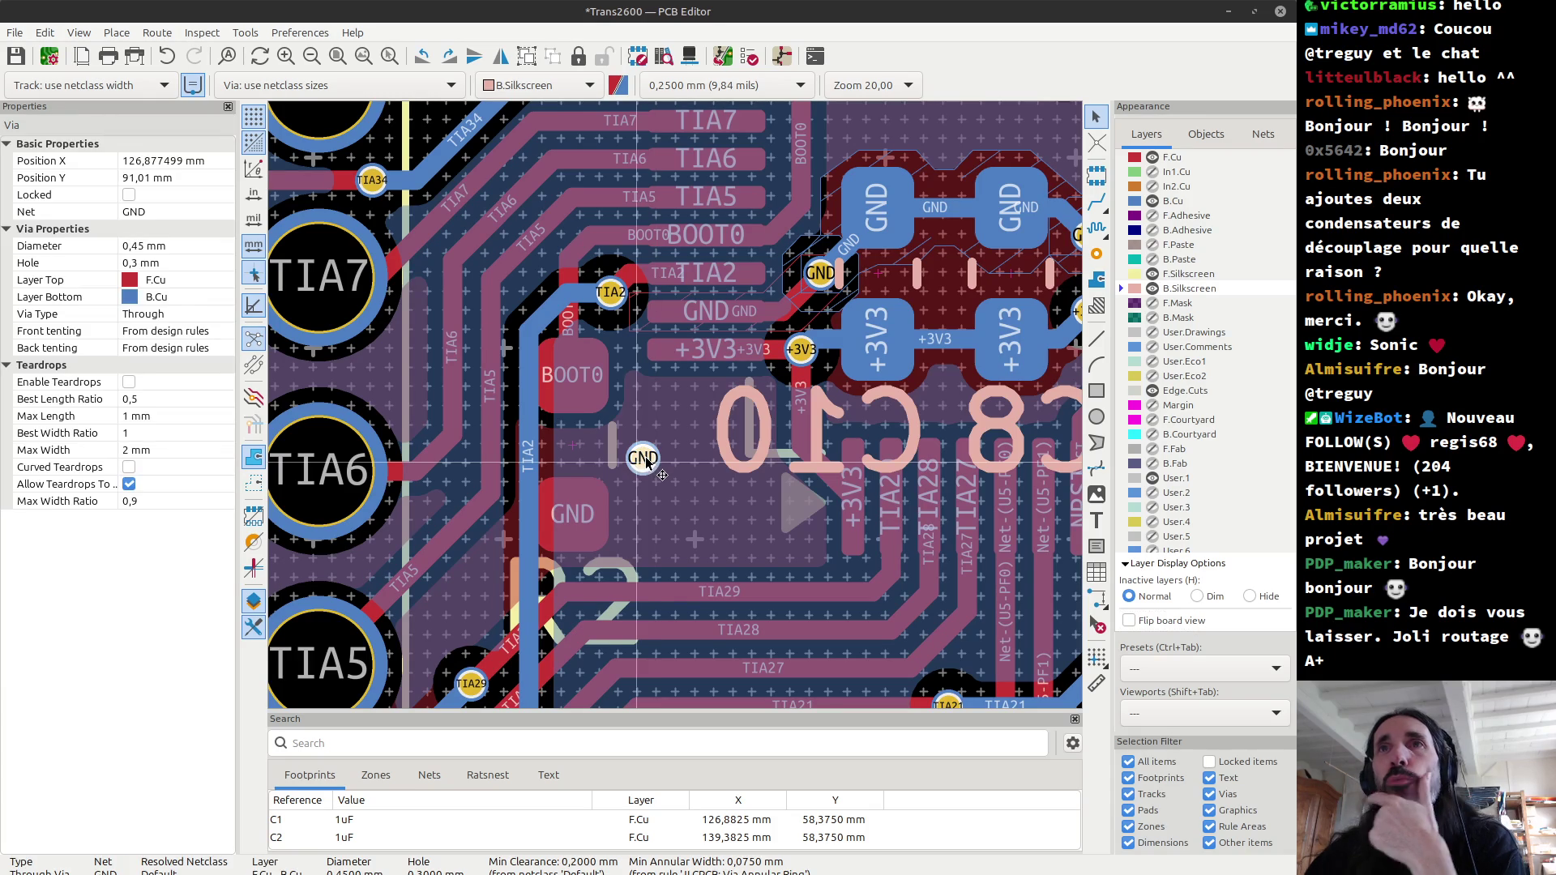
{"action": "key", "text": "Delete"}
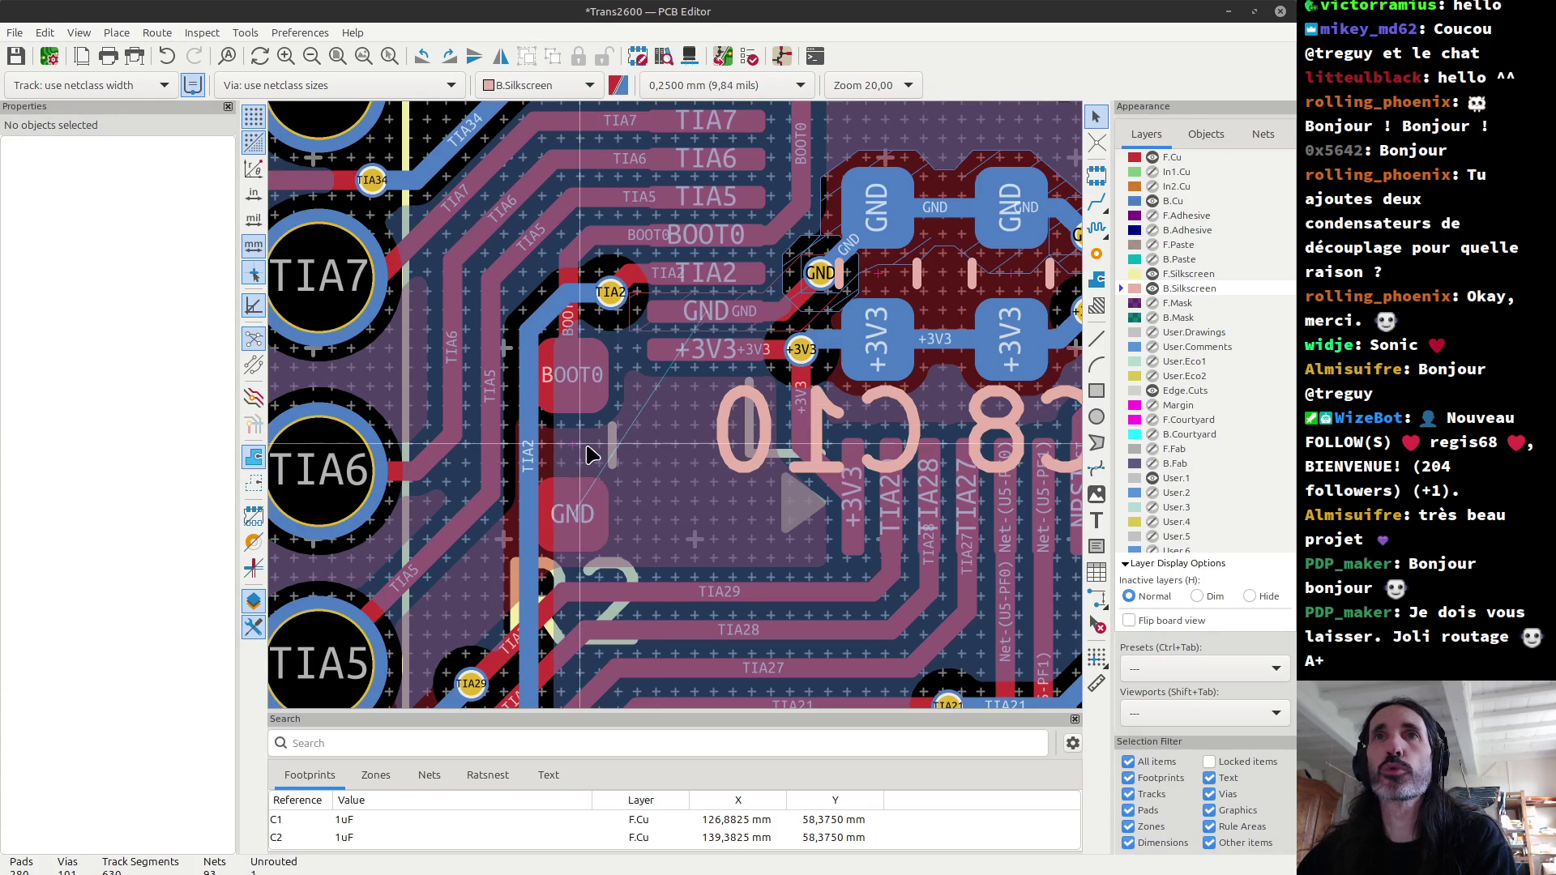
Step: Try moving and rotating R2, then cancel so it stays in place
{"action": "left_click", "coordinate": [578, 457]}
{"action": "key", "text": "m"}
{"action": "key", "text": "r"}
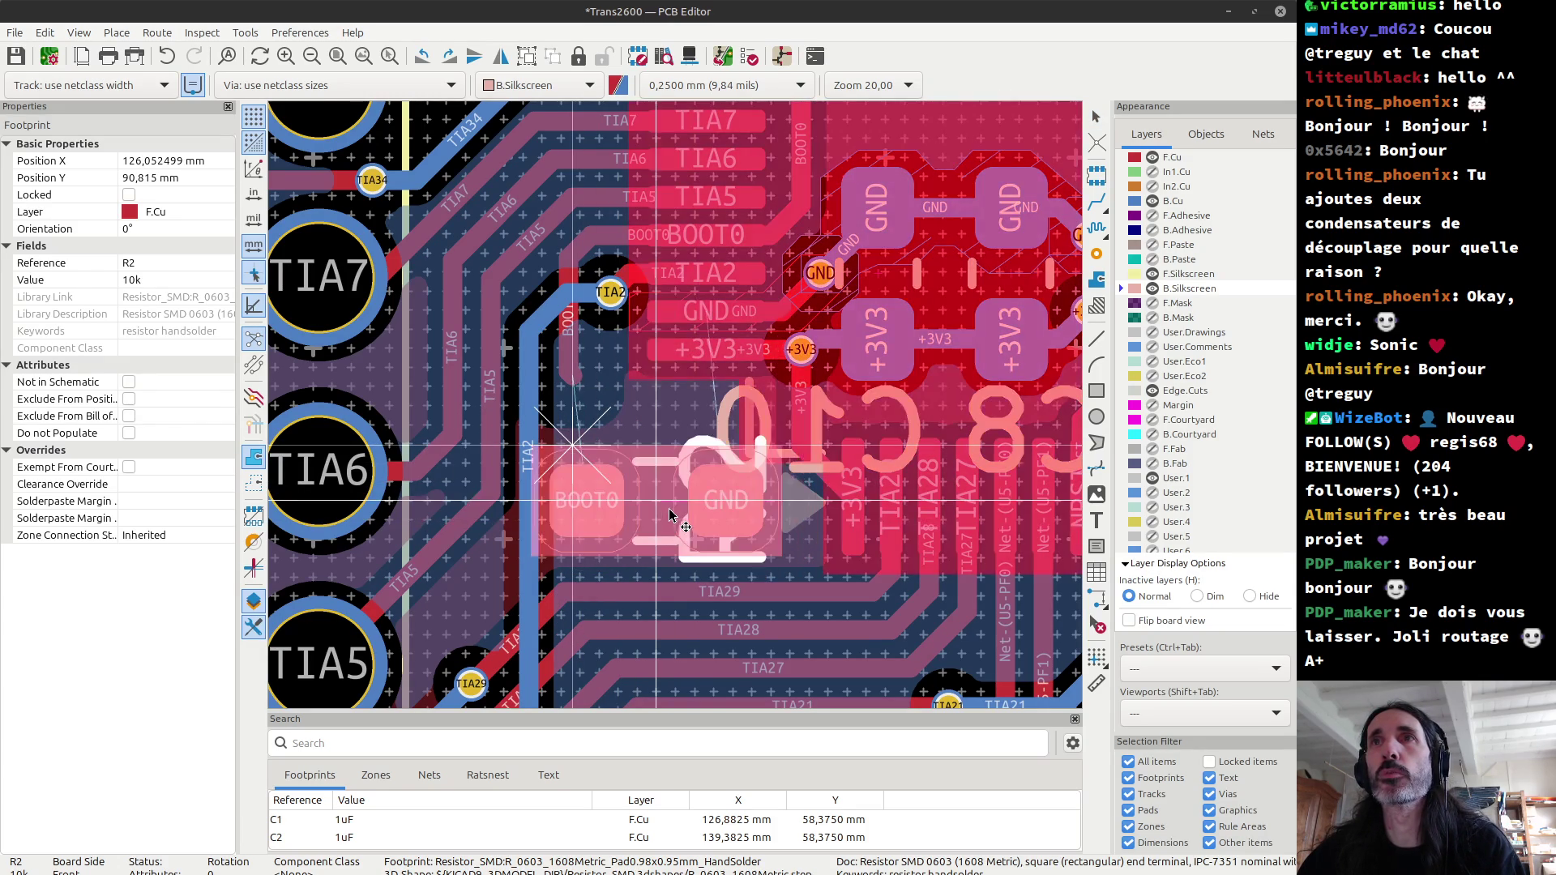
{"action": "key", "text": "Escape"}
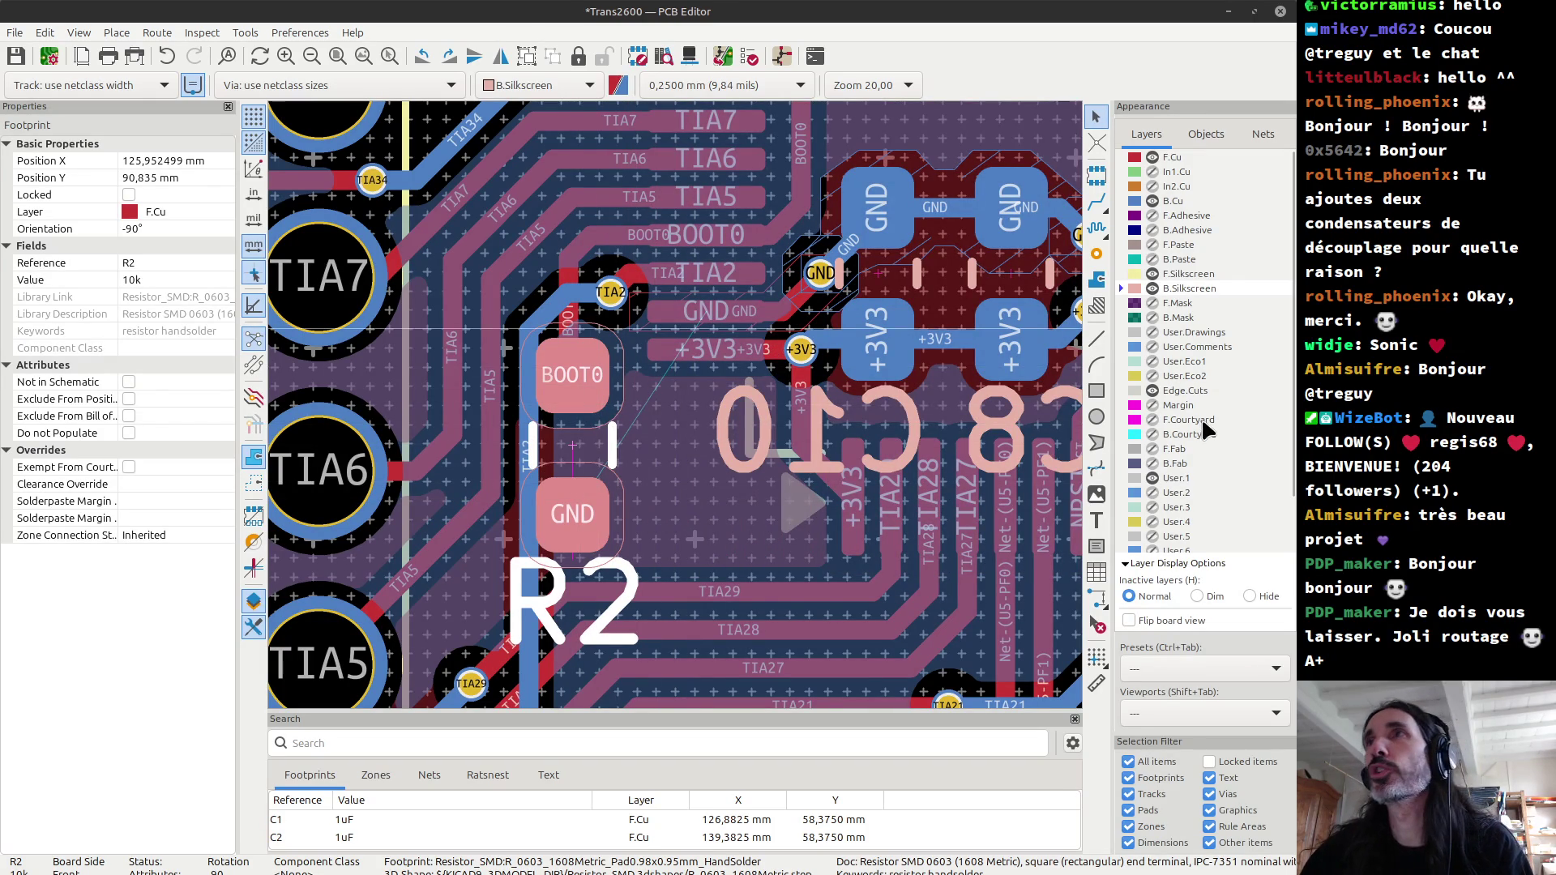
Step: Show the F.Courtyard outlines and save the board
{"action": "left_click", "coordinate": [1153, 420]}
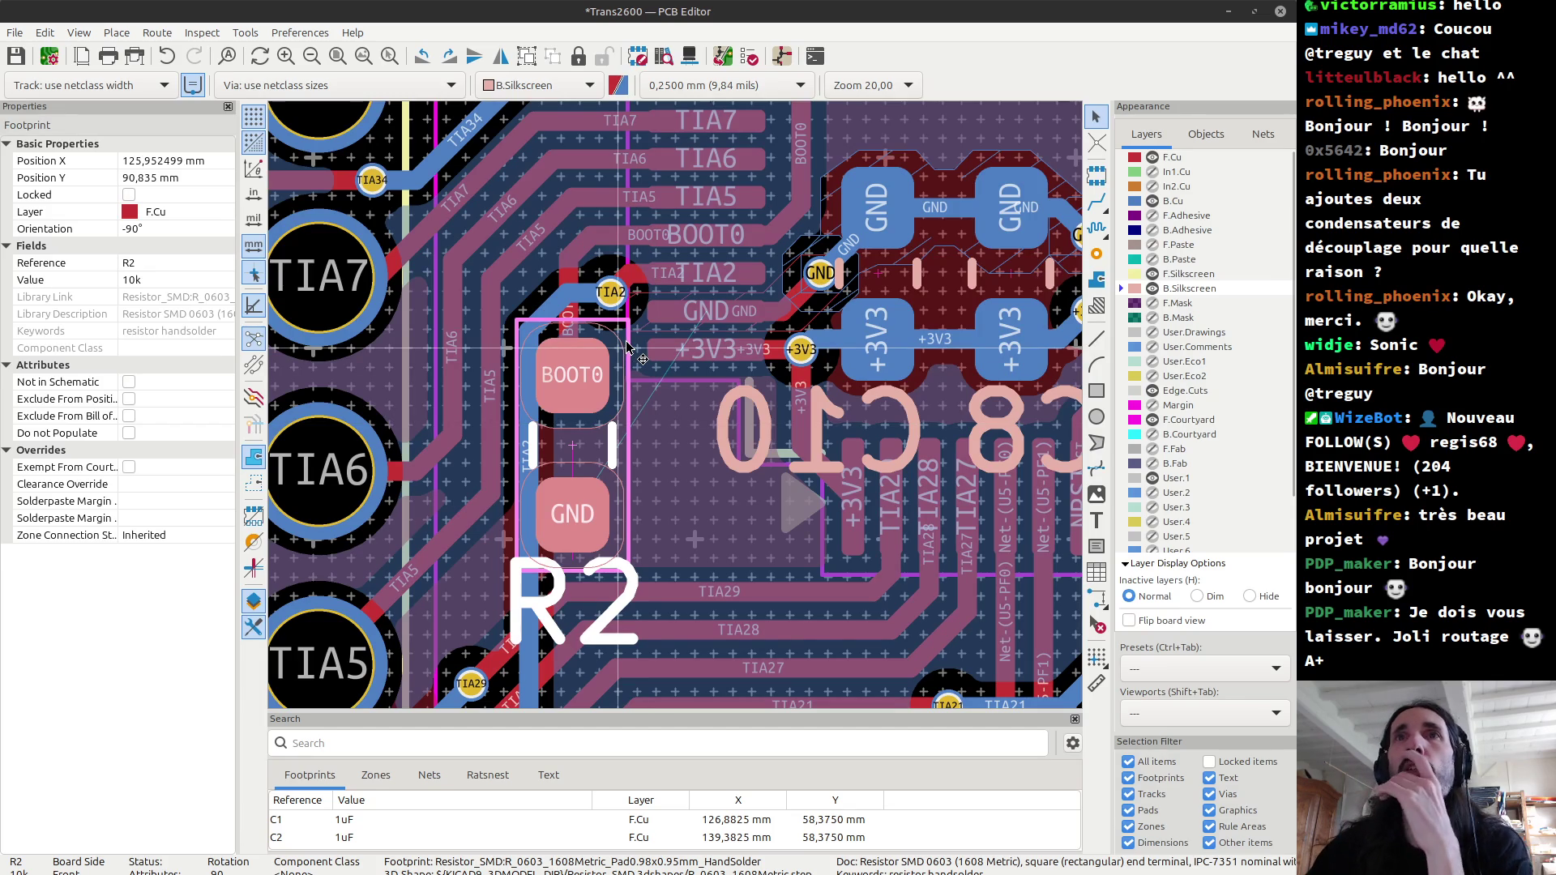
{"action": "scroll", "coordinate": [627, 347], "scroll_direction": "up", "scroll_amount": 2}
{"action": "scroll", "coordinate": [676, 411], "scroll_direction": "up", "scroll_amount": 1}
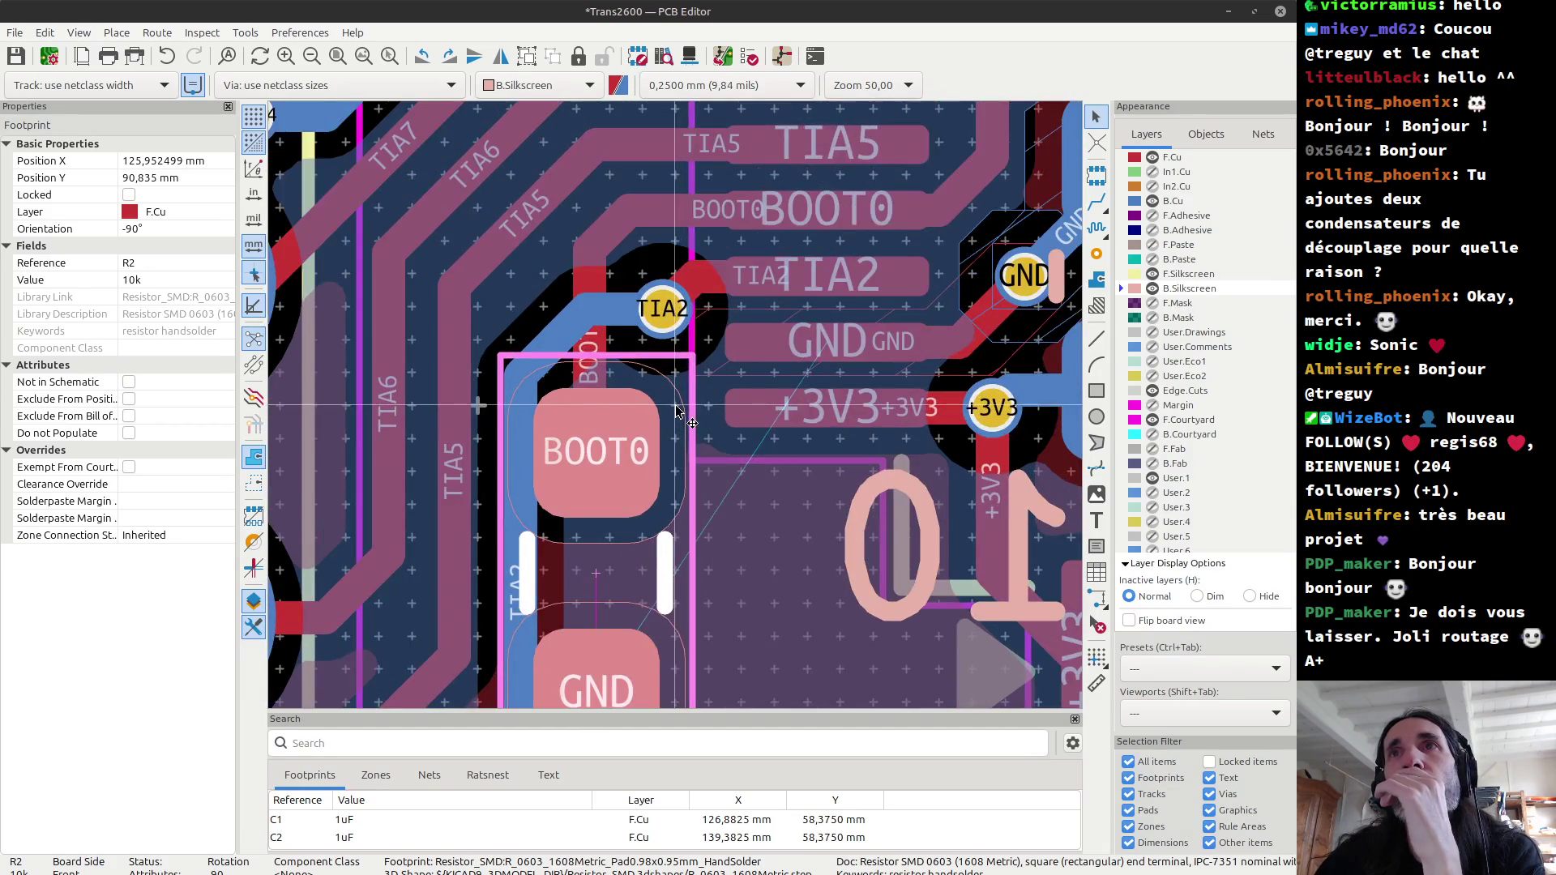
{"action": "scroll", "coordinate": [677, 412], "scroll_direction": "down", "scroll_amount": 2}
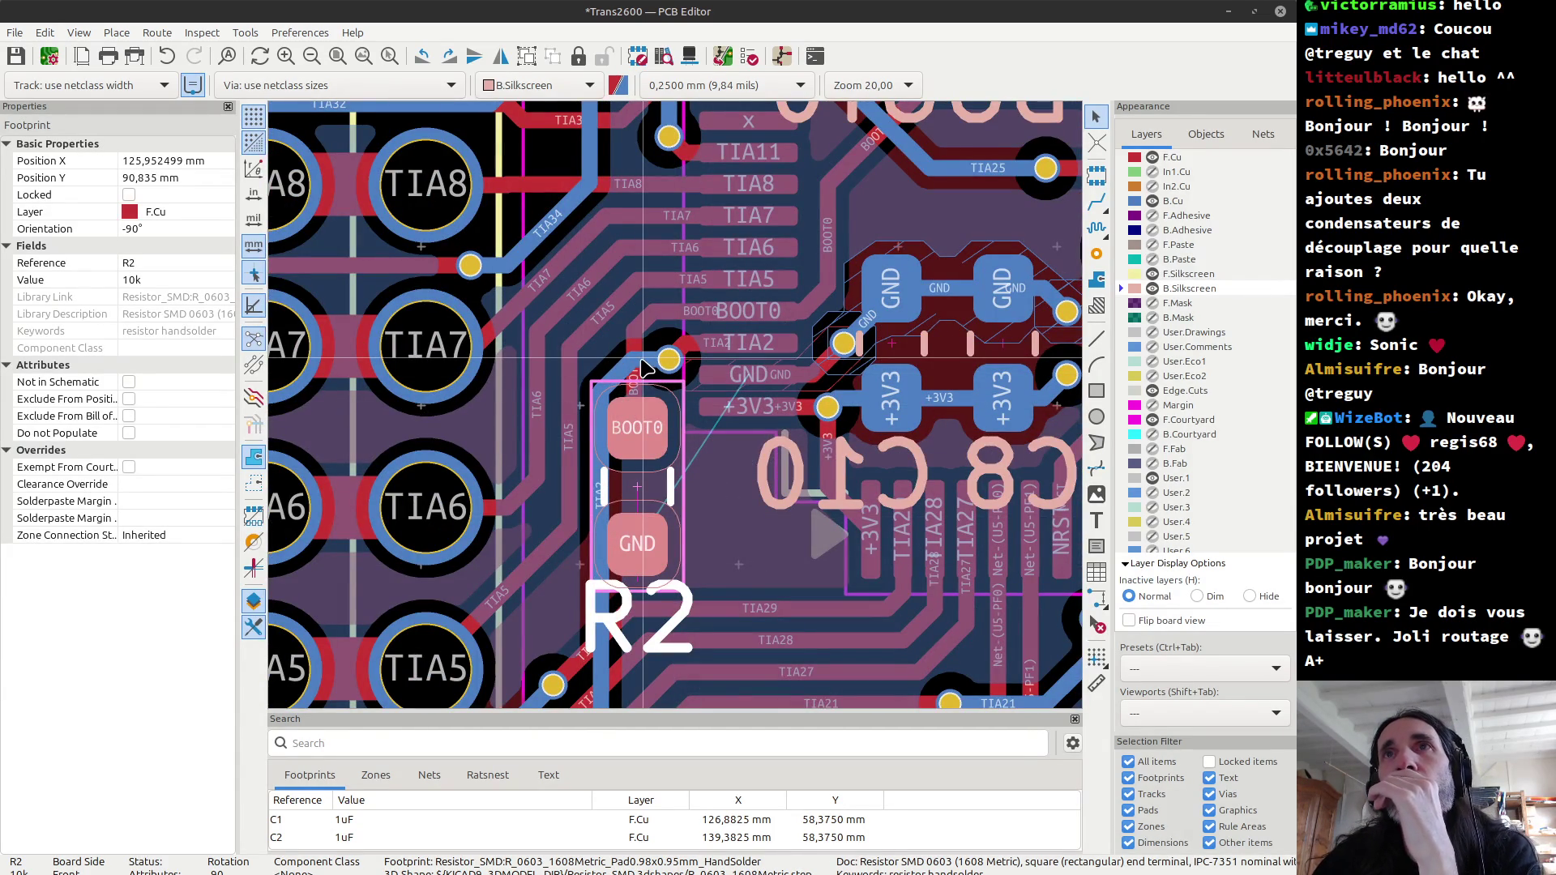
{"action": "scroll", "coordinate": [677, 412], "scroll_direction": "down", "scroll_amount": 1}
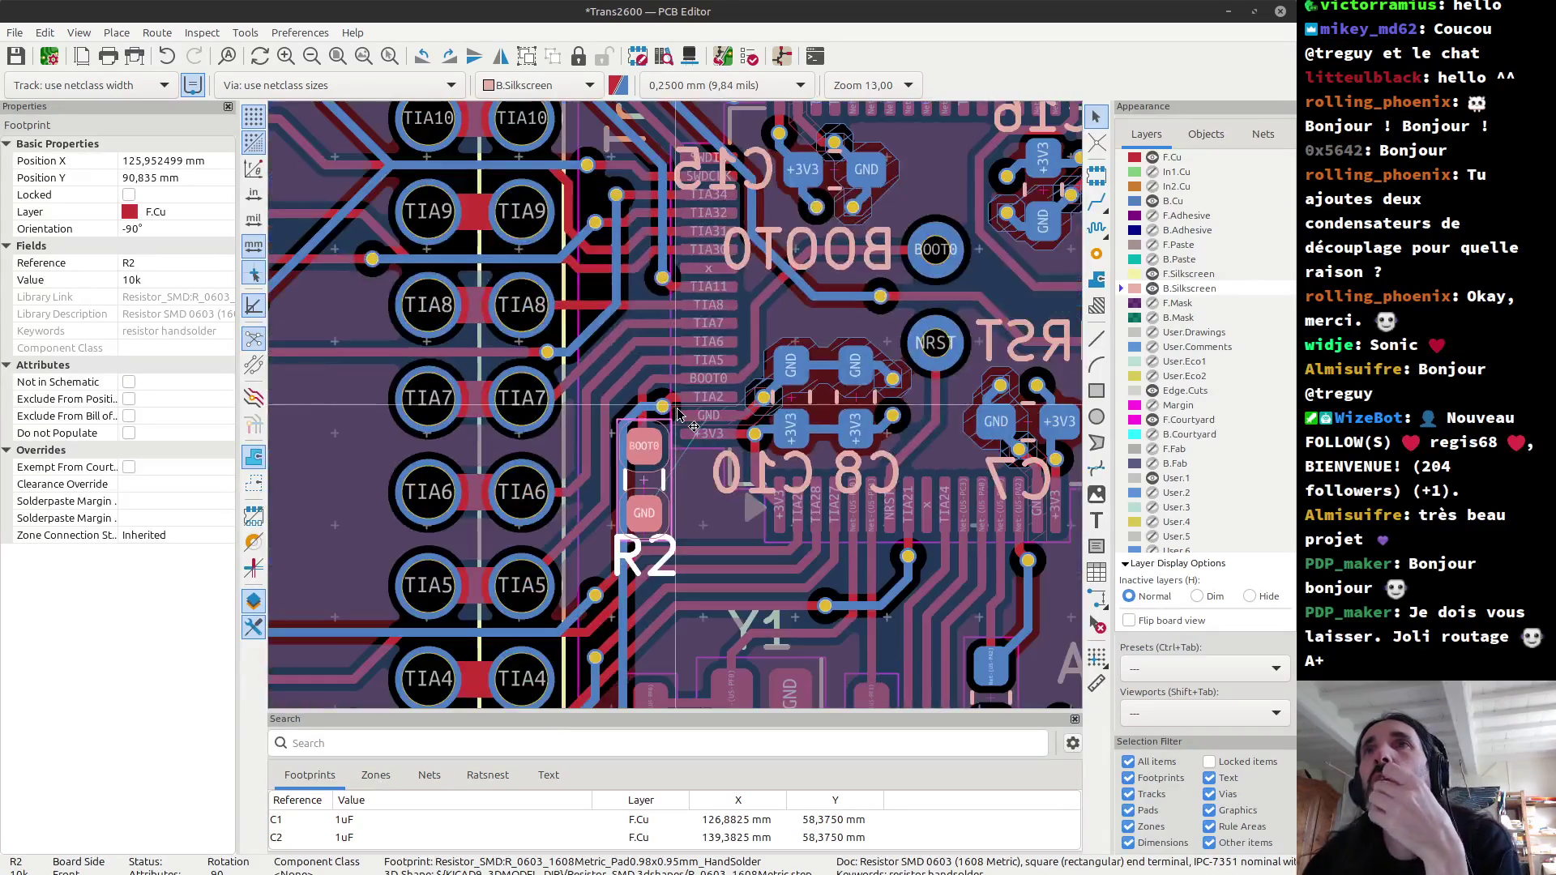
{"action": "scroll", "coordinate": [677, 412], "scroll_direction": "down", "scroll_amount": 2}
{"action": "key", "text": "ctrl+s"}
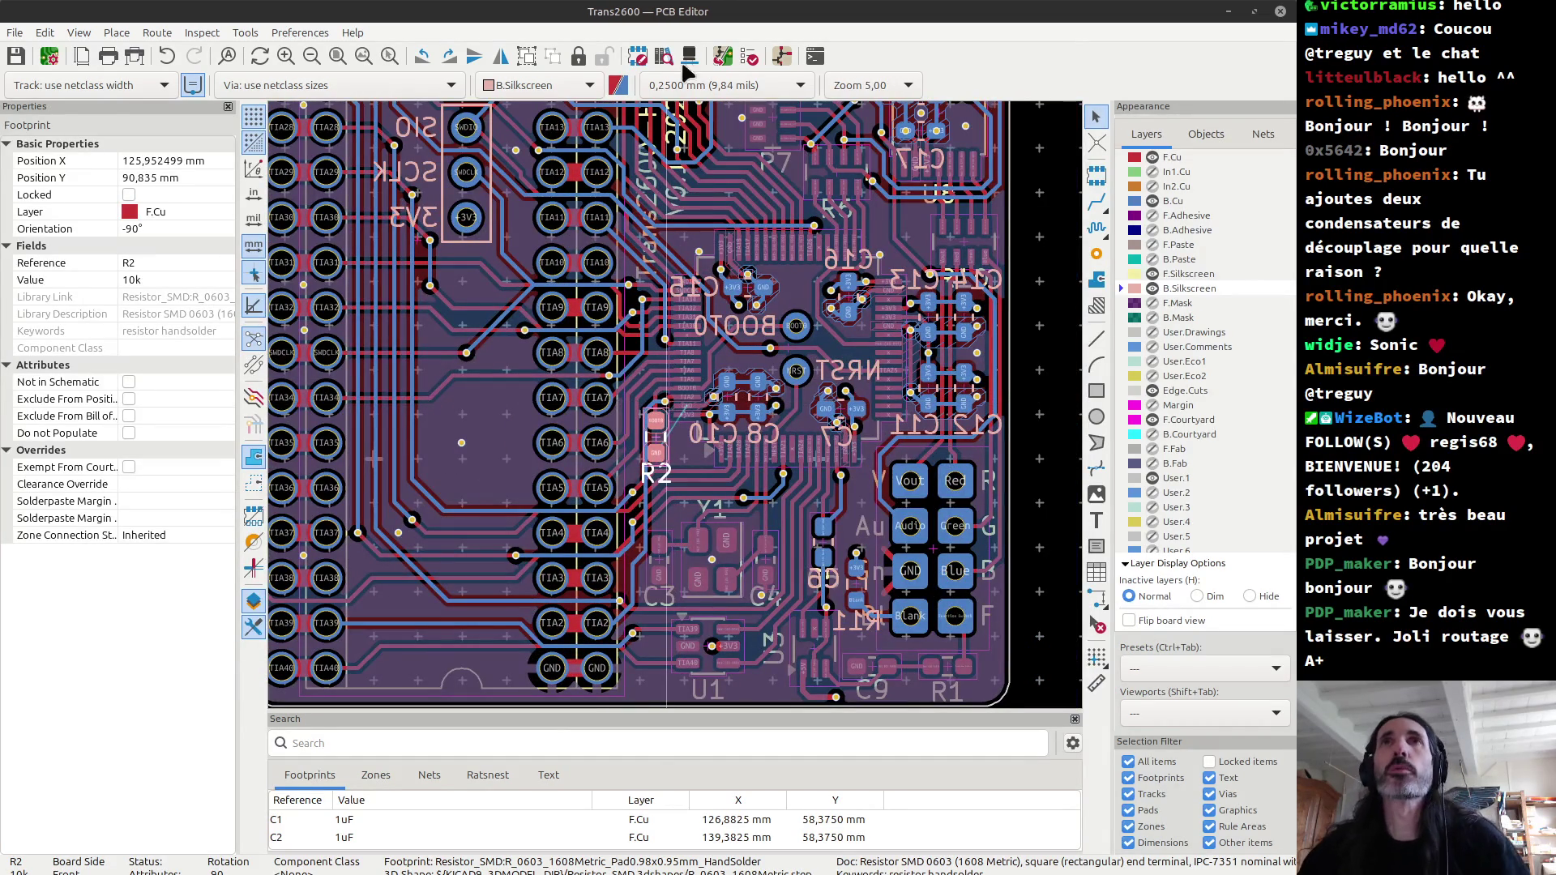
Step: Run the design rules check and jump to R2's unconnected GND pad
{"action": "left_click", "coordinate": [750, 57]}
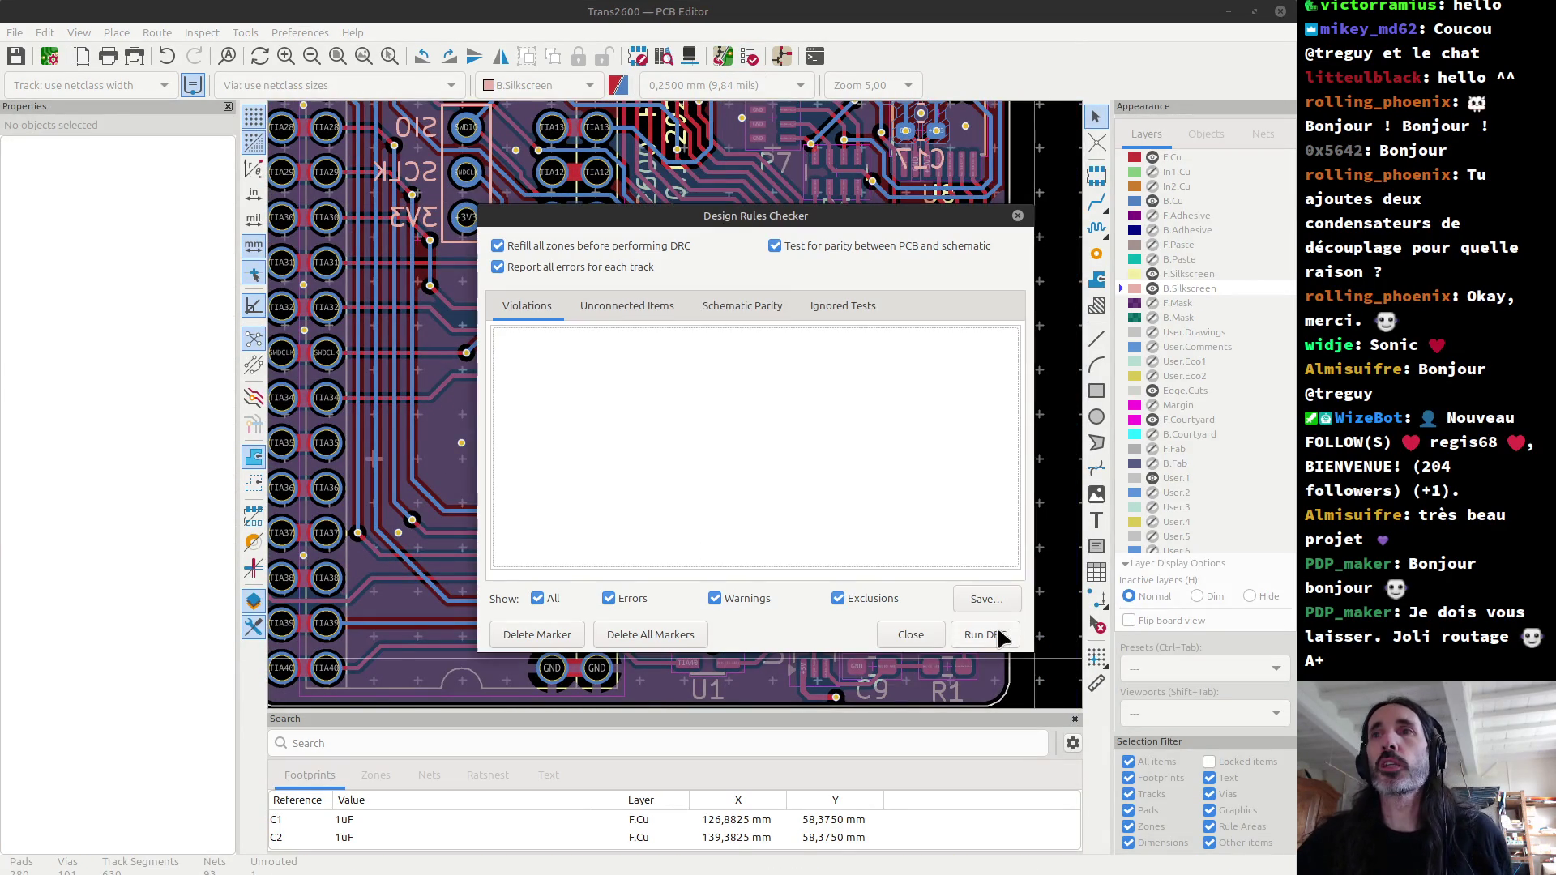
{"action": "left_click", "coordinate": [995, 639]}
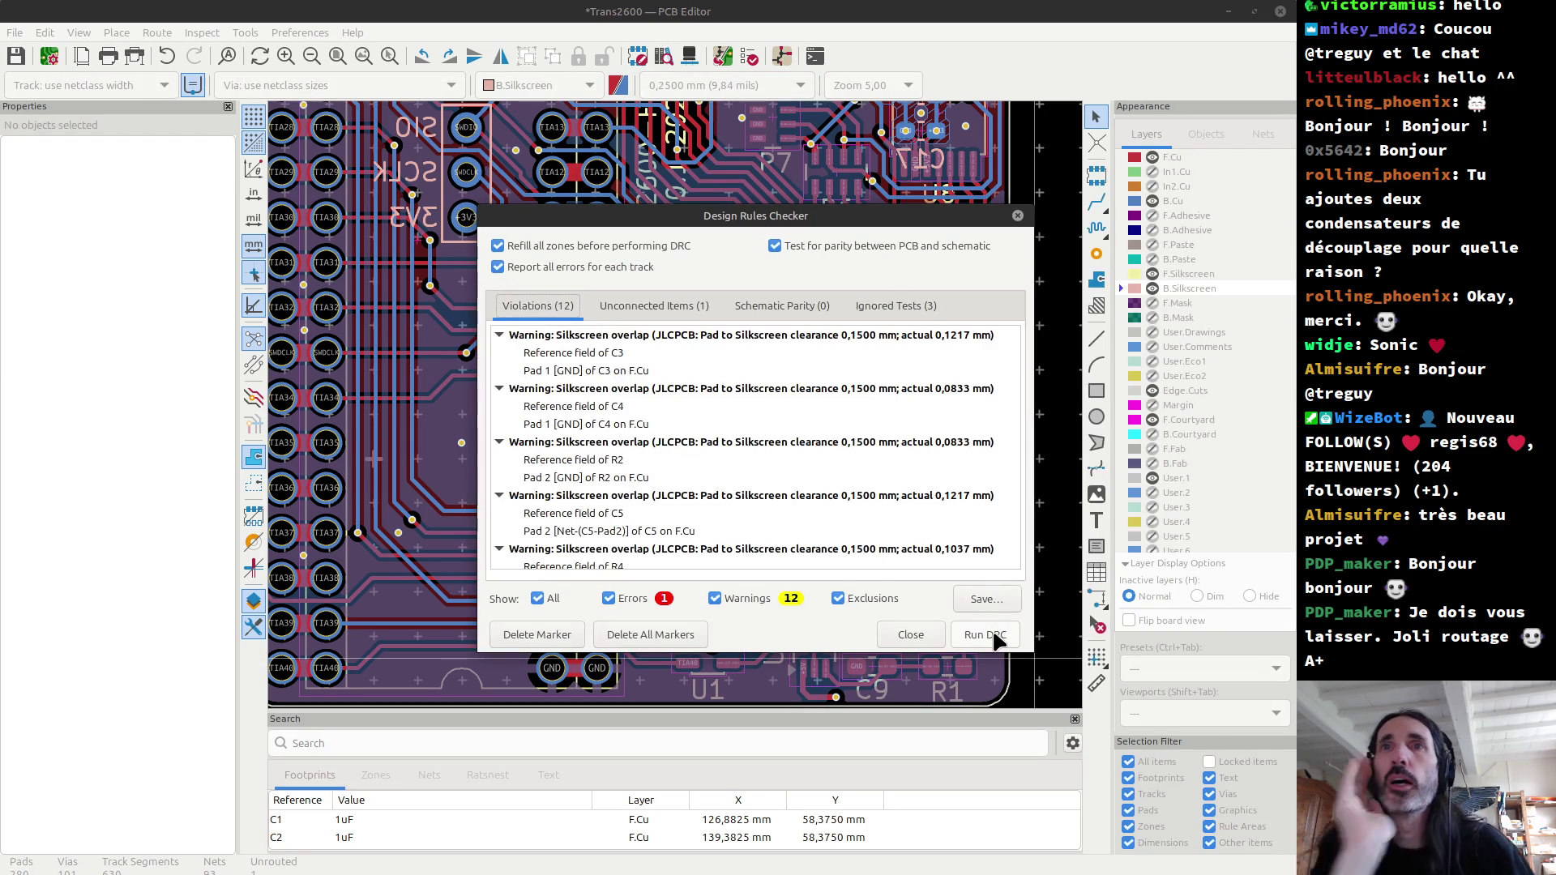
{"action": "left_click", "coordinate": [656, 306]}
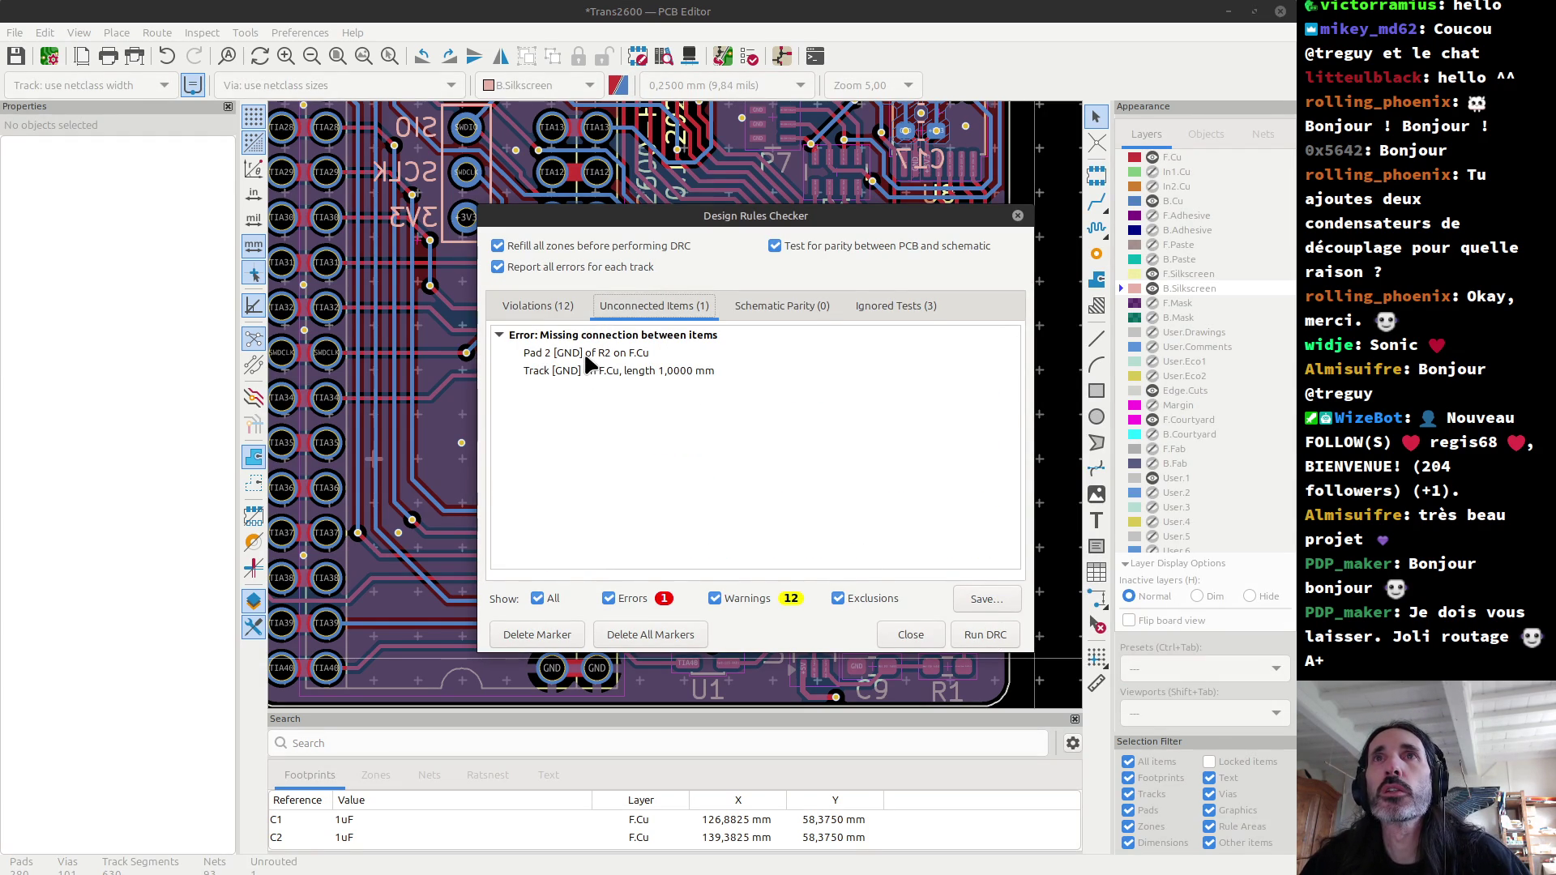
{"action": "left_click", "coordinate": [585, 357]}
{"action": "mouse_move", "coordinate": [660, 223]}
{"action": "left_mouse_down"}
{"action": "mouse_move", "coordinate": [934, 303]}
{"action": "mouse_move", "coordinate": [919, 276]}
{"action": "left_mouse_up"}
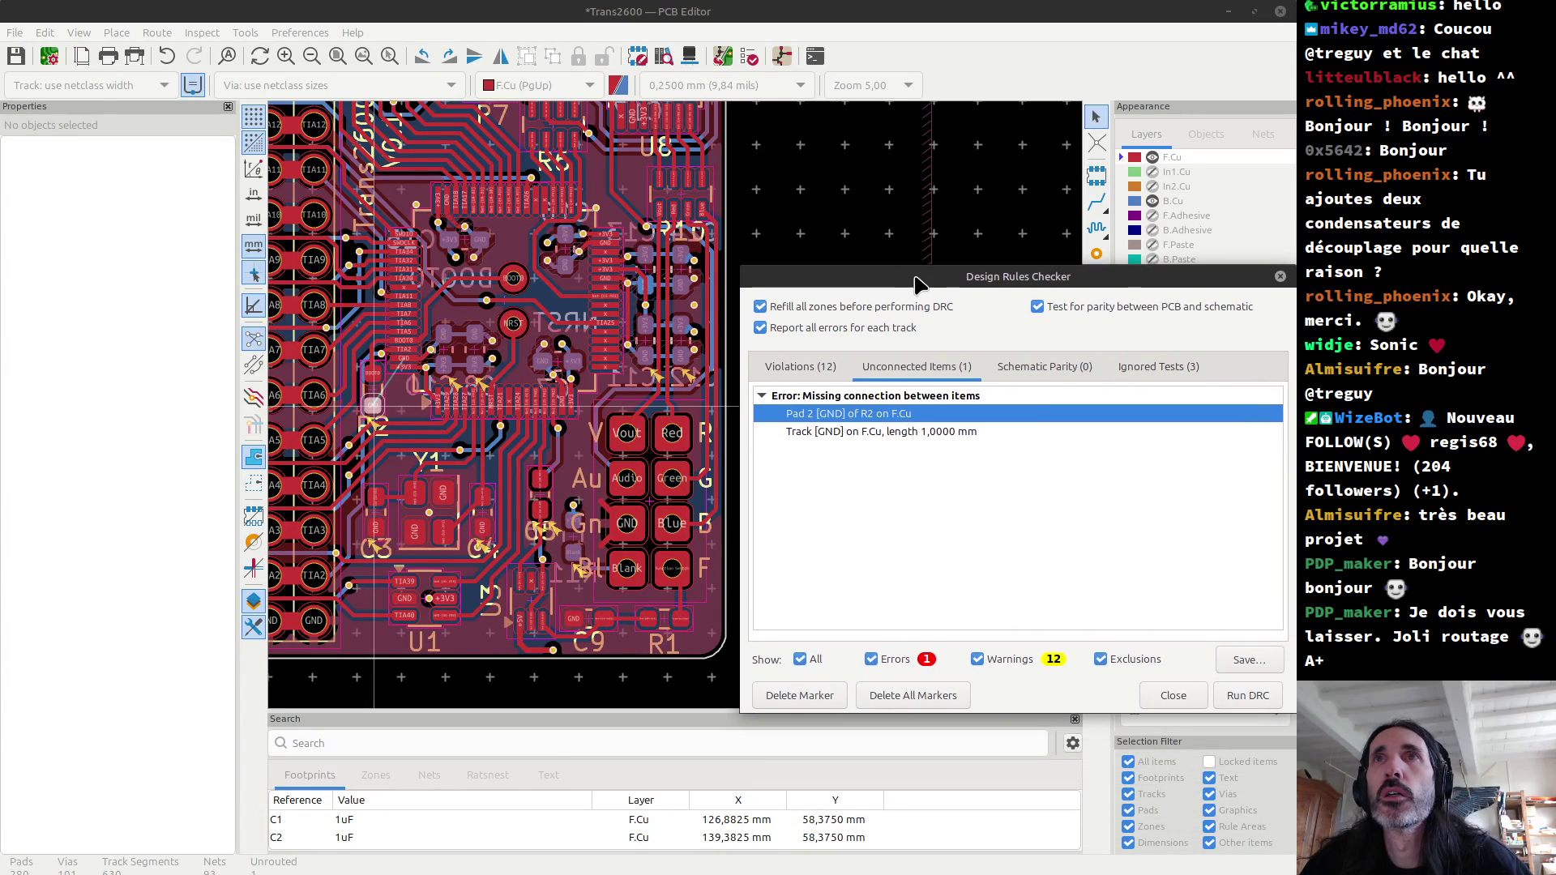
Step: Filter the results to errors only and bring 'Pad 2 [GND] of R2' into view
{"action": "scroll", "coordinate": [680, 421], "scroll_direction": "up", "scroll_amount": 2}
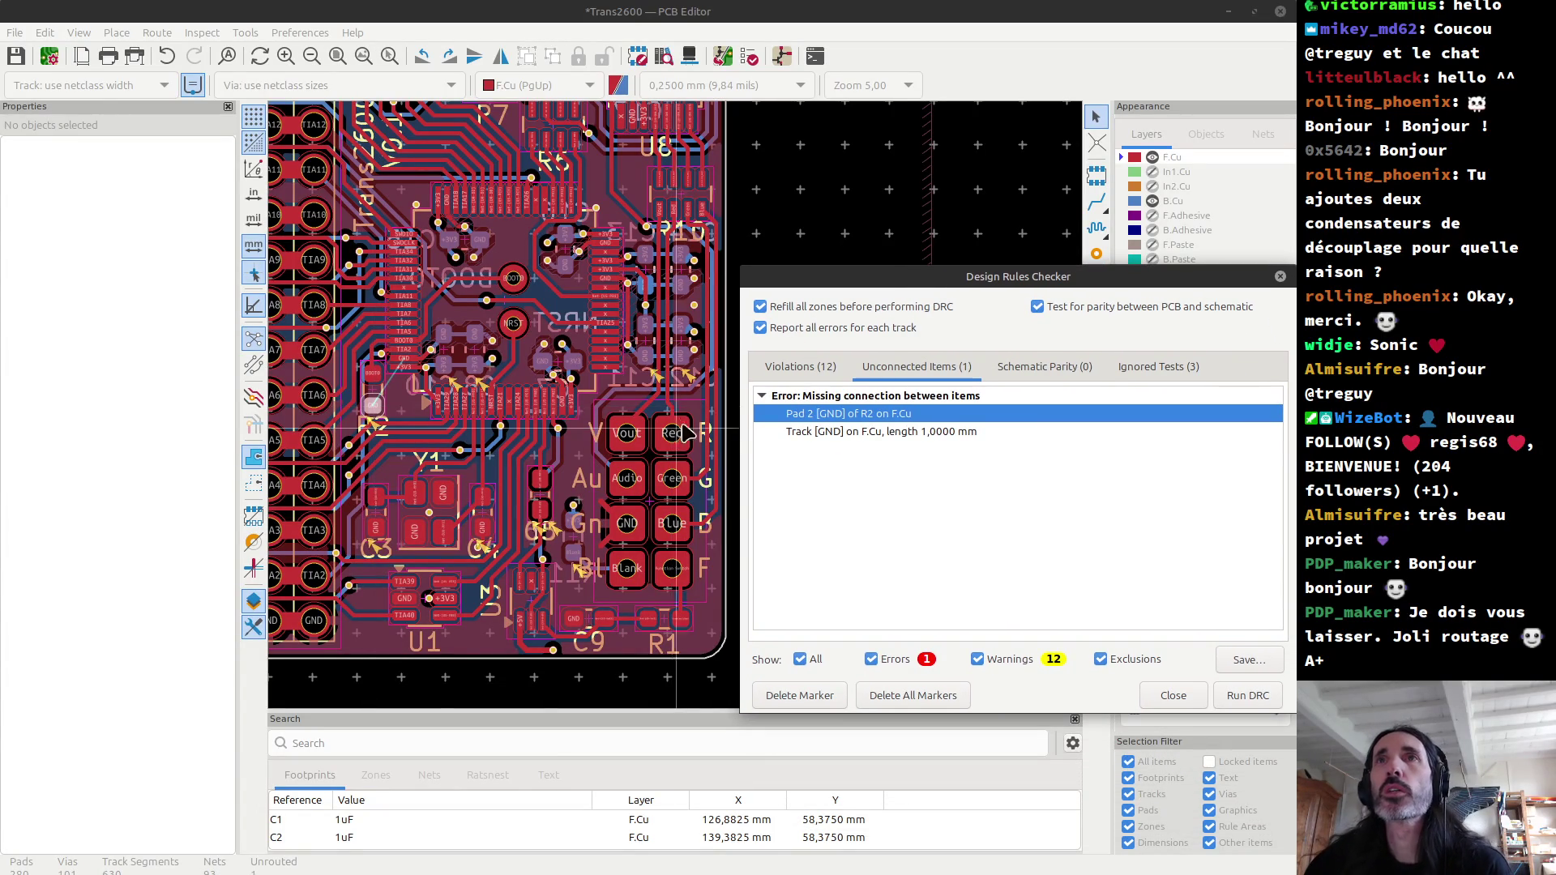
{"action": "scroll", "coordinate": [681, 421], "scroll_direction": "up", "scroll_amount": 2}
{"action": "scroll", "coordinate": [677, 417], "scroll_direction": "up", "scroll_amount": 2}
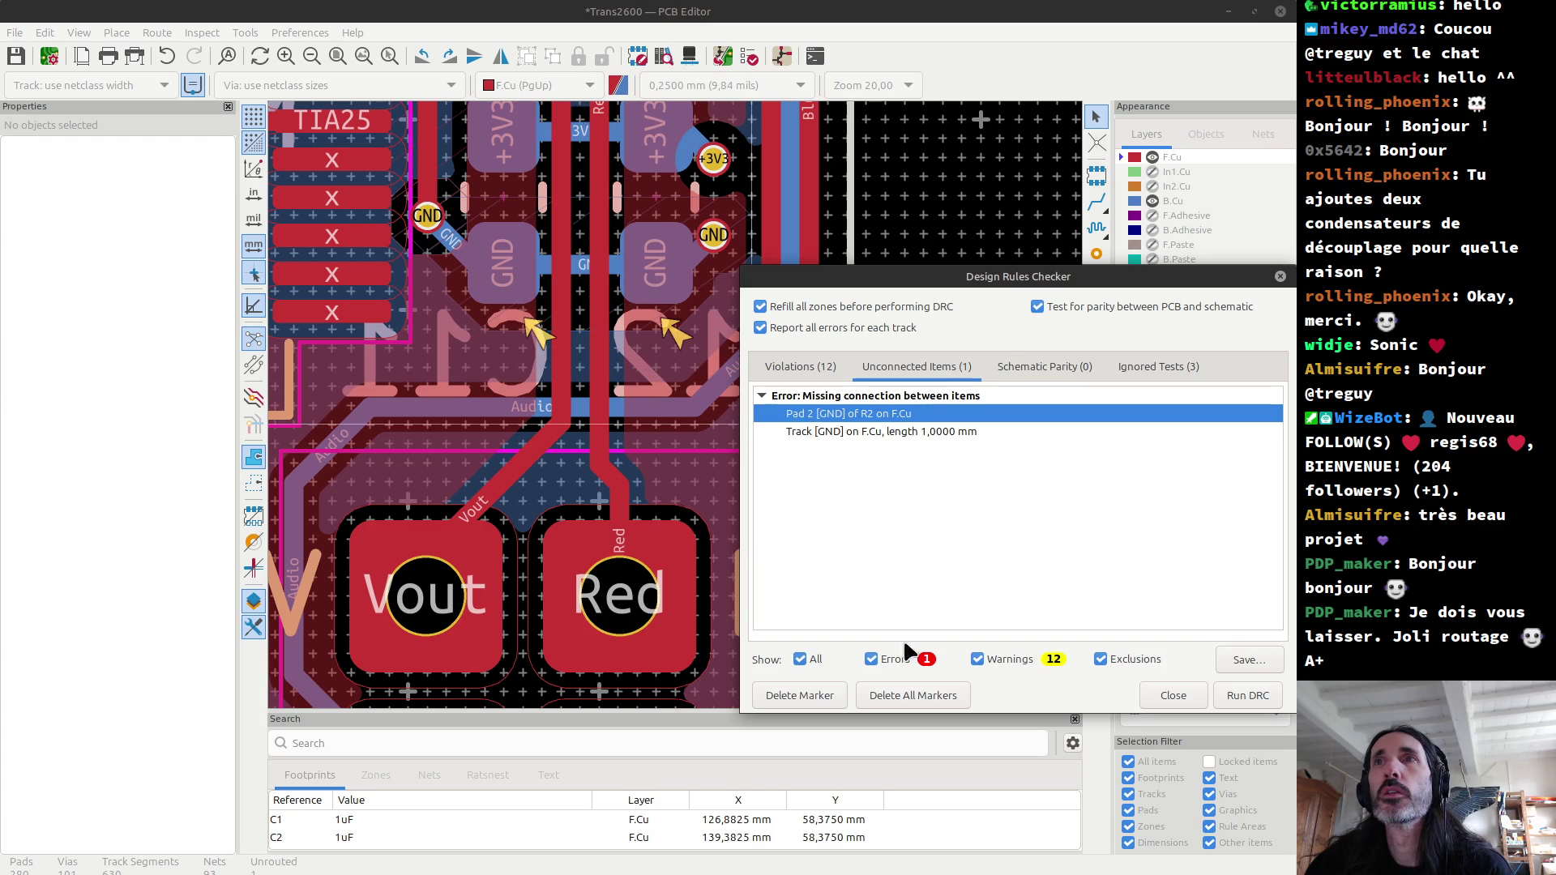
{"action": "left_click", "coordinate": [977, 659]}
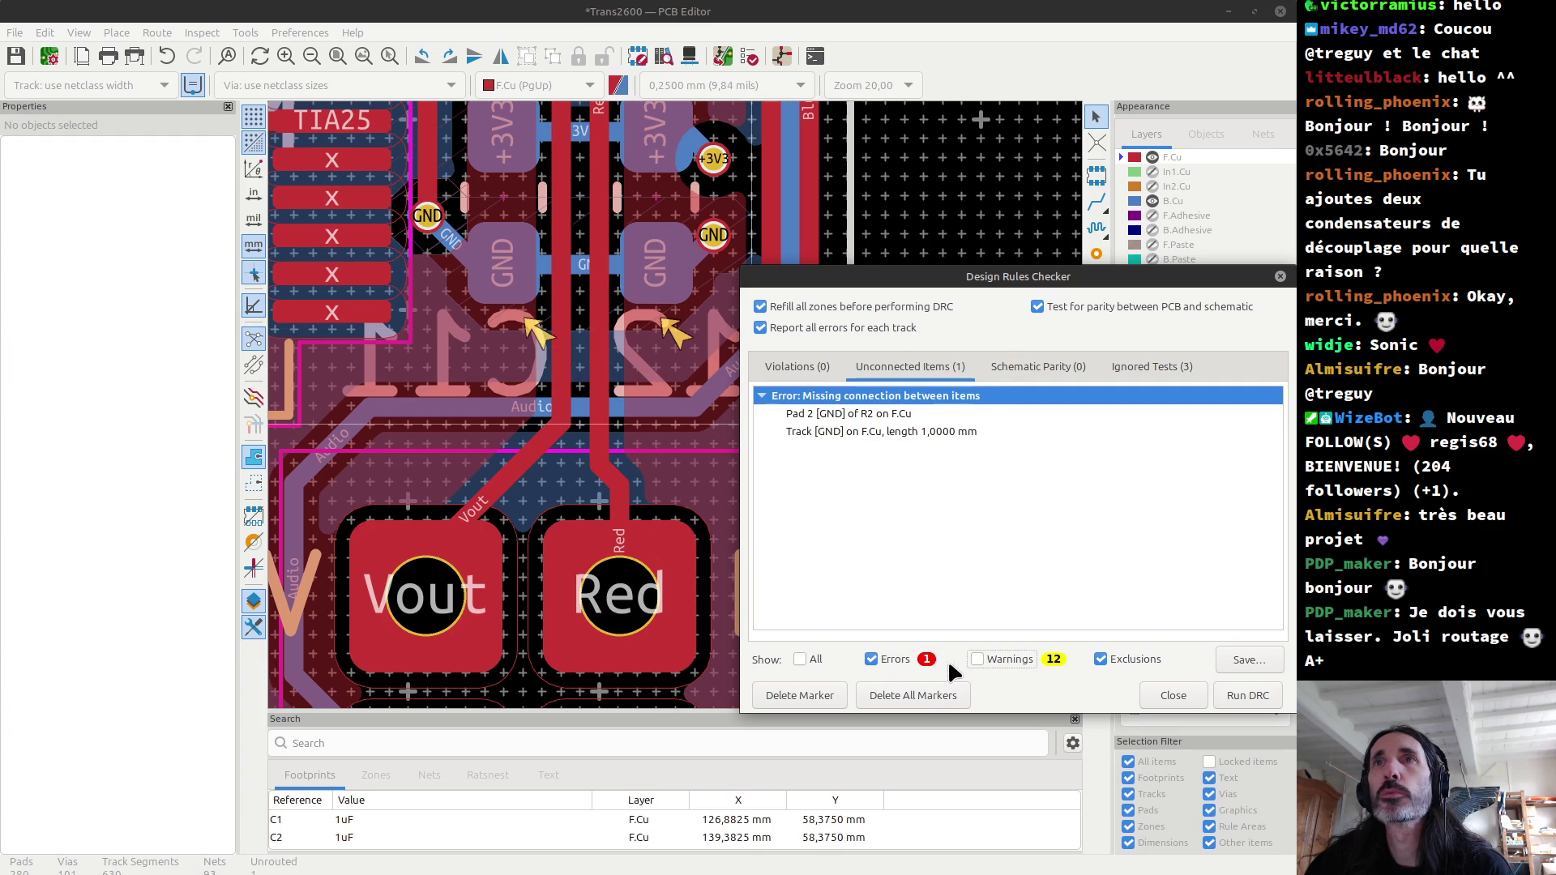
{"action": "left_click", "coordinate": [855, 415]}
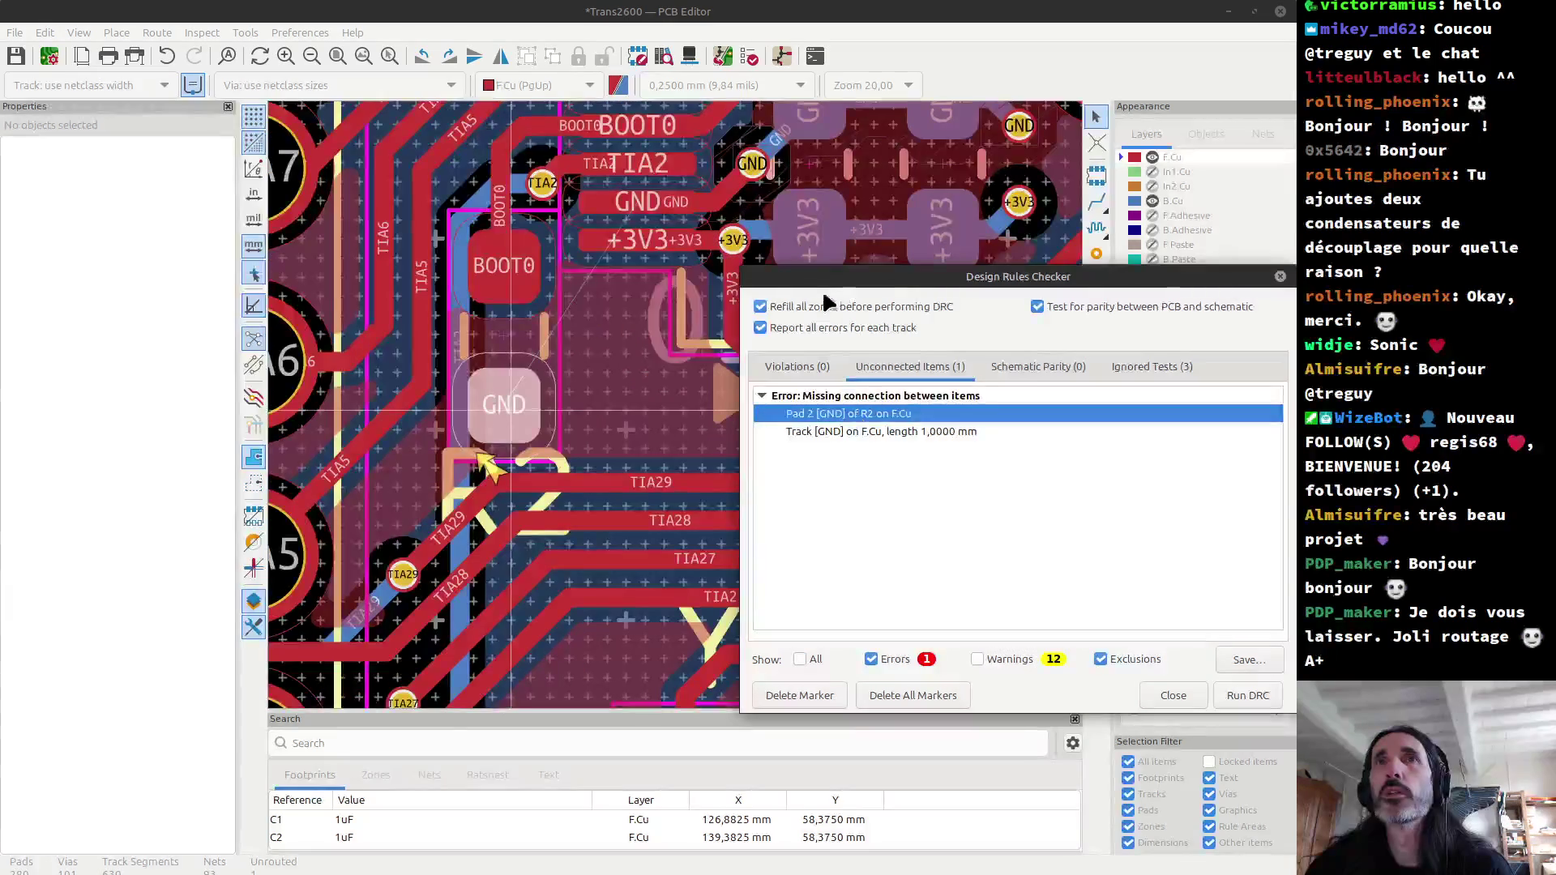
{"action": "mouse_move", "coordinate": [821, 289]}
{"action": "left_mouse_down"}
{"action": "mouse_move", "coordinate": [933, 707]}
{"action": "mouse_move", "coordinate": [897, 319]}
{"action": "left_mouse_up"}
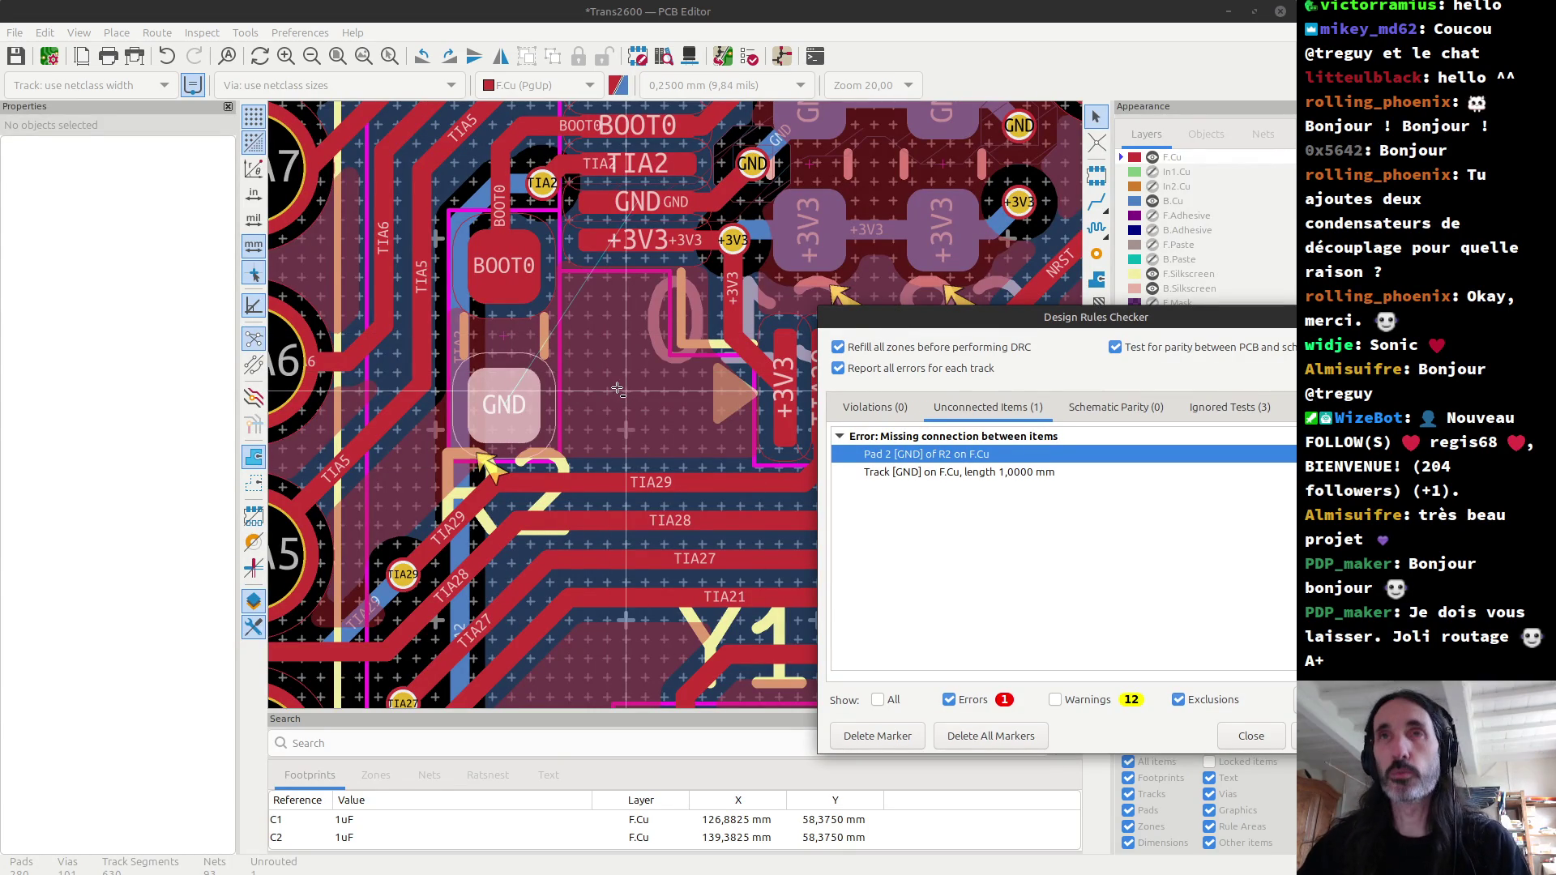
Step: Place a GND via beside R2's unconnected pad and refill all zones
{"action": "key", "text": "Escape"}
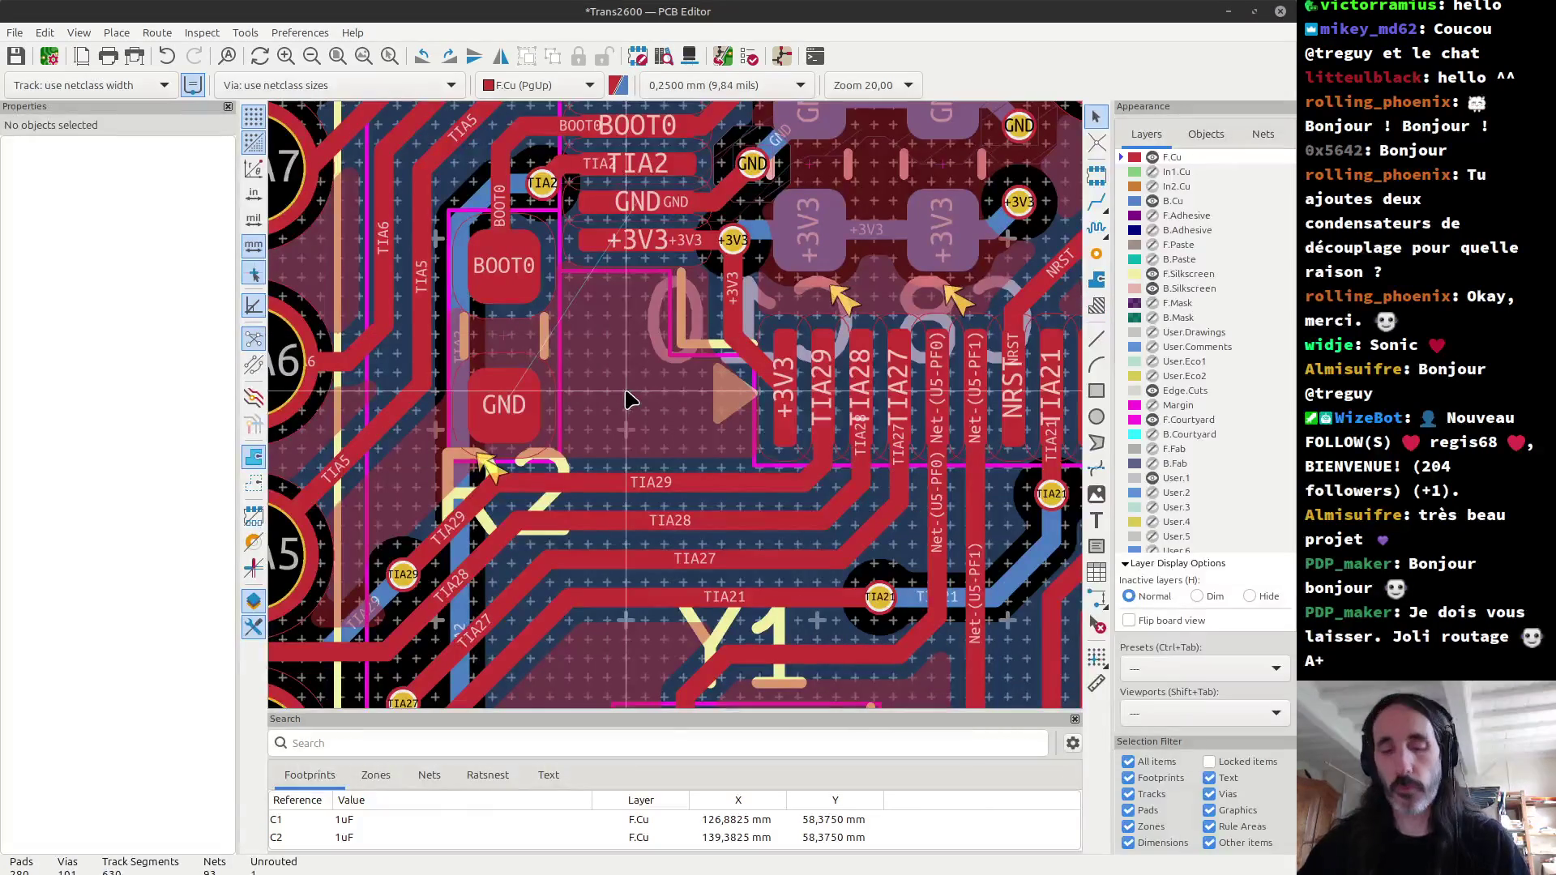
{"action": "key", "text": "ctrl+shift+v"}
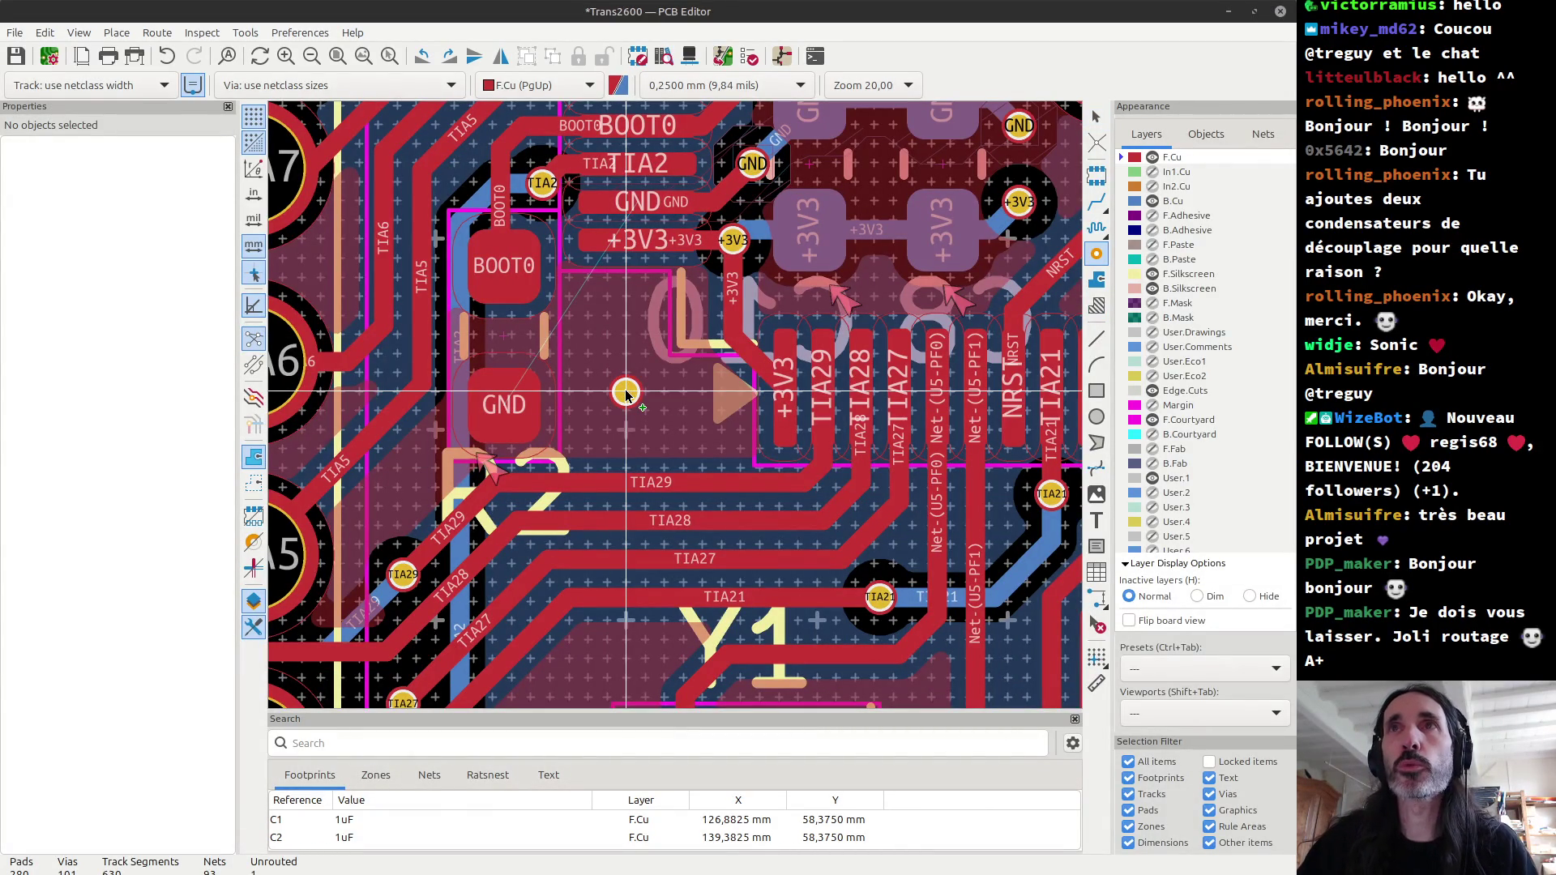
{"action": "left_click", "coordinate": [626, 392]}
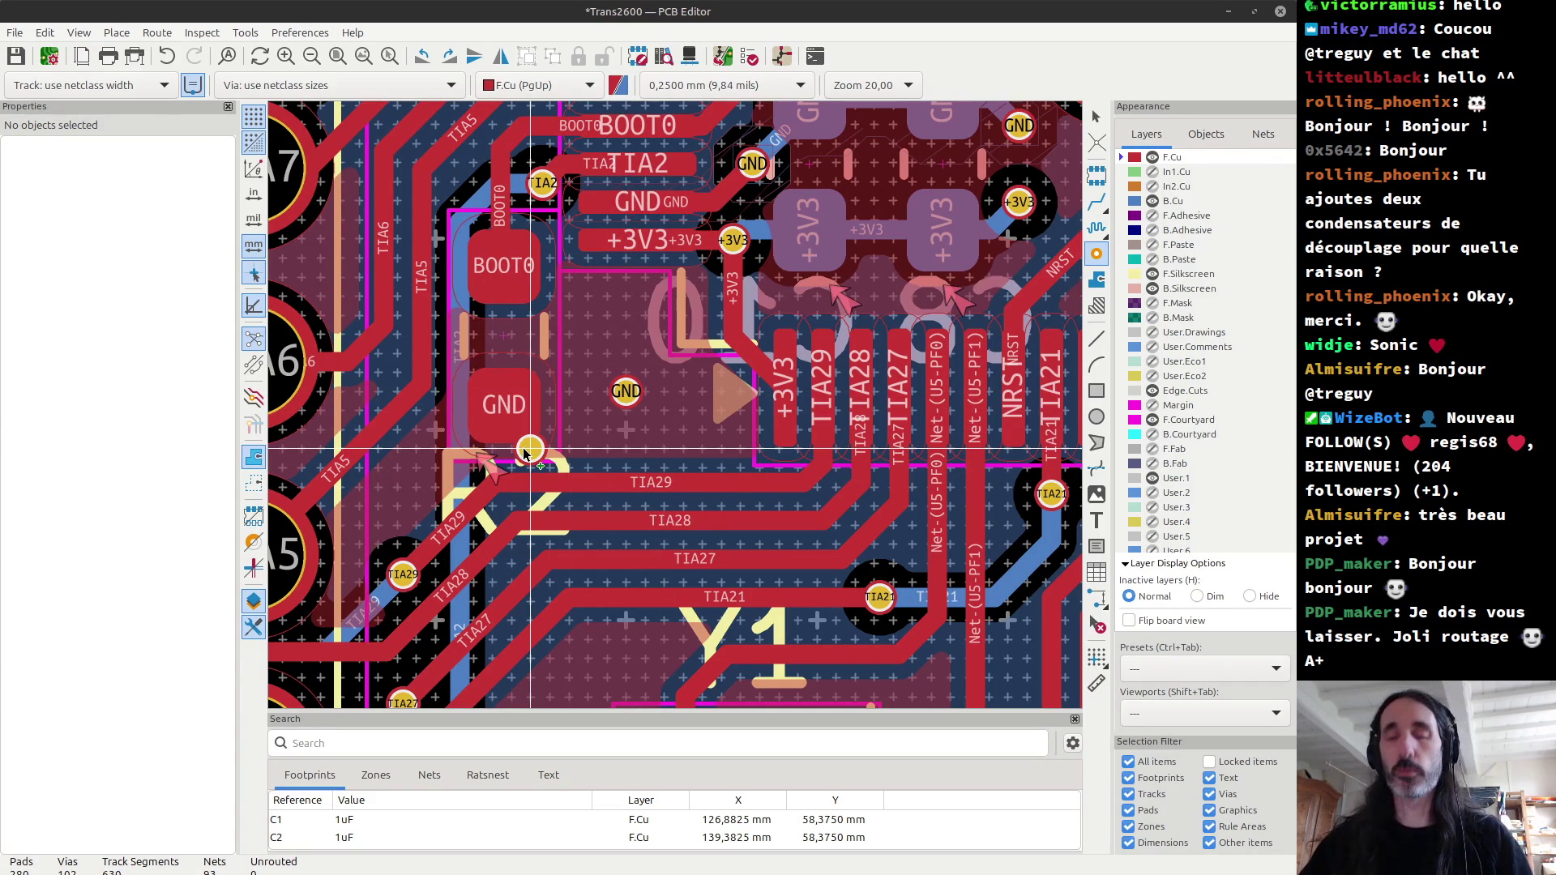
{"action": "key", "text": "b"}
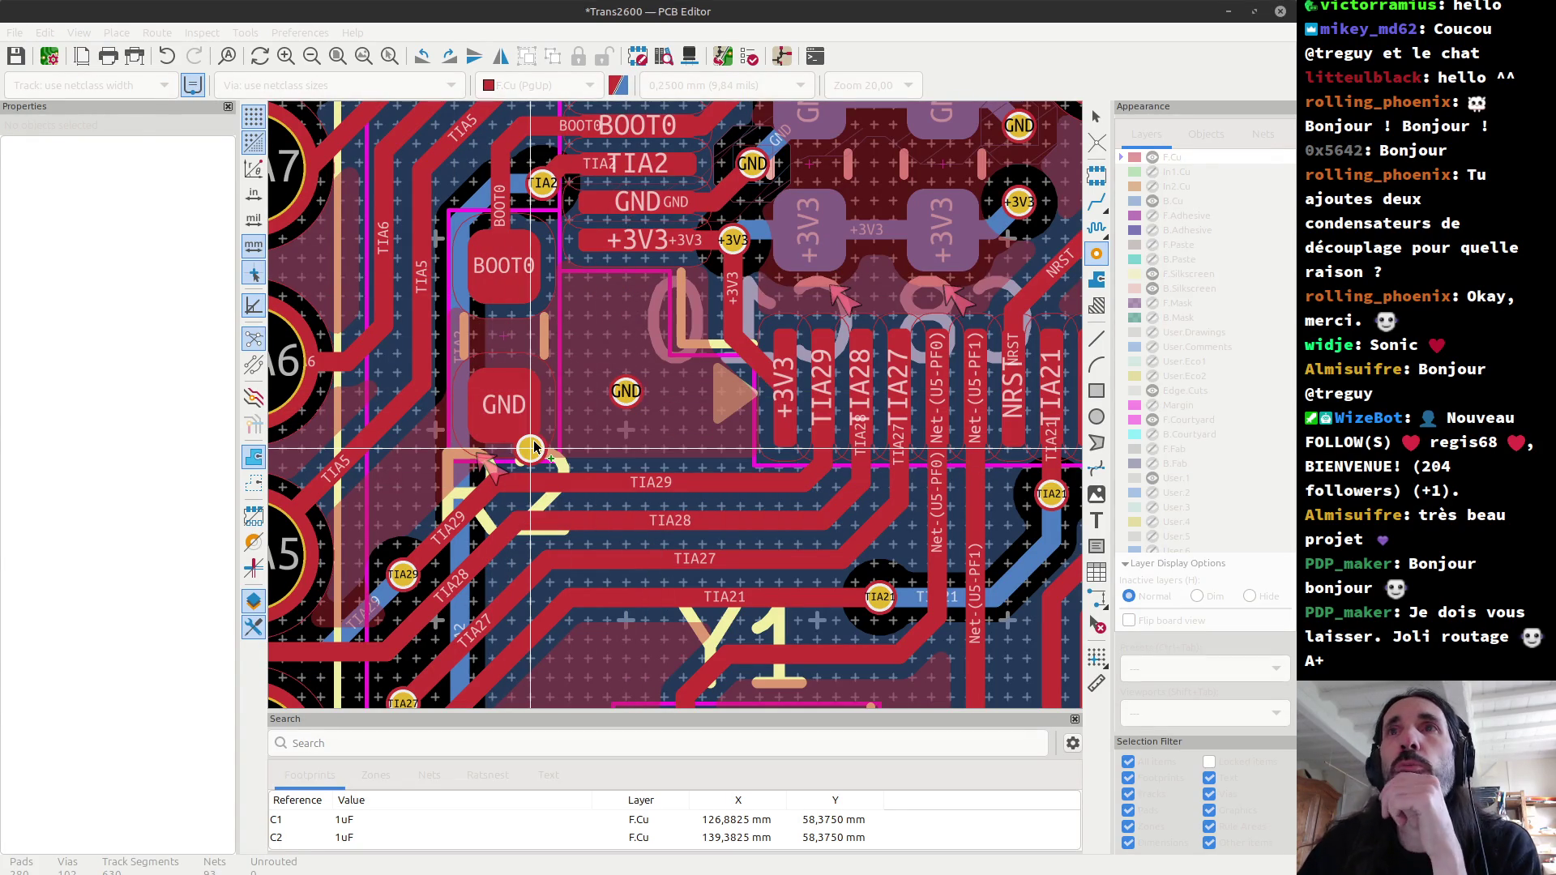
Step: Exit via placement and reopen the design rules checker
{"action": "right_click", "coordinate": [652, 397]}
{"action": "left_click", "coordinate": [693, 409]}
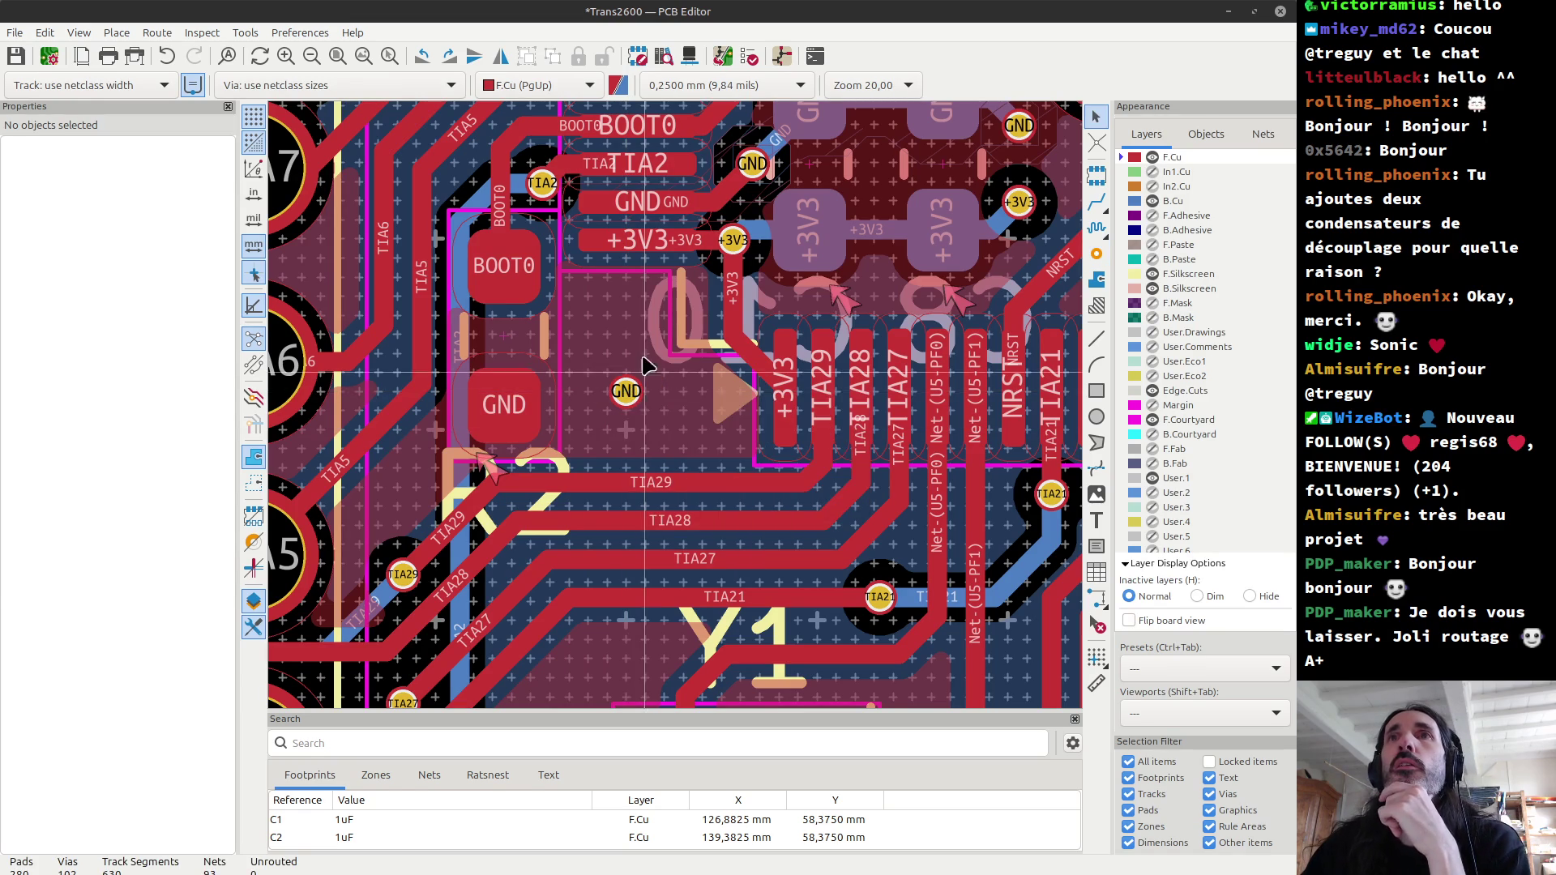
{"action": "left_click", "coordinate": [749, 57]}
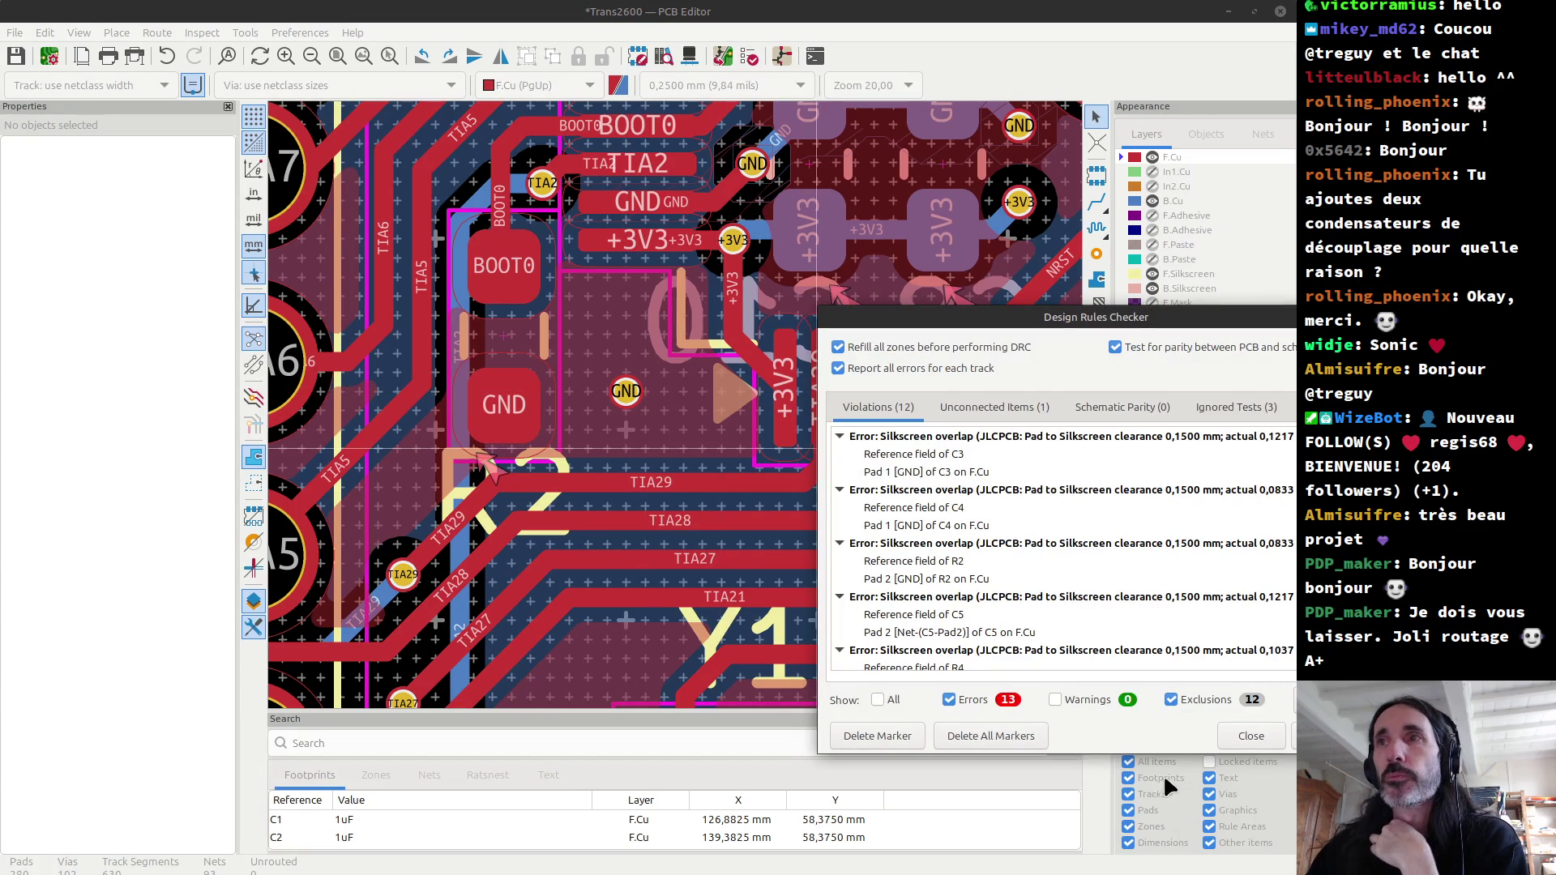
Step: Rerun DRC with warnings included and jump to the C3 reference label overlap
{"action": "left_click", "coordinate": [1330, 736]}
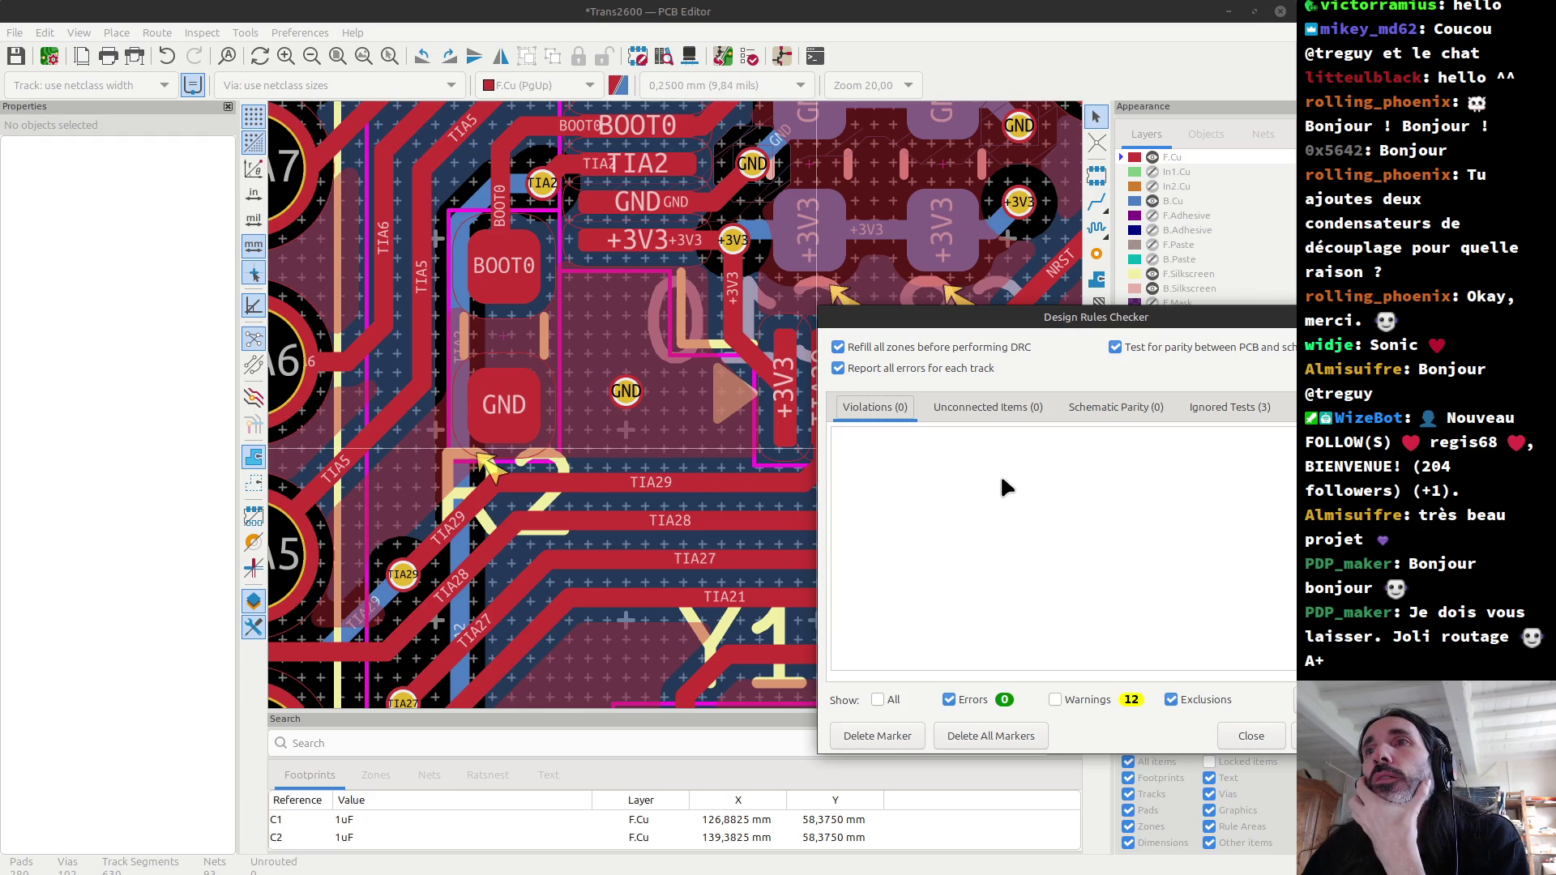
{"action": "left_click", "coordinate": [1056, 700]}
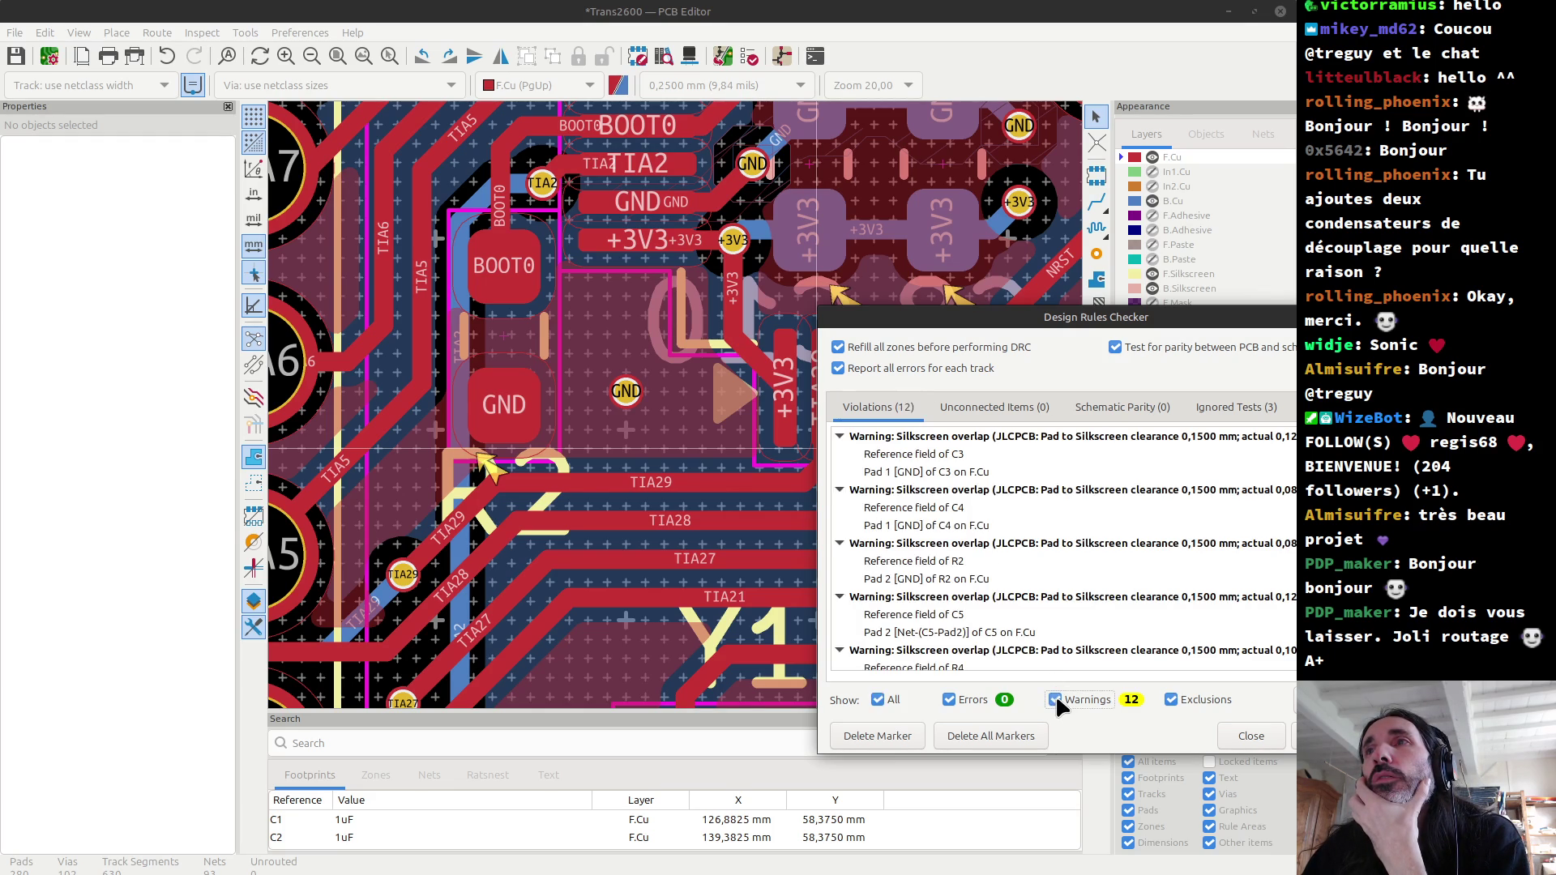
{"action": "left_click", "coordinate": [941, 453]}
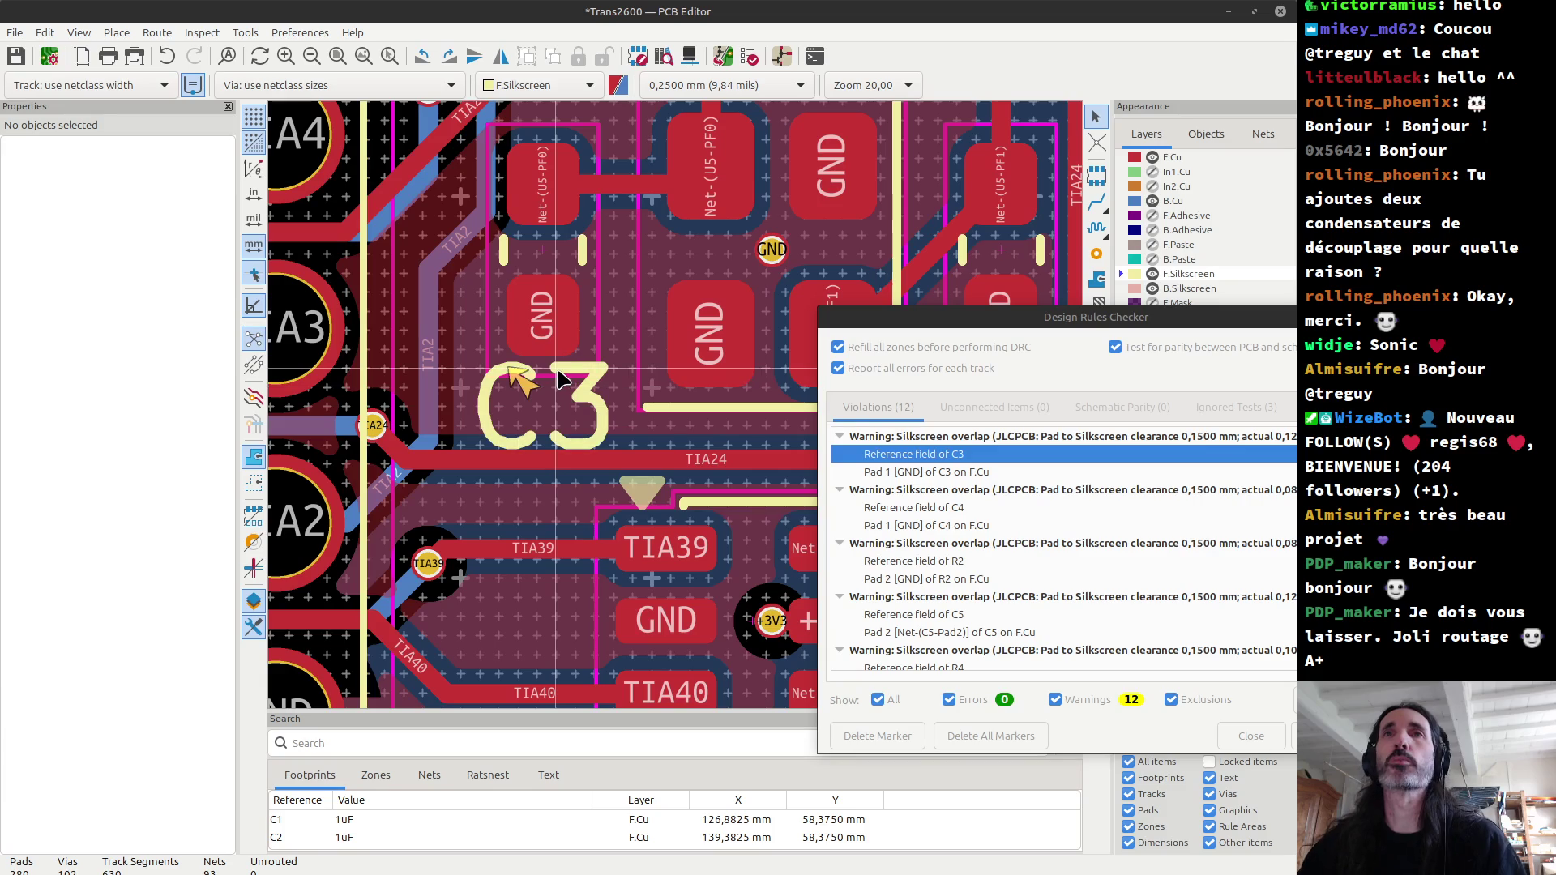
{"action": "left_click", "coordinate": [1257, 735]}
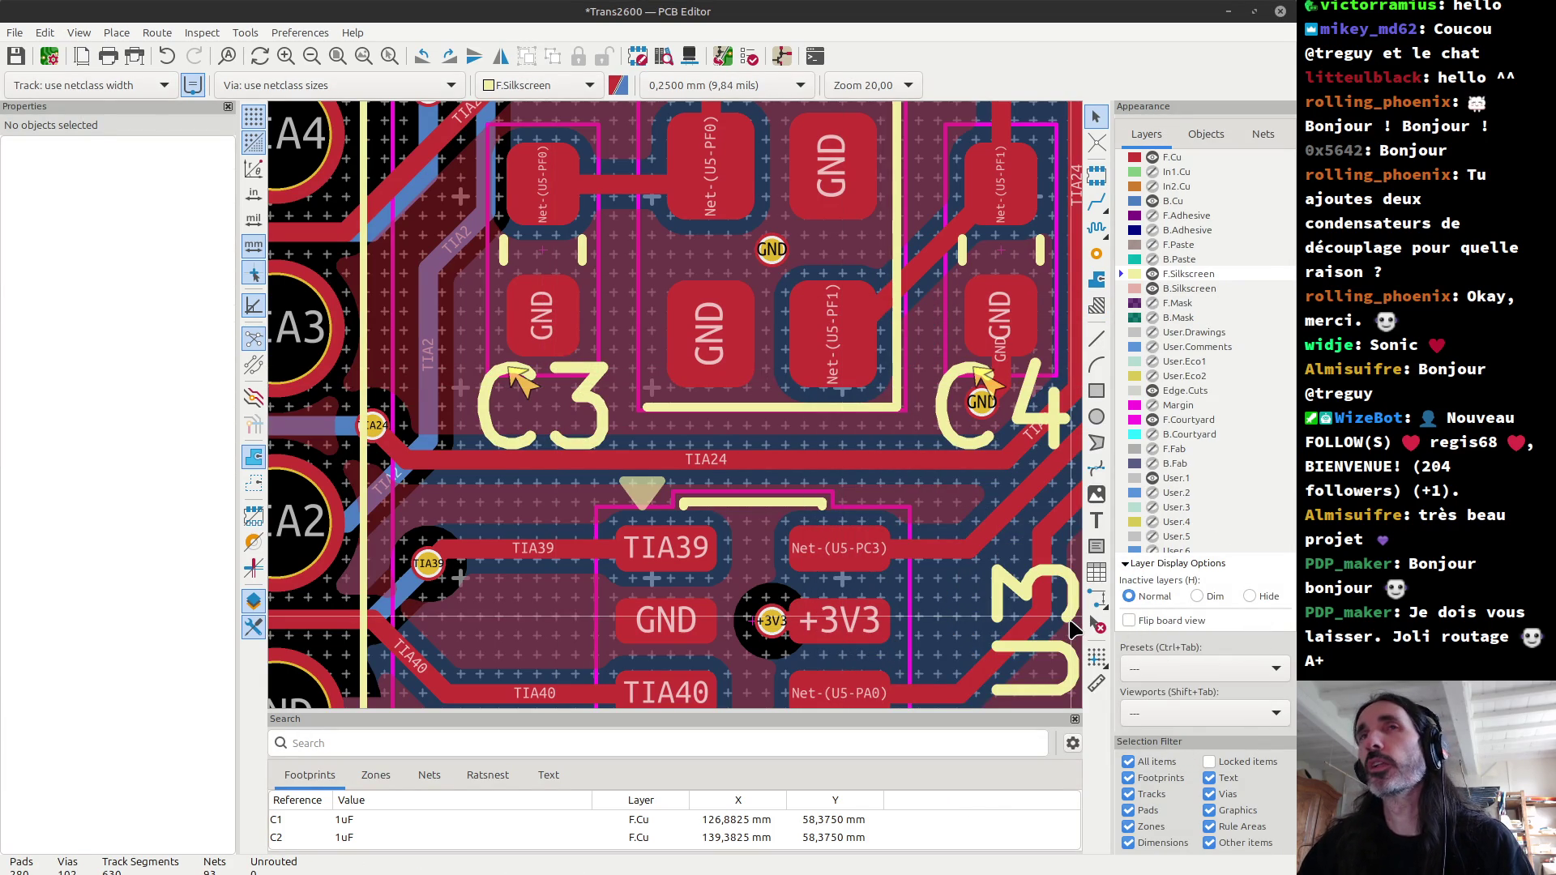
Step: Set the grid origin at the C3 pad and move C3's label just below it
{"action": "left_click", "coordinate": [1095, 655]}
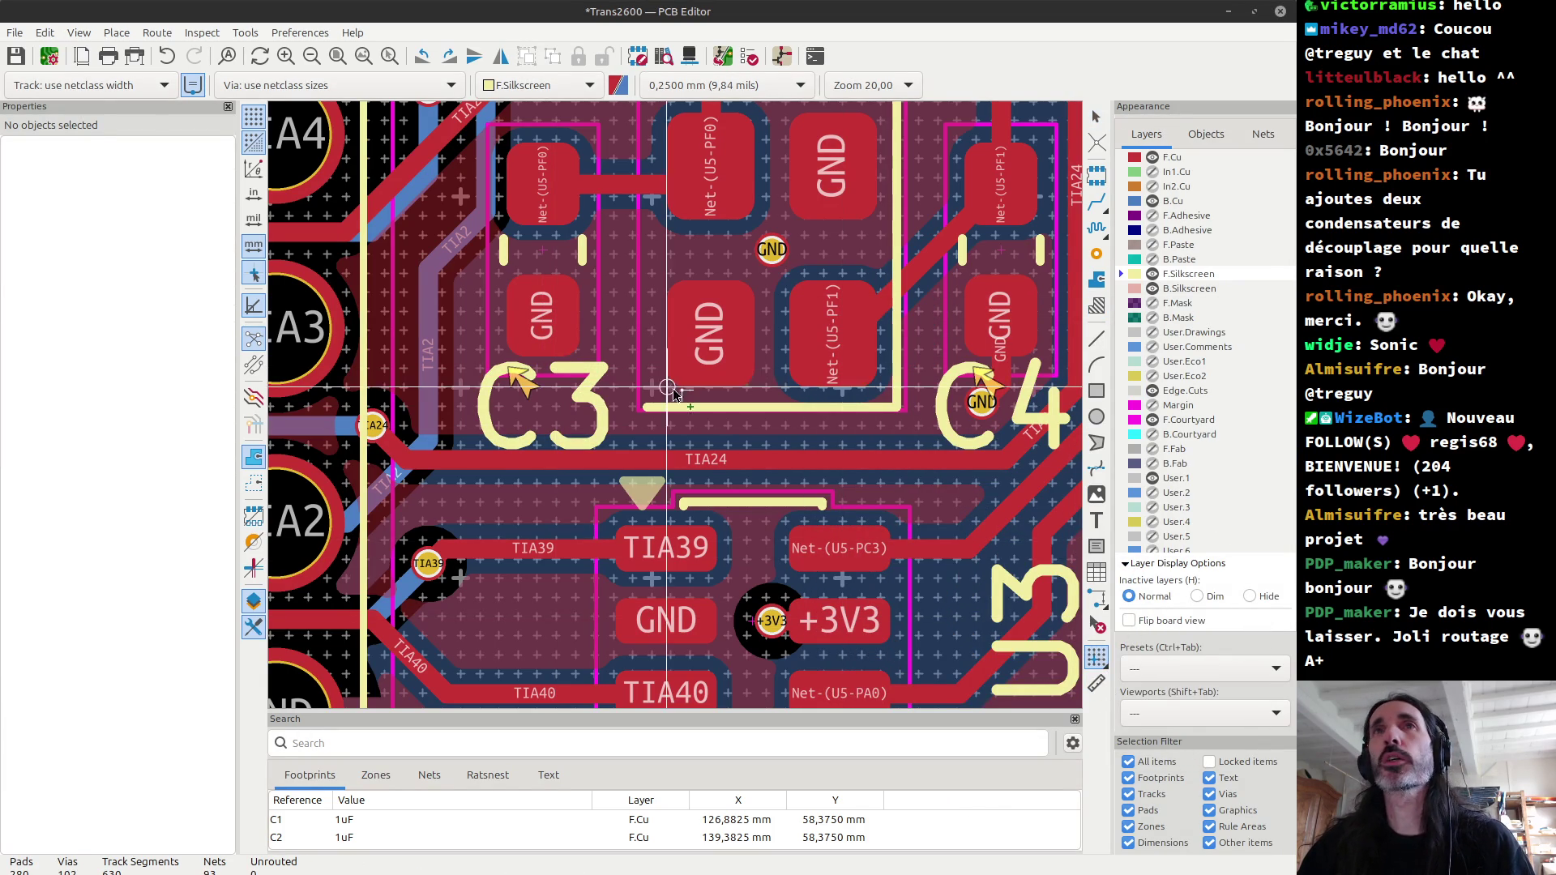
{"action": "left_click", "coordinate": [543, 252]}
{"action": "left_click", "coordinate": [539, 374]}
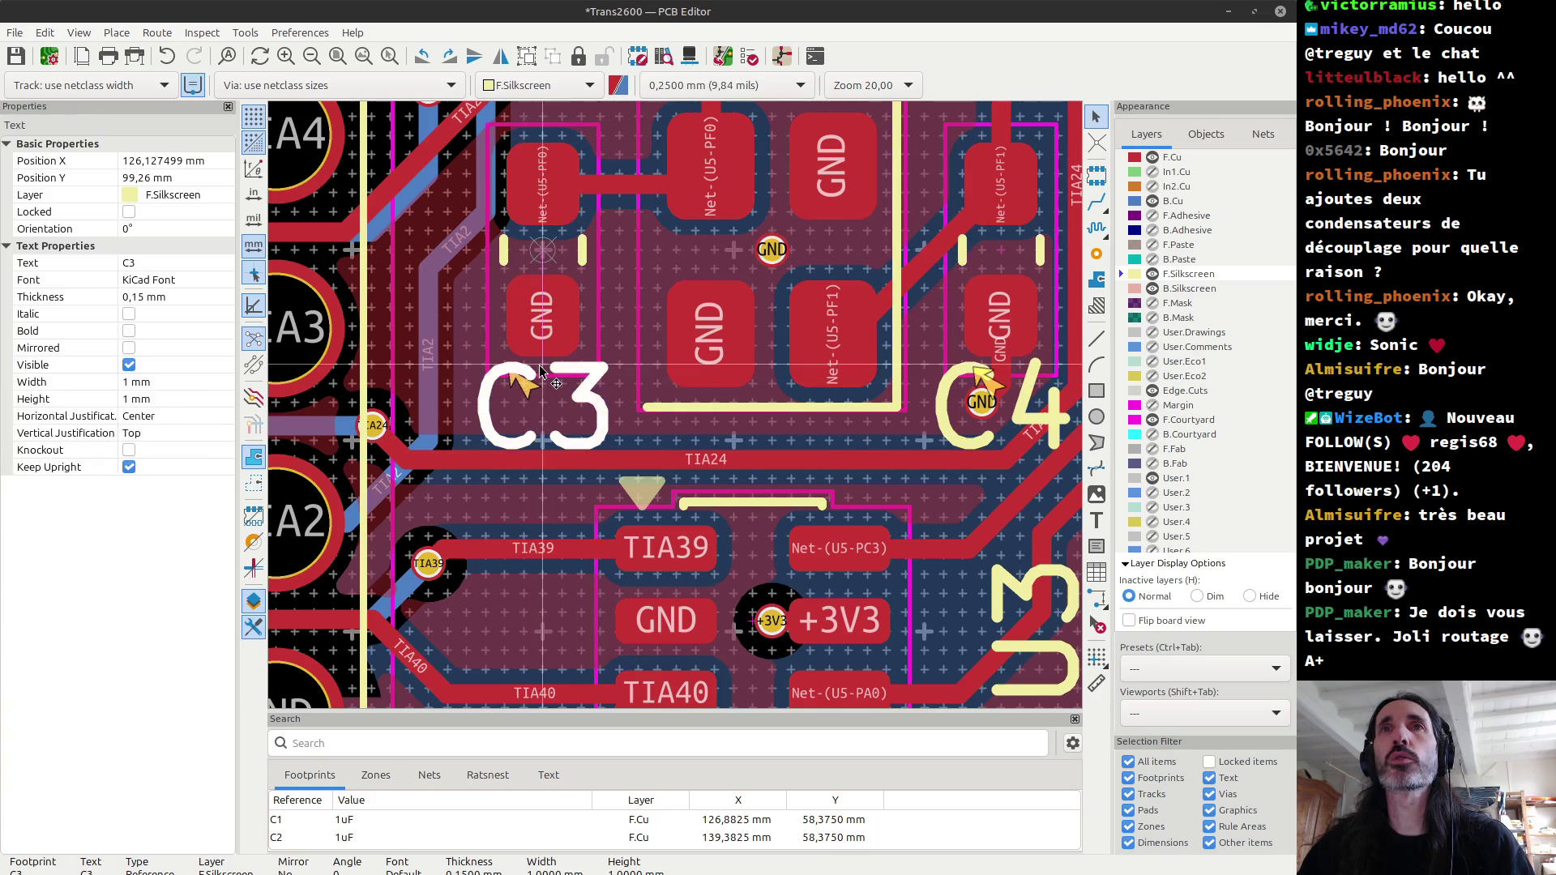
{"action": "key", "text": "m"}
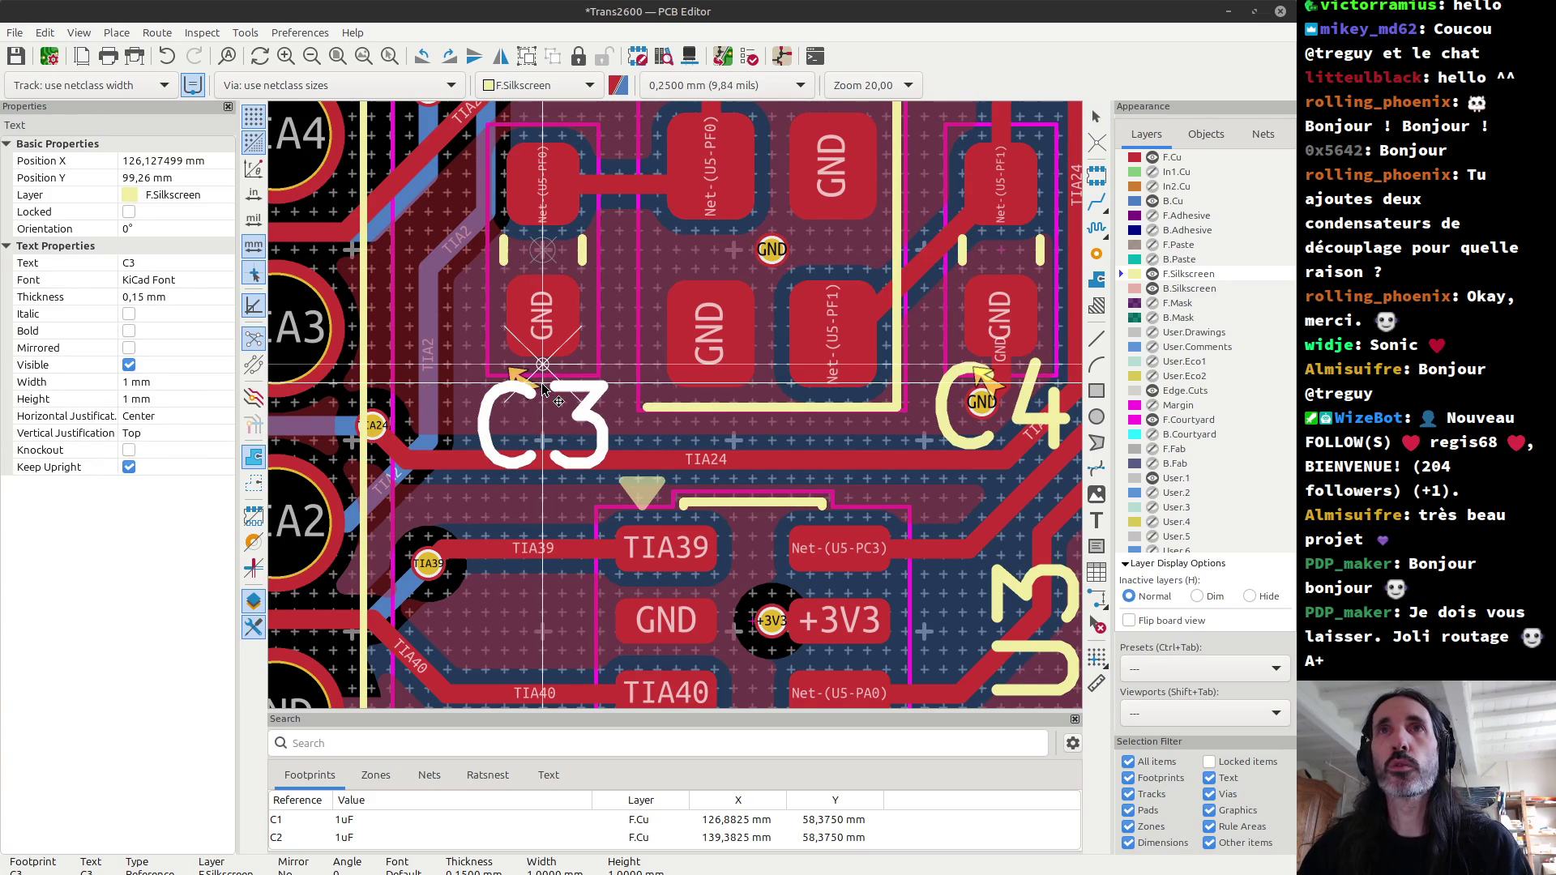
{"action": "left_click", "coordinate": [545, 393]}
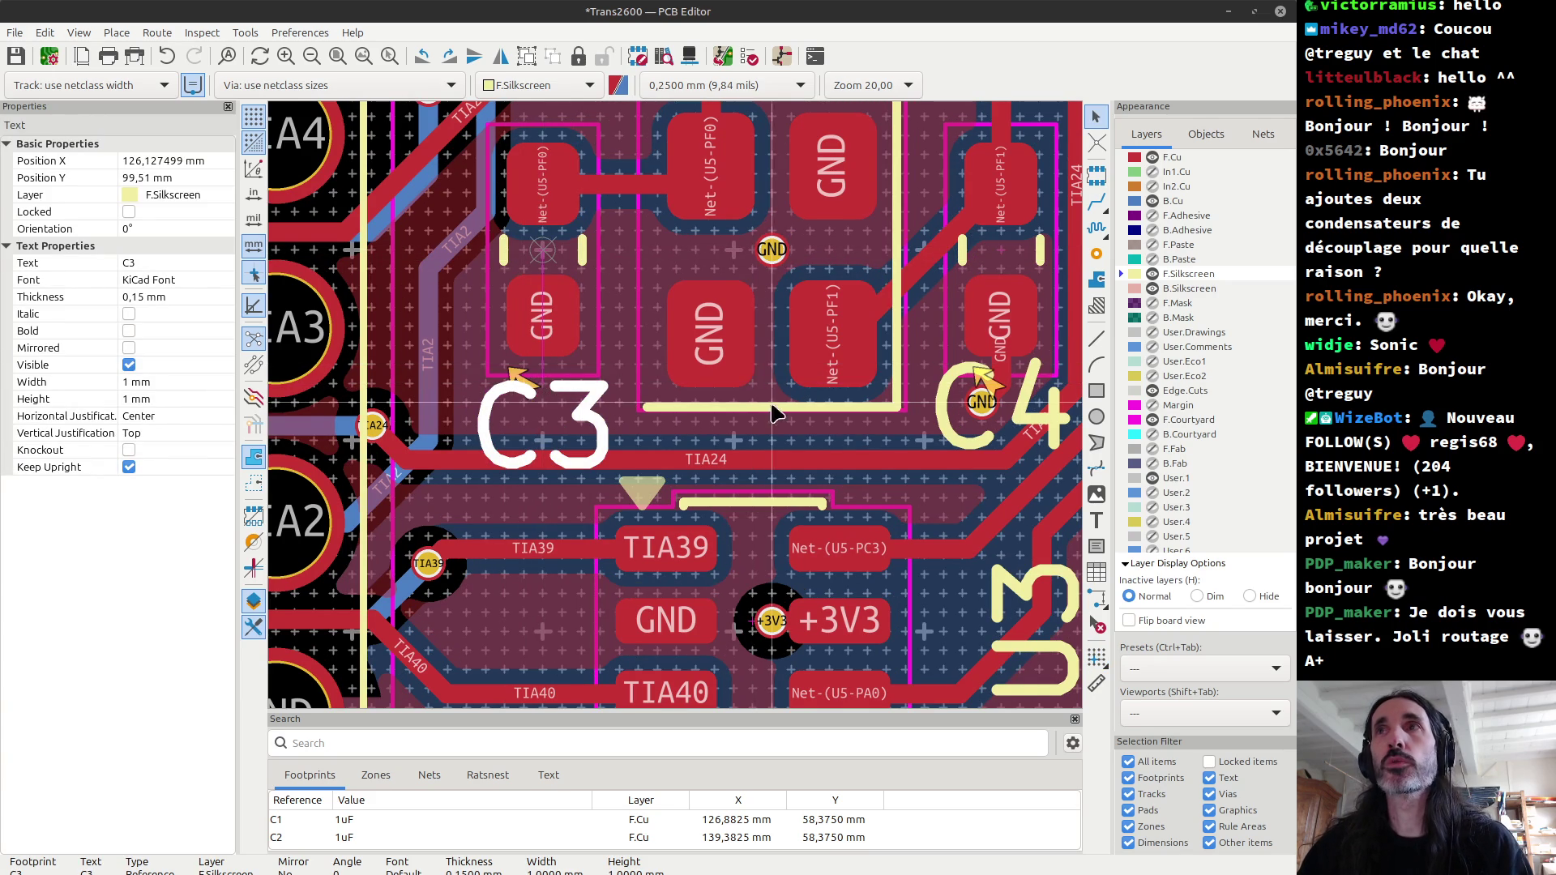
Step: Move the C4 reference label slightly lower
{"action": "left_click", "coordinate": [1005, 256]}
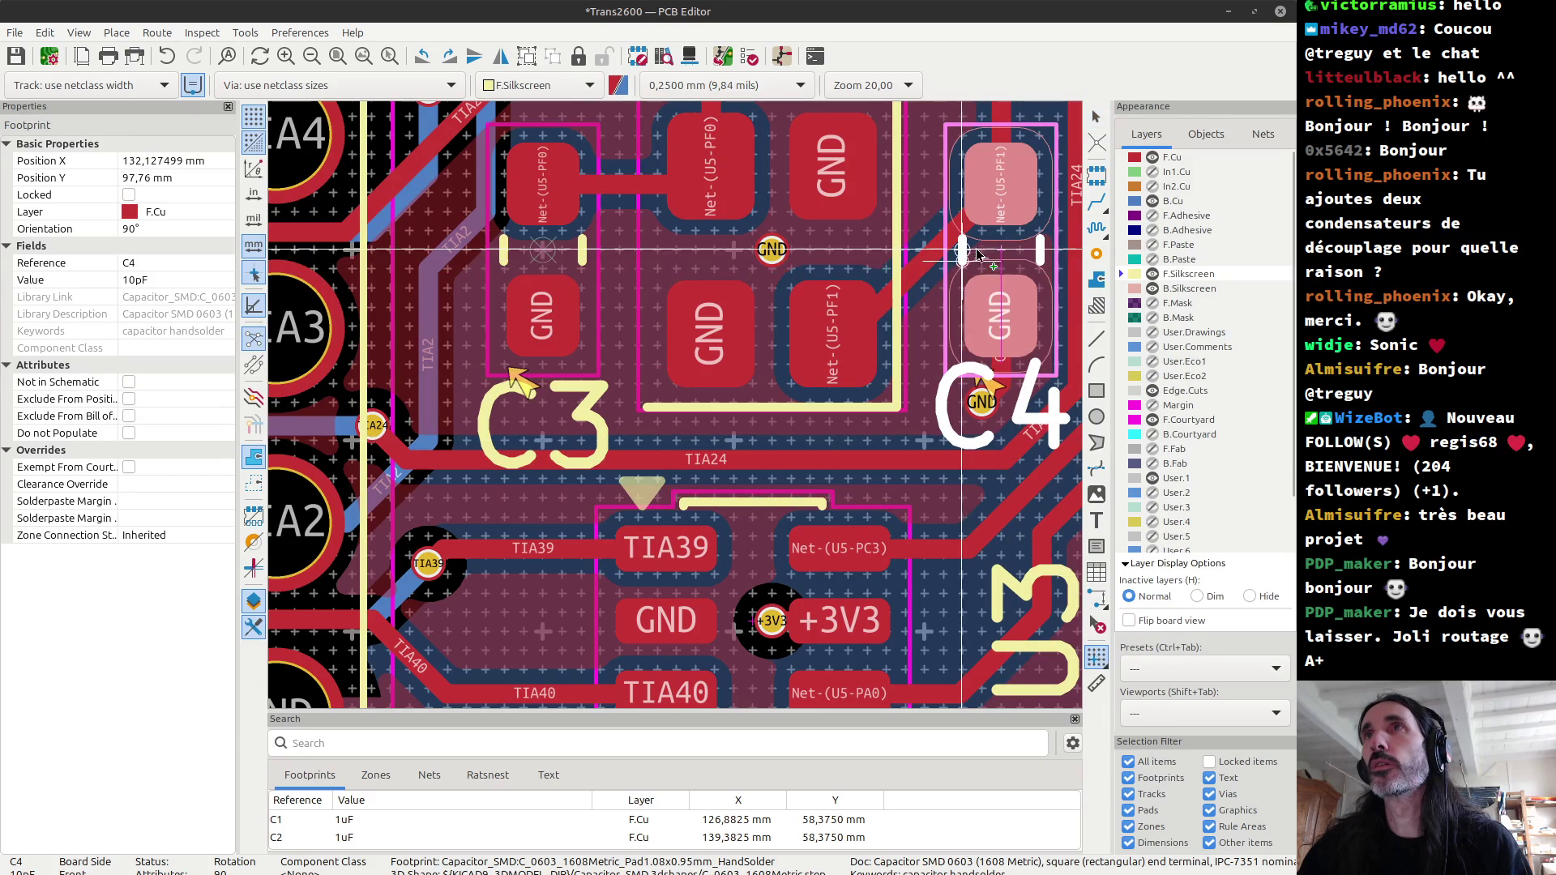
{"action": "scroll", "coordinate": [997, 386], "scroll_direction": "up", "scroll_amount": 3}
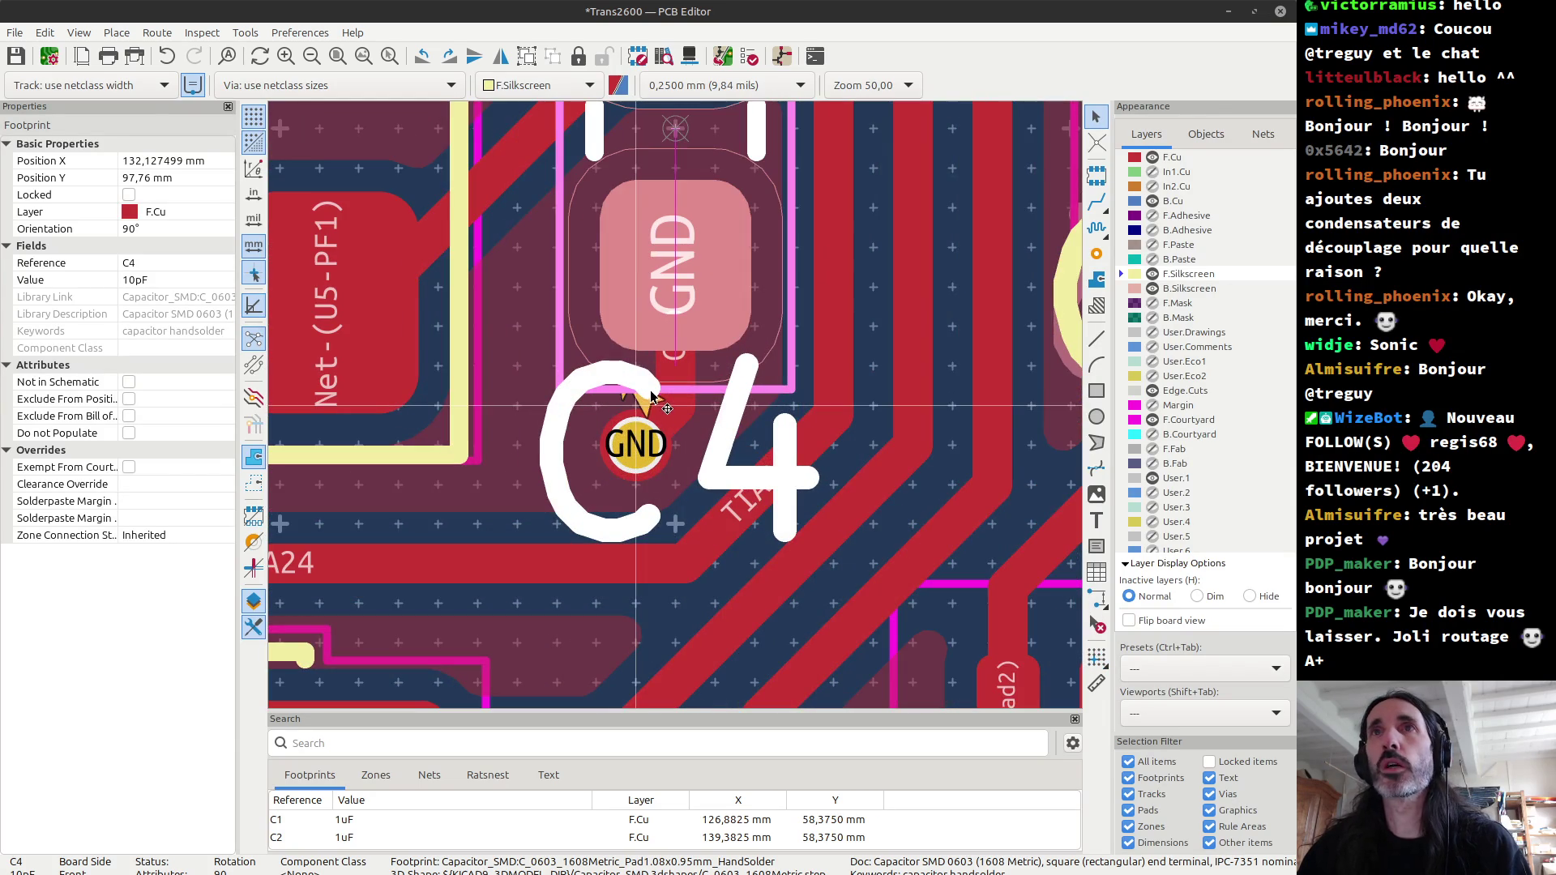
{"action": "left_click", "coordinate": [674, 371]}
{"action": "key", "text": "m"}
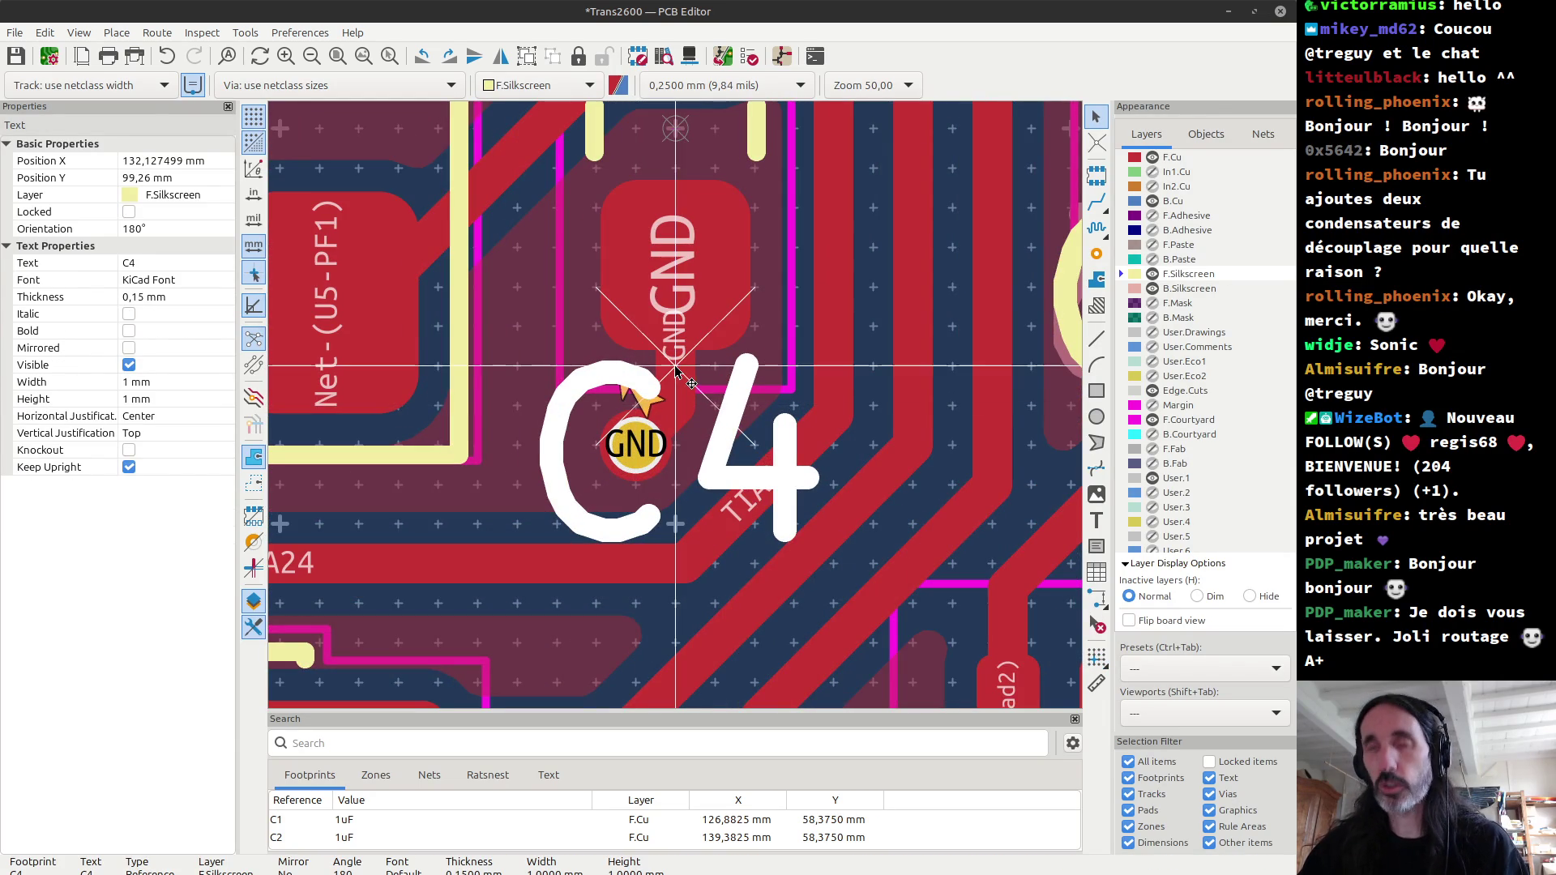
{"action": "left_click", "coordinate": [676, 412]}
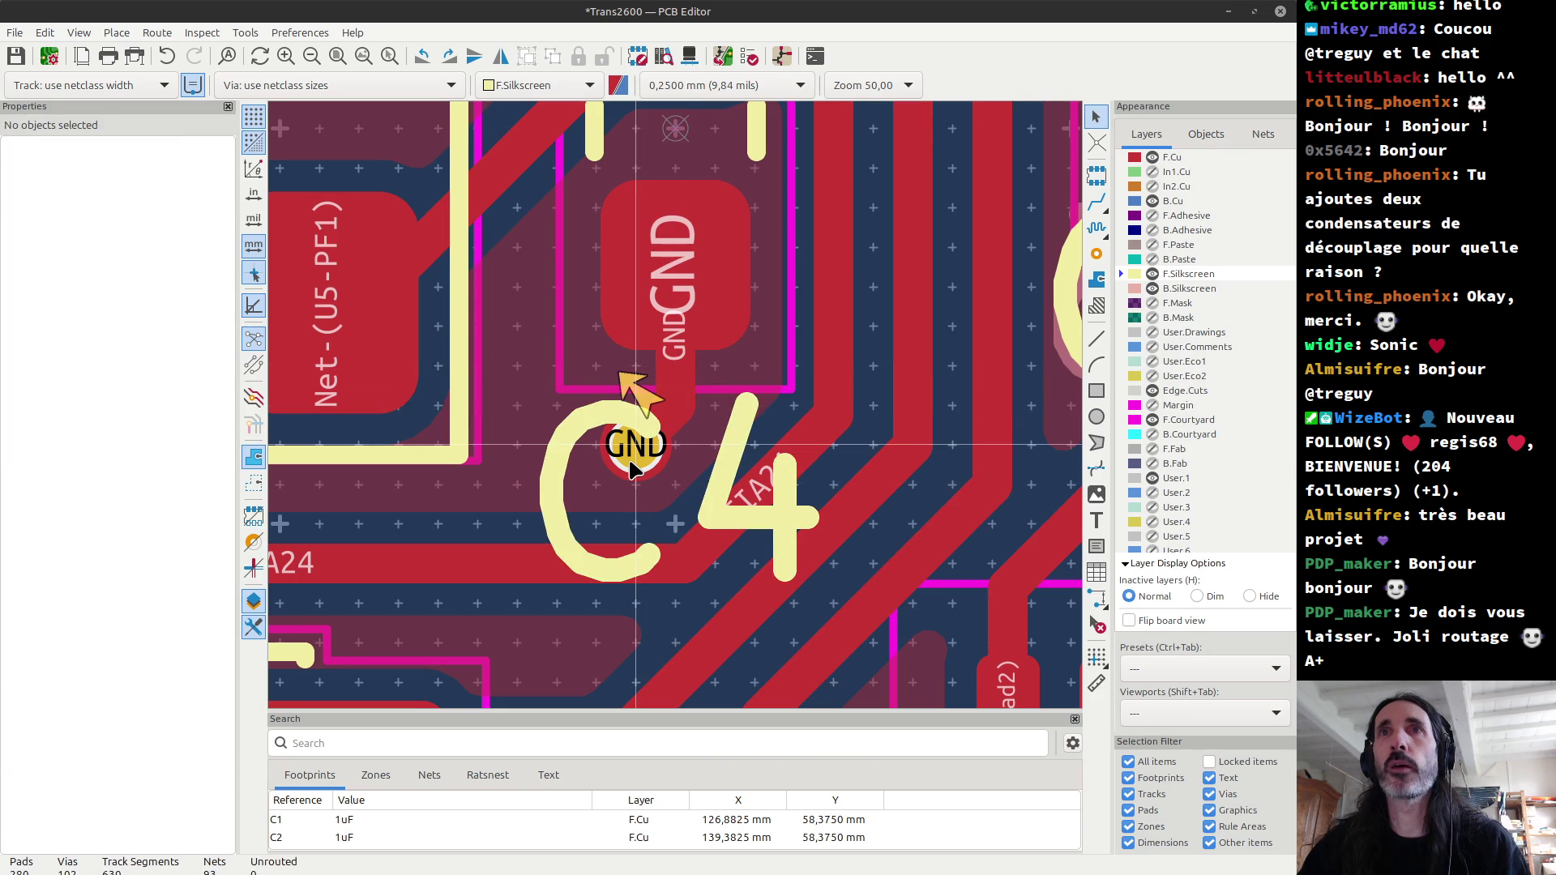
{"action": "key", "text": "Escape"}
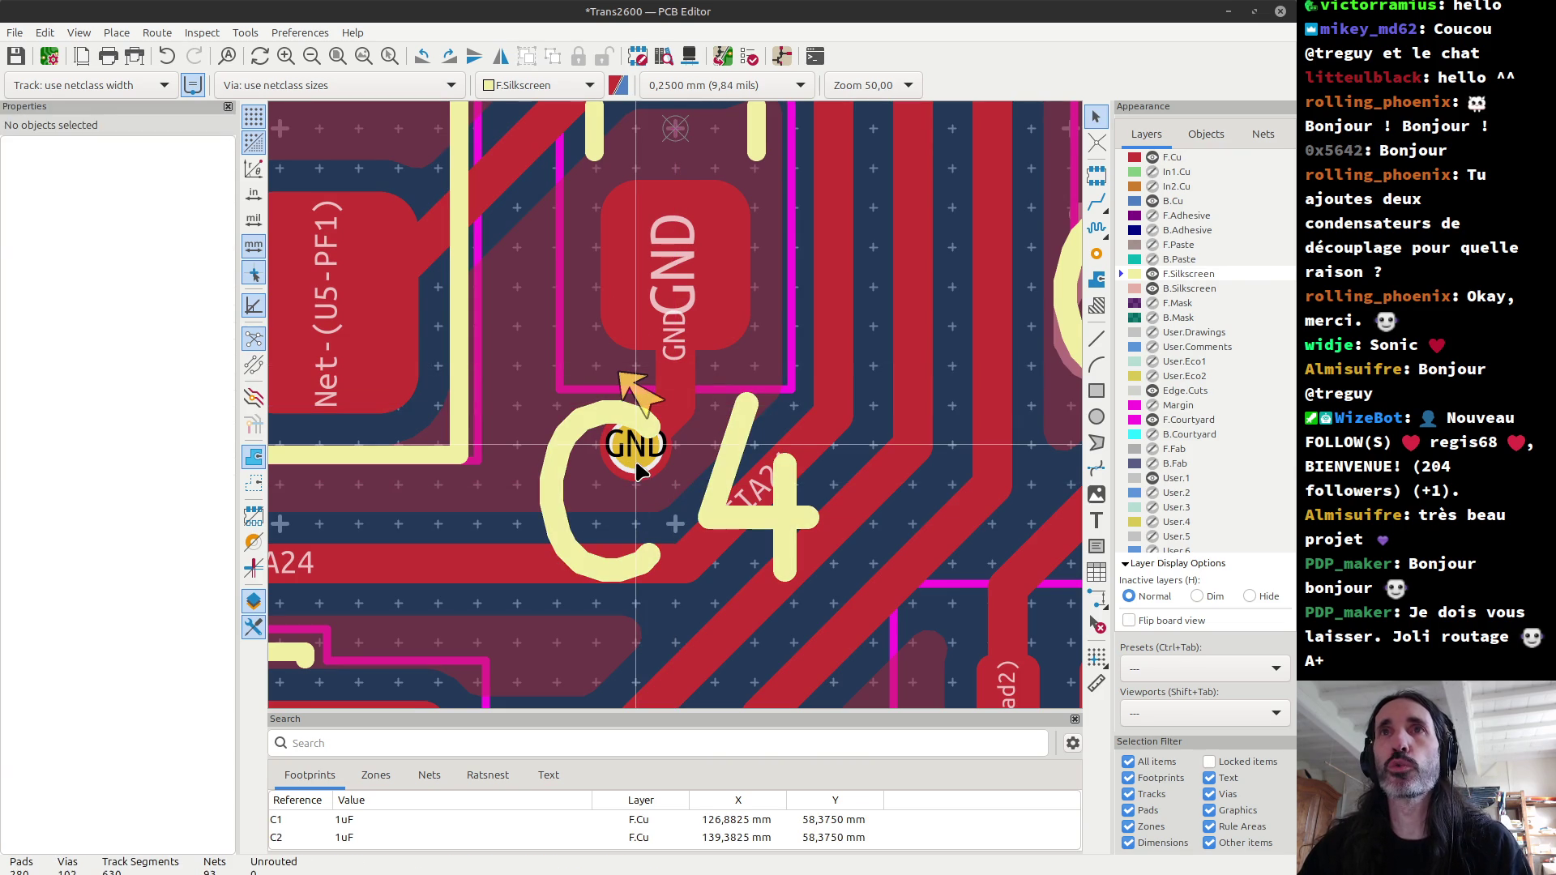
Step: Delete the GND track and via under C4's label and begin a new GND route
{"action": "left_click", "coordinate": [636, 470]}
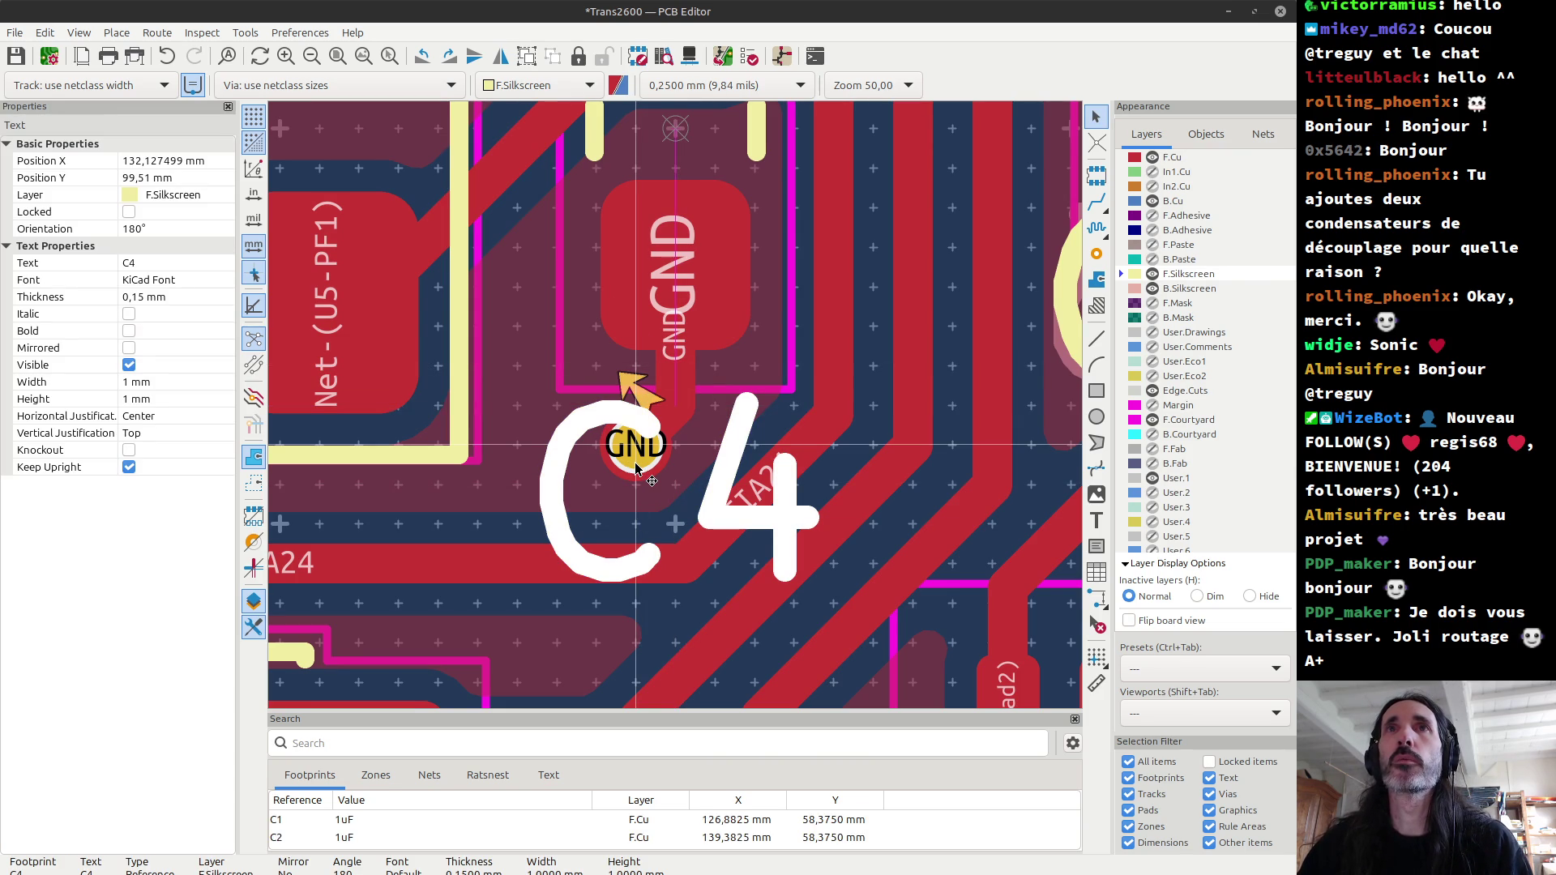
{"action": "key", "text": "Escape"}
{"action": "left_click", "coordinate": [683, 405]}
{"action": "key", "text": "Escape"}
{"action": "left_click", "coordinate": [681, 393]}
{"action": "left_click", "coordinate": [679, 411]}
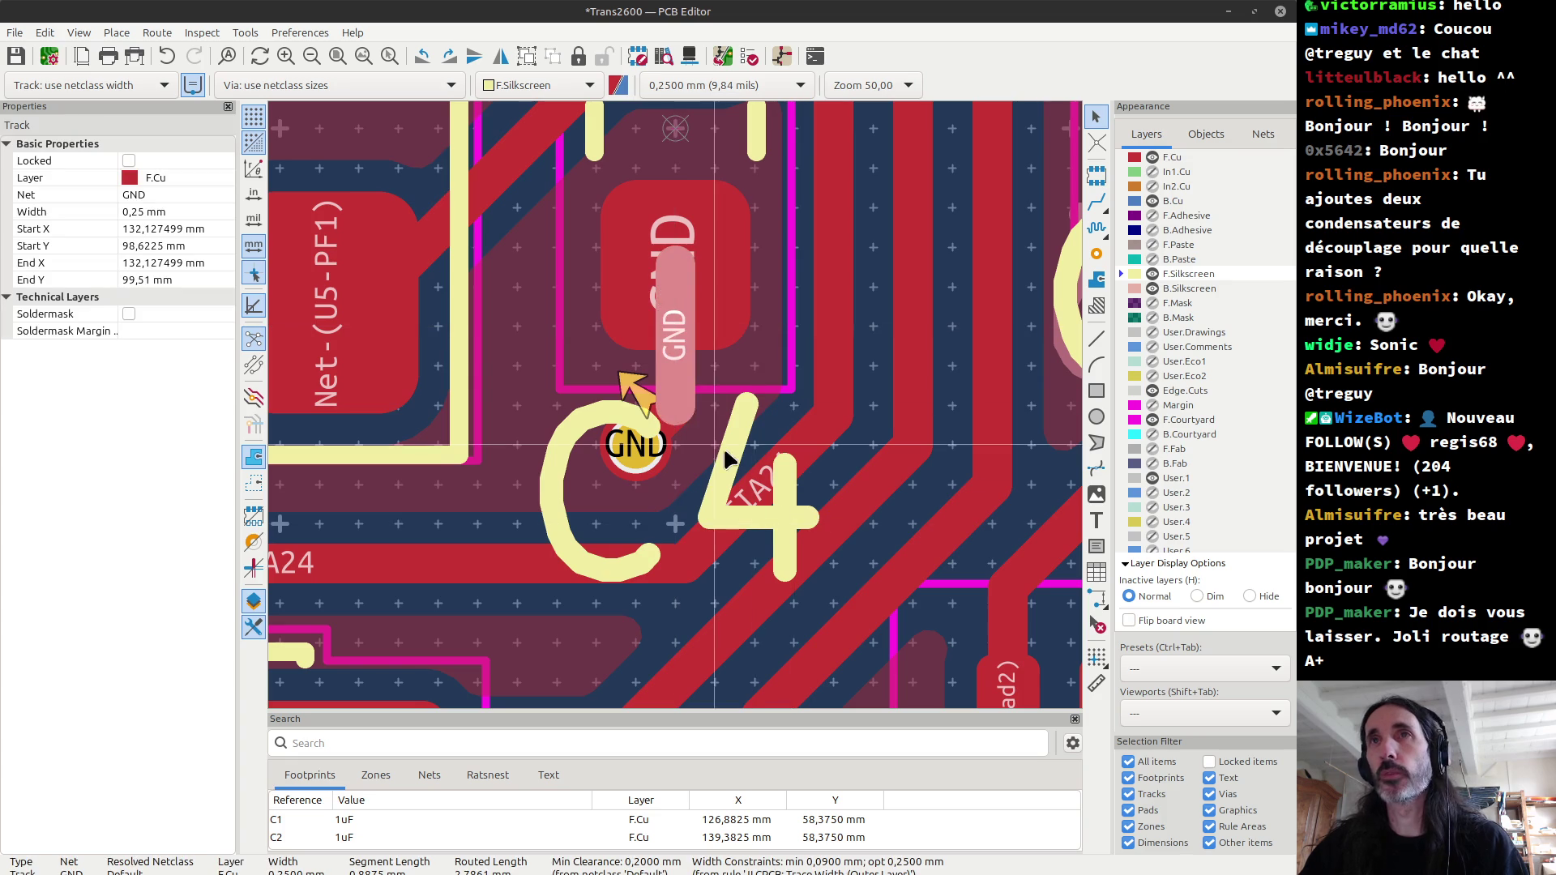
{"action": "key", "text": "u"}
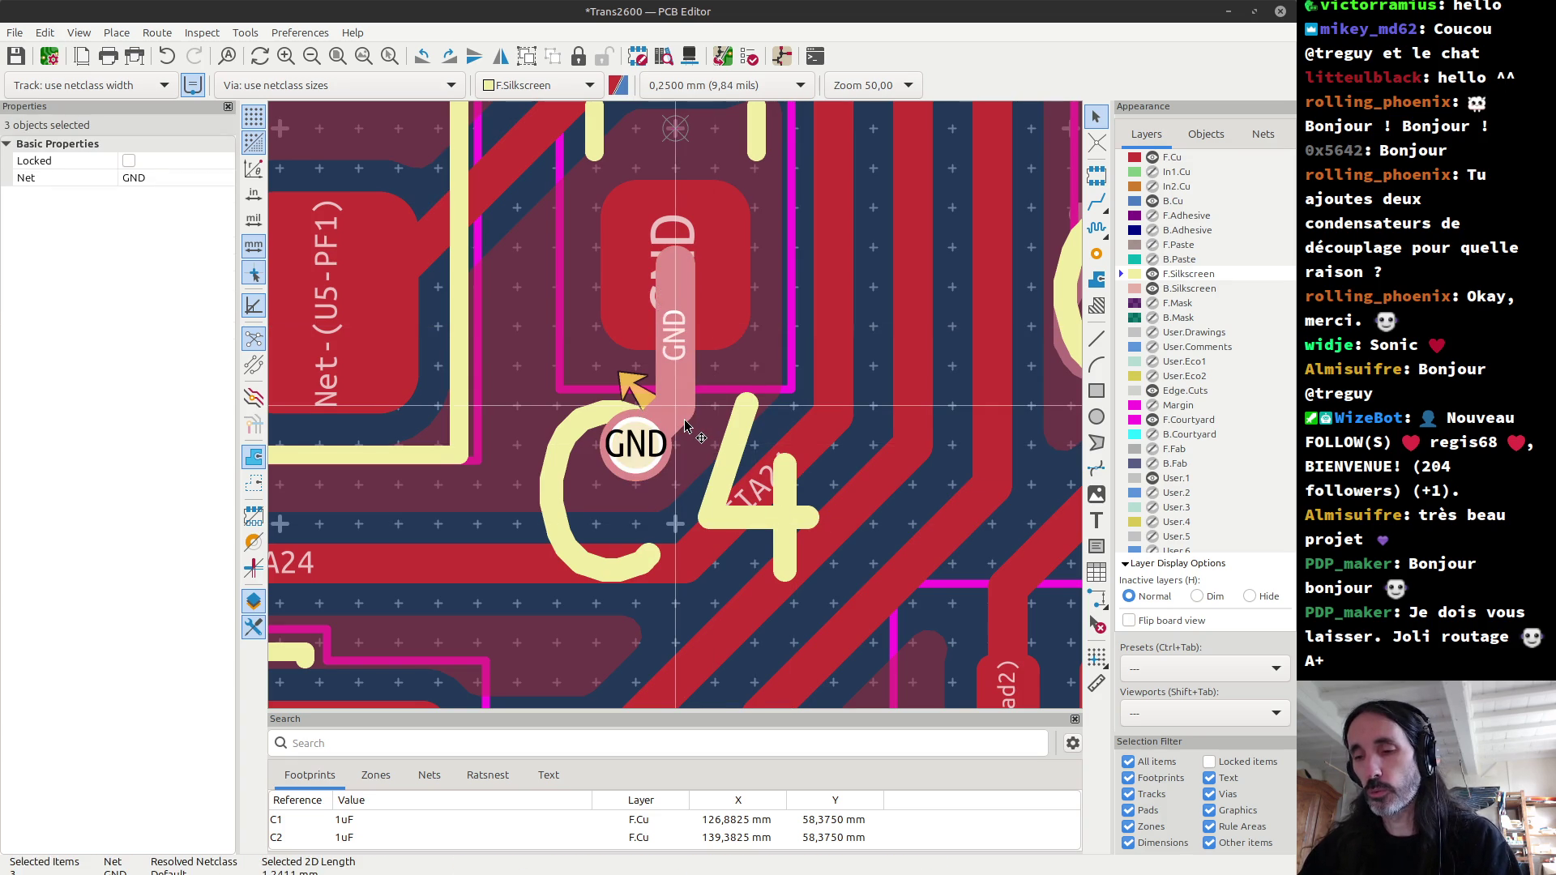
{"action": "key", "text": "Delete"}
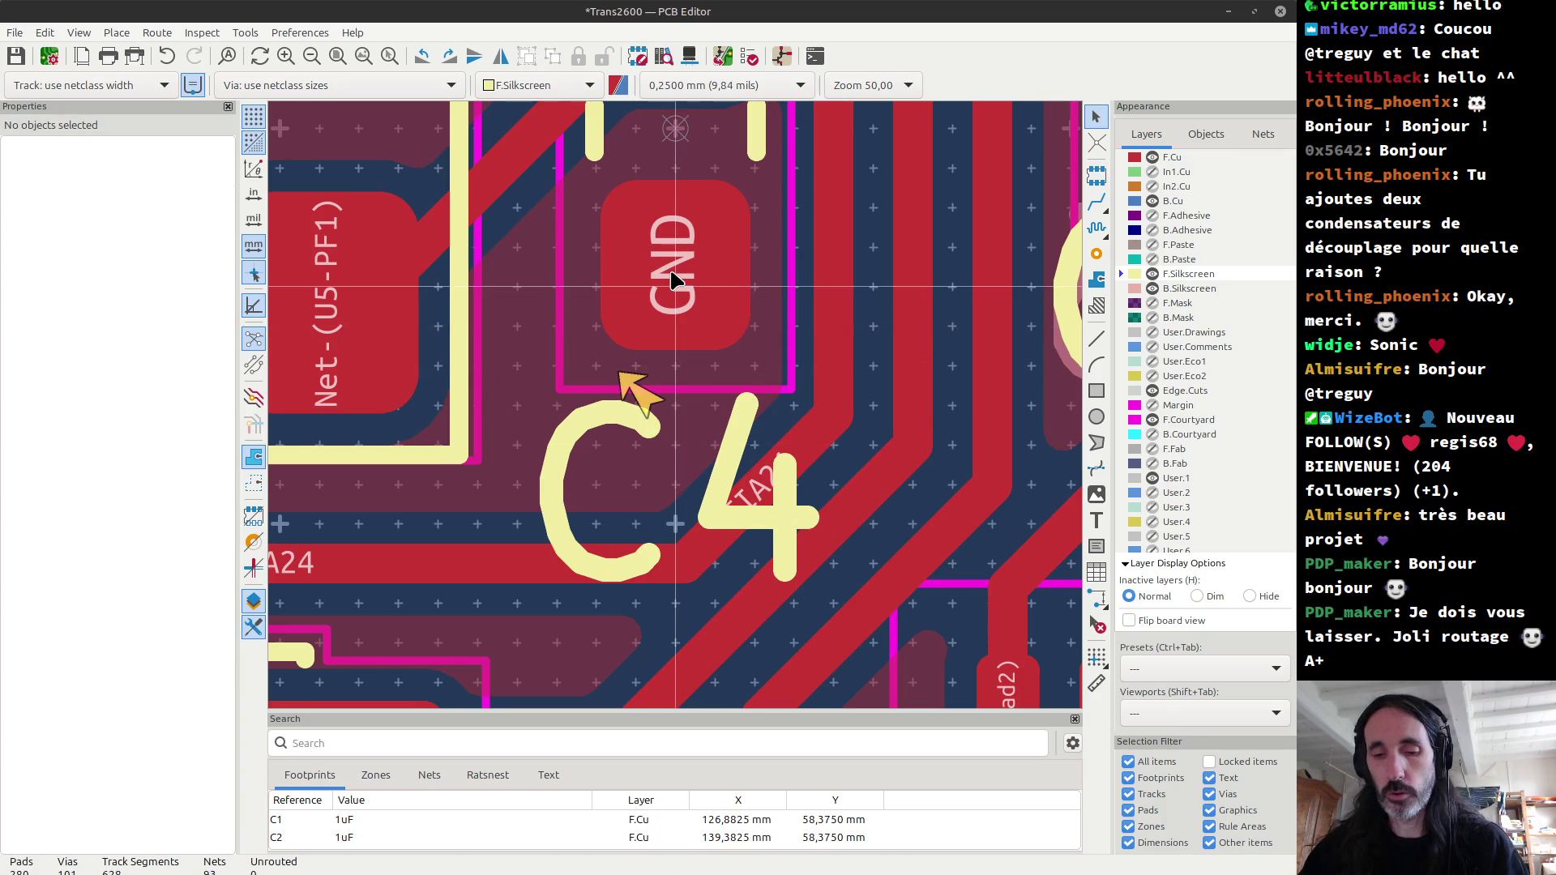
{"action": "key", "text": "x"}
{"action": "key", "text": "v"}
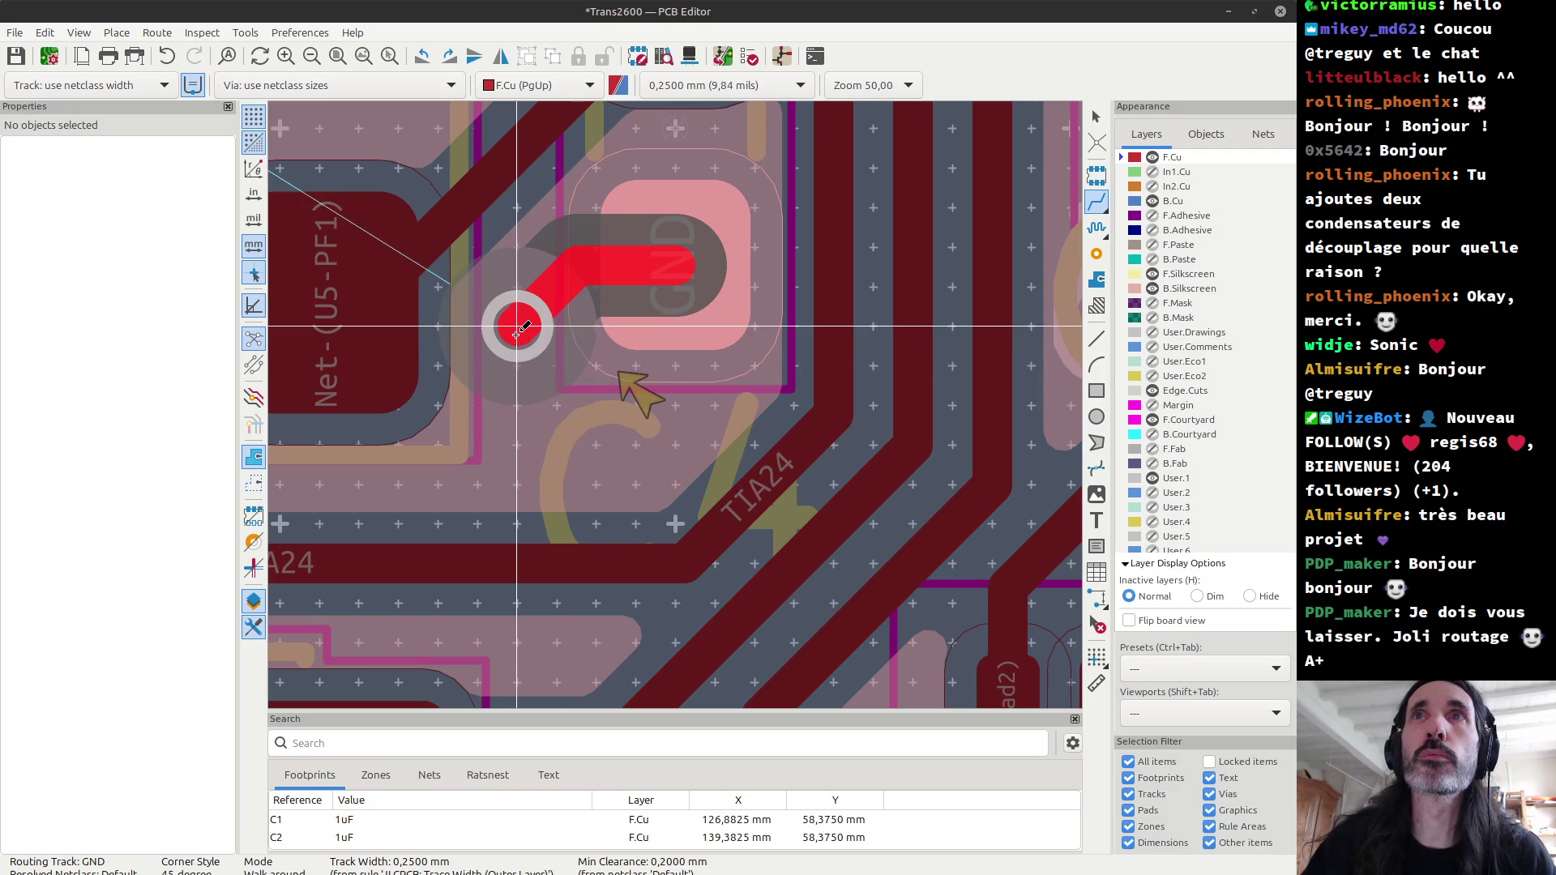
Step: Drop a new GND via left of C4 and finish the short front-copper route from its pad
{"action": "left_click", "coordinate": [518, 327]}
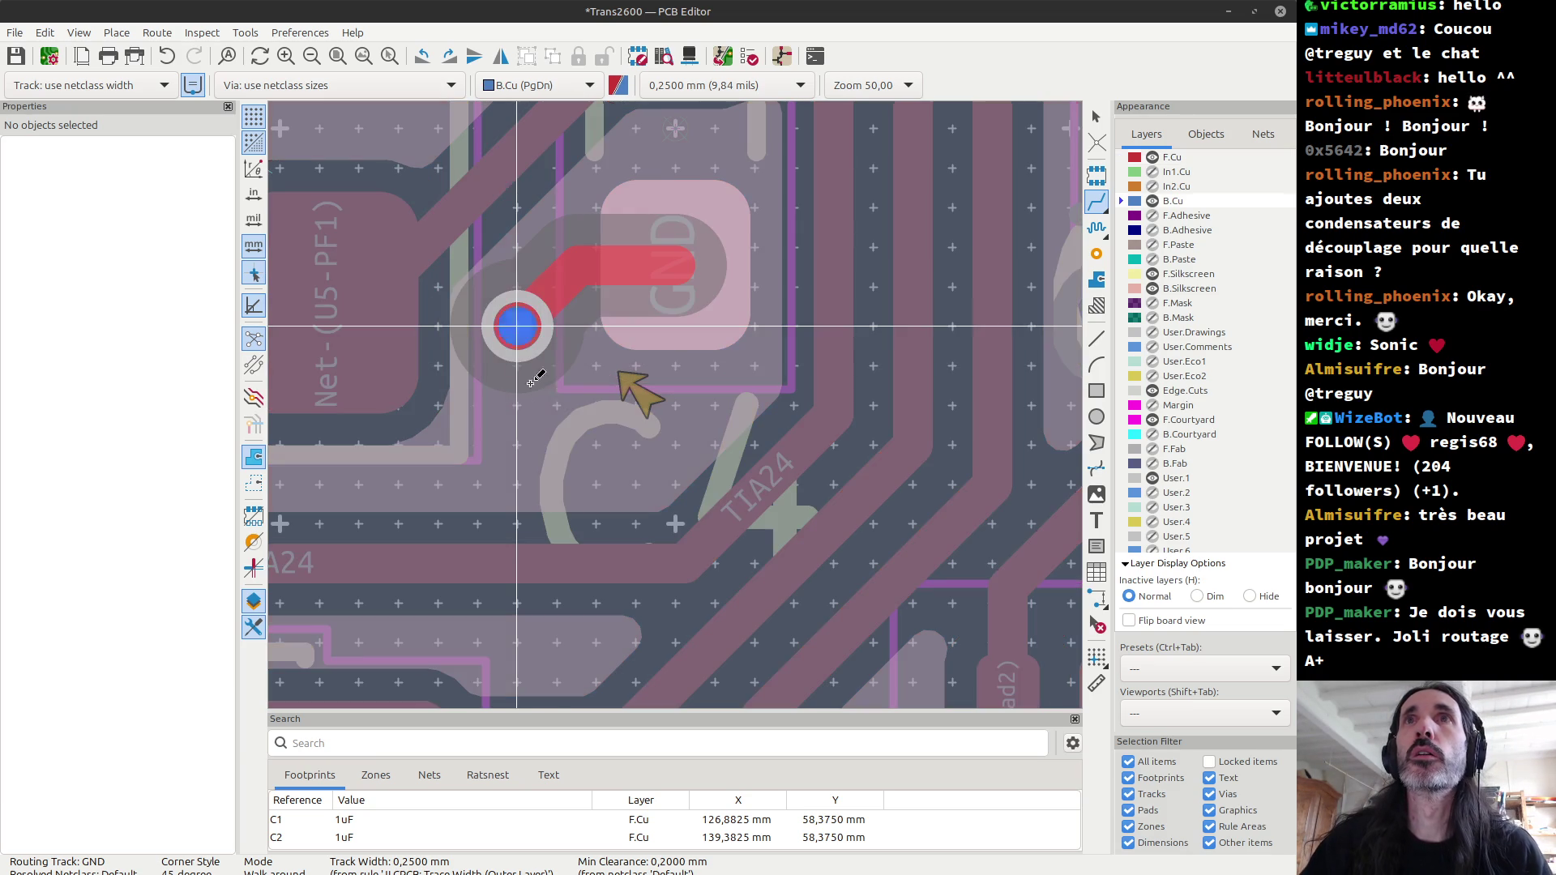
{"action": "key", "text": "Escape"}
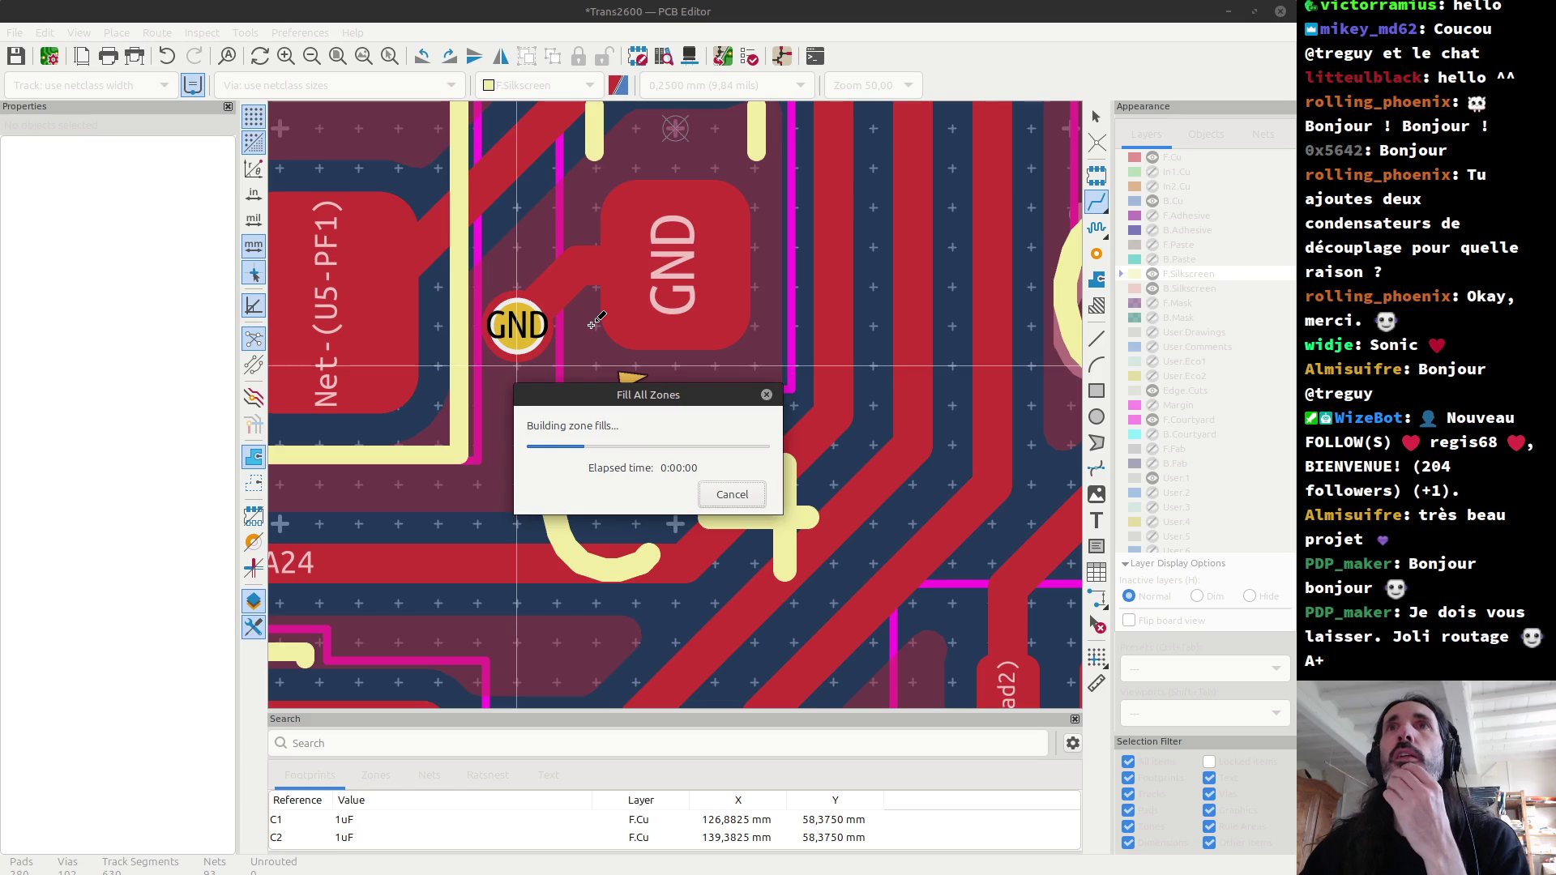
{"action": "scroll", "coordinate": [624, 365], "scroll_direction": "down", "scroll_amount": 1}
{"action": "scroll", "coordinate": [672, 409], "scroll_direction": "down", "scroll_amount": 2}
{"action": "scroll", "coordinate": [689, 415], "scroll_direction": "down", "scroll_amount": 2}
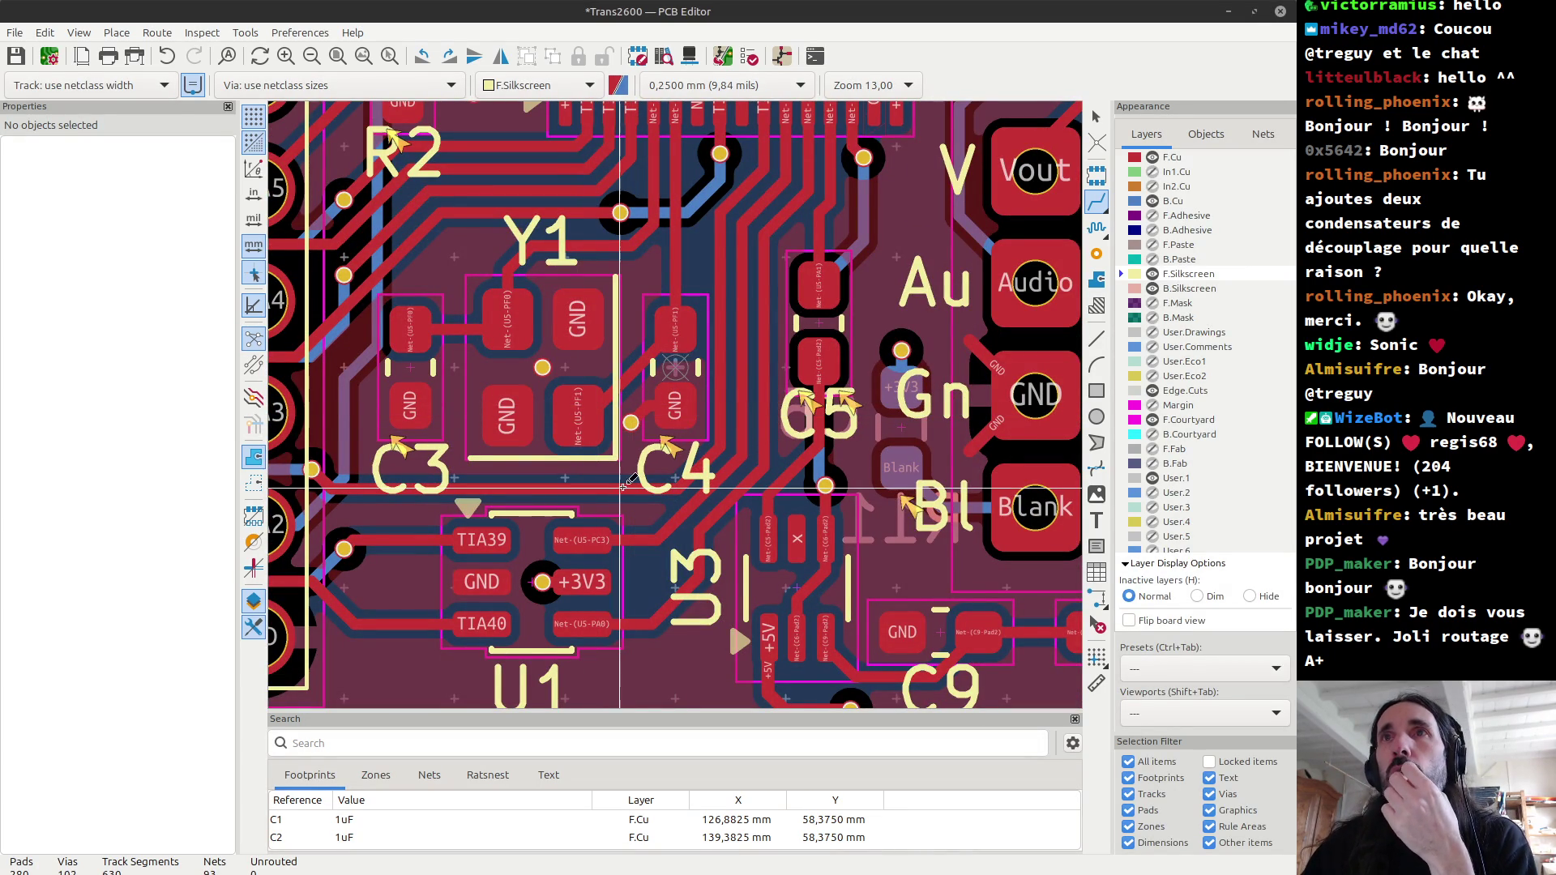
{"action": "scroll", "coordinate": [819, 413], "scroll_direction": "up", "scroll_amount": 1}
{"action": "scroll", "coordinate": [678, 403], "scroll_direction": "up", "scroll_amount": 2}
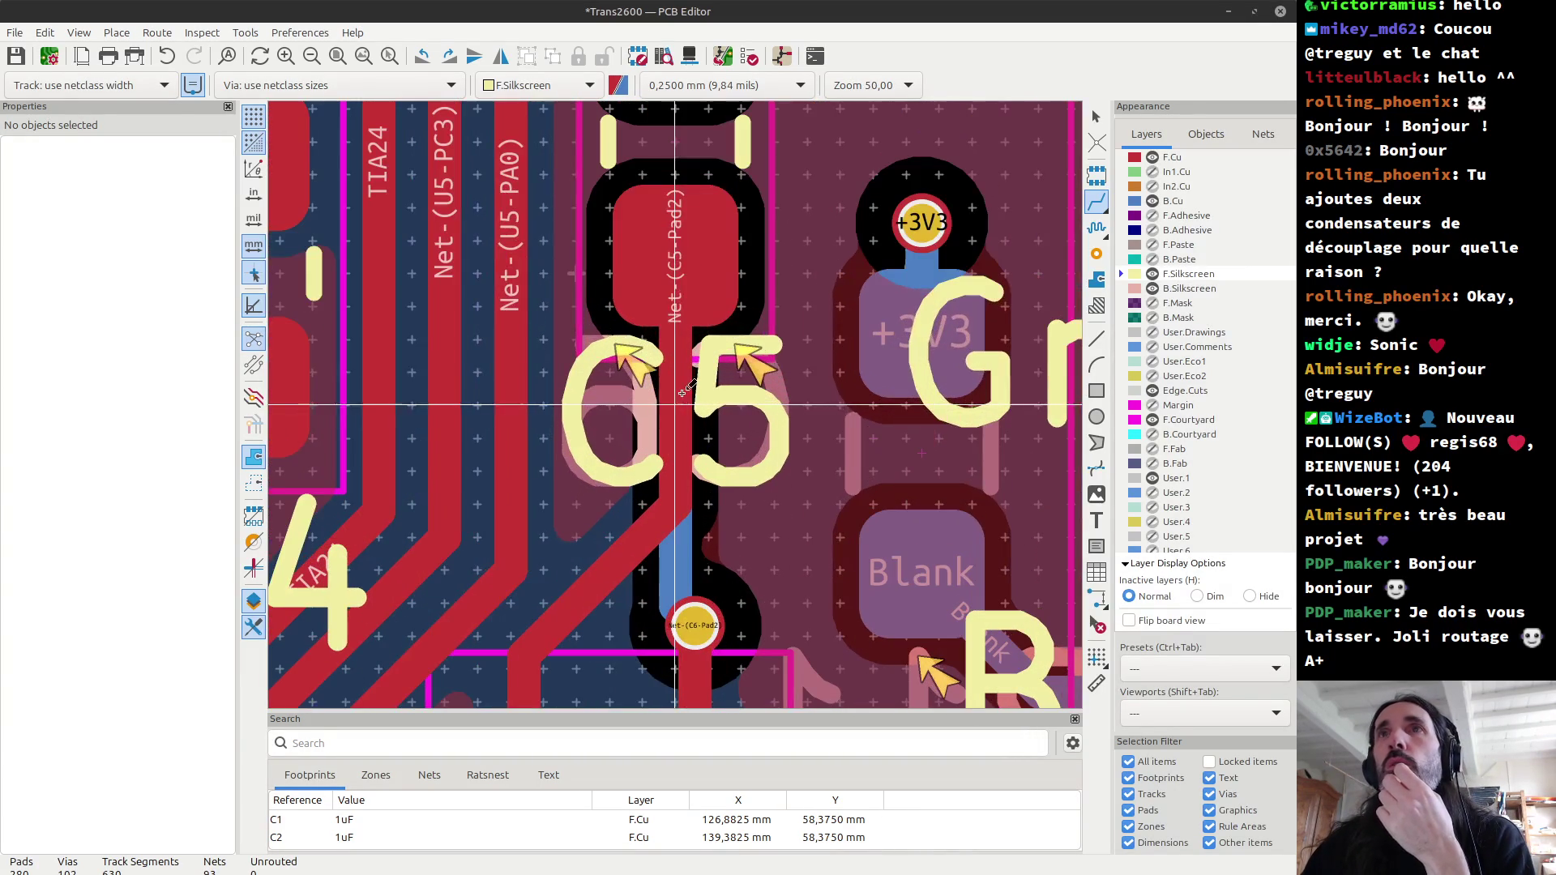
Step: Move the C5 reference label down, off its pad
{"action": "key", "text": "Escape"}
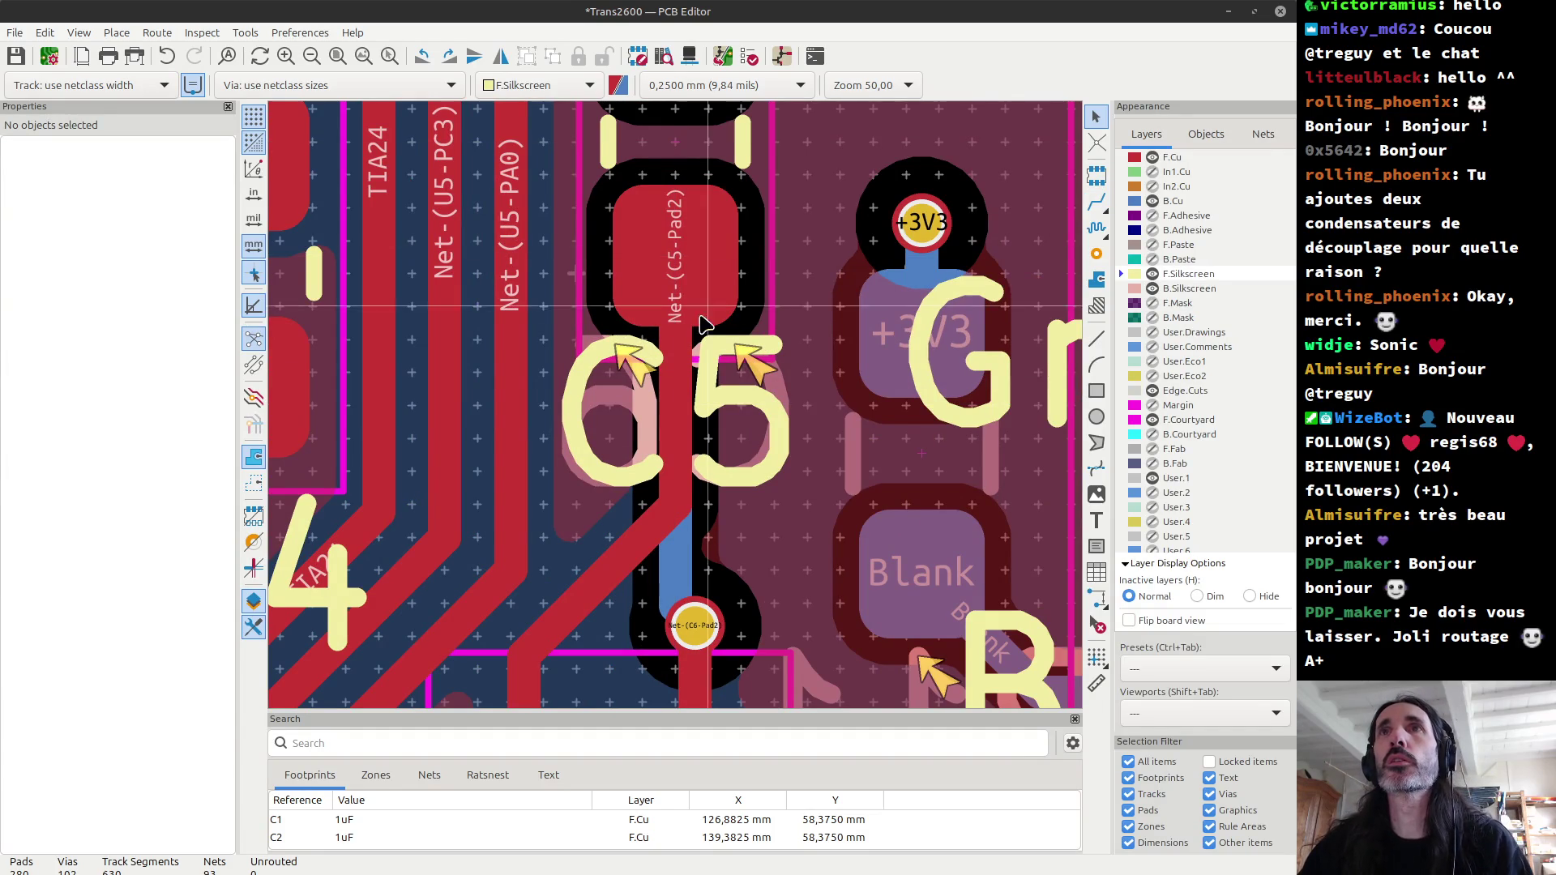
{"action": "left_click", "coordinate": [704, 364]}
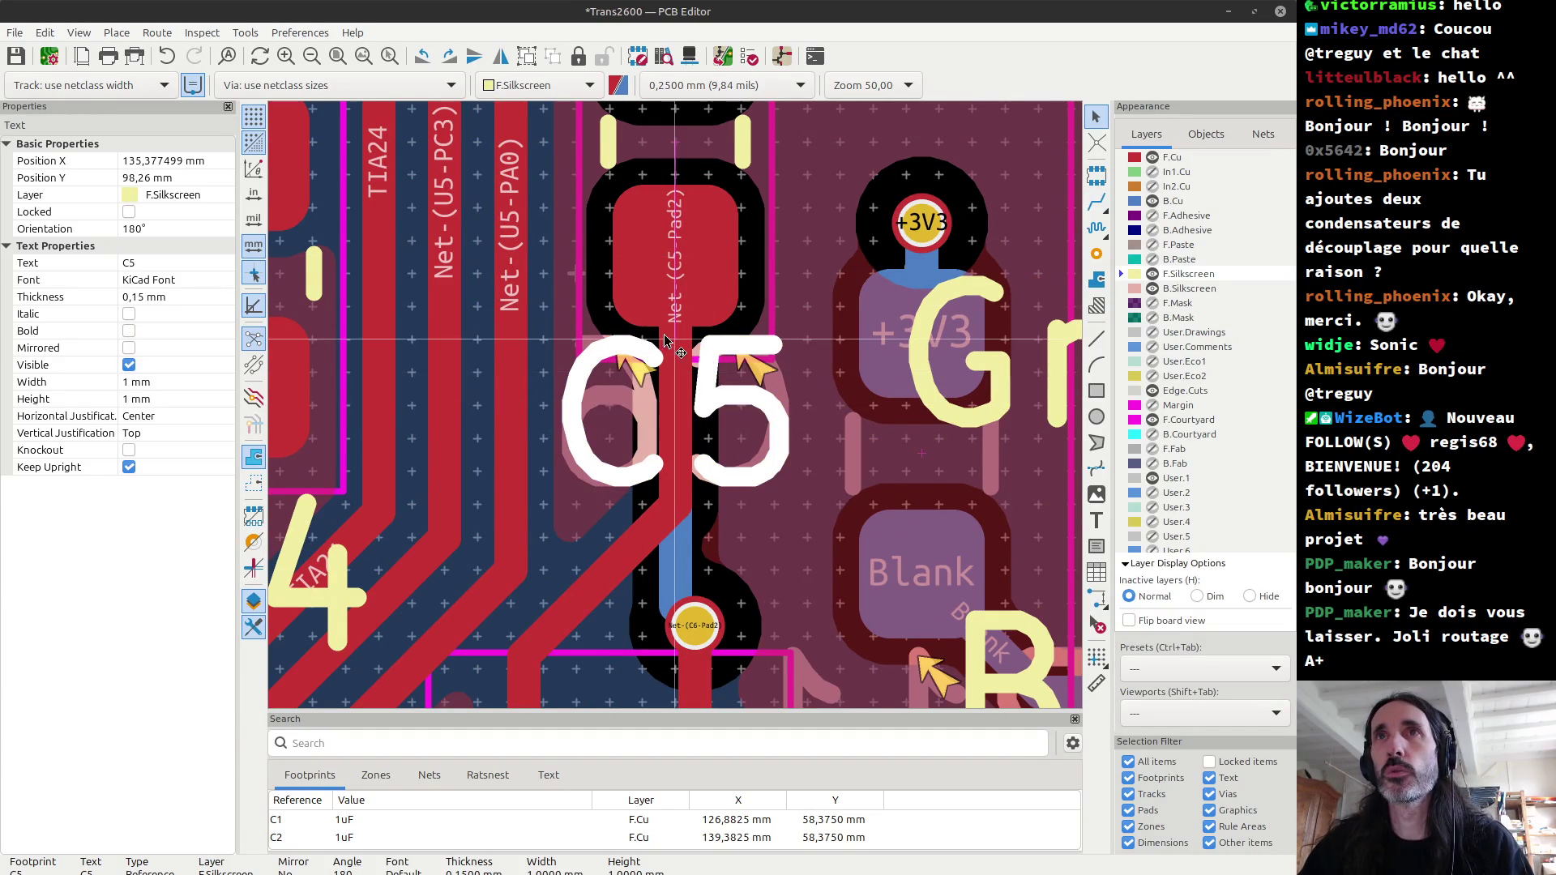
{"action": "left_click_drag", "start_coordinate": [677, 349], "coordinate": [679, 365]}
{"action": "left_click", "coordinate": [677, 370]}
Step: Reposition the mirrored C6 and R11 back-side labels at new spots clear of their pads
{"action": "left_click", "coordinate": [688, 343]}
{"action": "scroll", "coordinate": [679, 366], "scroll_direction": "down", "scroll_amount": 2}
{"action": "scroll", "coordinate": [689, 381], "scroll_direction": "down", "scroll_amount": 1}
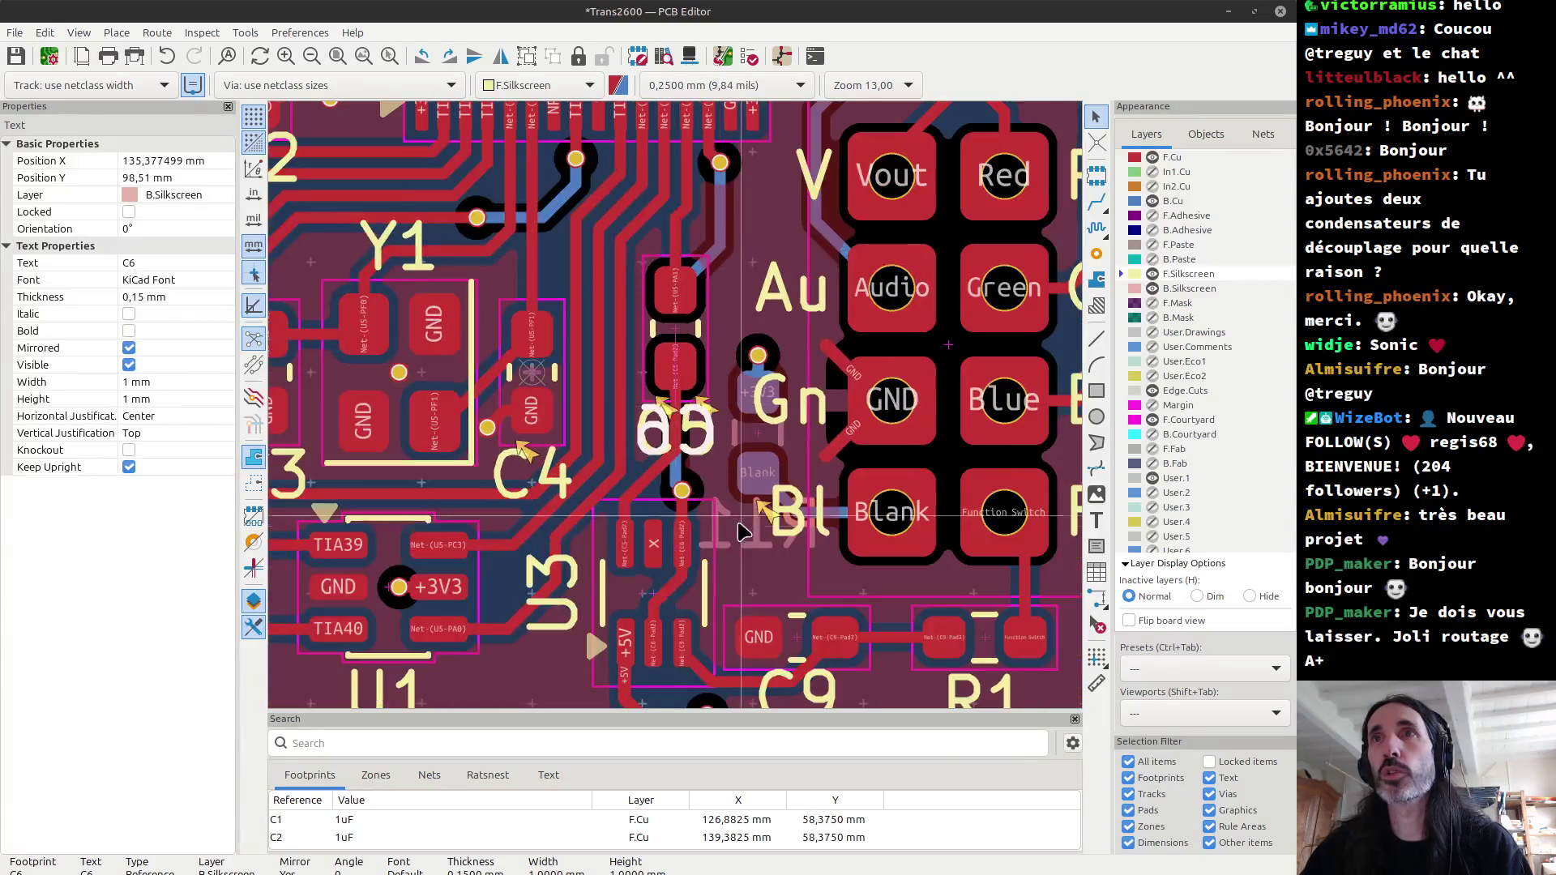
{"action": "scroll", "coordinate": [704, 403], "scroll_direction": "up", "scroll_amount": 1}
{"action": "left_click", "coordinate": [704, 403]}
{"action": "left_click_drag", "start_coordinate": [704, 398], "coordinate": [707, 356]}
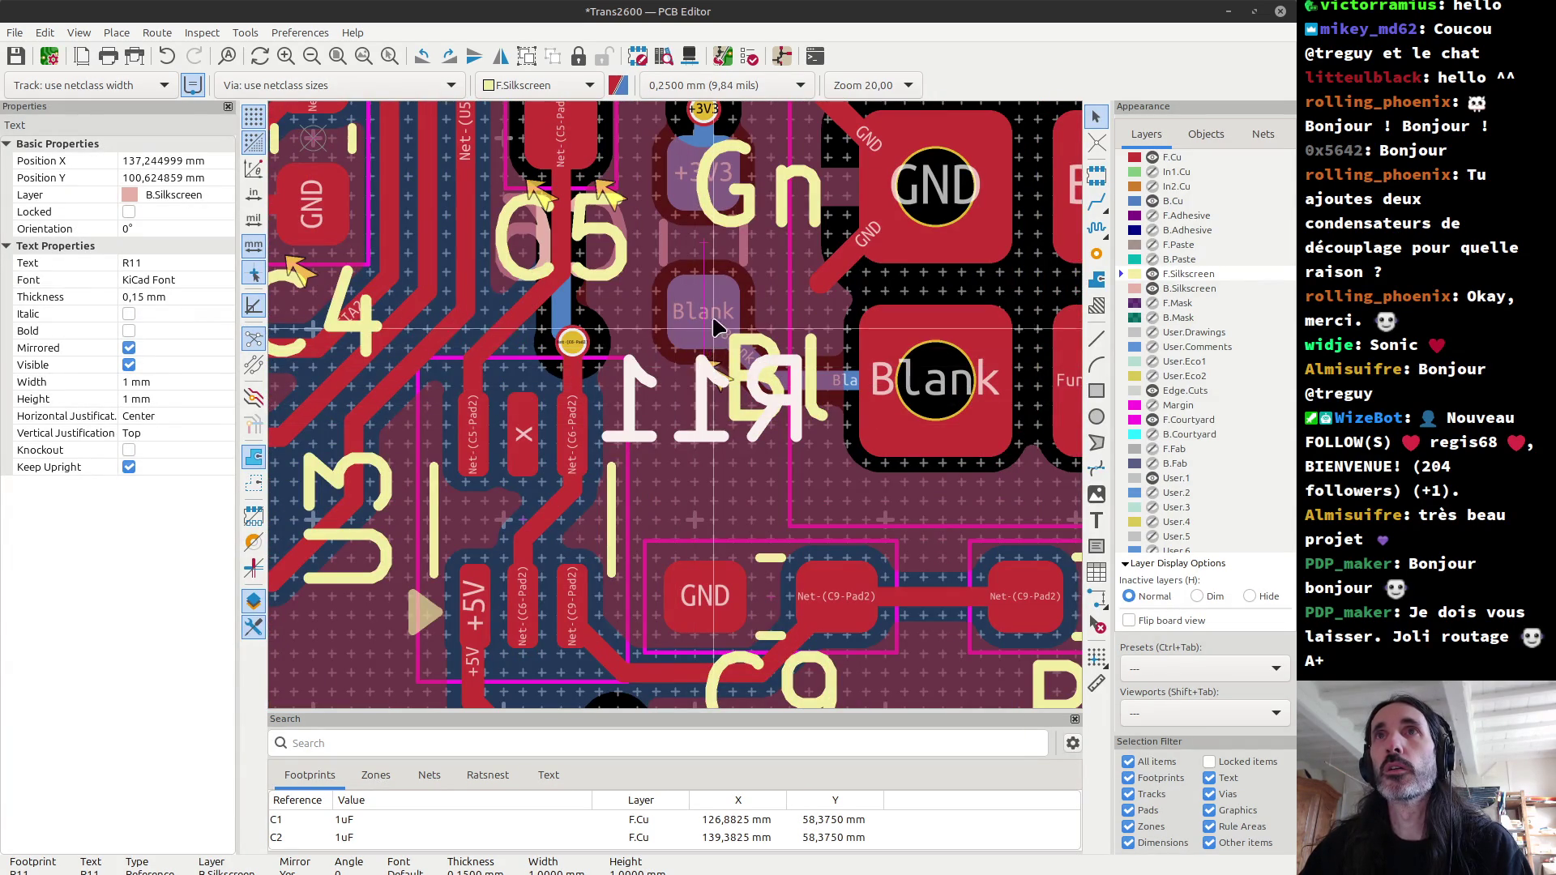
{"action": "left_click", "coordinate": [702, 369]}
Step: Set the grid origin near R11 and nudge the R11 label down one grid step
{"action": "left_click", "coordinate": [1096, 658]}
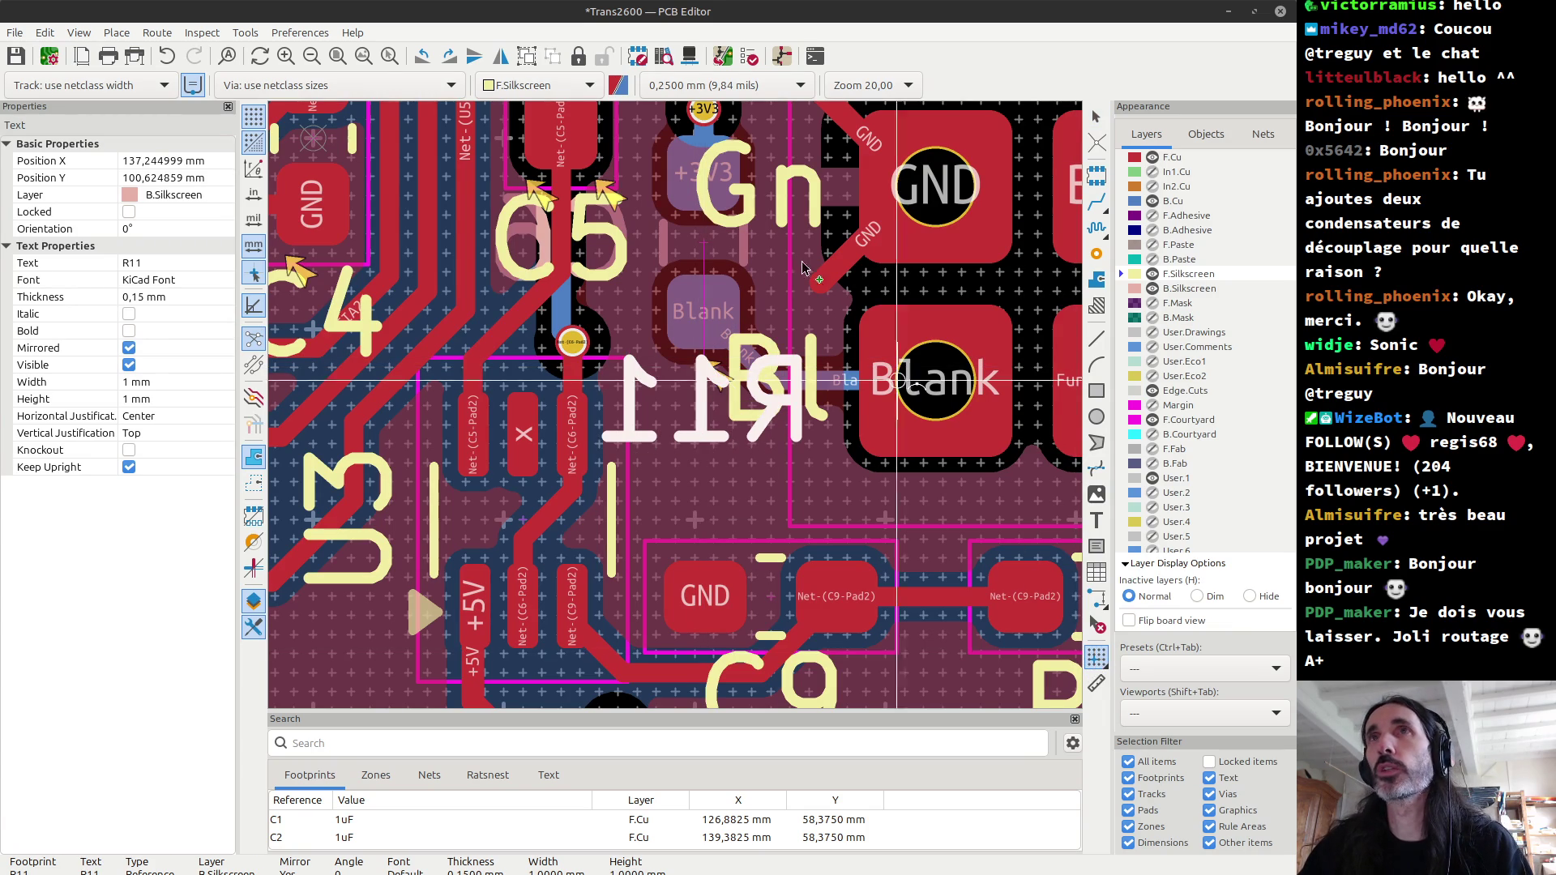
{"action": "left_click", "coordinate": [703, 243]}
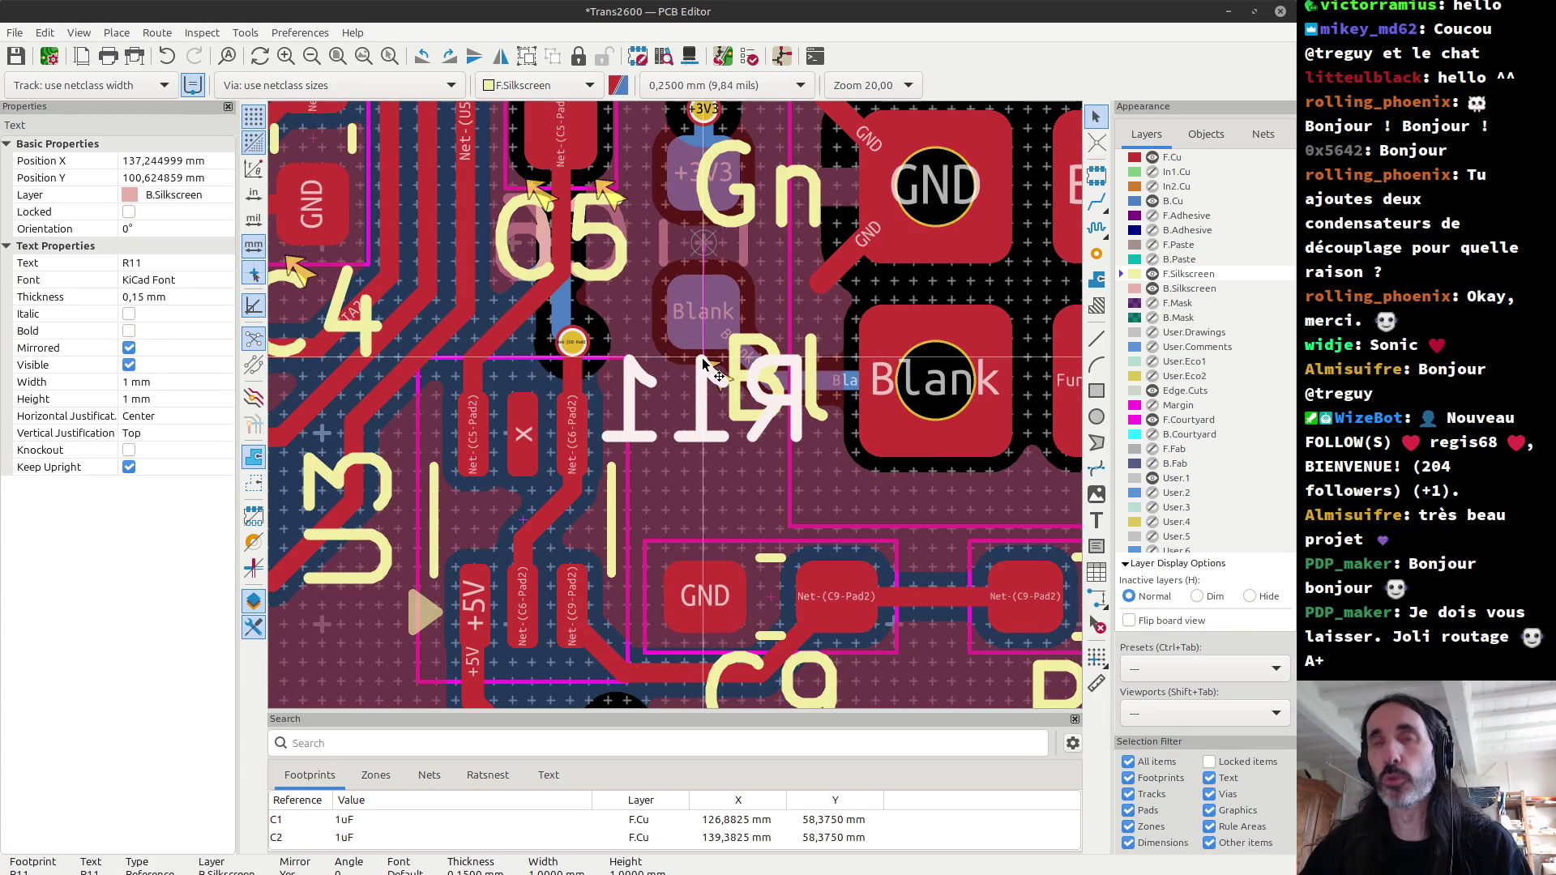
{"action": "left_click_drag", "start_coordinate": [703, 363], "coordinate": [704, 367]}
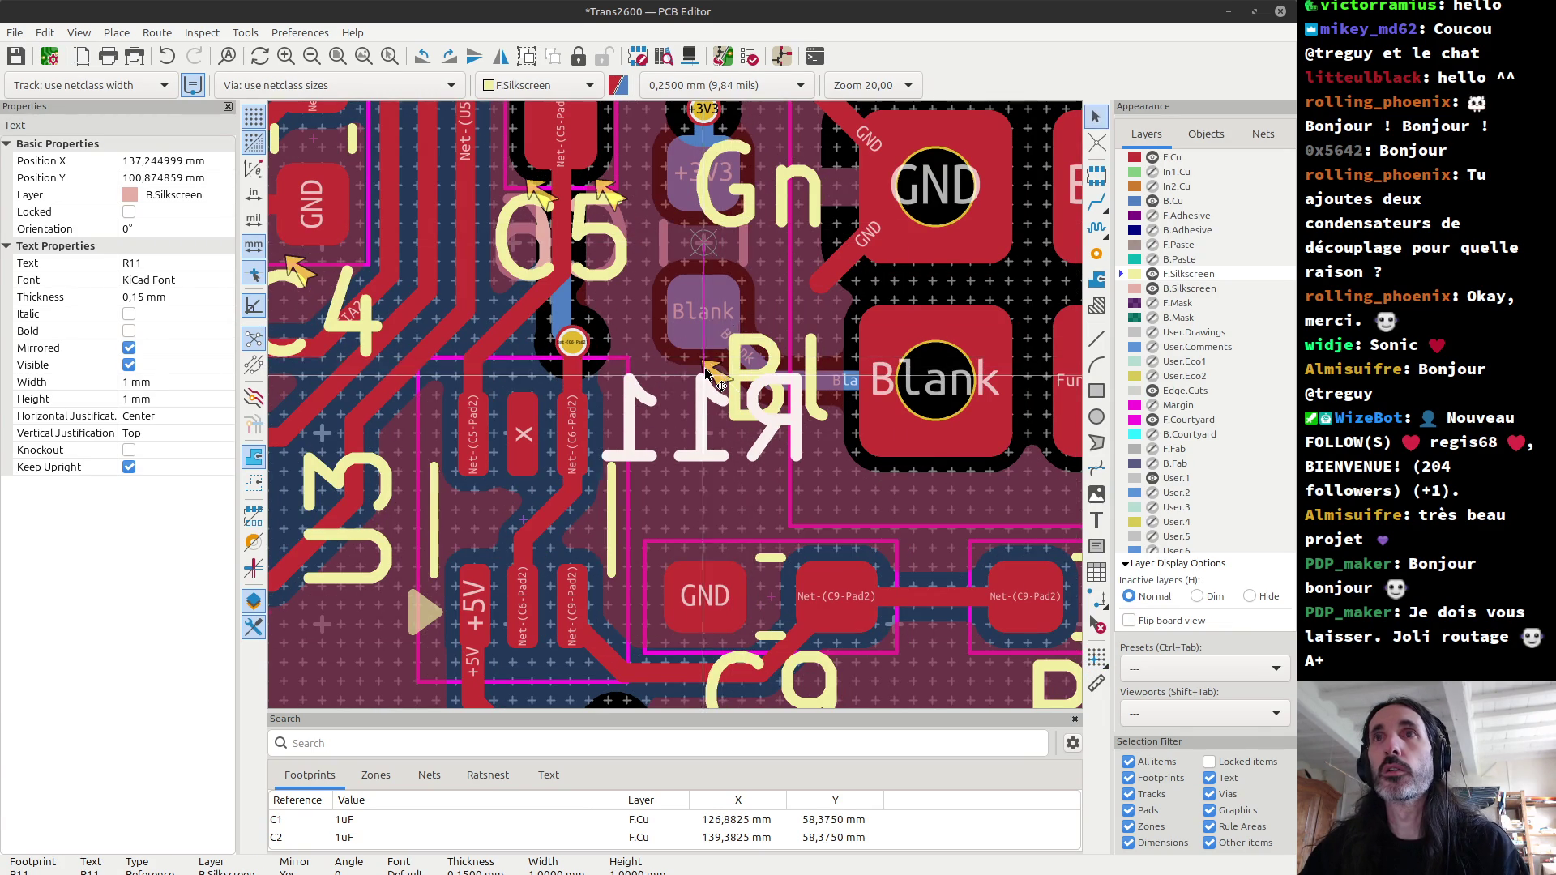
{"action": "scroll", "coordinate": [704, 367], "scroll_direction": "down", "scroll_amount": 2}
{"action": "scroll", "coordinate": [678, 410], "scroll_direction": "down", "scroll_amount": 2}
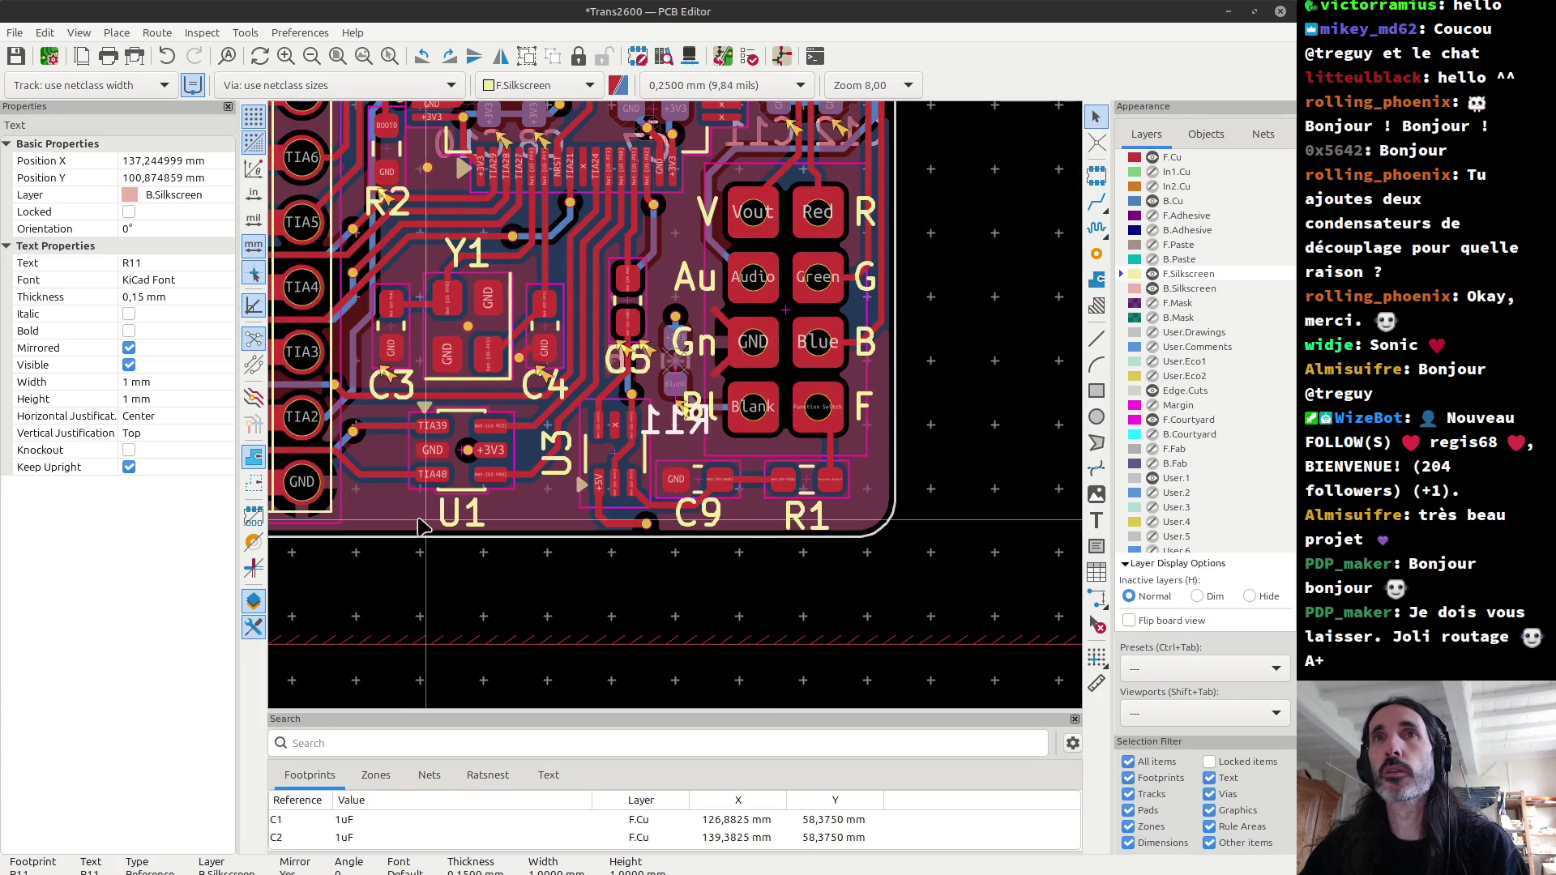
{"action": "scroll", "coordinate": [387, 201], "scroll_direction": "up", "scroll_amount": 3}
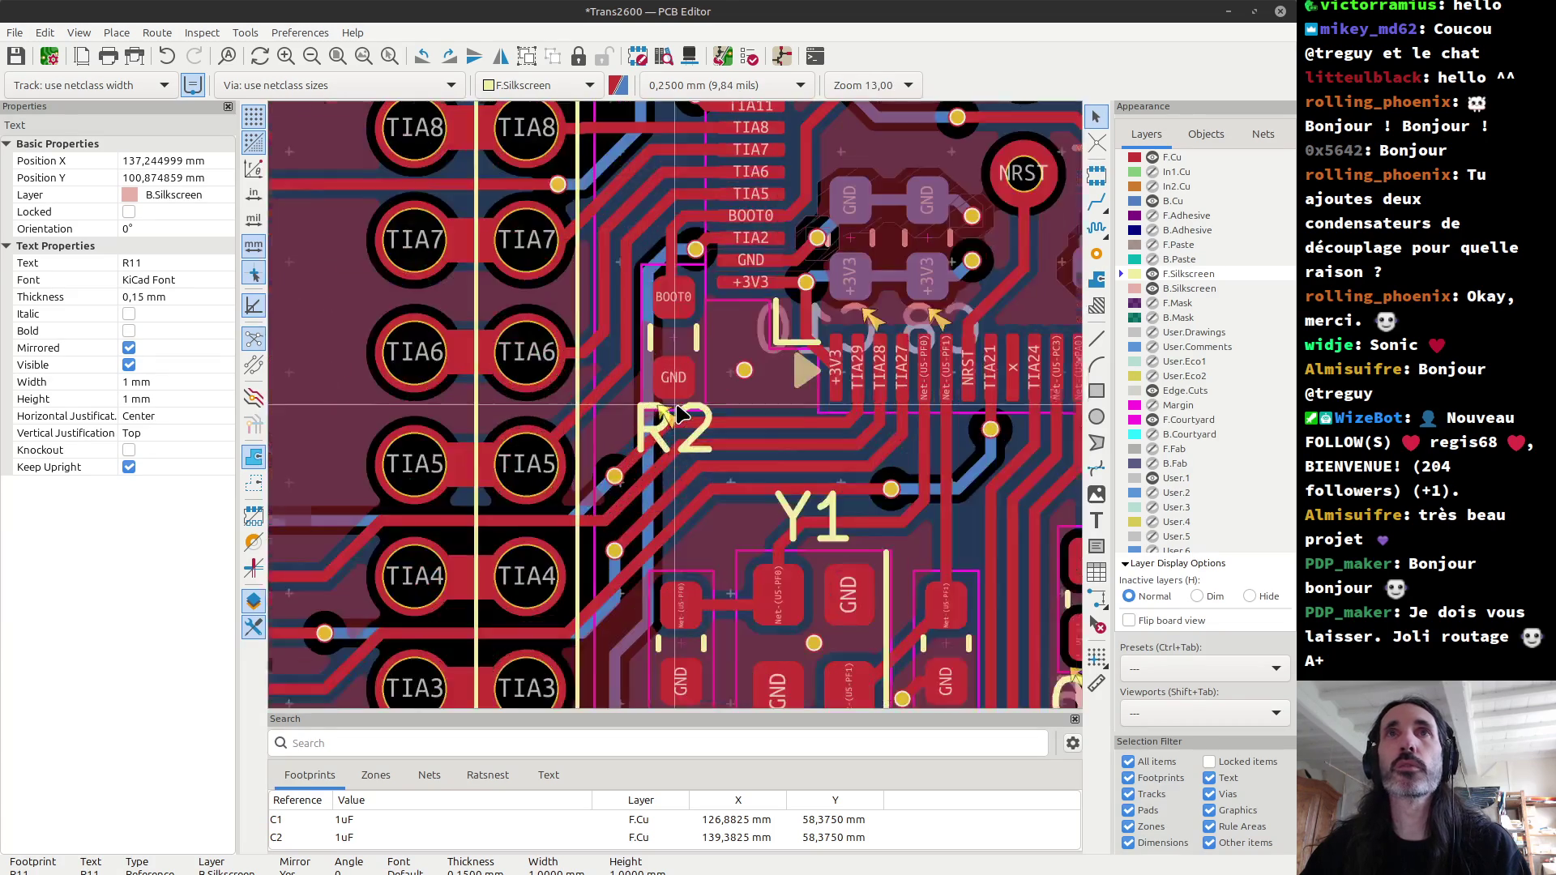
{"action": "scroll", "coordinate": [680, 419], "scroll_direction": "up", "scroll_amount": 2}
Step: Set the grid origin beside R2 and start moving the R2 label below its GND pad
{"action": "left_click", "coordinate": [1096, 655]}
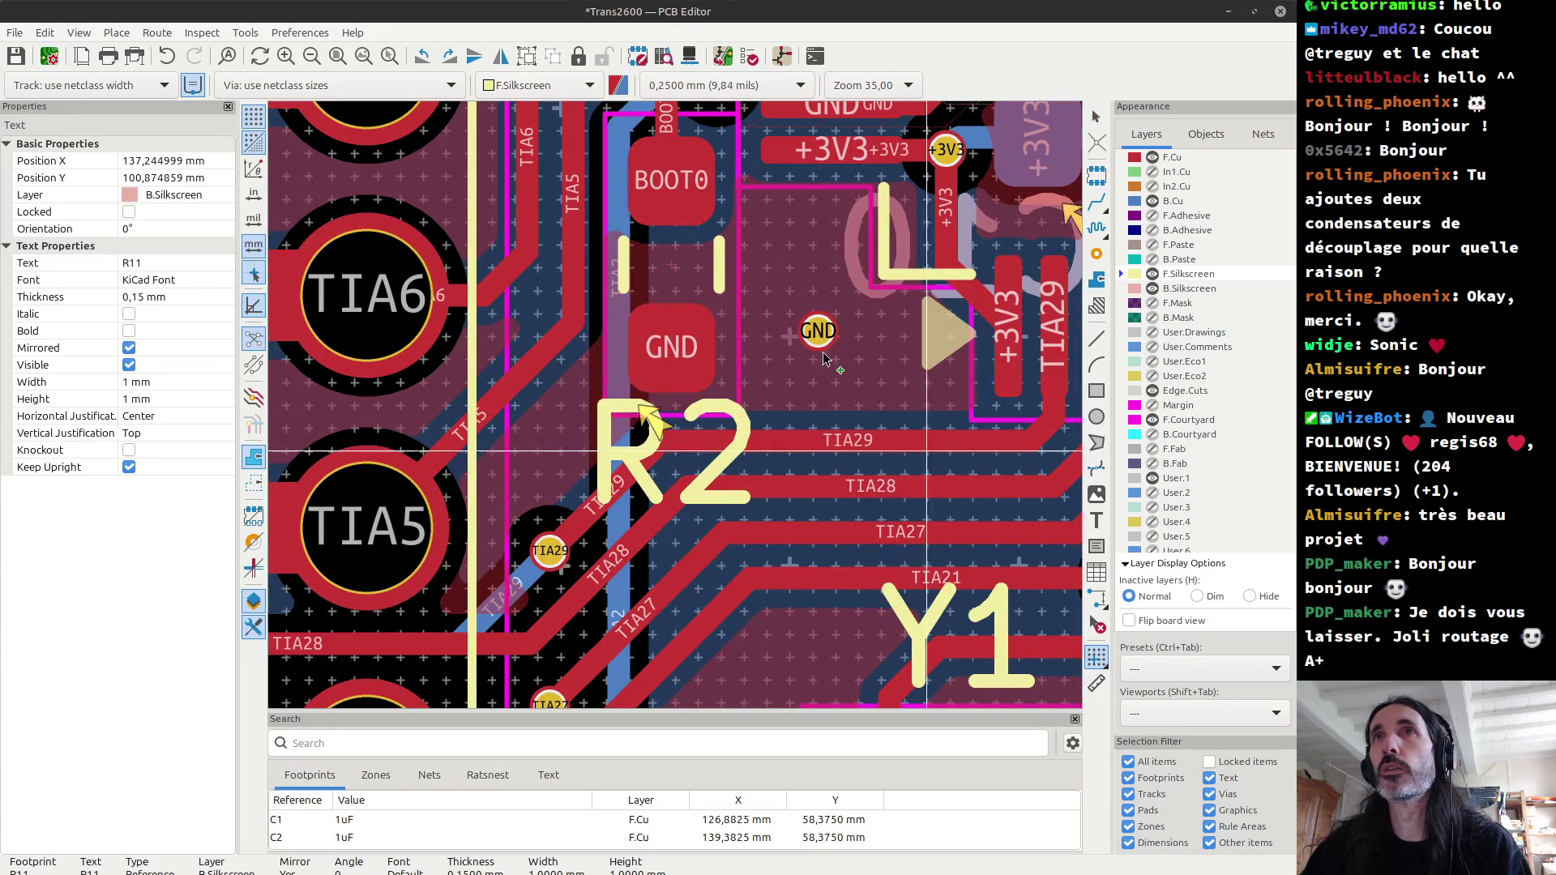
{"action": "left_click", "coordinate": [671, 265]}
{"action": "key", "text": "m"}
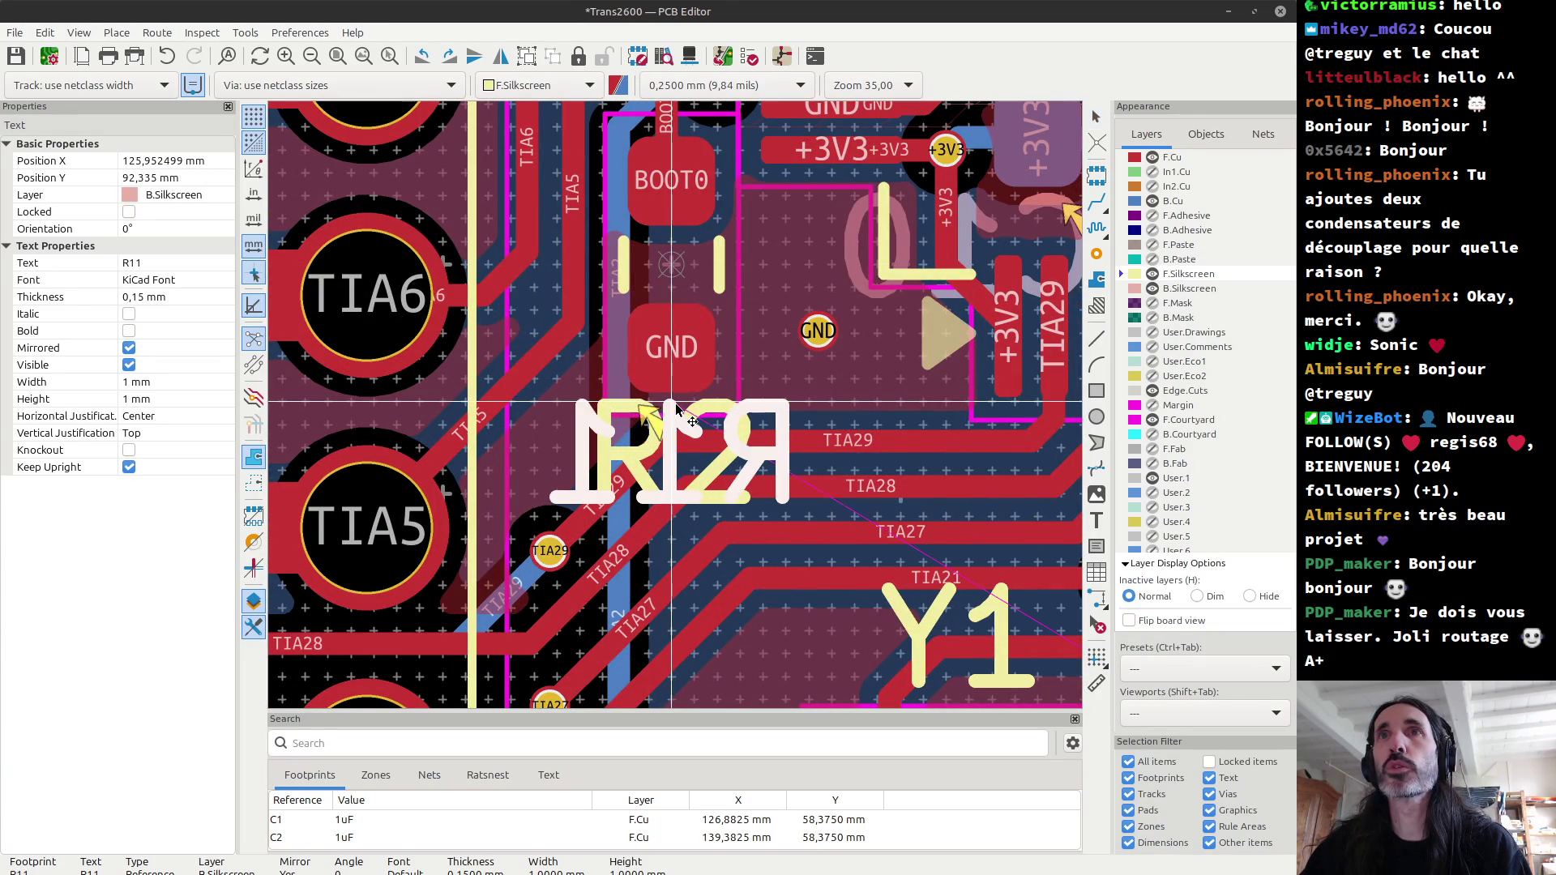
{"action": "key", "text": "Escape"}
{"action": "left_click", "coordinate": [651, 411]}
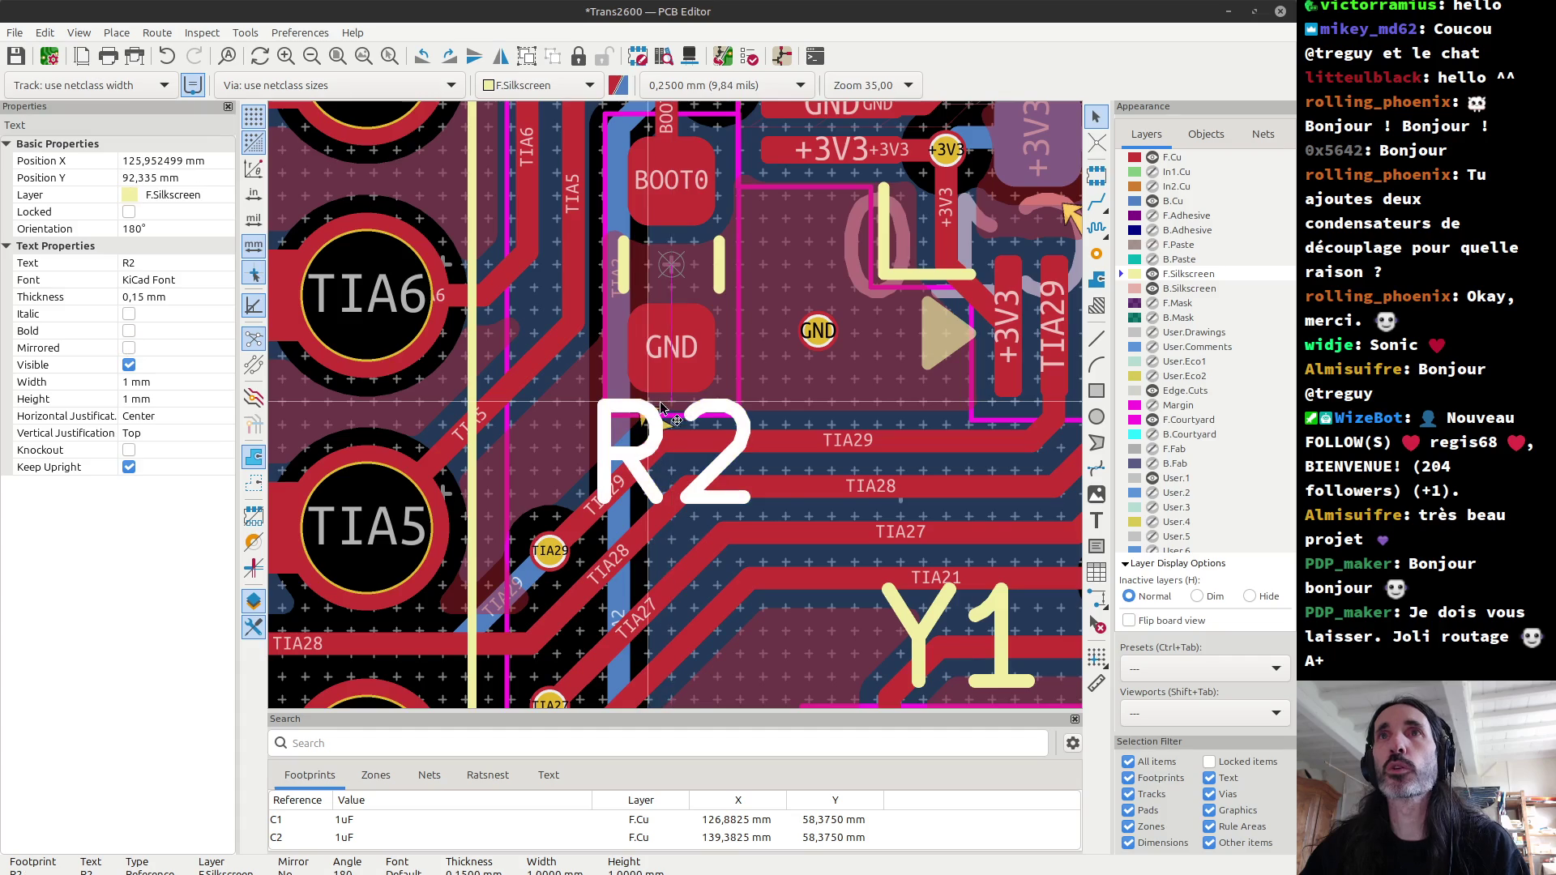
{"action": "key", "text": "m"}
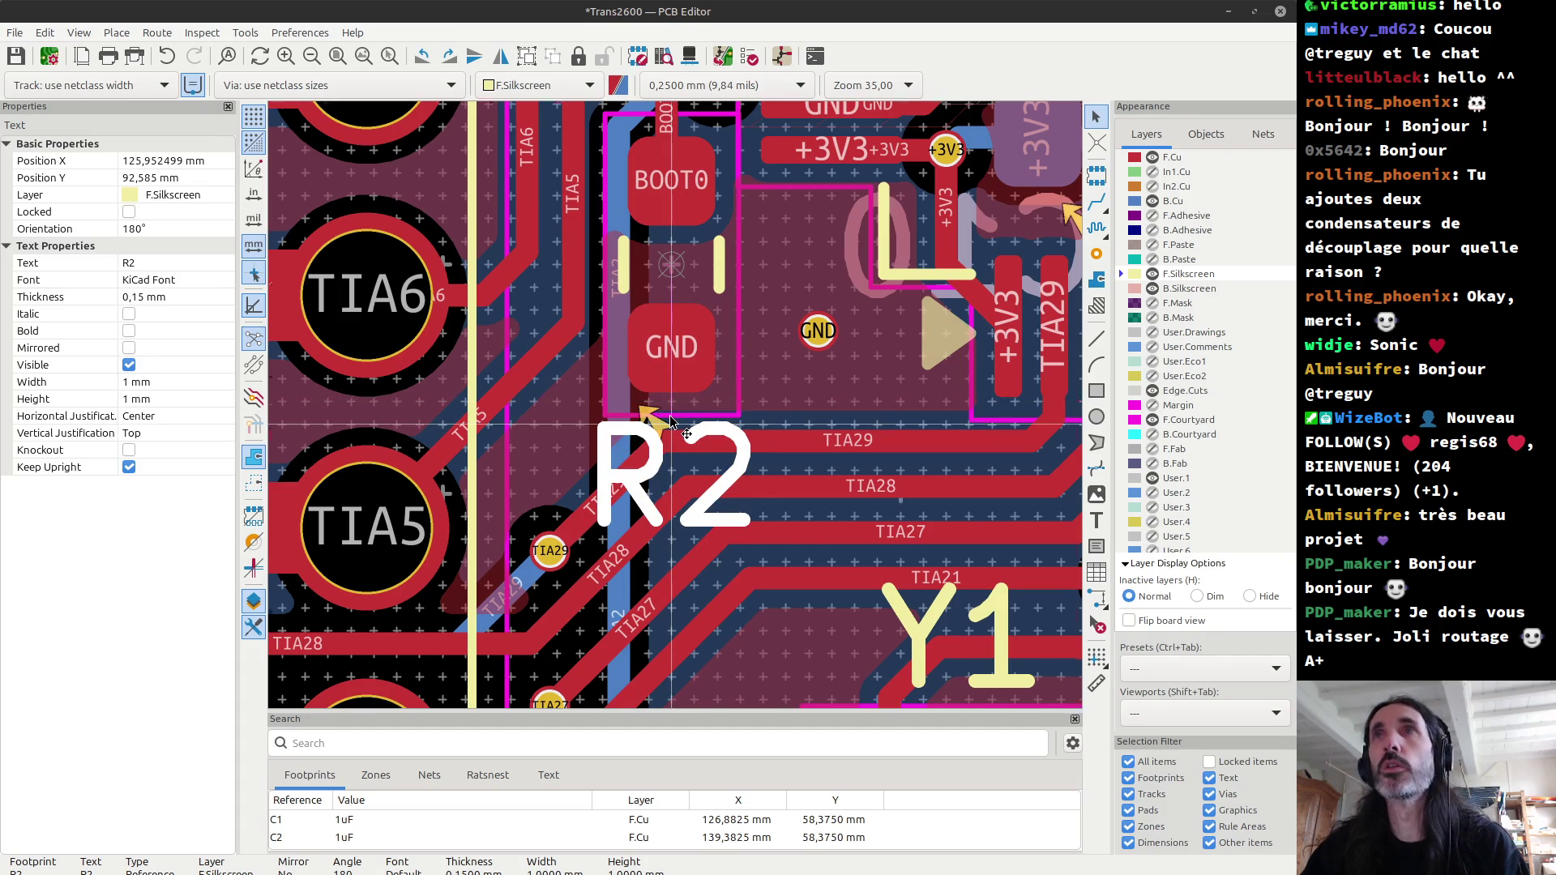
{"action": "scroll", "coordinate": [674, 421], "scroll_direction": "down", "scroll_amount": 1}
{"action": "scroll", "coordinate": [675, 418], "scroll_direction": "down", "scroll_amount": 1}
{"action": "scroll", "coordinate": [677, 415], "scroll_direction": "down", "scroll_amount": 1}
{"action": "scroll", "coordinate": [677, 415], "scroll_direction": "down", "scroll_amount": 2}
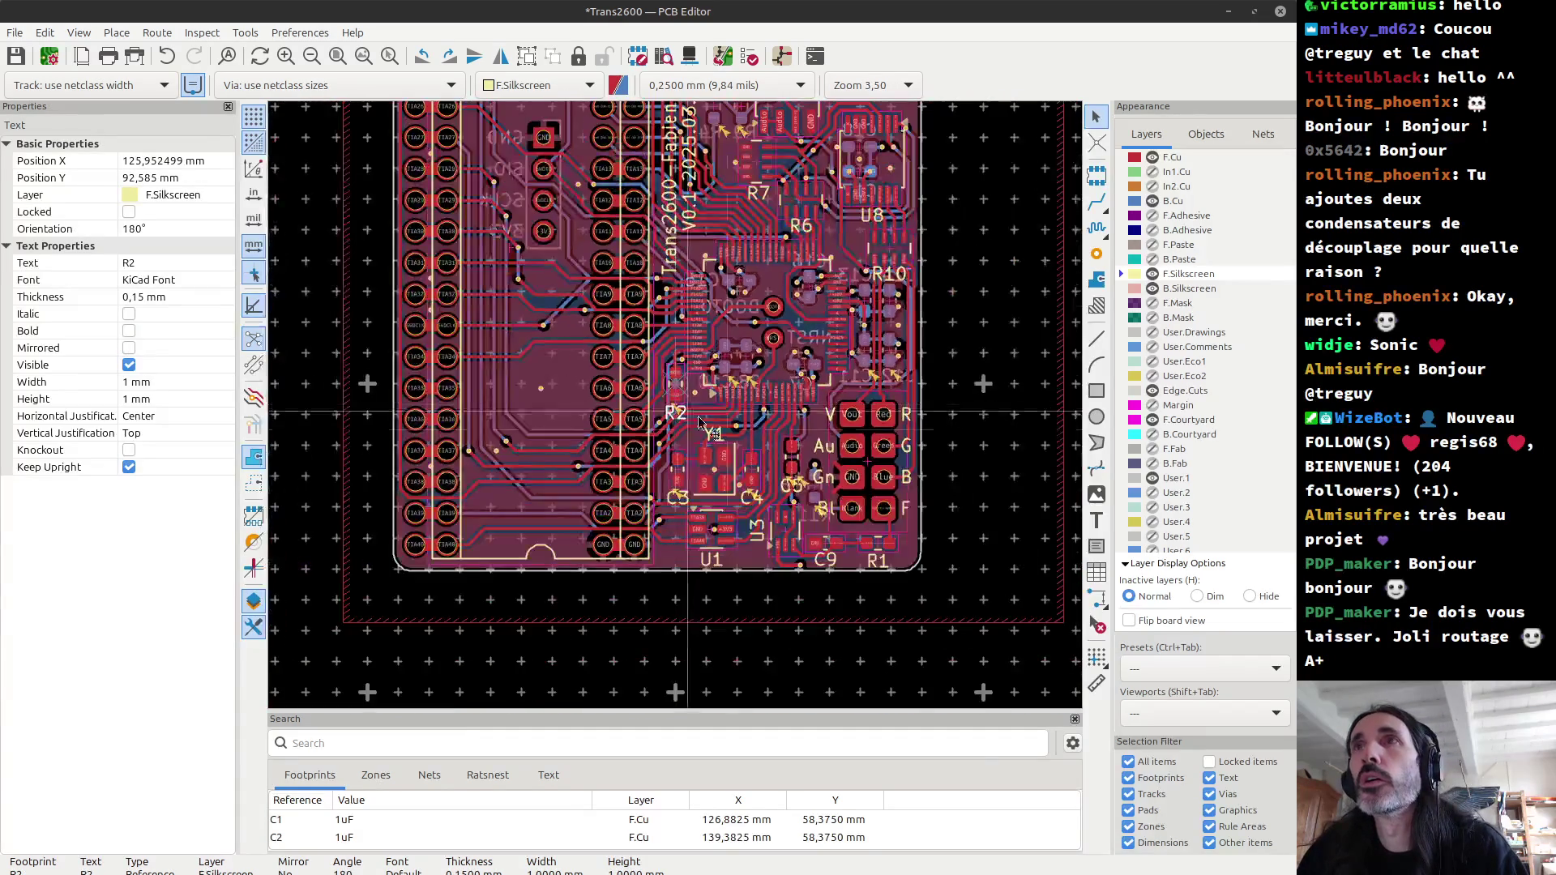
Step: Drop the R2 label in place and select the back-side C11 and C12 labels
{"action": "scroll", "coordinate": [679, 492], "scroll_direction": "up", "scroll_amount": 2}
{"action": "scroll", "coordinate": [679, 492], "scroll_direction": "up", "scroll_amount": 2}
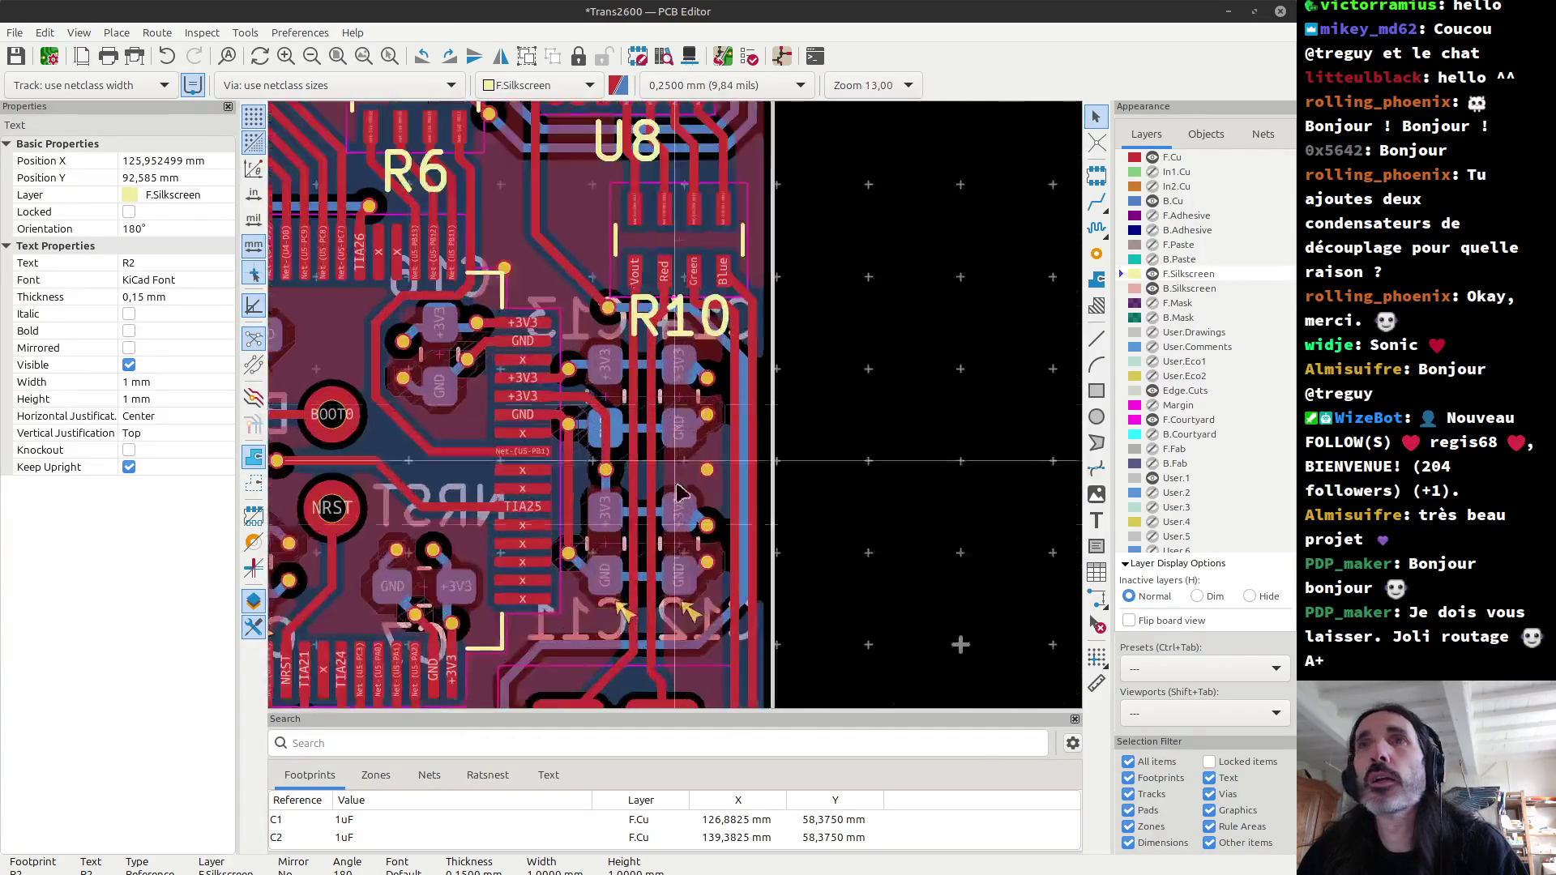
{"action": "left_click", "coordinate": [609, 606]}
{"action": "scroll", "coordinate": [610, 606], "scroll_direction": "up", "scroll_amount": 2}
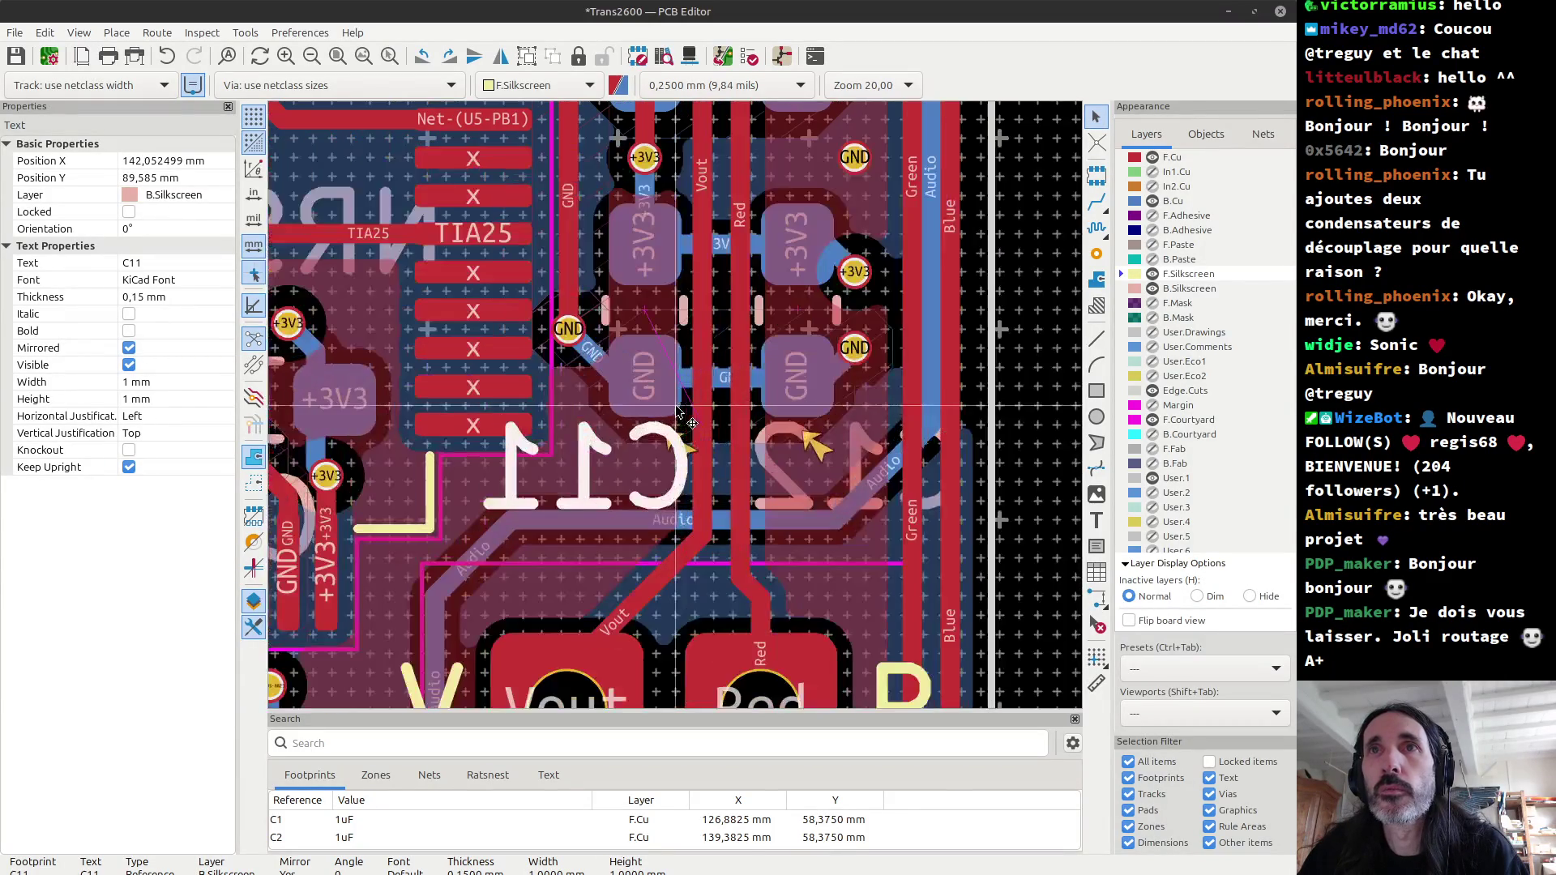
{"action": "left_click", "coordinate": [811, 470], "text": "shift"}
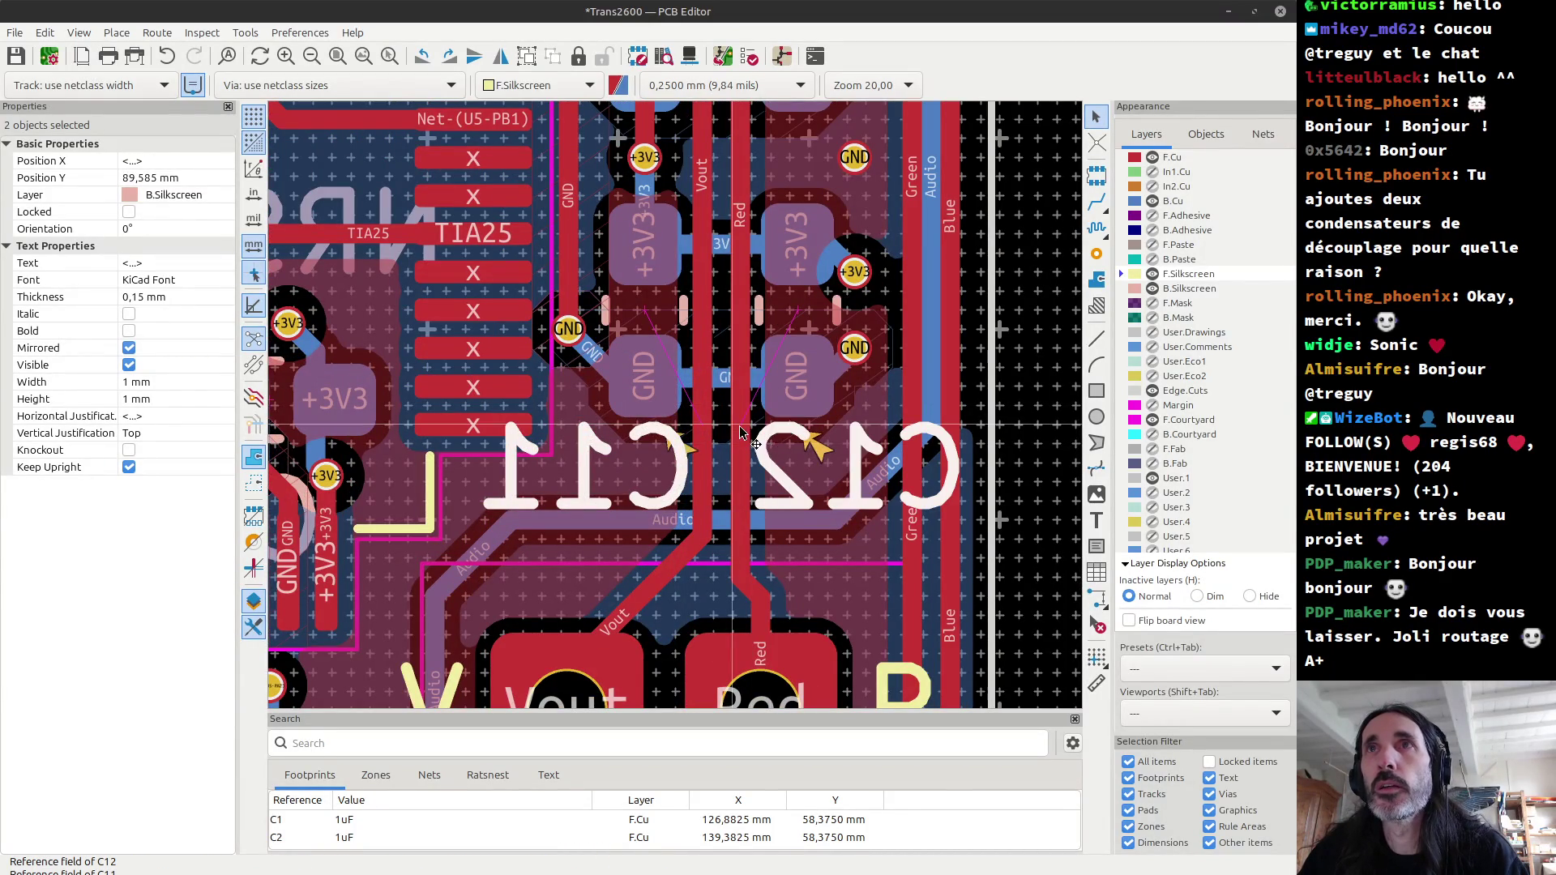
Step: Set the grid origin beside C11/C12 and move both labels down one grid step
{"action": "left_click", "coordinate": [1097, 656]}
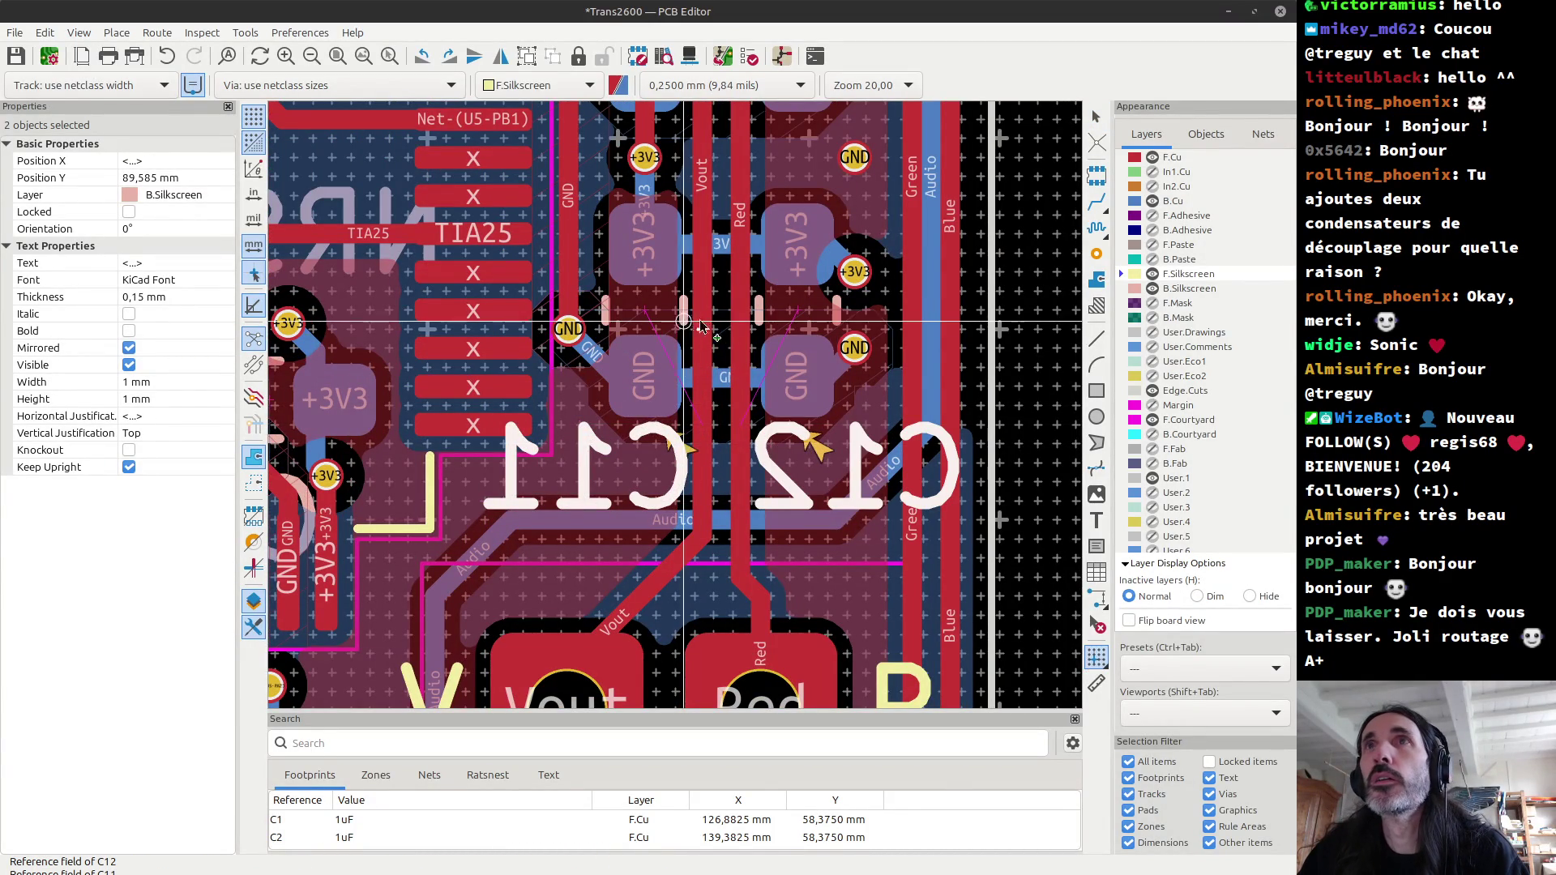
{"action": "left_click", "coordinate": [797, 311]}
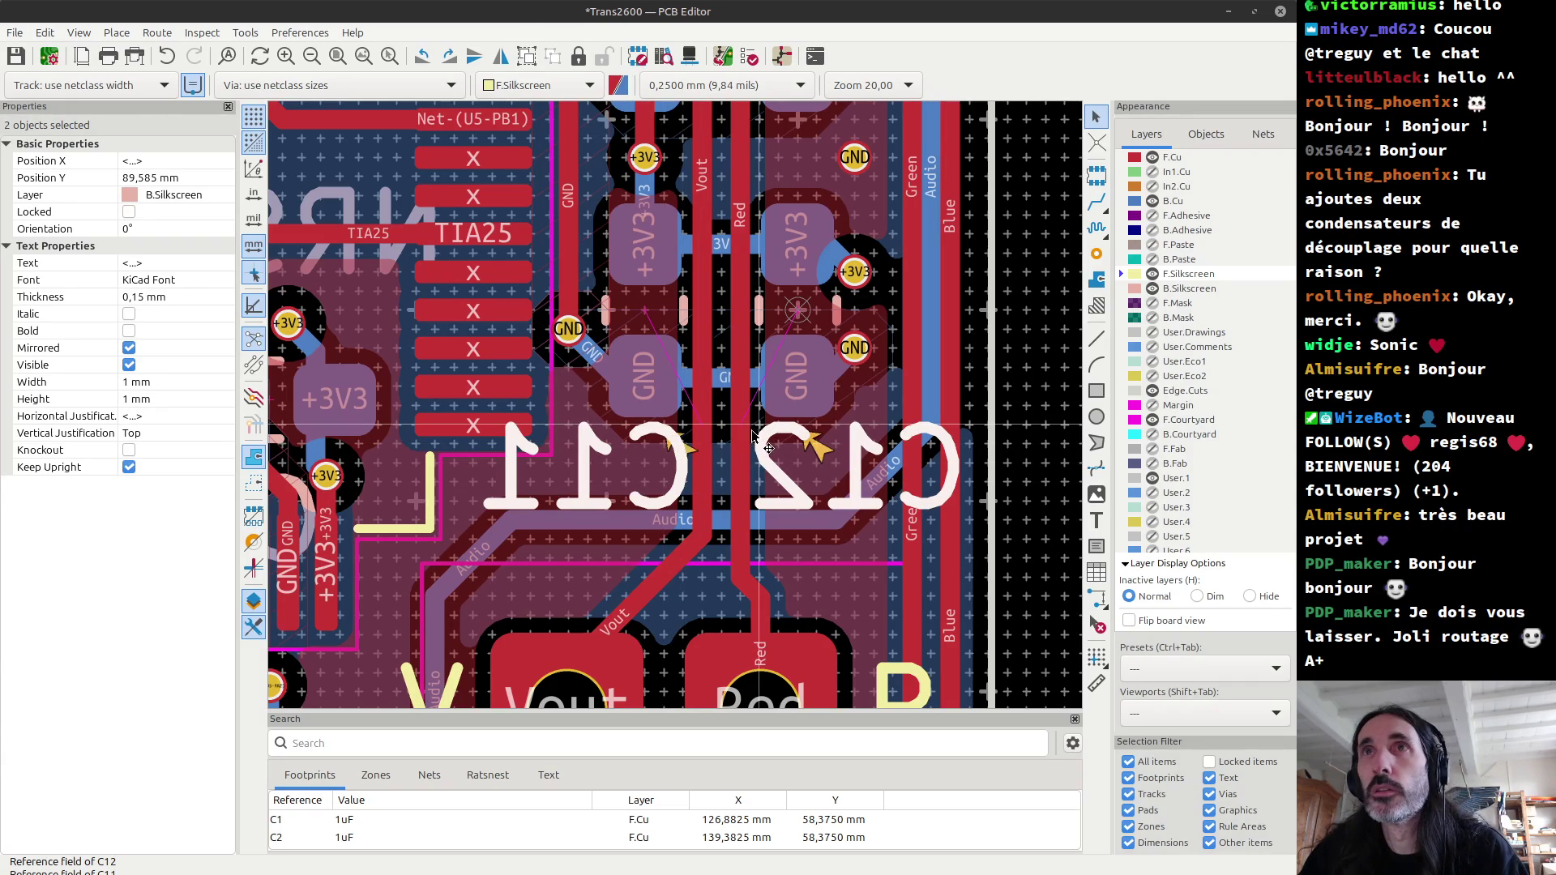
{"action": "left_click_drag", "start_coordinate": [755, 438], "coordinate": [744, 452]}
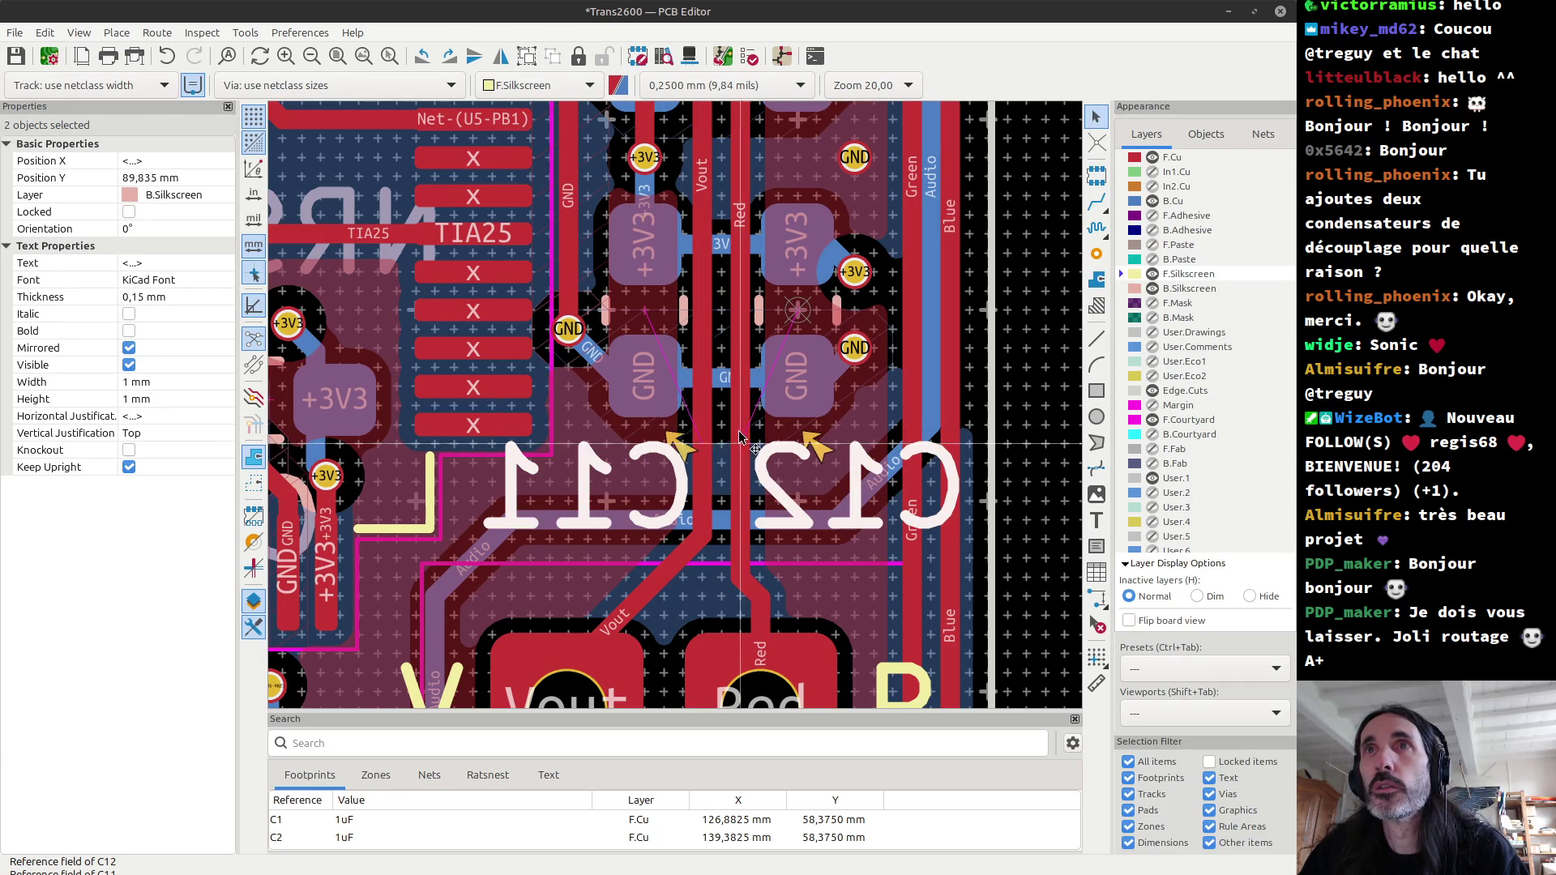
{"action": "scroll", "coordinate": [744, 452], "scroll_direction": "down", "scroll_amount": 3}
{"action": "scroll", "coordinate": [679, 413], "scroll_direction": "up", "scroll_amount": 1}
{"action": "scroll", "coordinate": [679, 413], "scroll_direction": "up", "scroll_amount": 1}
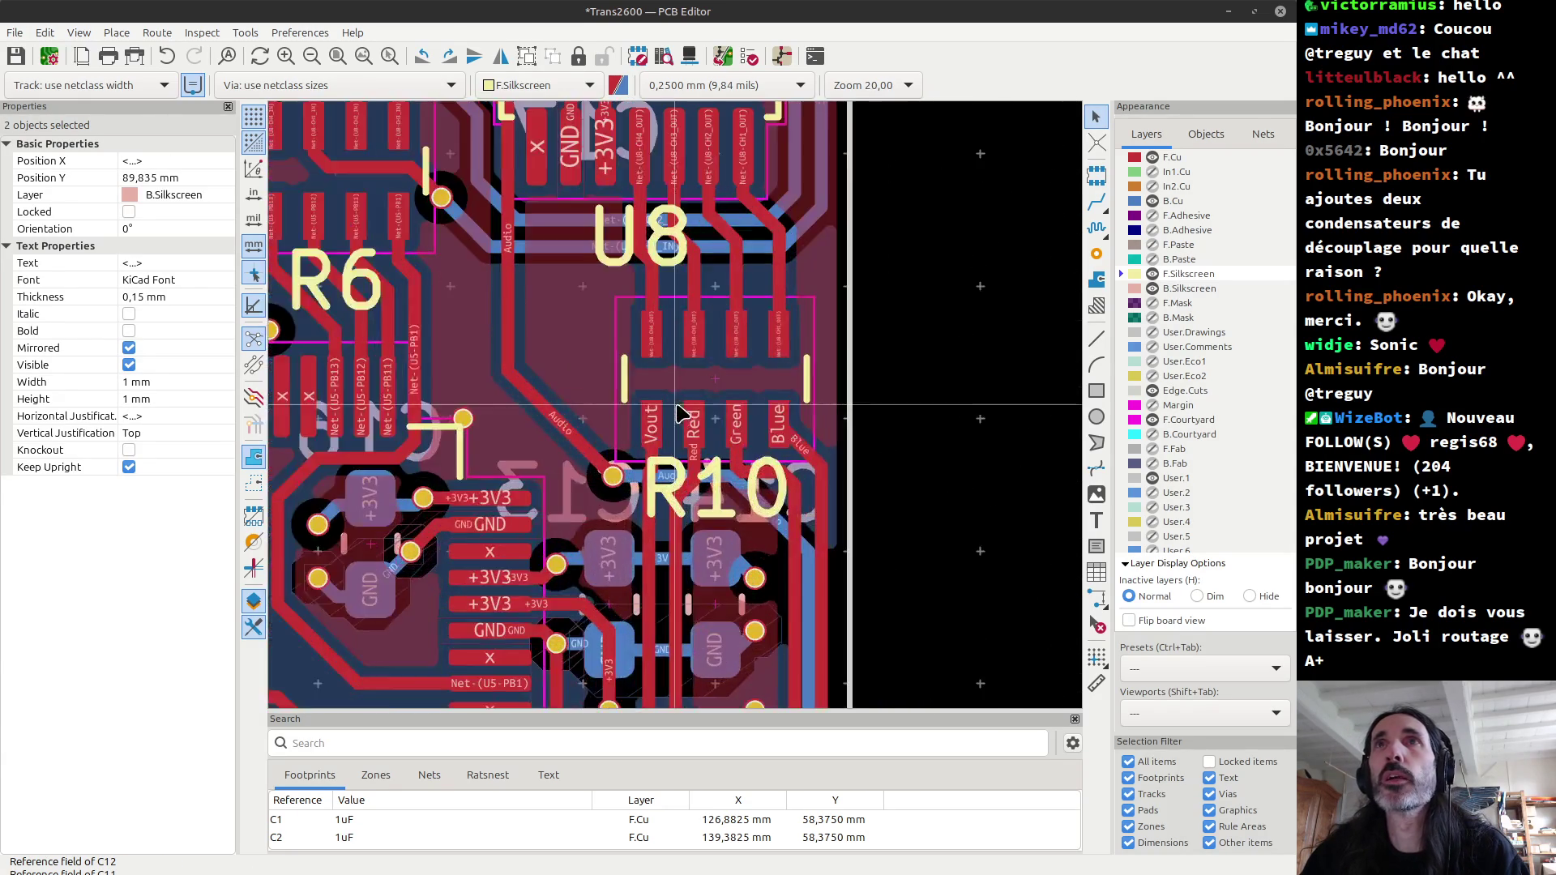
{"action": "scroll", "coordinate": [679, 413], "scroll_direction": "up", "scroll_amount": 2}
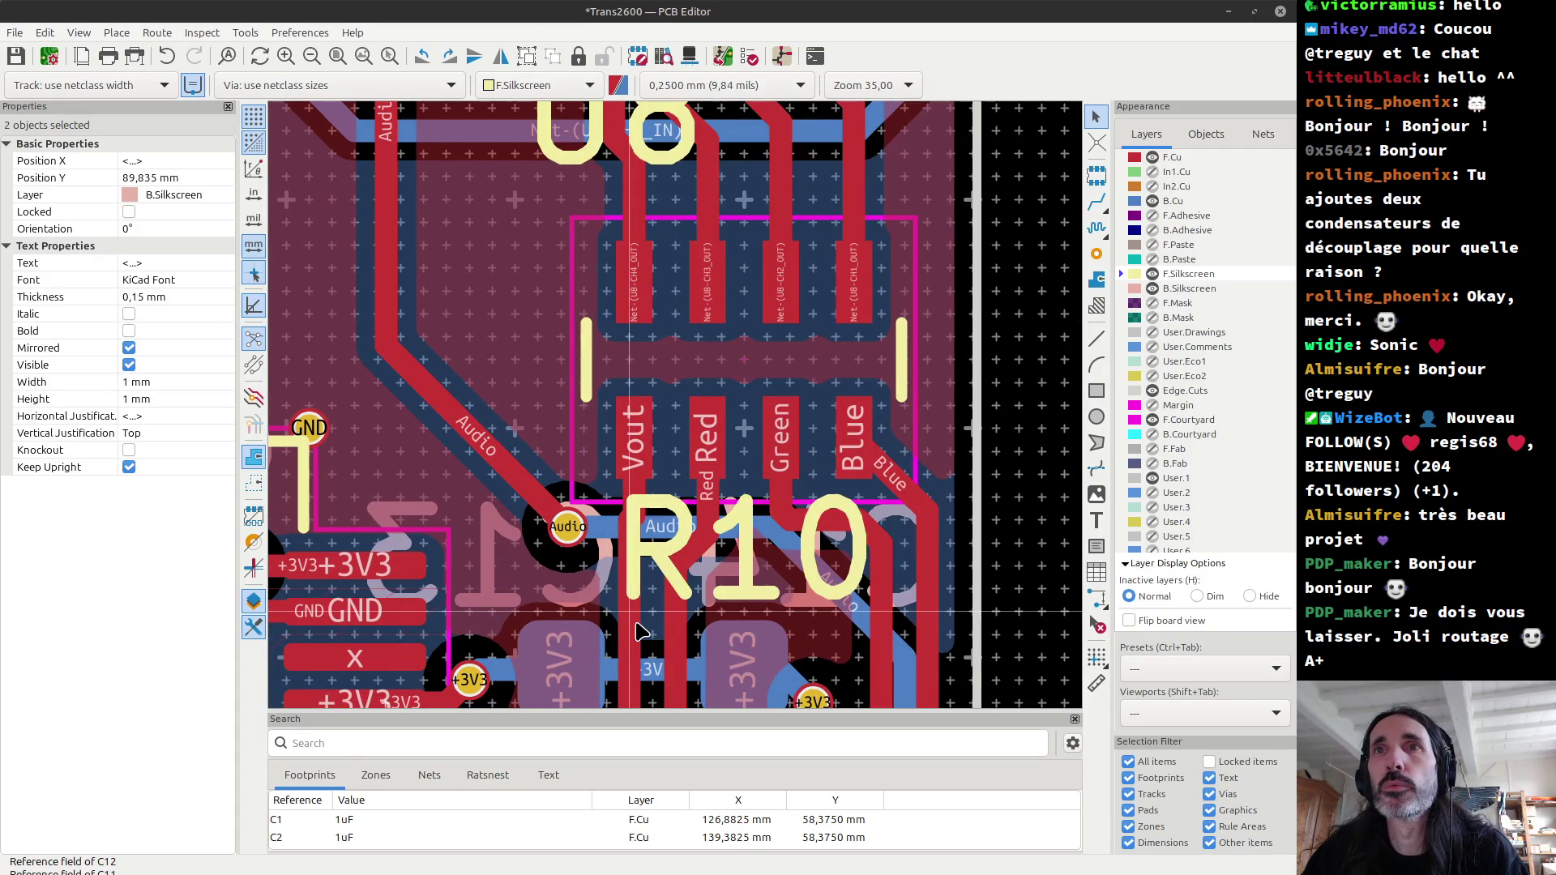
Step: Raise the back-side C13 and C14 labels clear of their pads, to Y 82.335 mm
{"action": "left_click", "coordinate": [600, 606]}
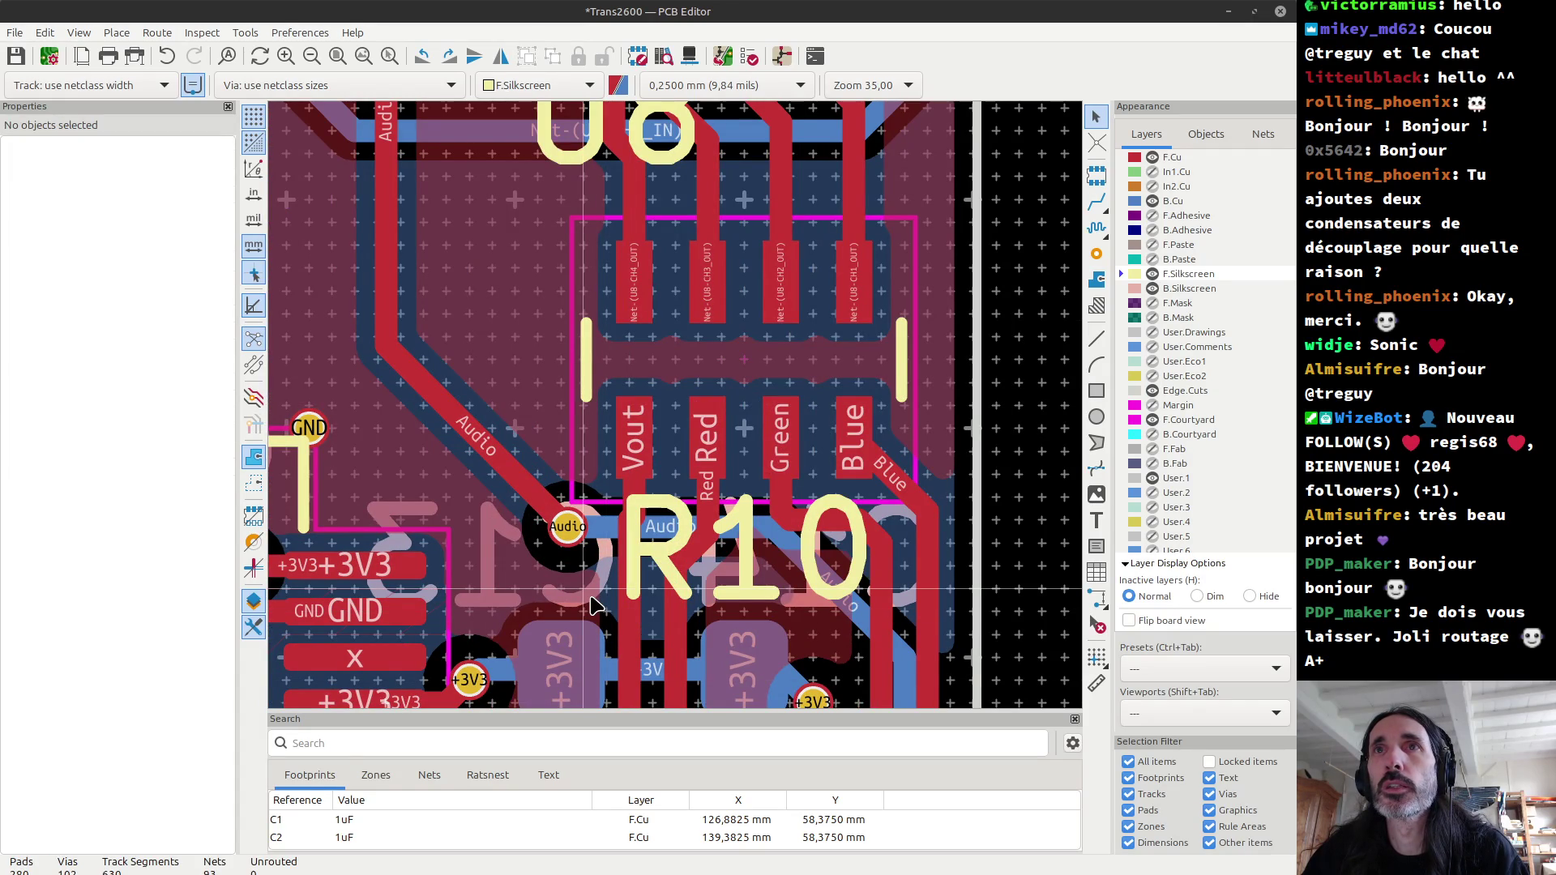
{"action": "left_click", "coordinate": [707, 610], "text": "shift"}
{"action": "middle_click_drag", "start_coordinate": [702, 617], "coordinate": [684, 438]}
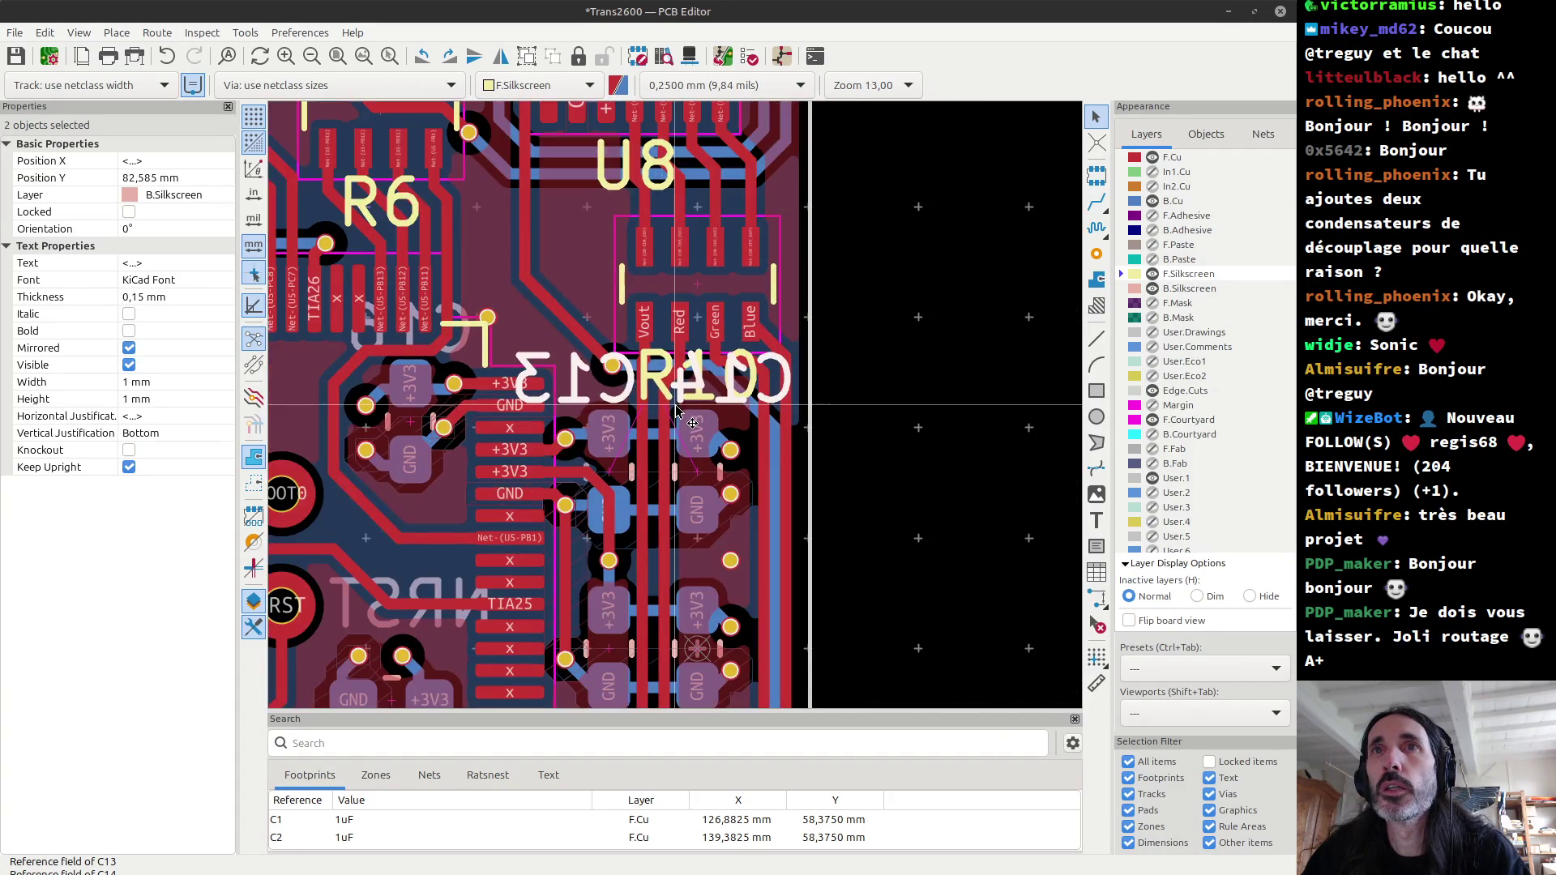
{"action": "scroll", "coordinate": [686, 437], "scroll_direction": "up", "scroll_amount": 1}
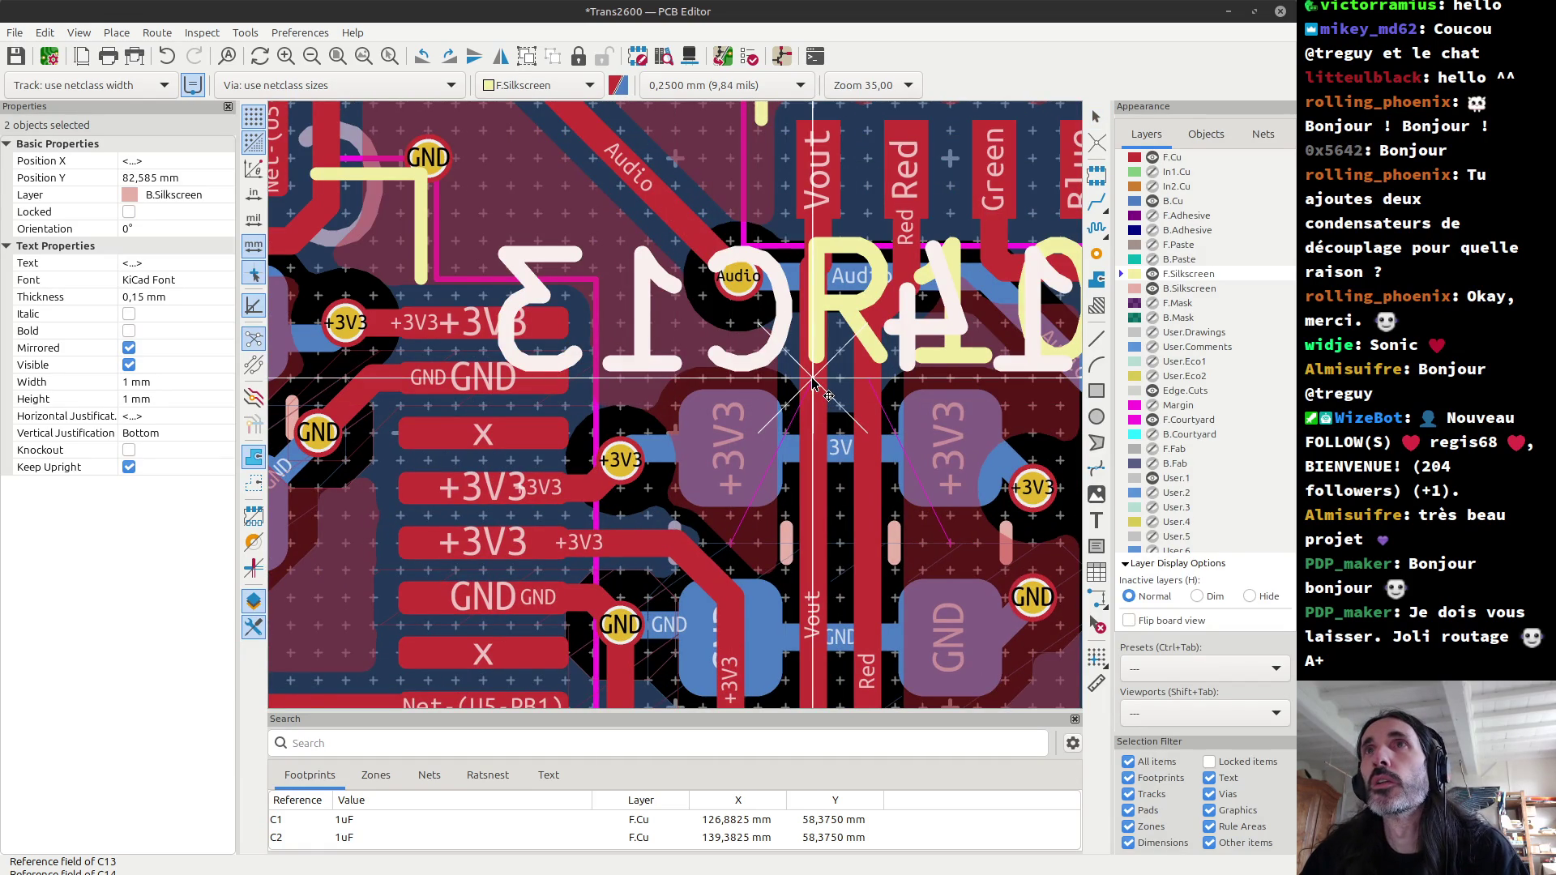
{"action": "left_click_drag", "start_coordinate": [814, 381], "coordinate": [813, 362]}
{"action": "scroll", "coordinate": [816, 366], "scroll_direction": "down", "scroll_amount": 4}
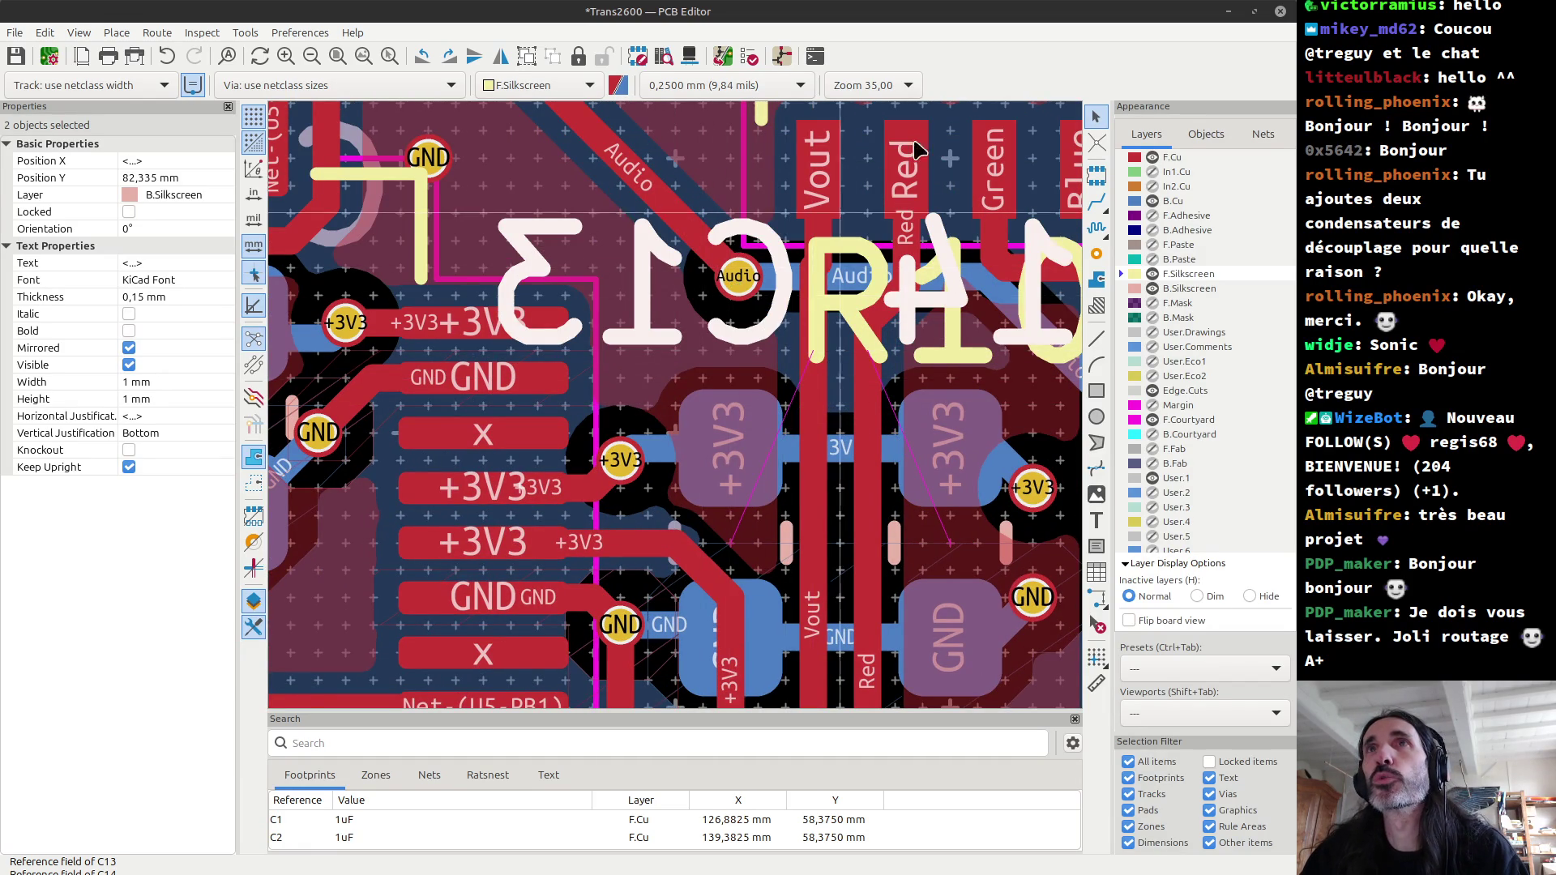
{"action": "scroll", "coordinate": [679, 411], "scroll_direction": "down", "scroll_amount": 2}
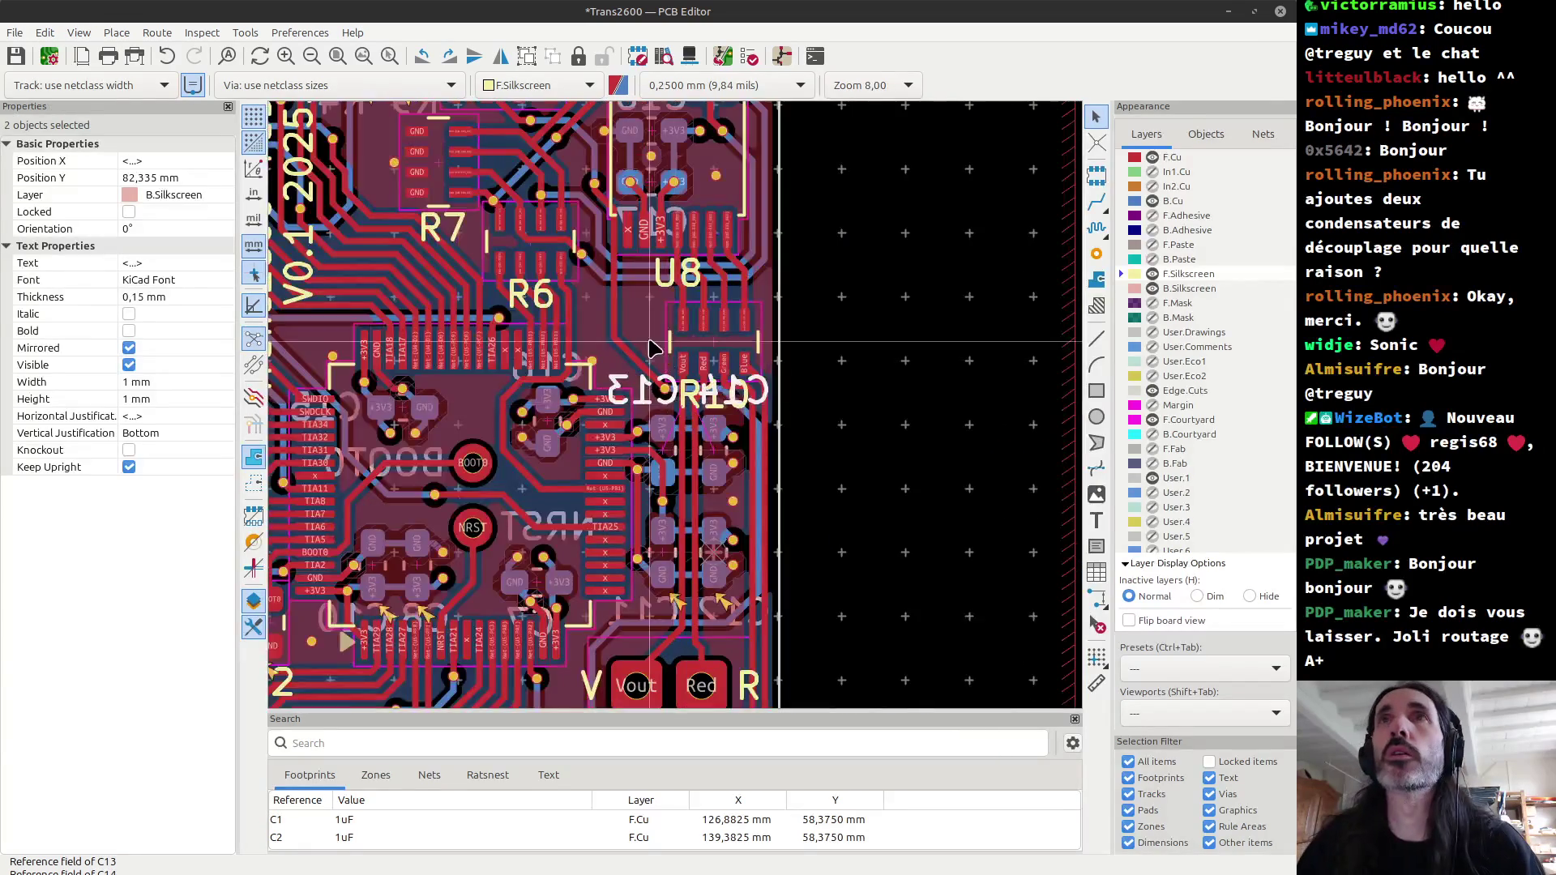
Step: Move the R3 reference label to a new position, abandoning an R5 move
{"action": "scroll", "coordinate": [713, 298], "scroll_direction": "down", "scroll_amount": 2}
{"action": "scroll", "coordinate": [706, 324], "scroll_direction": "up", "scroll_amount": 2}
{"action": "scroll", "coordinate": [697, 357], "scroll_direction": "up", "scroll_amount": 1}
{"action": "scroll", "coordinate": [691, 377], "scroll_direction": "down", "scroll_amount": 1}
{"action": "scroll", "coordinate": [685, 393], "scroll_direction": "up", "scroll_amount": 4}
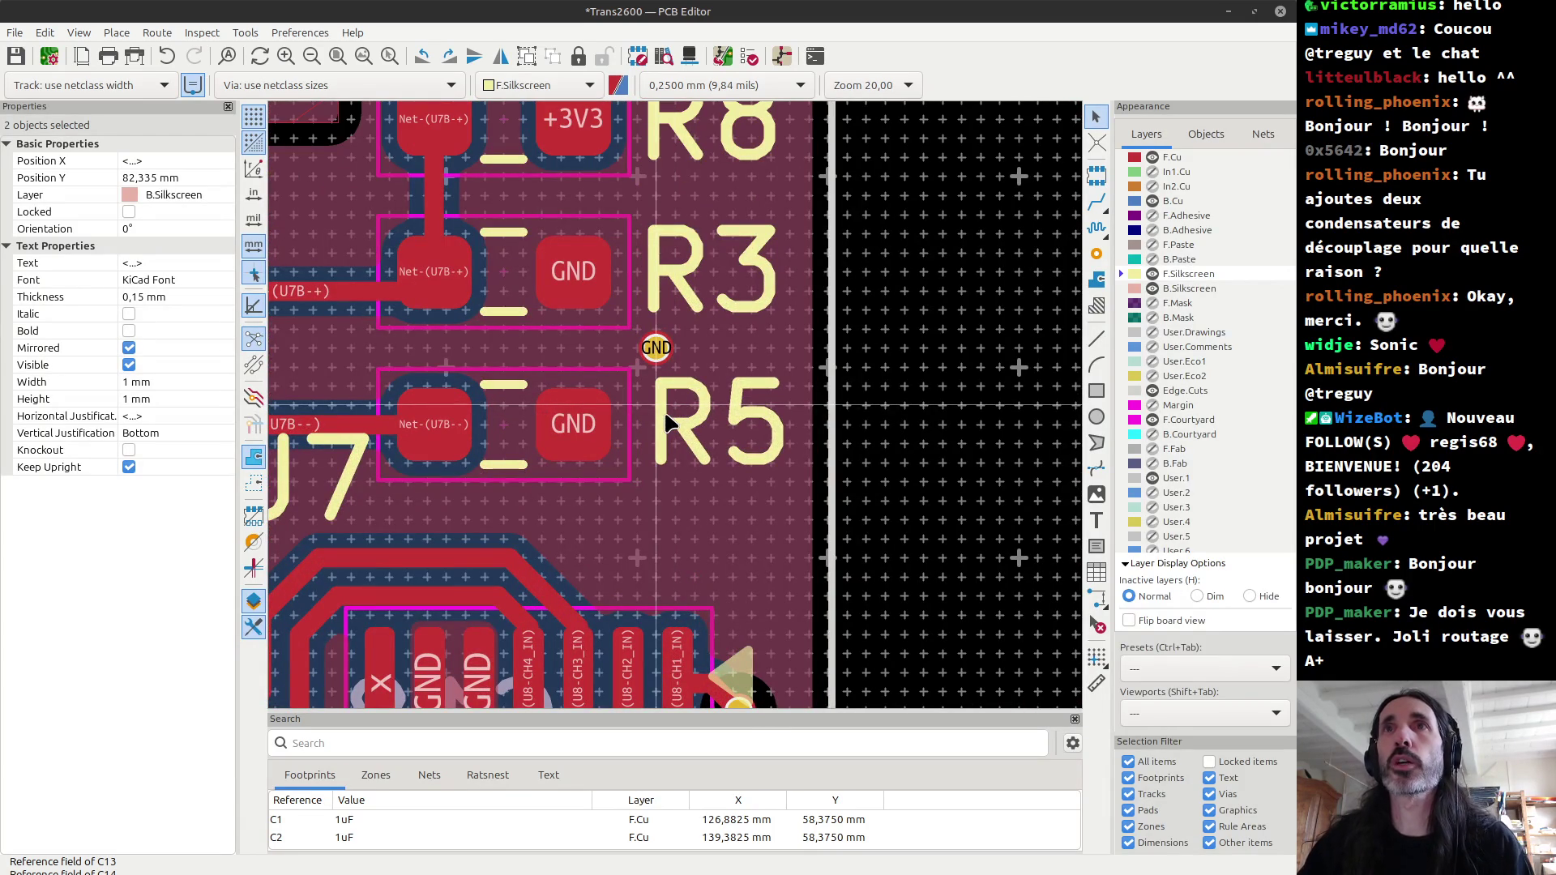
{"action": "left_click", "coordinate": [665, 416]}
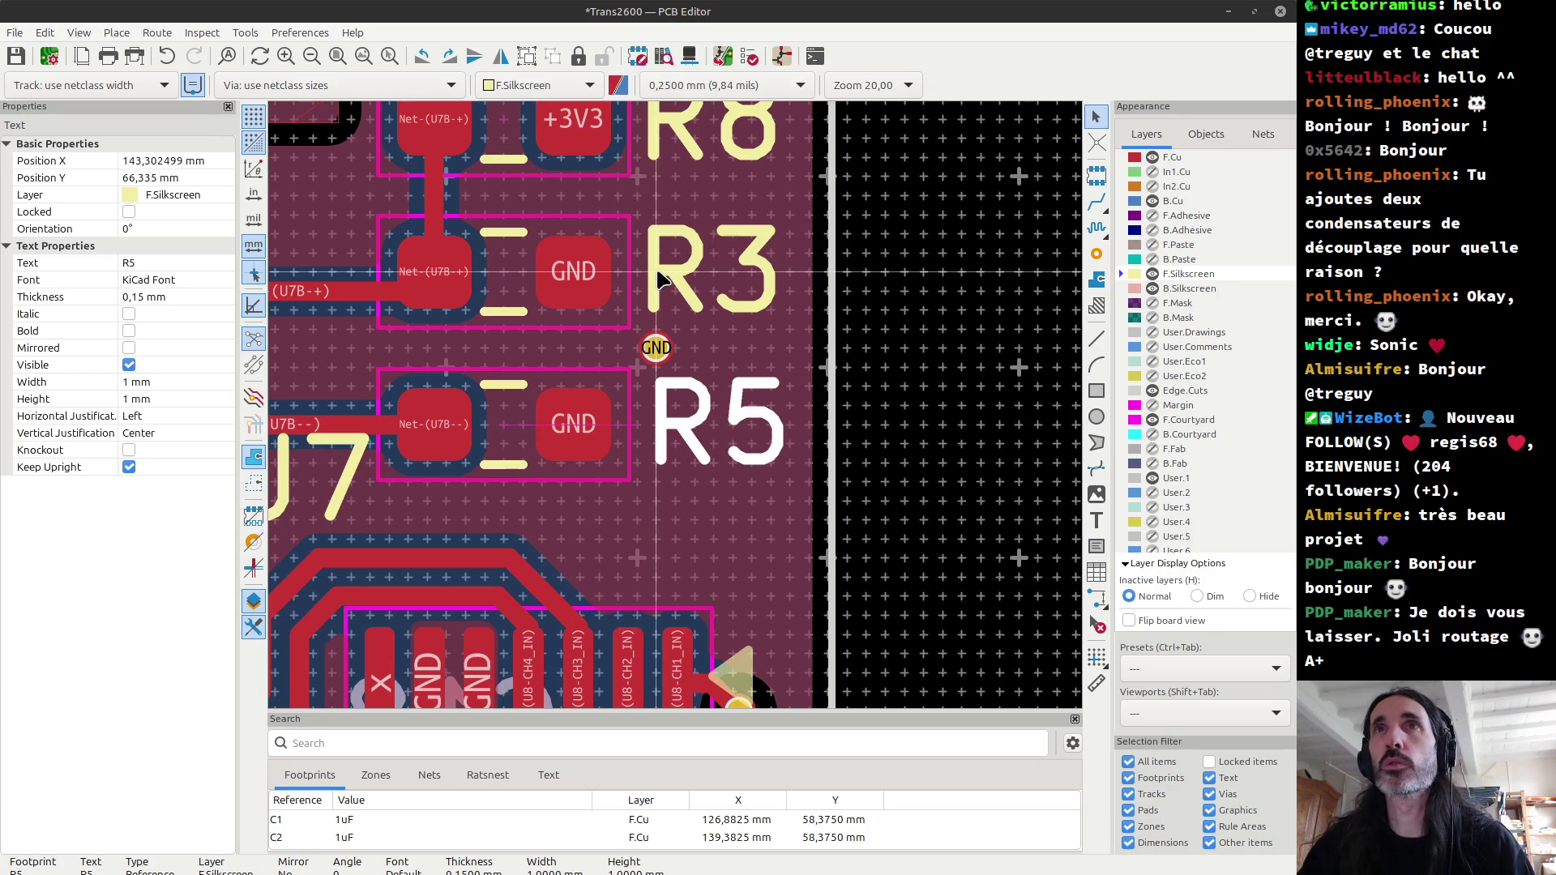
{"action": "scroll", "coordinate": [658, 278], "scroll_direction": "down", "scroll_amount": 1}
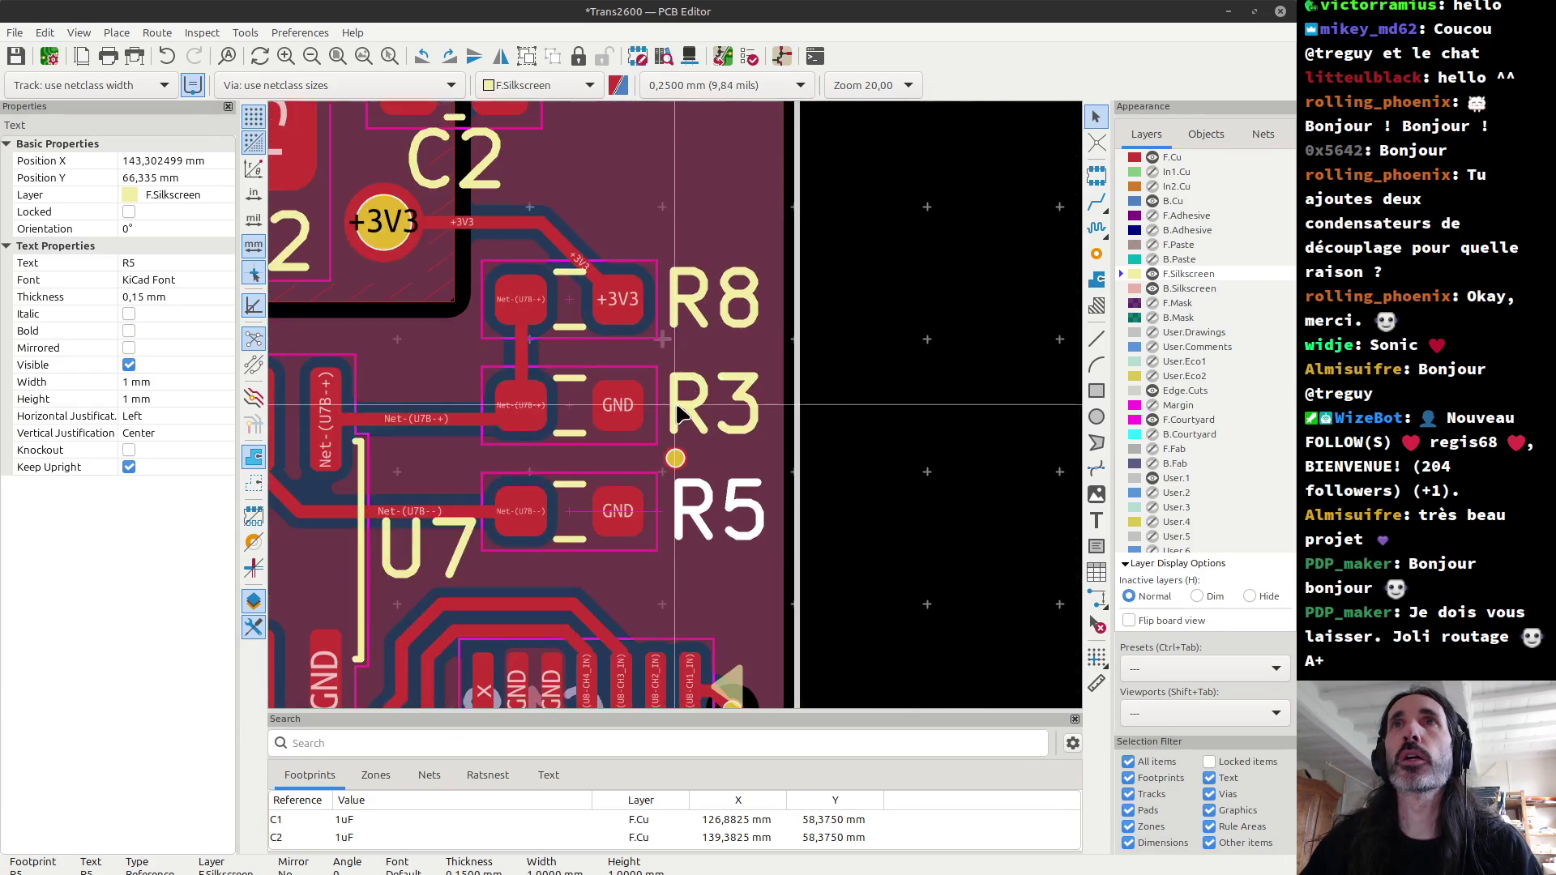
{"action": "scroll", "coordinate": [679, 413], "scroll_direction": "up", "scroll_amount": 3}
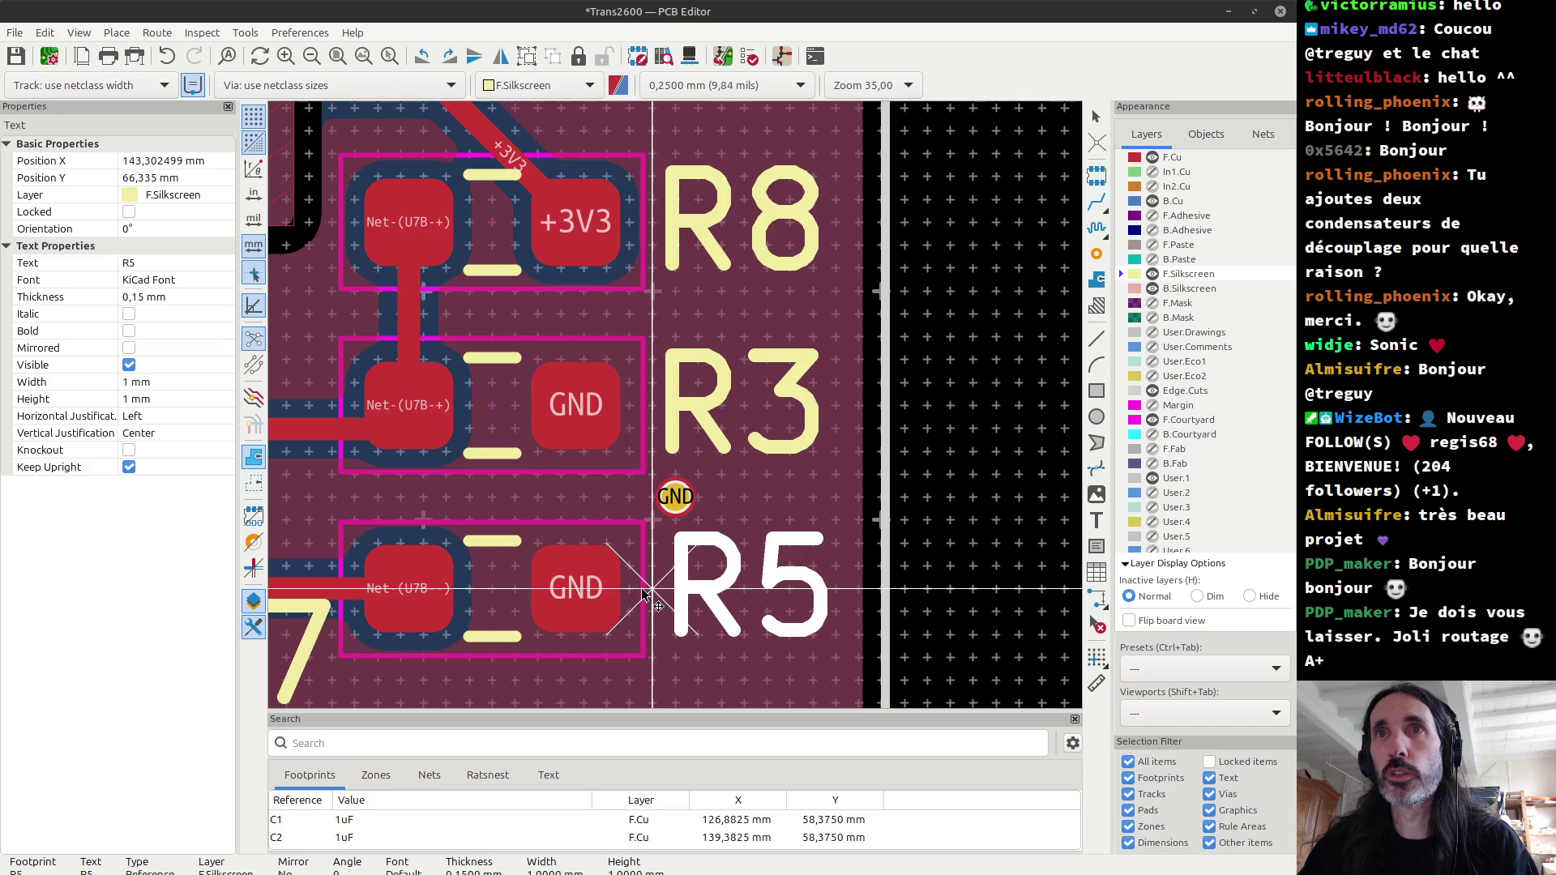
{"action": "key", "text": "Escape"}
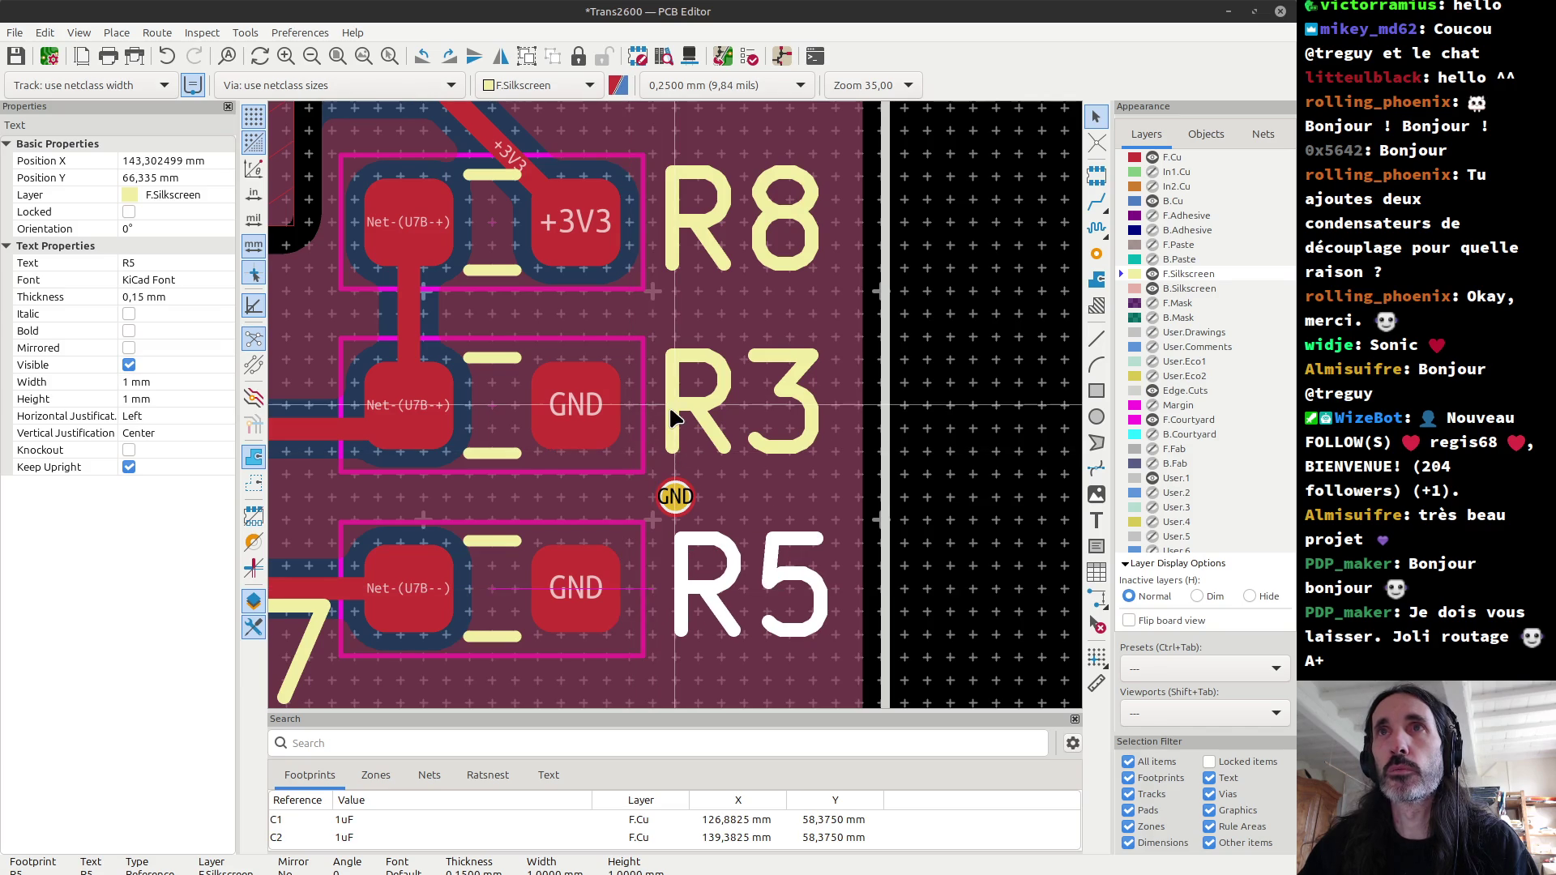
{"action": "left_click", "coordinate": [673, 418]}
{"action": "key", "text": "m"}
{"action": "left_click", "coordinate": [645, 411]}
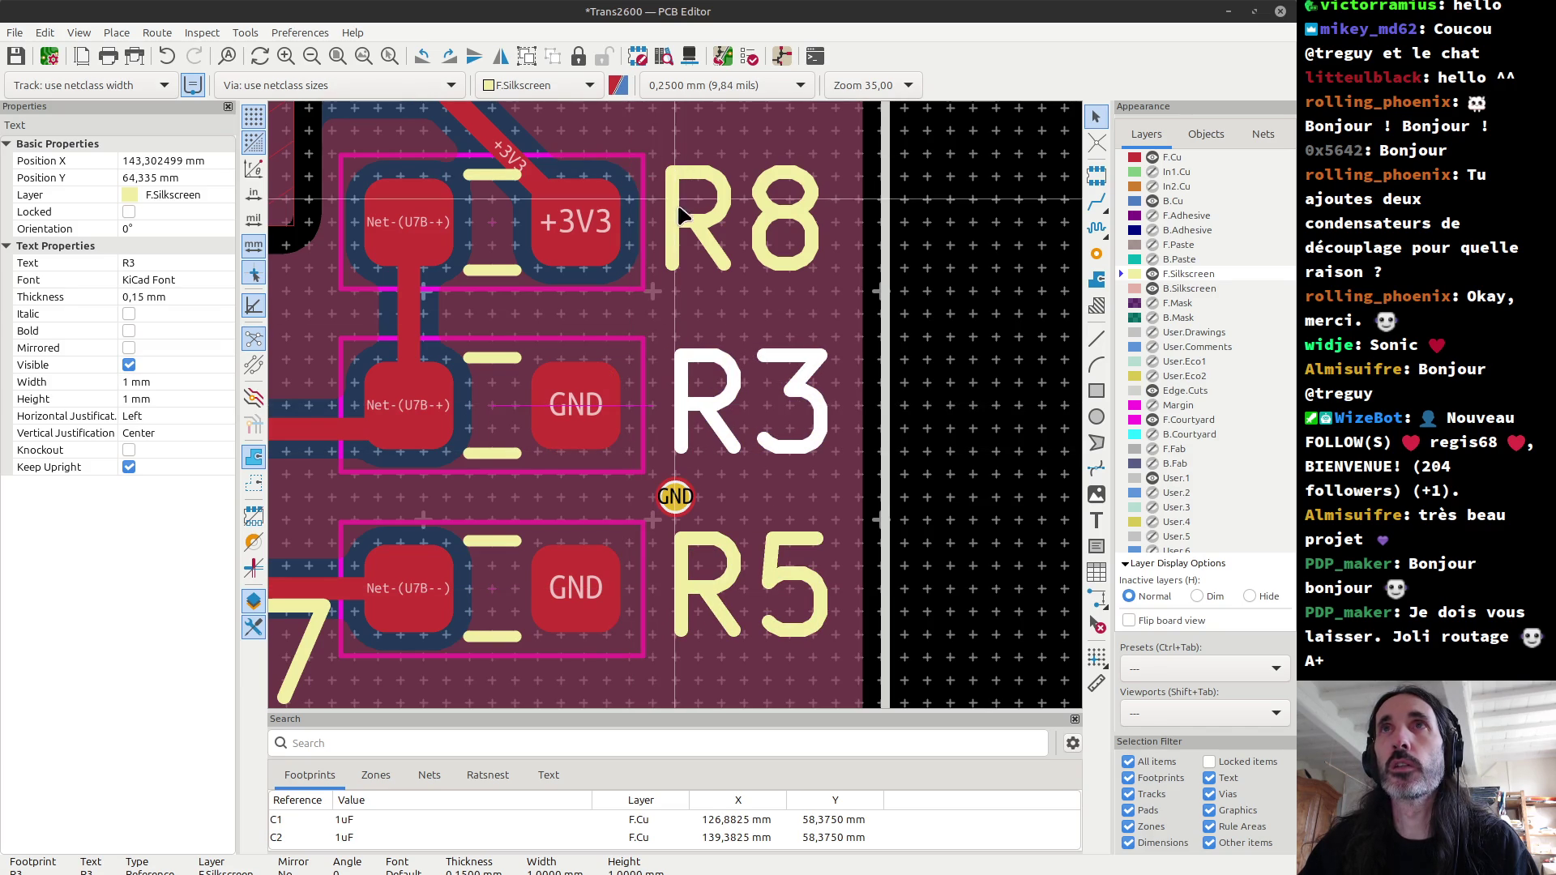
Step: Place the R8 reference label beside its resistor
{"action": "left_click", "coordinate": [677, 223]}
{"action": "key", "text": "m"}
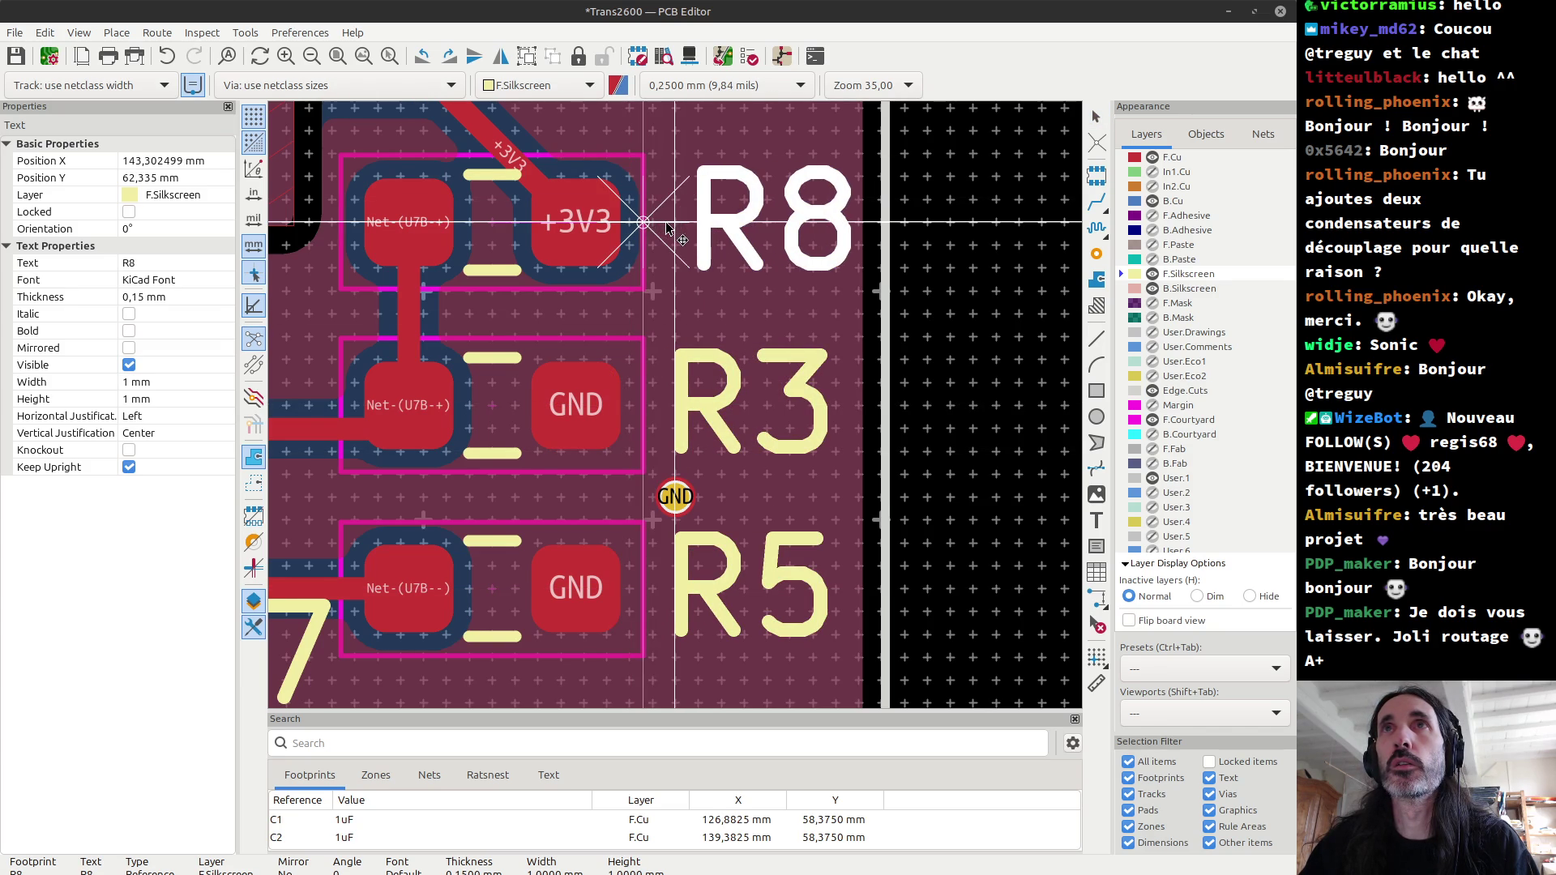
{"action": "scroll", "coordinate": [652, 227], "scroll_direction": "up", "scroll_amount": 5}
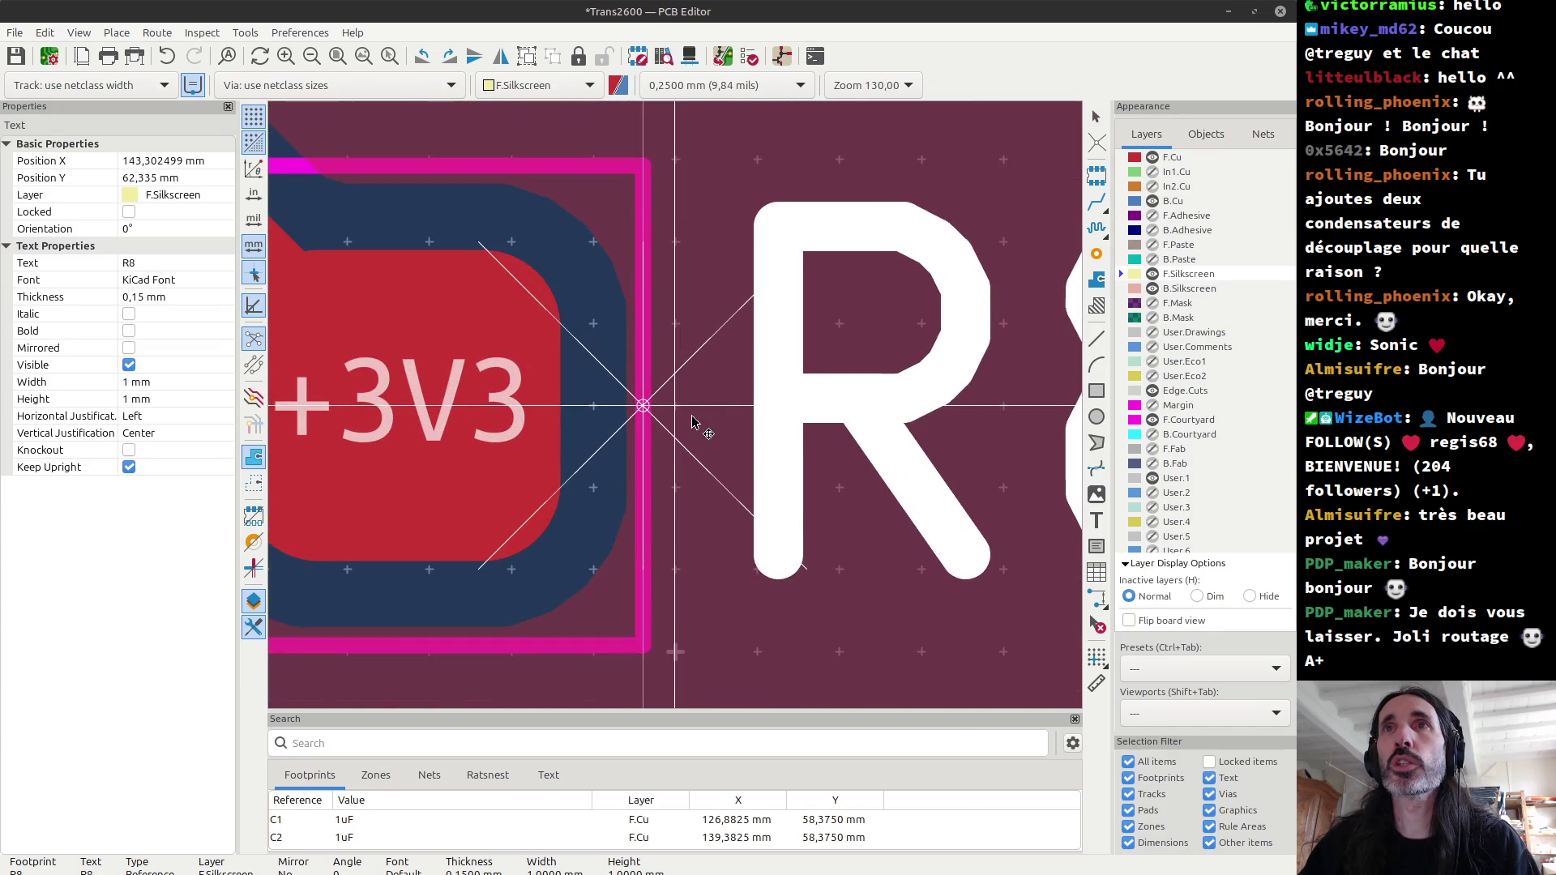
{"action": "scroll", "coordinate": [676, 417], "scroll_direction": "down", "scroll_amount": 2}
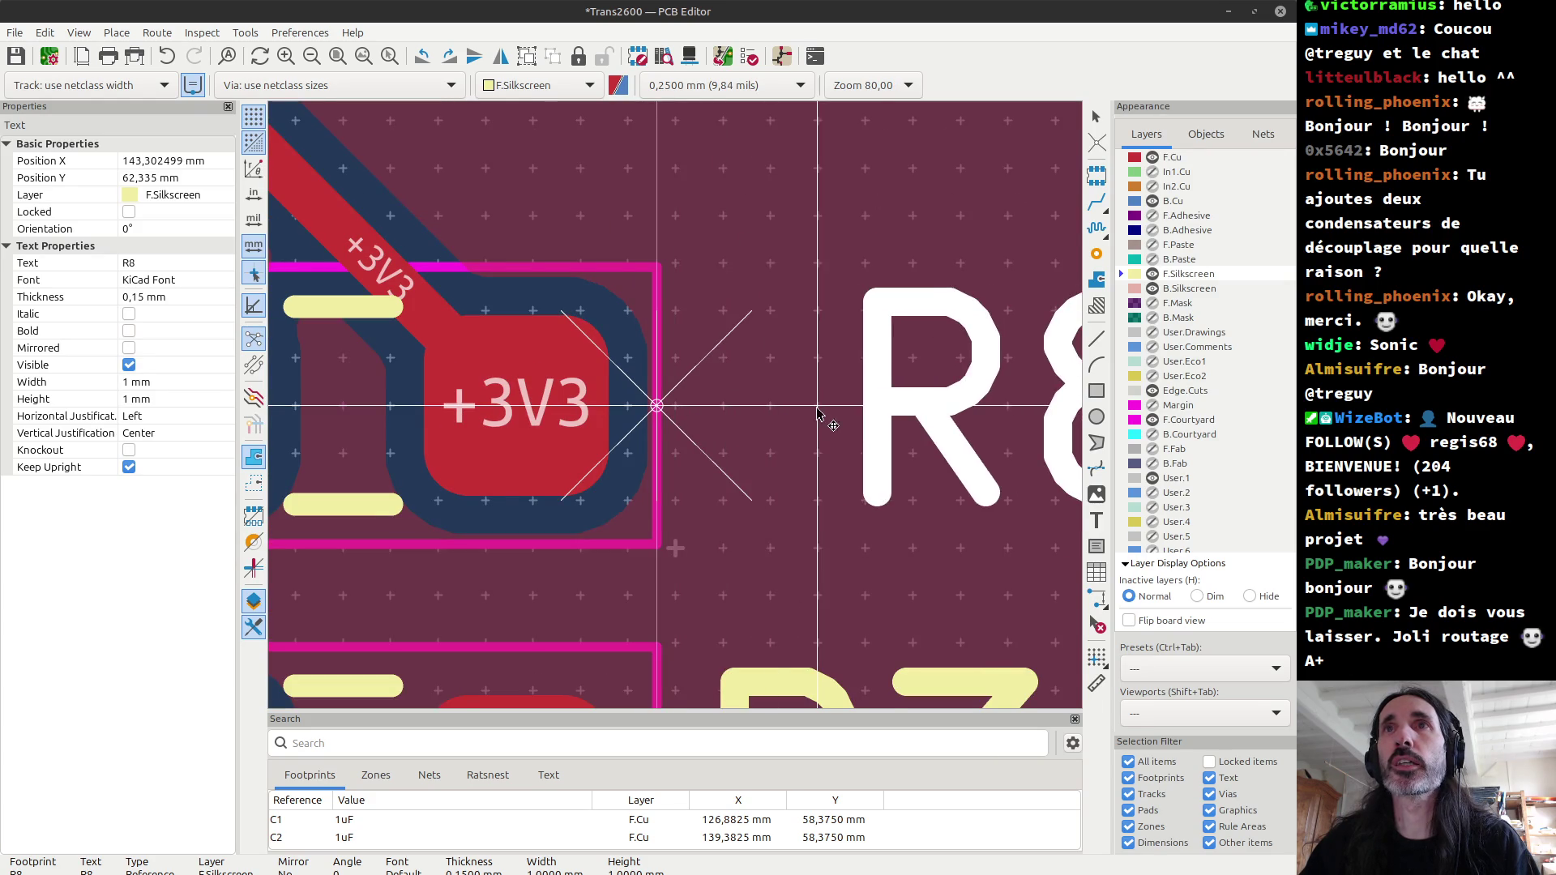
{"action": "scroll", "coordinate": [679, 422], "scroll_direction": "down", "scroll_amount": 4}
{"action": "left_click", "coordinate": [679, 422]}
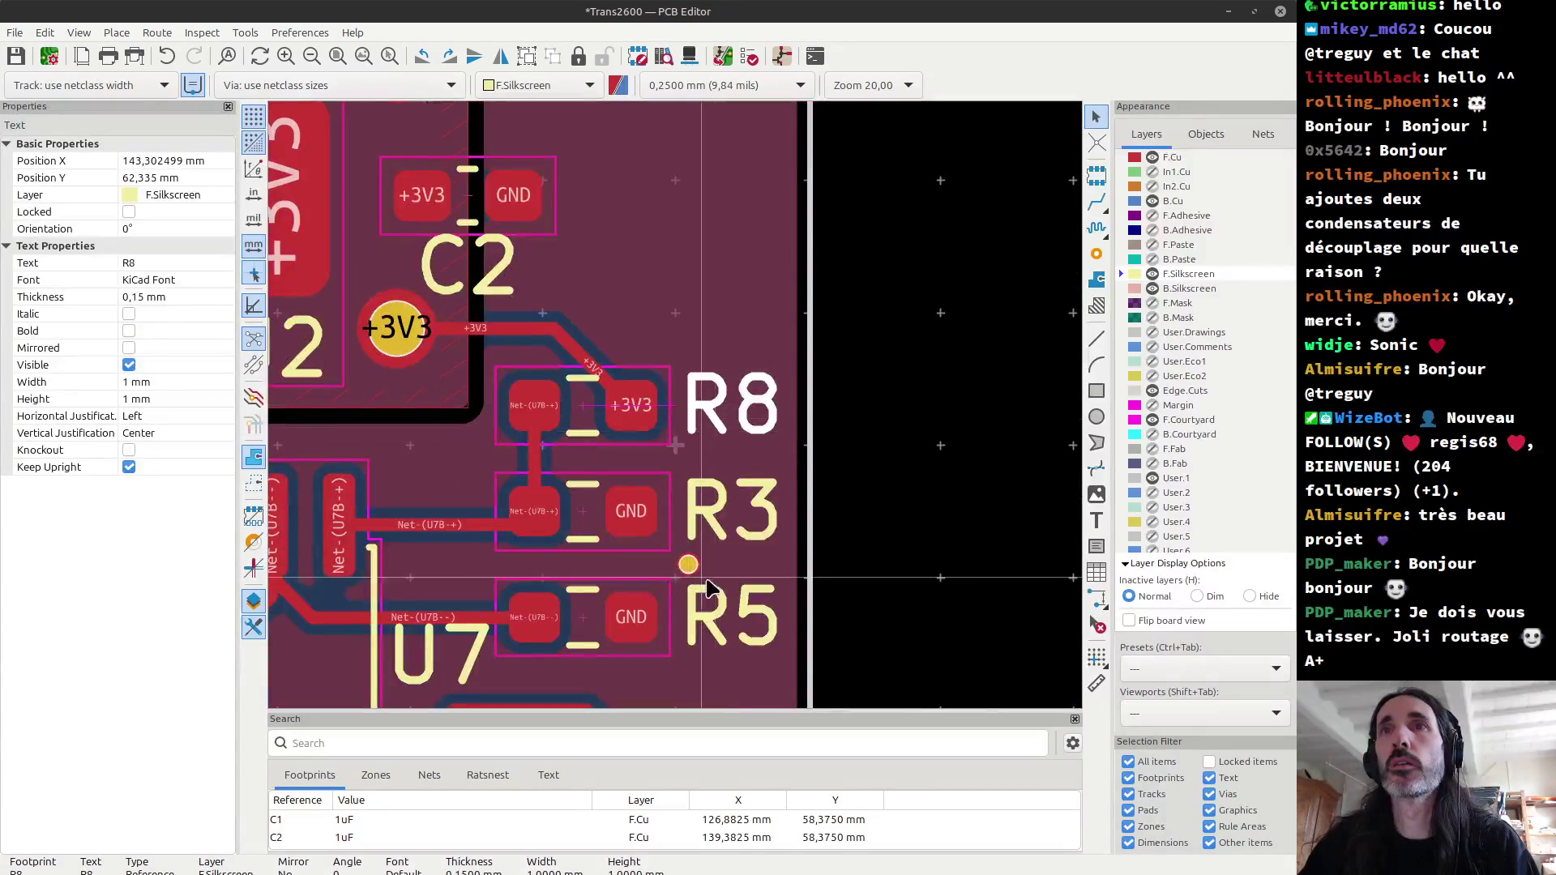
{"action": "scroll", "coordinate": [699, 632], "scroll_direction": "up", "scroll_amount": 3}
{"action": "left_click", "coordinate": [645, 402]}
{"action": "key", "text": "m"}
{"action": "key", "text": "Escape"}
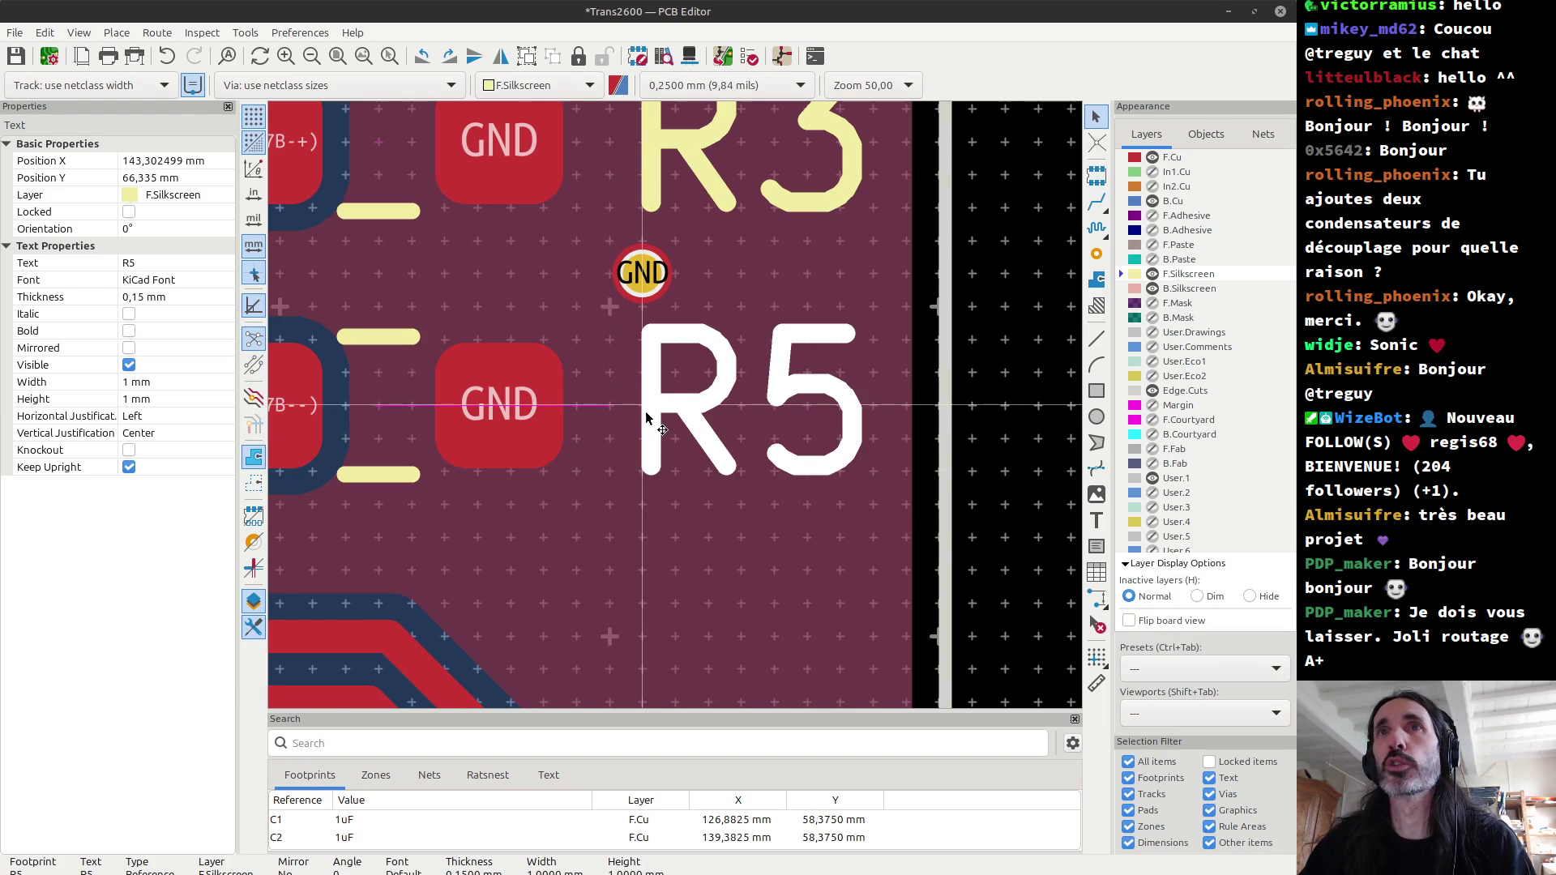
Step: Shift R3 slightly left in line with R8, returning R8 to its original spot
{"action": "scroll", "coordinate": [727, 234], "scroll_direction": "down", "scroll_amount": 3}
{"action": "left_click", "coordinate": [682, 270]}
{"action": "key", "text": "m"}
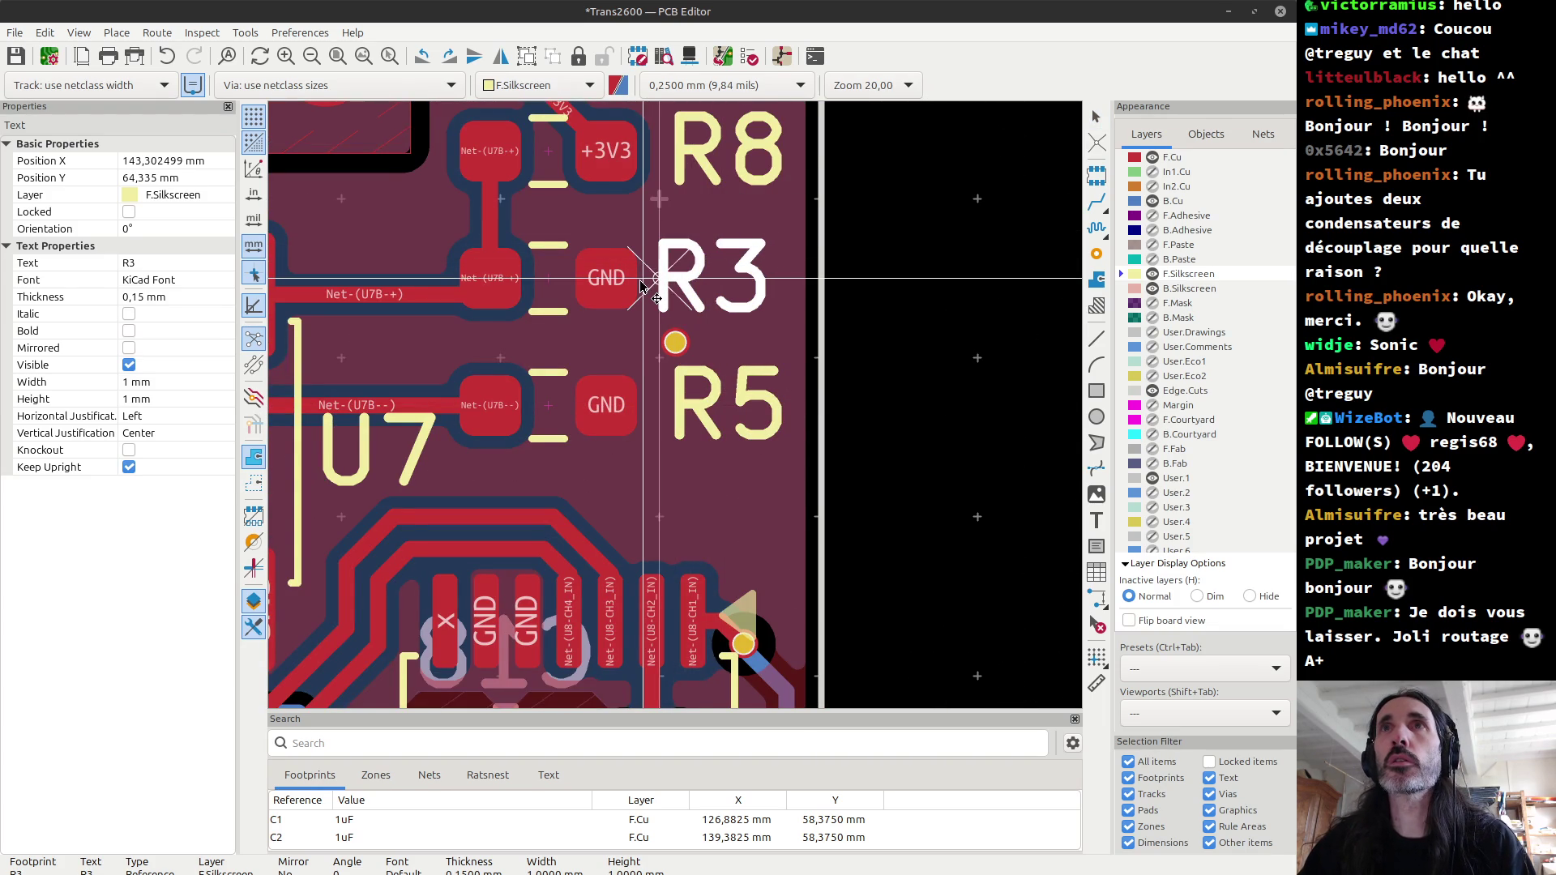
{"action": "left_click", "coordinate": [642, 278]}
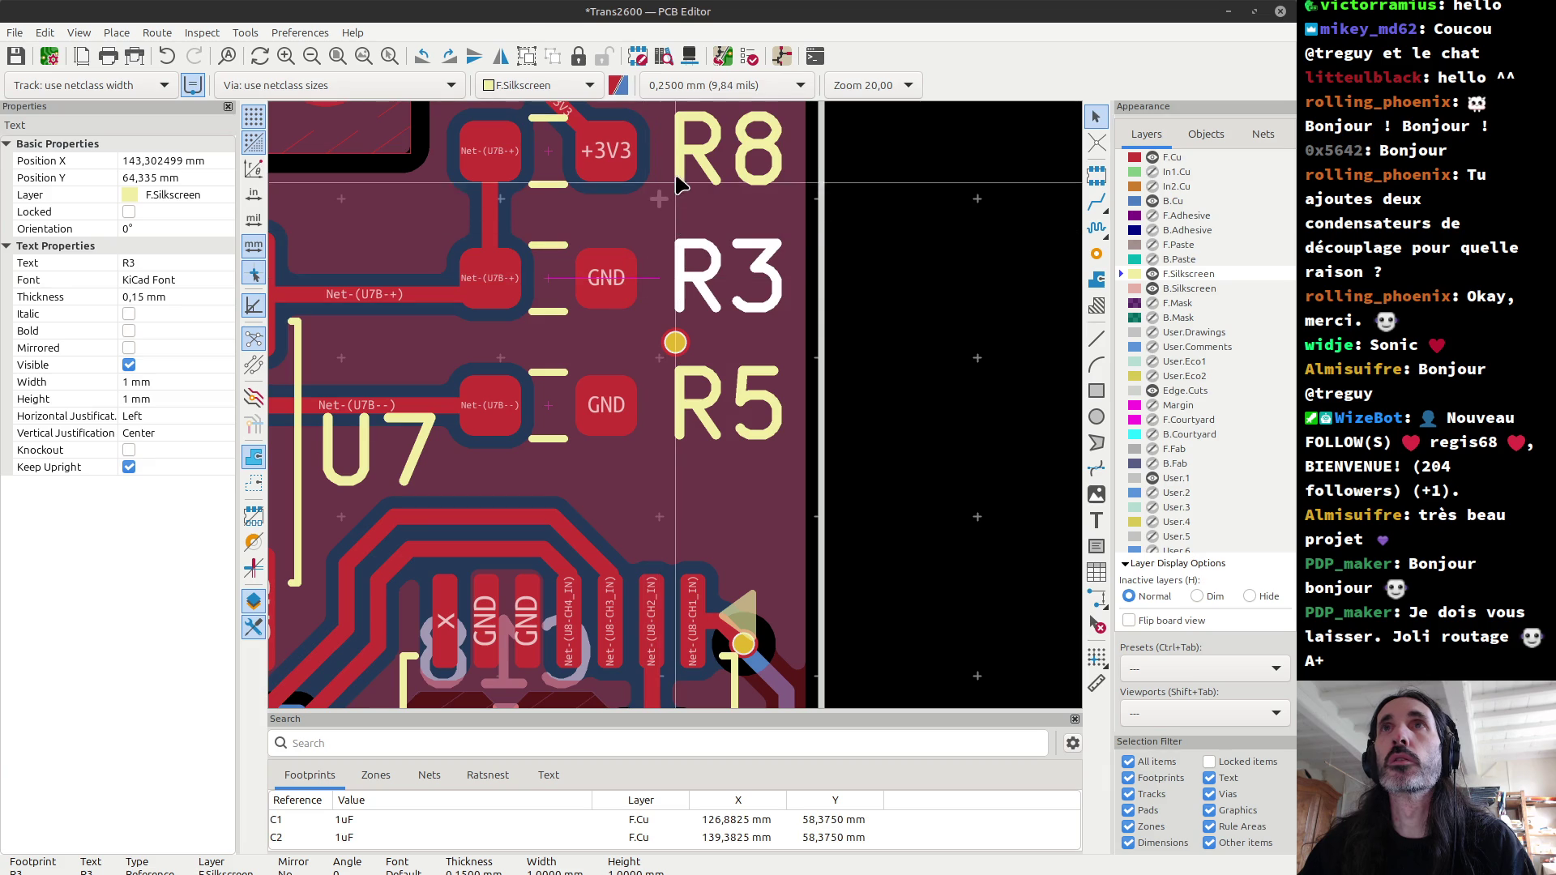
{"action": "left_click", "coordinate": [674, 149]}
{"action": "key", "text": "m"}
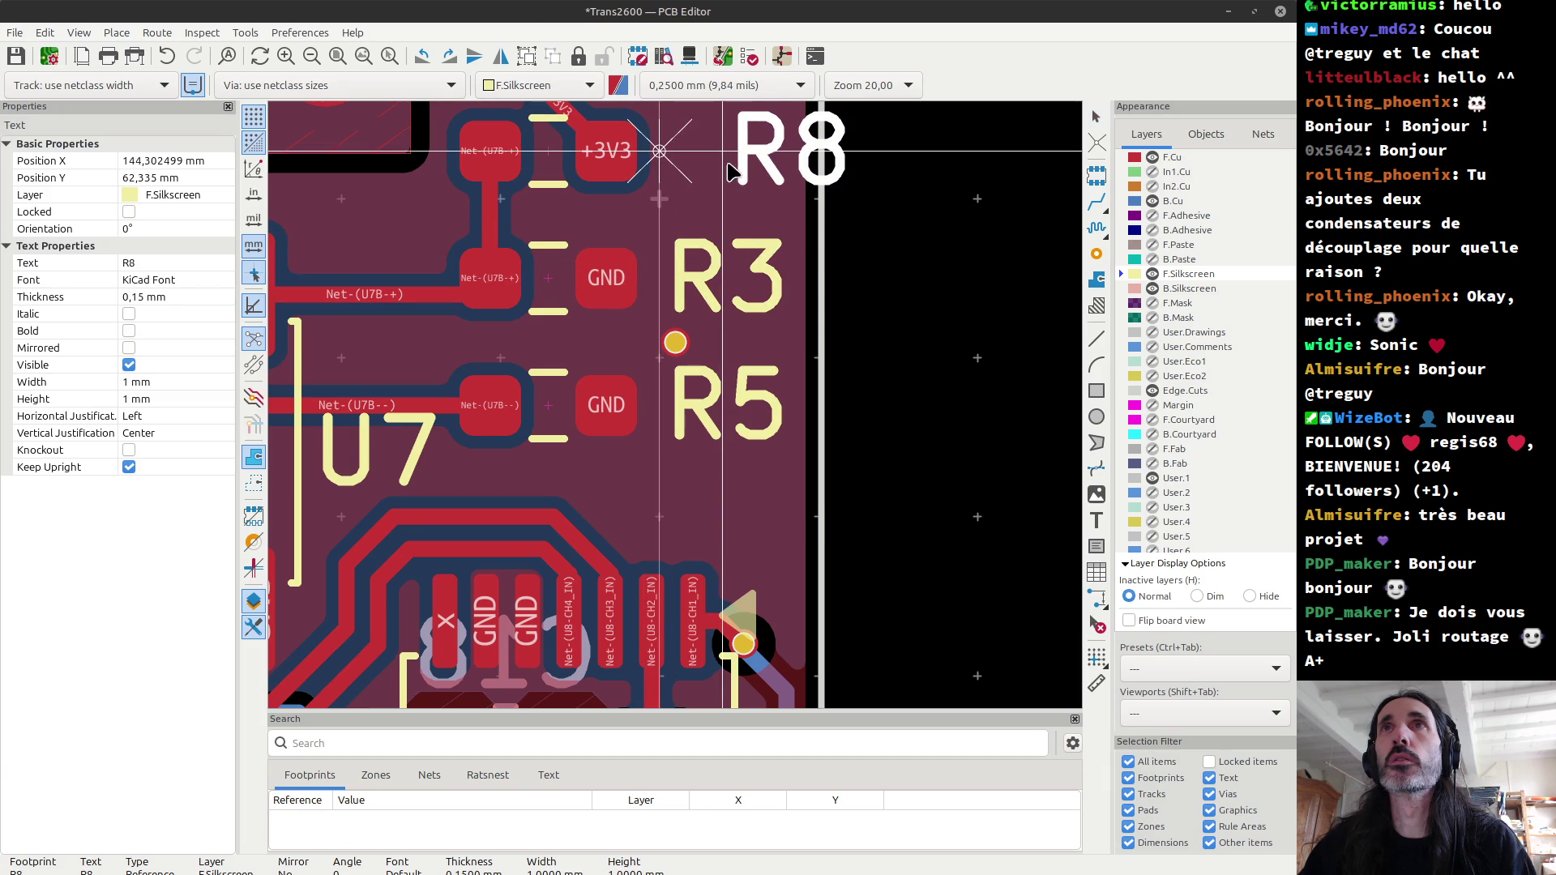
{"action": "left_click", "coordinate": [662, 152]}
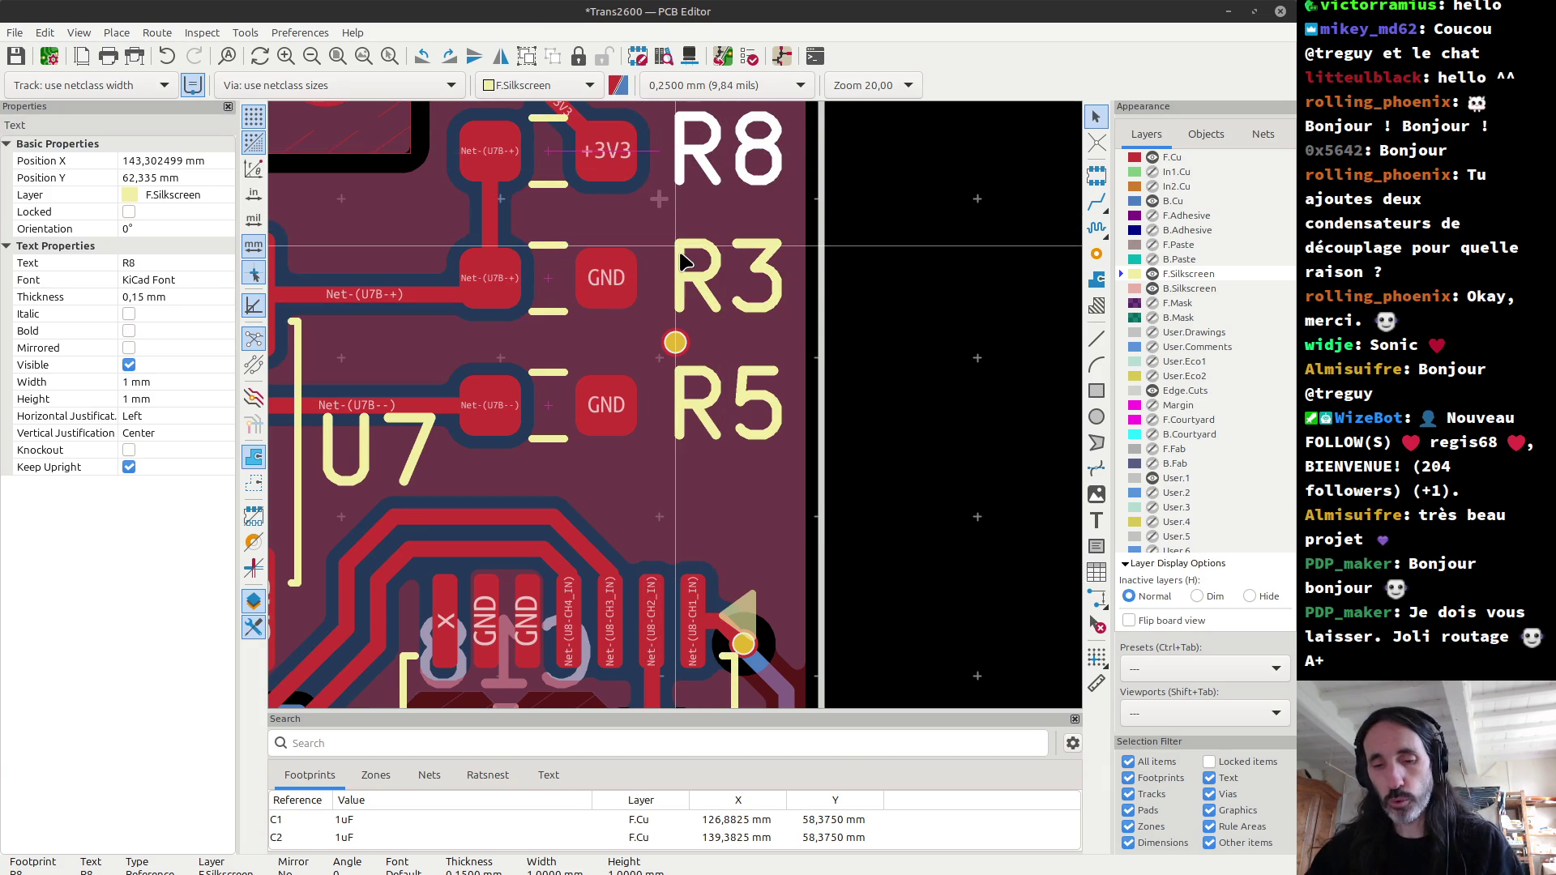
{"action": "key", "text": "Escape"}
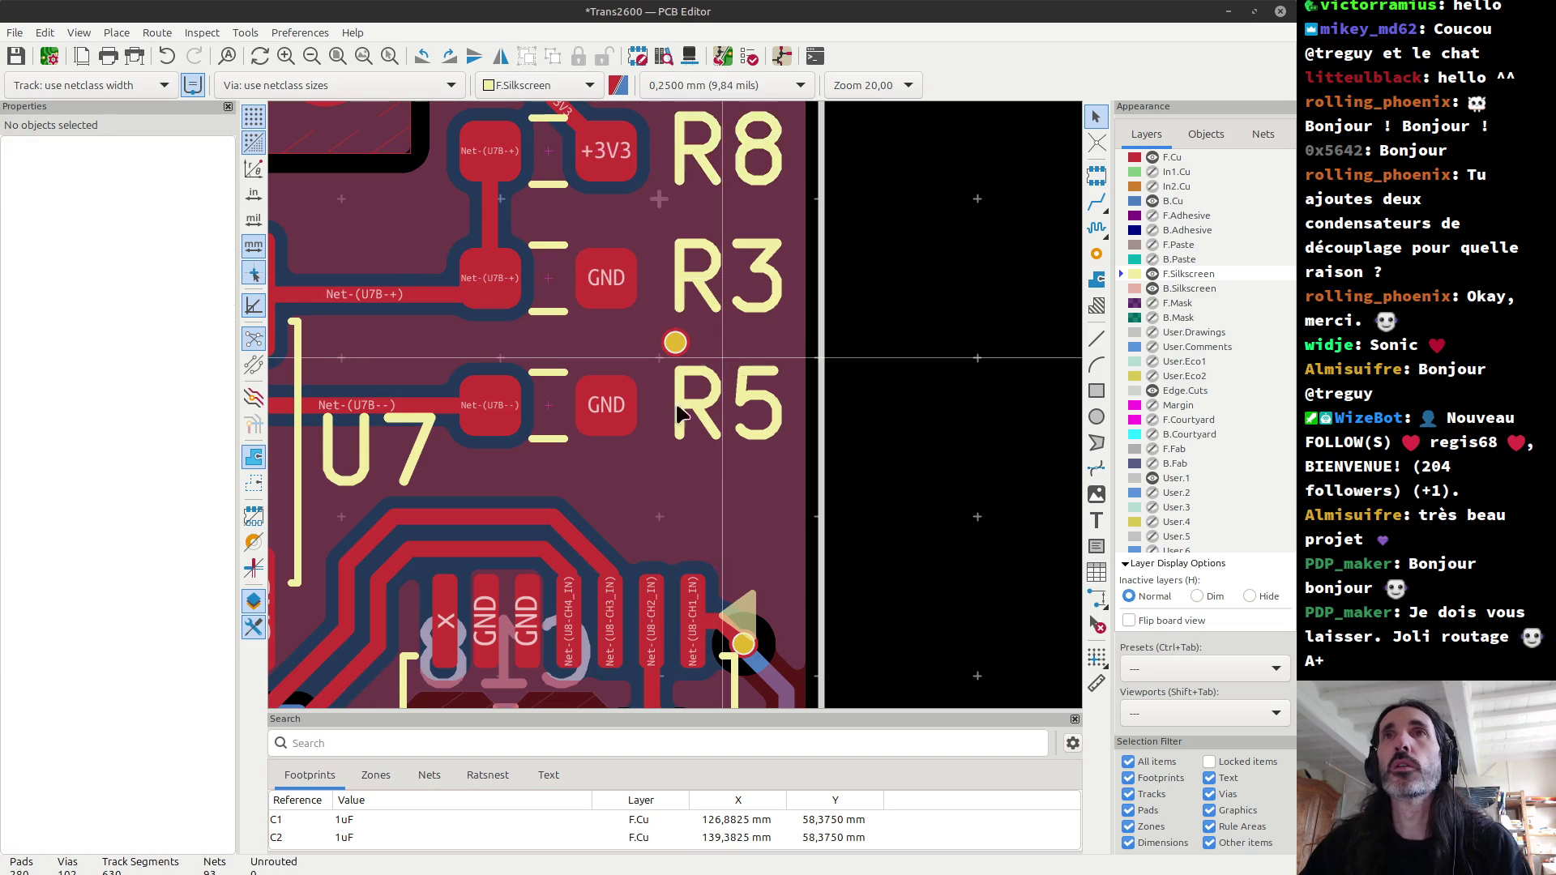
Step: Select the back-side R4 and R9 labels and set the grid origin just above R9
{"action": "scroll", "coordinate": [681, 409], "scroll_direction": "down", "scroll_amount": 2}
{"action": "scroll", "coordinate": [681, 409], "scroll_direction": "down", "scroll_amount": 3}
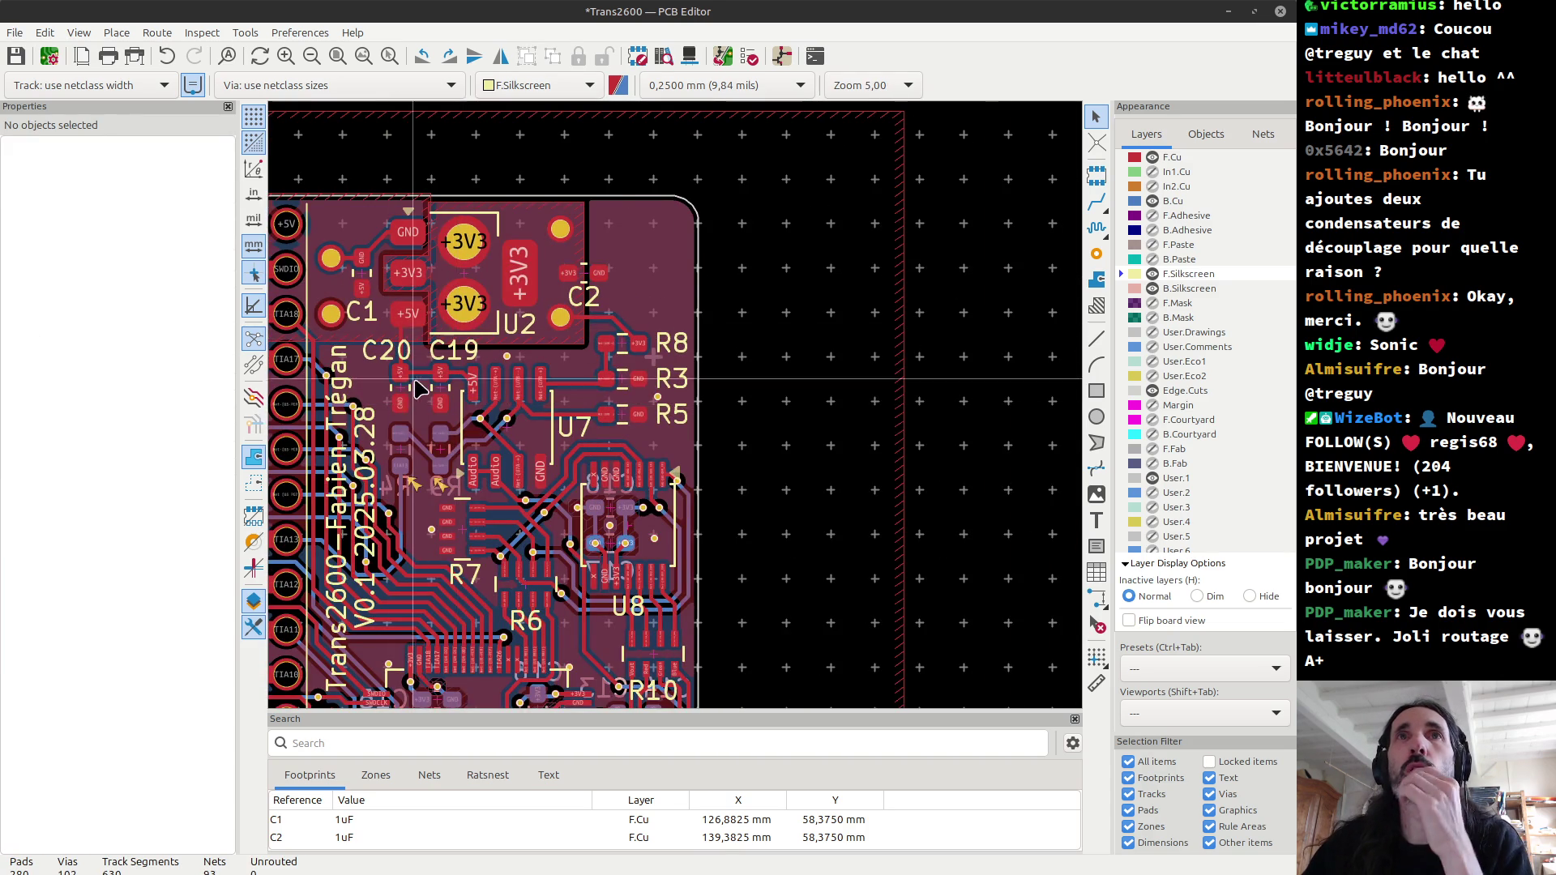
{"action": "scroll", "coordinate": [429, 493], "scroll_direction": "up", "scroll_amount": 3}
{"action": "scroll", "coordinate": [430, 492], "scroll_direction": "up", "scroll_amount": 2}
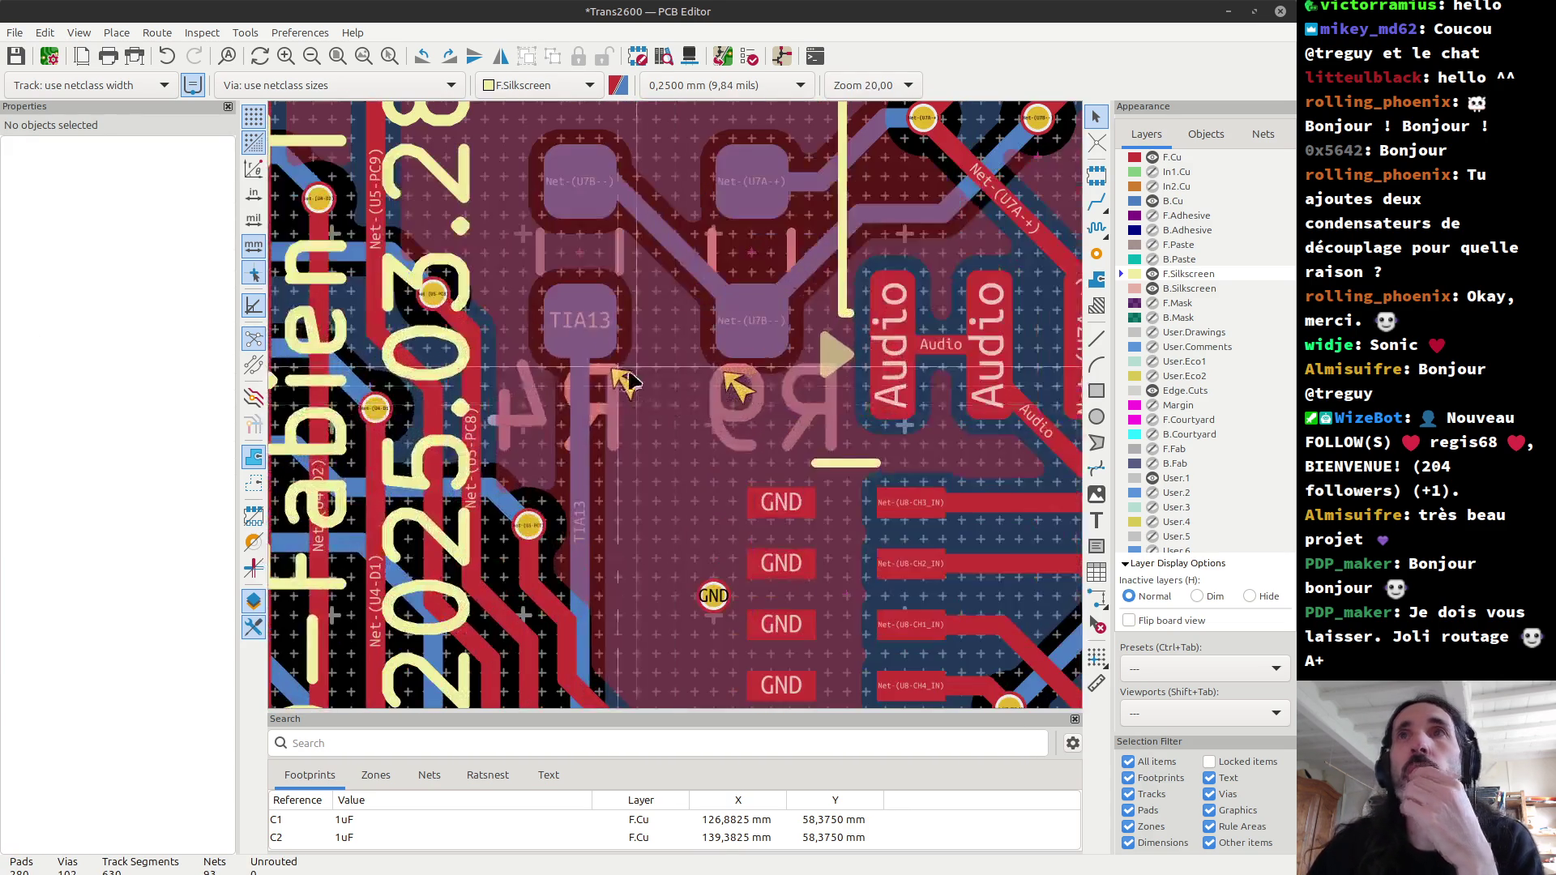
{"action": "left_click", "coordinate": [617, 431]}
{"action": "left_click", "coordinate": [732, 424], "text": "shift"}
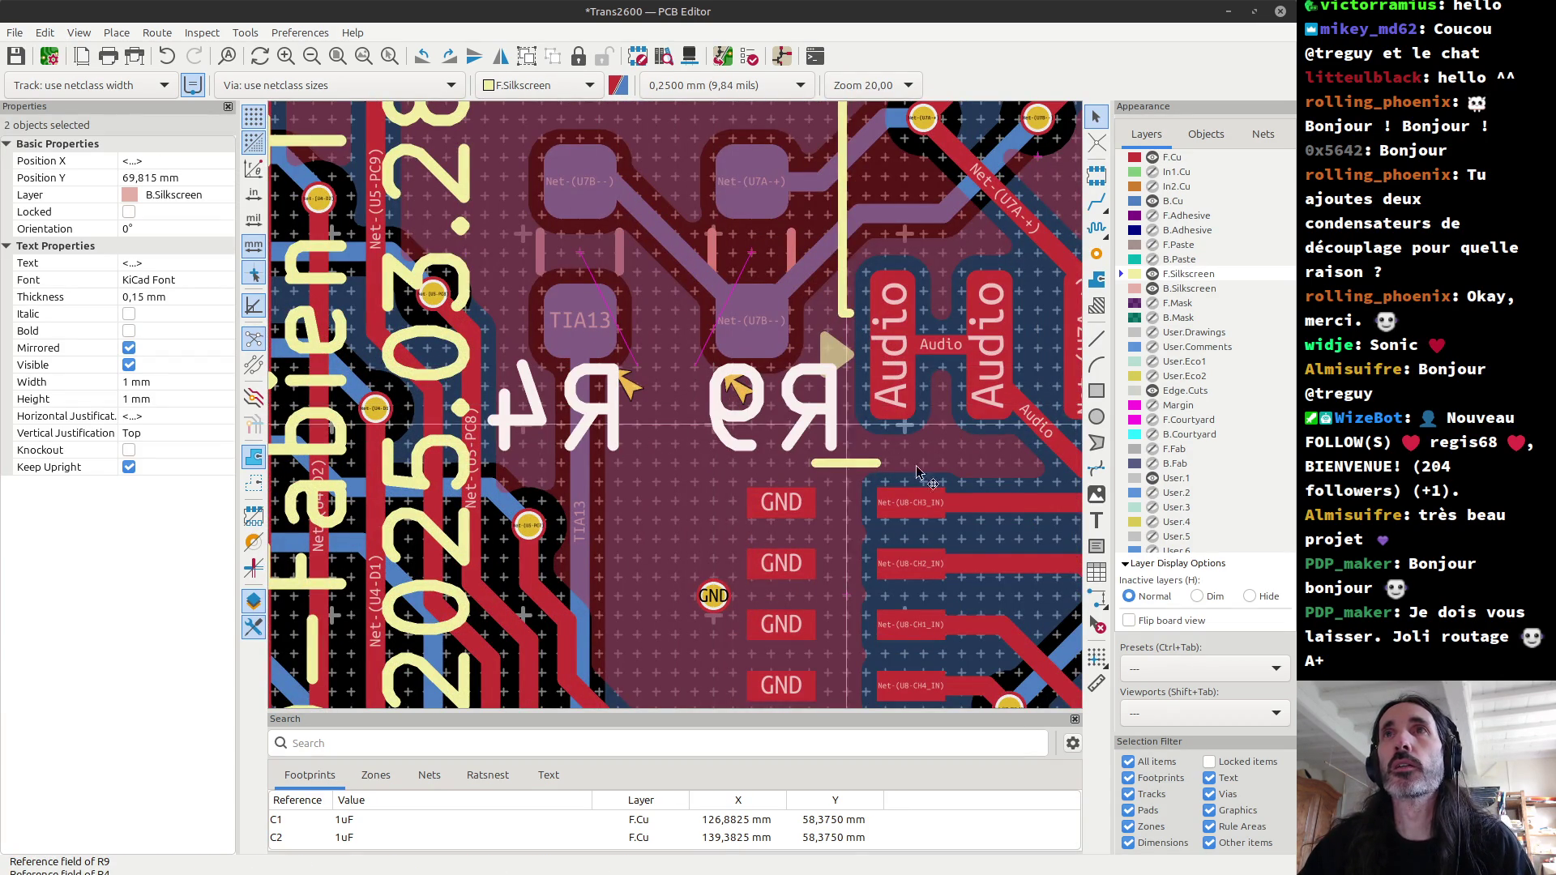
{"action": "left_click", "coordinate": [1096, 655]}
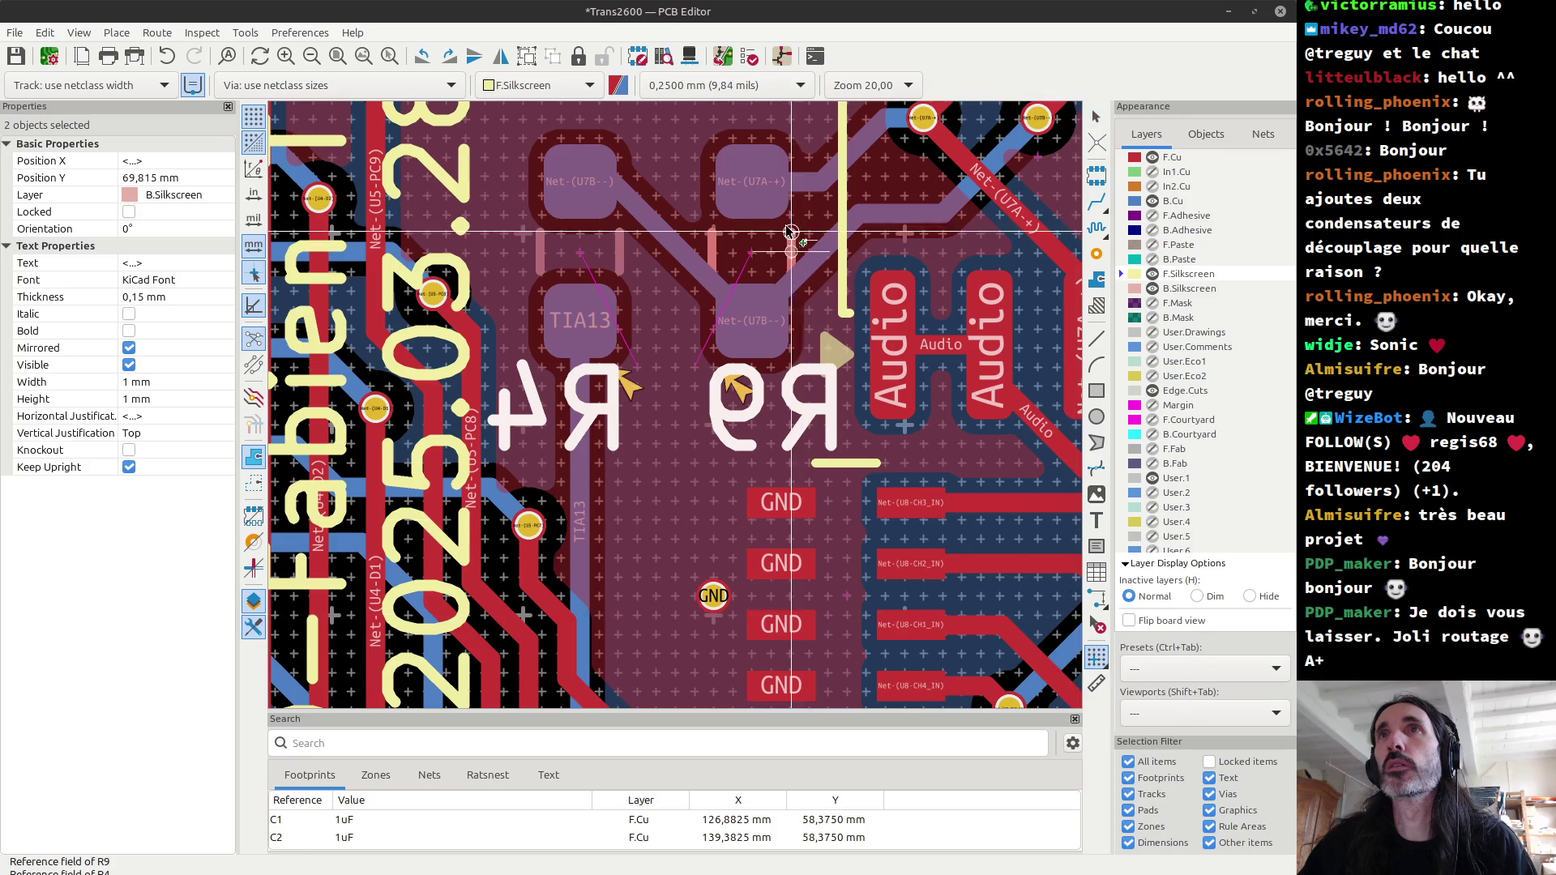
{"action": "left_click", "coordinate": [753, 258]}
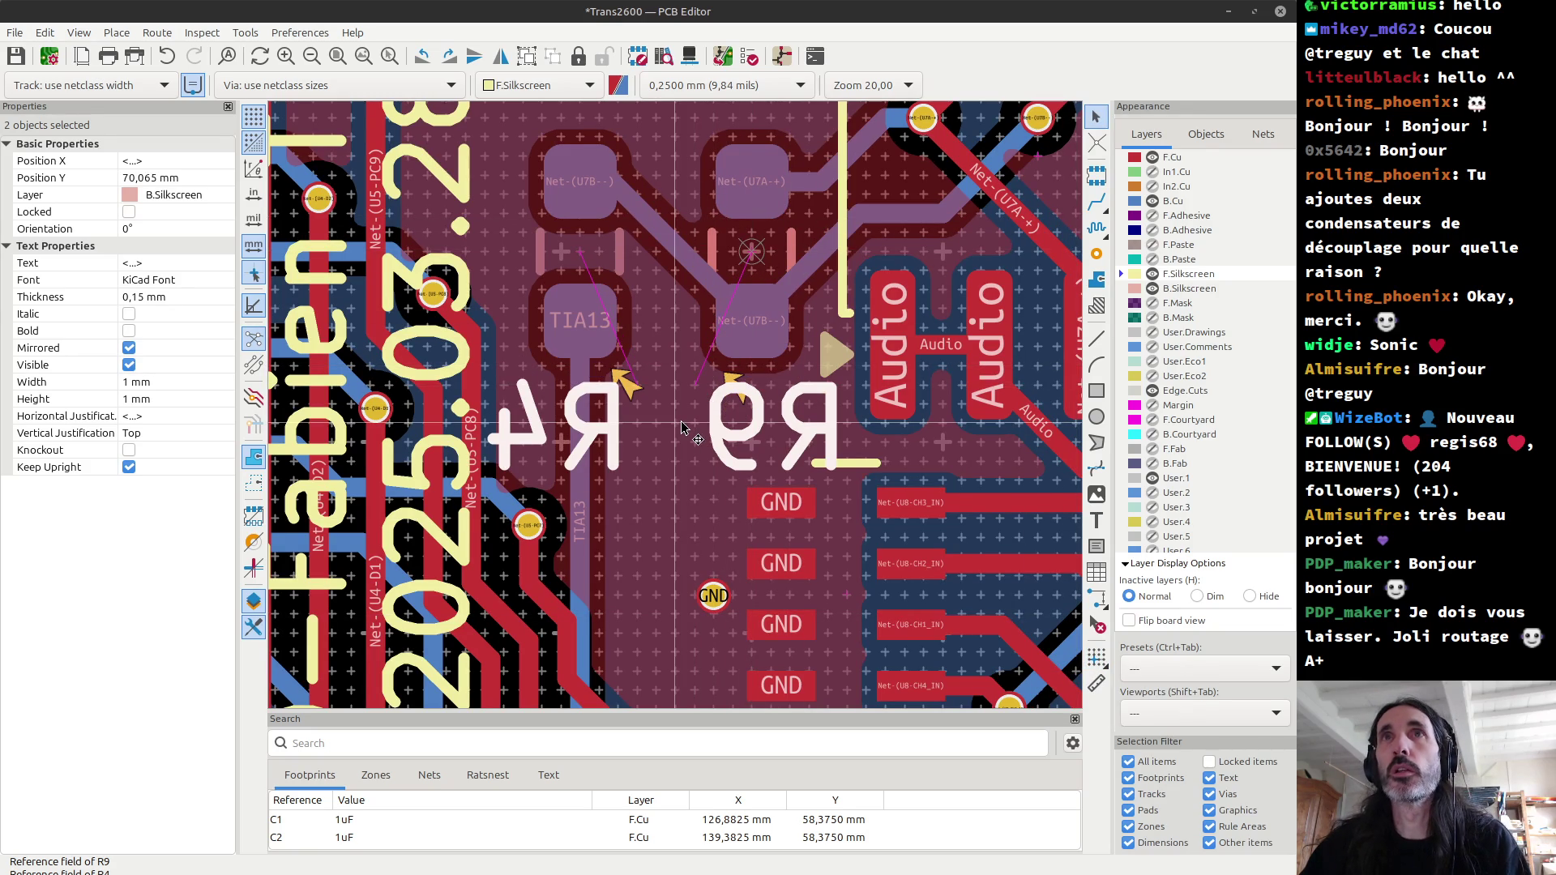
{"action": "scroll", "coordinate": [683, 422], "scroll_direction": "down", "scroll_amount": 5}
{"action": "scroll", "coordinate": [683, 423], "scroll_direction": "up", "scroll_amount": 2, "text": "shift"}
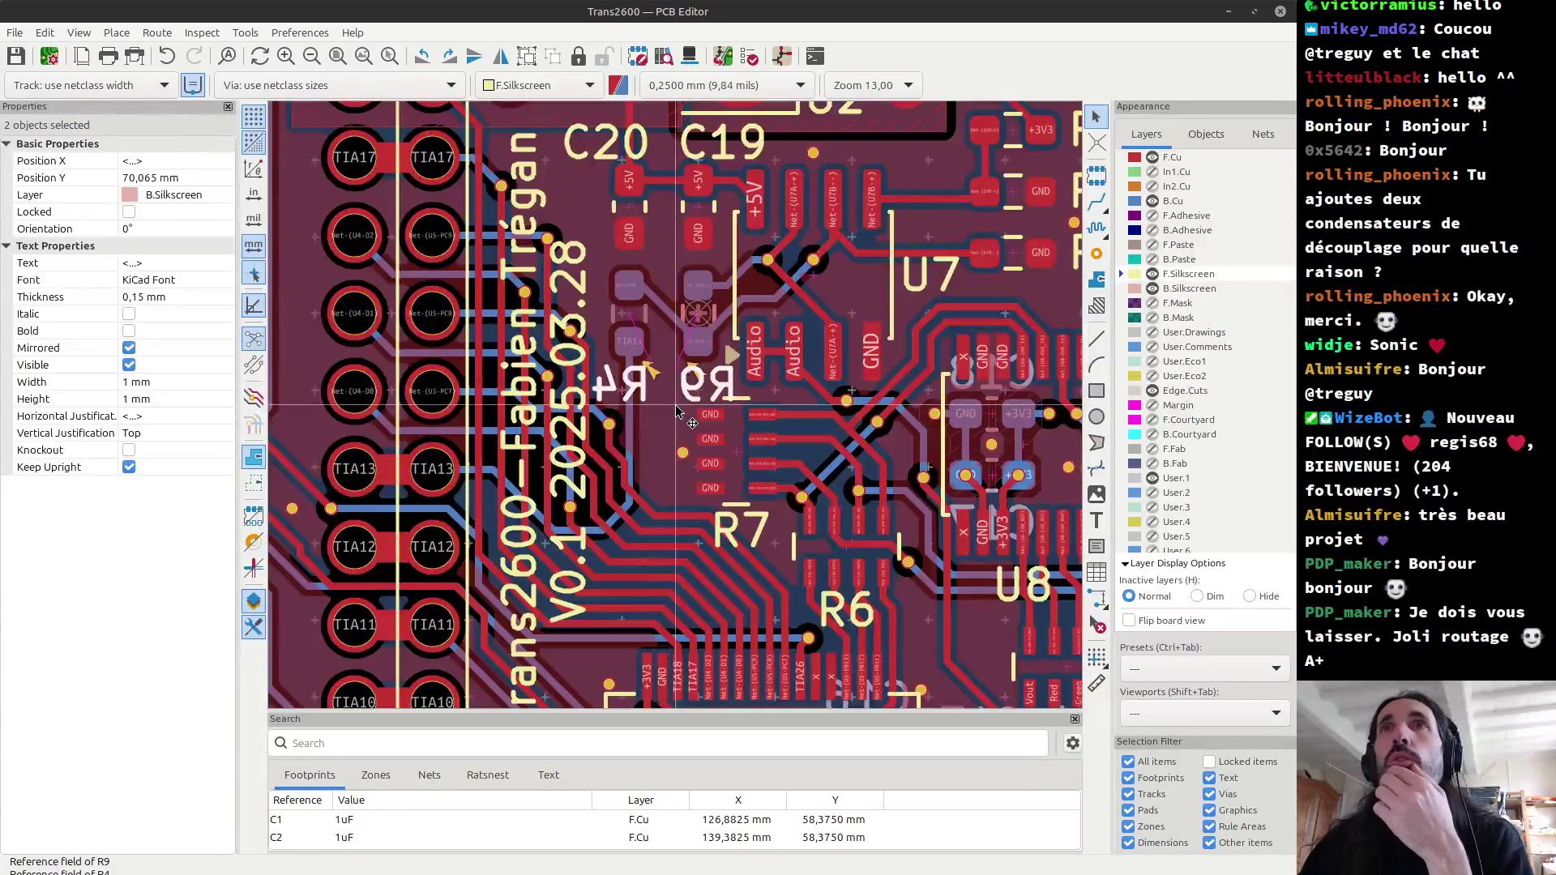
Step: Select the C20 label and set the grid origin on C20's footprint
{"action": "scroll", "coordinate": [681, 413], "scroll_direction": "up", "scroll_amount": 5}
{"action": "scroll", "coordinate": [680, 414], "scroll_direction": "up", "scroll_amount": 2}
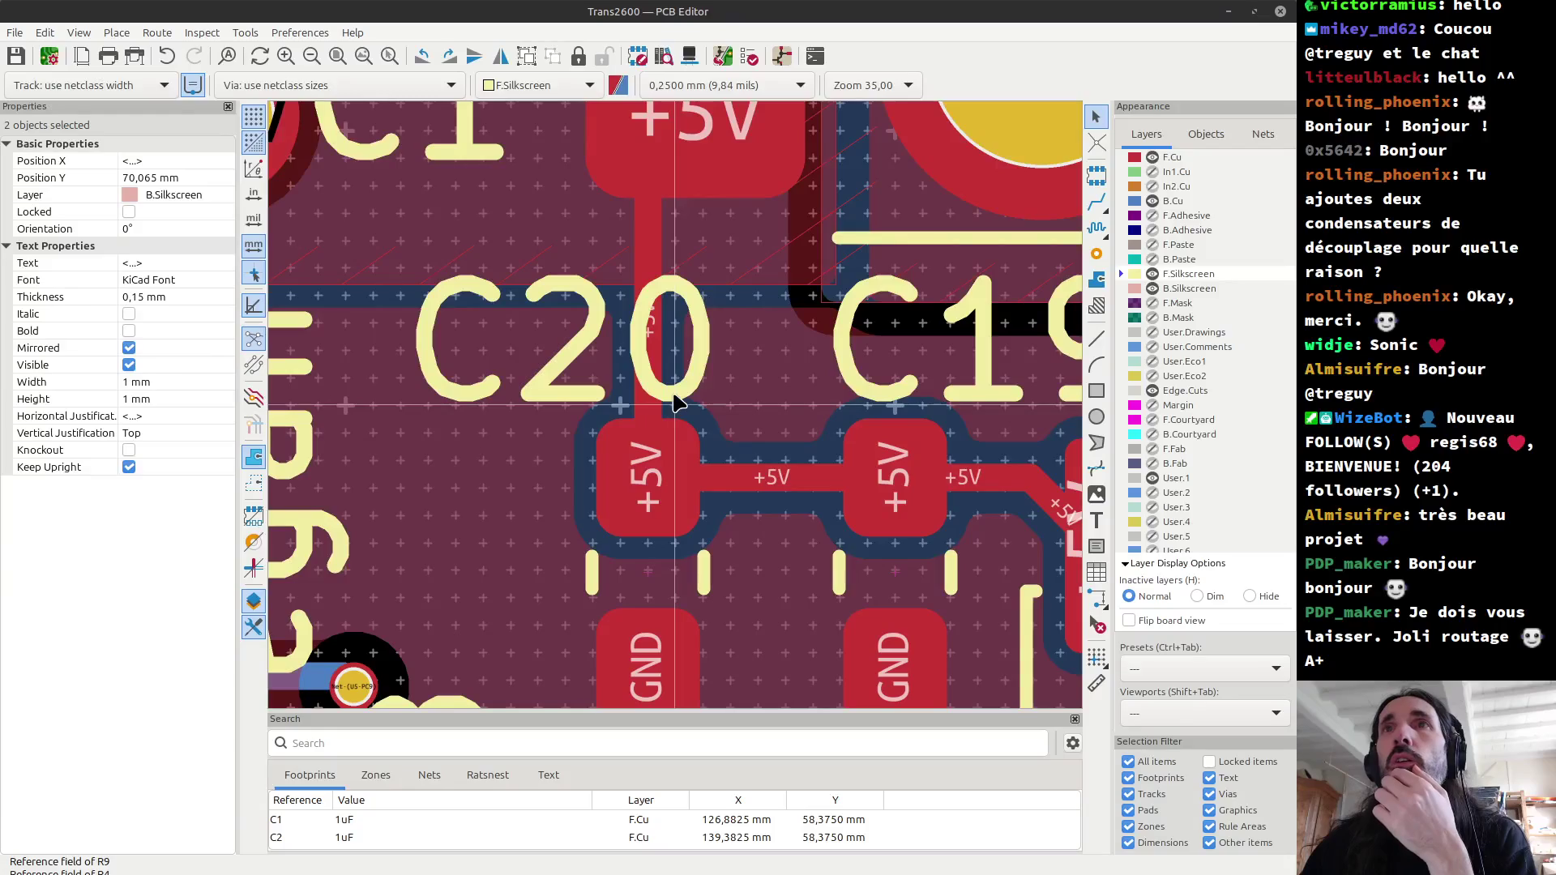
{"action": "left_click", "coordinate": [678, 403]}
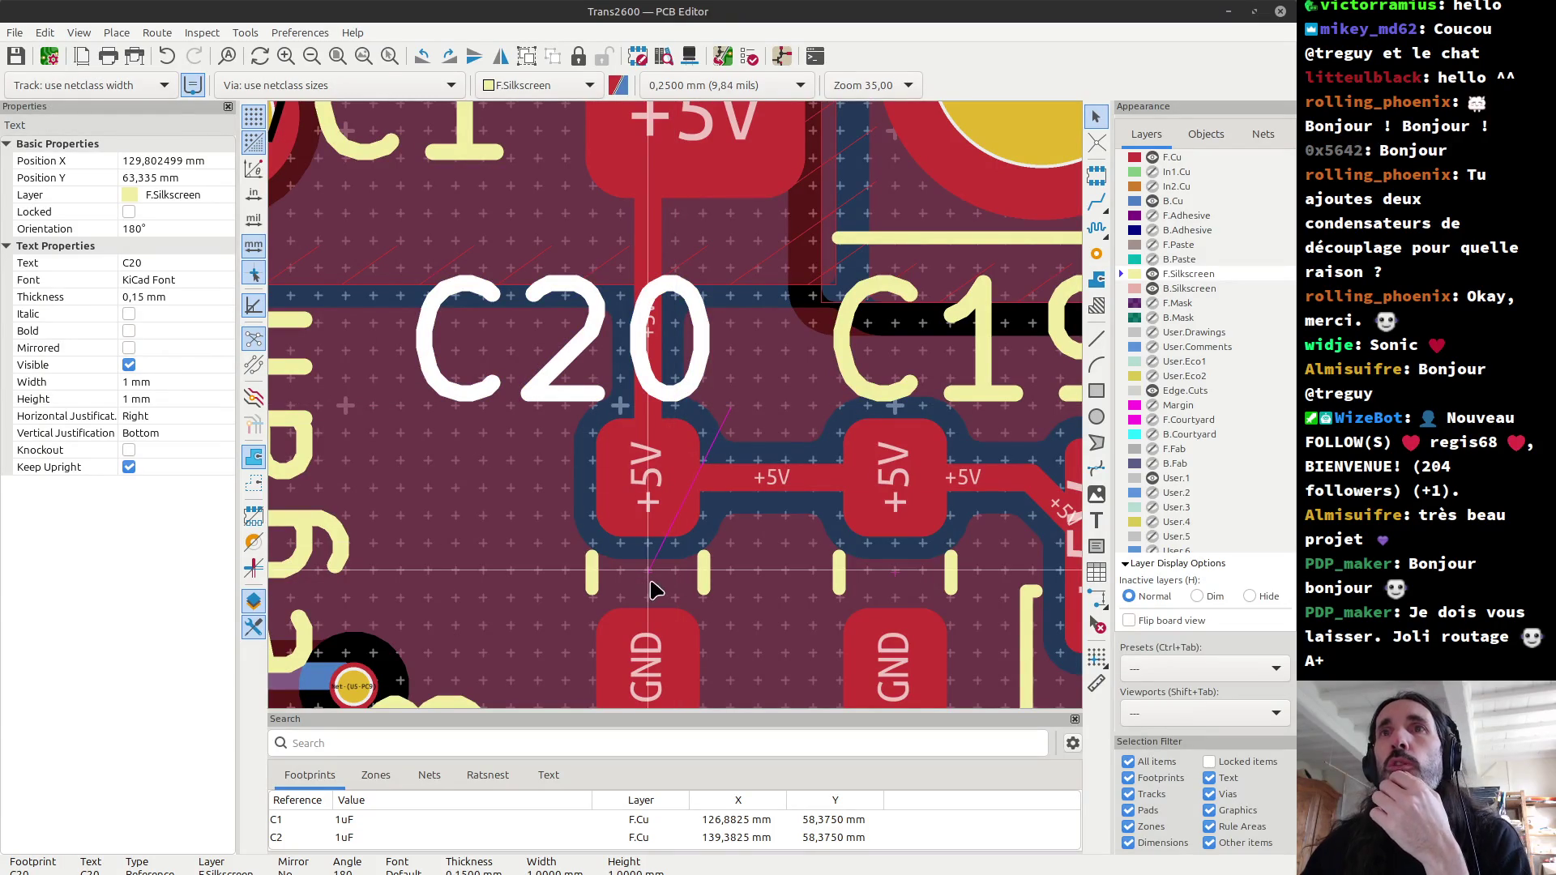
{"action": "left_click", "coordinate": [1098, 657]}
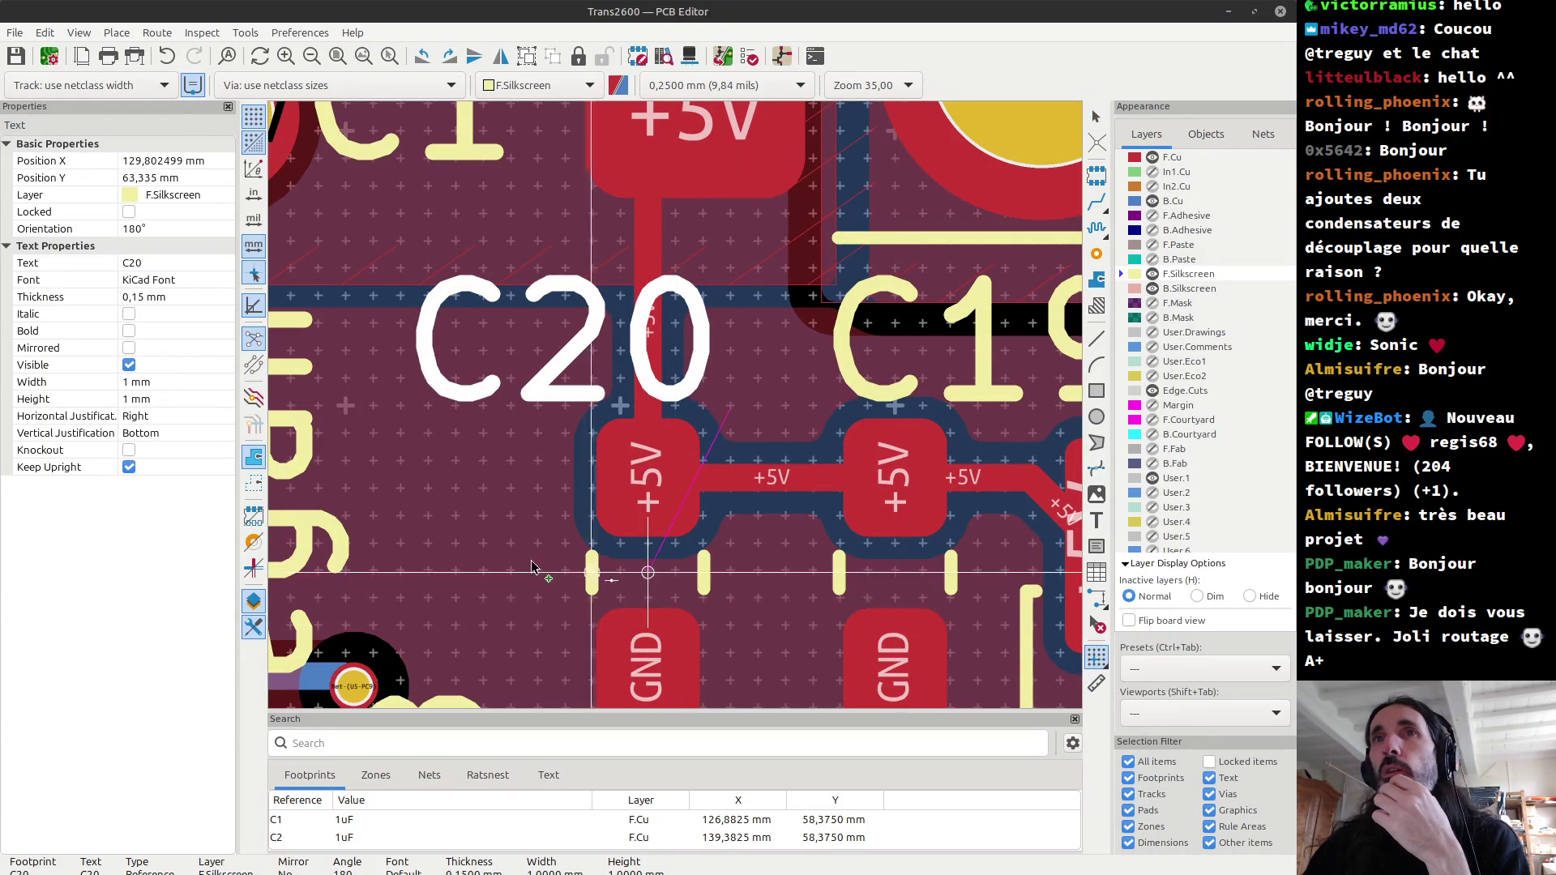
{"action": "left_click", "coordinate": [647, 575]}
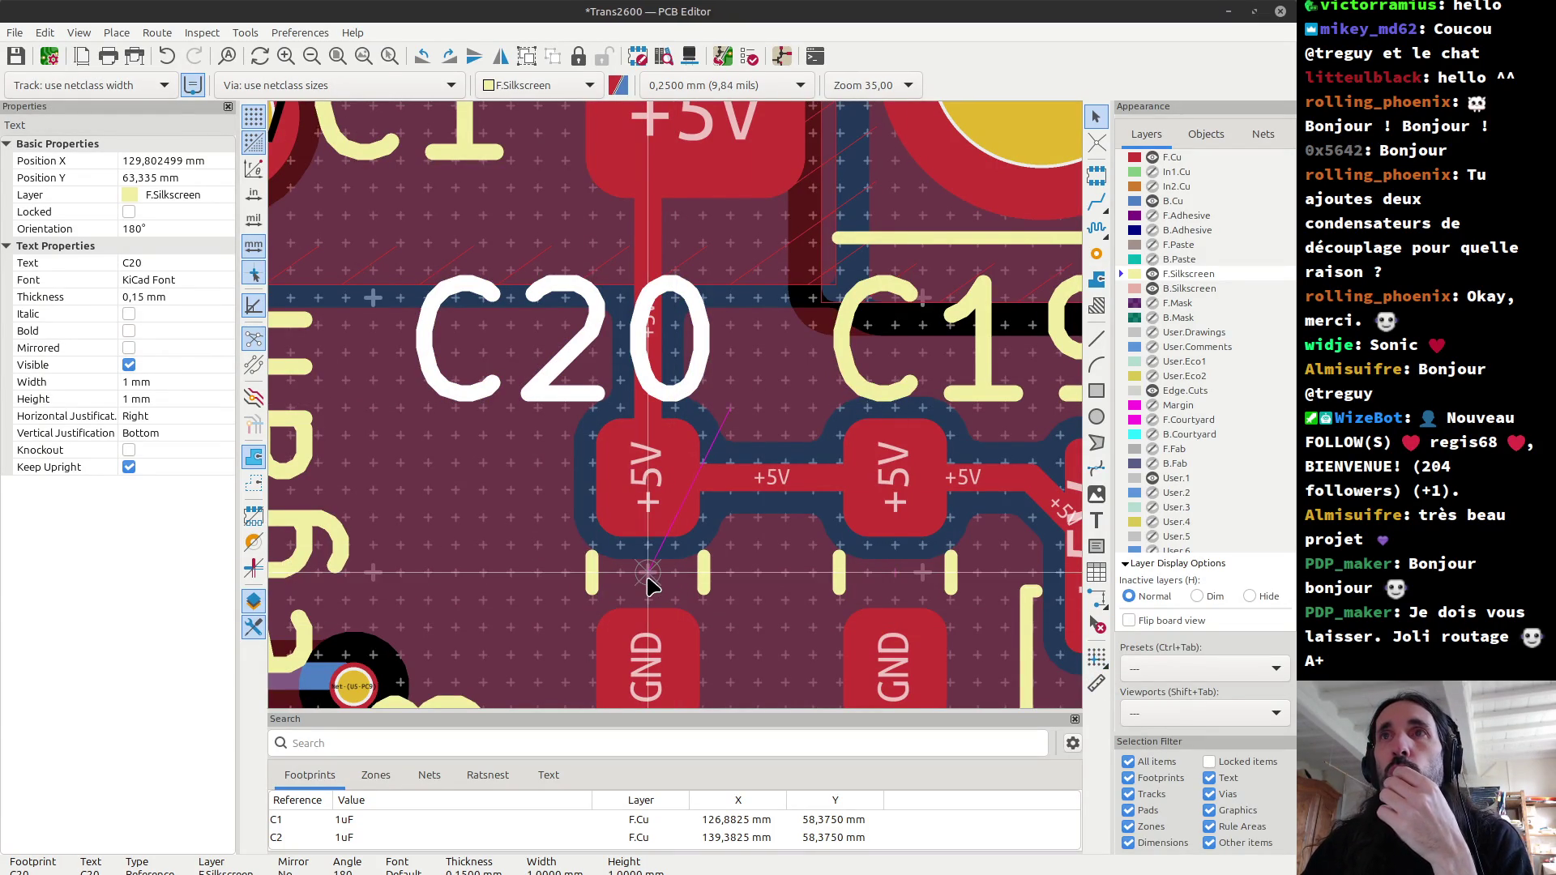
Step: Add the C19 label to the selection to align both labels above the +5V pads
{"action": "left_click", "coordinate": [852, 377], "text": "shift"}
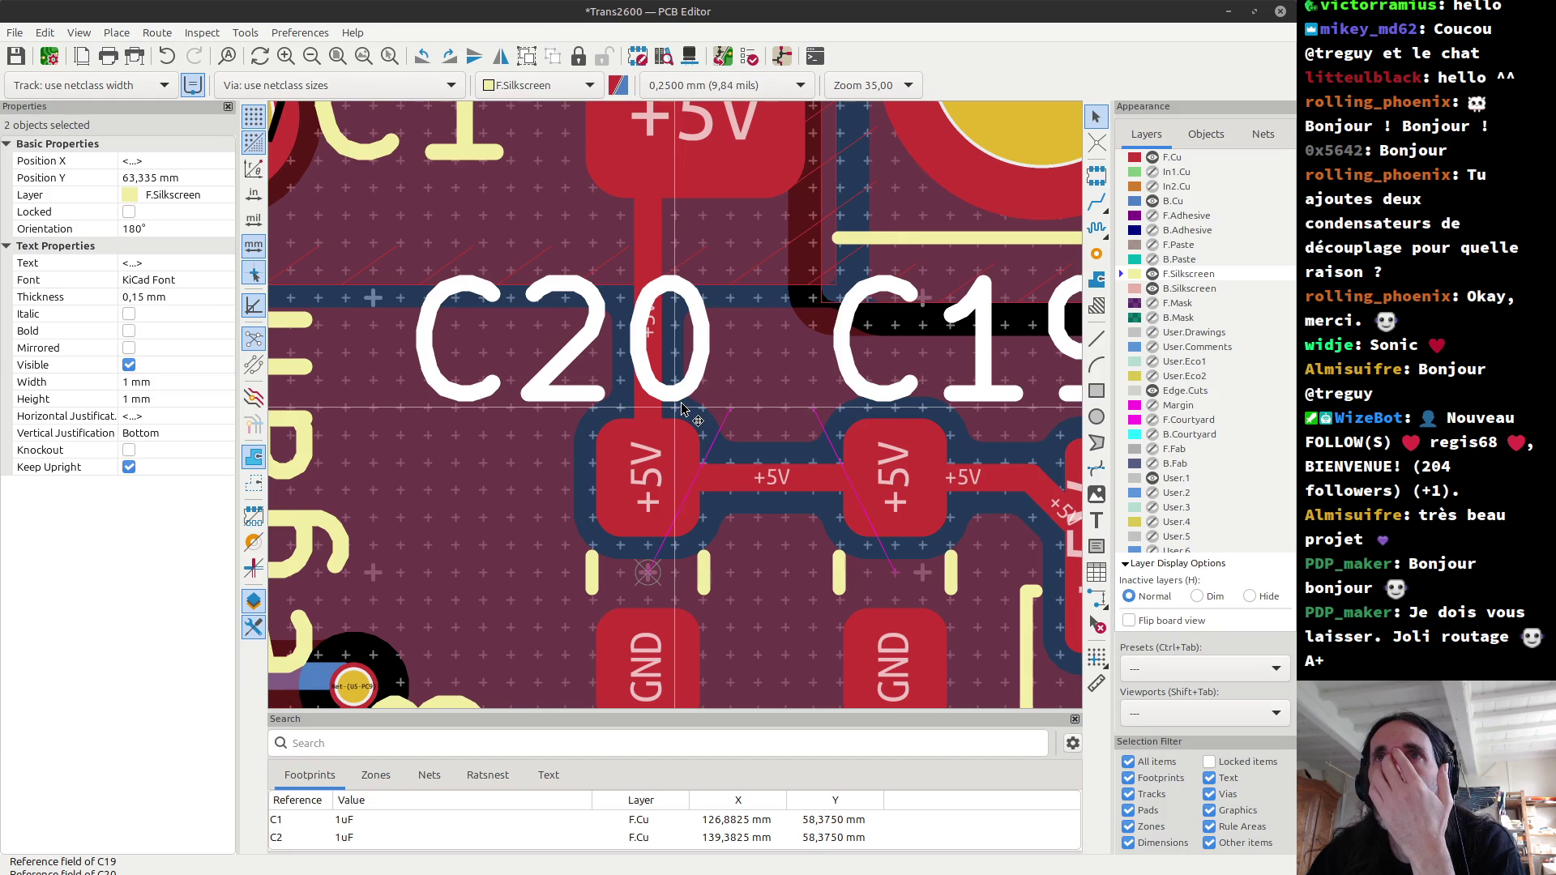
{"action": "scroll", "coordinate": [681, 408], "scroll_direction": "down", "scroll_amount": 2}
{"action": "scroll", "coordinate": [681, 409], "scroll_direction": "down", "scroll_amount": 2}
{"action": "scroll", "coordinate": [681, 415], "scroll_direction": "up", "scroll_amount": 3}
{"action": "scroll", "coordinate": [680, 415], "scroll_direction": "up", "scroll_amount": 2}
{"action": "scroll", "coordinate": [681, 408], "scroll_direction": "down", "scroll_amount": 3}
{"action": "scroll", "coordinate": [681, 407], "scroll_direction": "down", "scroll_amount": 1}
{"action": "scroll", "coordinate": [689, 418], "scroll_direction": "up", "scroll_amount": 2}
{"action": "scroll", "coordinate": [697, 426], "scroll_direction": "up", "scroll_amount": 2}
{"action": "scroll", "coordinate": [709, 442], "scroll_direction": "up", "scroll_amount": 2}
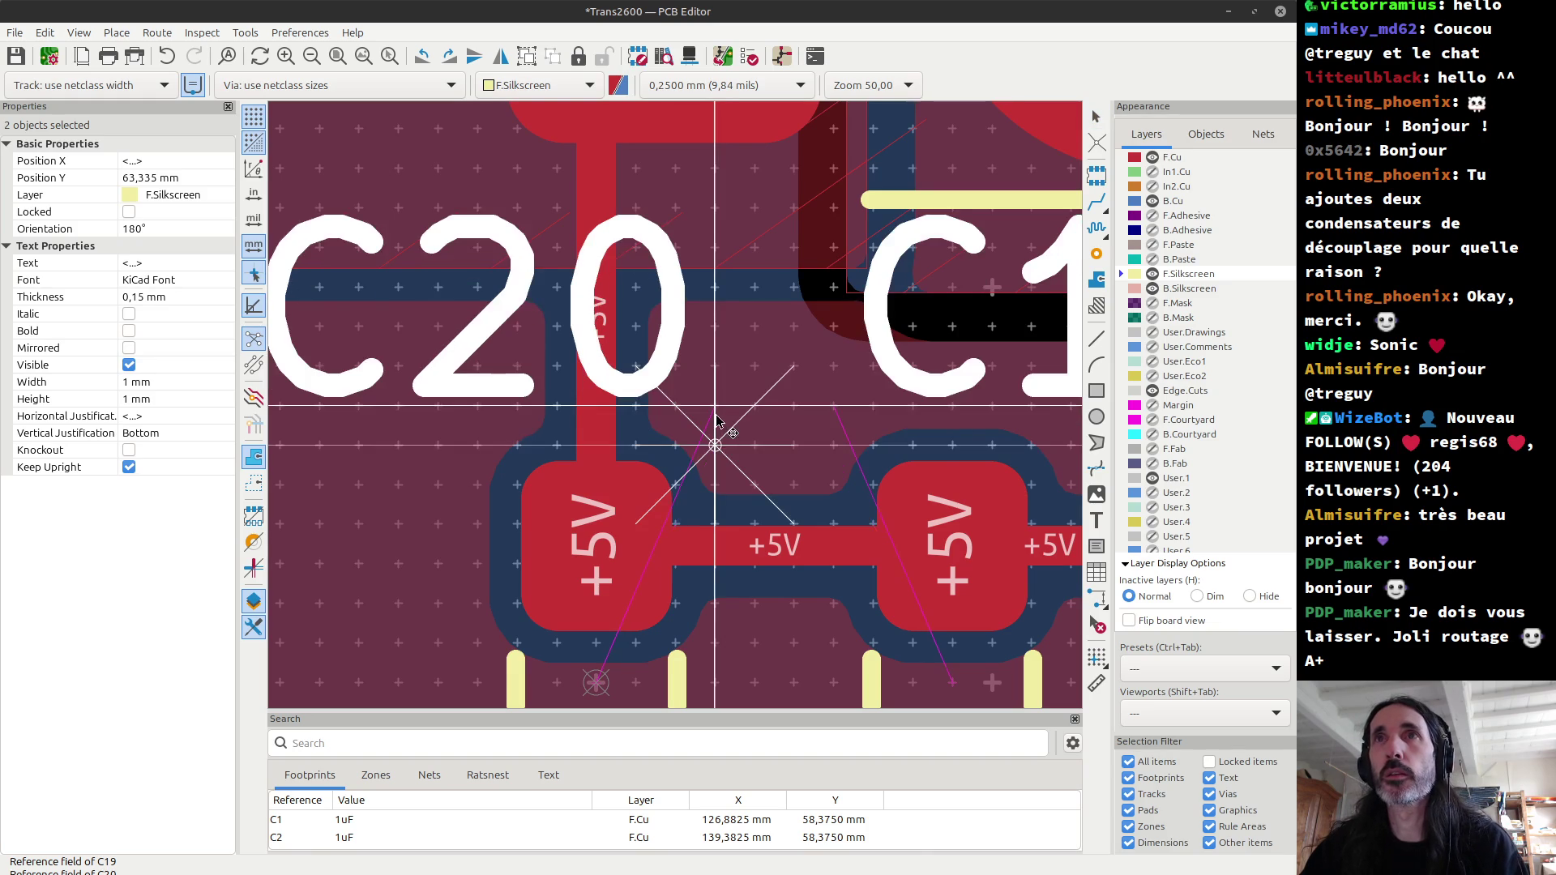
{"action": "scroll", "coordinate": [675, 411], "scroll_direction": "down", "scroll_amount": 3}
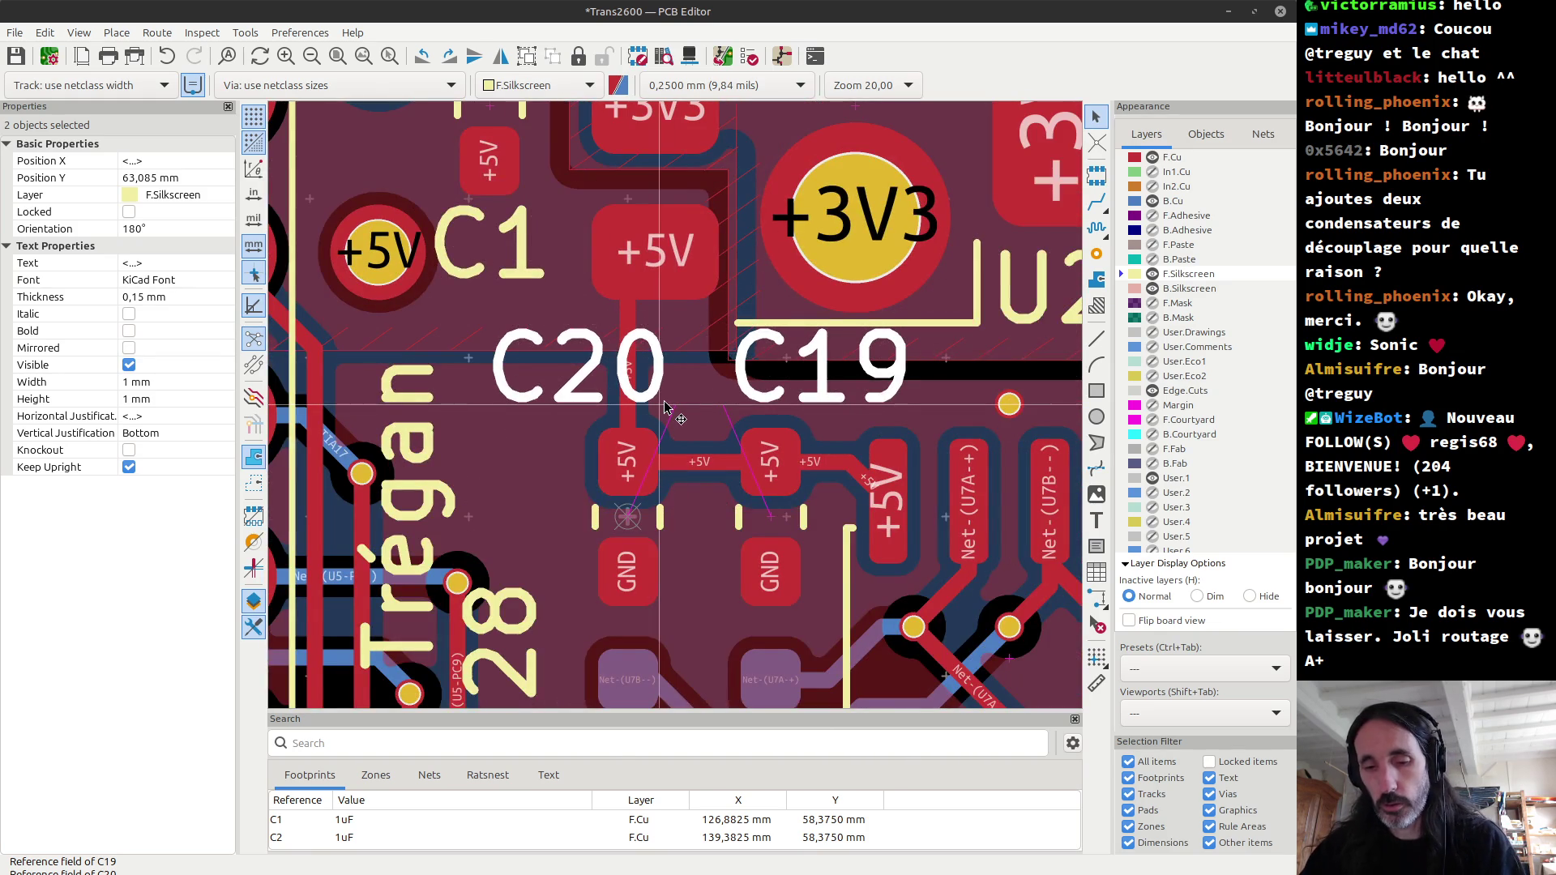
{"action": "key", "text": "alt+3"}
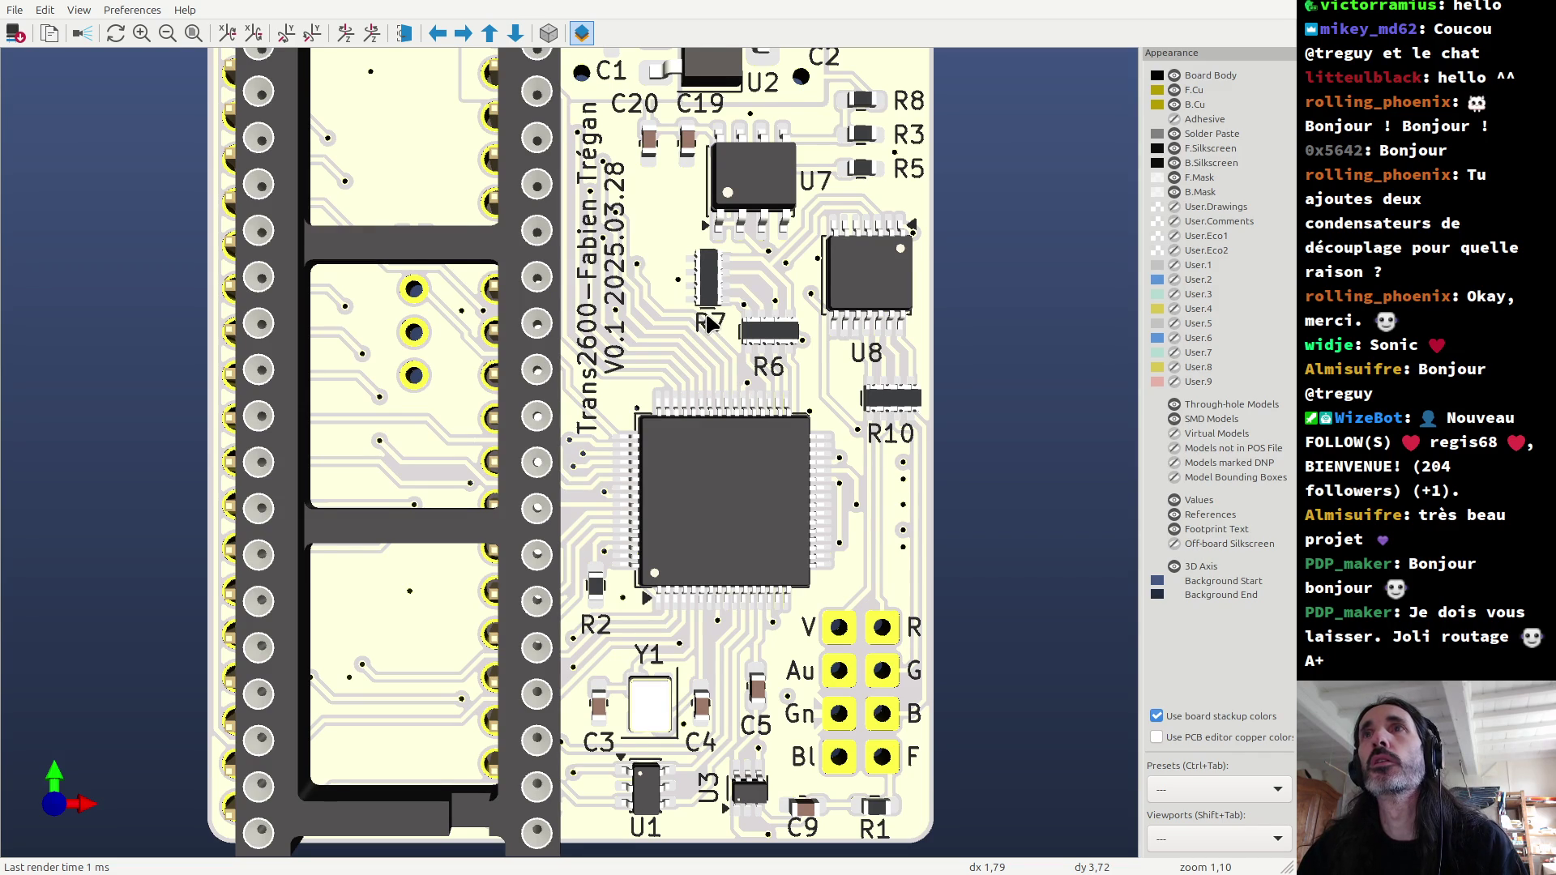
{"action": "scroll", "coordinate": [710, 322], "scroll_direction": "down", "scroll_amount": 1}
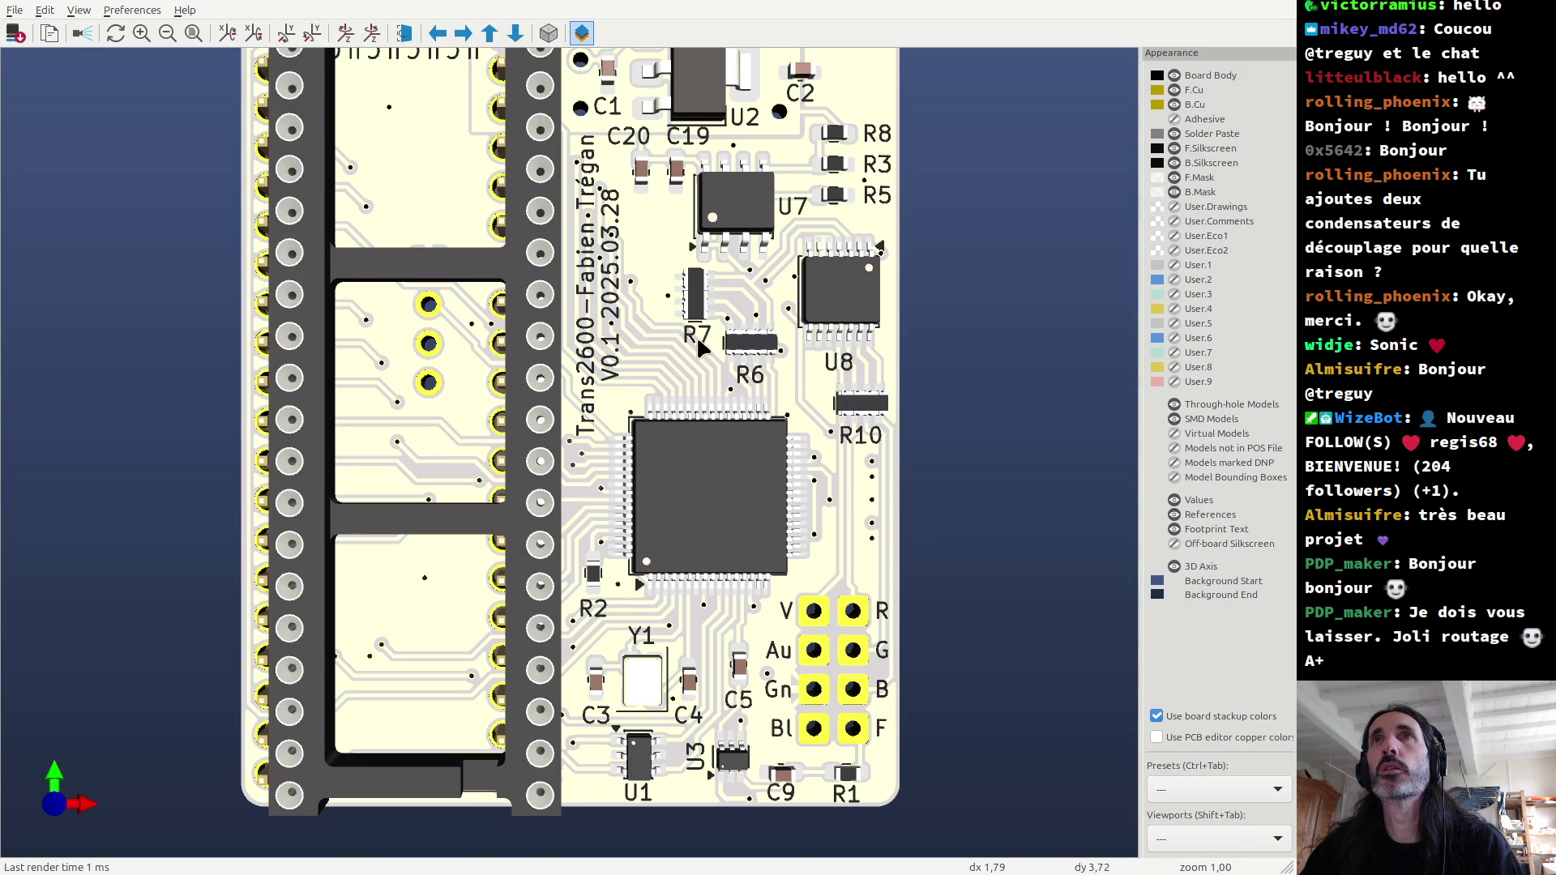
{"action": "key", "text": "alt+Tab"}
{"action": "scroll", "coordinate": [675, 409], "scroll_direction": "down", "scroll_amount": 3}
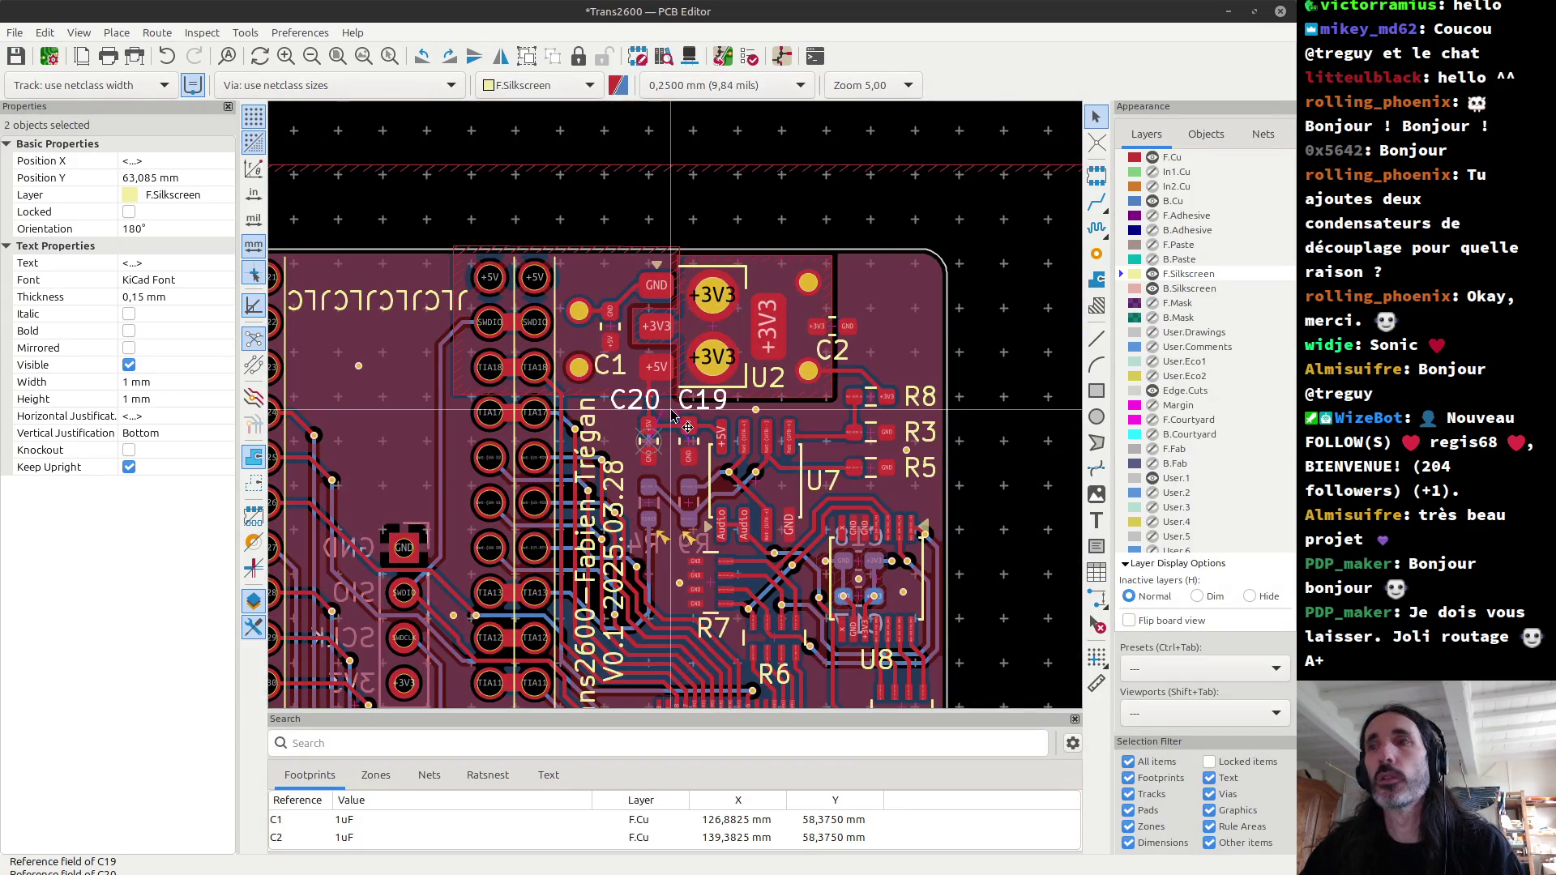
Step: Select only the R7 label and place the grid origin right beside it
{"action": "scroll", "coordinate": [677, 411], "scroll_direction": "down", "scroll_amount": 1}
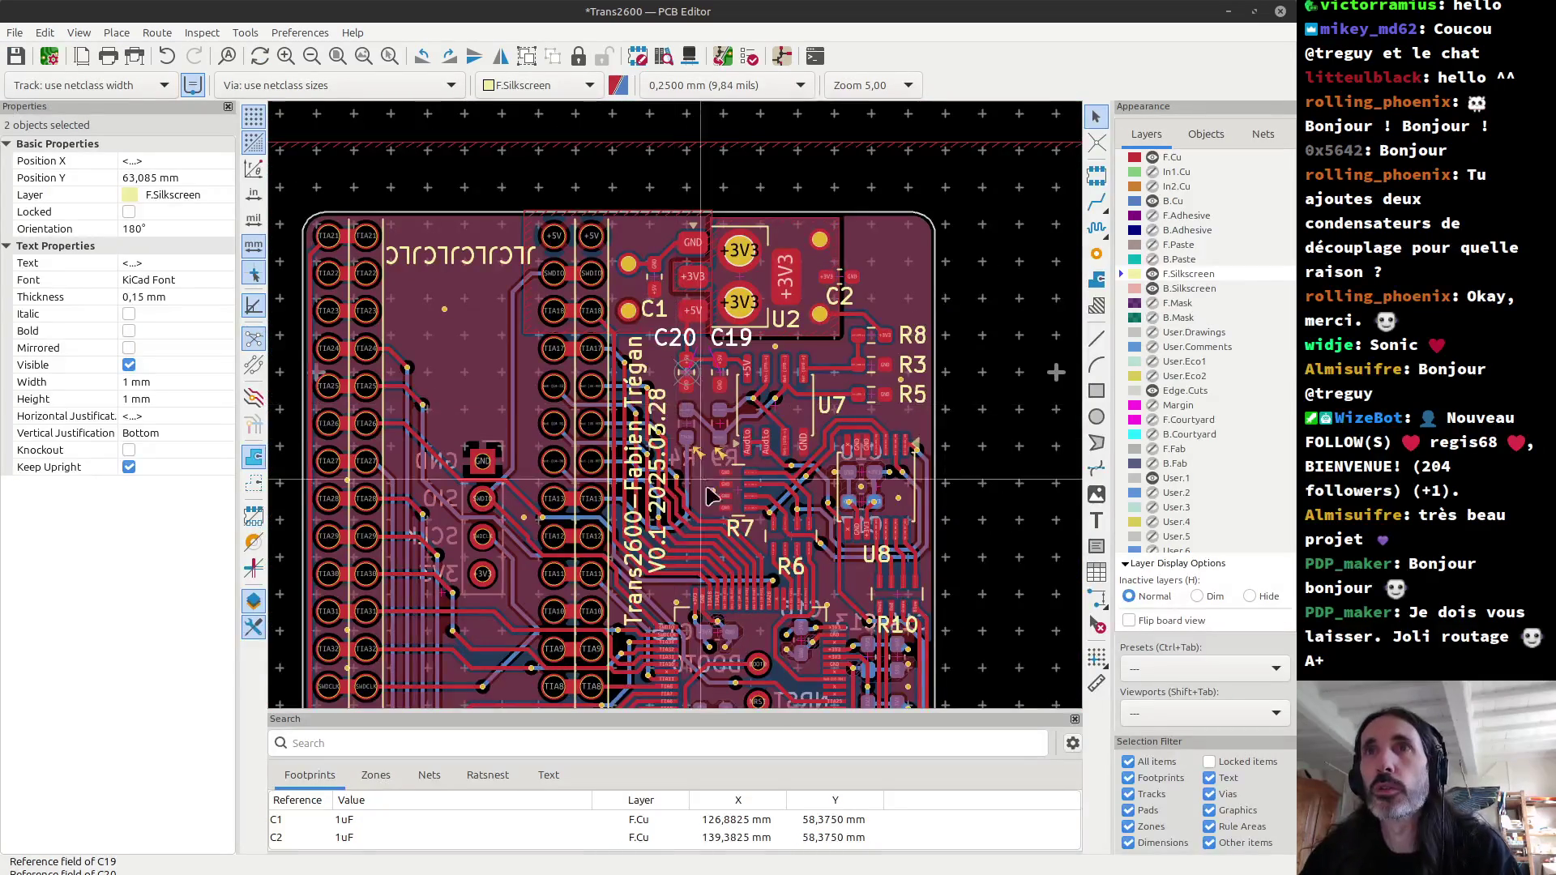
{"action": "scroll", "coordinate": [677, 412], "scroll_direction": "up", "scroll_amount": 4}
{"action": "scroll", "coordinate": [678, 412], "scroll_direction": "up", "scroll_amount": 3}
{"action": "left_click", "coordinate": [721, 429]}
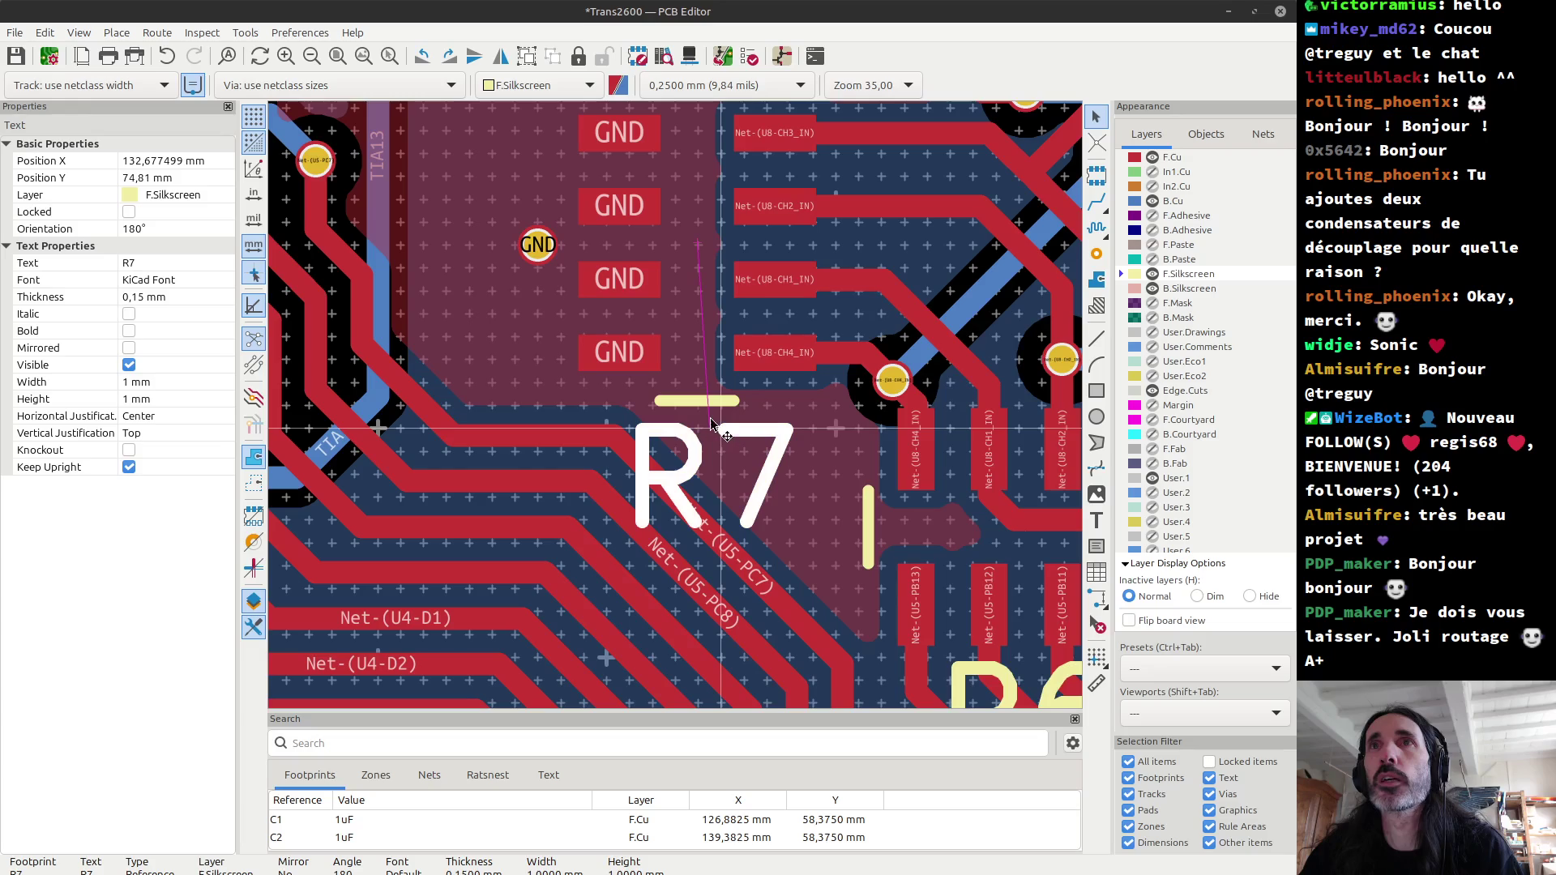
{"action": "left_click", "coordinate": [1097, 658]}
{"action": "left_click", "coordinate": [697, 242]}
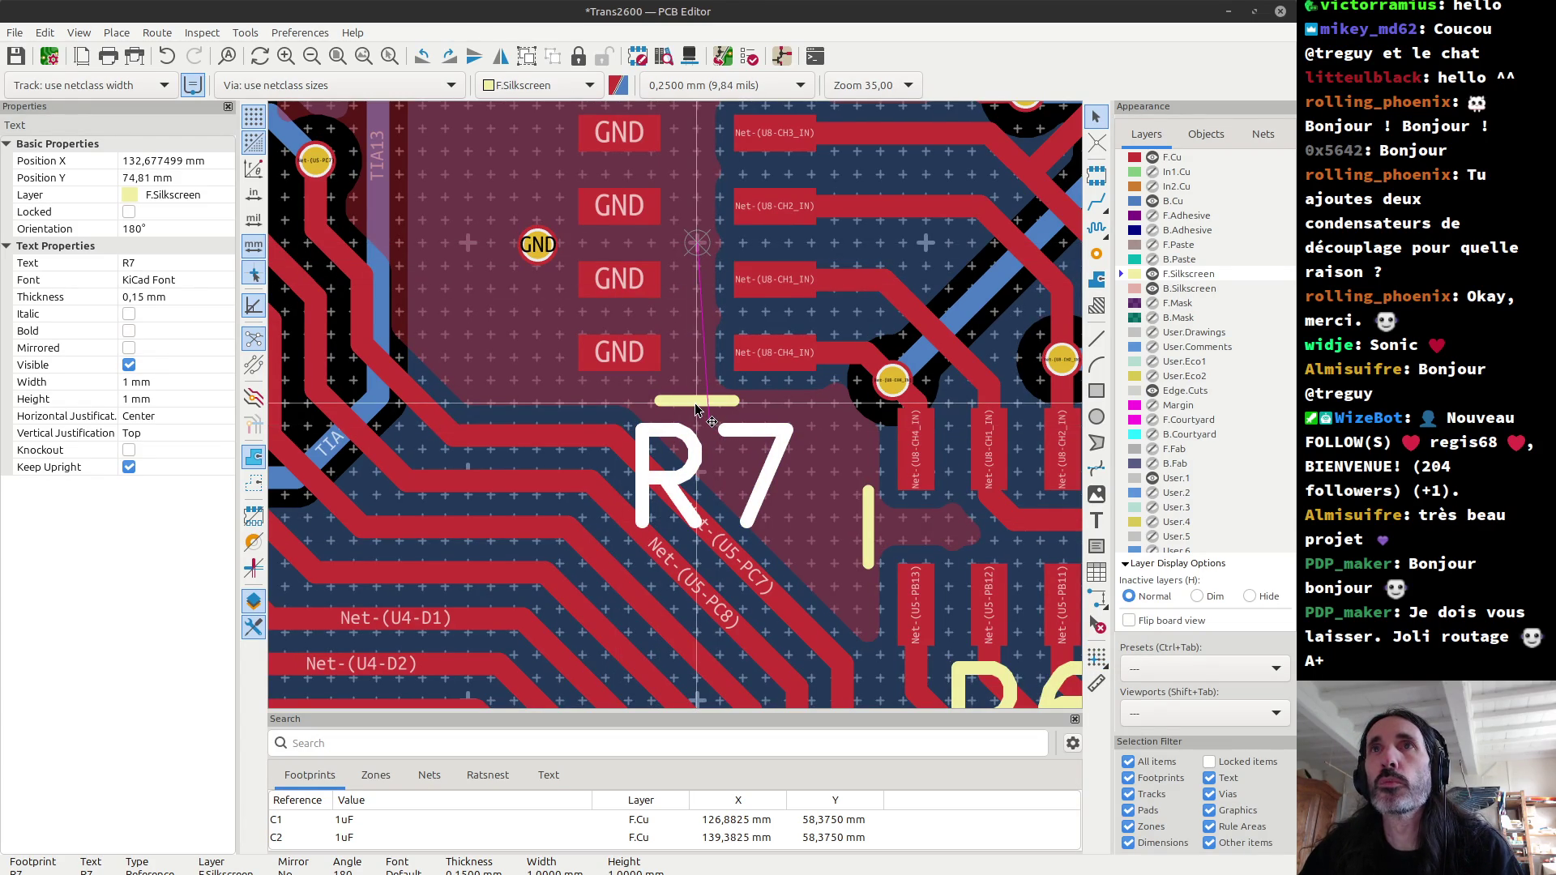
{"action": "key", "text": "alt+3"}
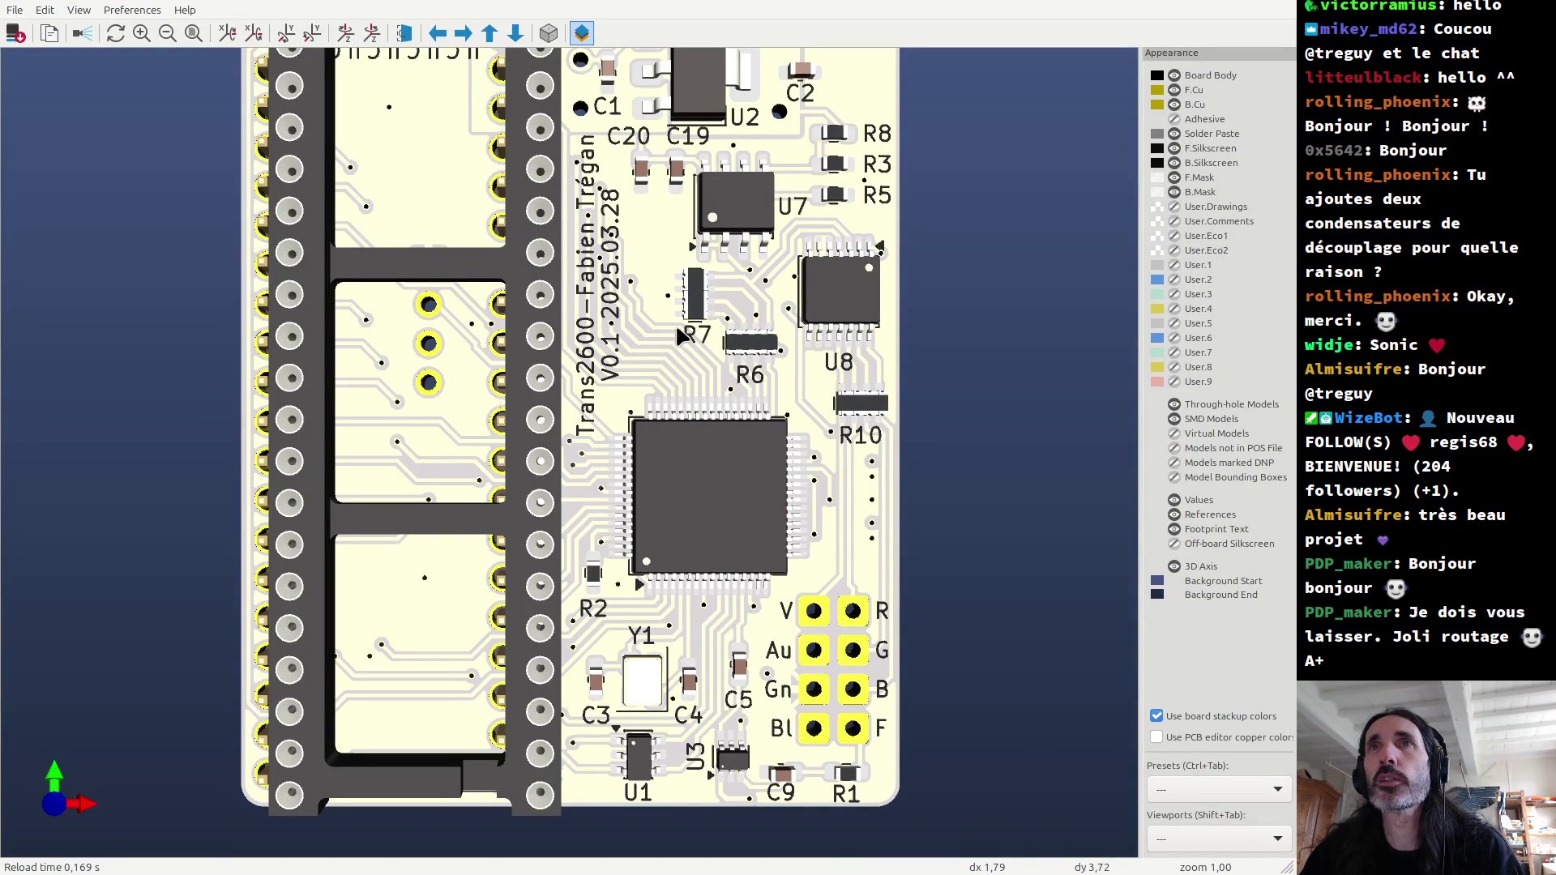
{"action": "scroll", "coordinate": [720, 345], "scroll_direction": "up", "scroll_amount": 4}
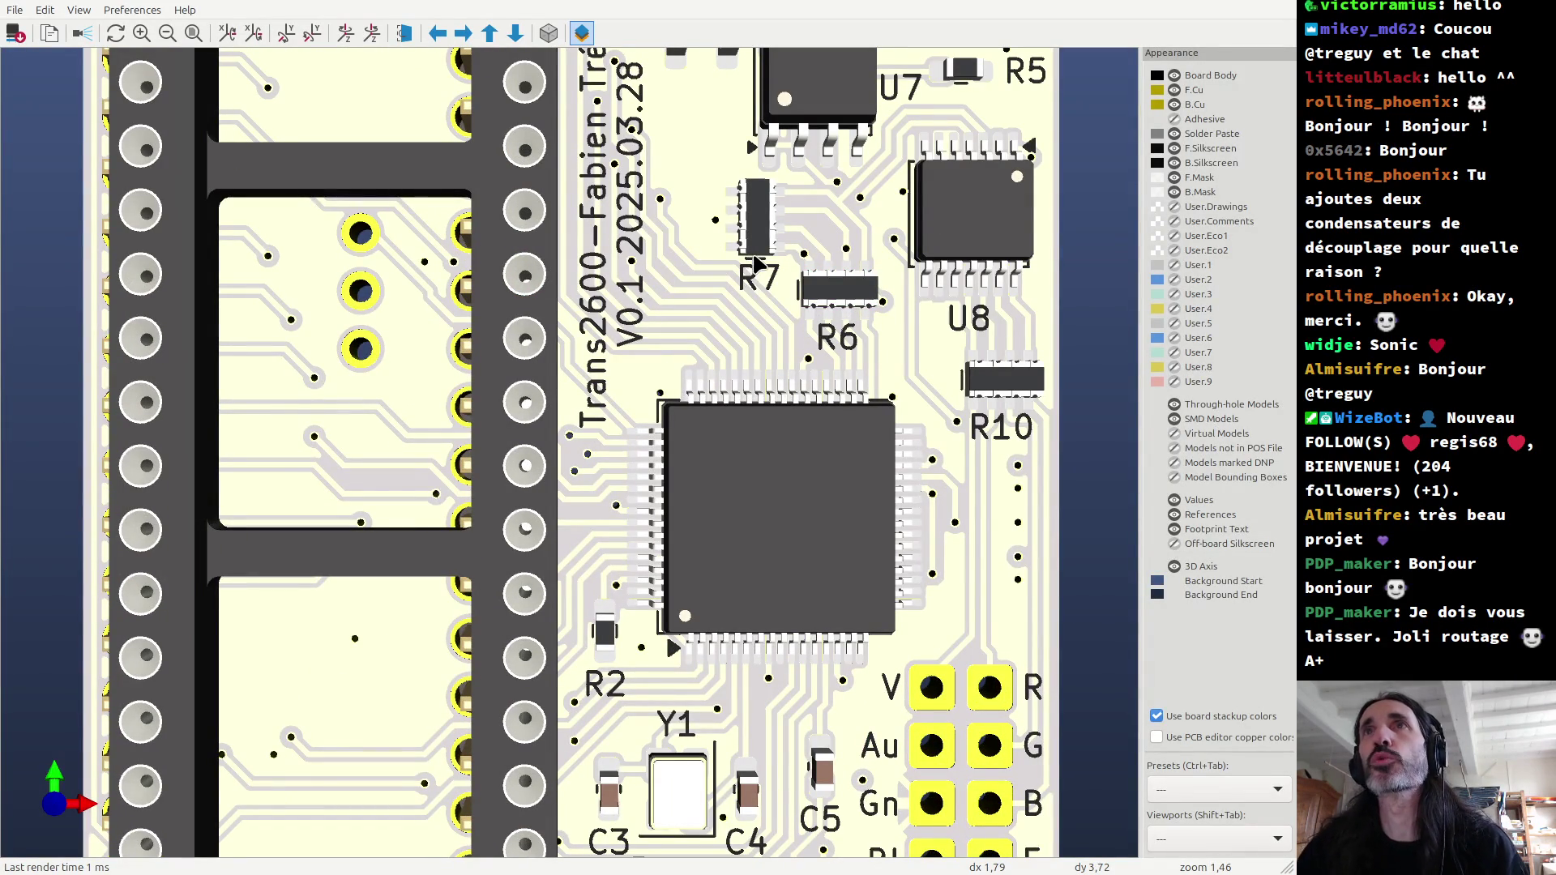
{"action": "key", "text": "alt+Tab"}
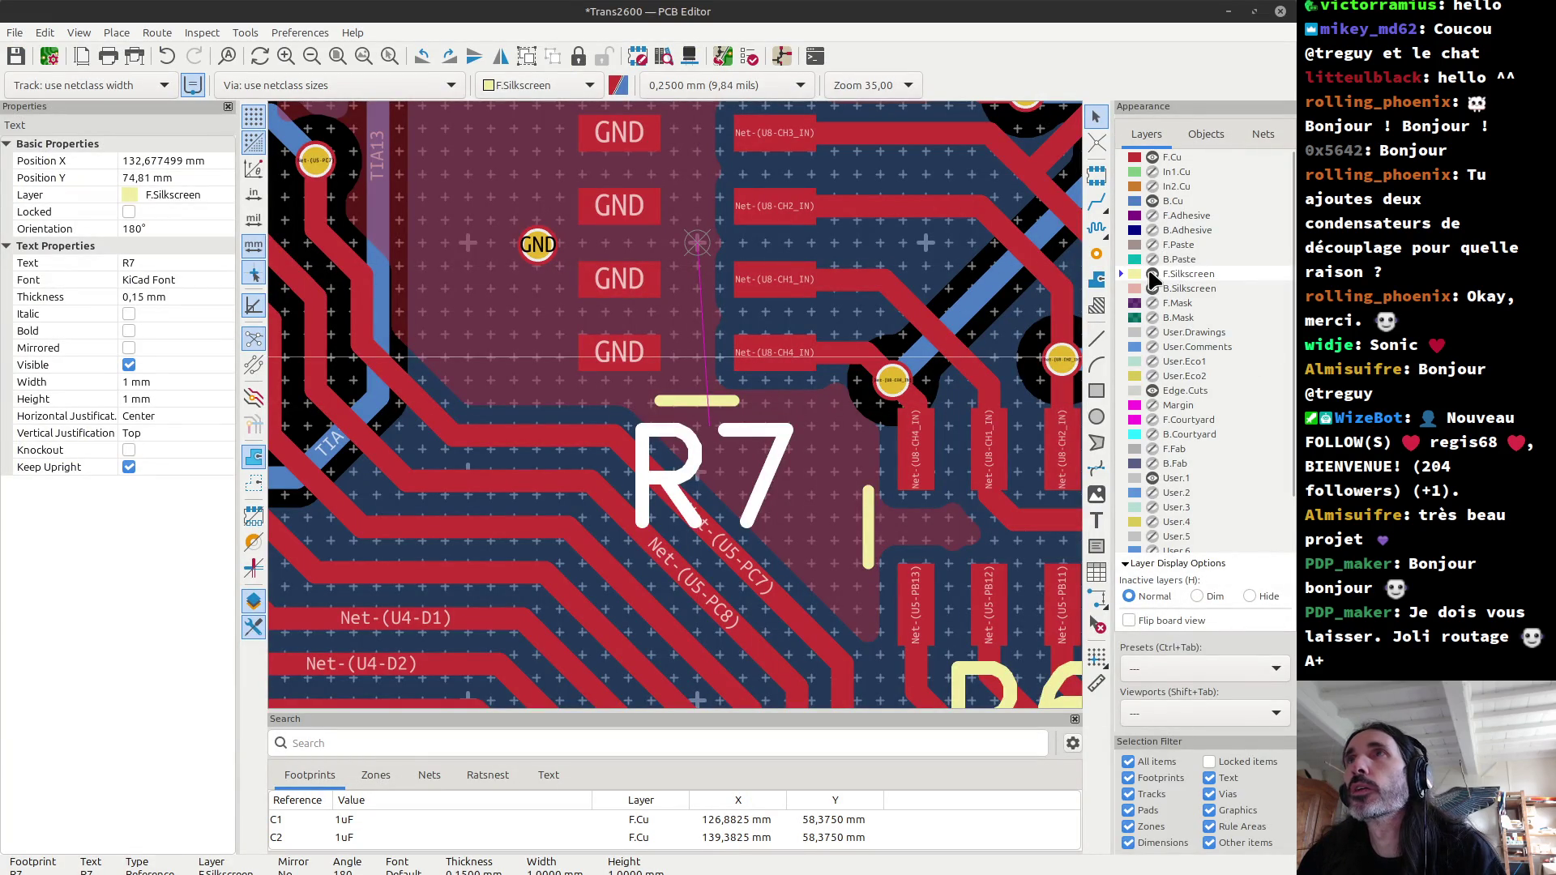
Step: Hide F.Silkscreen, flip the board view, and make B.Silkscreen the working layer
{"action": "left_click", "coordinate": [1152, 274]}
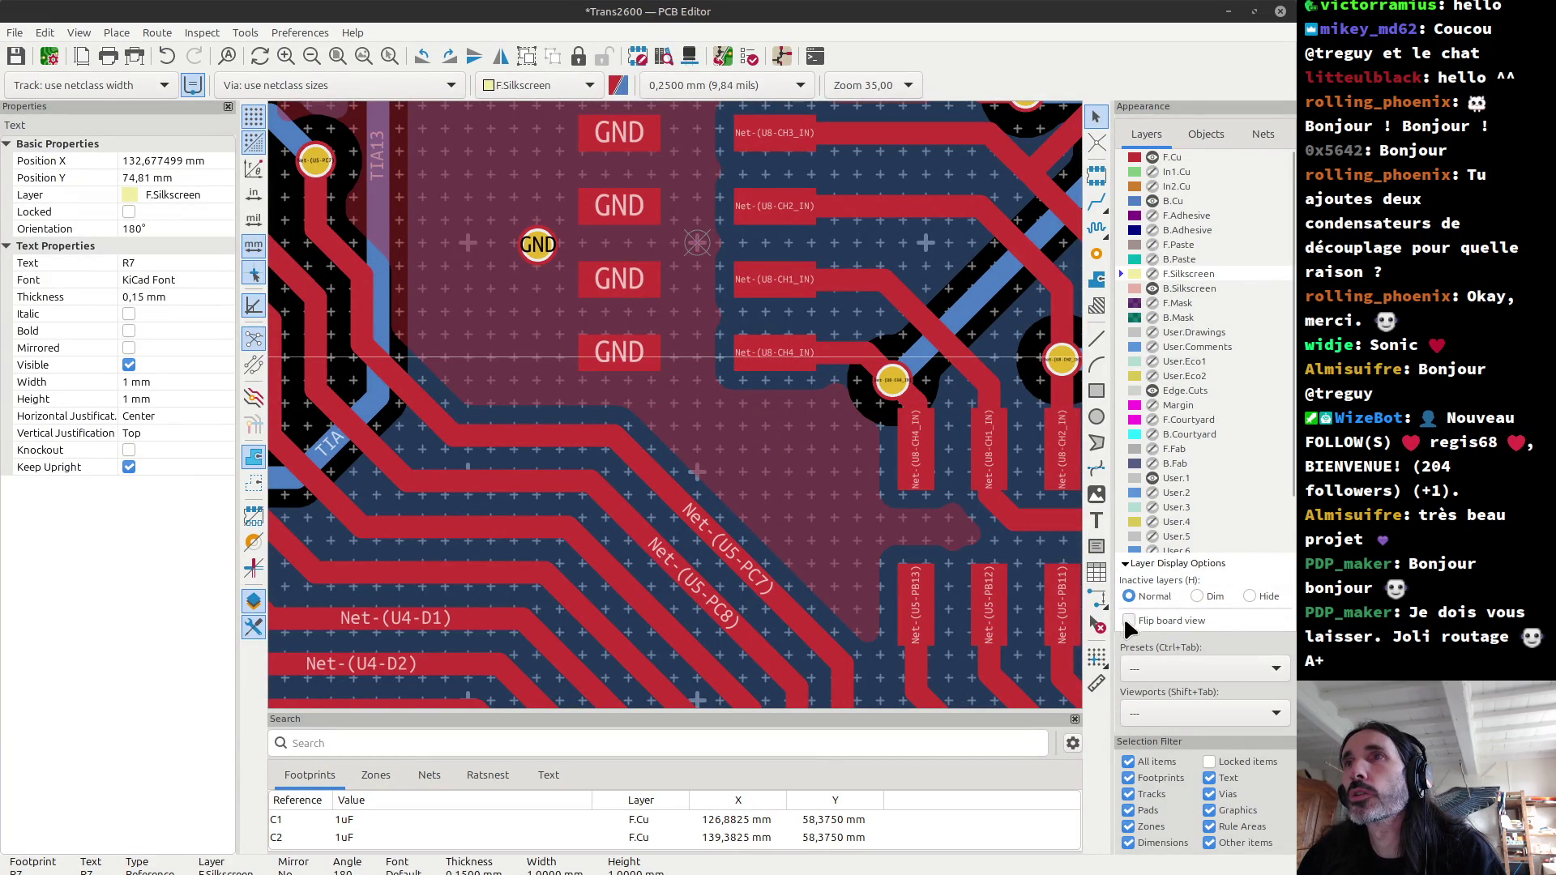
{"action": "left_click", "coordinate": [1128, 621]}
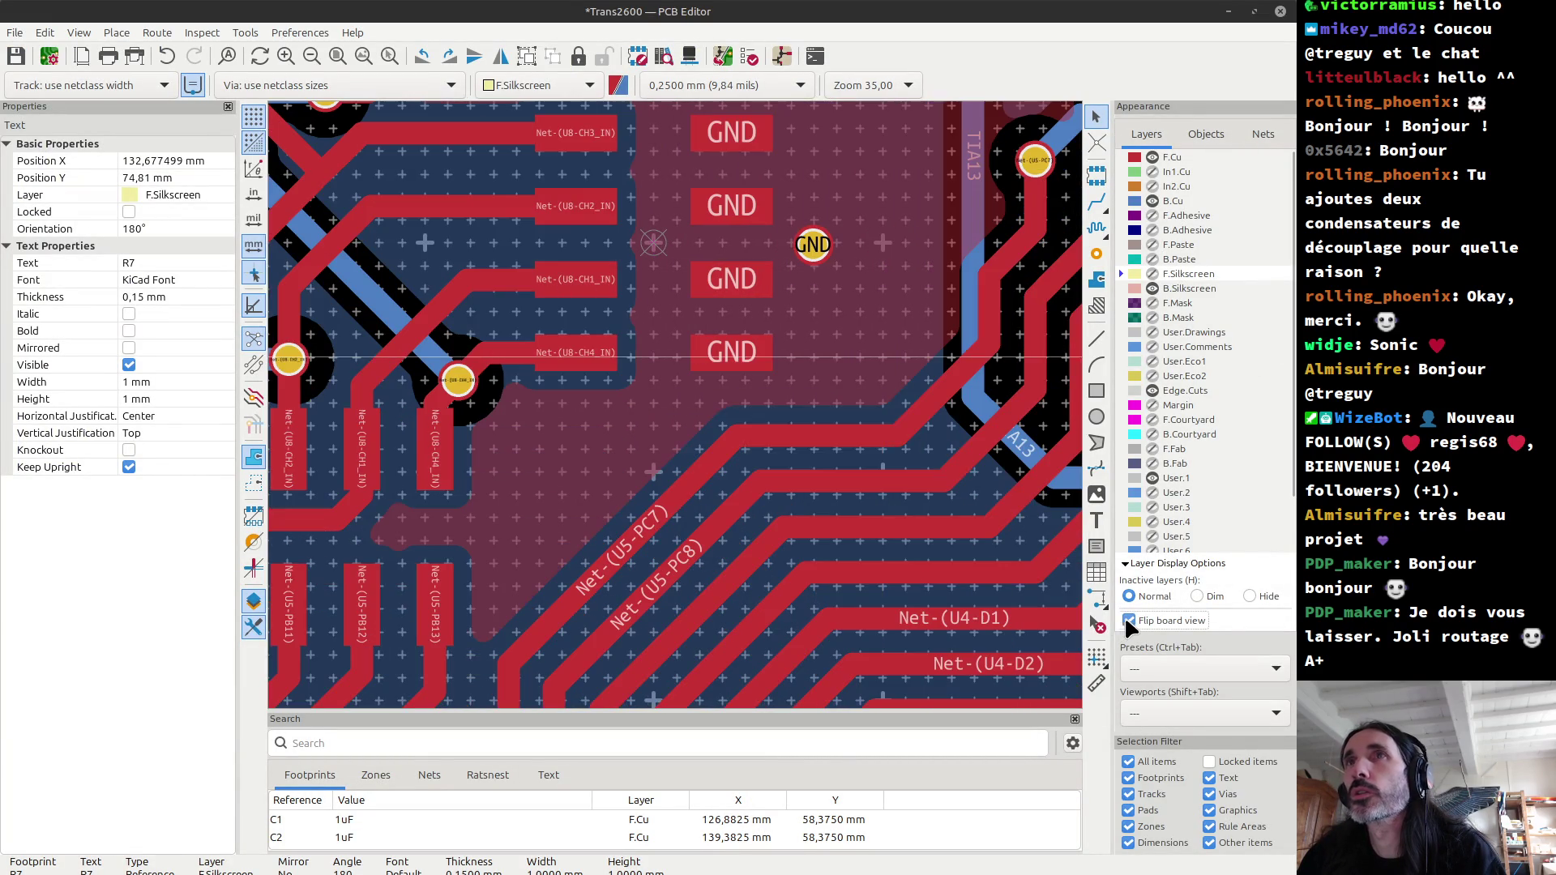
{"action": "left_click", "coordinate": [1169, 201]}
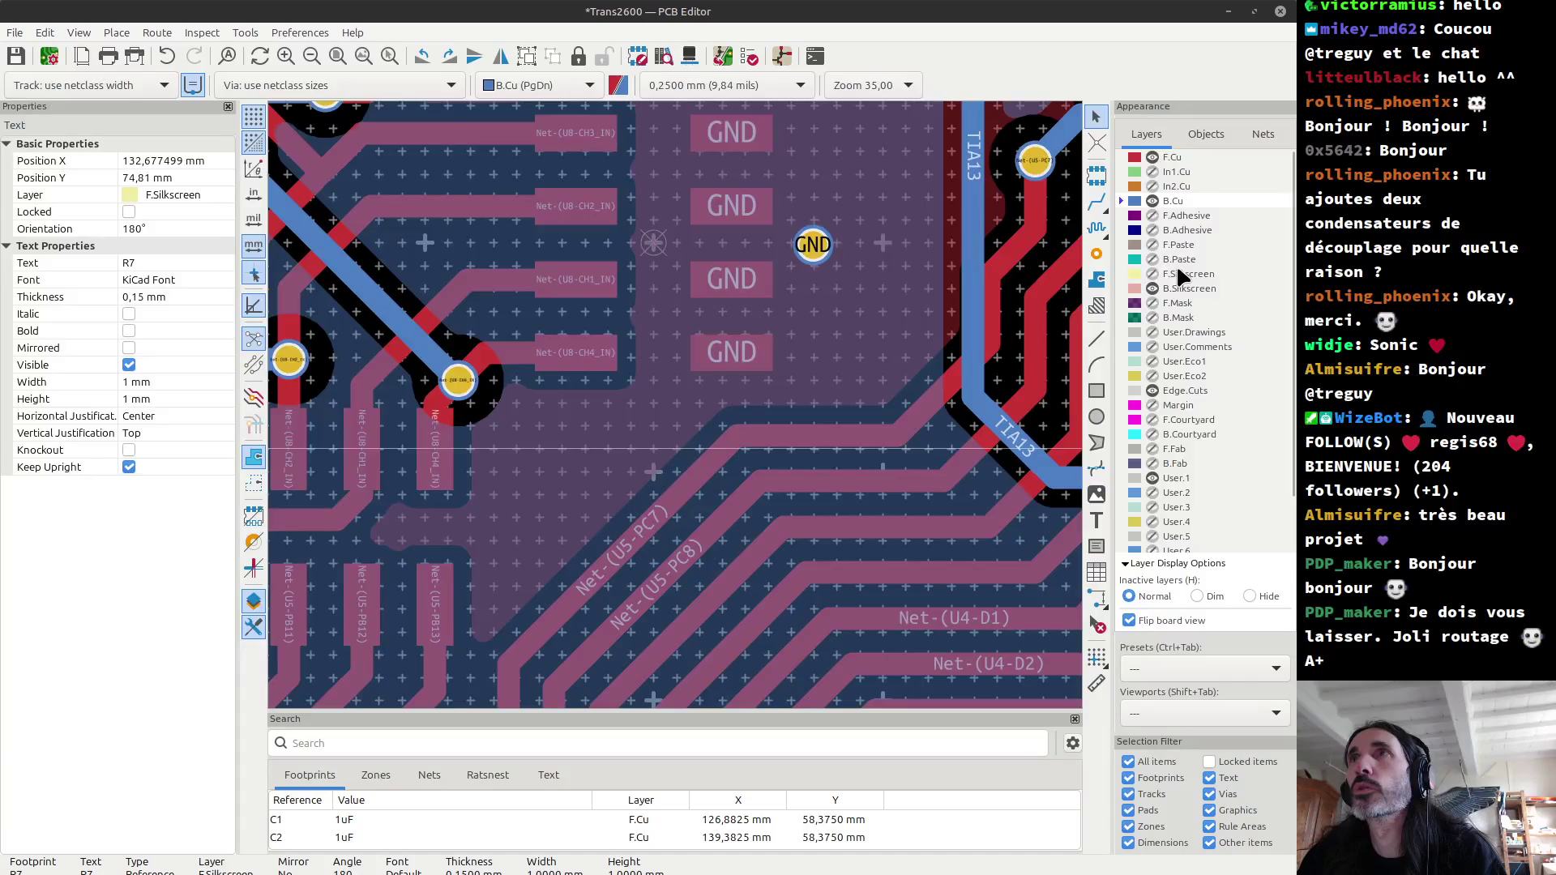
{"action": "left_click", "coordinate": [1185, 289]}
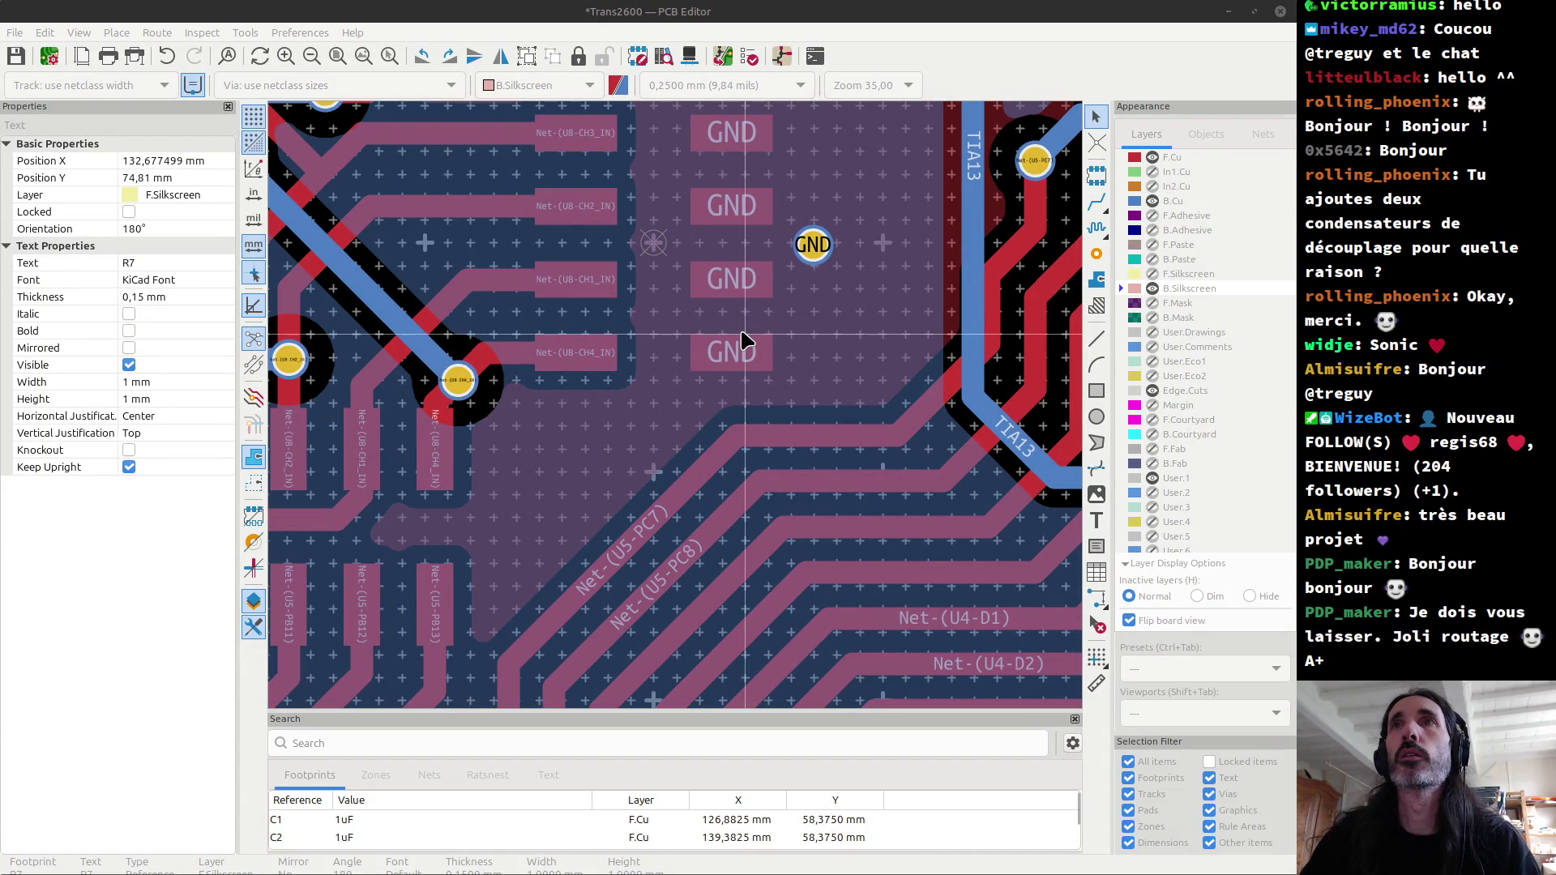
{"action": "scroll", "coordinate": [746, 340], "scroll_direction": "down", "scroll_amount": 3}
{"action": "scroll", "coordinate": [681, 410], "scroll_direction": "down", "scroll_amount": 2}
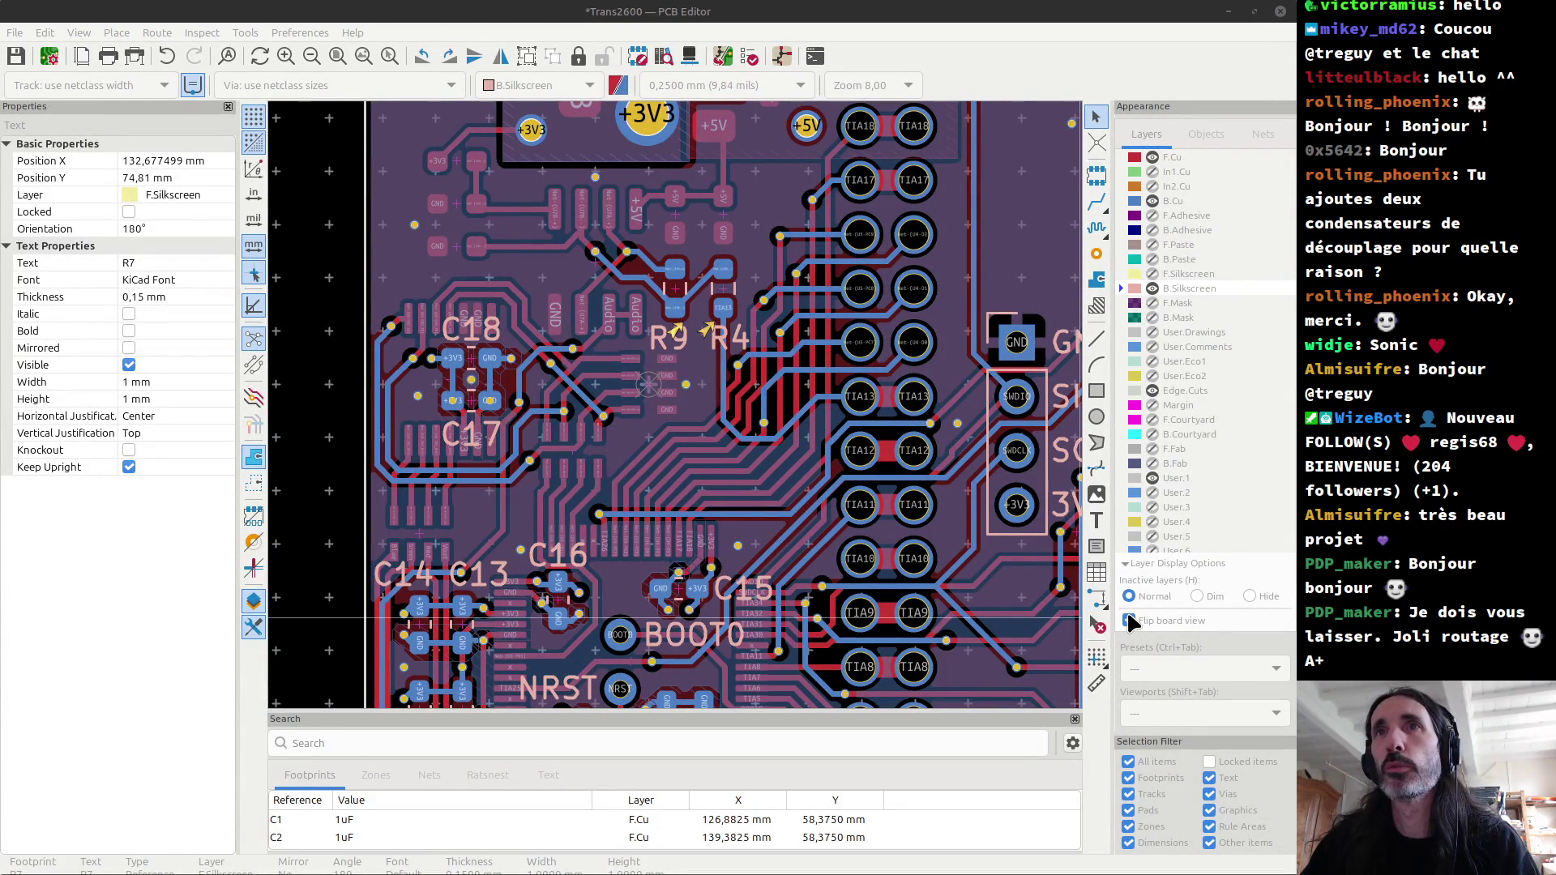
Step: Select the back-side R9 and R4 labels, then clear the selection
{"action": "scroll", "coordinate": [656, 590], "scroll_direction": "up", "scroll_amount": 3}
{"action": "scroll", "coordinate": [657, 590], "scroll_direction": "up", "scroll_amount": 2}
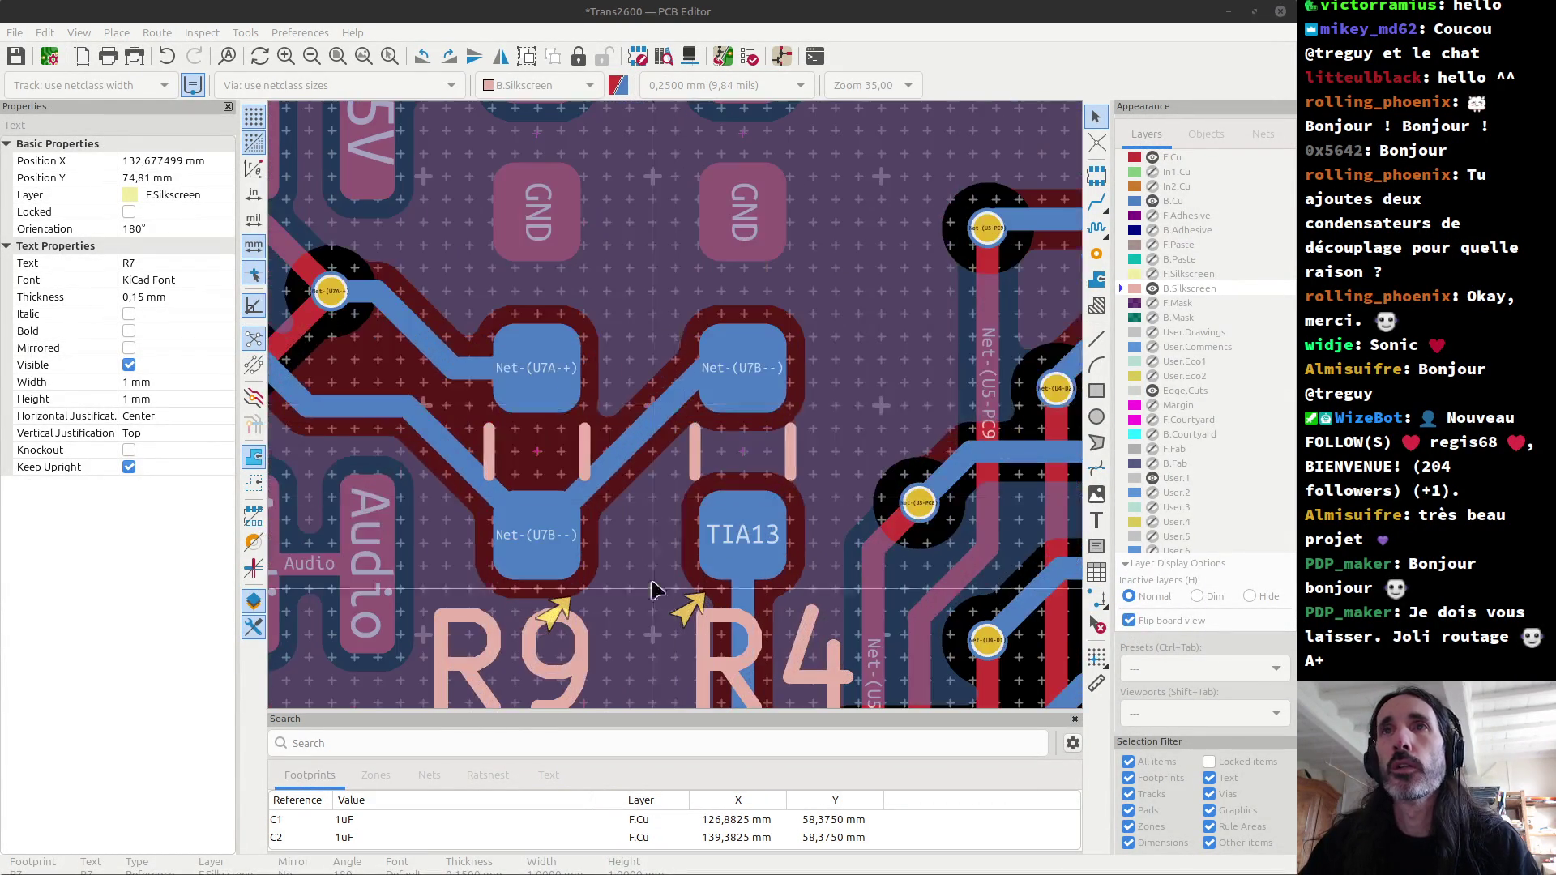
{"action": "left_click", "coordinate": [579, 649]}
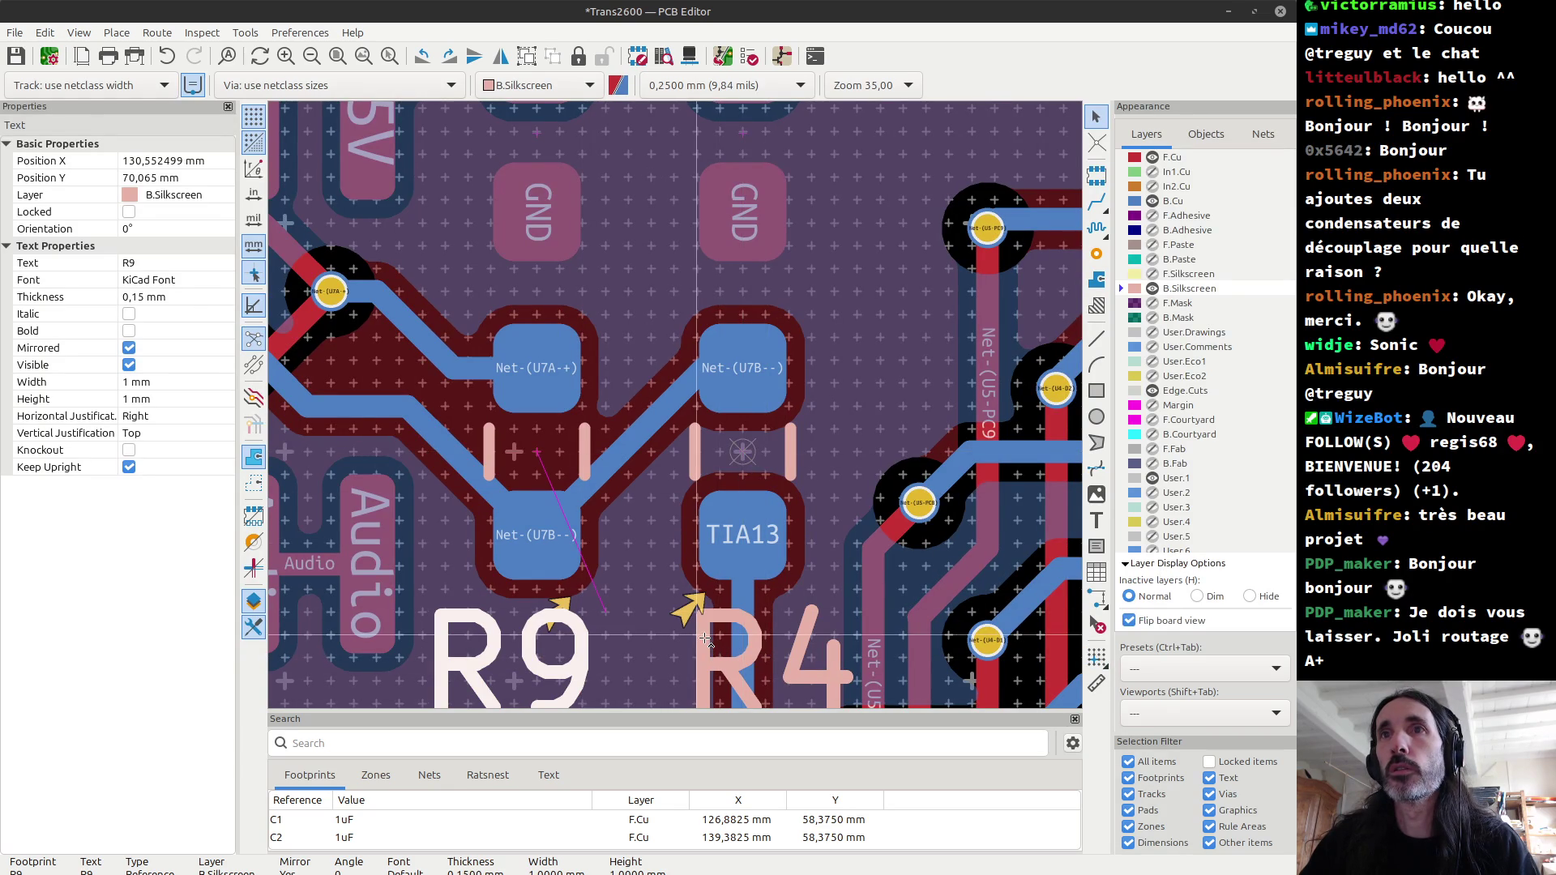
{"action": "left_click", "coordinate": [701, 608], "text": "shift"}
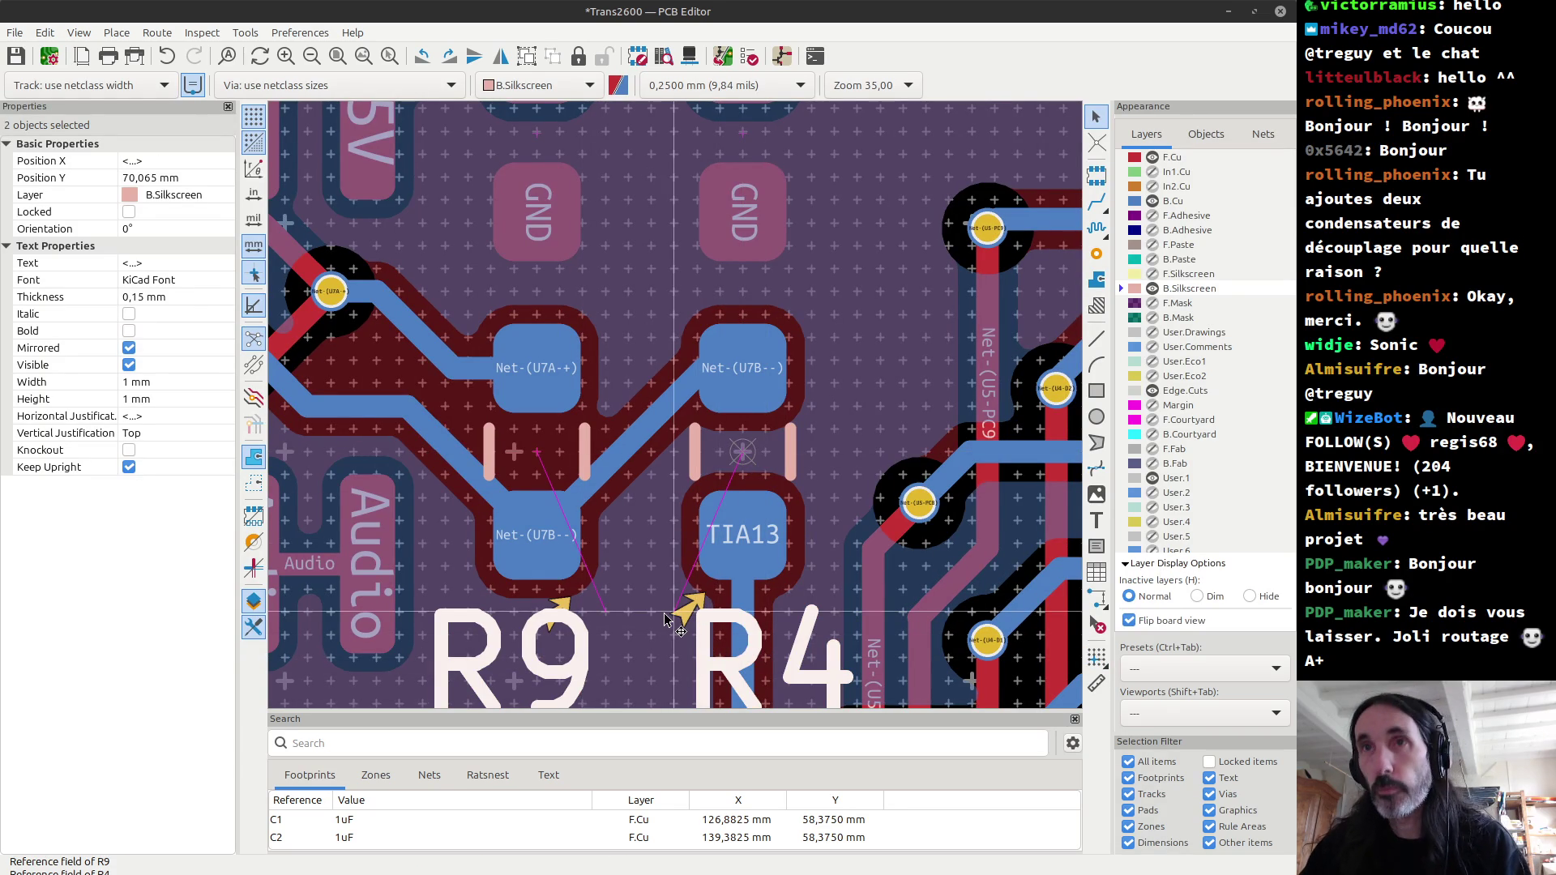
{"action": "key", "text": "Escape"}
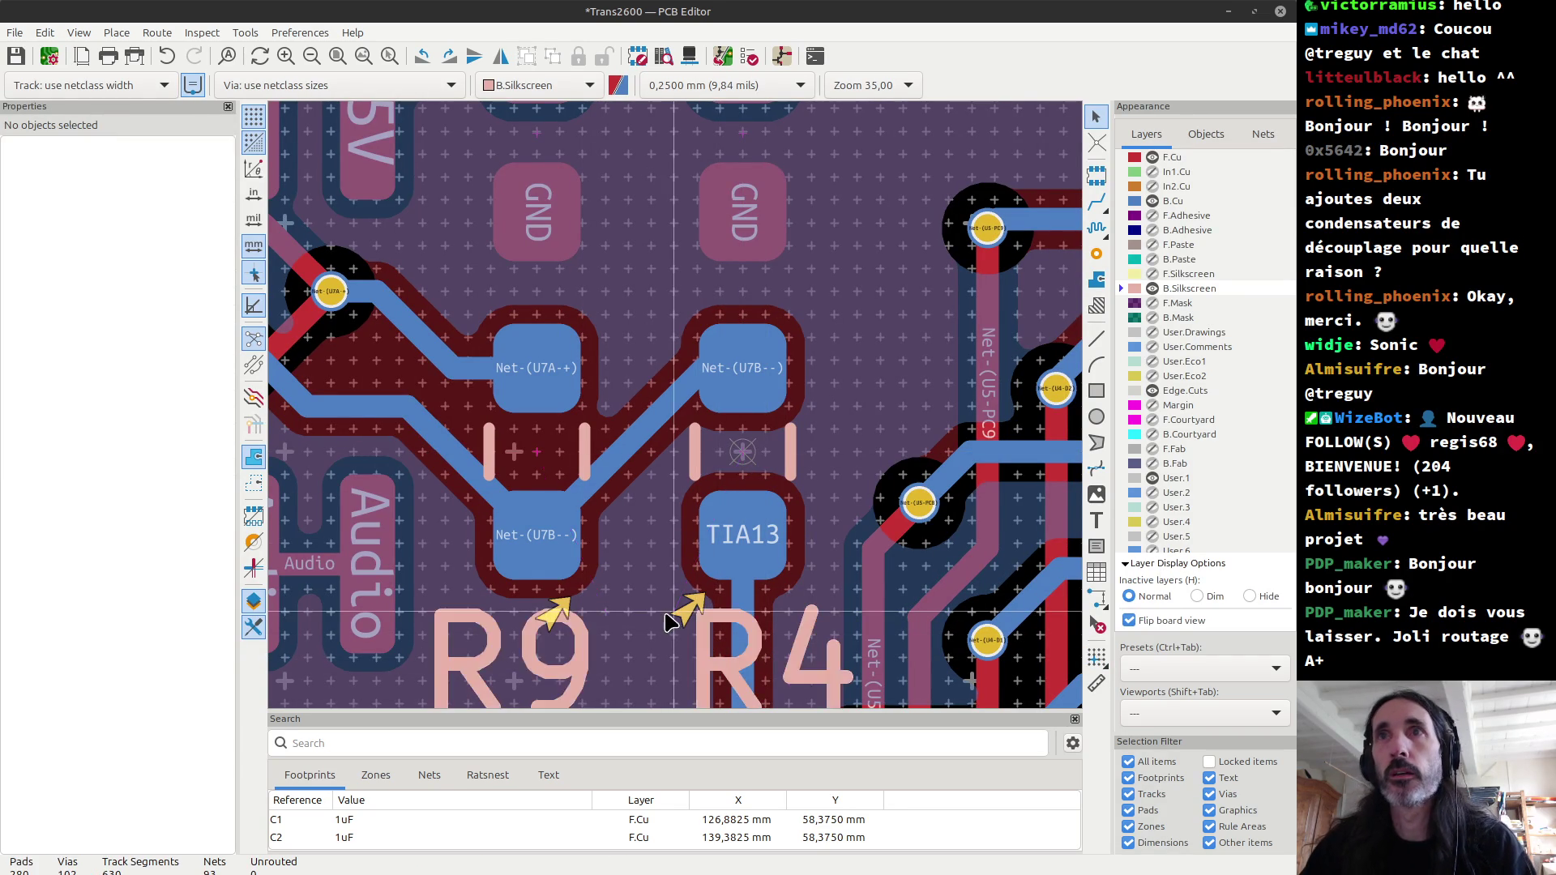
Step: Lift the C16 back label one grid step, to Y 81.1975 mm above its +3V3 pad
{"action": "scroll", "coordinate": [684, 613], "scroll_direction": "down", "scroll_amount": 5}
{"action": "scroll", "coordinate": [679, 415], "scroll_direction": "down", "scroll_amount": 4}
{"action": "scroll", "coordinate": [486, 422], "scroll_direction": "up", "scroll_amount": 2}
{"action": "scroll", "coordinate": [486, 421], "scroll_direction": "up", "scroll_amount": 1}
{"action": "scroll", "coordinate": [715, 638], "scroll_direction": "down", "scroll_amount": 3}
{"action": "scroll", "coordinate": [737, 565], "scroll_direction": "up", "scroll_amount": 3}
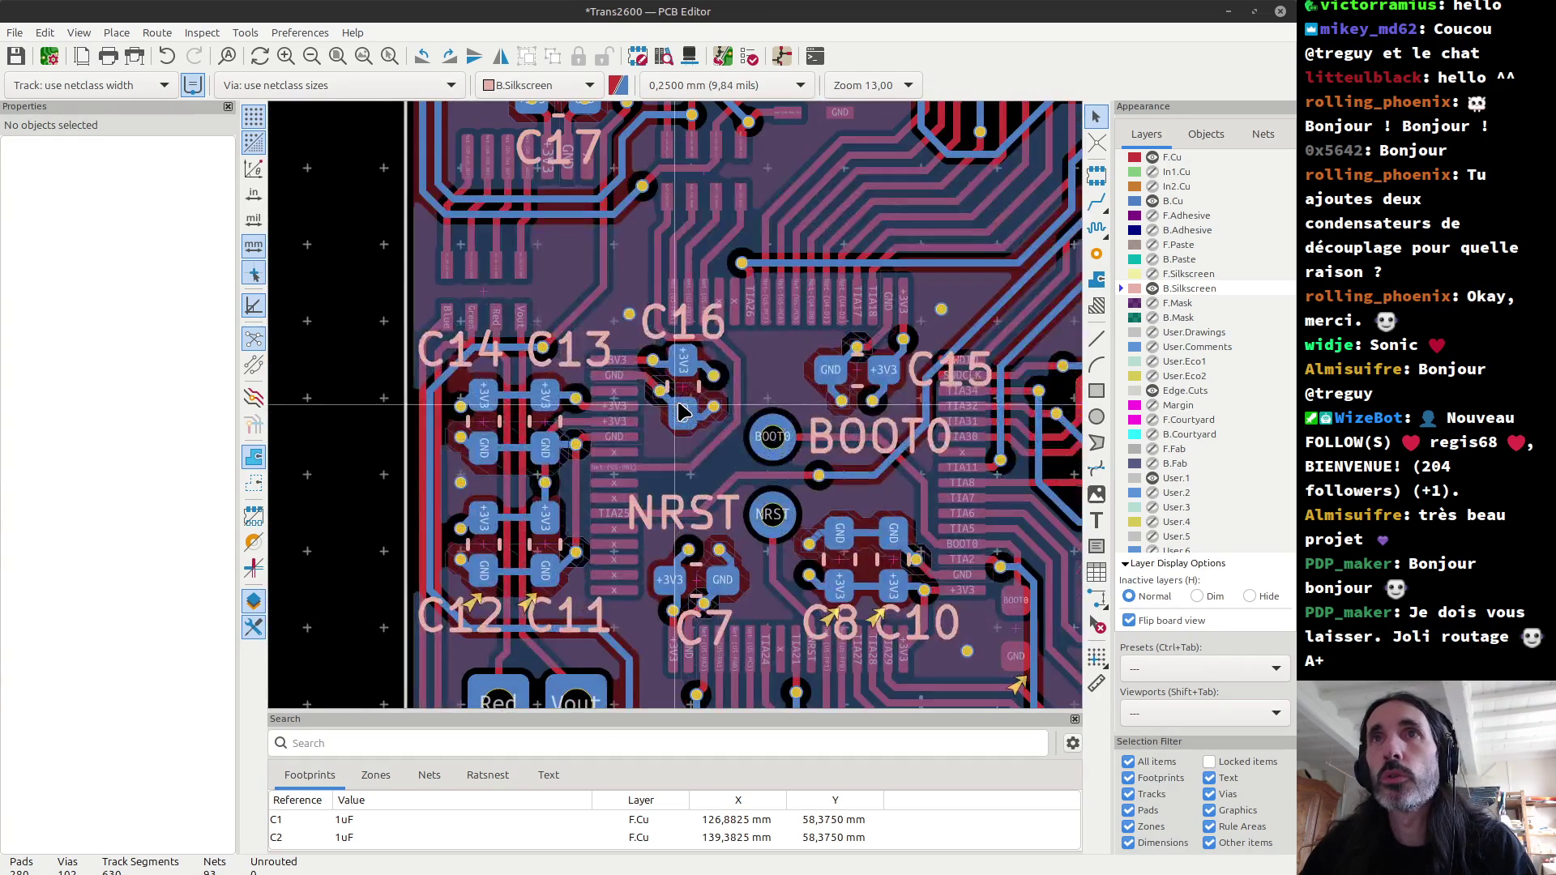
{"action": "scroll", "coordinate": [681, 412], "scroll_direction": "up", "scroll_amount": 2}
{"action": "left_click", "coordinate": [693, 280]}
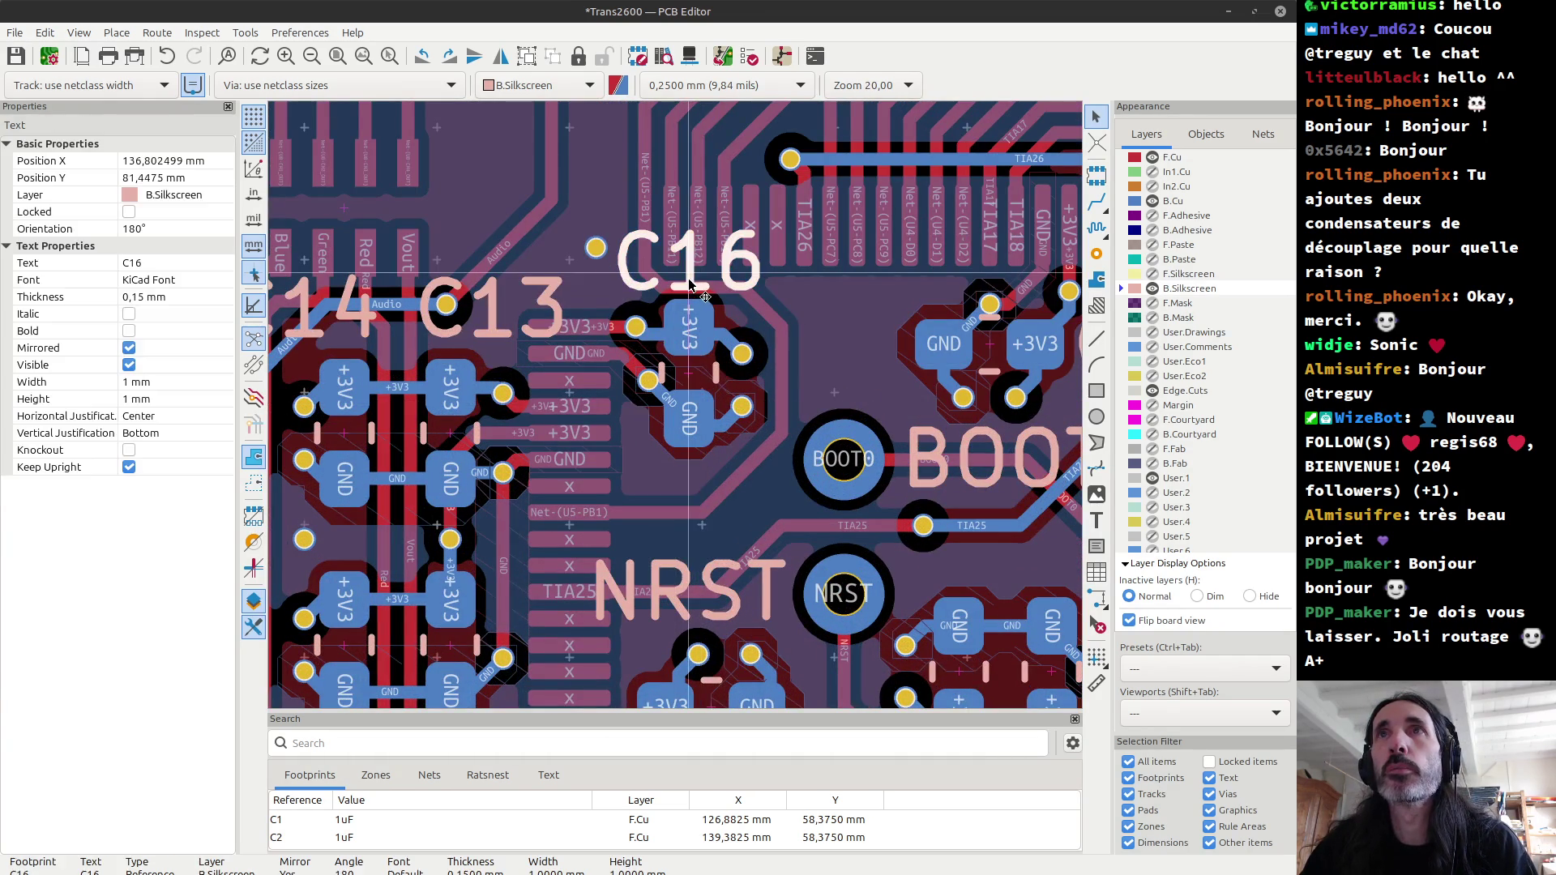
{"action": "scroll", "coordinate": [692, 280], "scroll_direction": "up", "scroll_amount": 2}
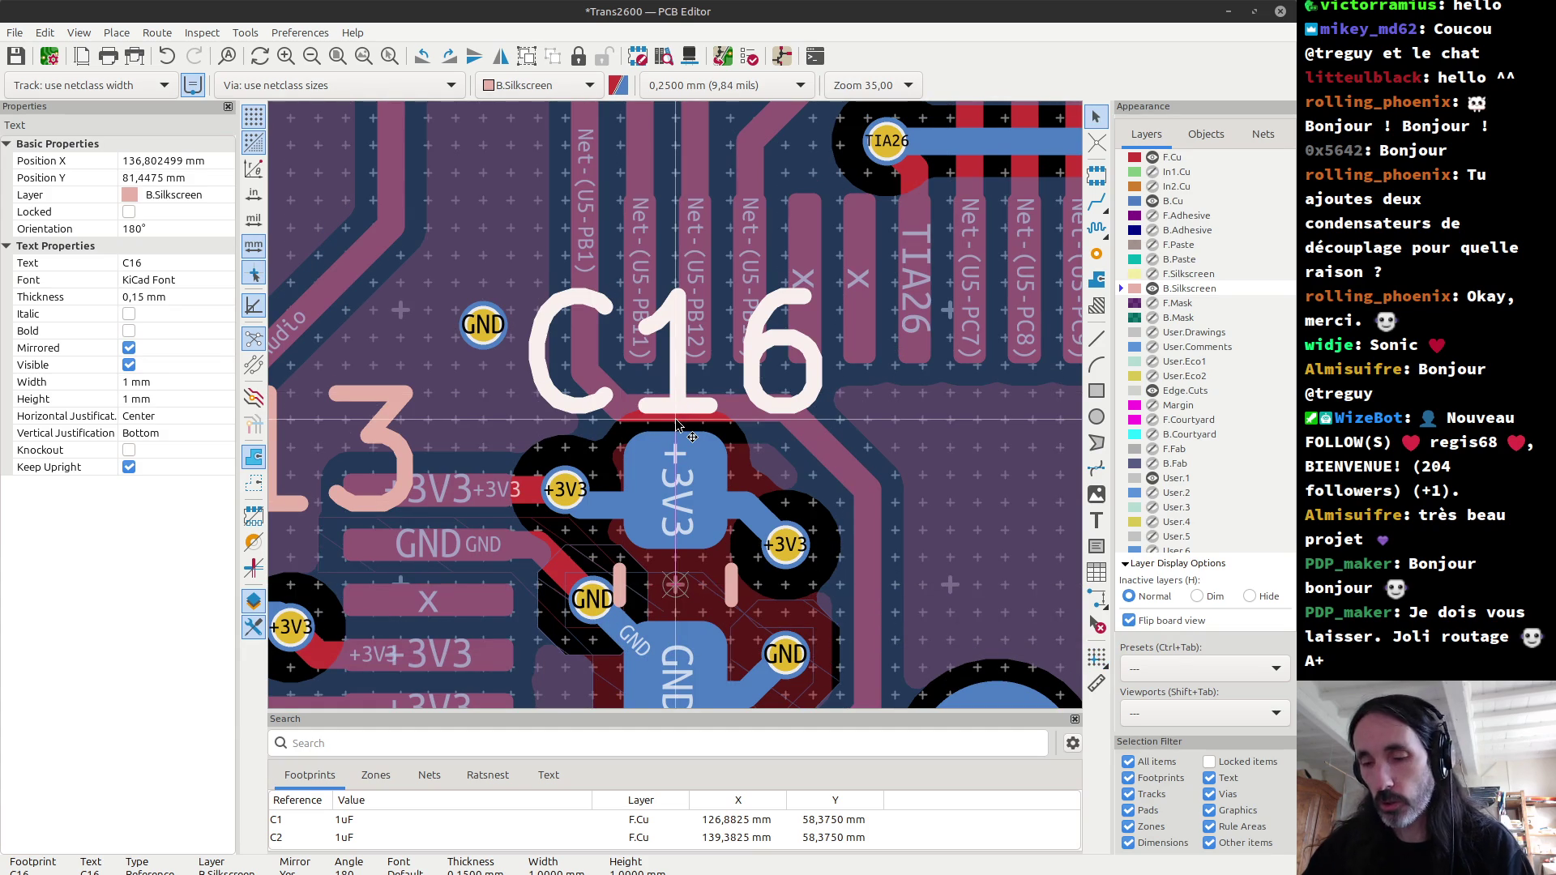
{"action": "left_click_drag", "start_coordinate": [676, 423], "coordinate": [676, 406]}
{"action": "scroll", "coordinate": [676, 405], "scroll_direction": "down", "scroll_amount": 3}
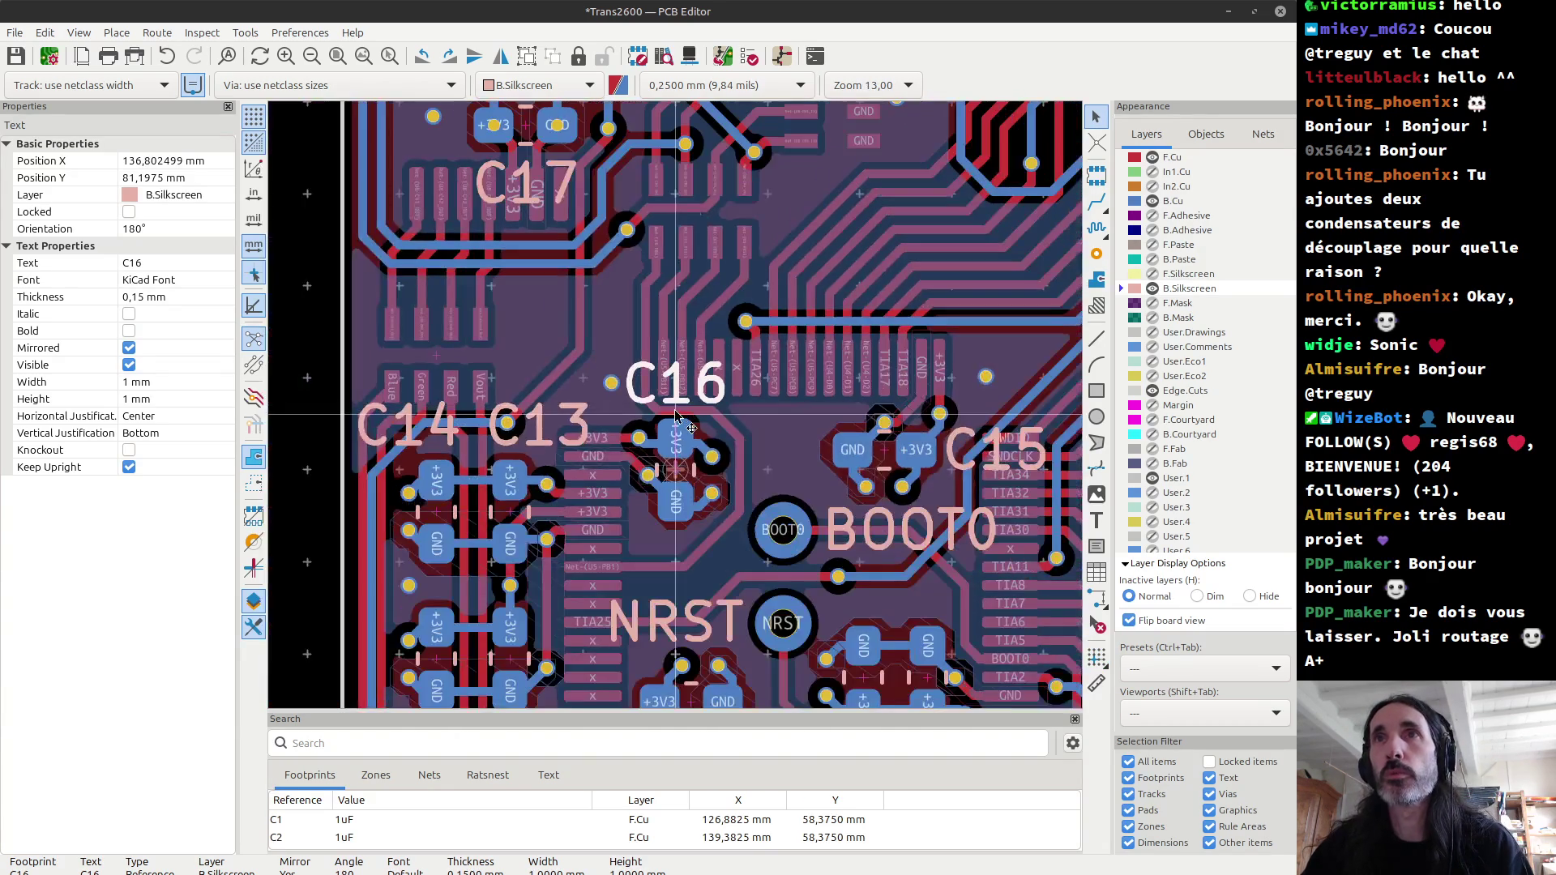
Step: Select the C12 and C11 reference labels together on the board
{"action": "scroll", "coordinate": [677, 397], "scroll_direction": "down", "scroll_amount": 2}
{"action": "scroll", "coordinate": [648, 364], "scroll_direction": "up", "scroll_amount": 1}
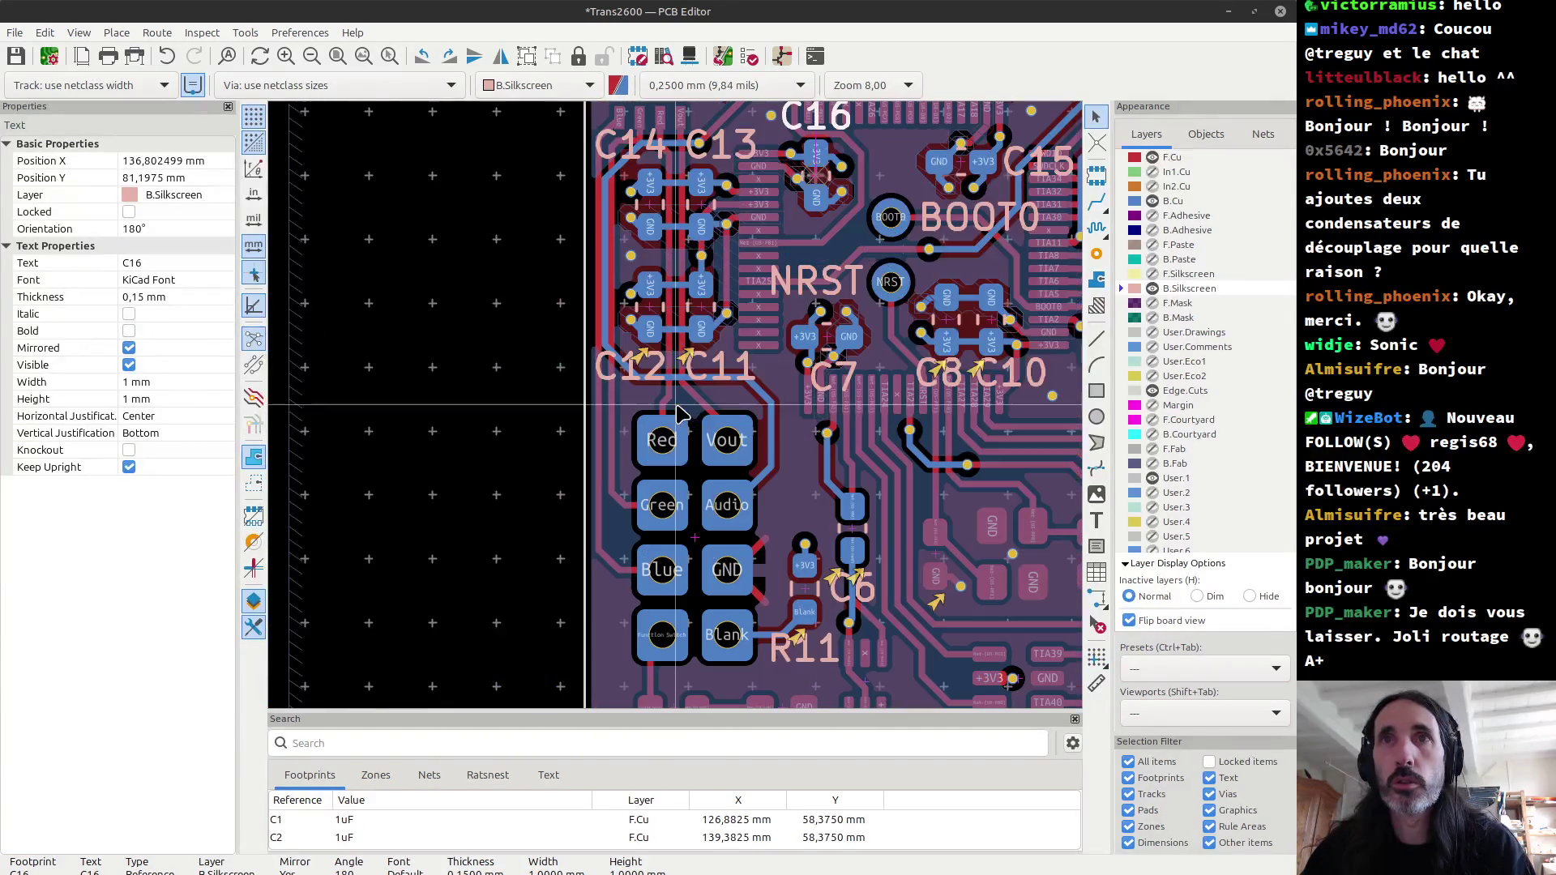
{"action": "scroll", "coordinate": [683, 429], "scroll_direction": "up", "scroll_amount": 3}
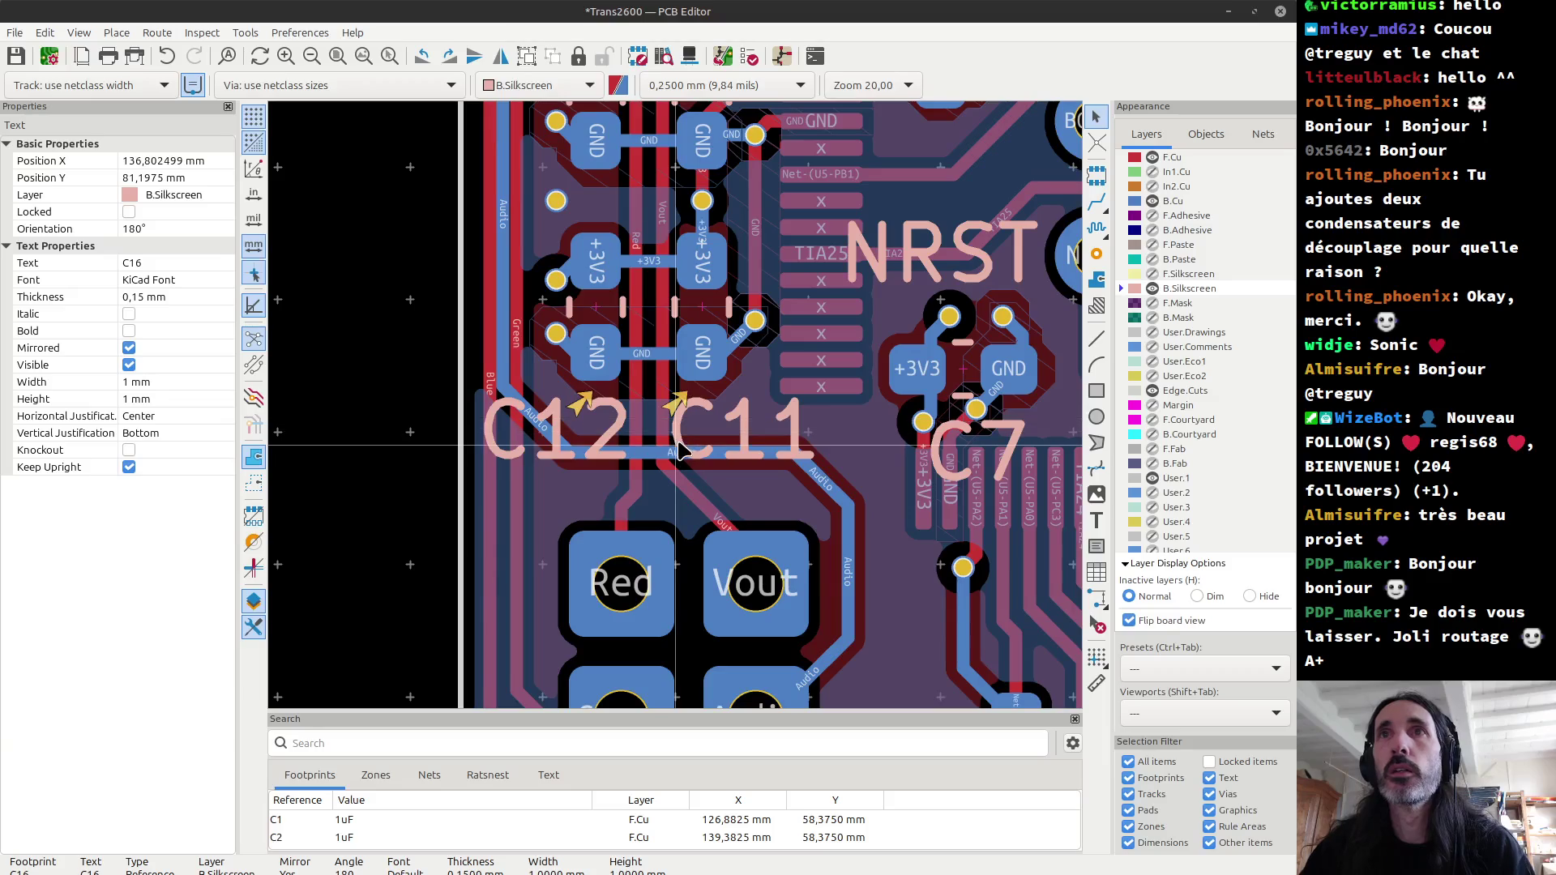
{"action": "left_click", "coordinate": [619, 437]}
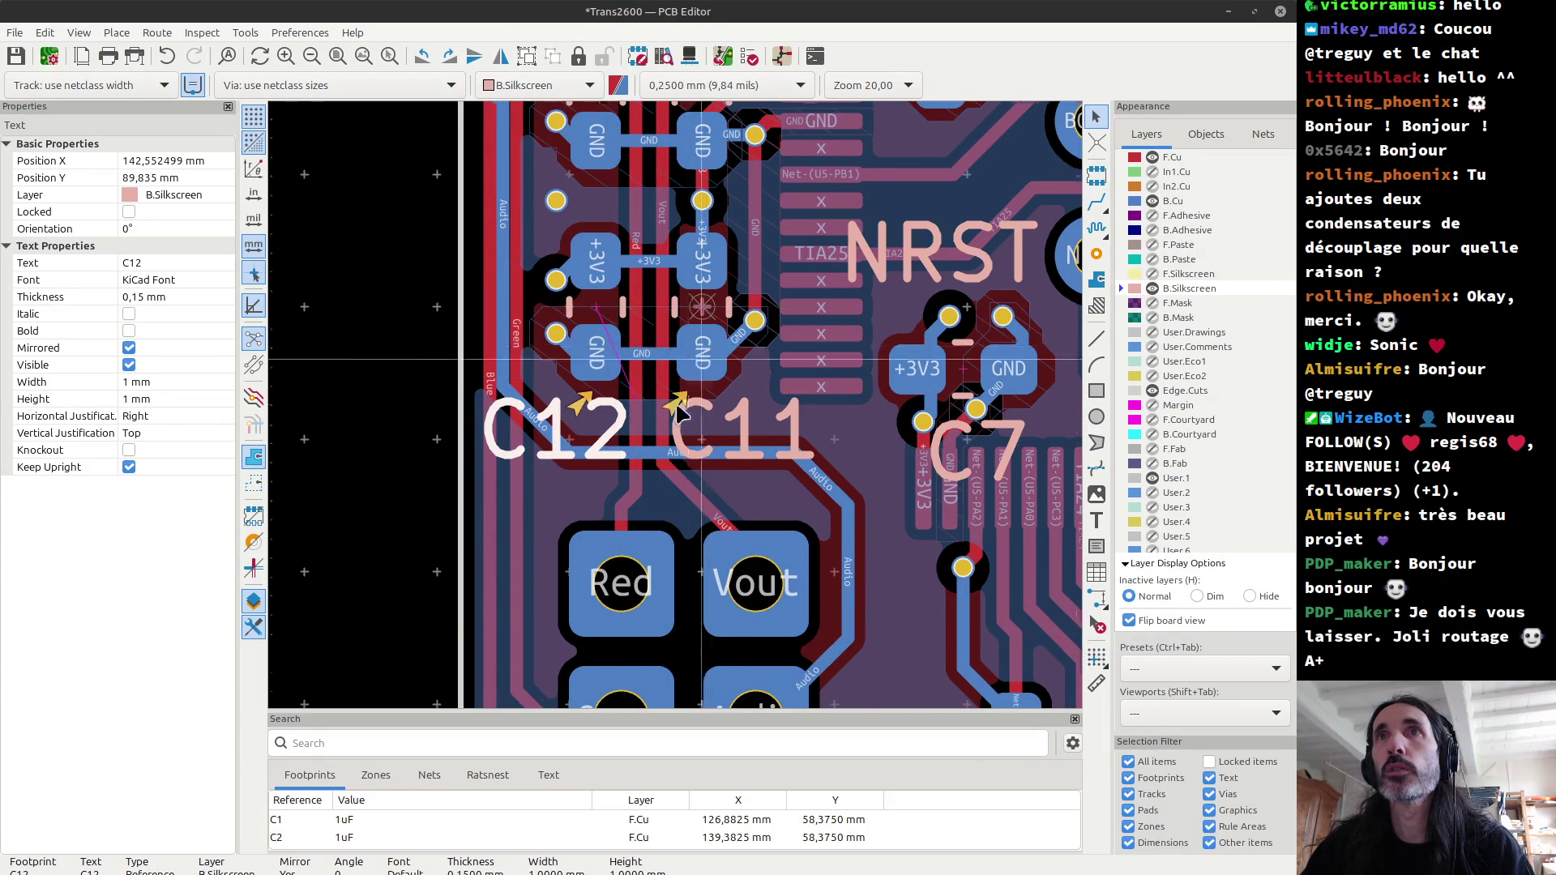
{"action": "scroll", "coordinate": [676, 506], "scroll_direction": "up", "scroll_amount": 2}
{"action": "left_click", "coordinate": [674, 508]}
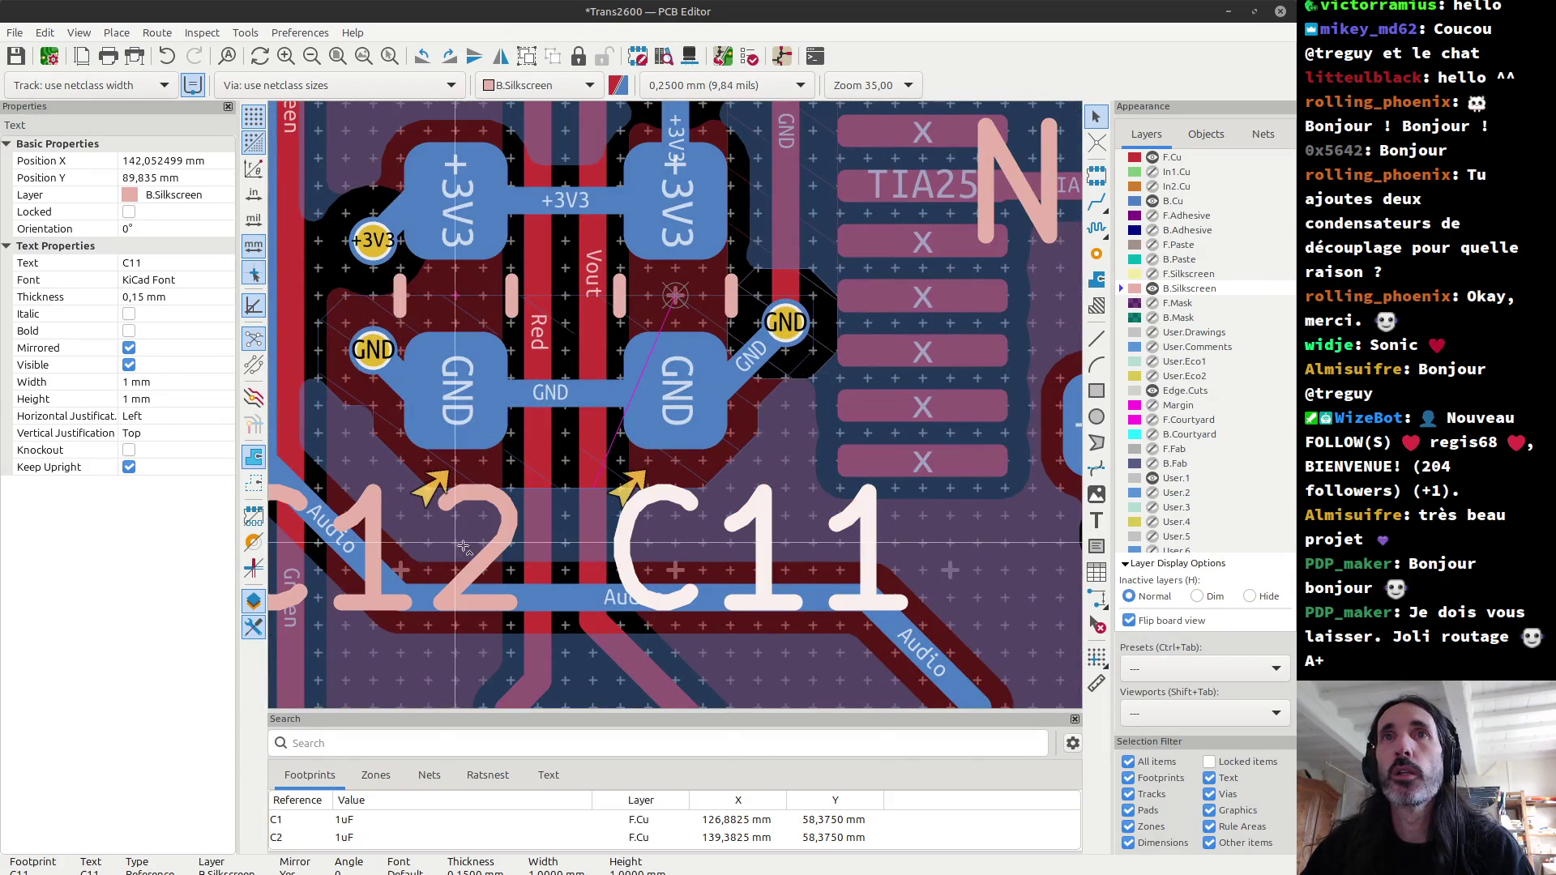
{"action": "left_click", "coordinate": [506, 533], "text": "shift"}
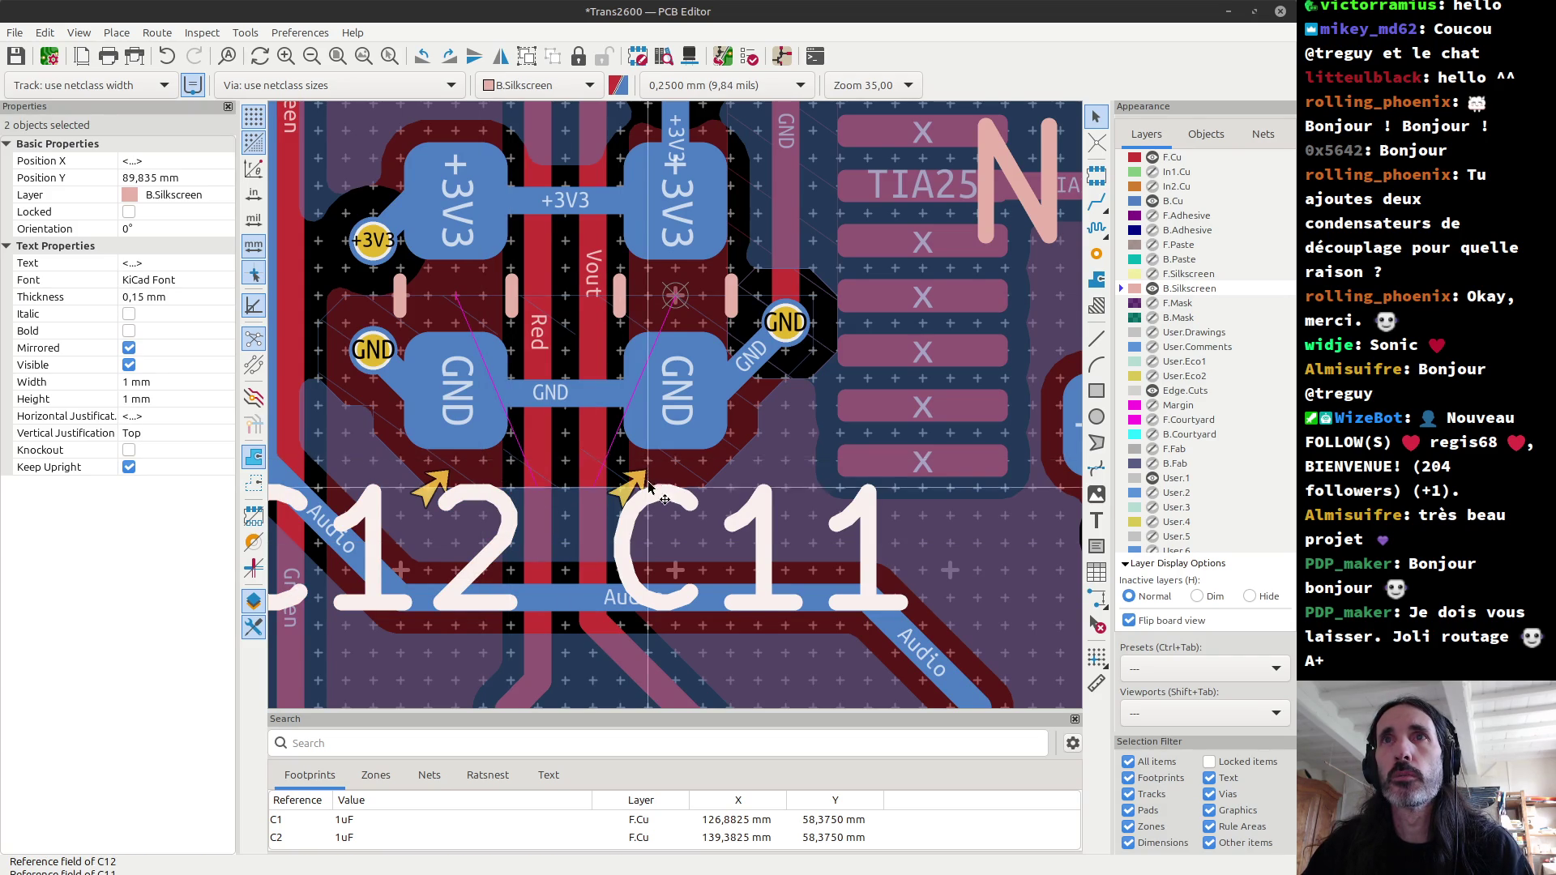
Step: Run the Design Rules Checker again to recheck the 12 silkscreen-overlap warnings
{"action": "scroll", "coordinate": [648, 474], "scroll_direction": "up", "scroll_amount": 1}
{"action": "scroll", "coordinate": [677, 413], "scroll_direction": "down", "scroll_amount": 3}
{"action": "scroll", "coordinate": [675, 414], "scroll_direction": "up", "scroll_amount": 2}
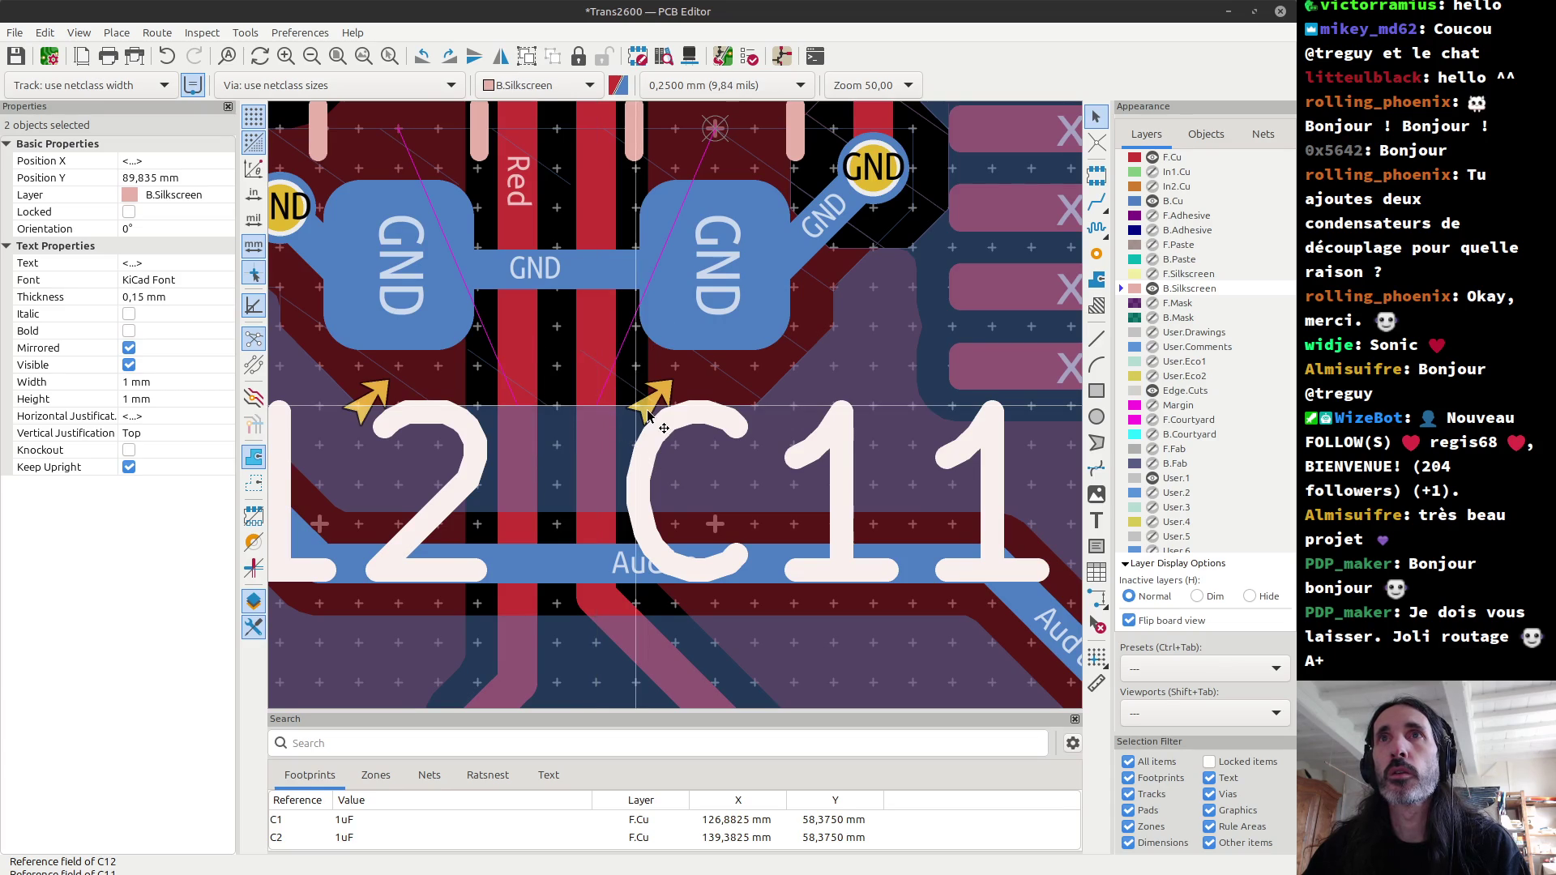
{"action": "scroll", "coordinate": [674, 409], "scroll_direction": "down", "scroll_amount": 2}
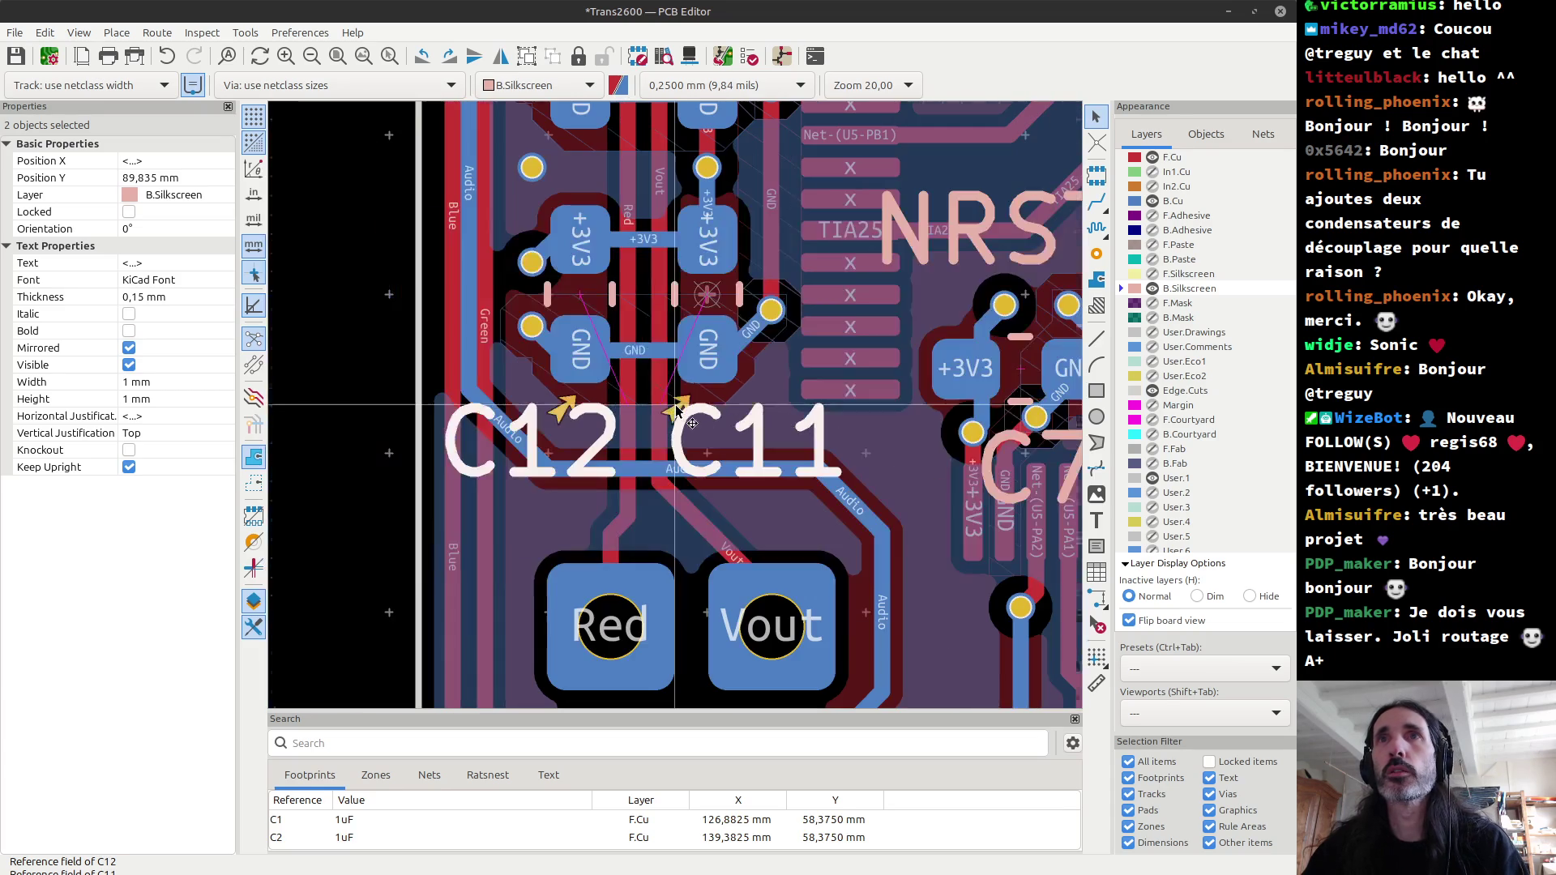
{"action": "left_click", "coordinate": [747, 55]}
{"action": "left_click", "coordinate": [1253, 737]}
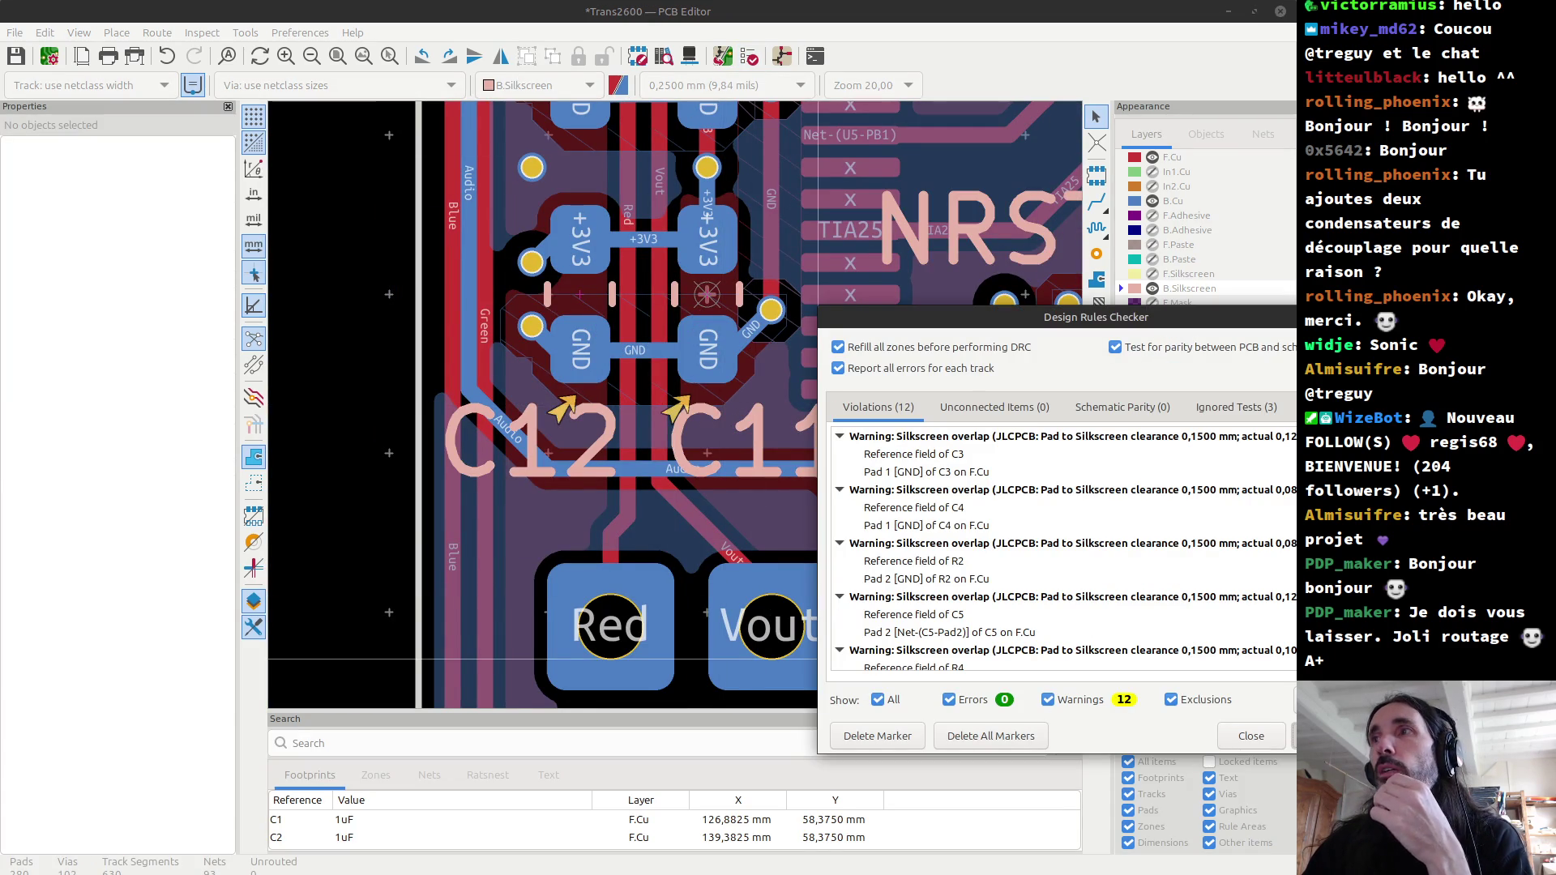
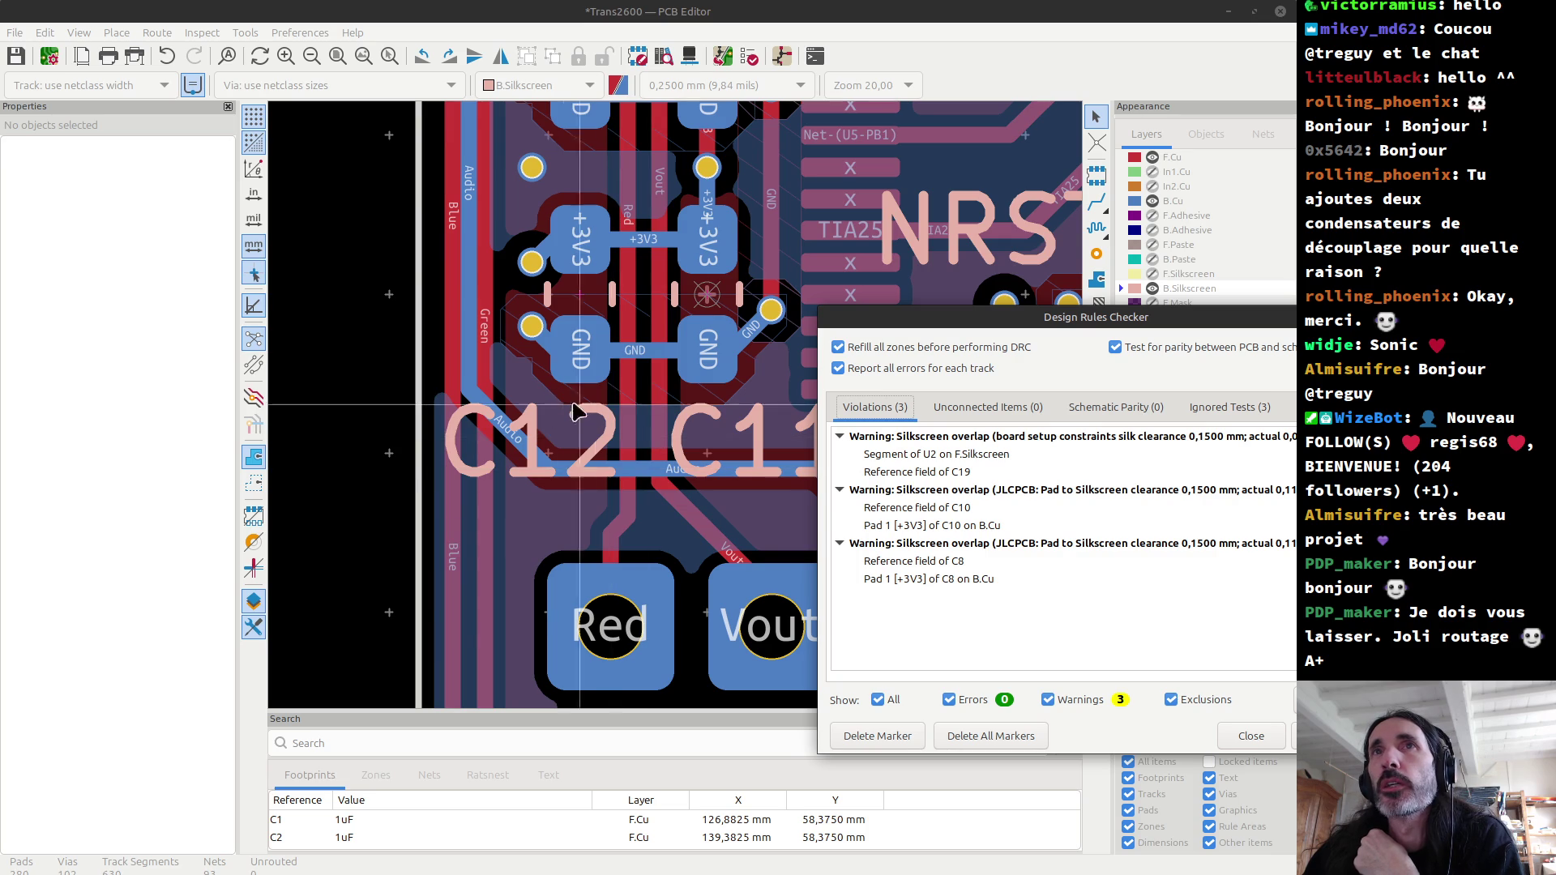
Step: Close the DRC results, zoom out, reopen the checker and select the 'Segment of U2 on F.Silkscreen' warning
{"action": "left_click", "coordinate": [1253, 736]}
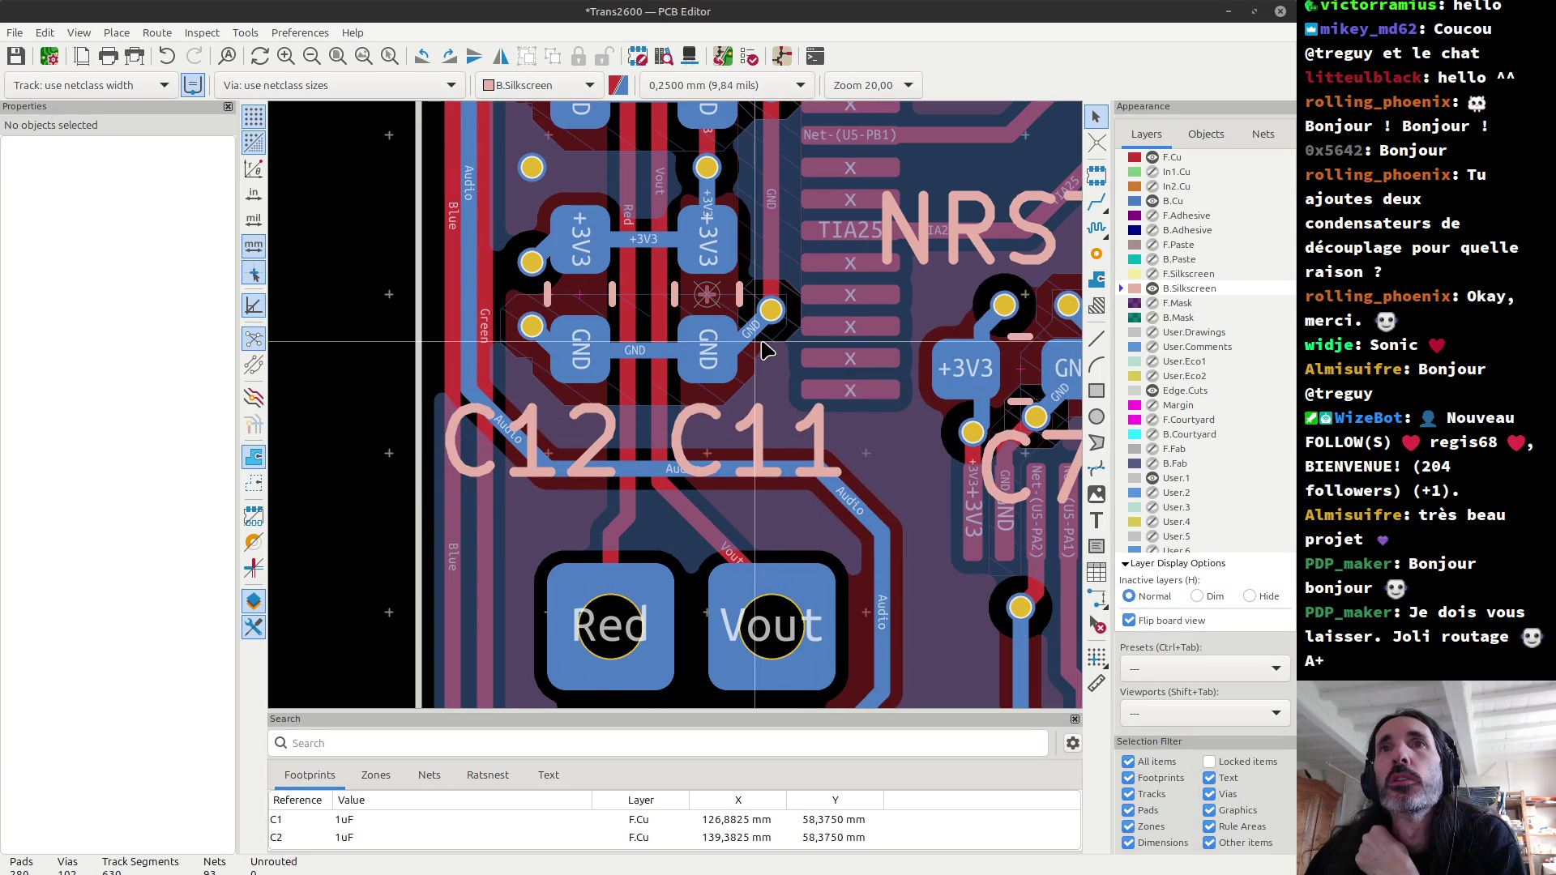
{"action": "scroll", "coordinate": [766, 350], "scroll_direction": "down", "scroll_amount": 1}
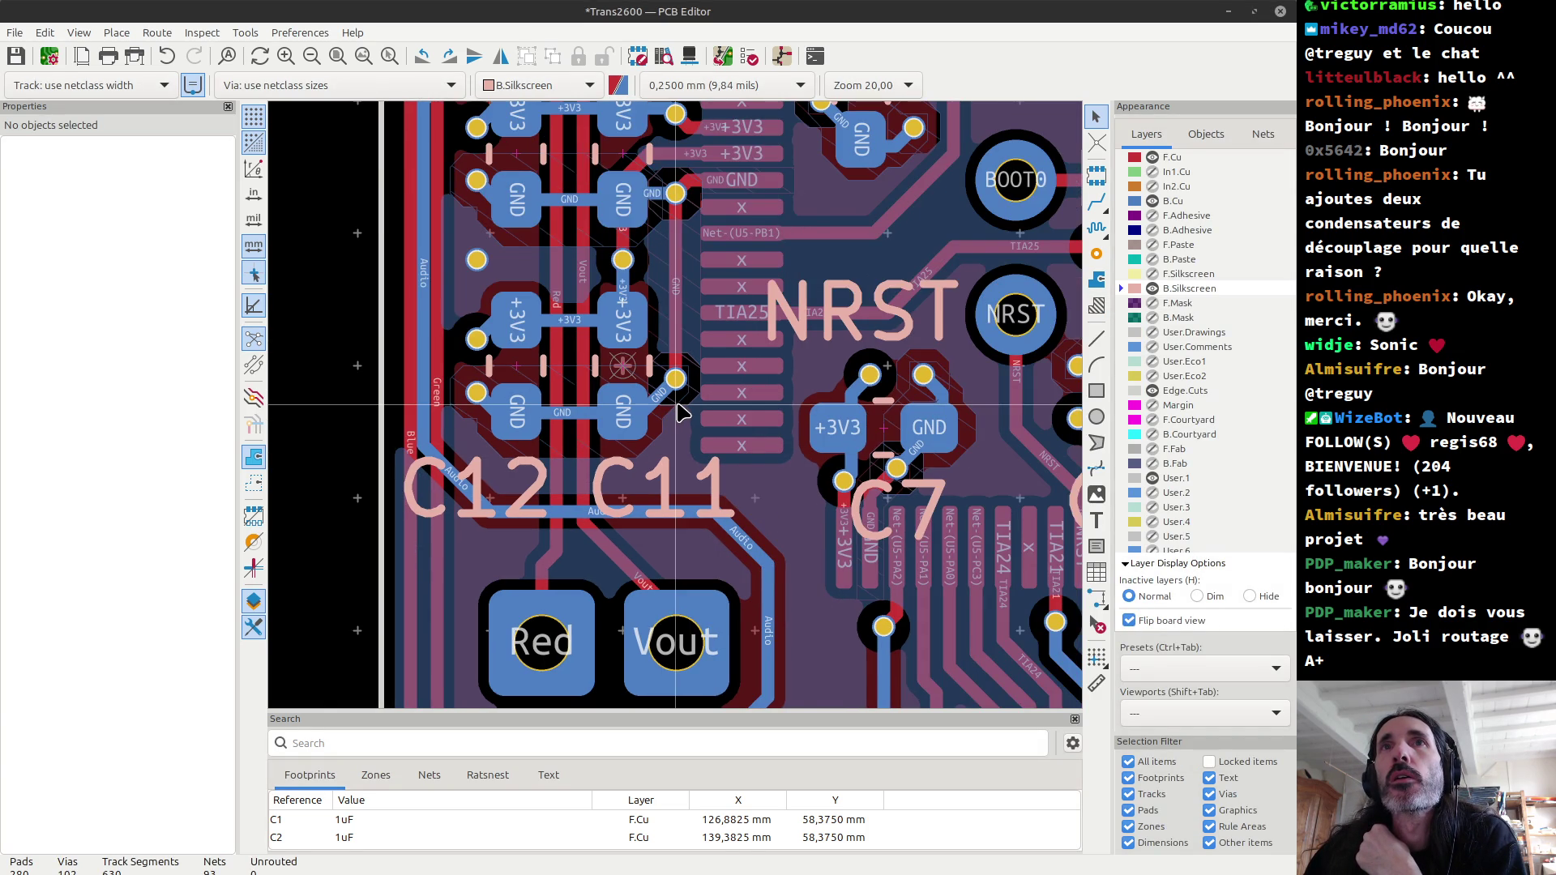
{"action": "scroll", "coordinate": [679, 414], "scroll_direction": "down", "scroll_amount": 3}
{"action": "scroll", "coordinate": [680, 413], "scroll_direction": "down", "scroll_amount": 3}
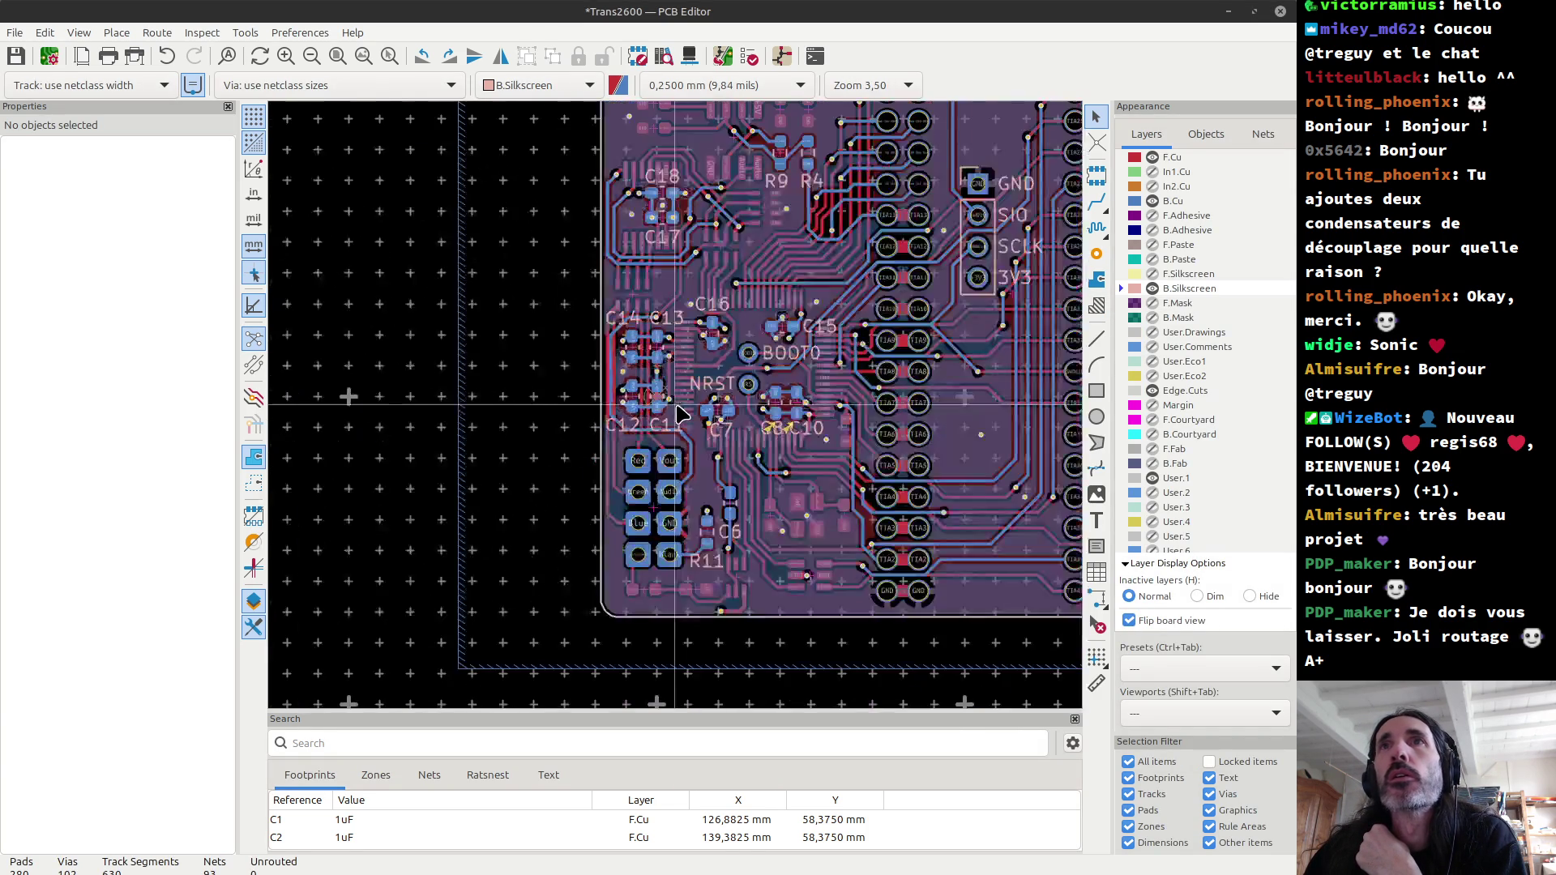
{"action": "left_click", "coordinate": [750, 56]}
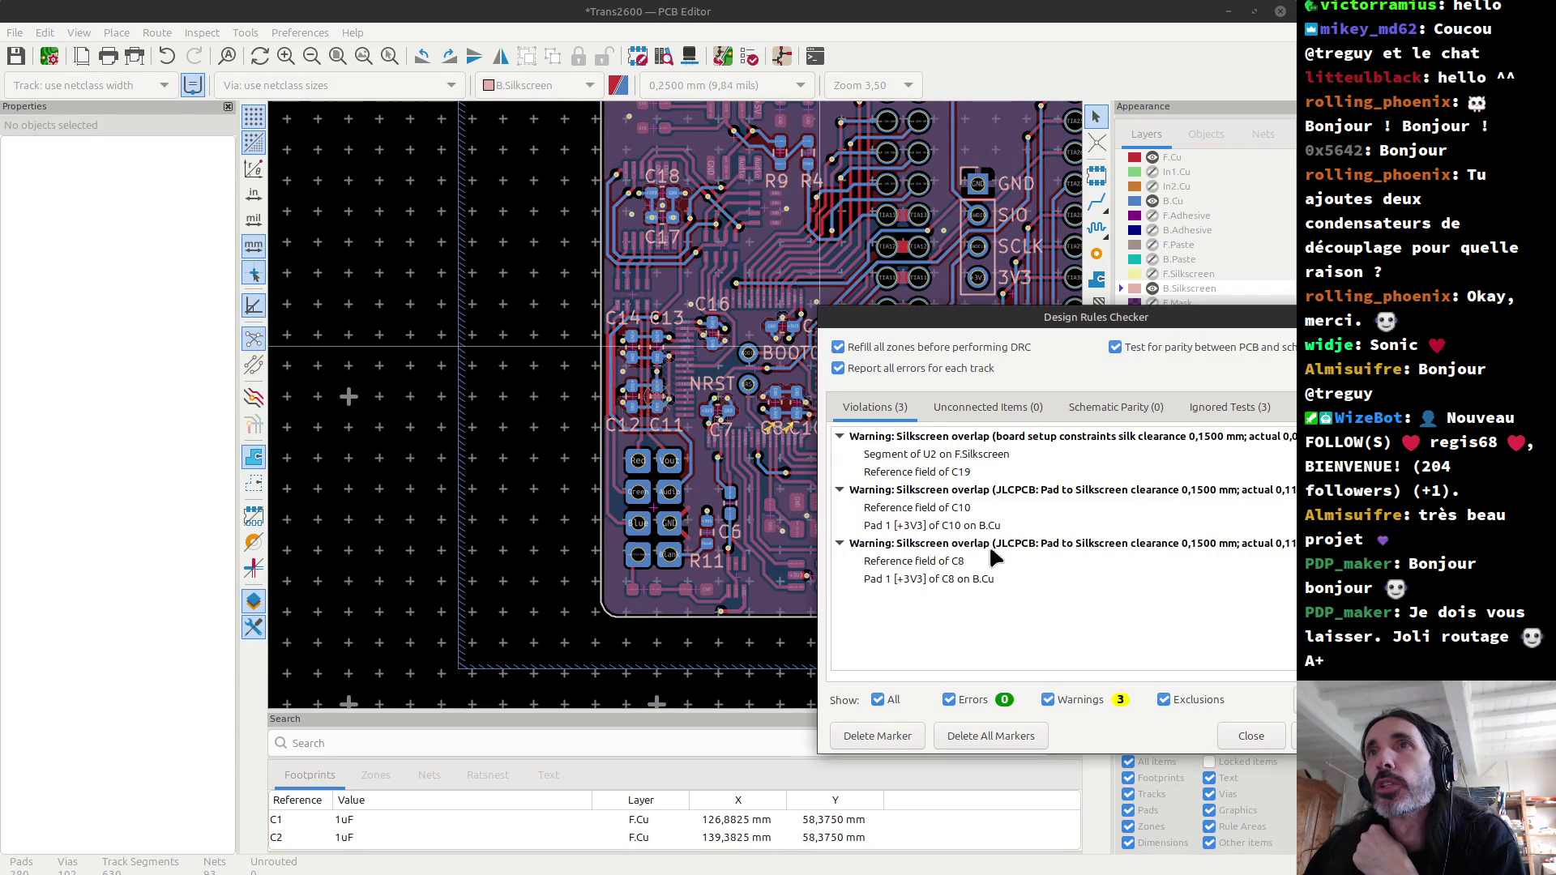
{"action": "left_click", "coordinate": [947, 454]}
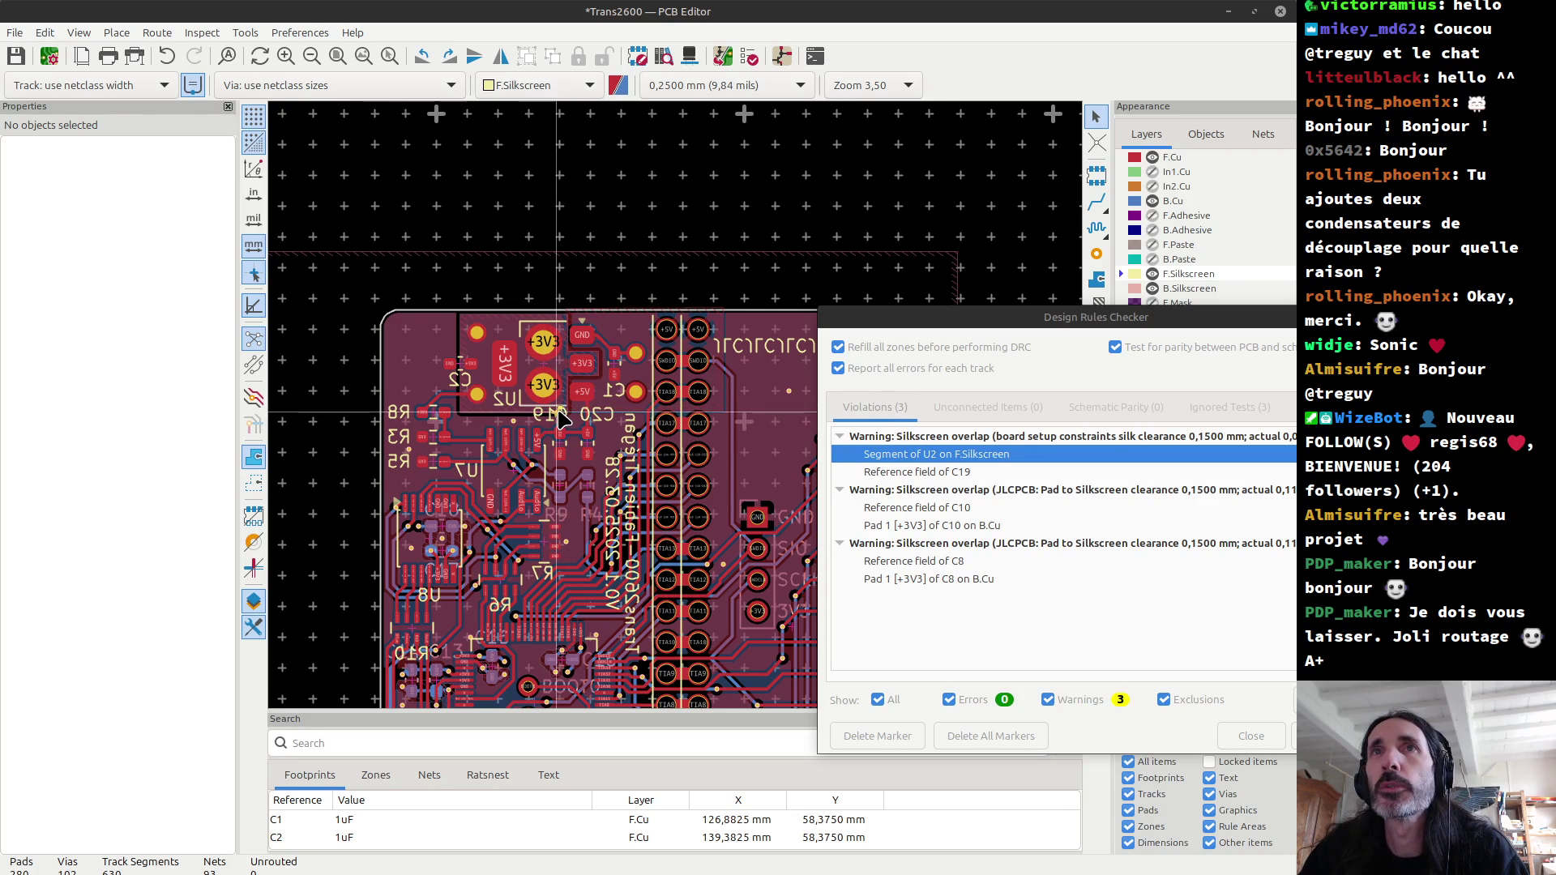
Step: Move the DRC window aside, compare the C19 reference and U2 outline items, and zoom onto their overlap
{"action": "left_click_drag", "start_coordinate": [973, 324], "coordinate": [407, 362]}
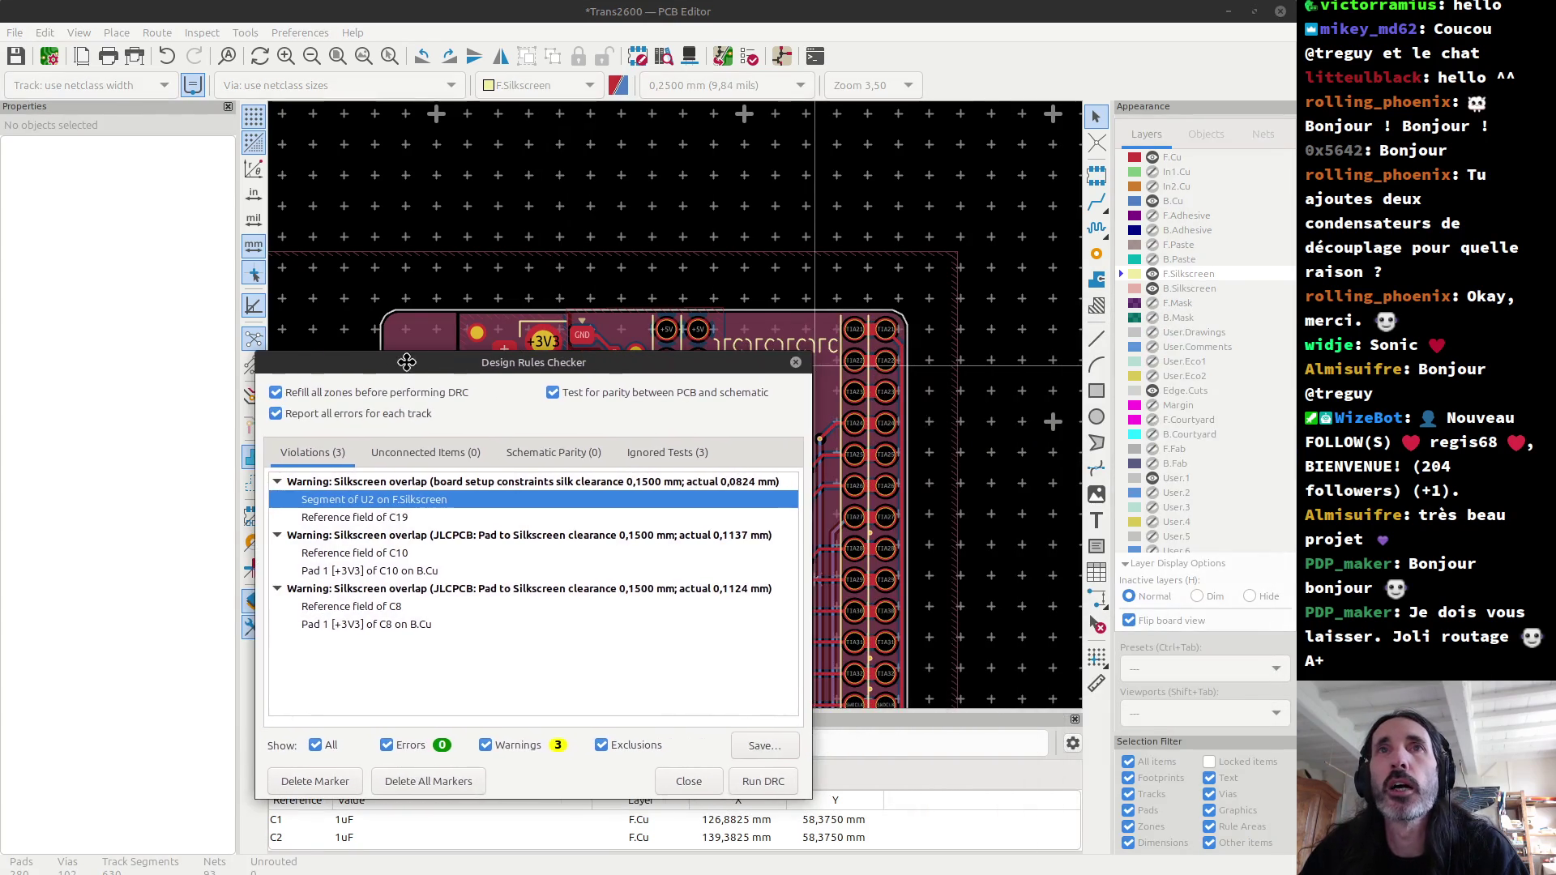
{"action": "left_click", "coordinate": [390, 519]}
{"action": "left_click", "coordinate": [383, 496]}
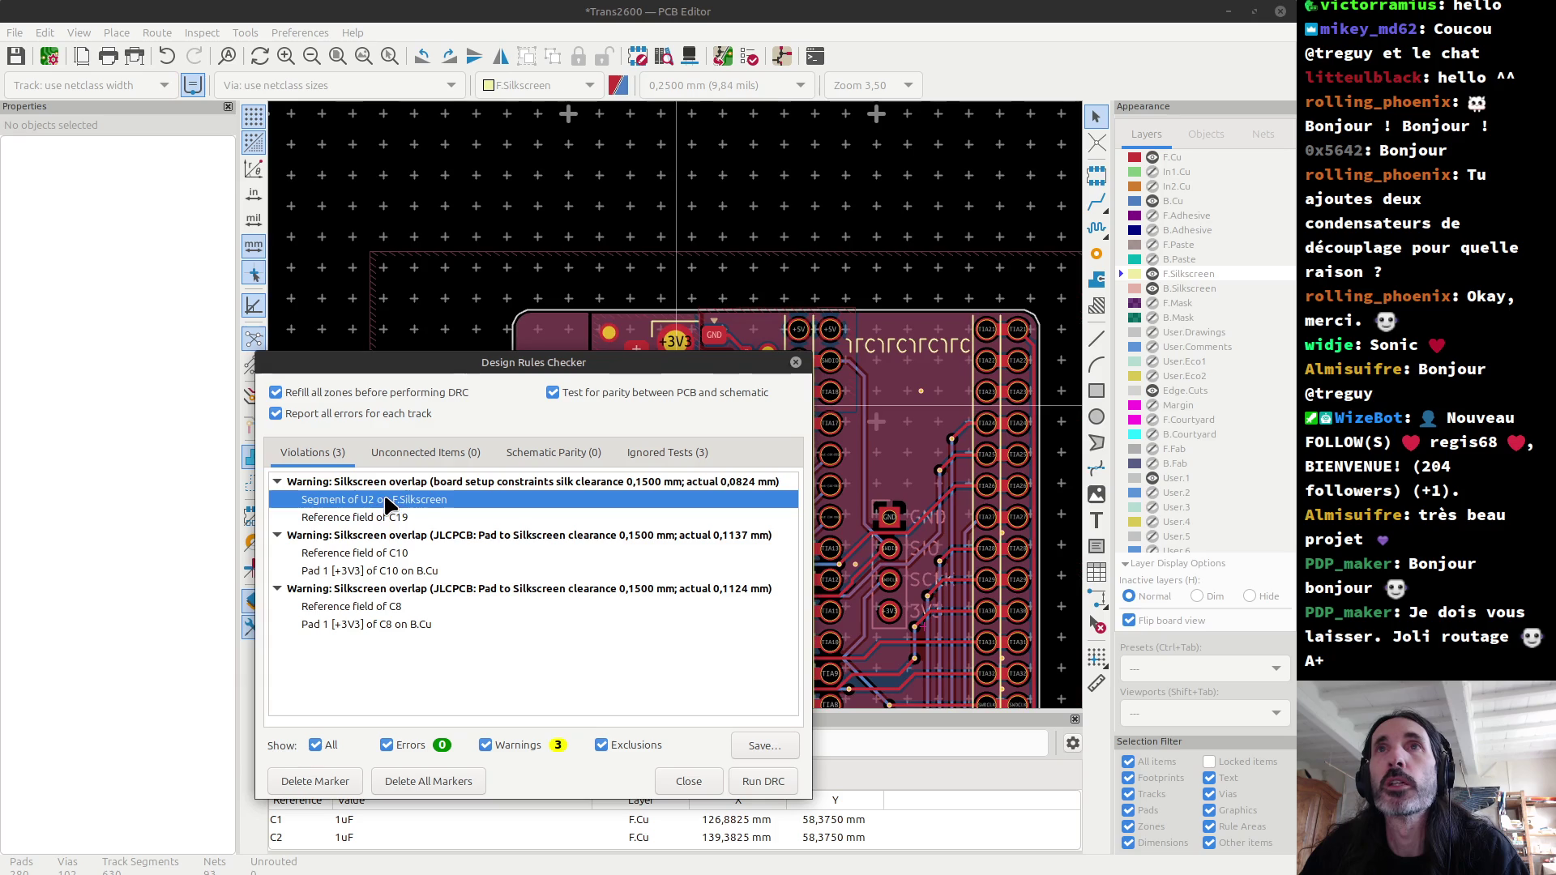
{"action": "left_click_drag", "start_coordinate": [616, 362], "coordinate": [385, 342]}
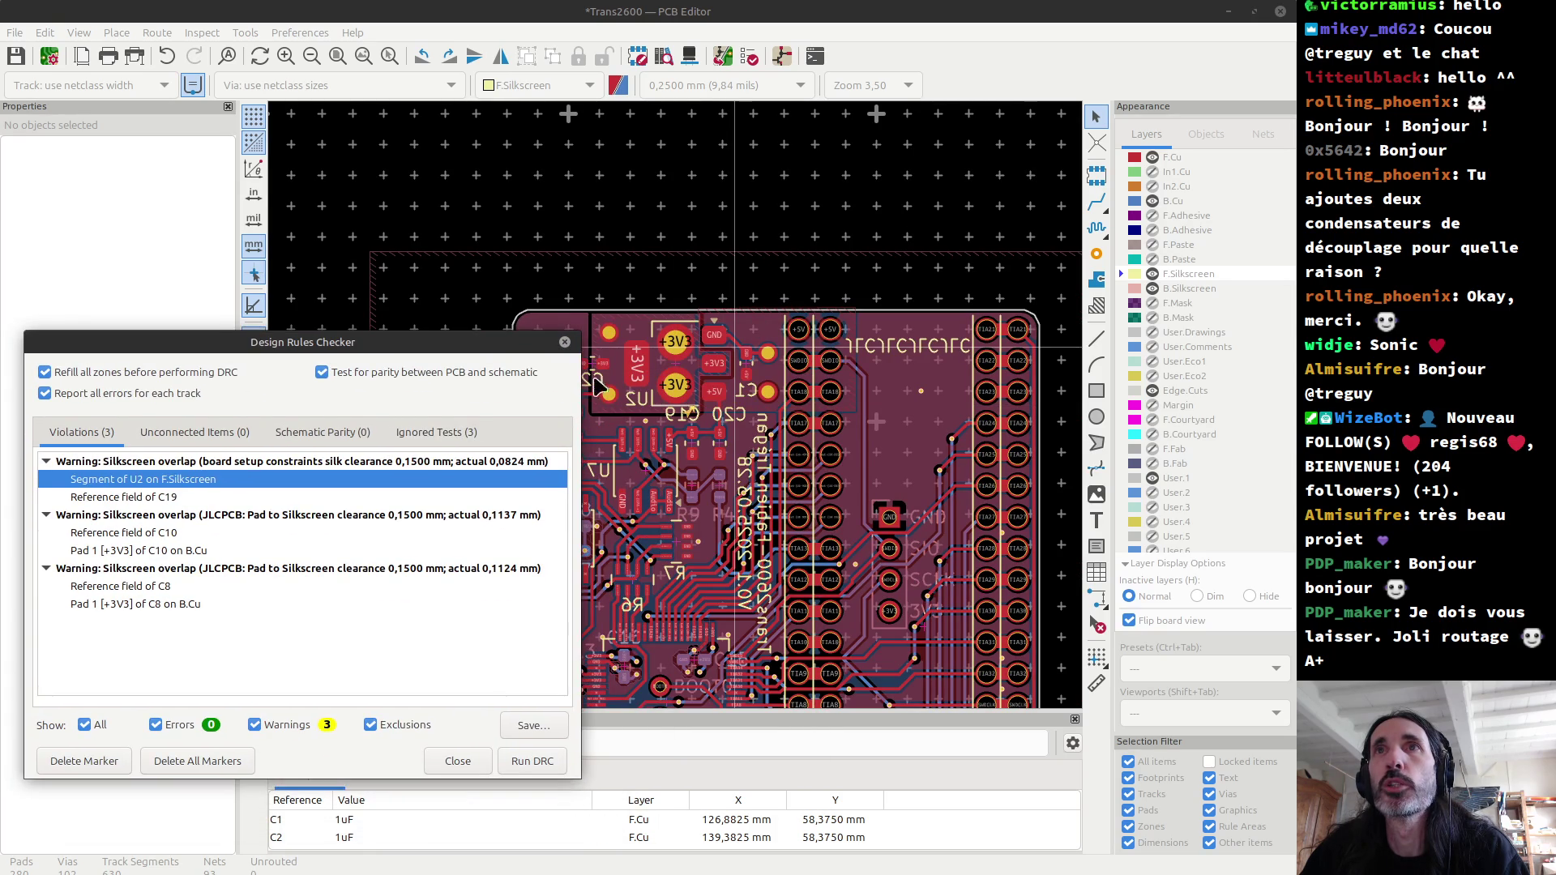
{"action": "left_click", "coordinate": [232, 501]}
{"action": "left_click", "coordinate": [219, 483]}
{"action": "left_click", "coordinate": [128, 496]}
{"action": "left_click", "coordinate": [129, 487]}
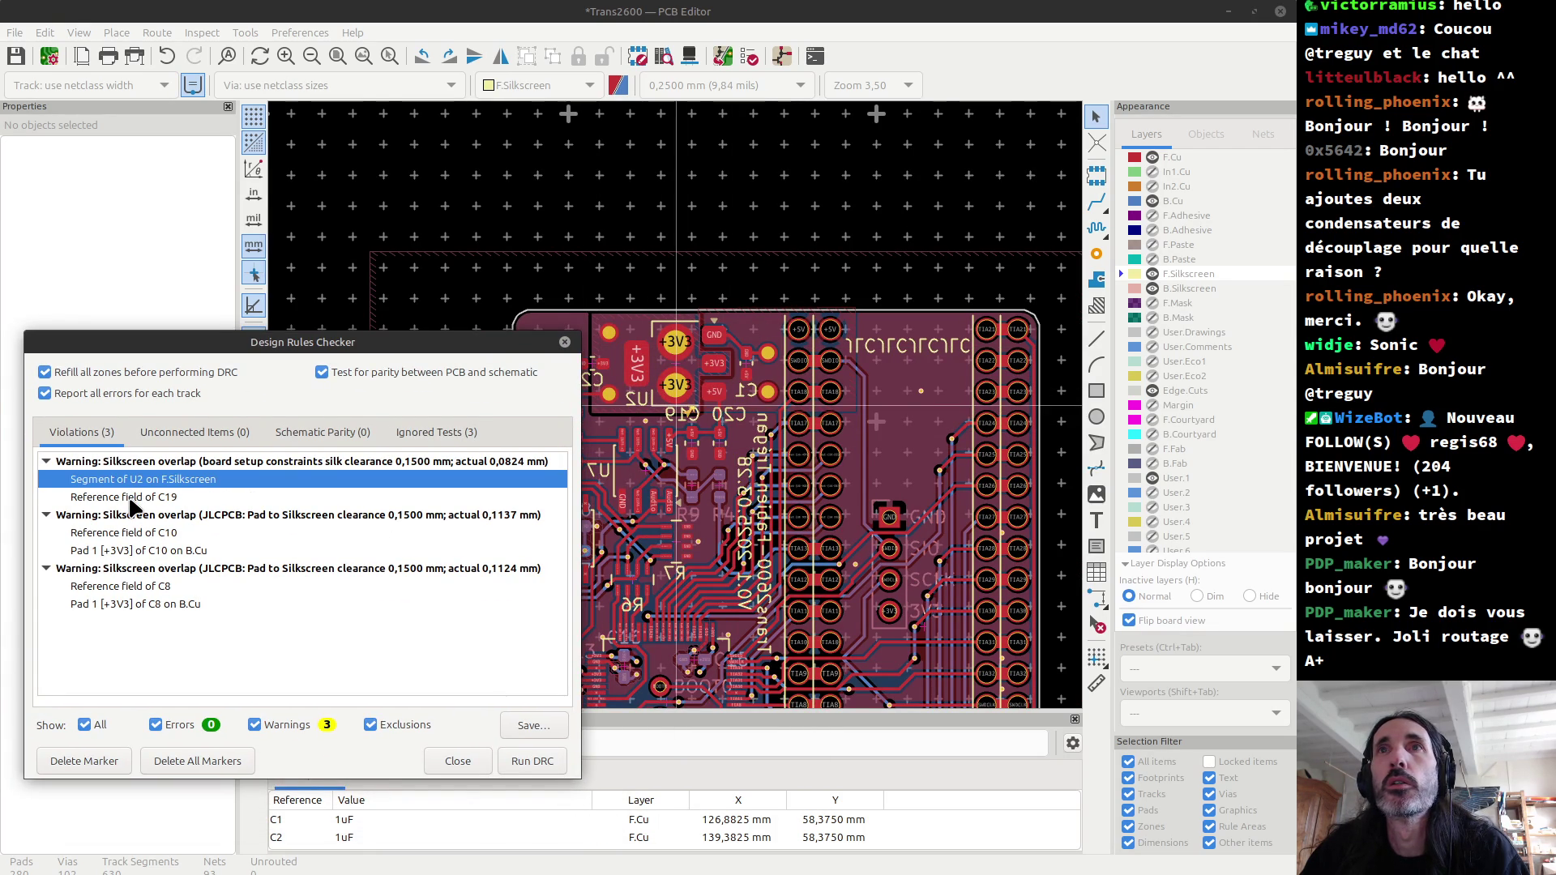
{"action": "left_click", "coordinate": [132, 499]}
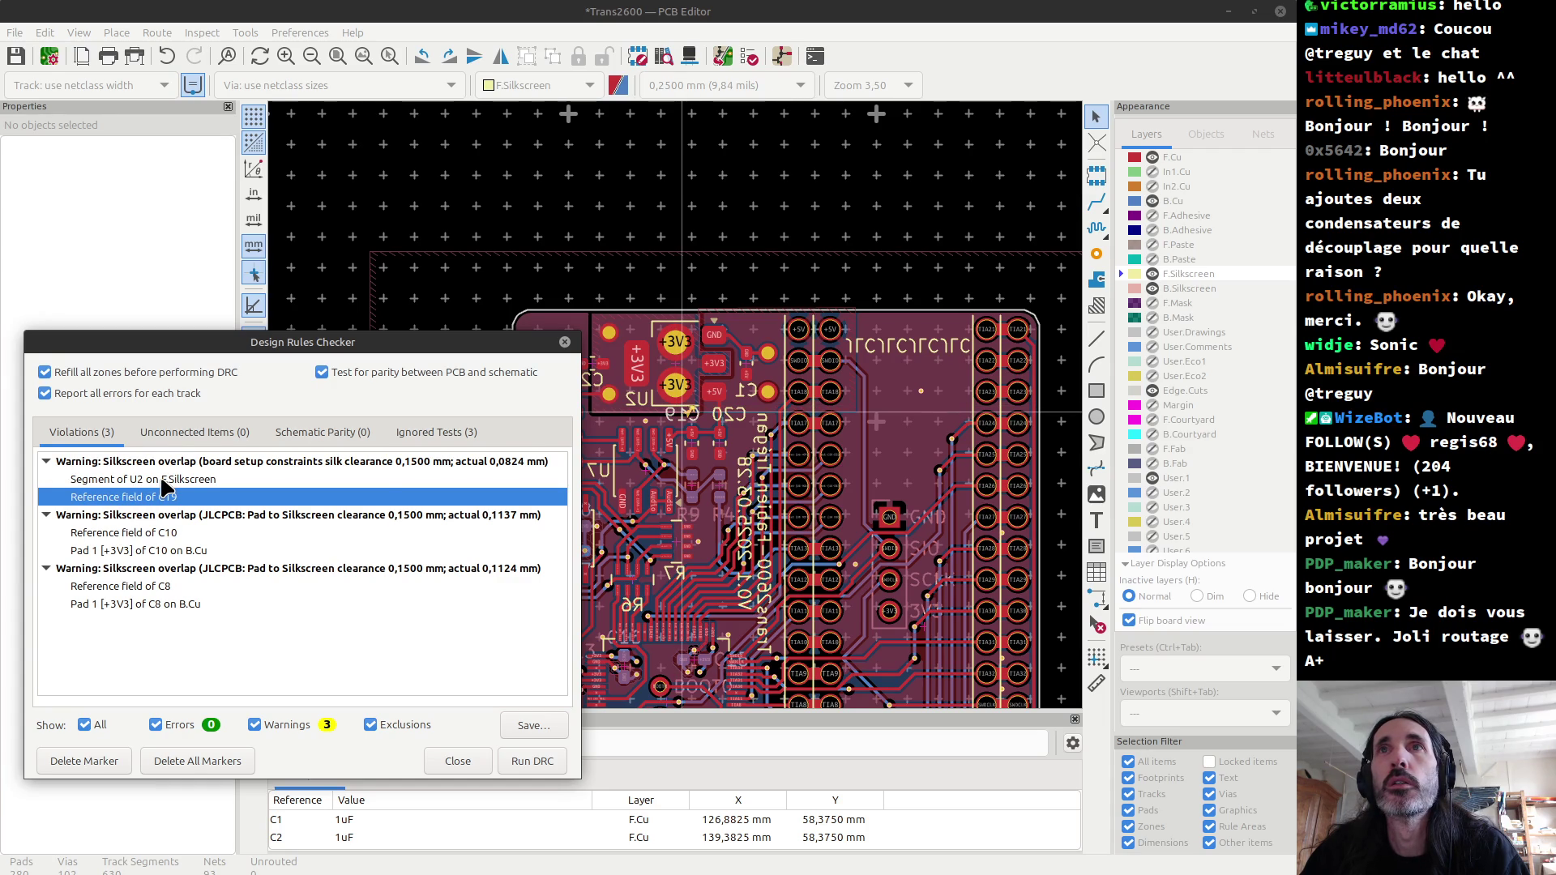
{"action": "double_click", "coordinate": [164, 487]}
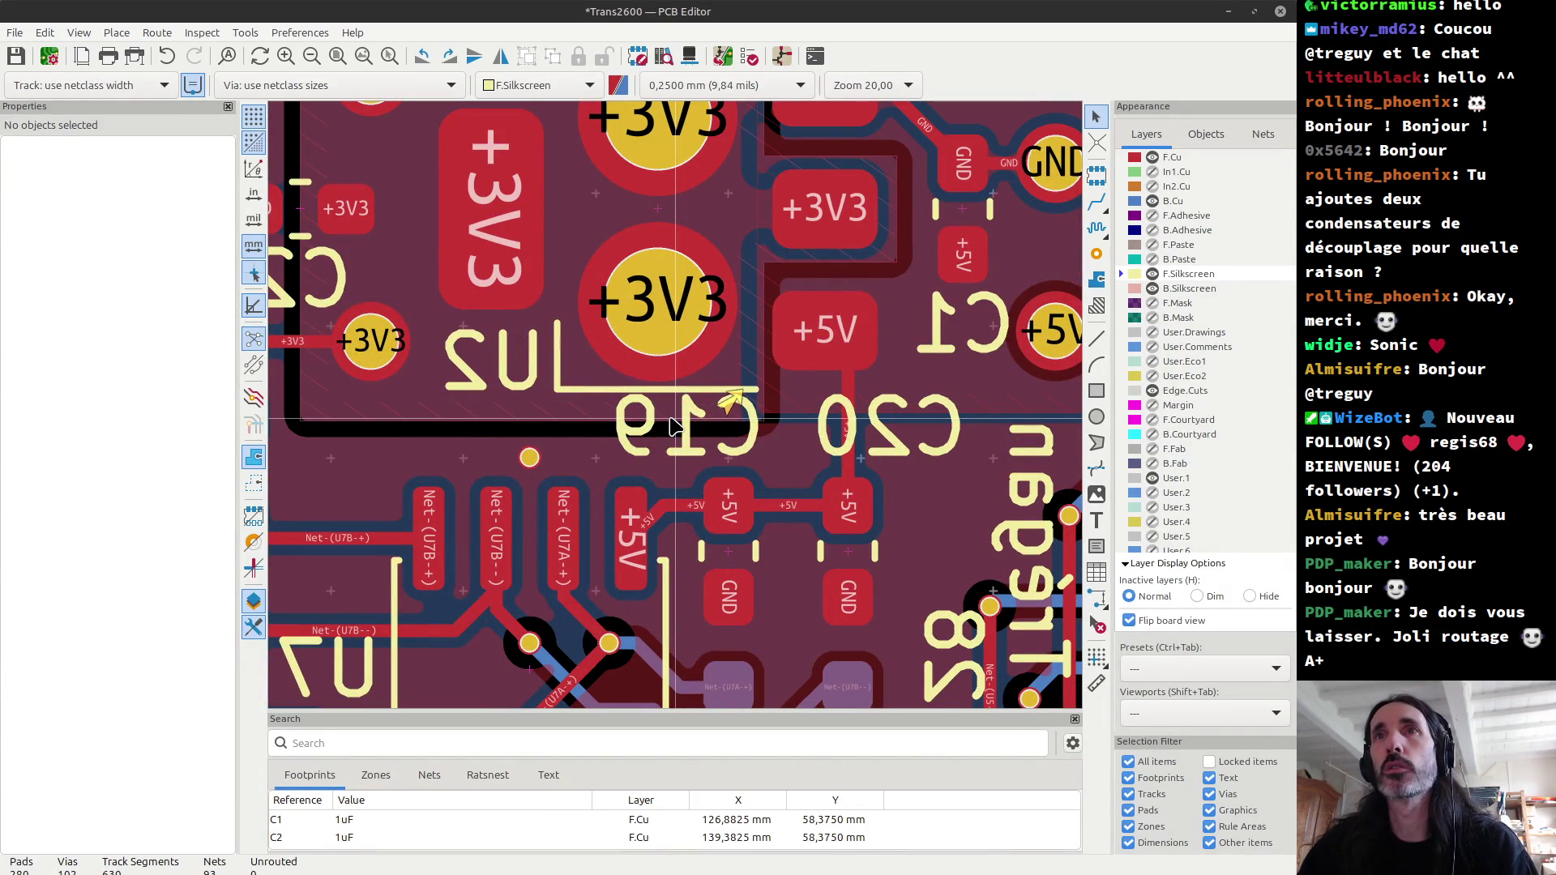
Step: Turn off Flip board view, move C20's reference text left and give it centred horizontal justification
{"action": "left_click", "coordinate": [1130, 623]}
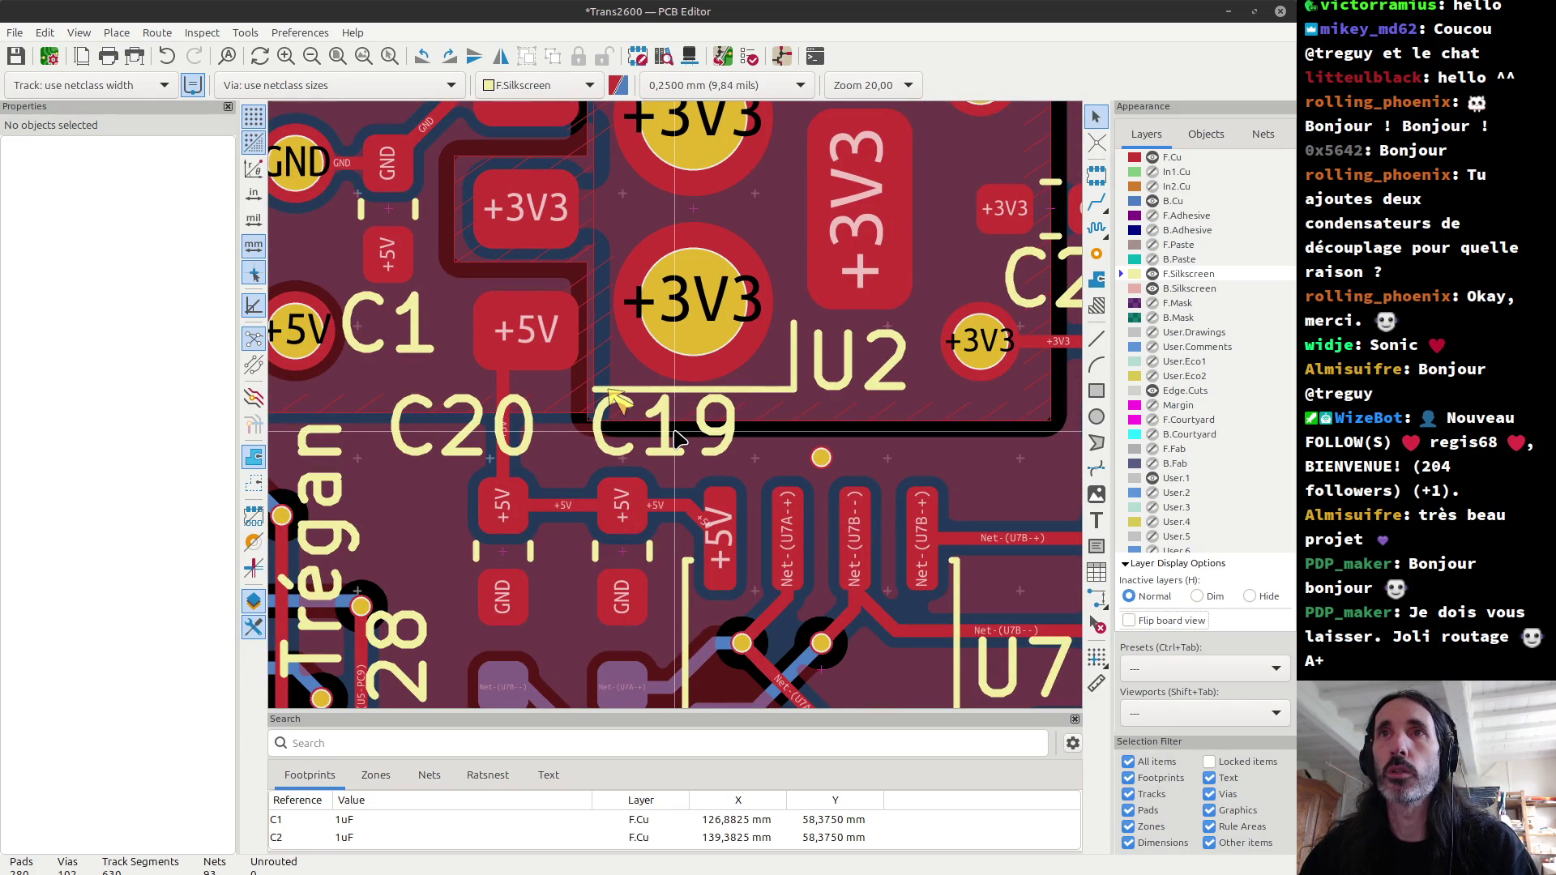
{"action": "scroll", "coordinate": [679, 438], "scroll_direction": "down", "scroll_amount": 2}
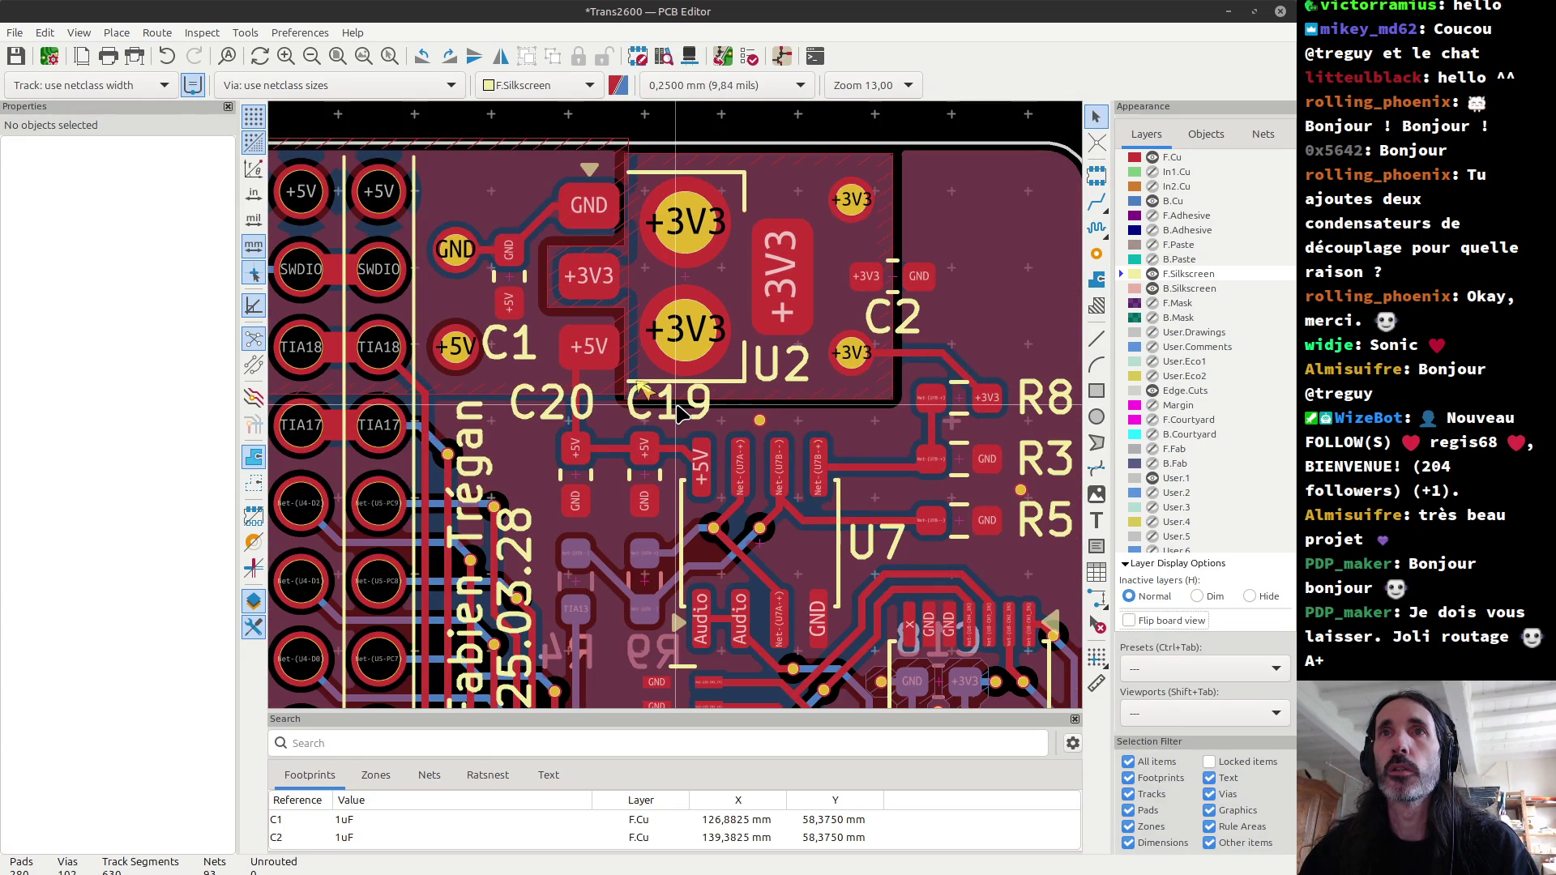
{"action": "scroll", "coordinate": [677, 411], "scroll_direction": "up", "scroll_amount": 1}
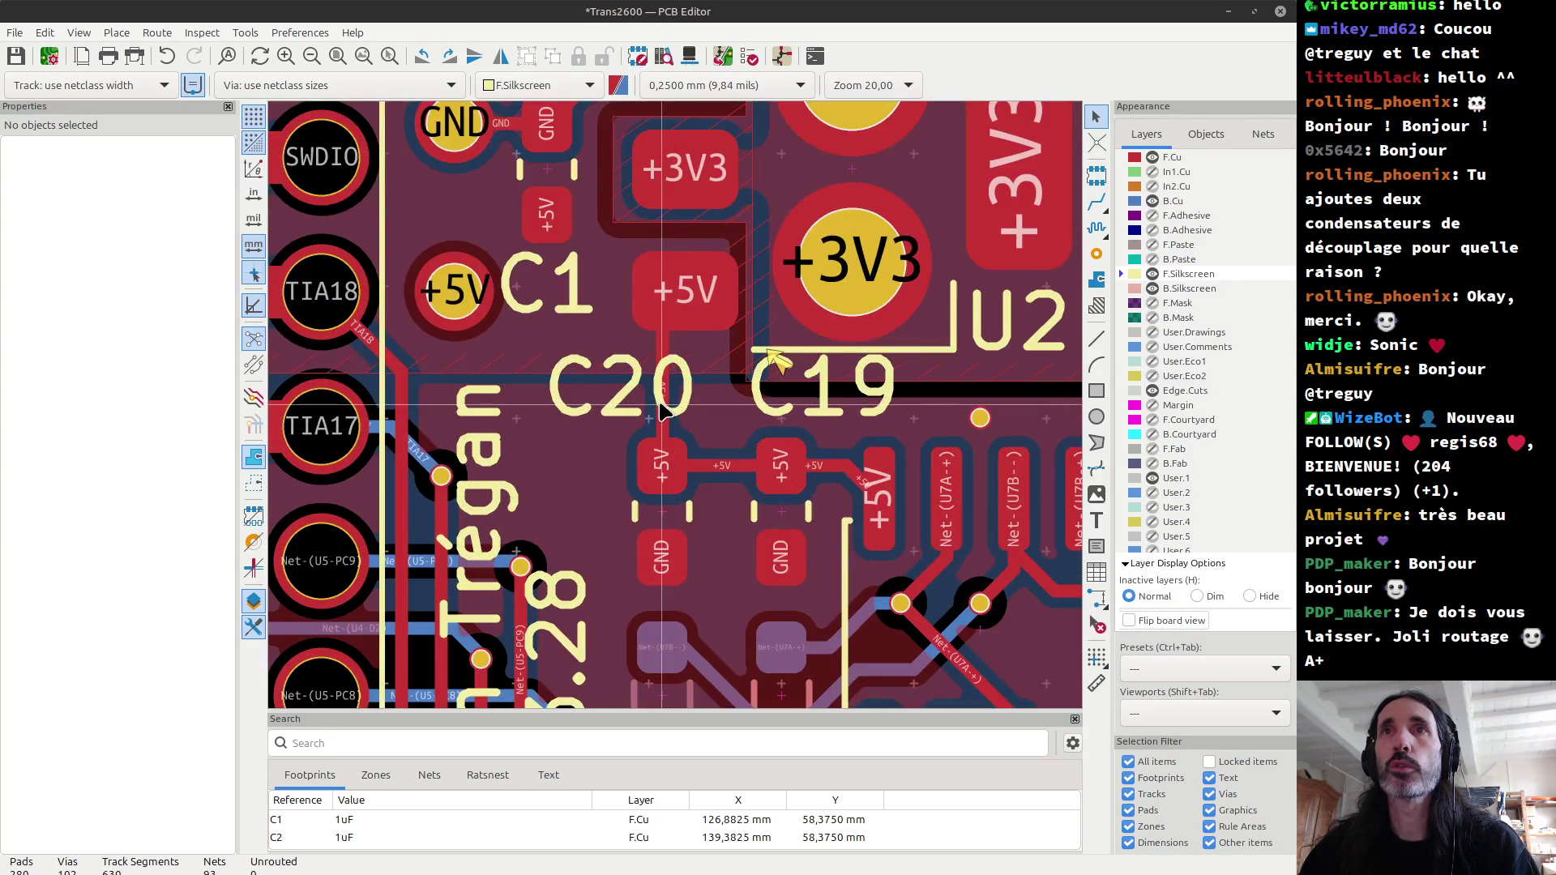
{"action": "scroll", "coordinate": [665, 410], "scroll_direction": "up", "scroll_amount": 1}
{"action": "left_click", "coordinate": [659, 409]}
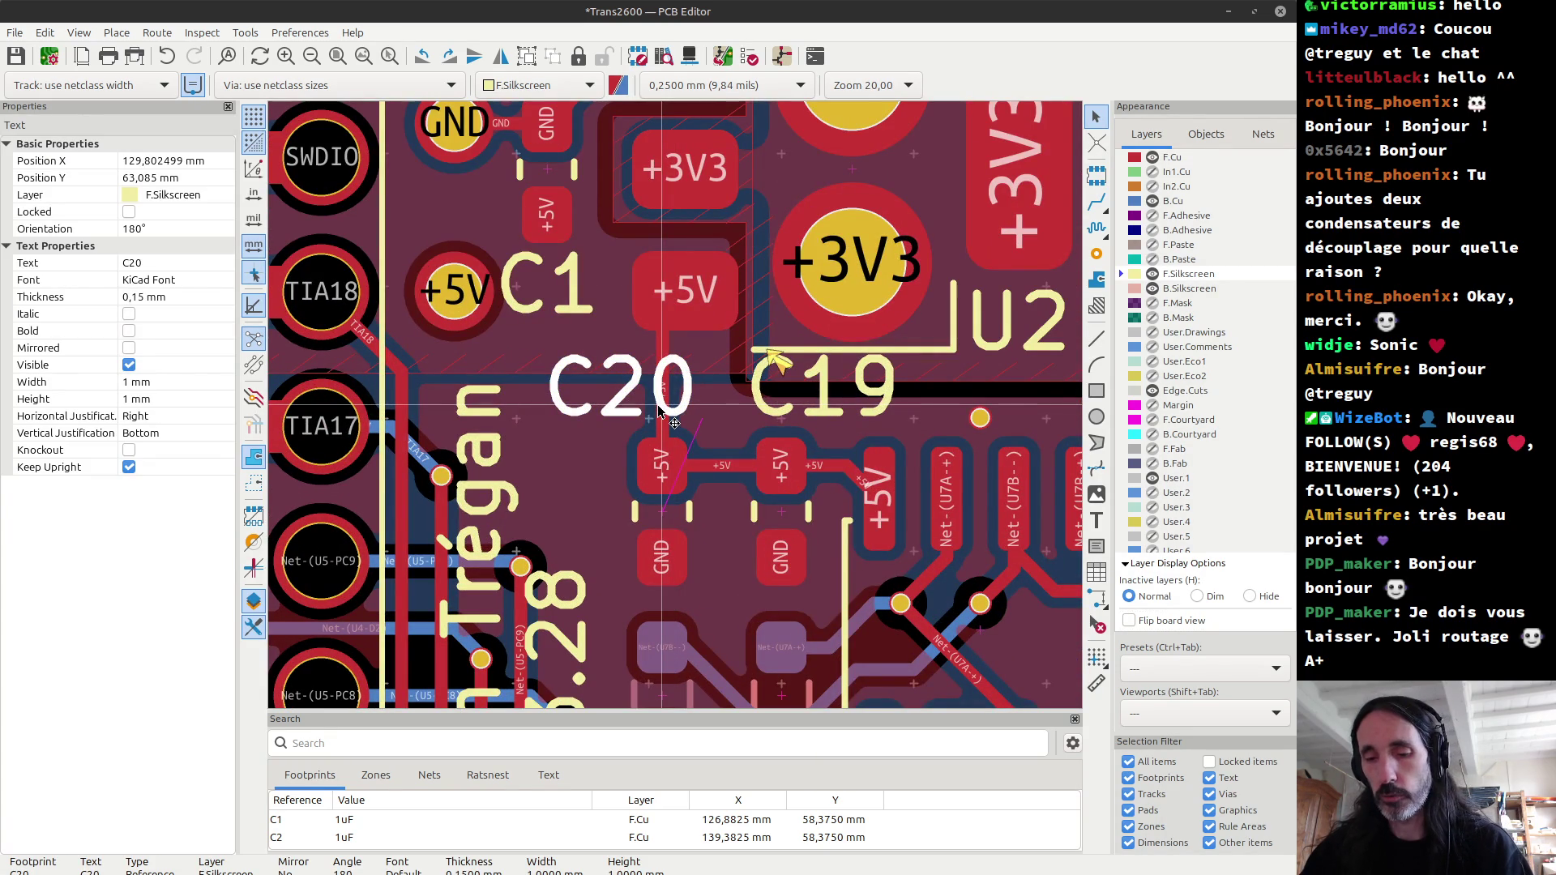
{"action": "scroll", "coordinate": [658, 413], "scroll_direction": "up", "scroll_amount": 2}
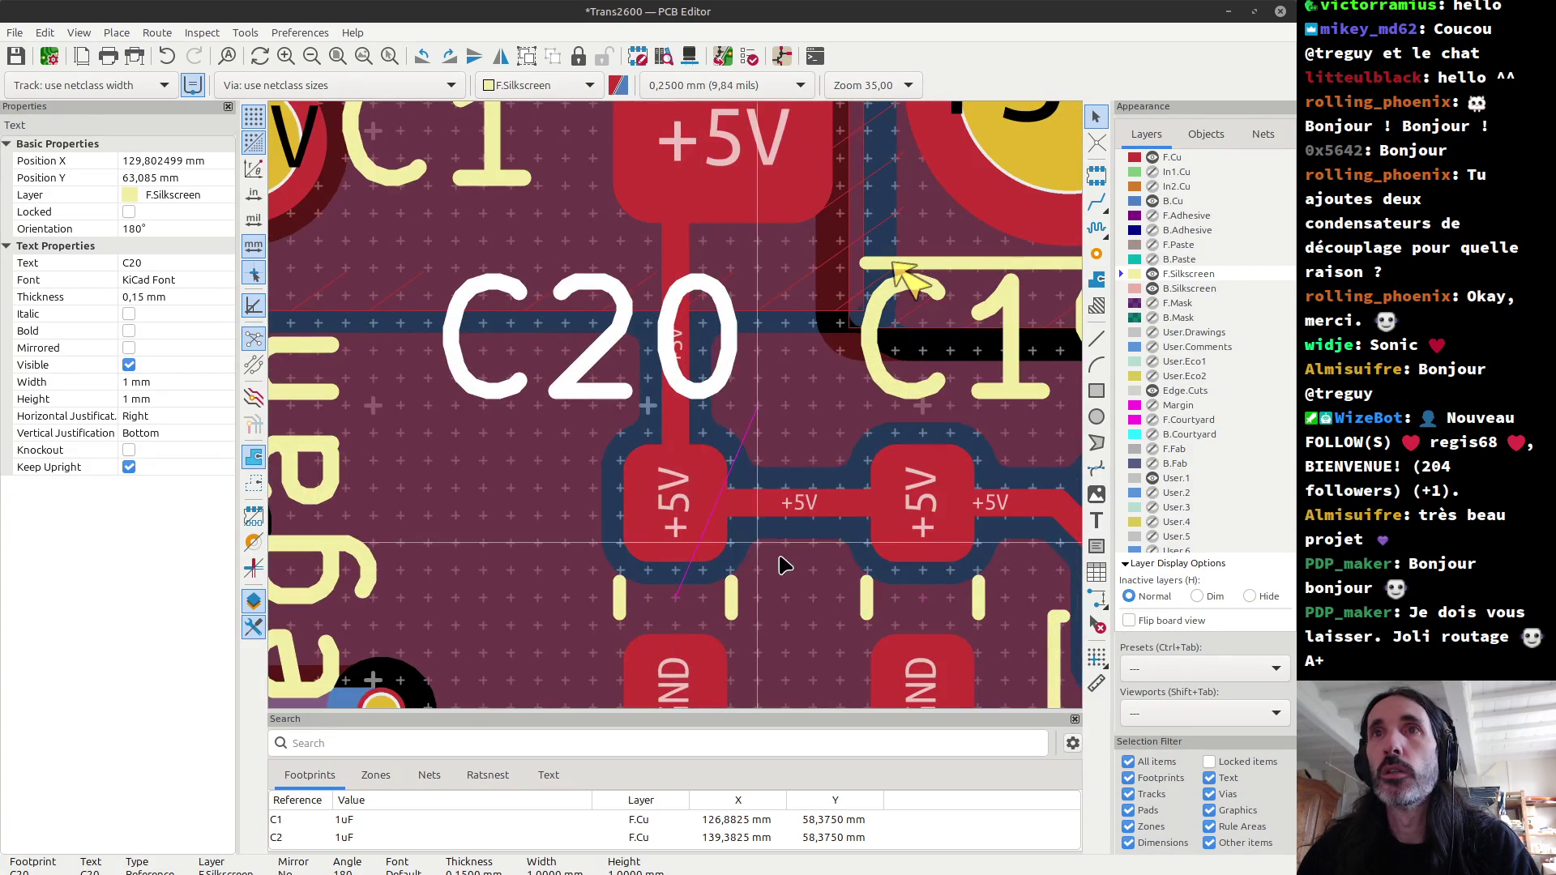
{"action": "key", "text": "m"}
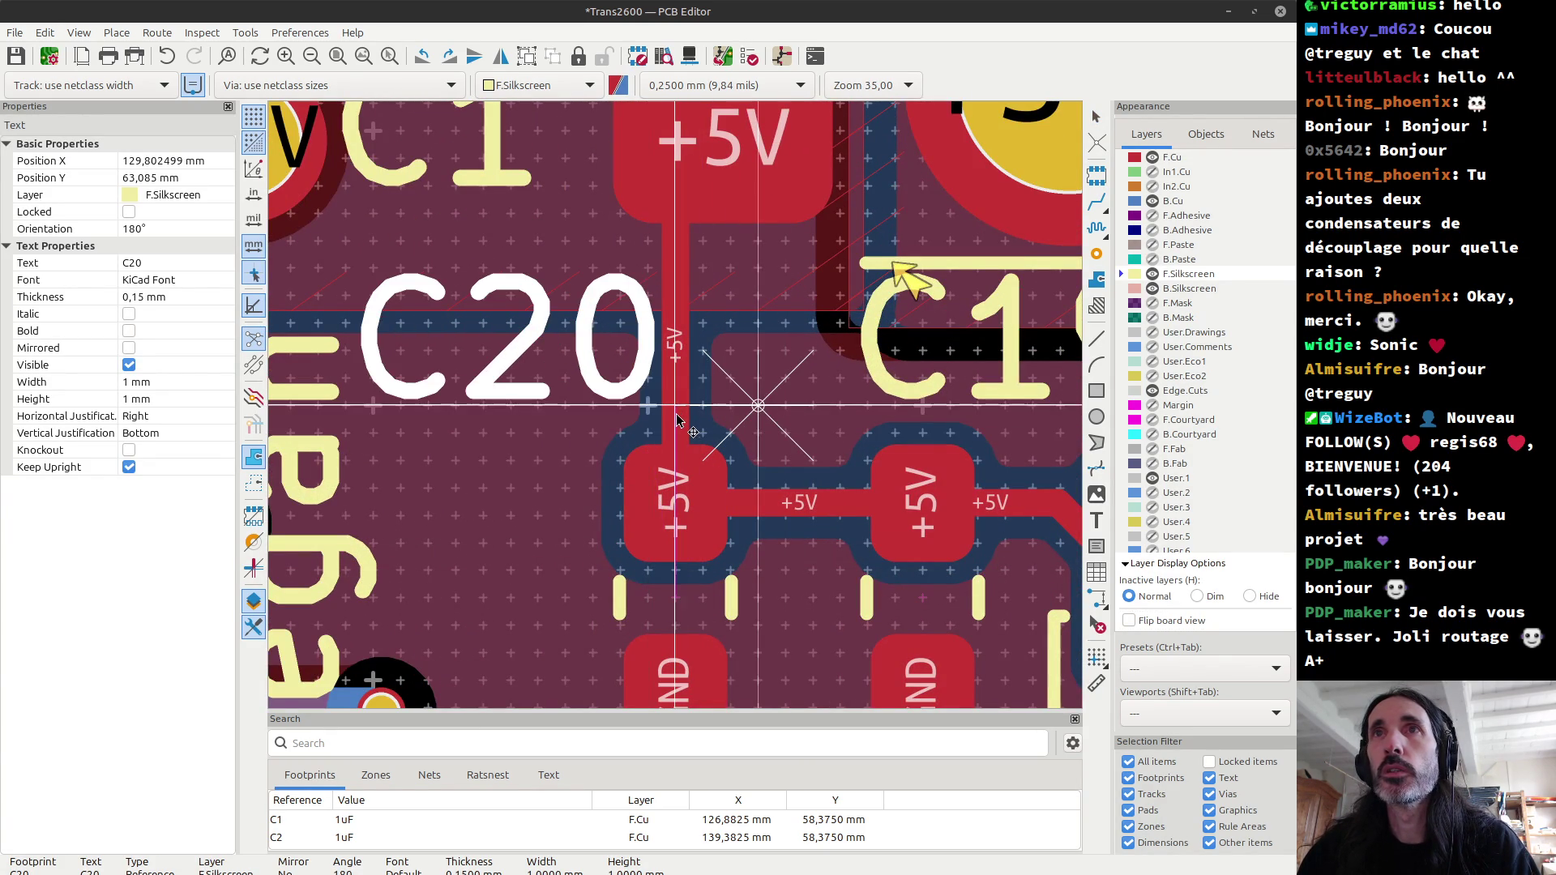
{"action": "left_click", "coordinate": [672, 420]}
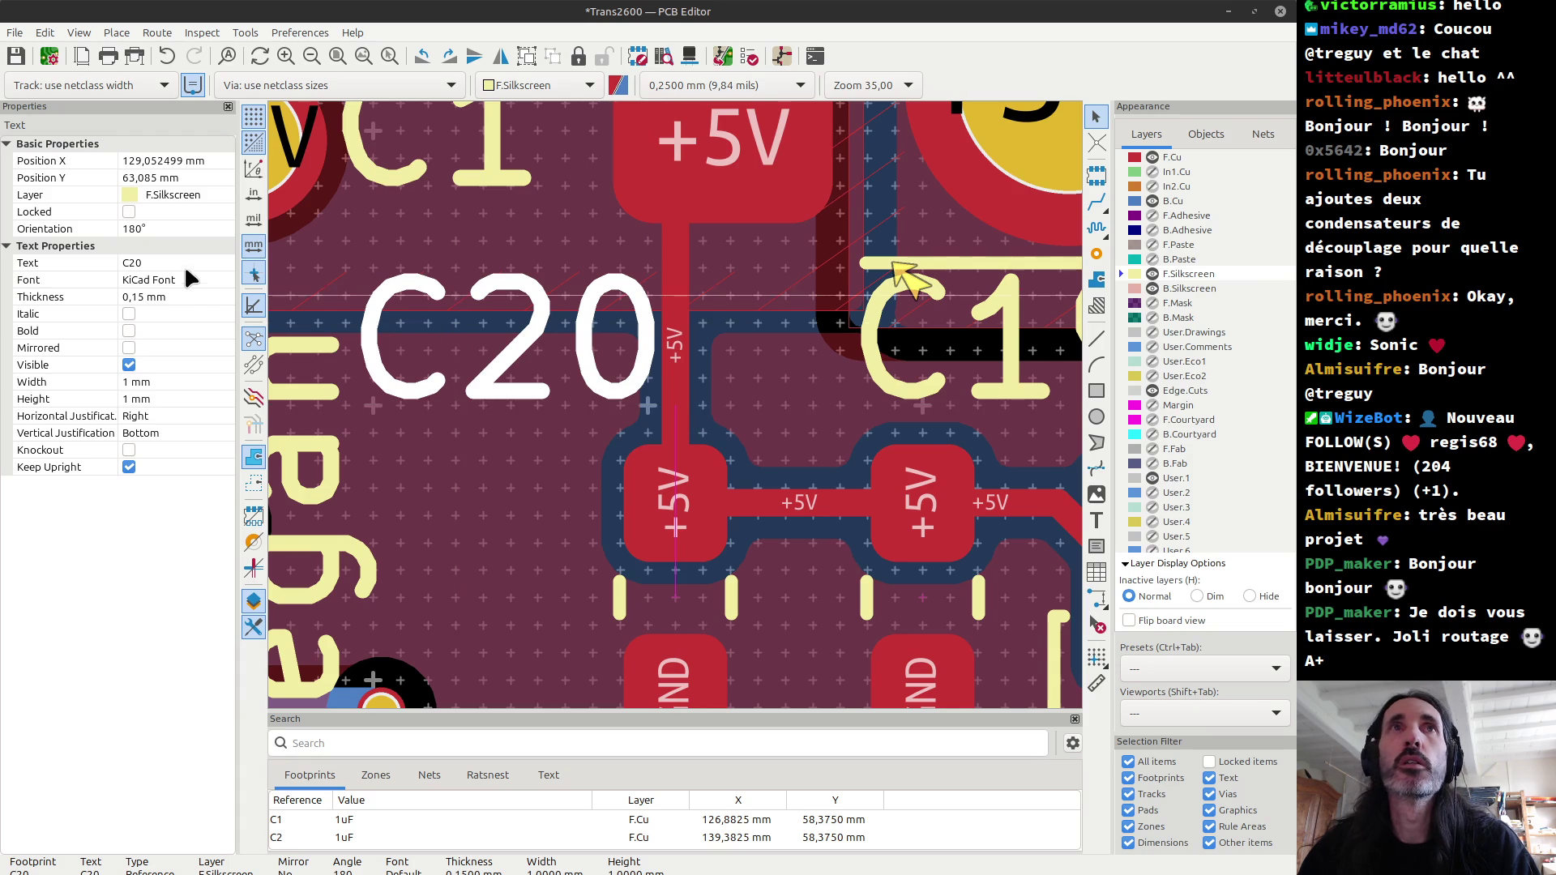
{"action": "double_click", "coordinate": [481, 369]}
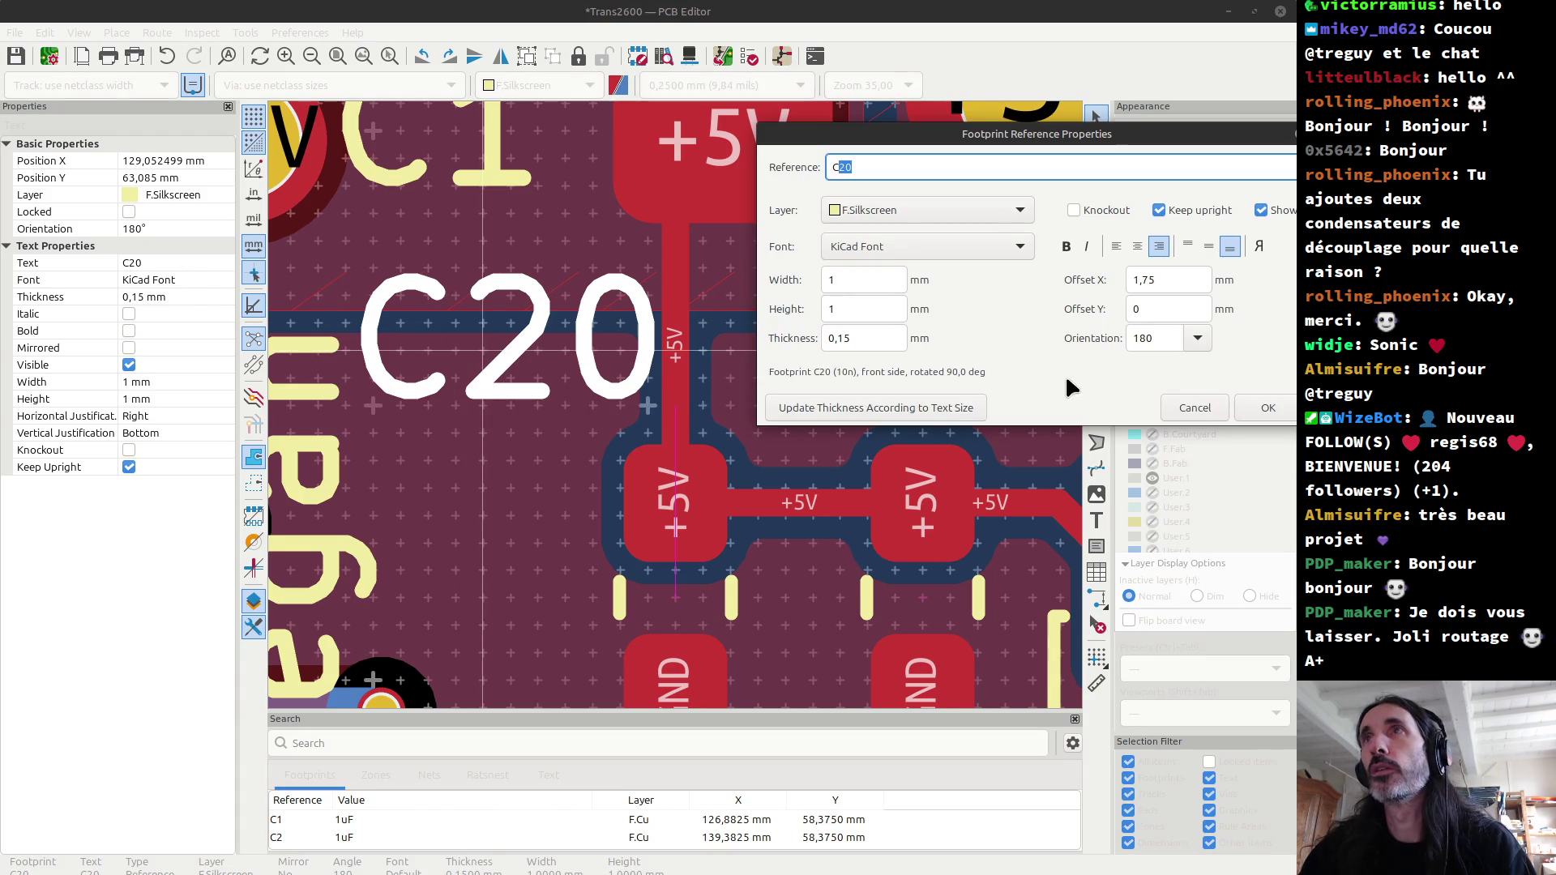
{"action": "left_click", "coordinate": [1269, 412]}
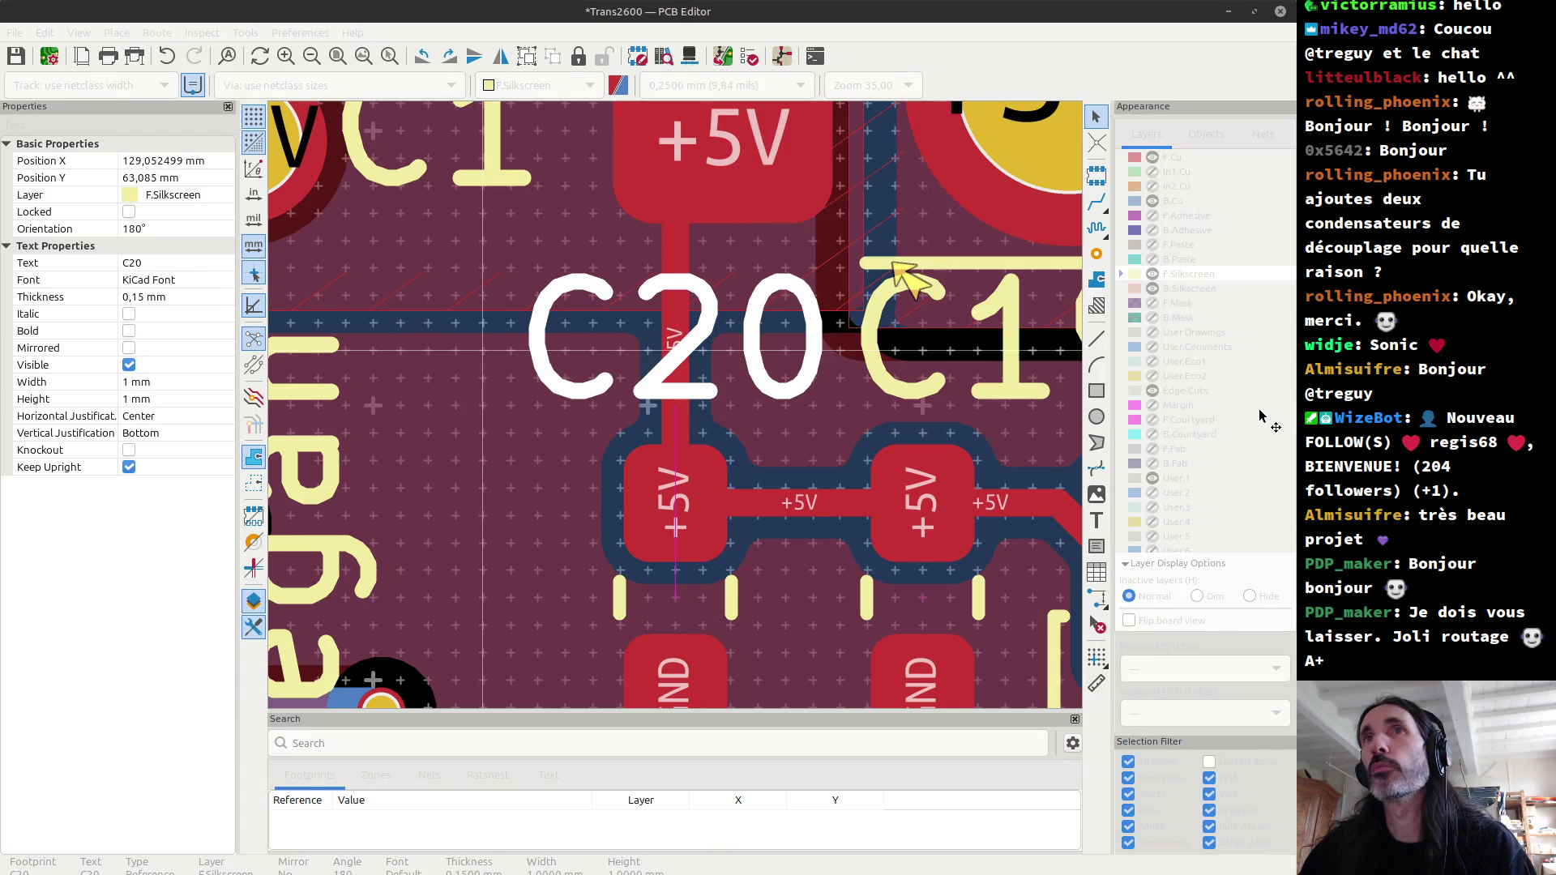
{"action": "key", "text": "Escape"}
Step: Move C19's reference text and set its justification to centre horizontally and top vertically
{"action": "left_click", "coordinate": [918, 398]}
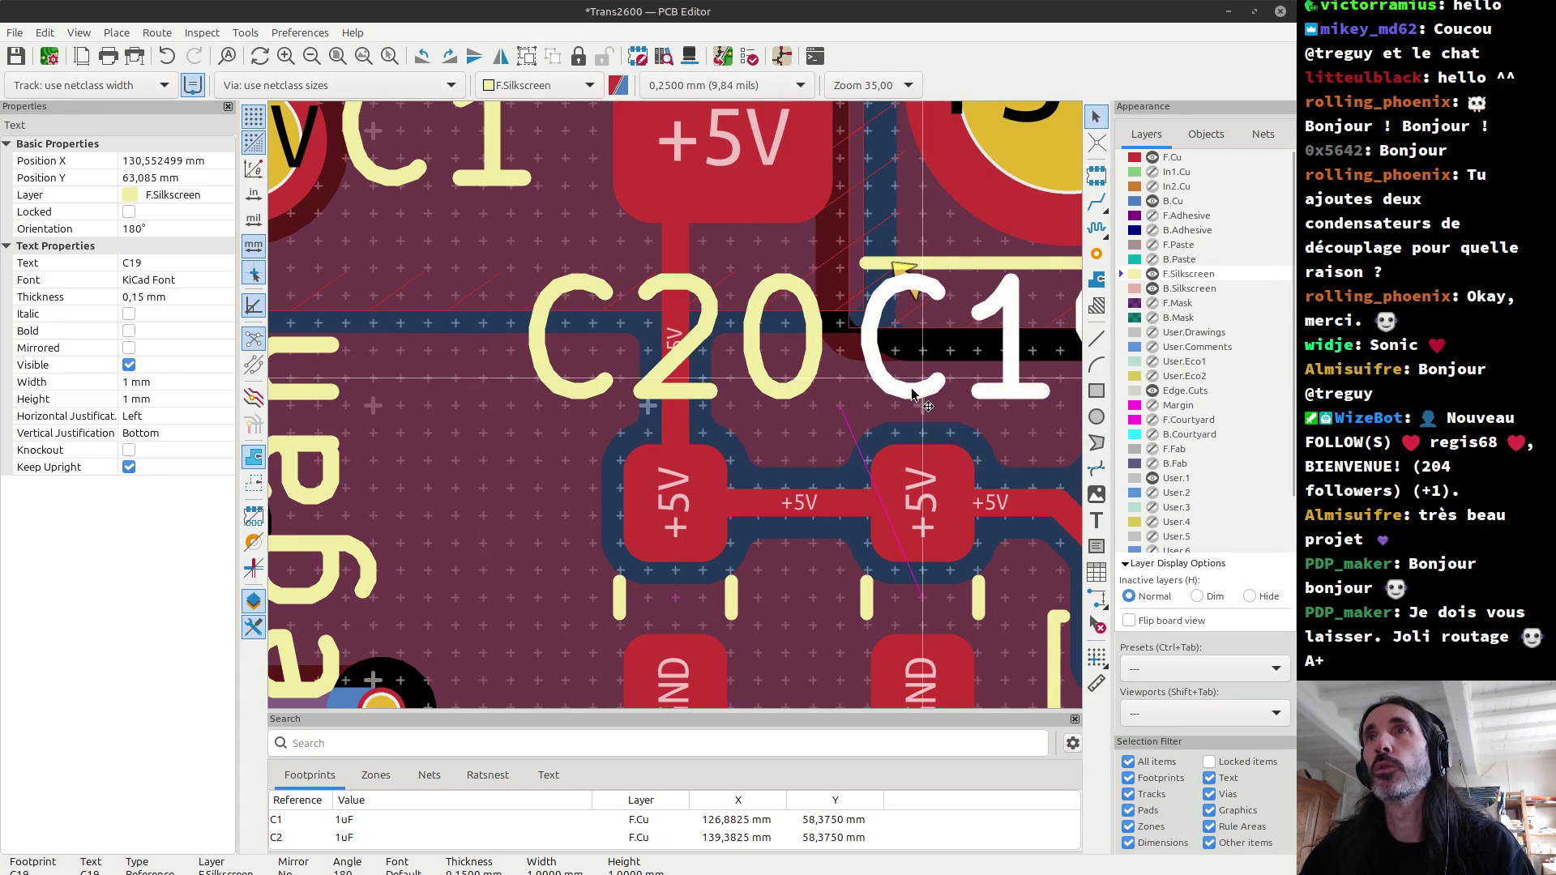
{"action": "key", "text": "m"}
{"action": "scroll", "coordinate": [840, 411], "scroll_direction": "down", "scroll_amount": 2}
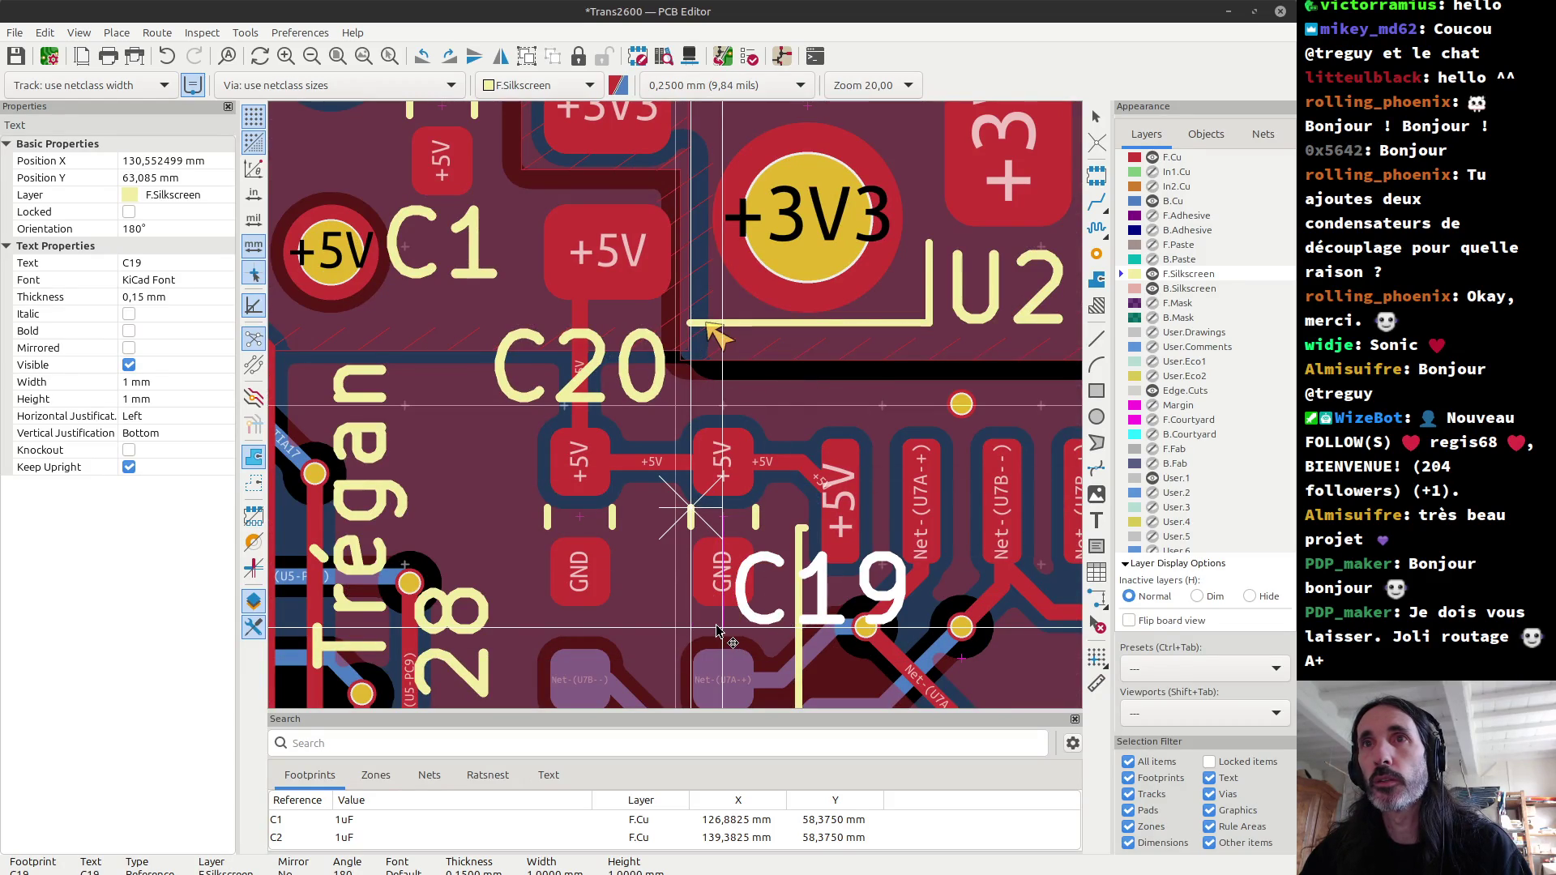
{"action": "scroll", "coordinate": [717, 631], "scroll_direction": "up", "scroll_amount": 2}
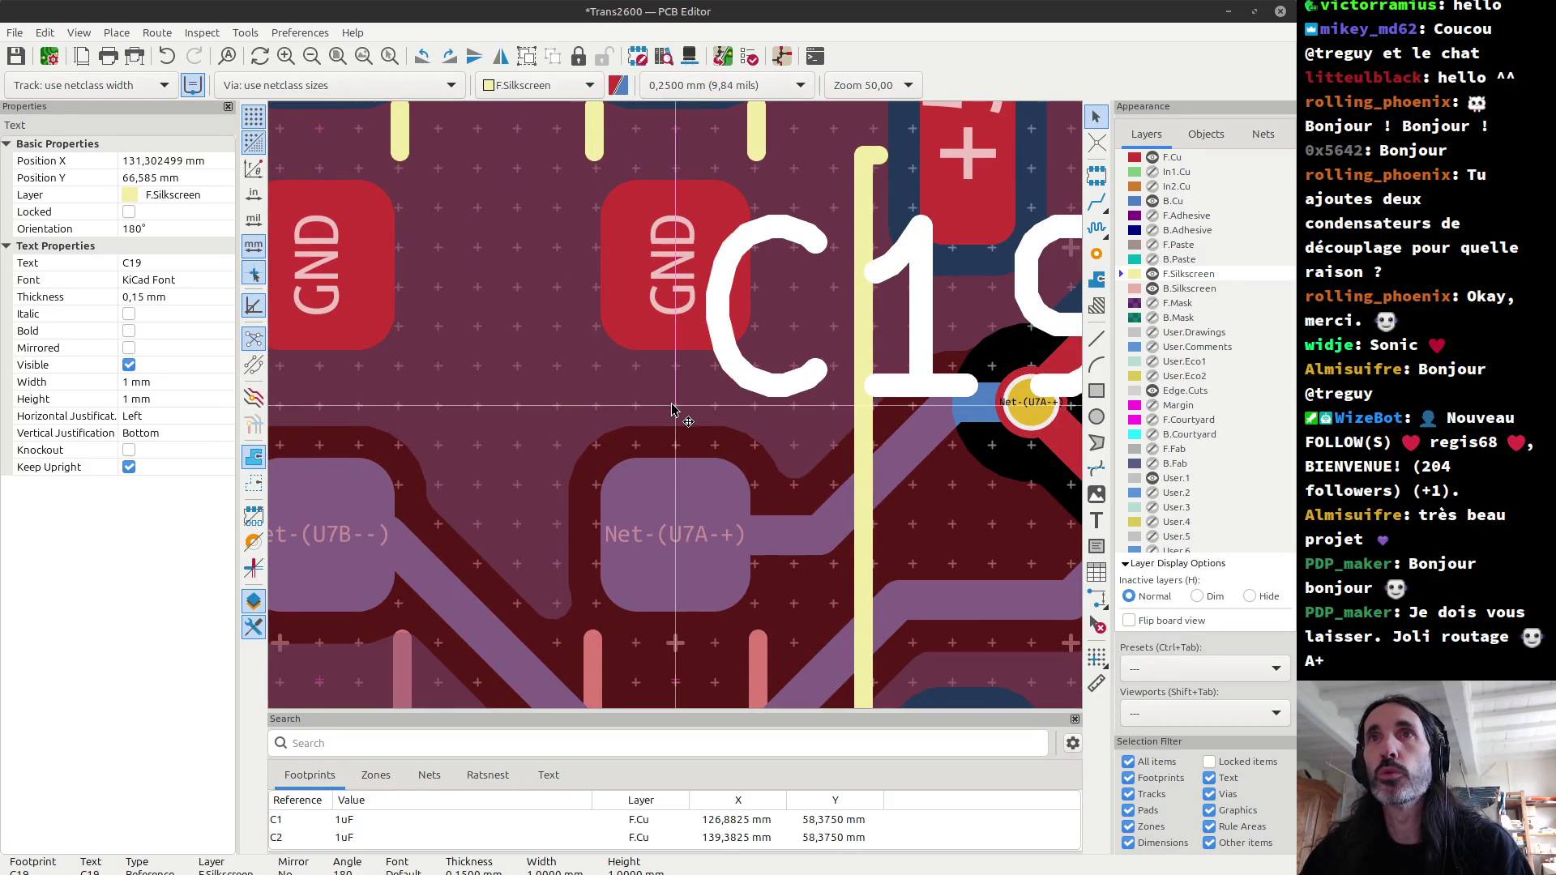
{"action": "key", "text": "e"}
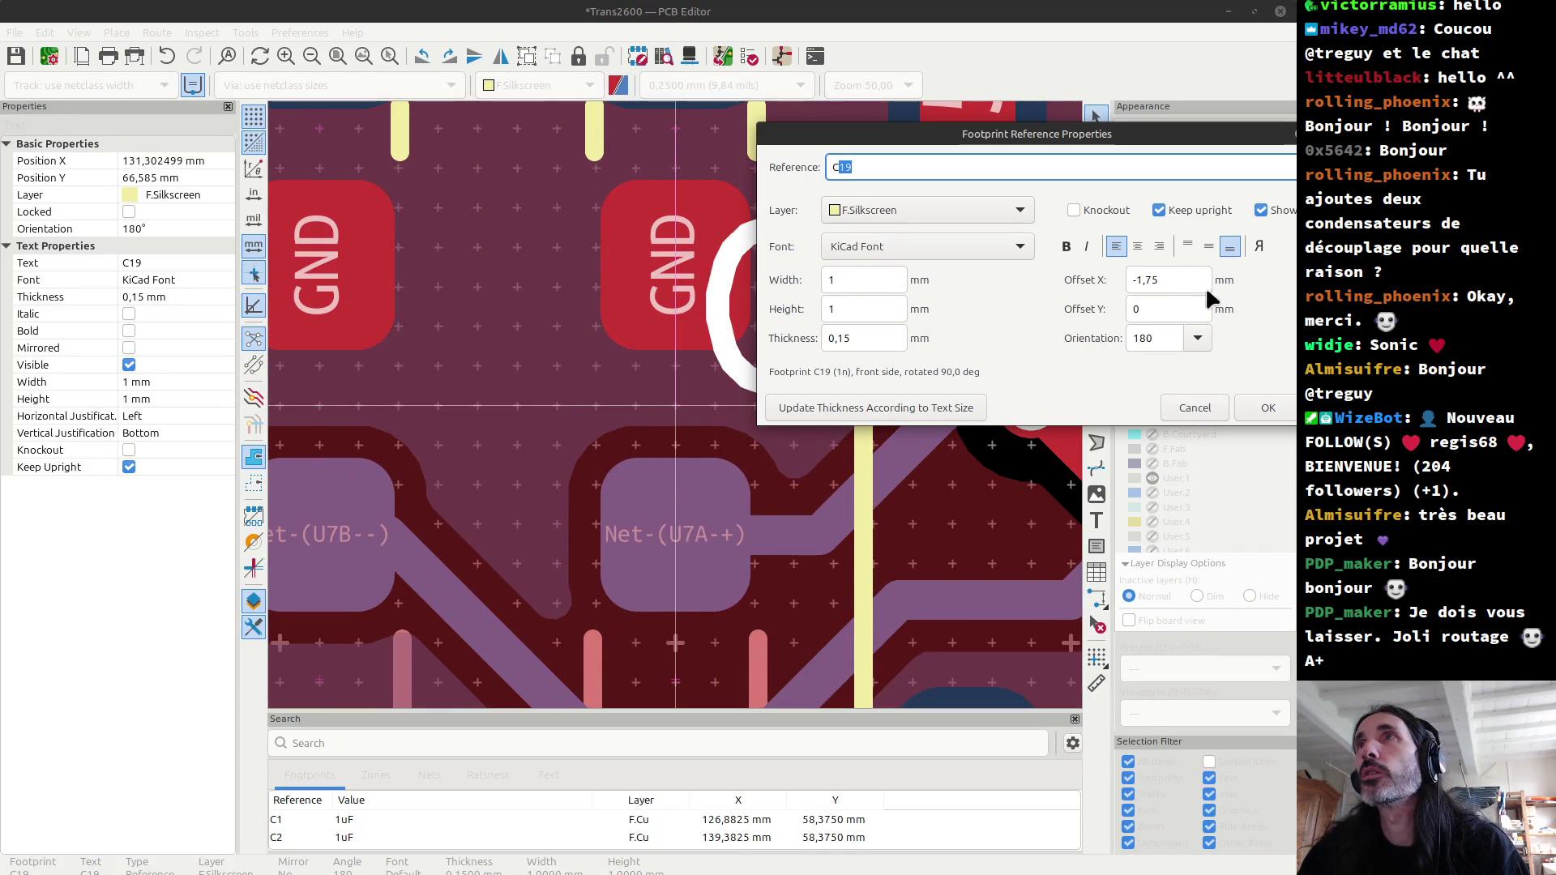
{"action": "left_click", "coordinate": [1138, 246]}
{"action": "left_click", "coordinate": [1187, 246]}
{"action": "left_click", "coordinate": [1262, 399]}
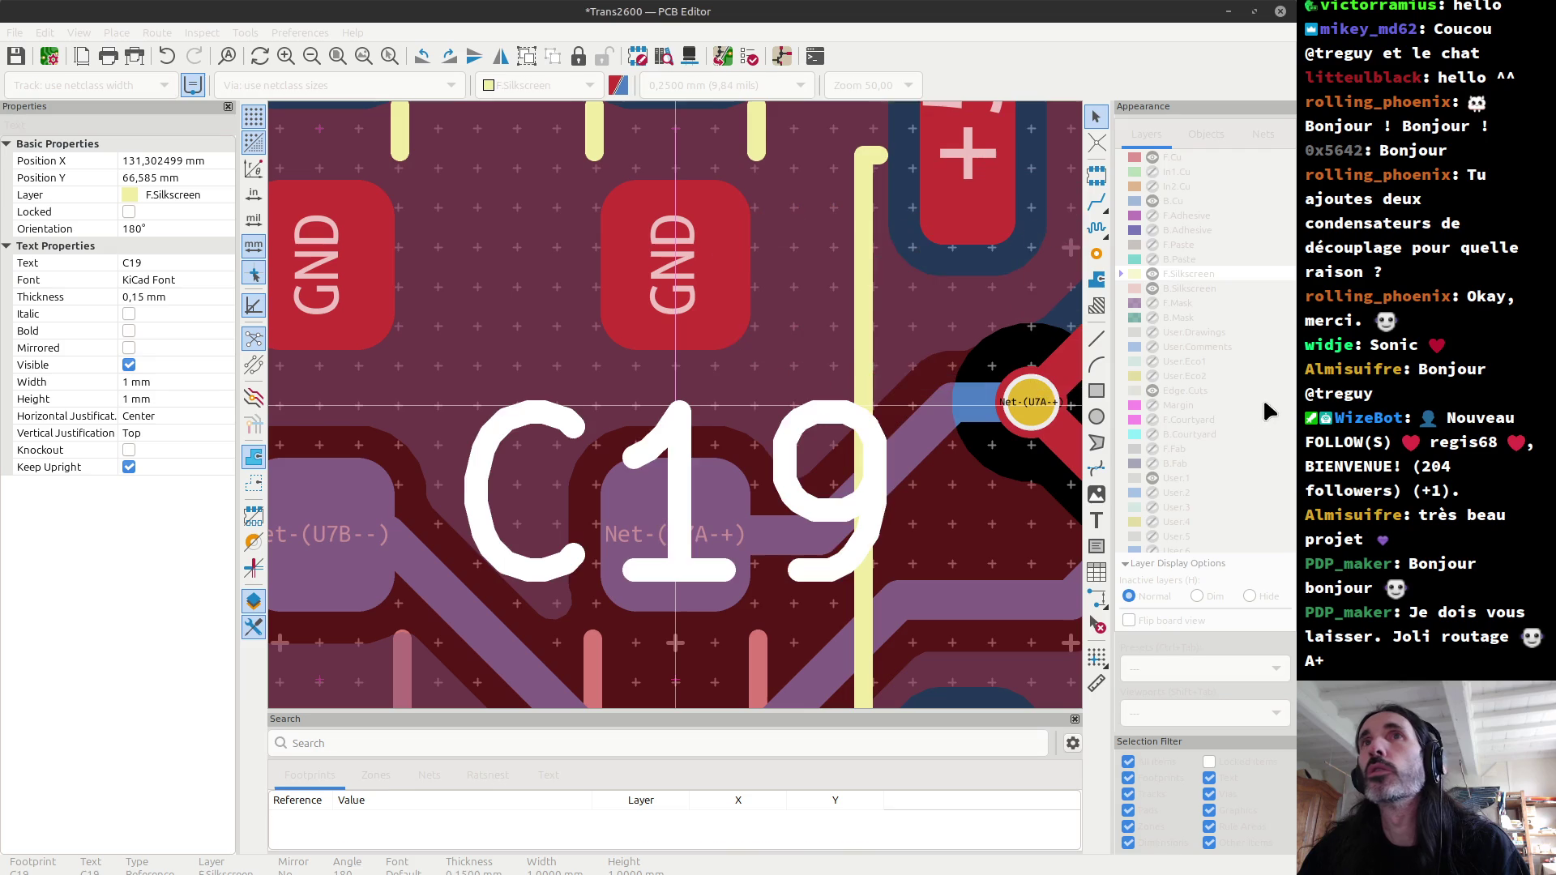
Step: Undo the C19 label move and add C20's reference text to the selection
{"action": "scroll", "coordinate": [915, 365], "scroll_direction": "down", "scroll_amount": 2}
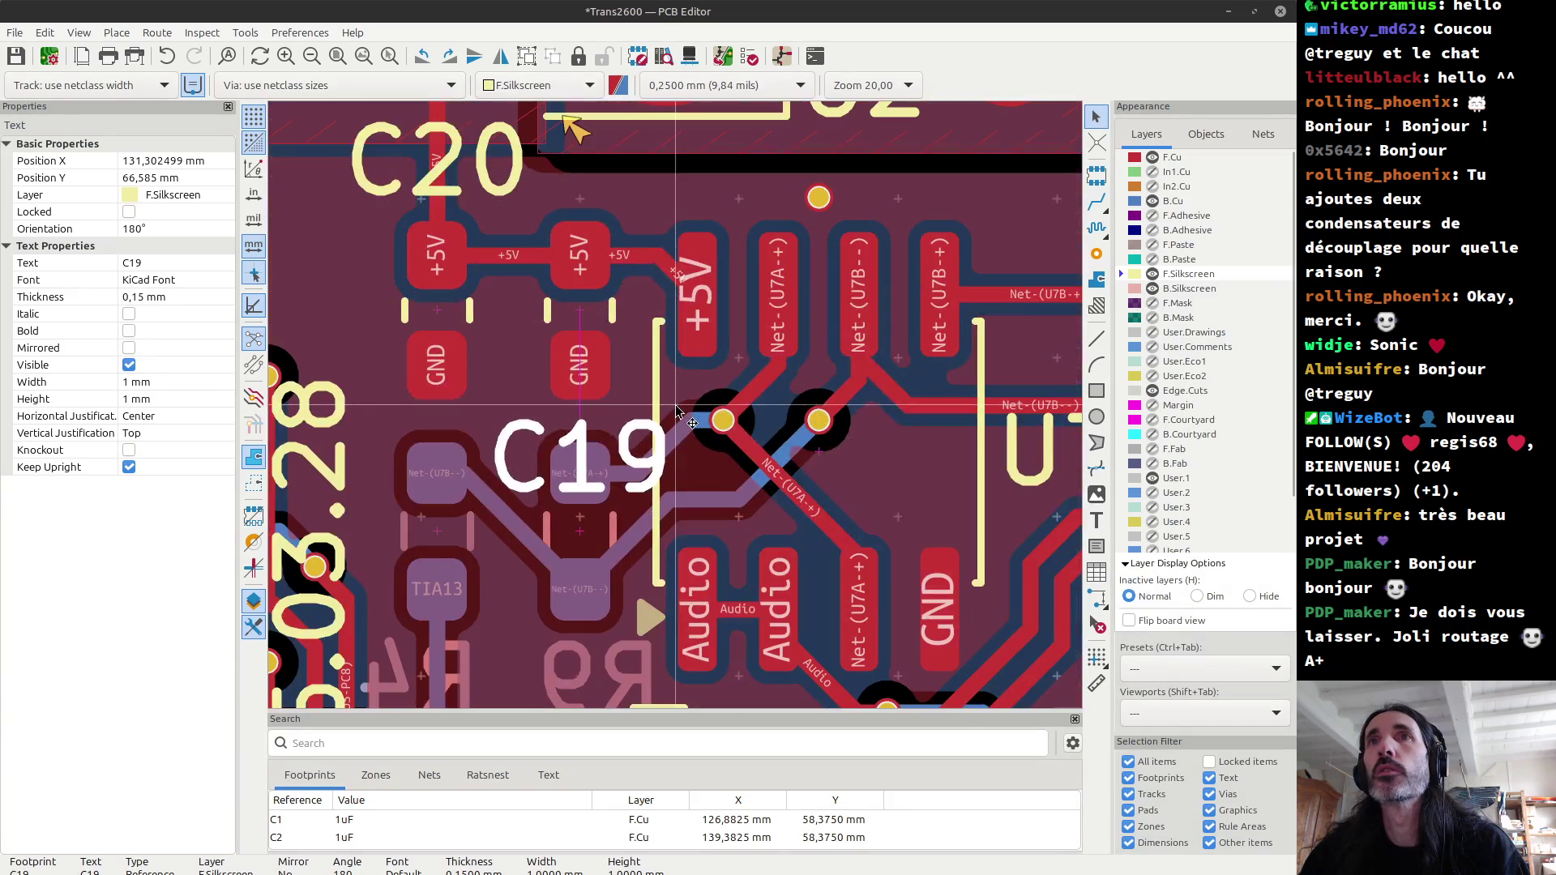
{"action": "scroll", "coordinate": [677, 411], "scroll_direction": "down", "scroll_amount": 1}
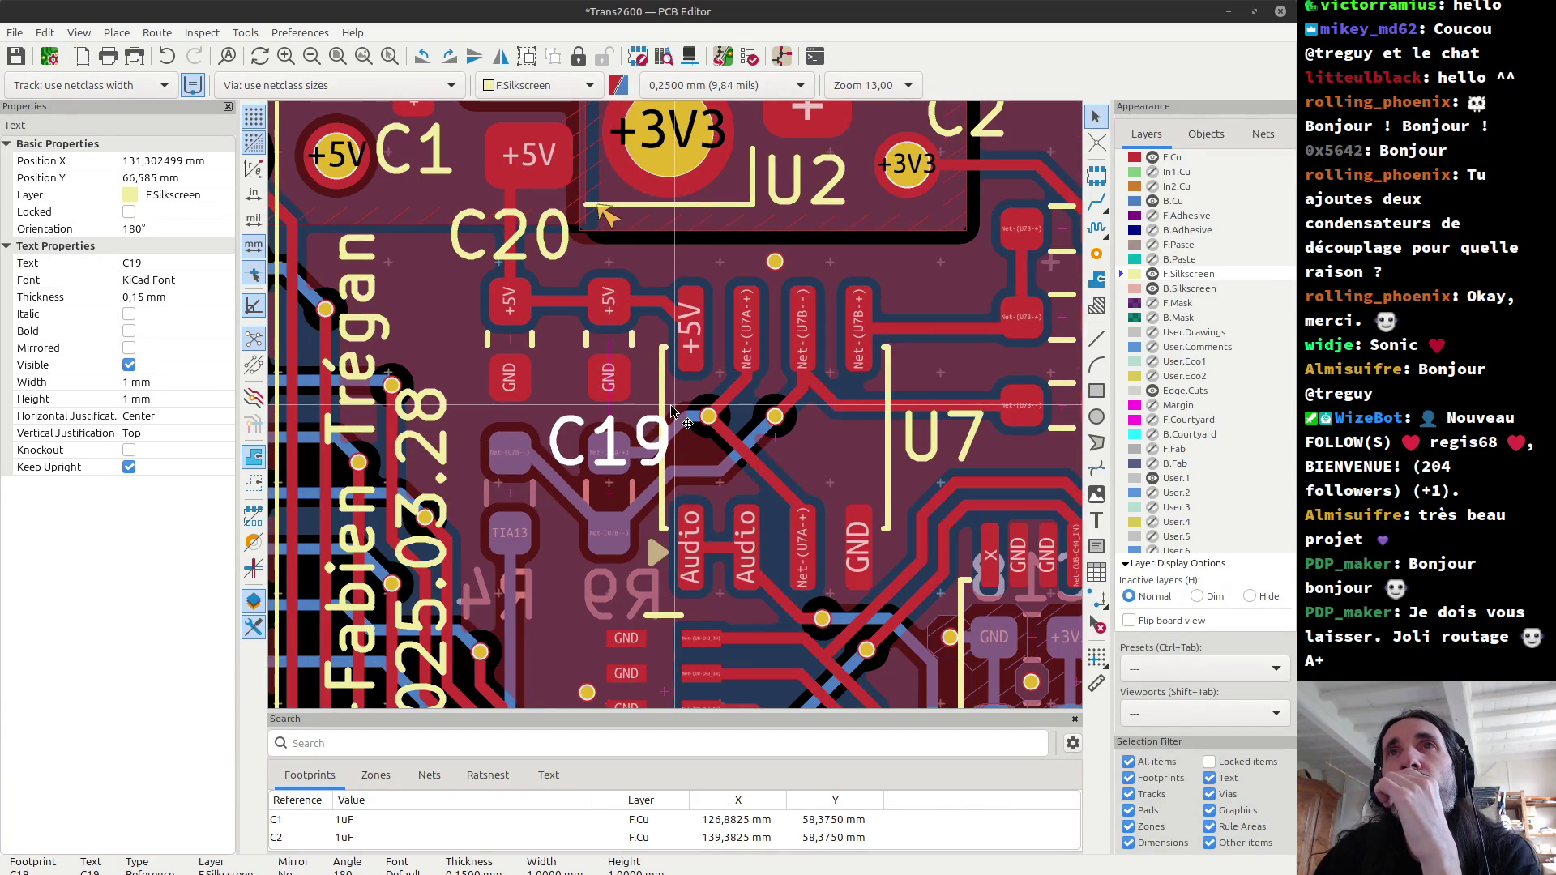
{"action": "scroll", "coordinate": [672, 411], "scroll_direction": "down", "scroll_amount": 1}
{"action": "scroll", "coordinate": [677, 412], "scroll_direction": "down", "scroll_amount": 1}
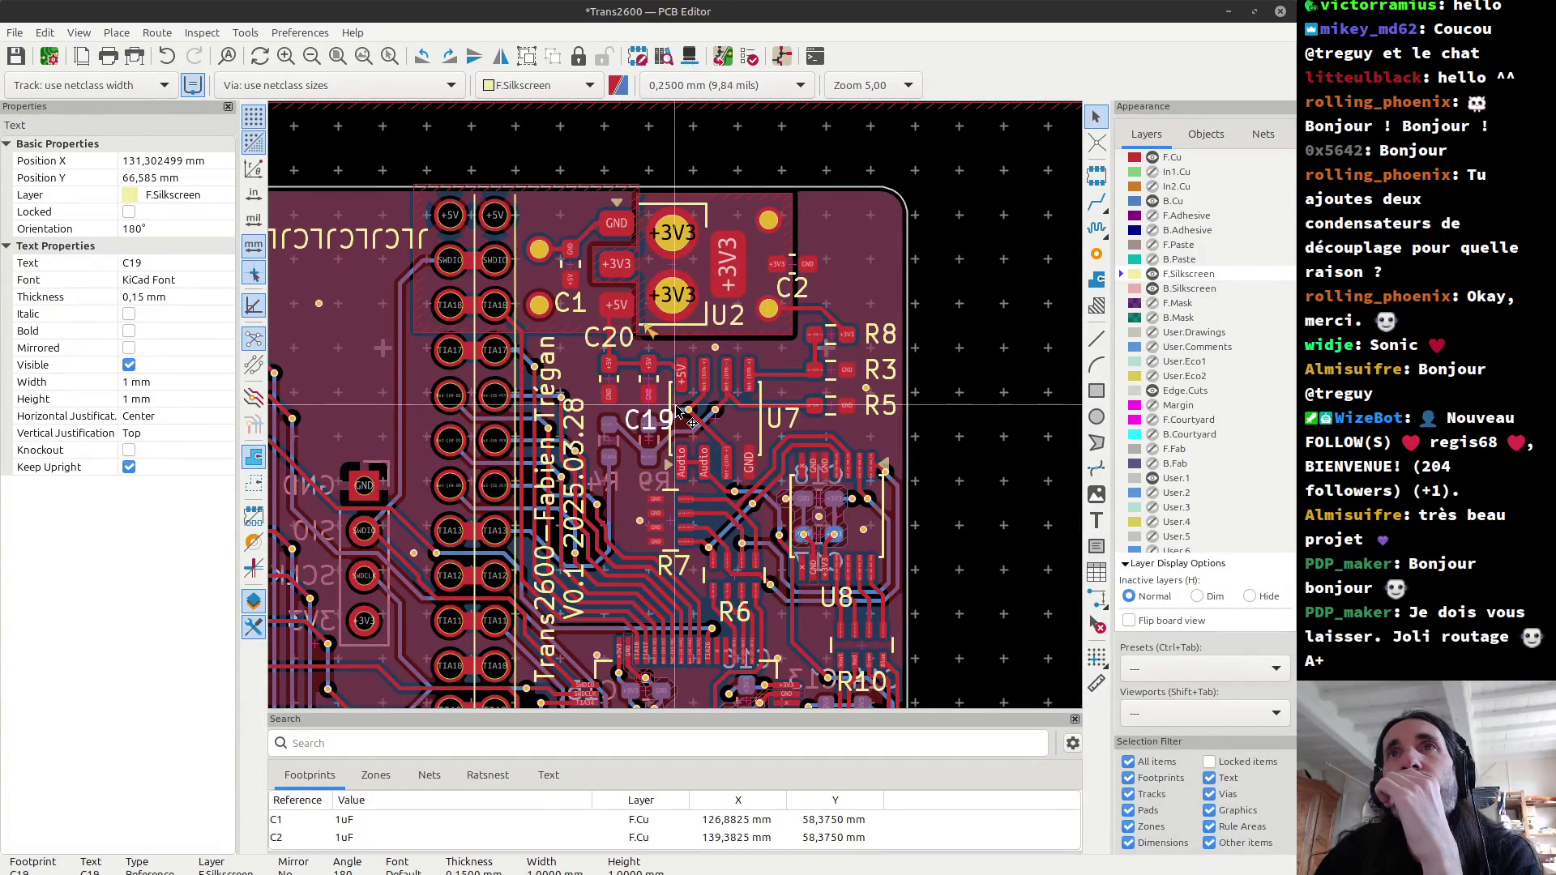
{"action": "key", "text": "ctrl+z"}
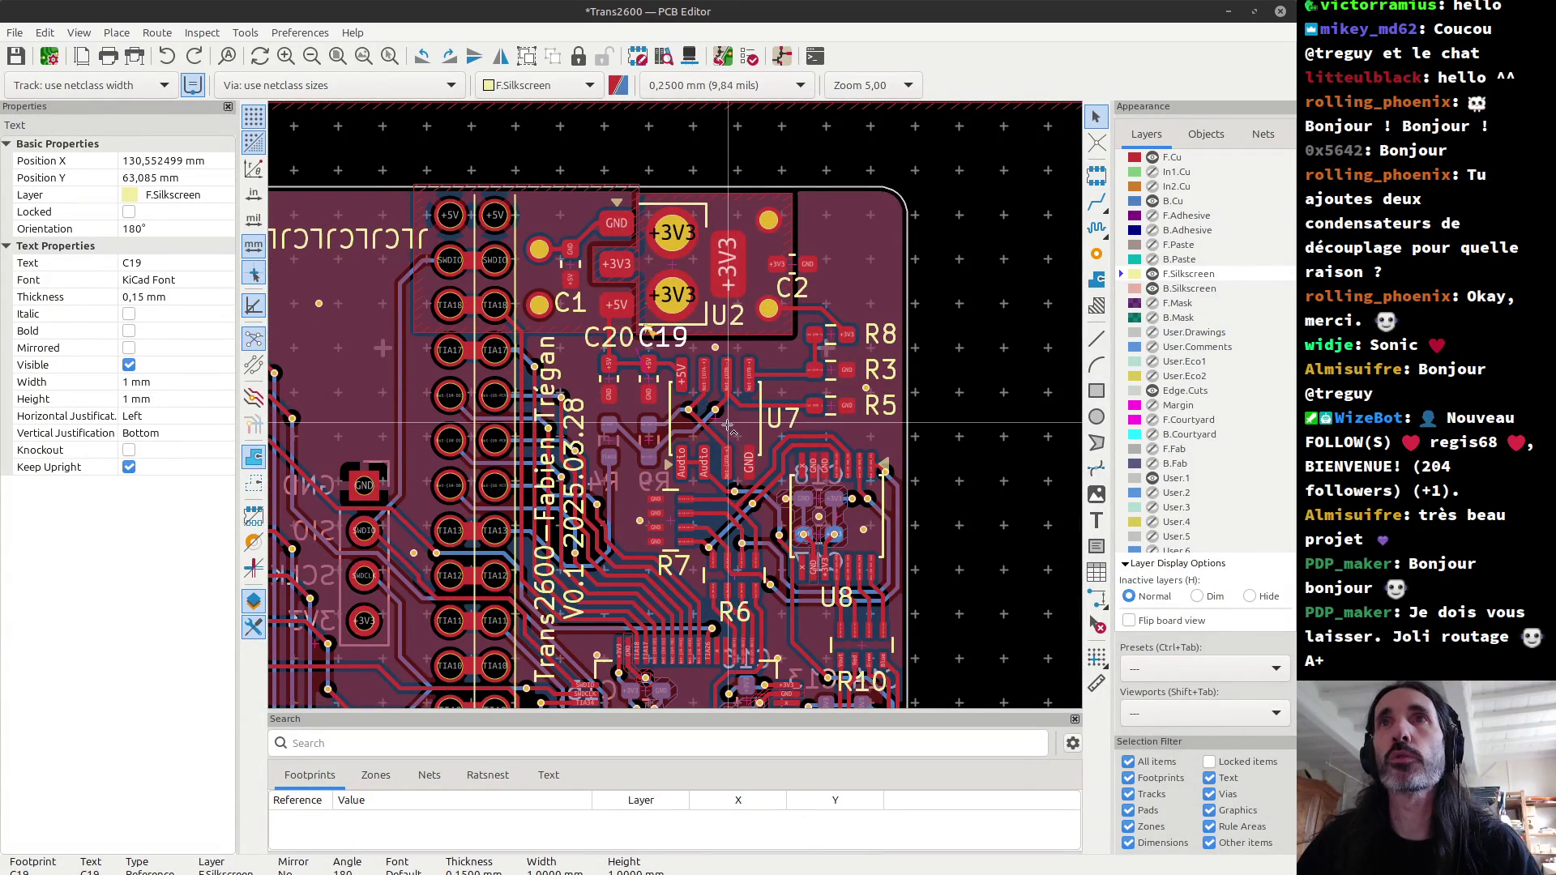
{"action": "left_click", "coordinate": [609, 337], "text": "shift"}
{"action": "scroll", "coordinate": [659, 355], "scroll_direction": "up", "scroll_amount": 1}
{"action": "scroll", "coordinate": [677, 411], "scroll_direction": "up", "scroll_amount": 1}
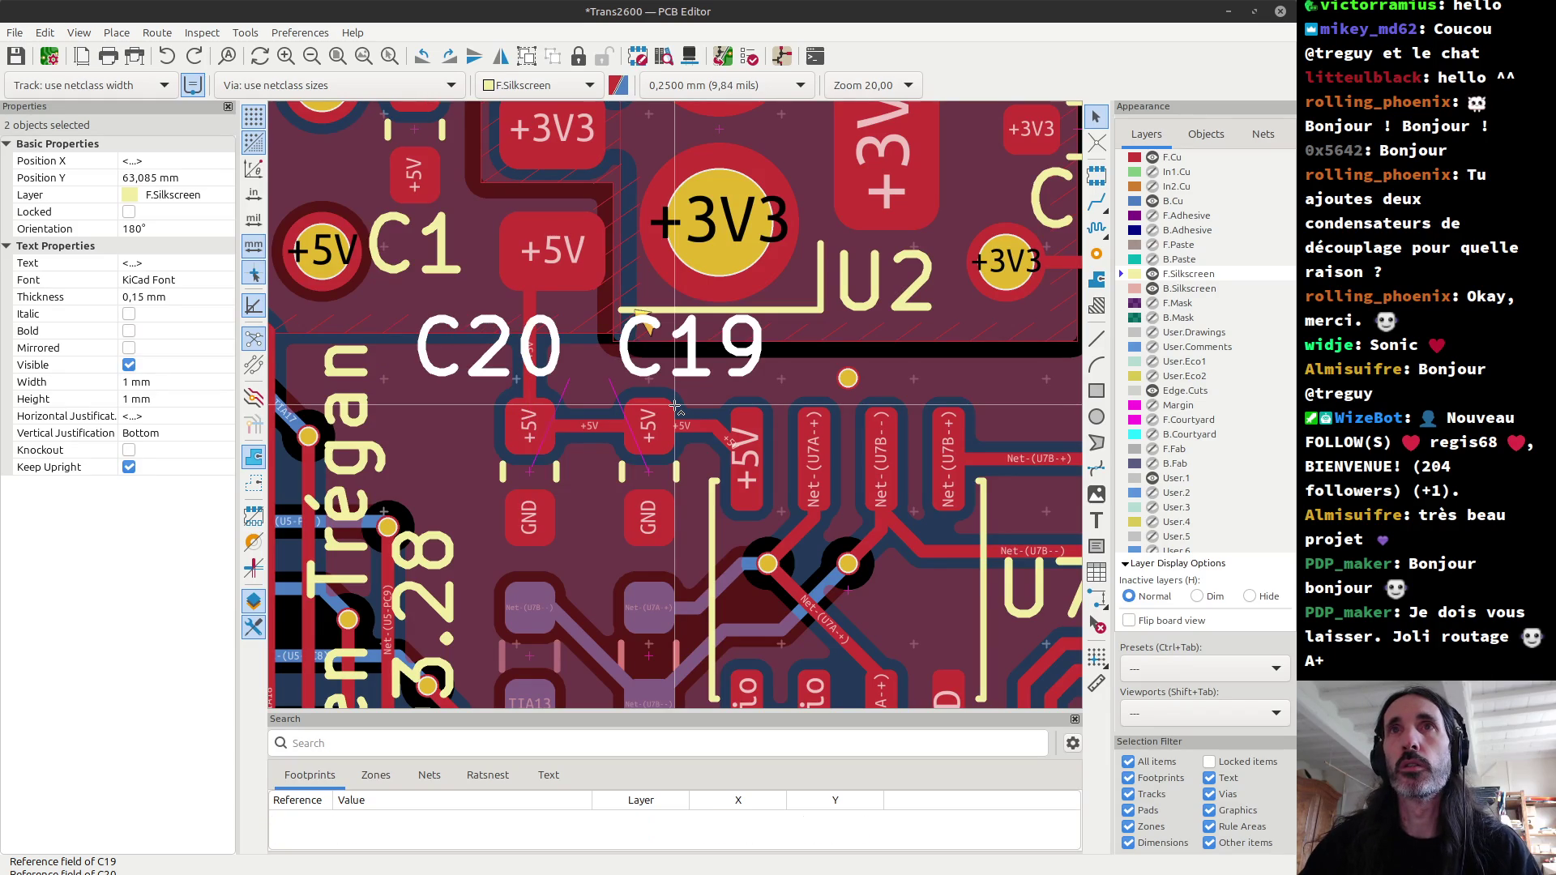
Step: Move capacitors C19 and C20 down one grid step (0.25 mm), then clear the selection
{"action": "left_click", "coordinate": [658, 476]}
{"action": "left_click", "coordinate": [658, 477]}
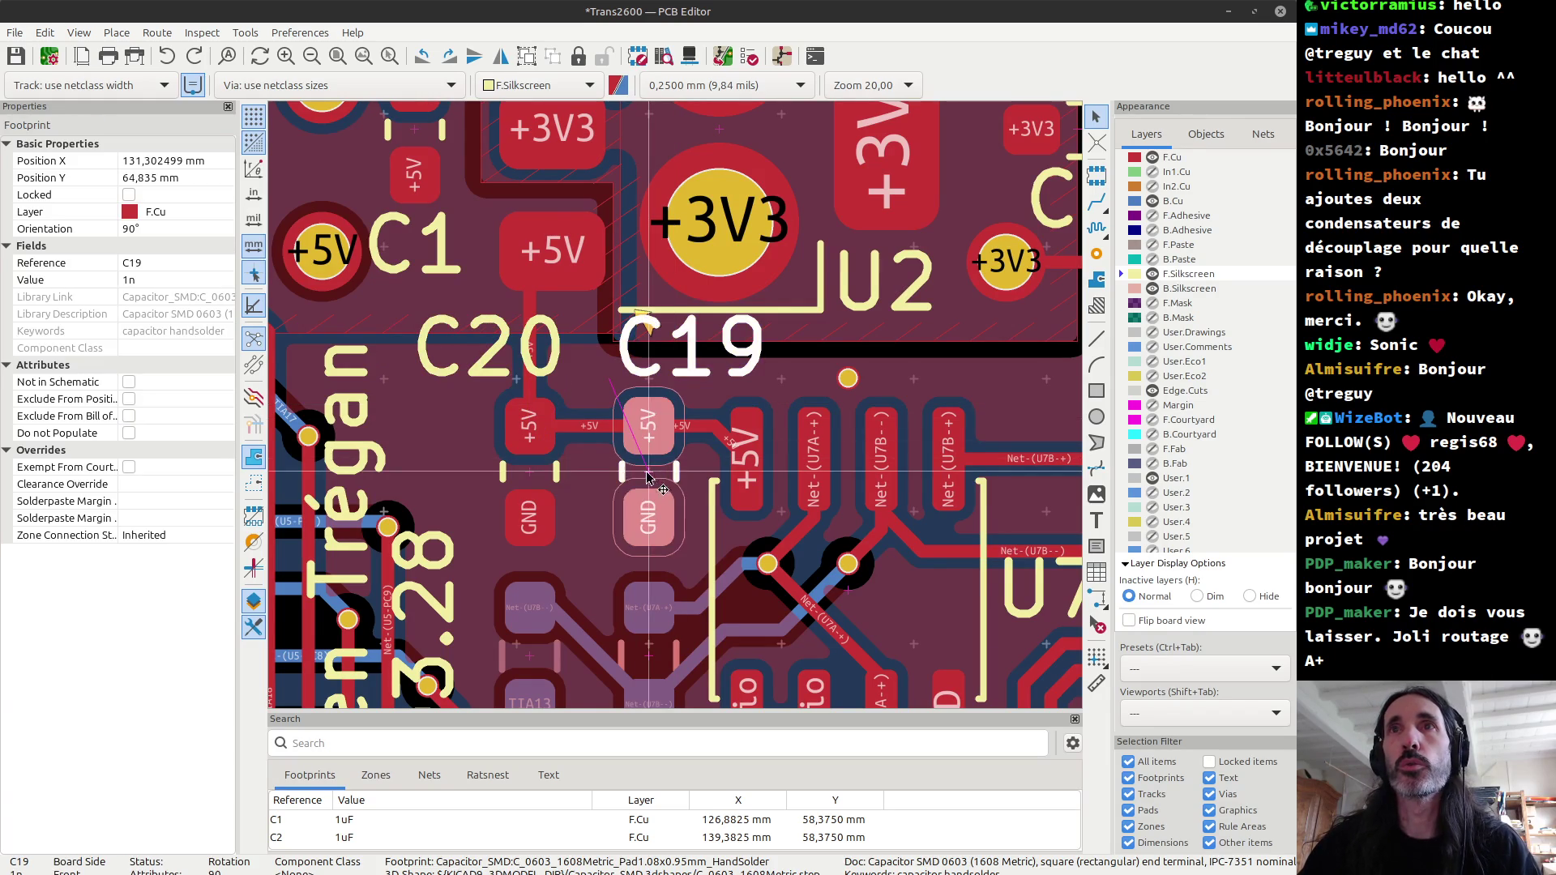
{"action": "left_click", "coordinate": [529, 473], "text": "shift"}
{"action": "scroll", "coordinate": [529, 472], "scroll_direction": "up", "scroll_amount": 2}
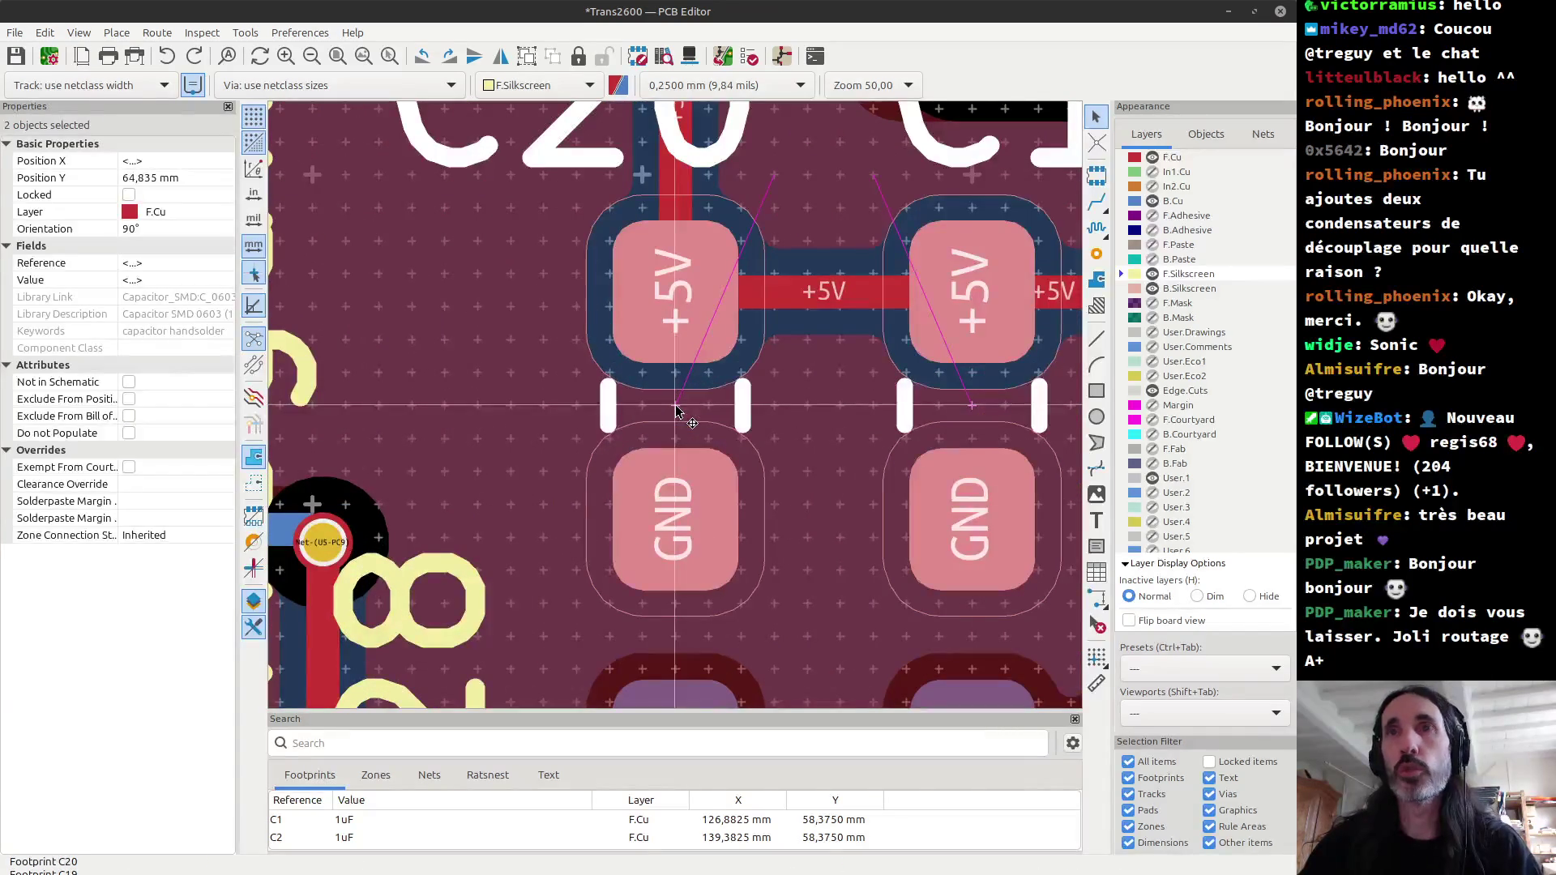
{"action": "key", "text": "m"}
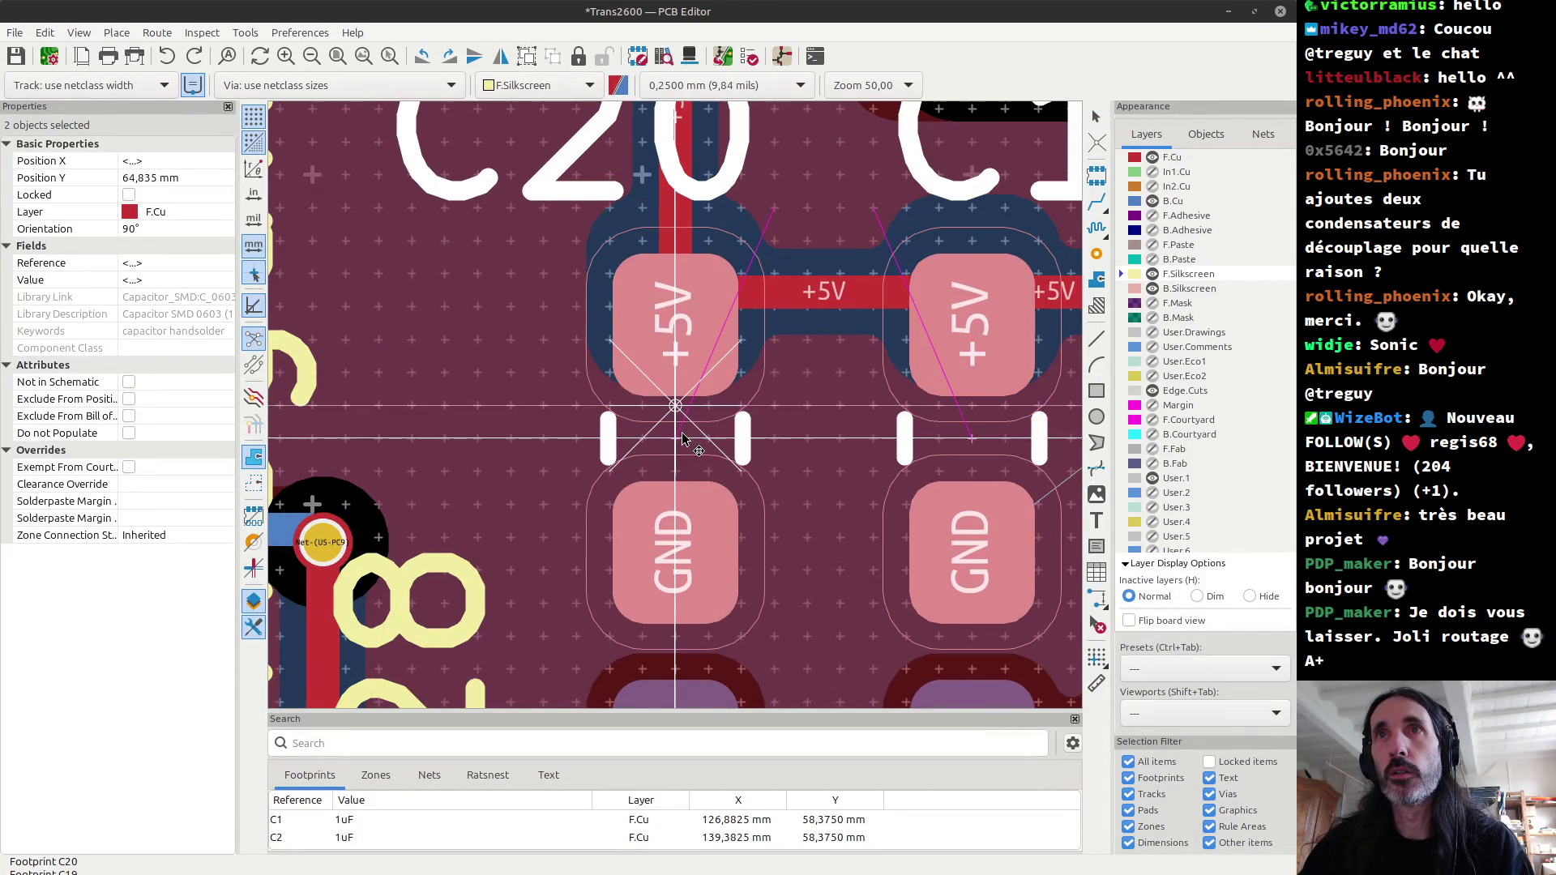
{"action": "left_click", "coordinate": [683, 439]}
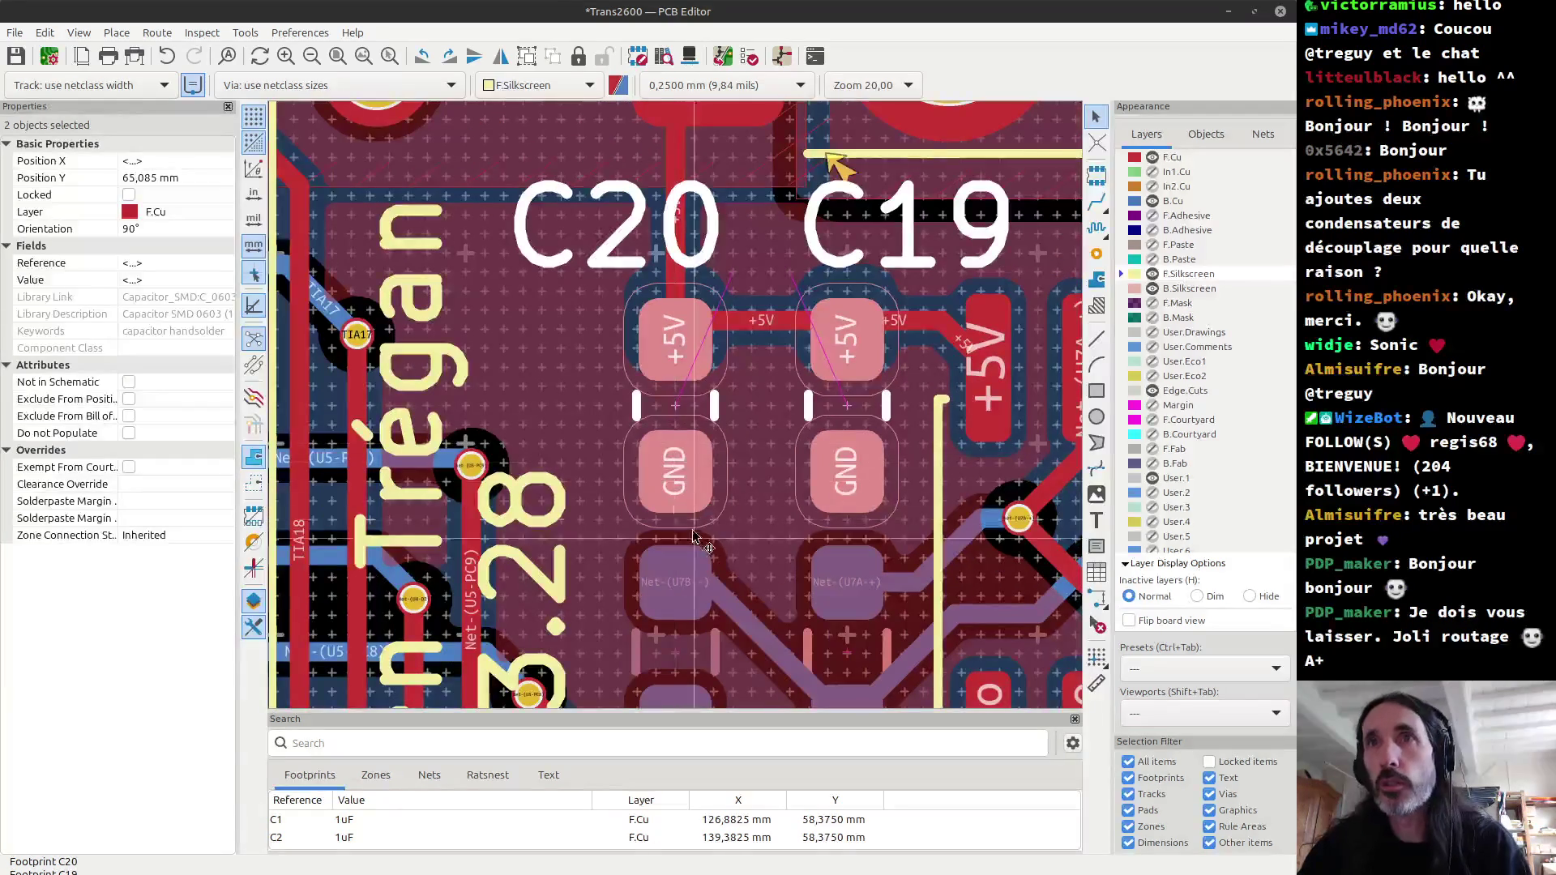
{"action": "scroll", "coordinate": [679, 414], "scroll_direction": "down", "scroll_amount": 2}
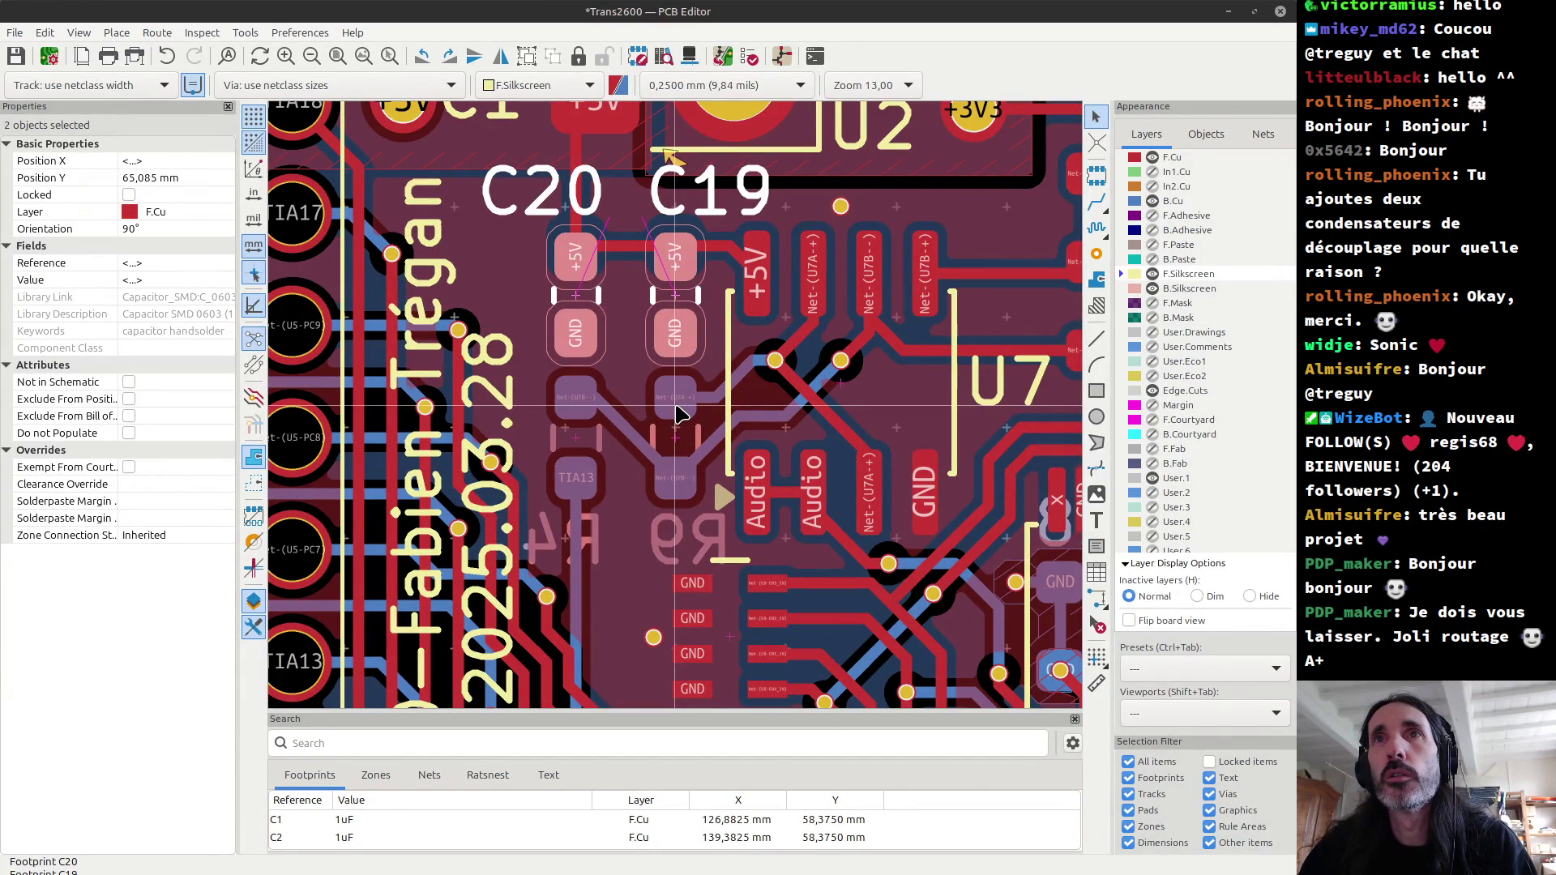
{"action": "key", "text": "Escape"}
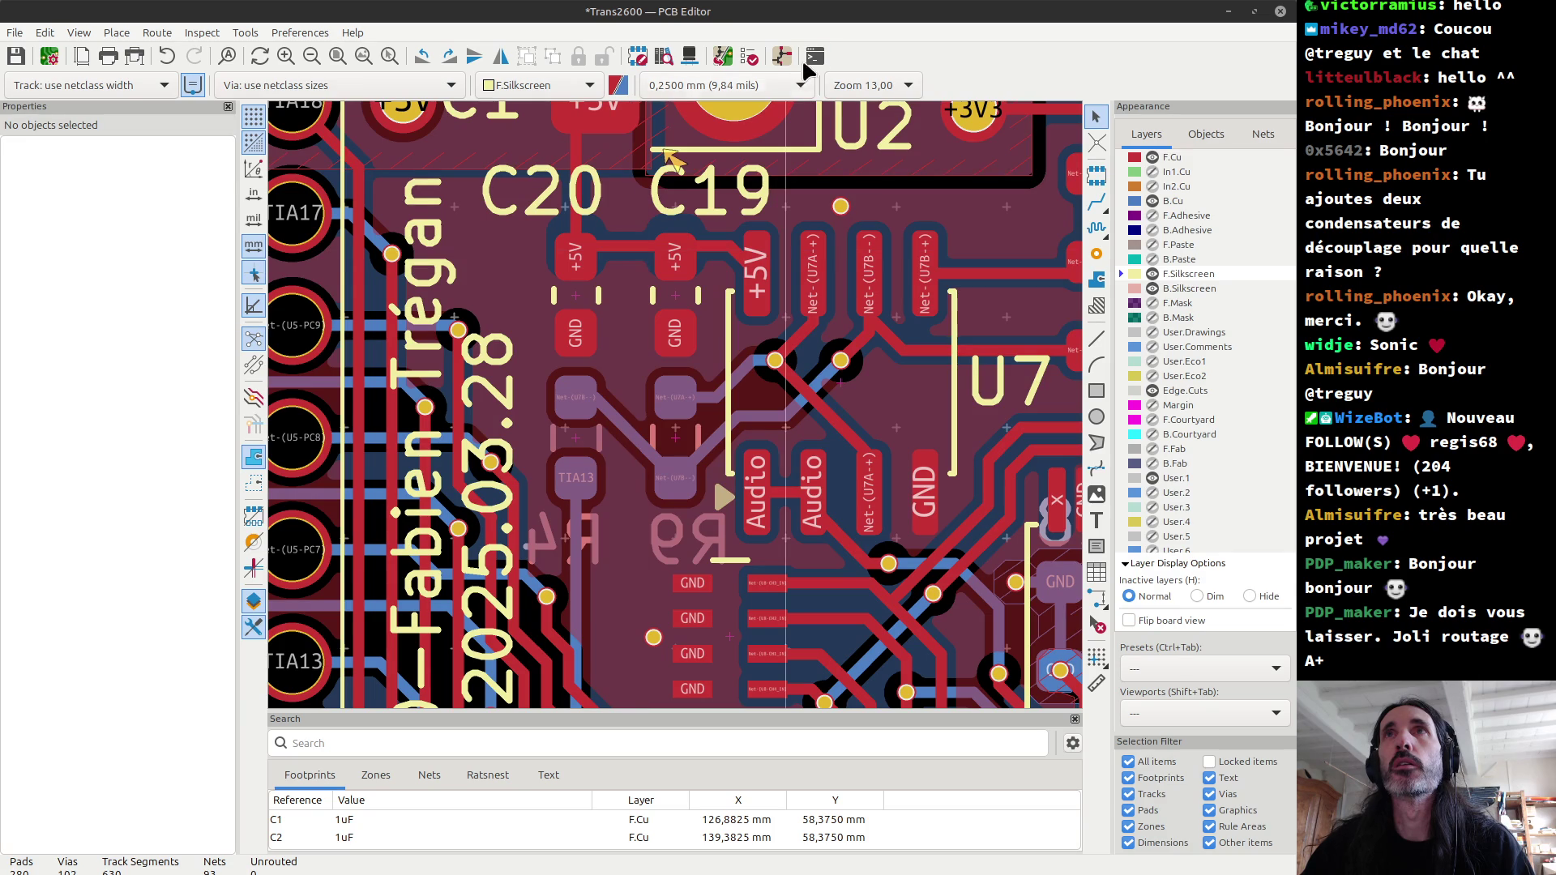
{"action": "left_click", "coordinate": [749, 56]}
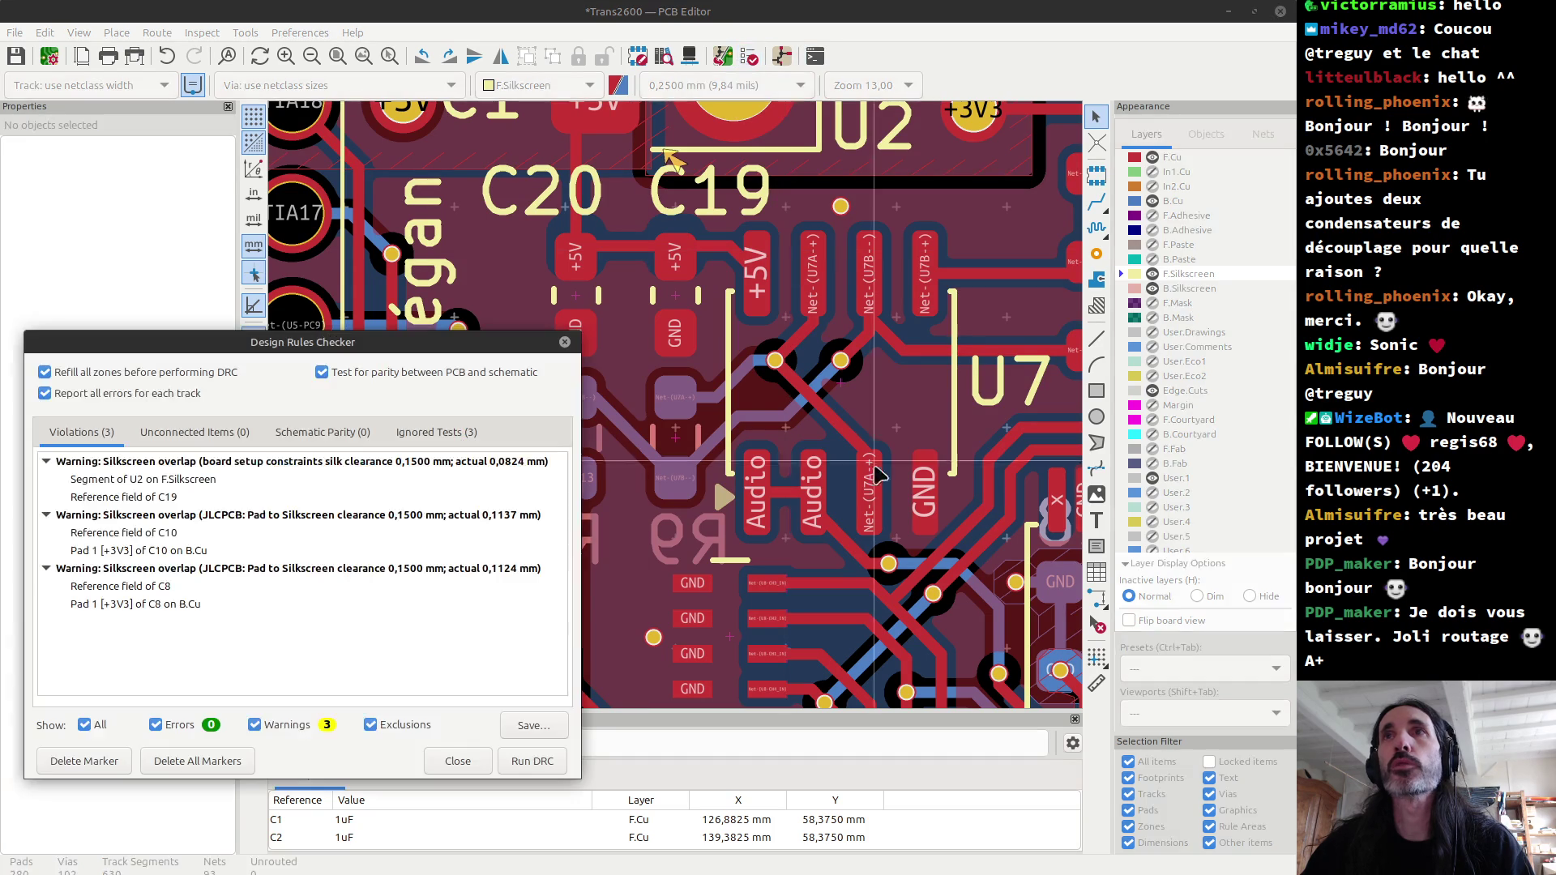
Step: Rerun DRC, confirm only the C8 and C10 silkscreen warnings remain, and close the checker
{"action": "left_click", "coordinate": [522, 760]}
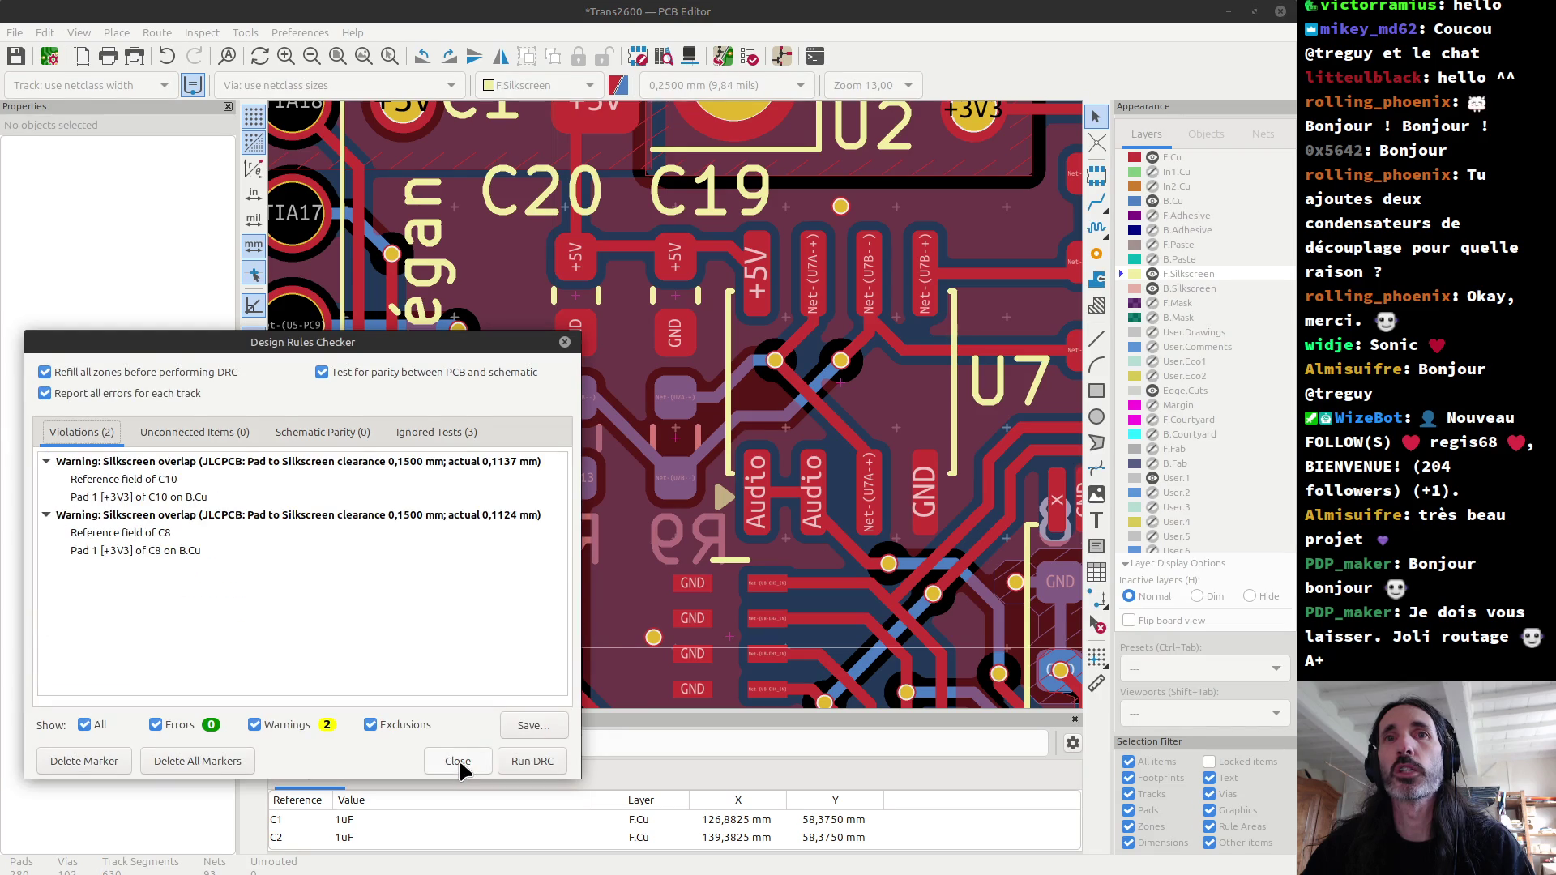
{"action": "left_click", "coordinate": [458, 762]}
{"action": "scroll", "coordinate": [679, 413], "scroll_direction": "up", "scroll_amount": 2}
{"action": "scroll", "coordinate": [679, 413], "scroll_direction": "up", "scroll_amount": 3}
{"action": "left_click", "coordinate": [713, 428]}
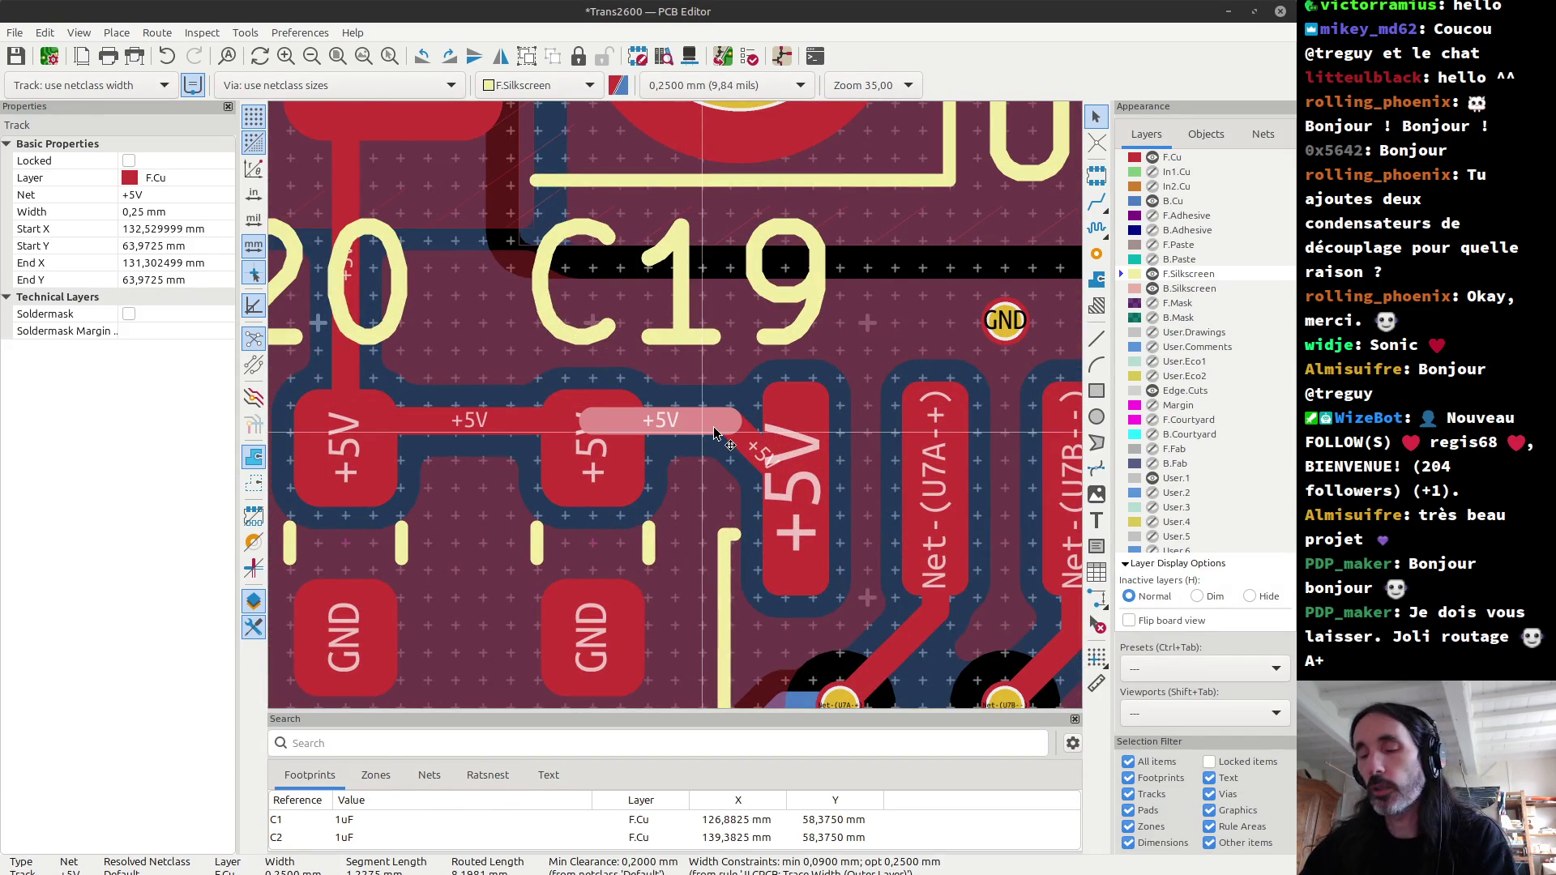
Step: Delete the connected +5V track and route a new one from C19 to the larger +5V pad
{"action": "key", "text": "u"}
{"action": "key", "text": "Delete"}
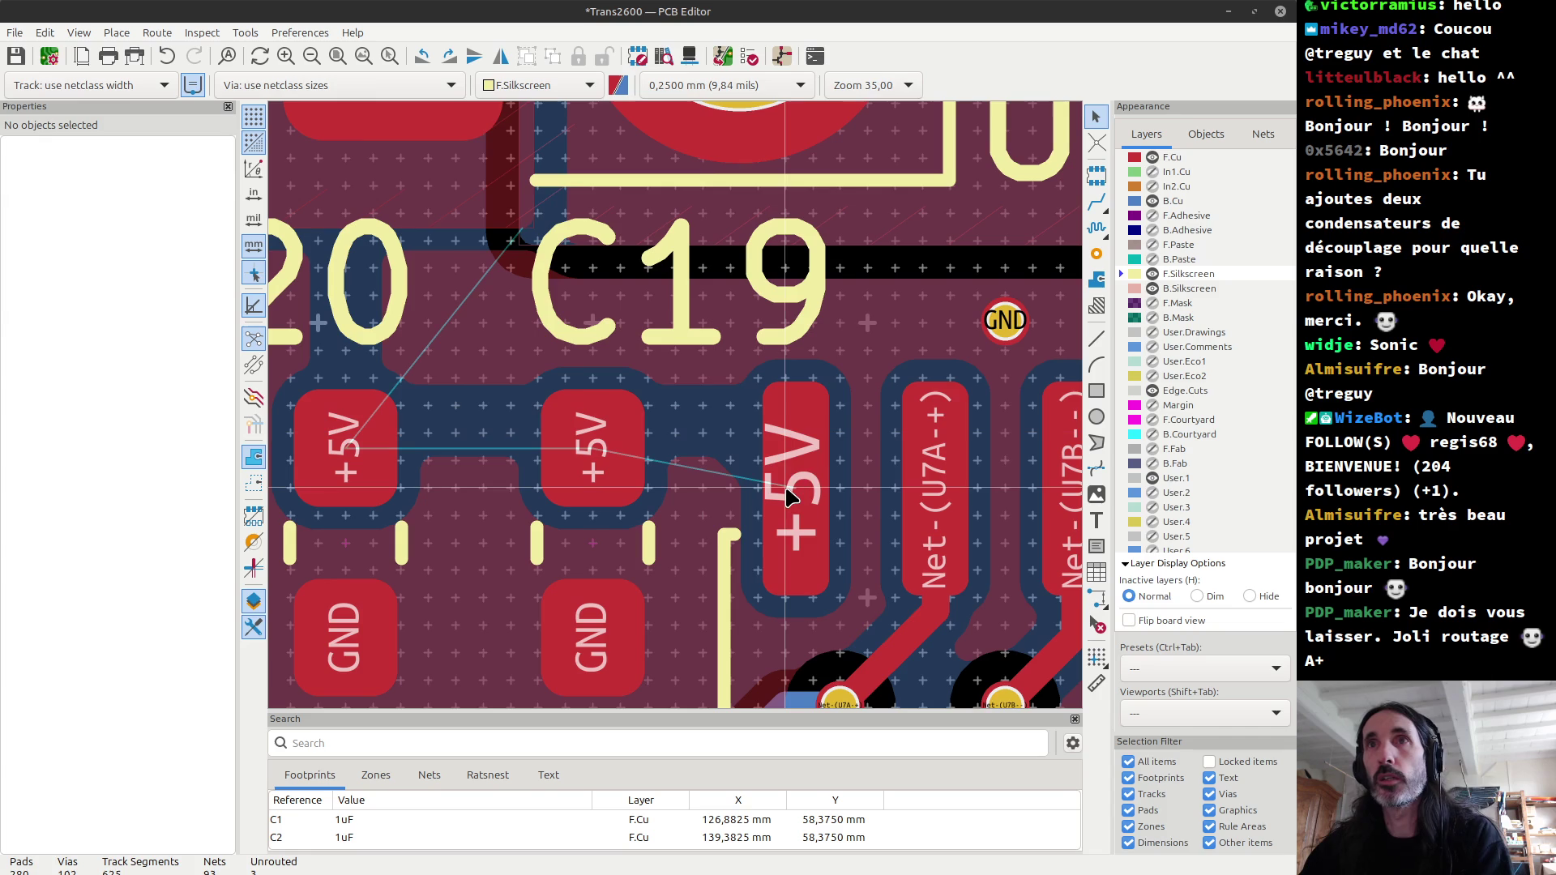
{"action": "key", "text": "x"}
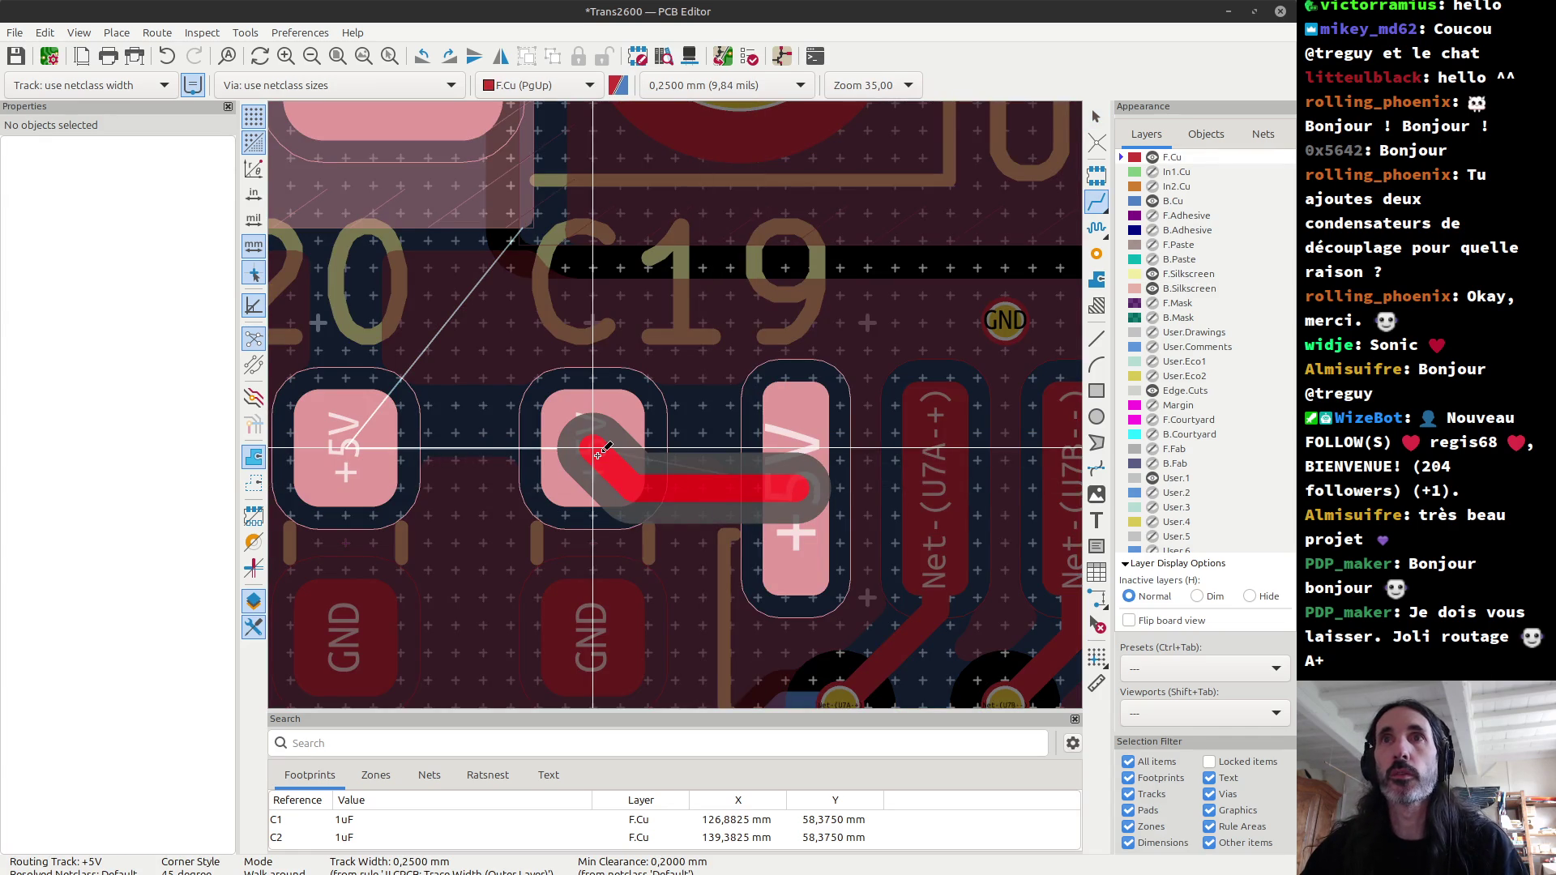
{"action": "left_click", "coordinate": [597, 451]}
{"action": "key", "text": "Escape"}
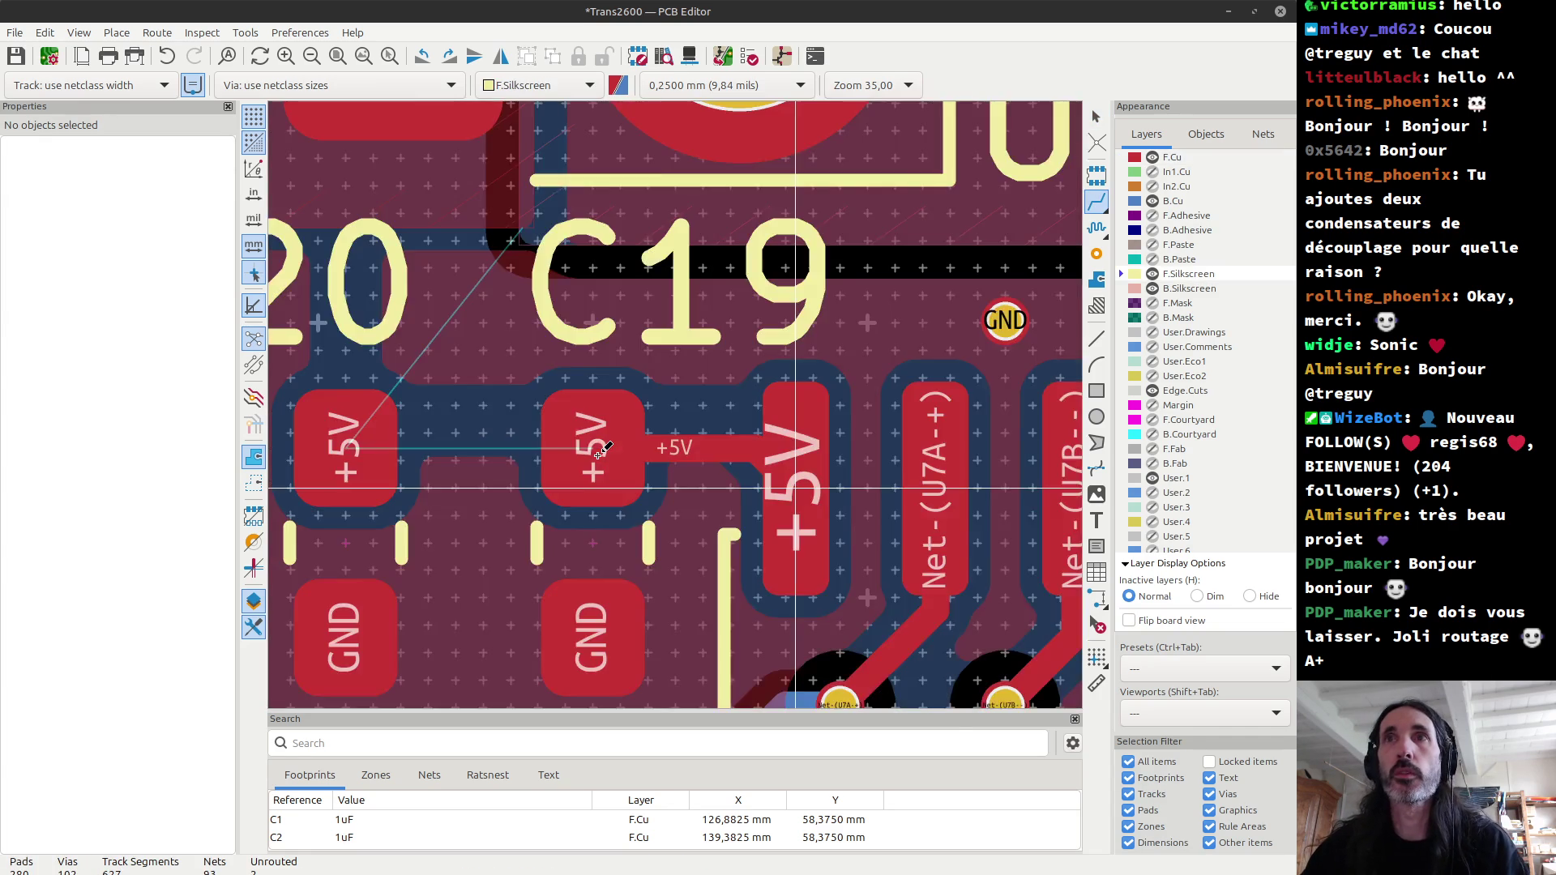
Step: Route a +5V track from C20's +5V pad to the upper +5V pad
{"action": "scroll", "coordinate": [597, 451], "scroll_direction": "down", "scroll_amount": 1}
{"action": "scroll", "coordinate": [579, 417], "scroll_direction": "down", "scroll_amount": 1}
{"action": "scroll", "coordinate": [561, 381], "scroll_direction": "down", "scroll_amount": 1}
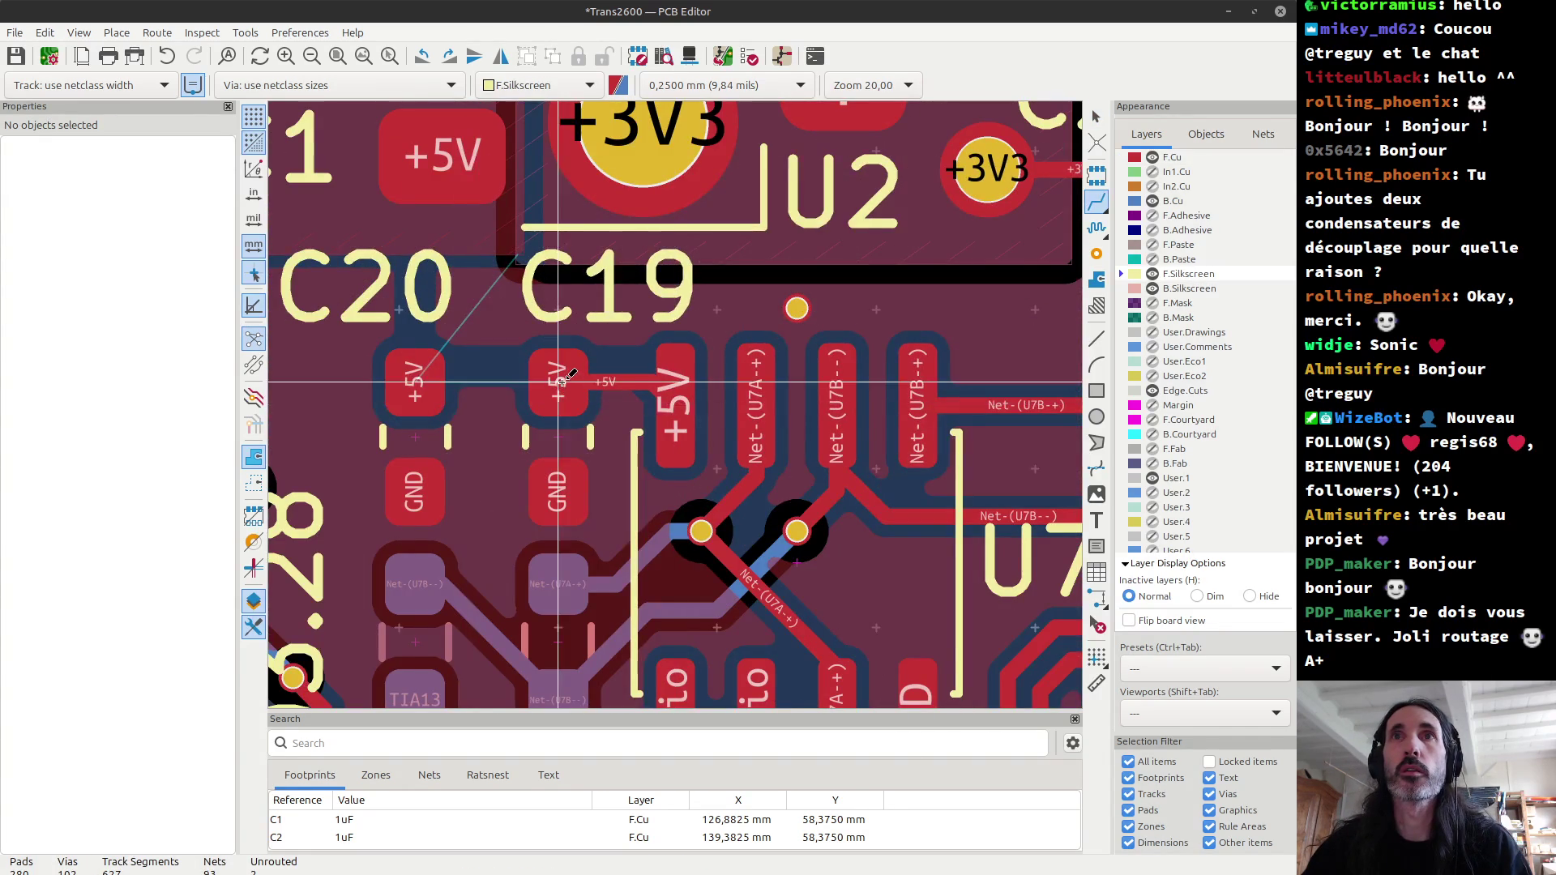
{"action": "key", "text": "x"}
{"action": "key", "text": "Escape"}
{"action": "key", "text": "x"}
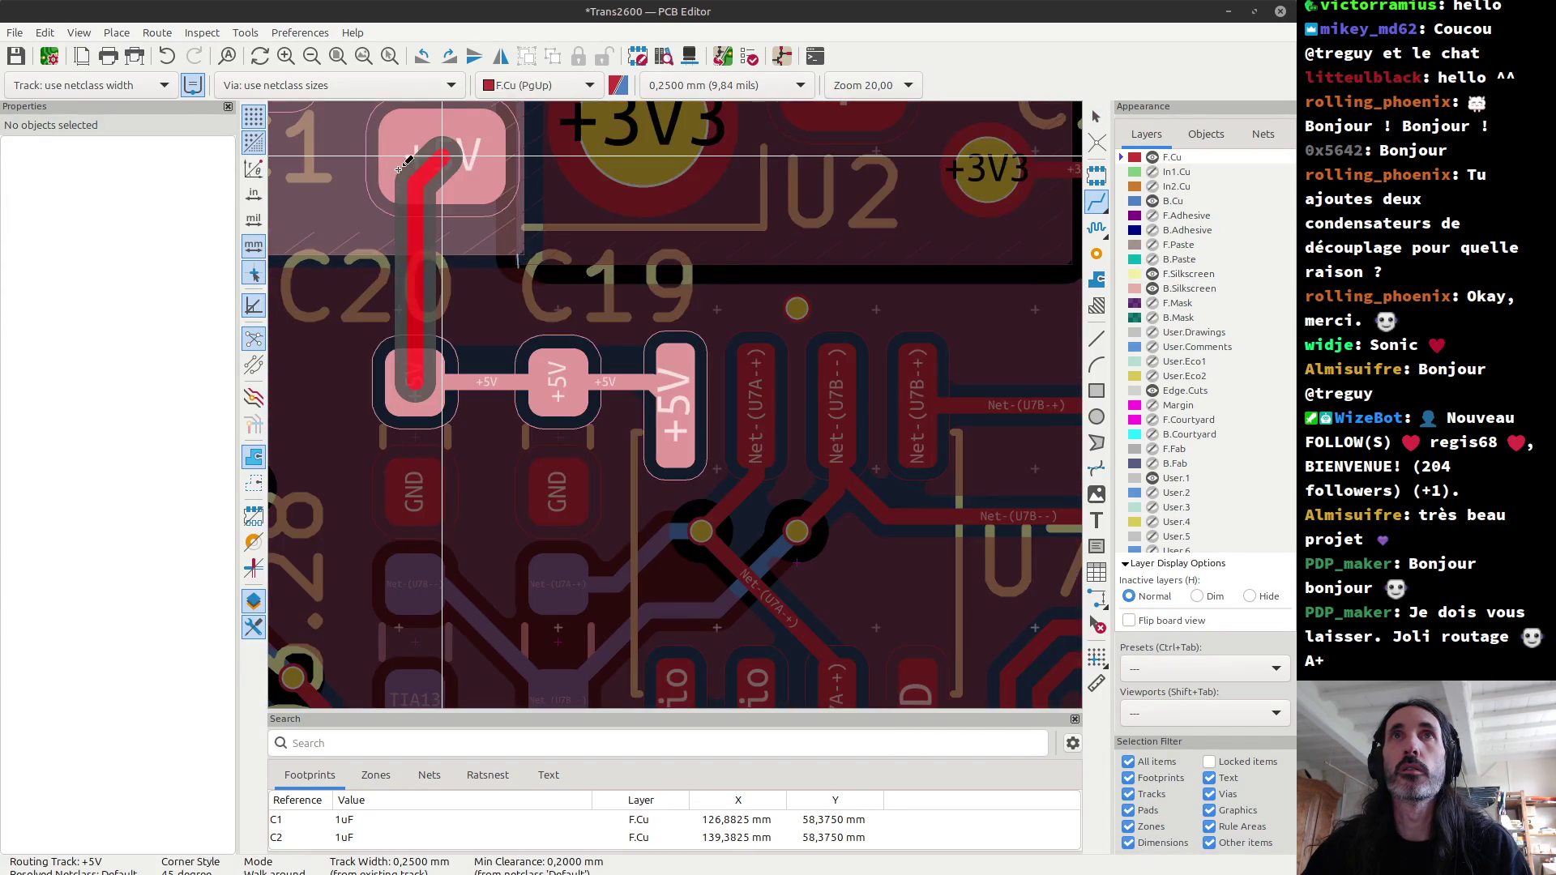
{"action": "left_click", "coordinate": [431, 160]}
{"action": "key", "text": "Escape"}
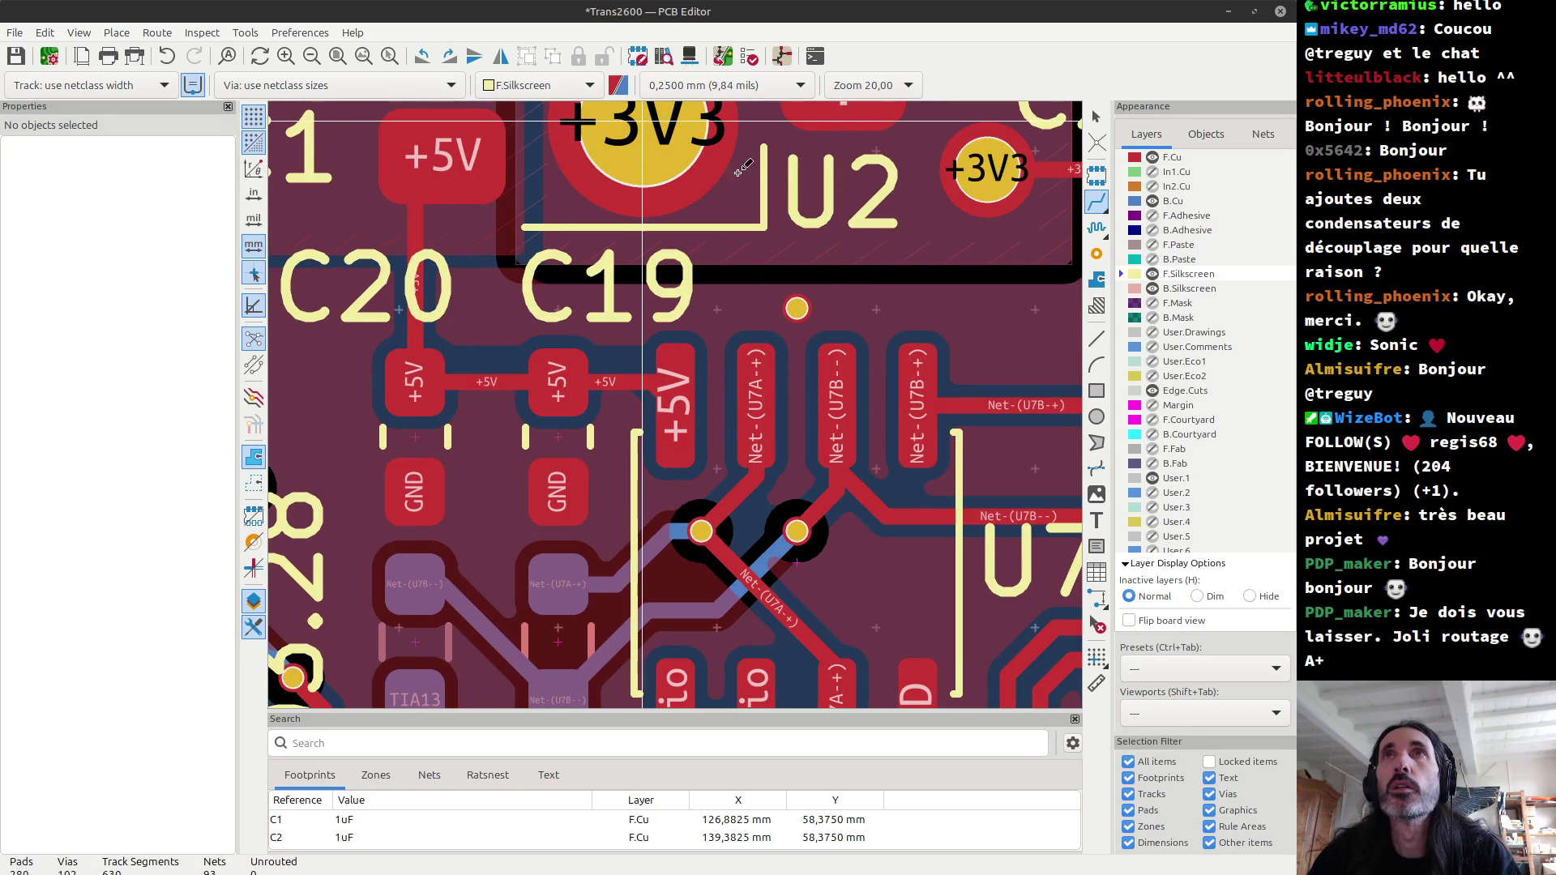
{"action": "left_click", "coordinate": [733, 59]}
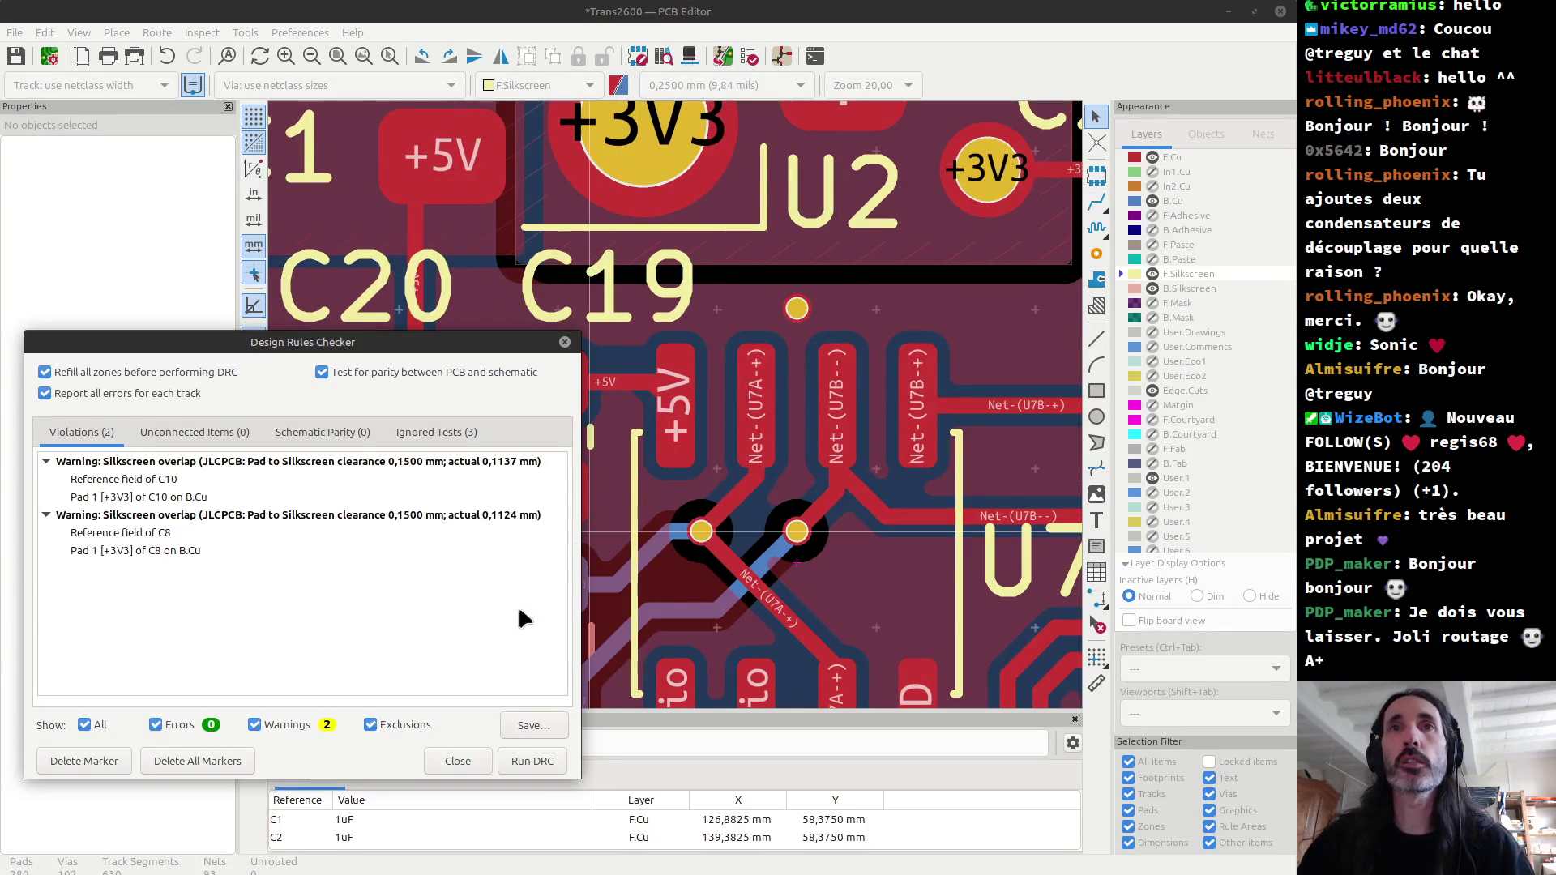
Step: Jump to the C10 warning, flip the board view, and nudge the C8 and C10 reference labels down one grid step
{"action": "left_click", "coordinate": [169, 481]}
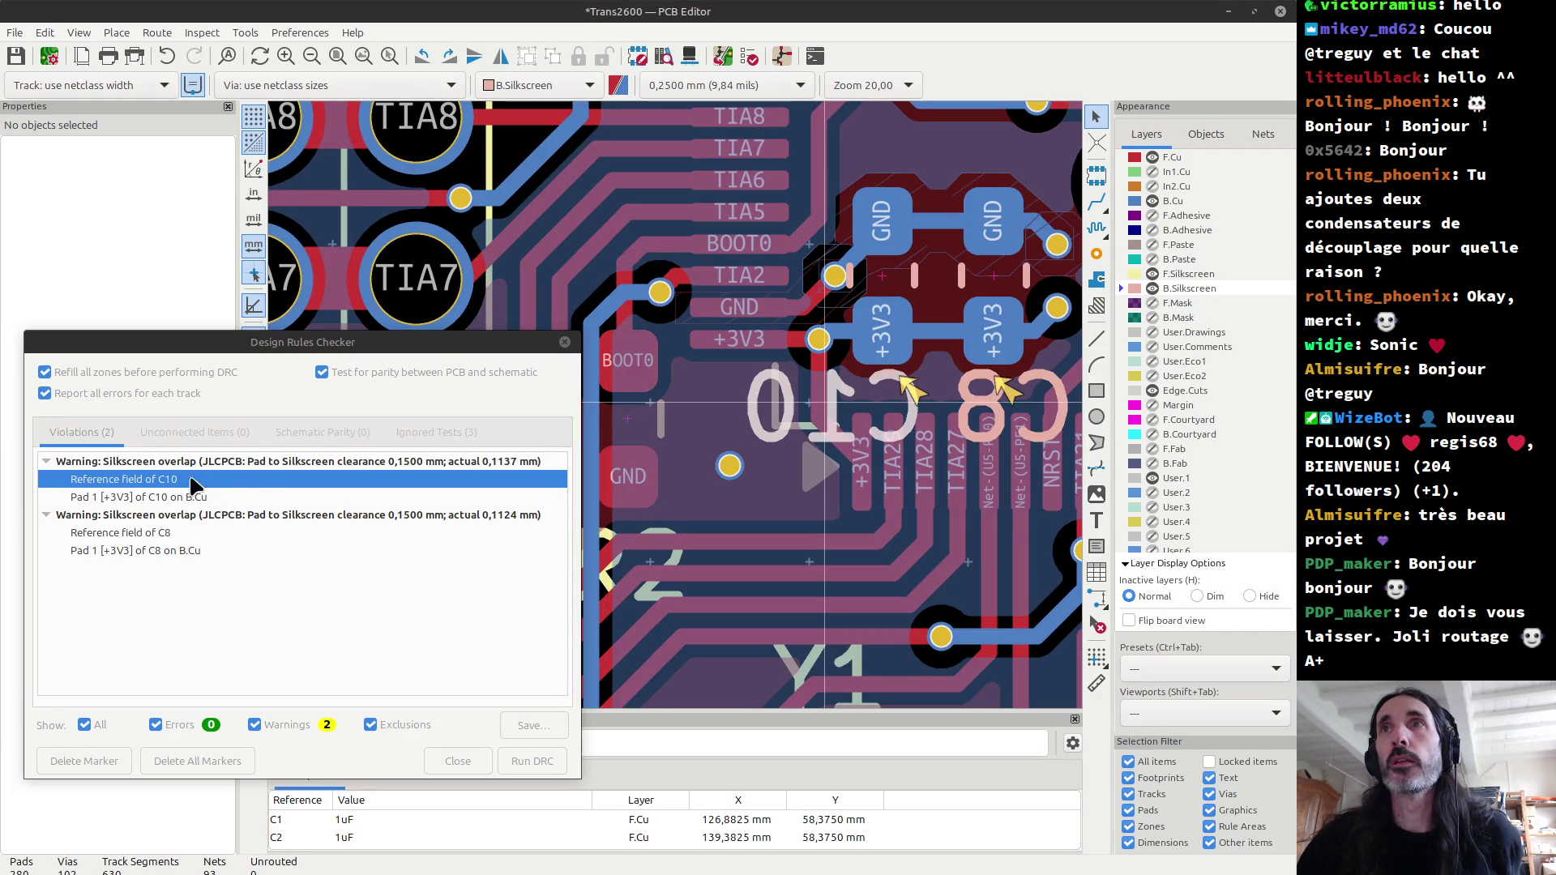
{"action": "left_click", "coordinate": [567, 347]}
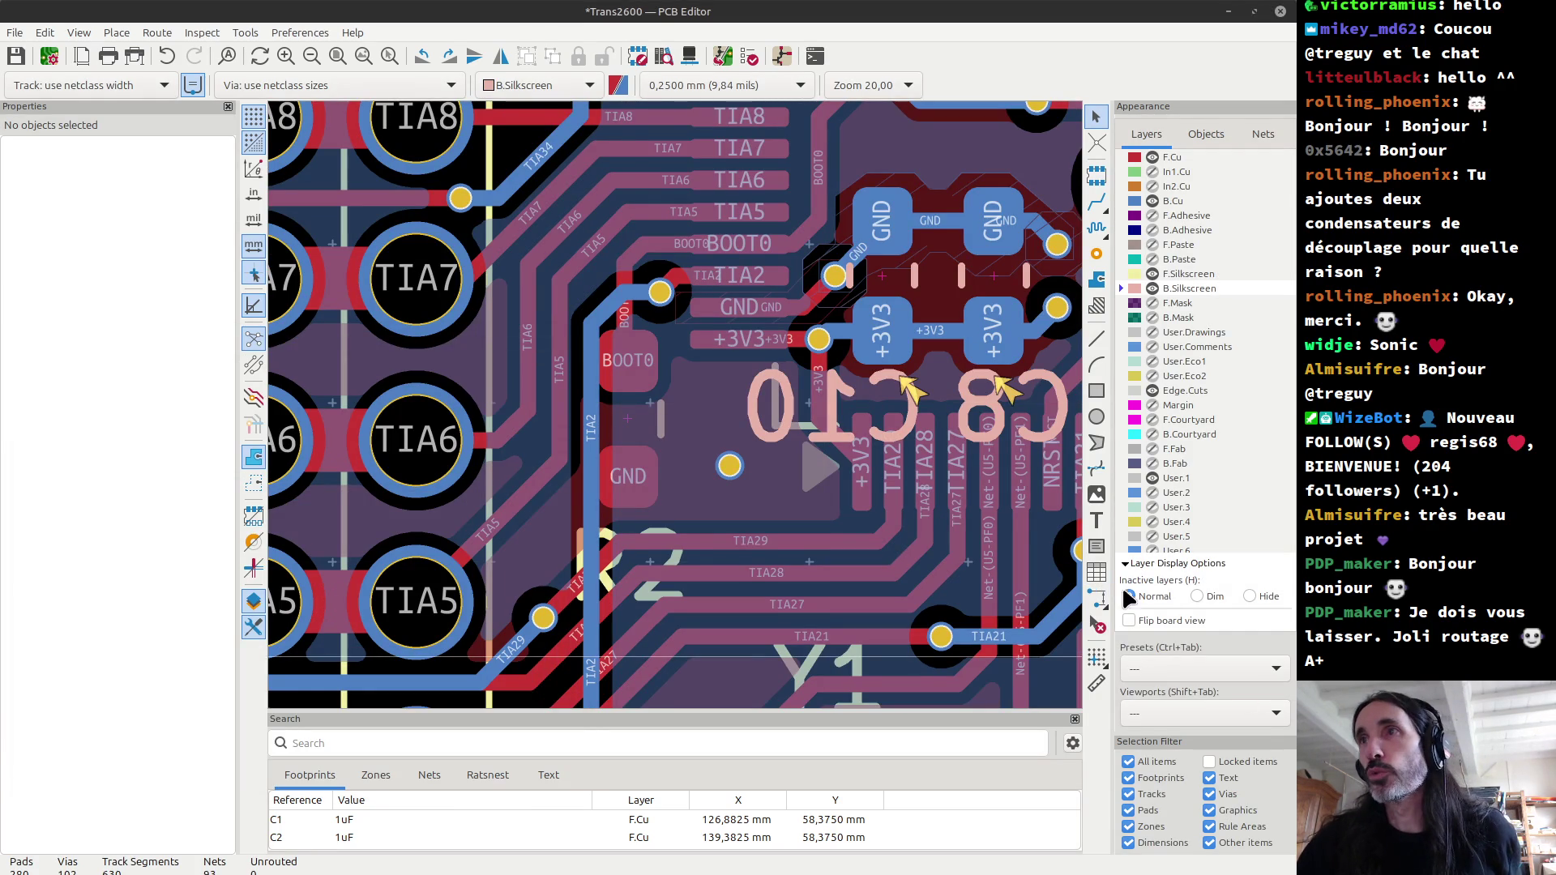
{"action": "left_click", "coordinate": [1129, 620]}
{"action": "scroll", "coordinate": [413, 273], "scroll_direction": "up", "scroll_amount": 3}
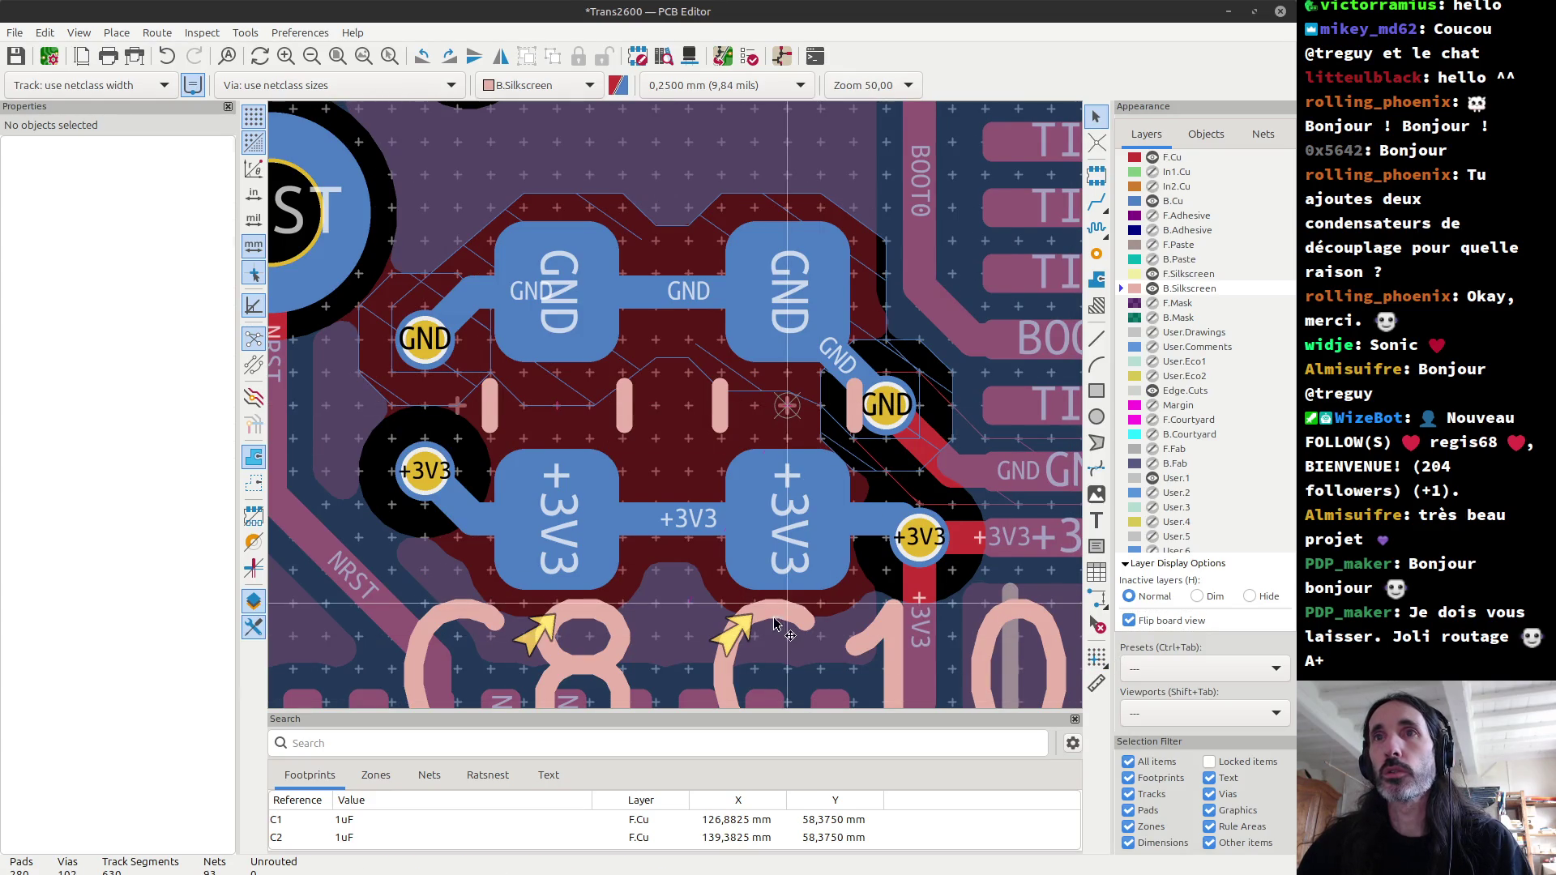
{"action": "left_click", "coordinate": [739, 630]}
{"action": "left_click", "coordinate": [616, 634], "text": "shift"}
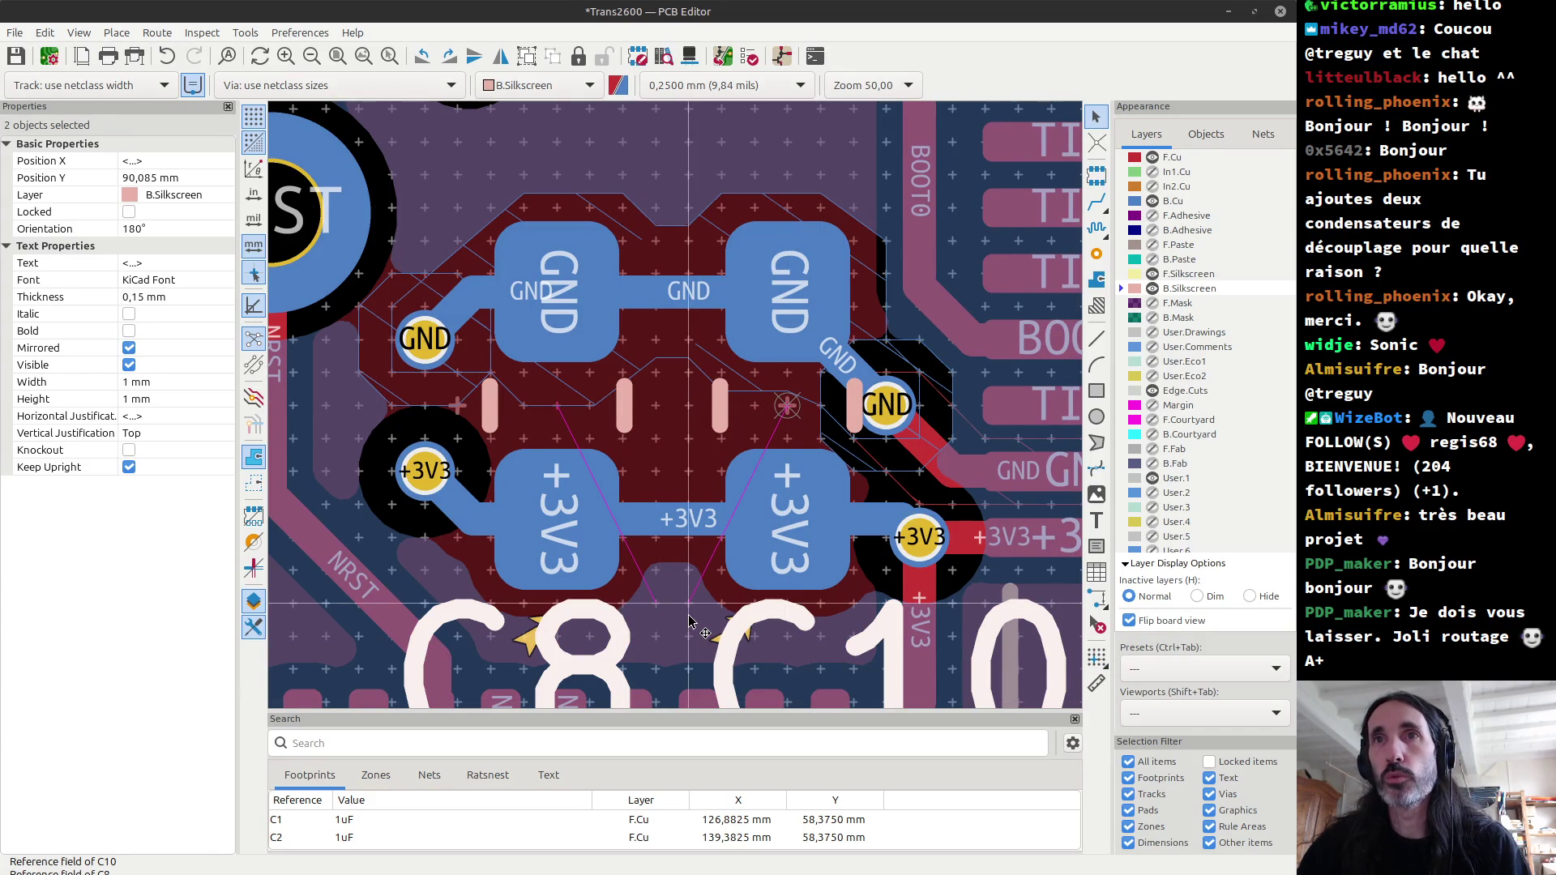
{"action": "key", "text": "Down"}
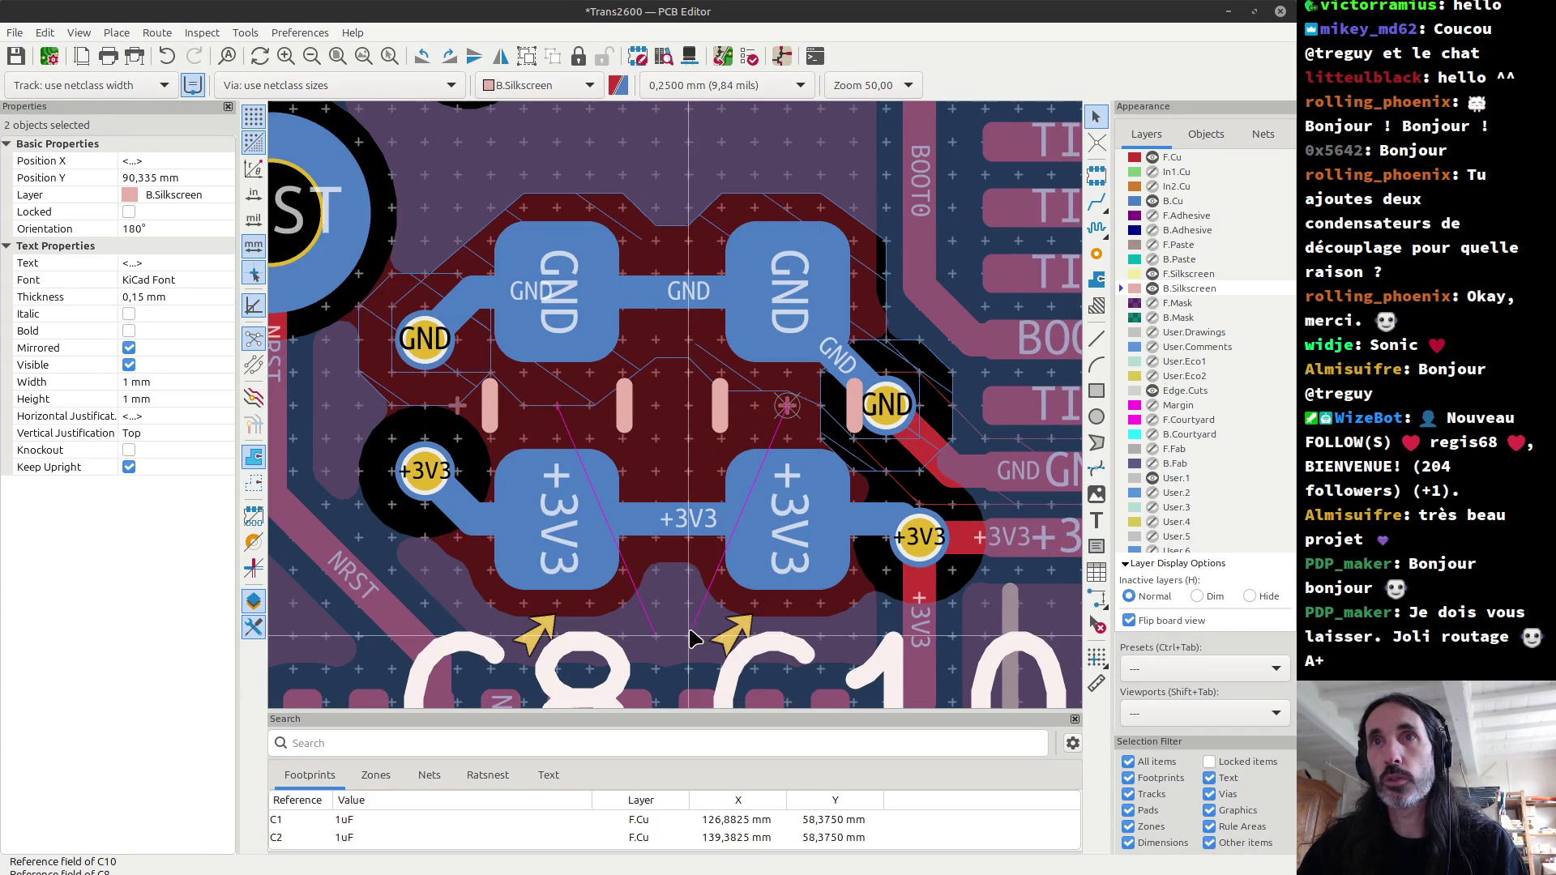
Step: Rerun the design rules check to confirm zero violations, then close the checker
{"action": "left_click", "coordinate": [750, 56]}
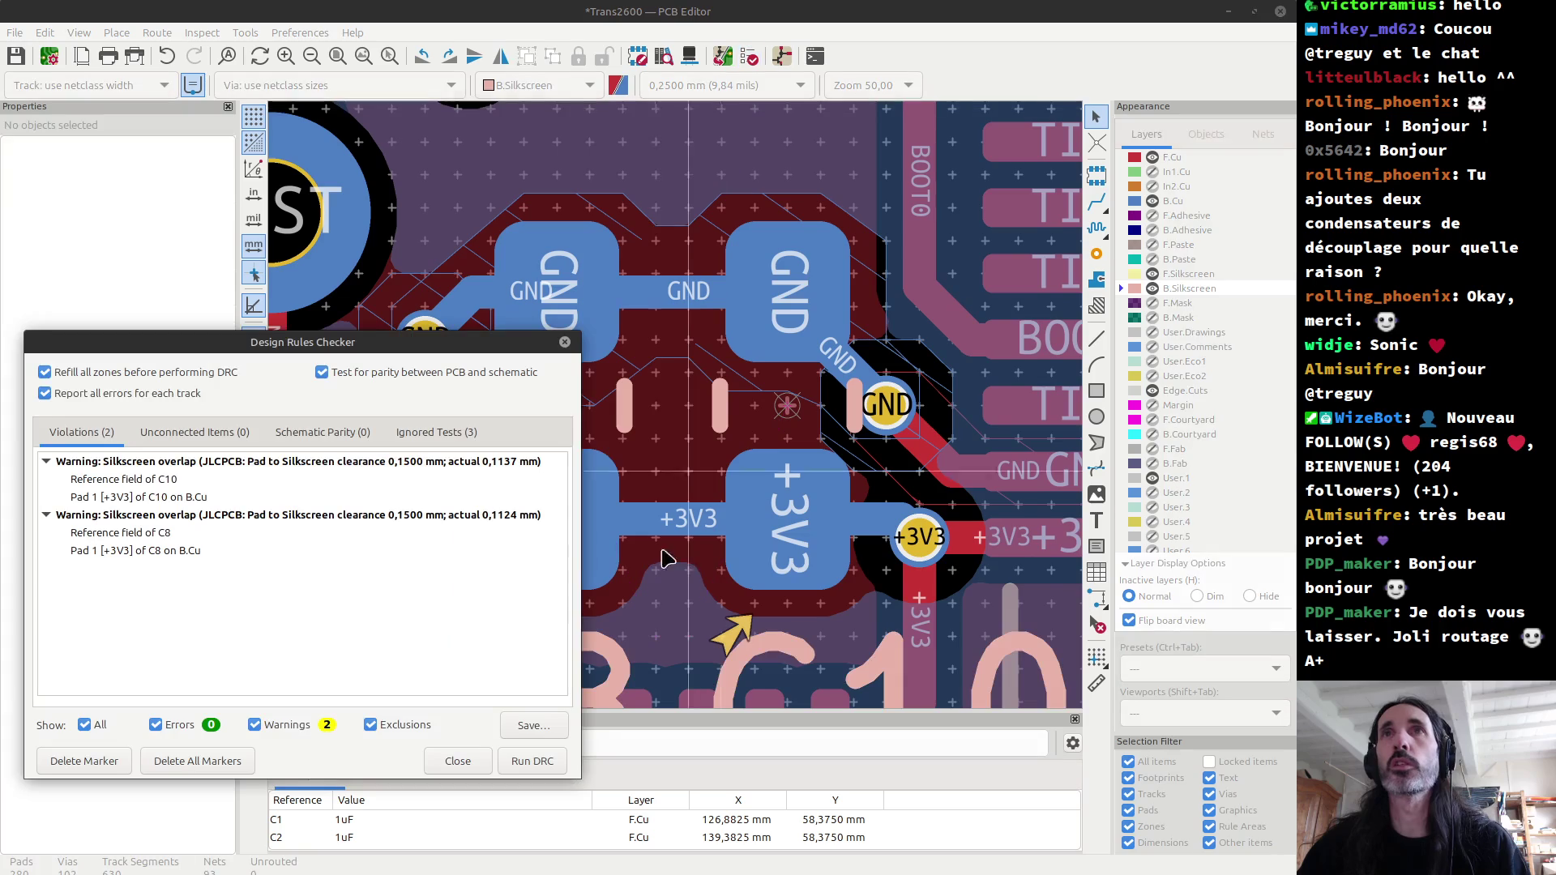
{"action": "left_click", "coordinate": [544, 761]}
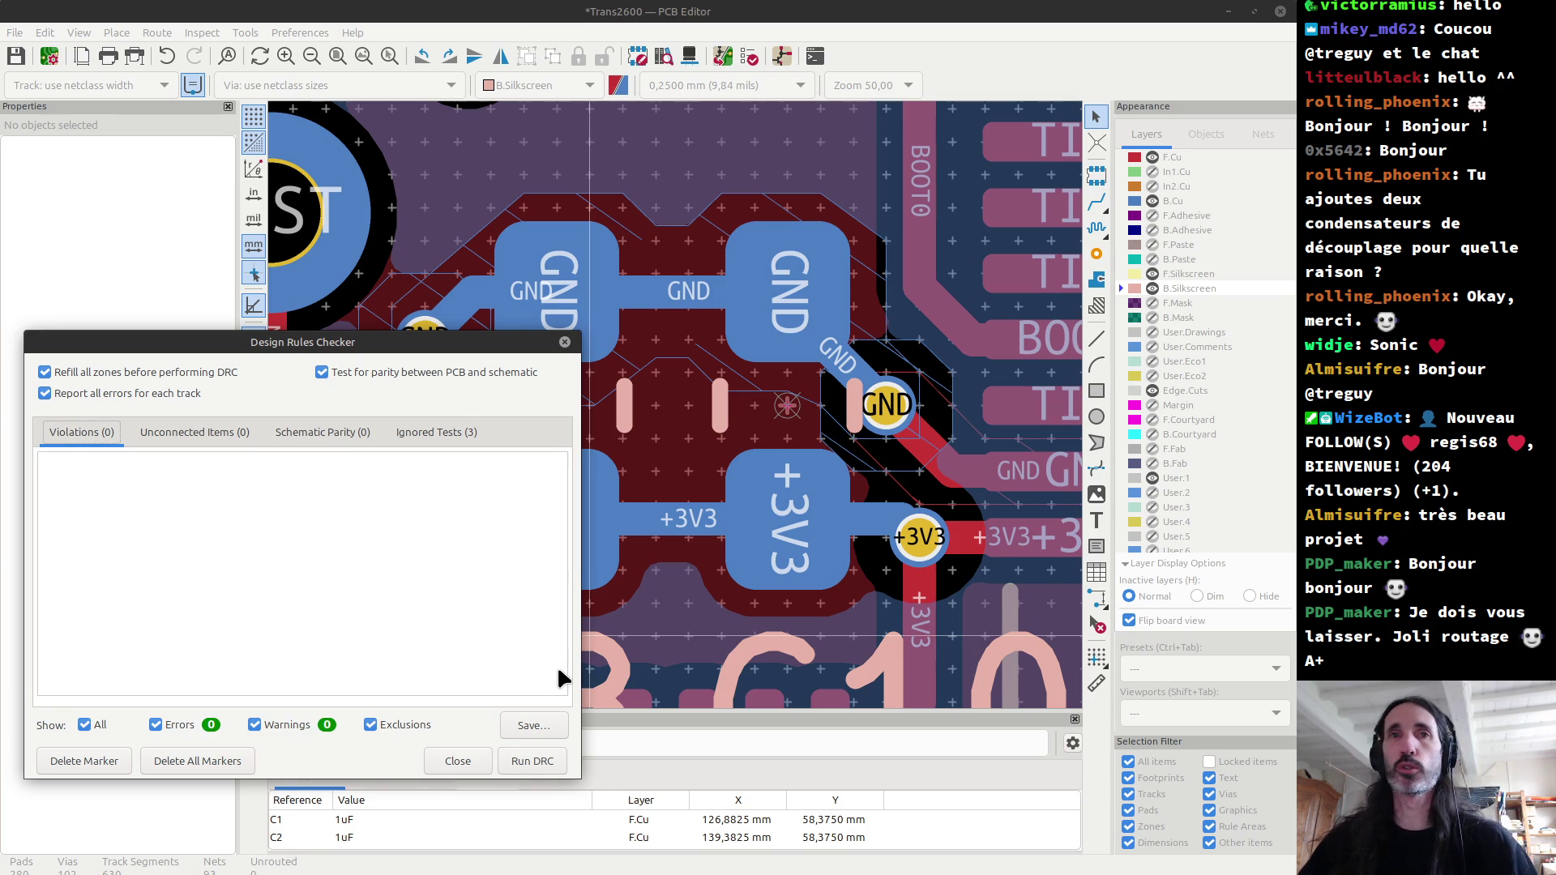
{"action": "left_click", "coordinate": [457, 761]}
{"action": "scroll", "coordinate": [565, 488], "scroll_direction": "down", "scroll_amount": 2}
{"action": "scroll", "coordinate": [681, 414], "scroll_direction": "down", "scroll_amount": 3}
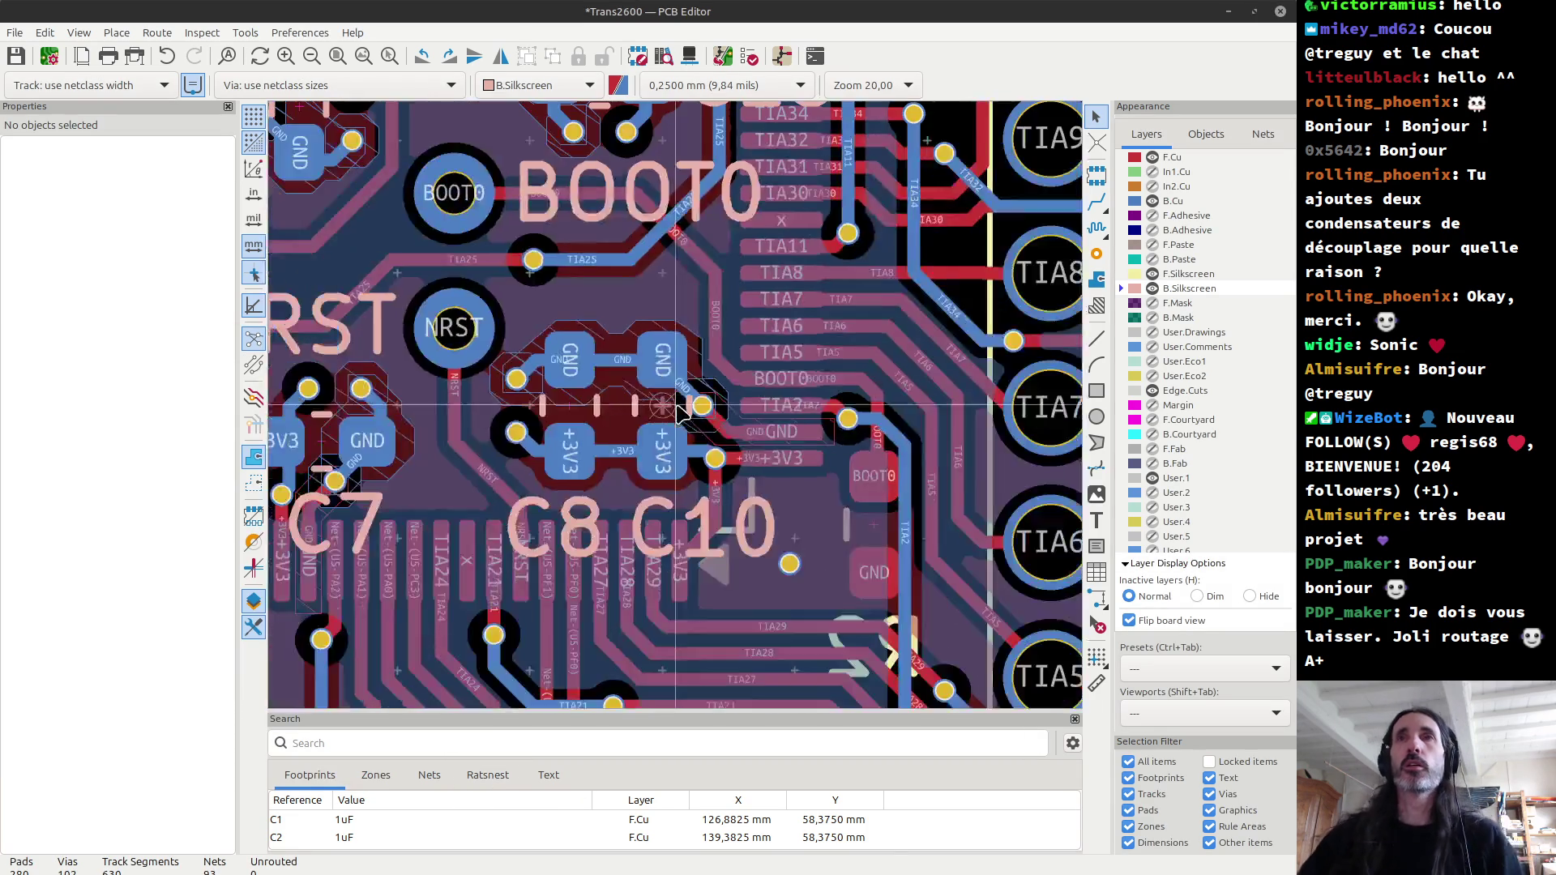
{"action": "scroll", "coordinate": [681, 414], "scroll_direction": "down", "scroll_amount": 5}
{"action": "scroll", "coordinate": [681, 413], "scroll_direction": "down", "scroll_amount": 4}
{"action": "scroll", "coordinate": [679, 413], "scroll_direction": "up", "scroll_amount": 2}
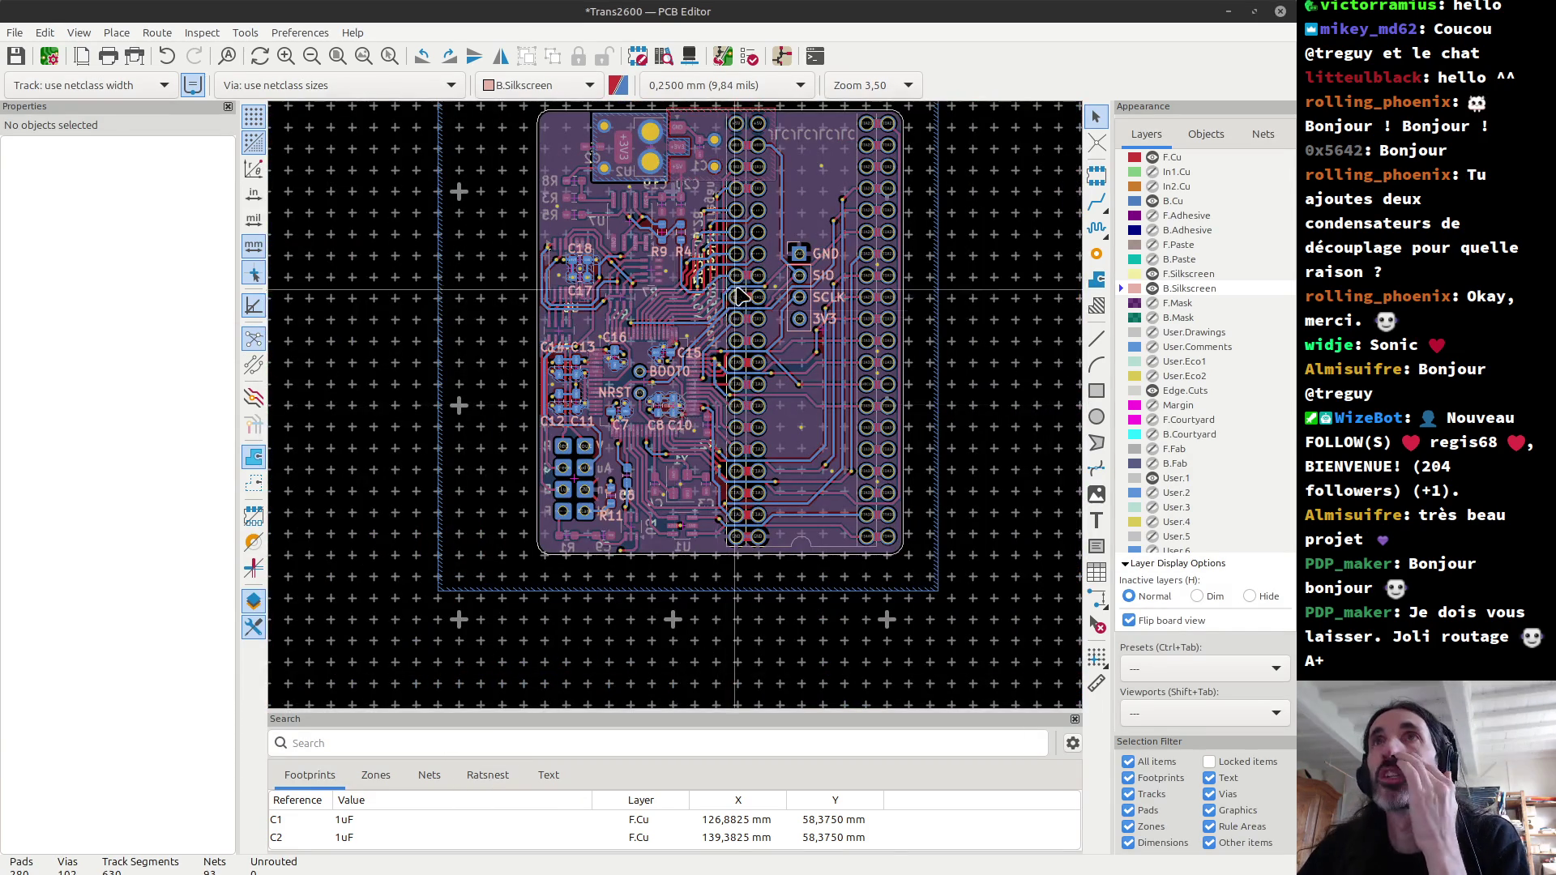
{"action": "scroll", "coordinate": [774, 325], "scroll_direction": "down", "scroll_amount": 2}
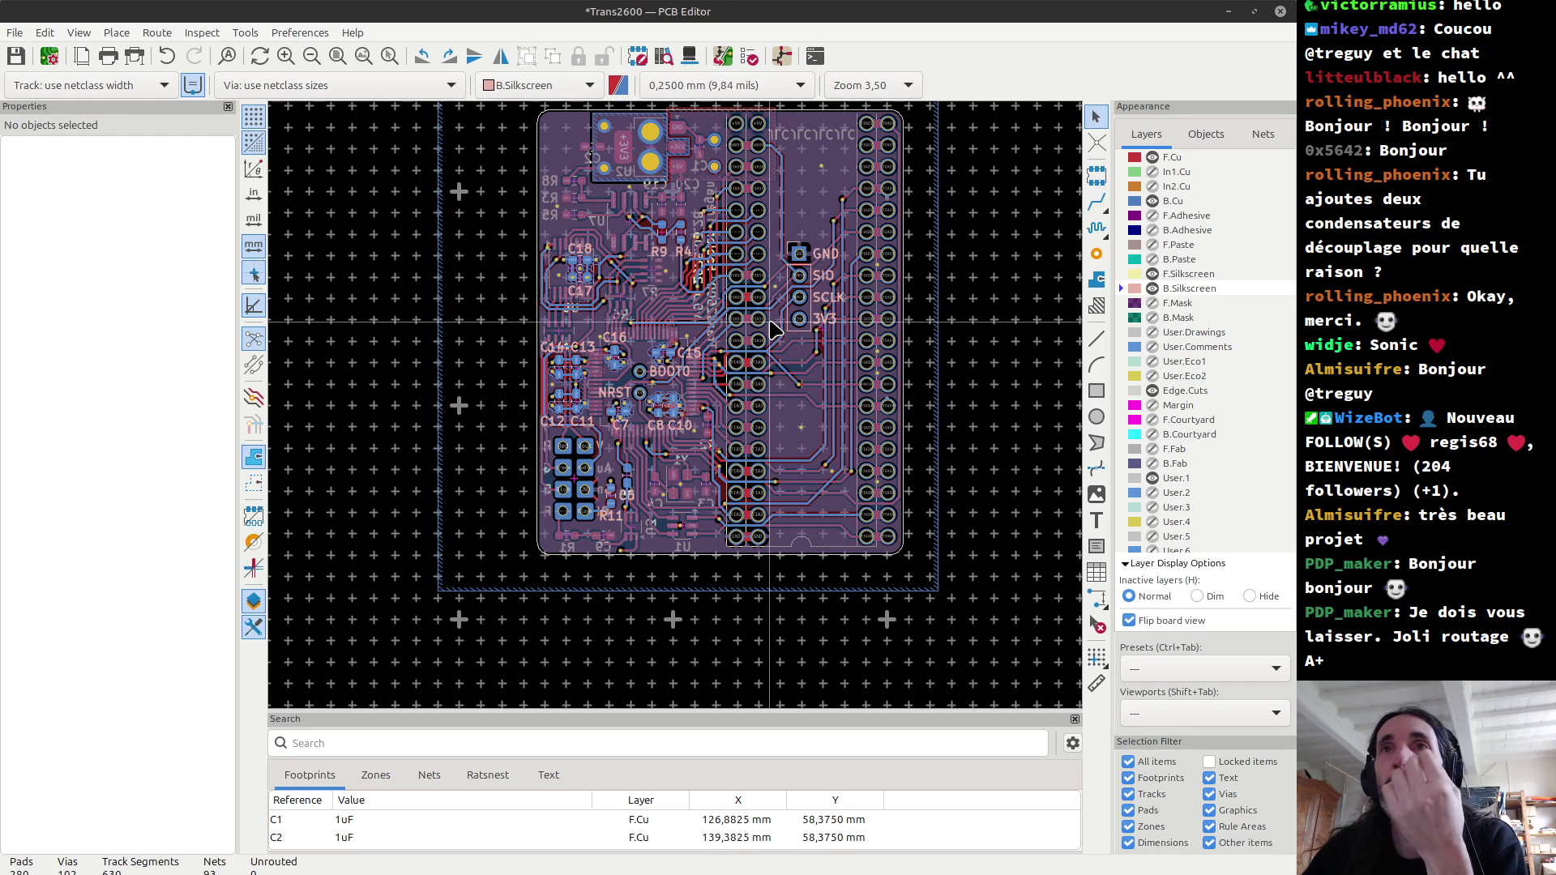
{"action": "scroll", "coordinate": [771, 324], "scroll_direction": "up", "scroll_amount": 1}
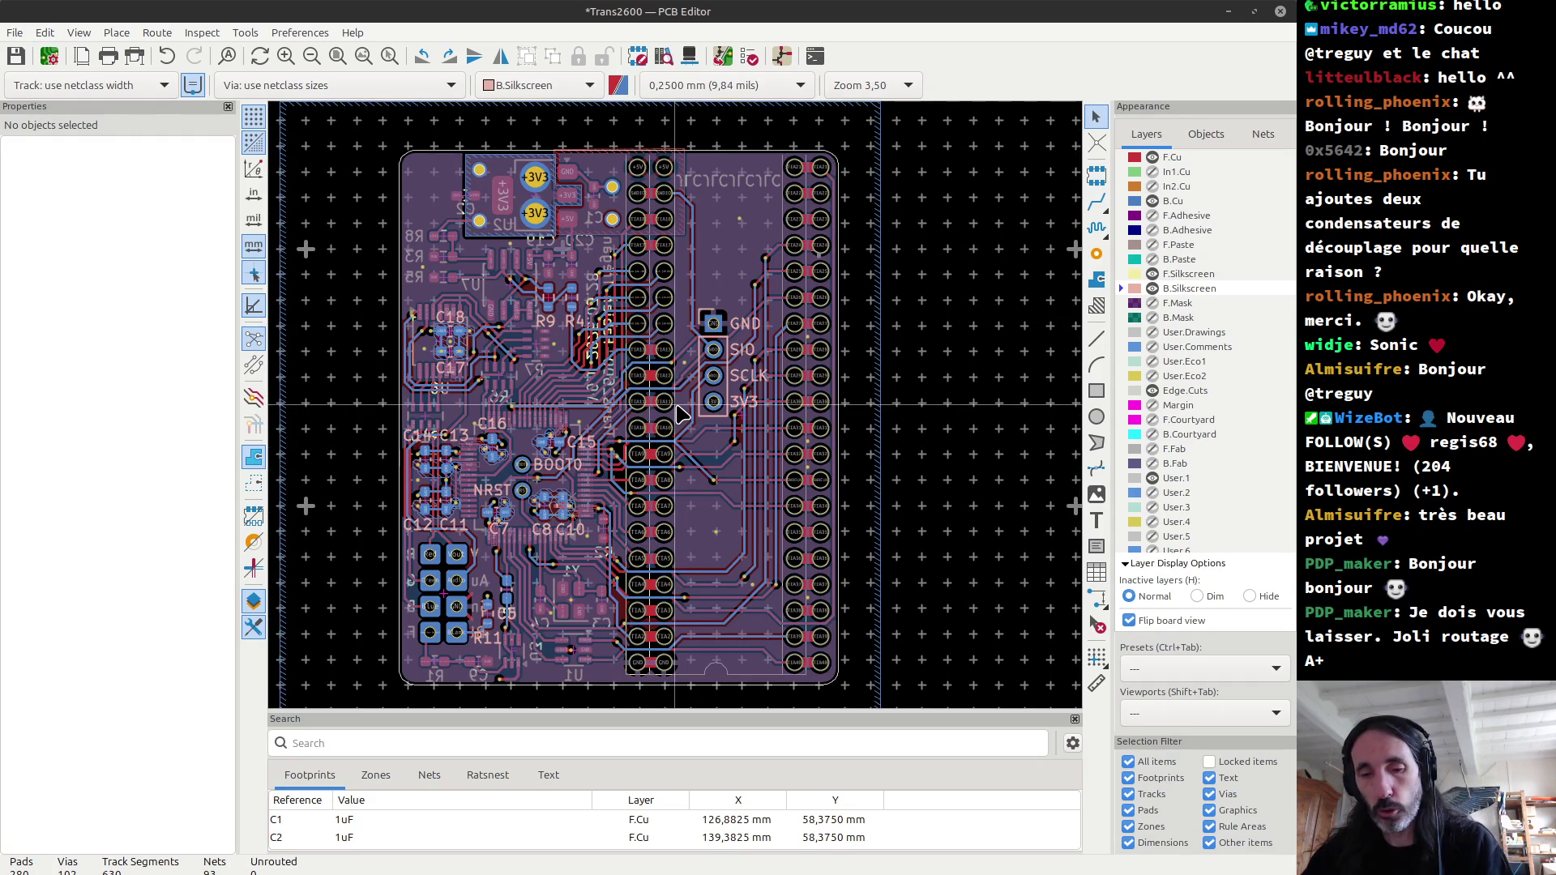
{"action": "key", "text": "alt+3"}
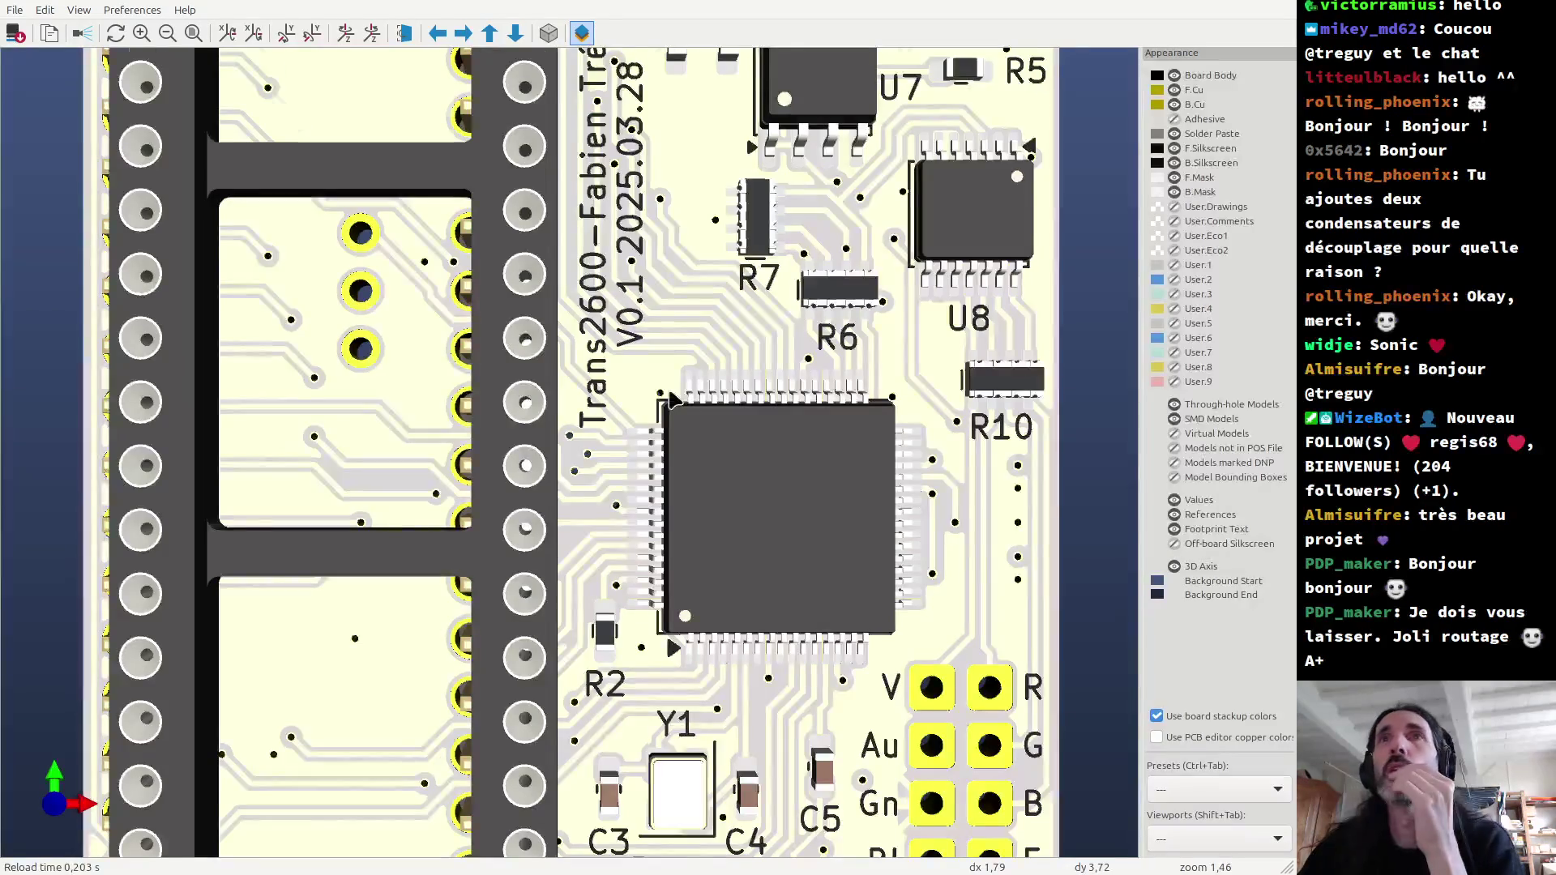
Step: Orbit the 3D Trans2600 board through bottom, top and oblique views, then bring up the window switcher
{"action": "scroll", "coordinate": [685, 406], "scroll_direction": "down", "scroll_amount": 4}
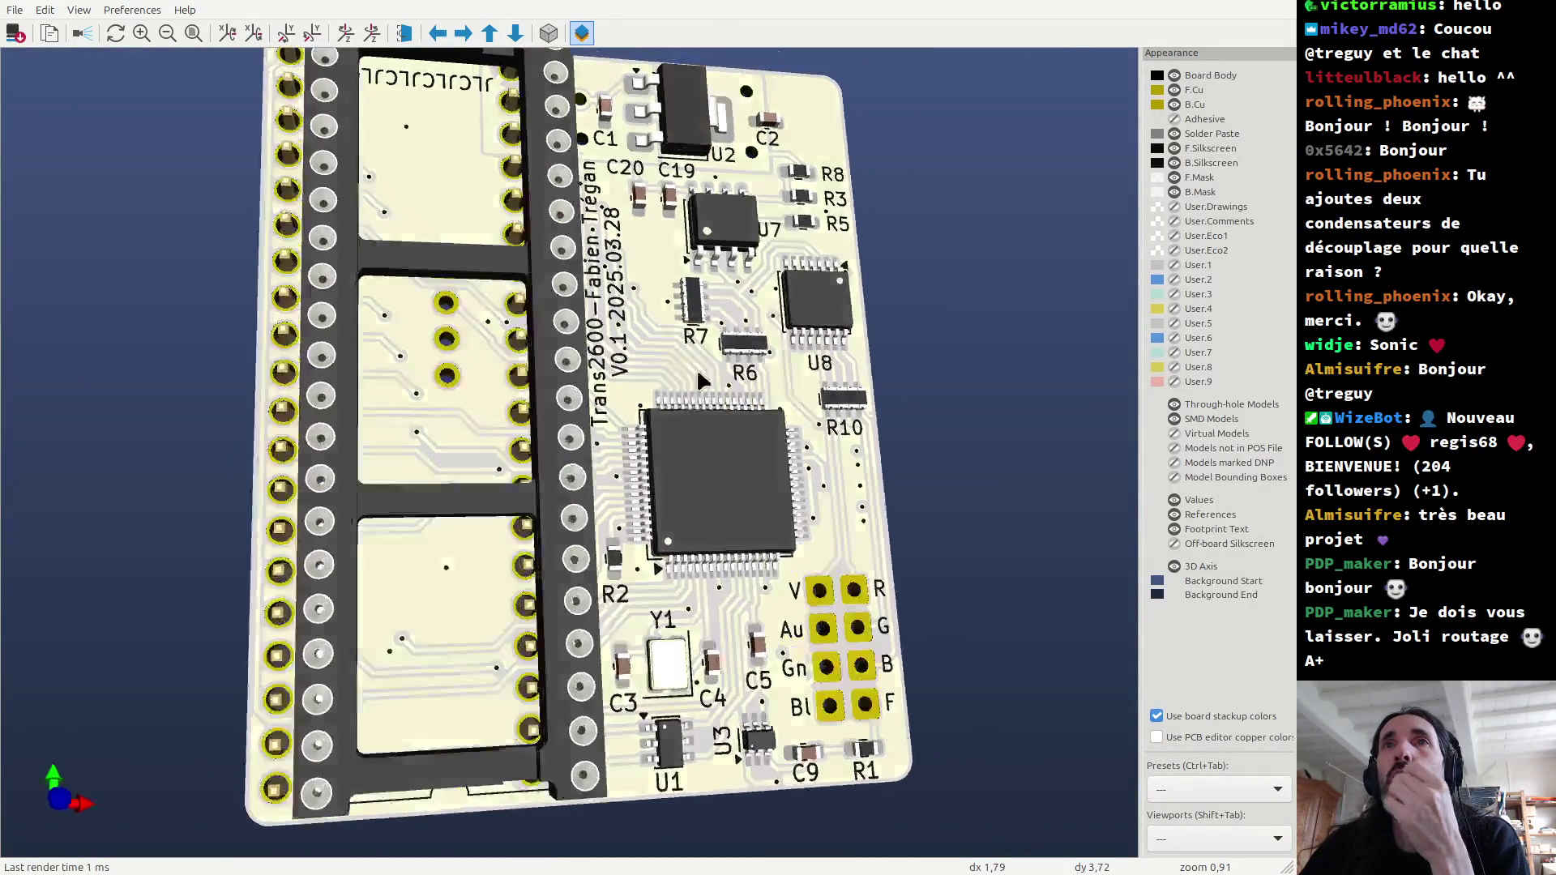
{"action": "left_click_drag", "start_coordinate": [702, 381], "coordinate": [425, 89]}
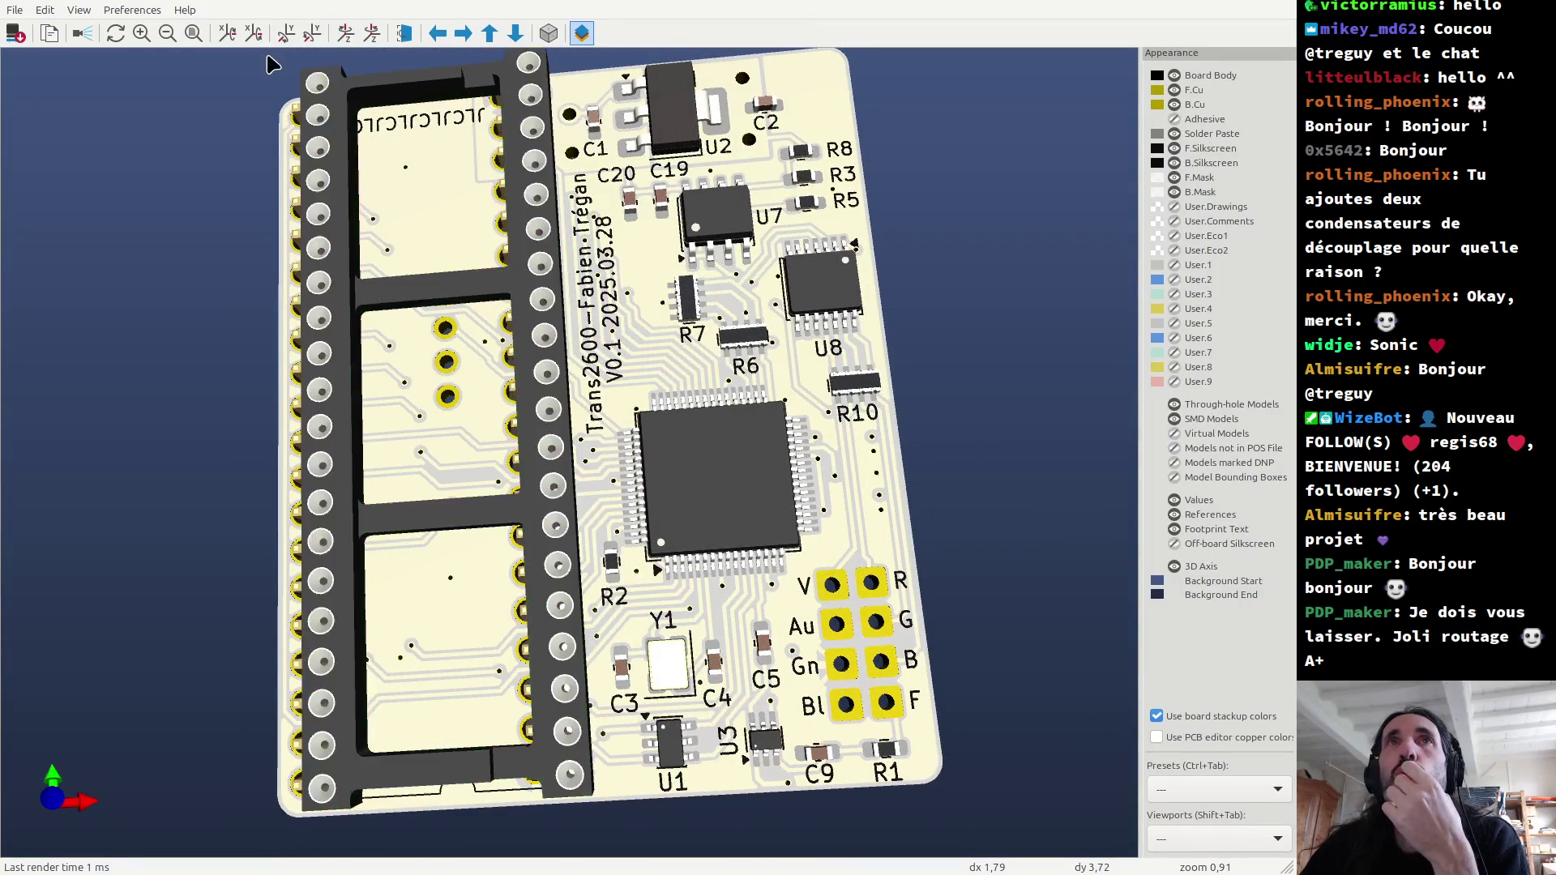
{"action": "left_click", "coordinate": [404, 33]}
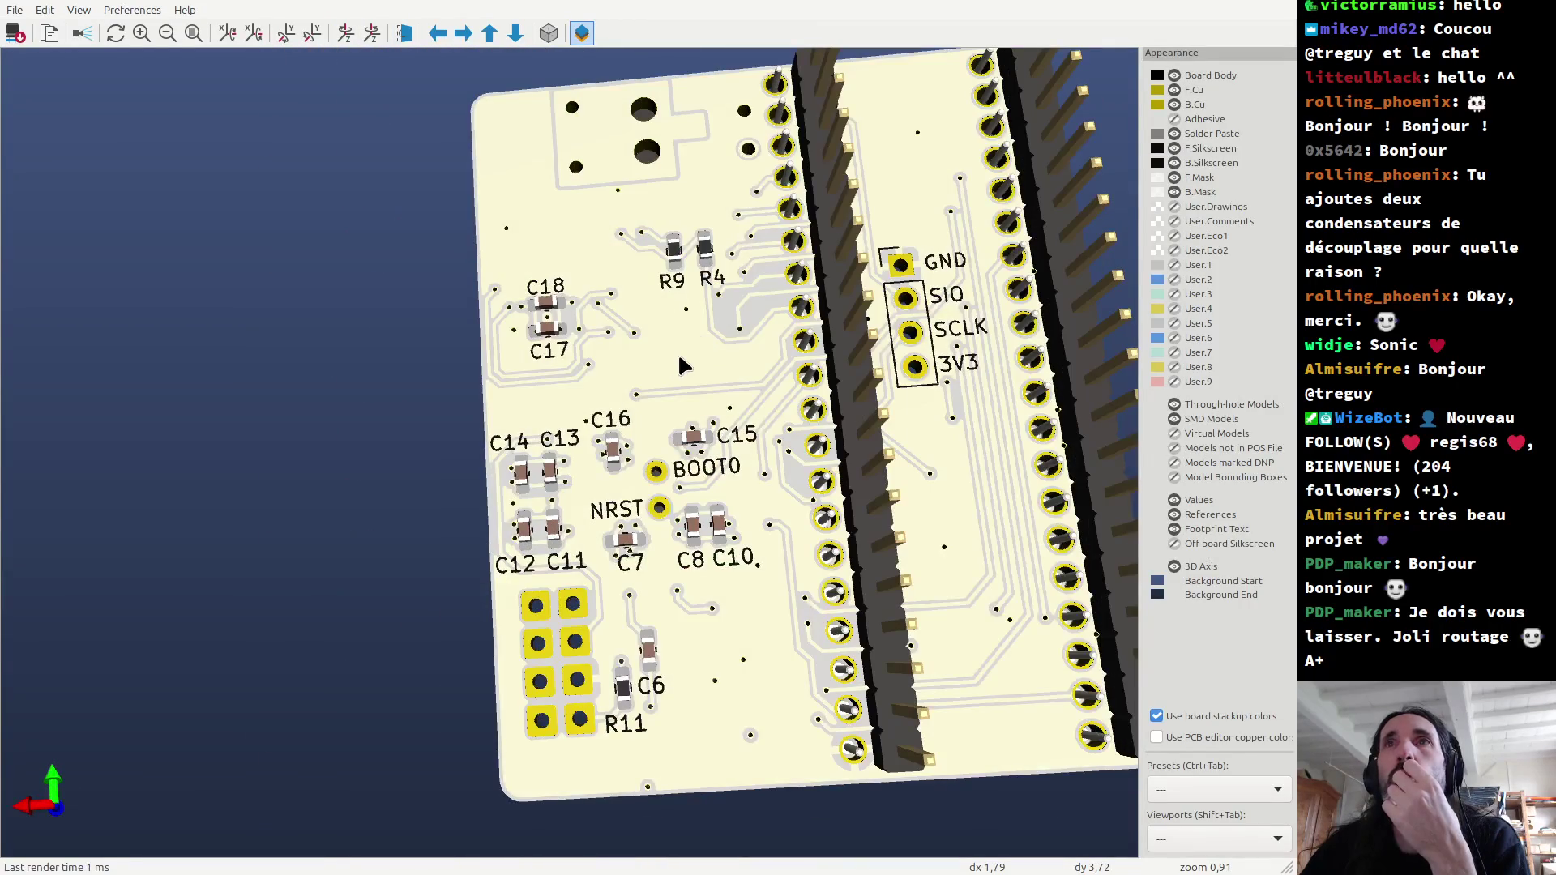
{"action": "left_click", "coordinate": [193, 33]}
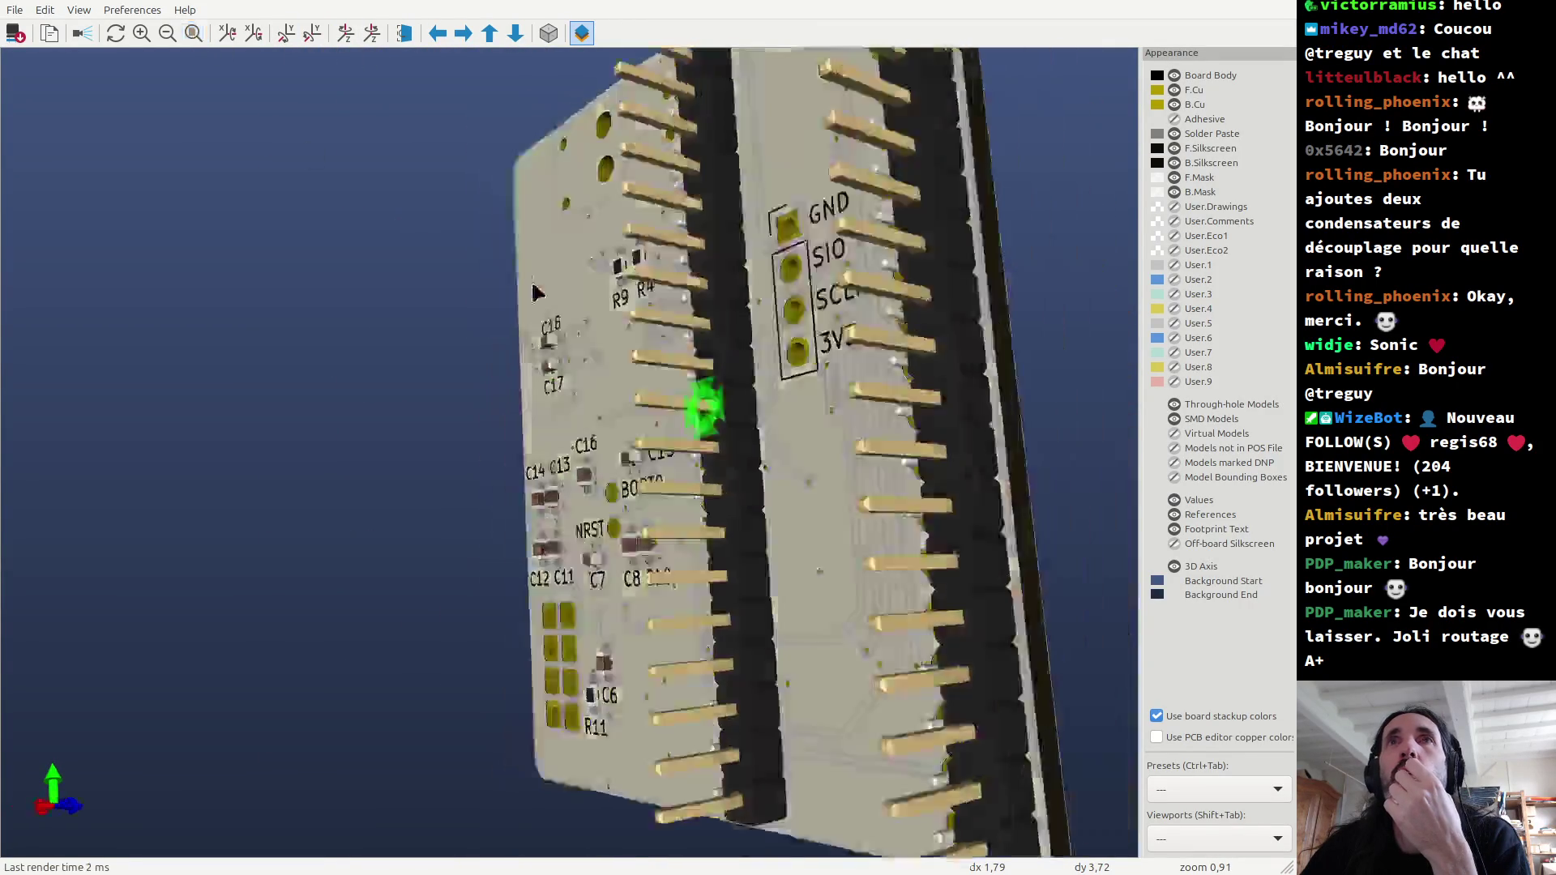
{"action": "scroll", "coordinate": [580, 449], "scroll_direction": "down", "scroll_amount": 1}
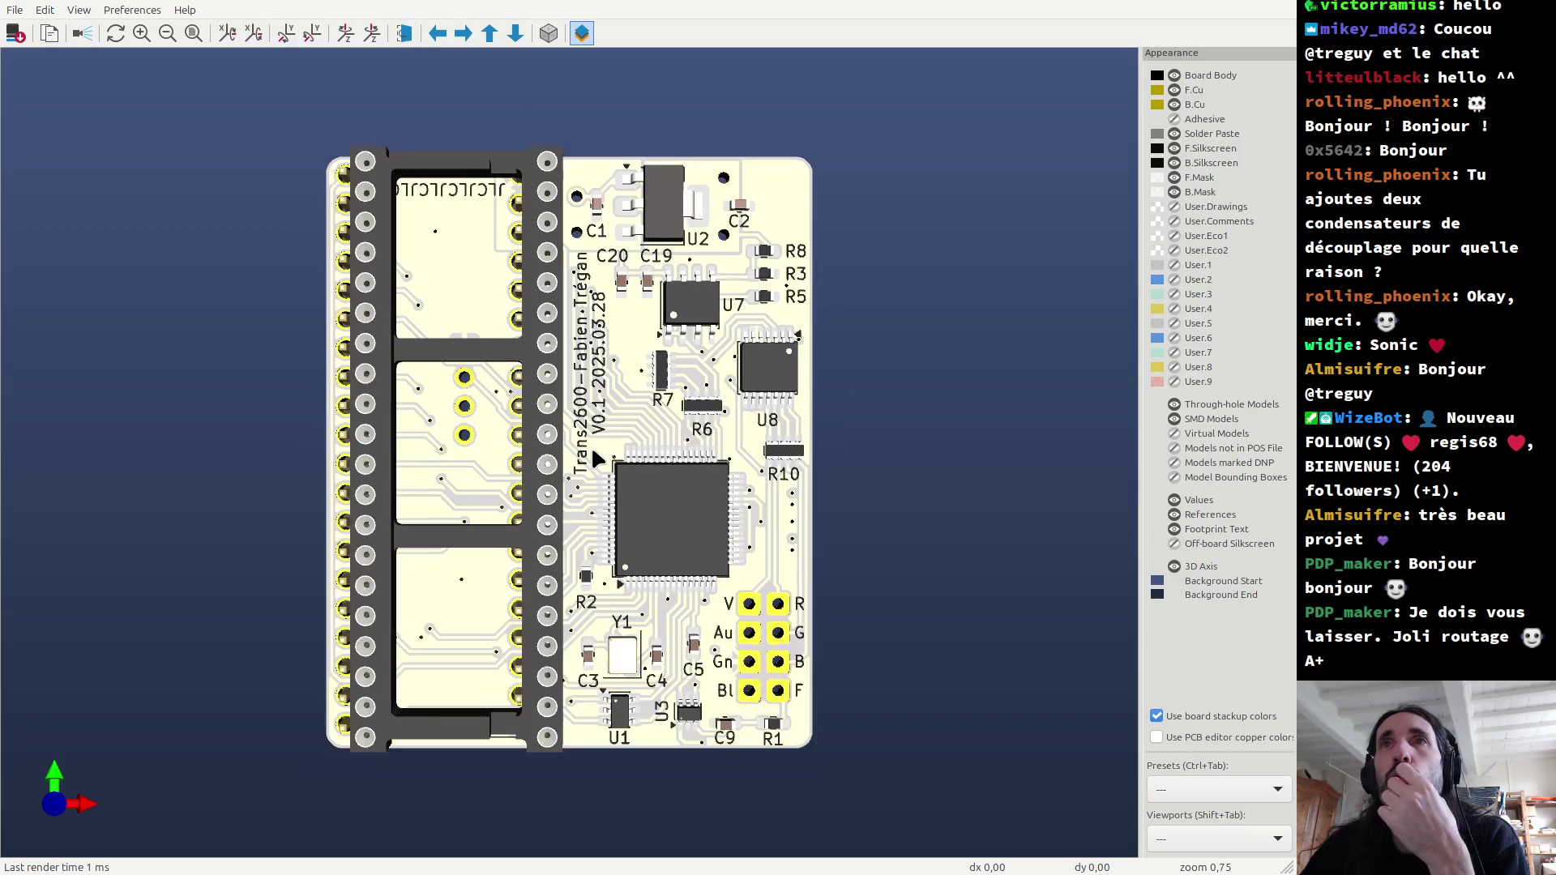
{"action": "mouse_move", "coordinate": [598, 454]}
{"action": "left_mouse_down"}
{"action": "mouse_move", "coordinate": [438, 539]}
{"action": "mouse_move", "coordinate": [765, 289]}
{"action": "mouse_move", "coordinate": [253, 542]}
{"action": "left_mouse_up"}
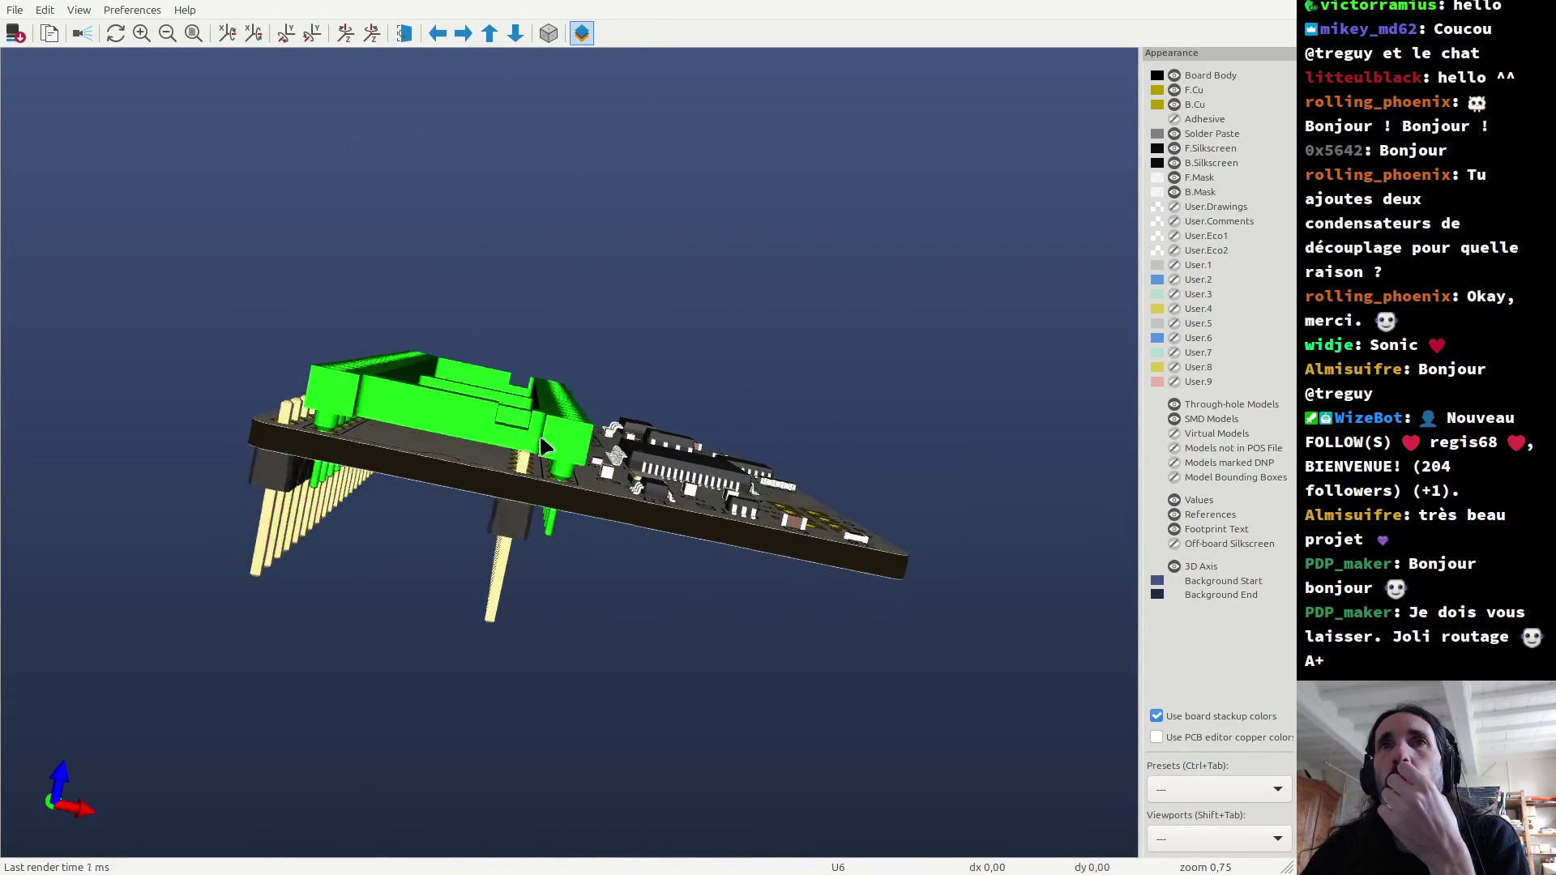
{"action": "left_click_drag", "start_coordinate": [481, 495], "coordinate": [354, 610]}
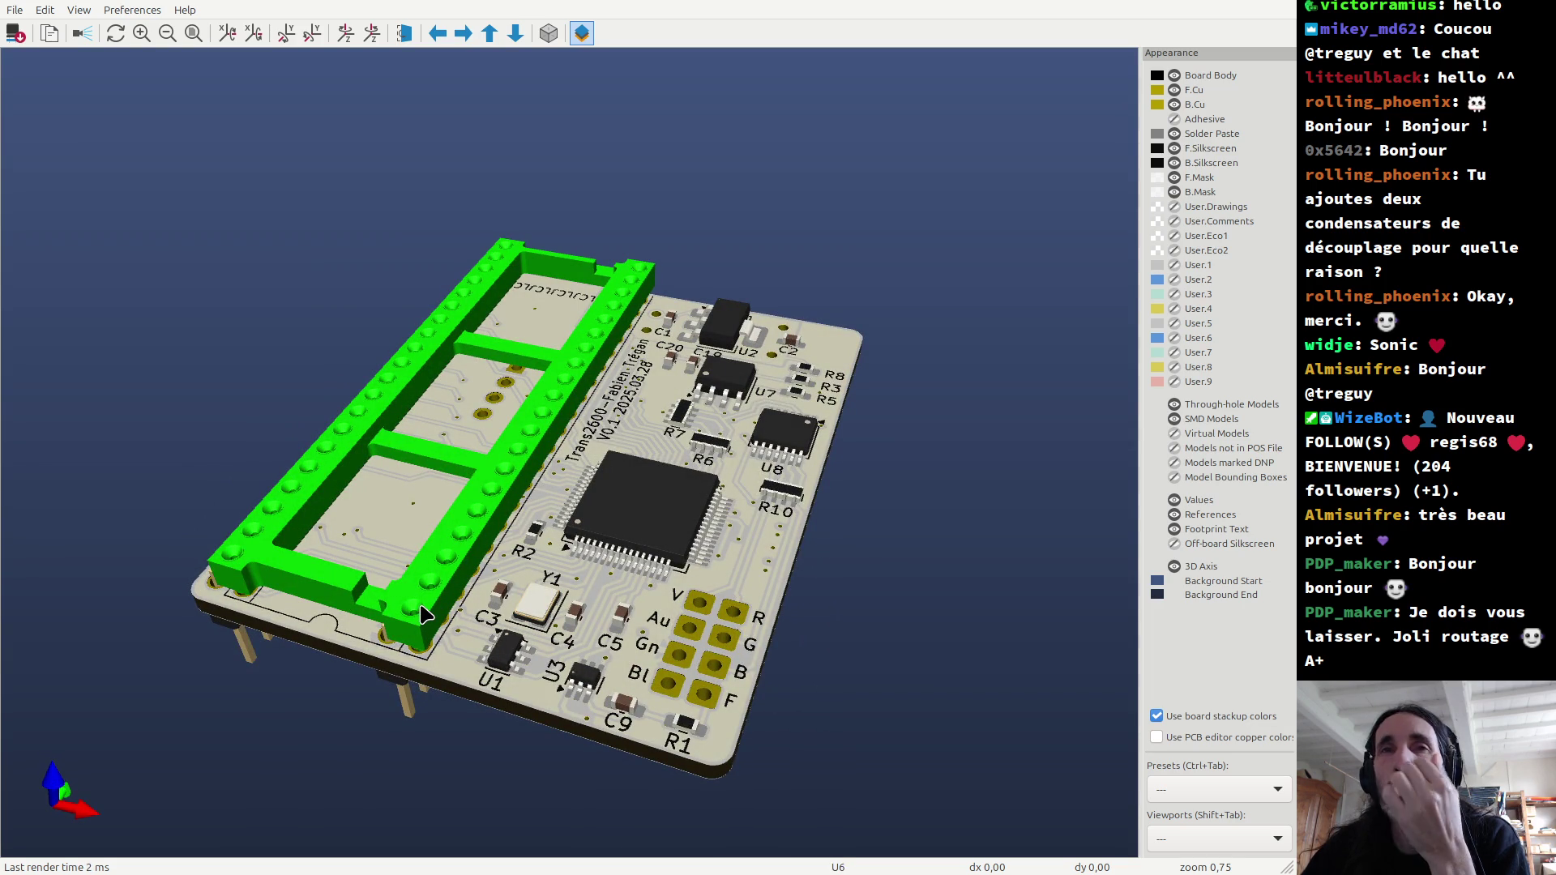
{"action": "mouse_move", "coordinate": [492, 492]}
{"action": "left_mouse_down"}
{"action": "mouse_move", "coordinate": [411, 600]}
{"action": "mouse_move", "coordinate": [568, 626]}
{"action": "left_mouse_up"}
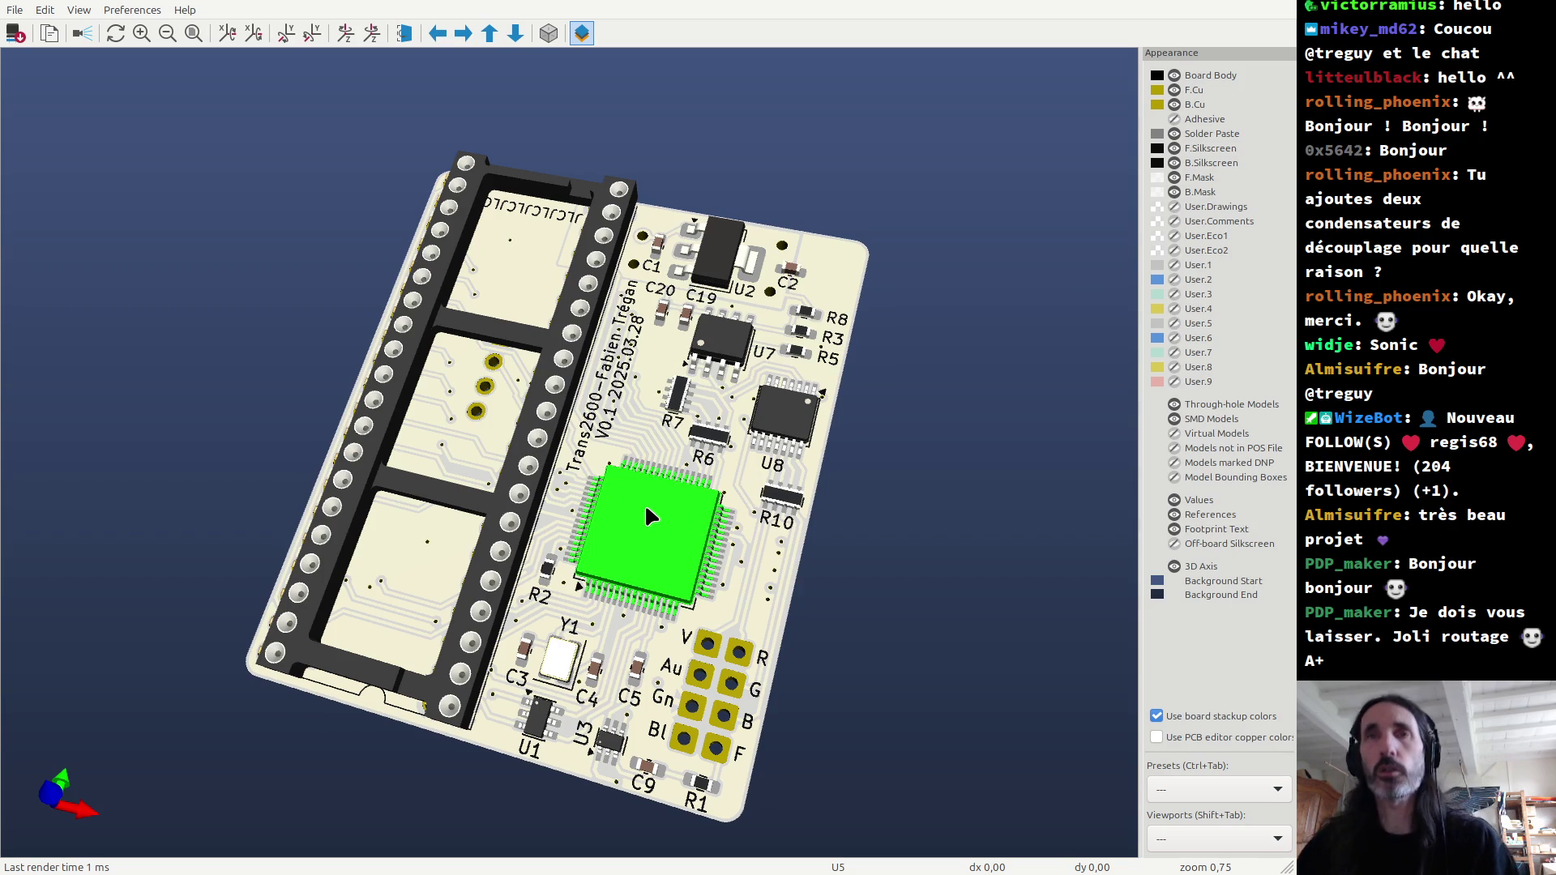
{"action": "key", "text": "alt+Tab"}
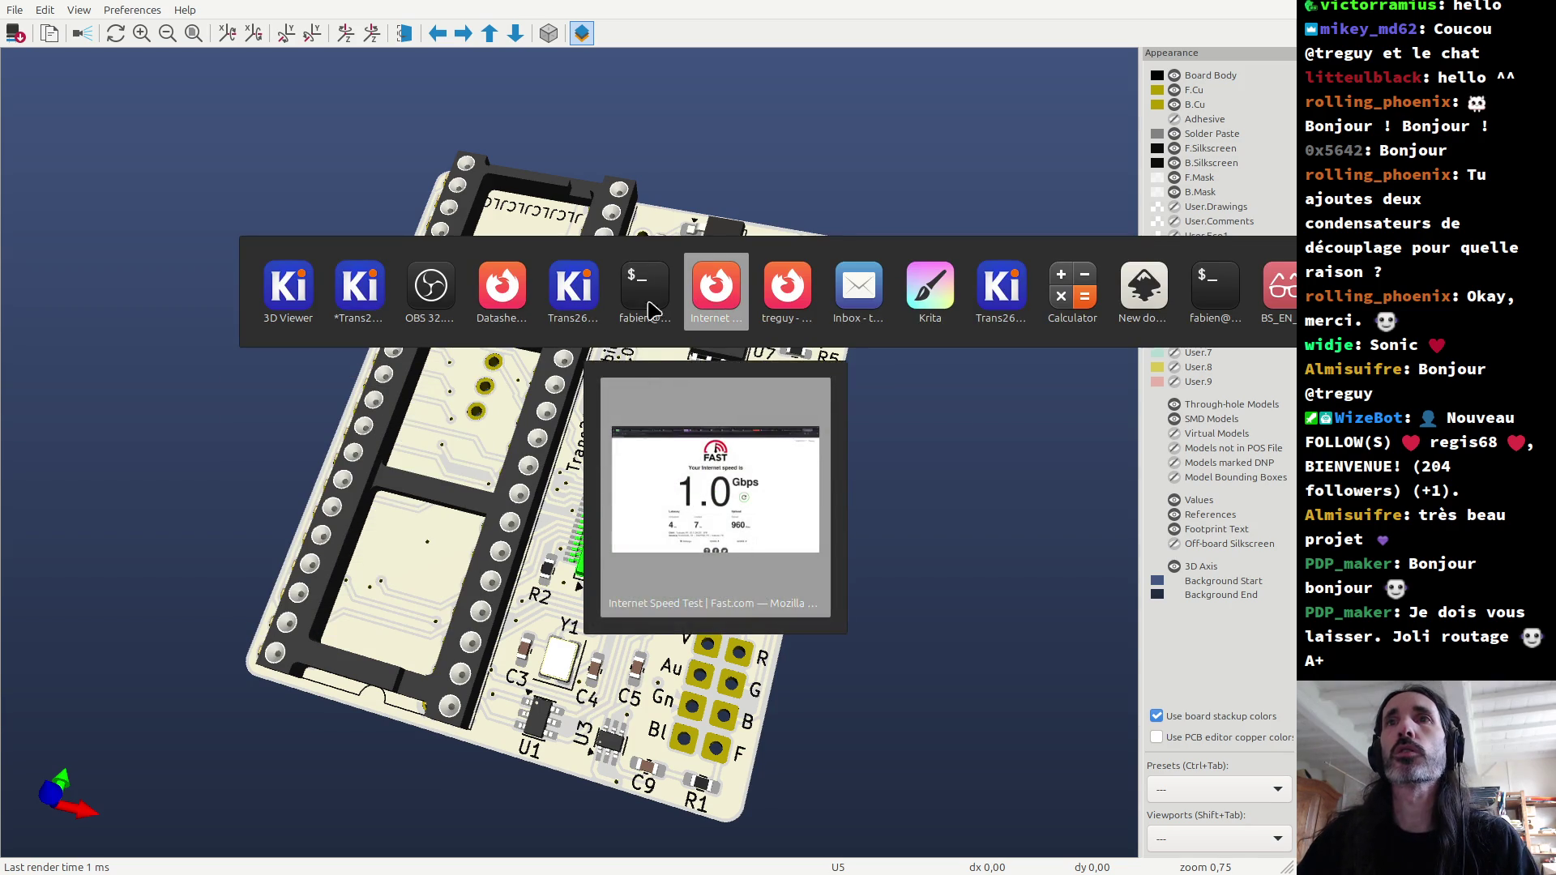
Step: Load the AliExpress website in the Firefox window
{"action": "left_click", "coordinate": [490, 307]}
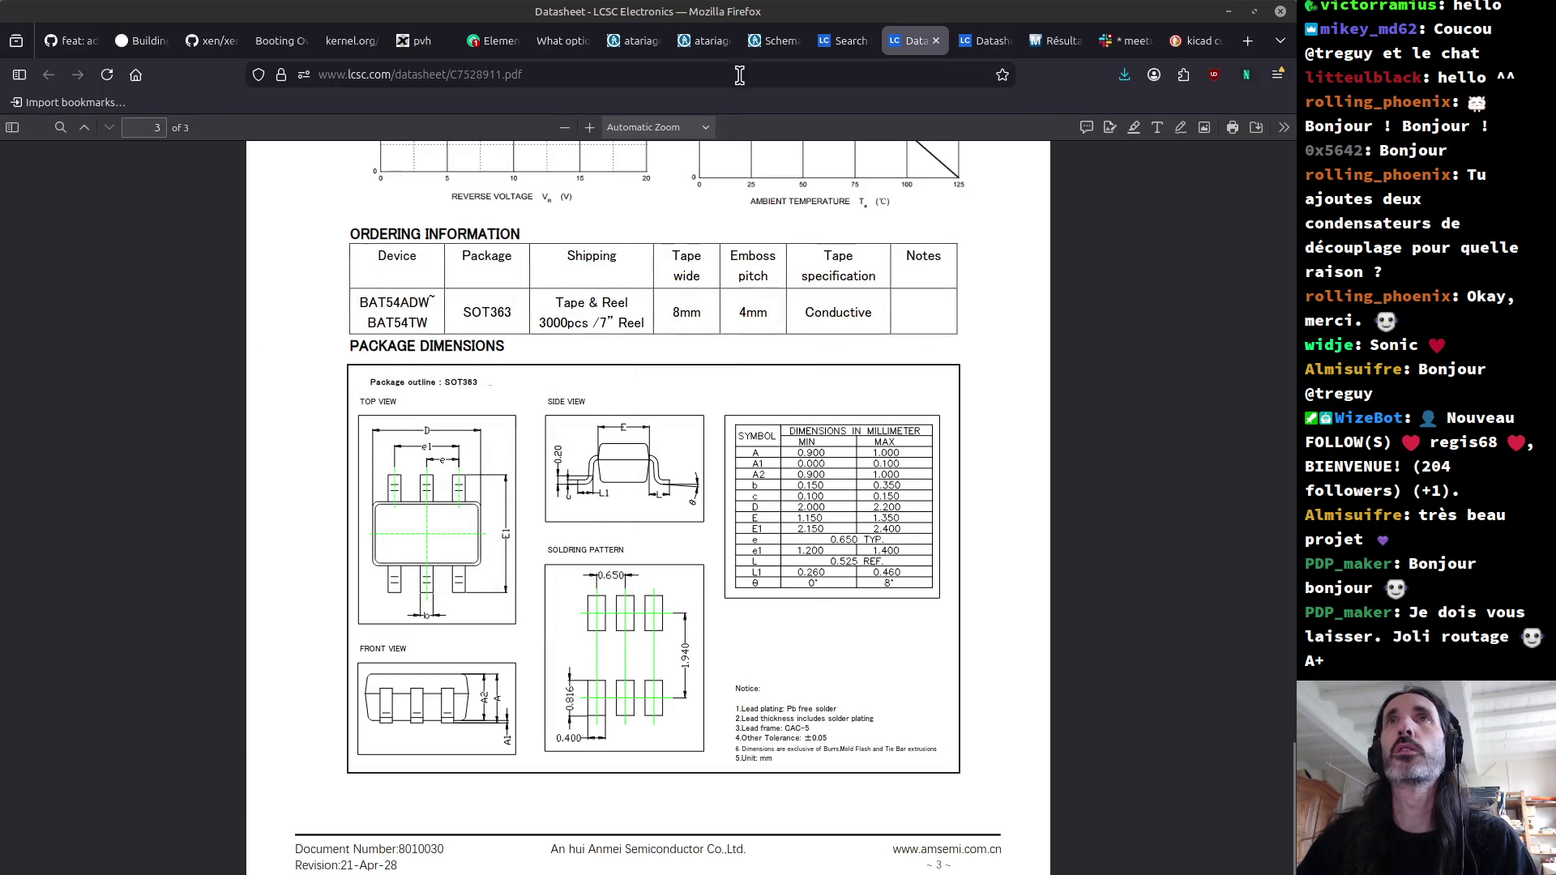
{"action": "key", "text": "ctrl+l"}
{"action": "type", "text": "aliexpress"}
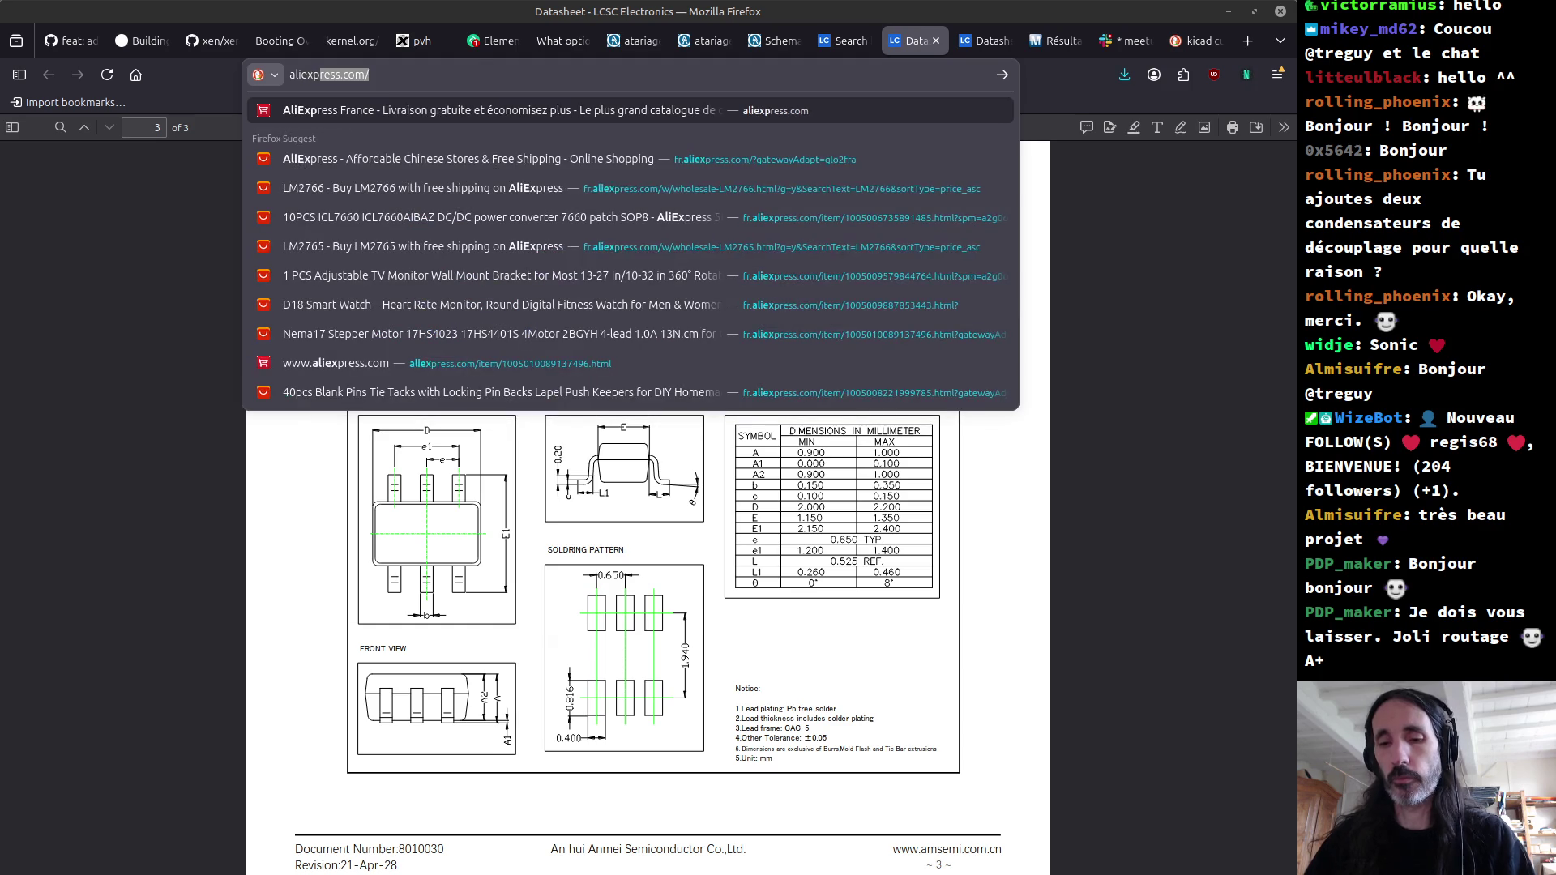
{"action": "key", "text": "Return"}
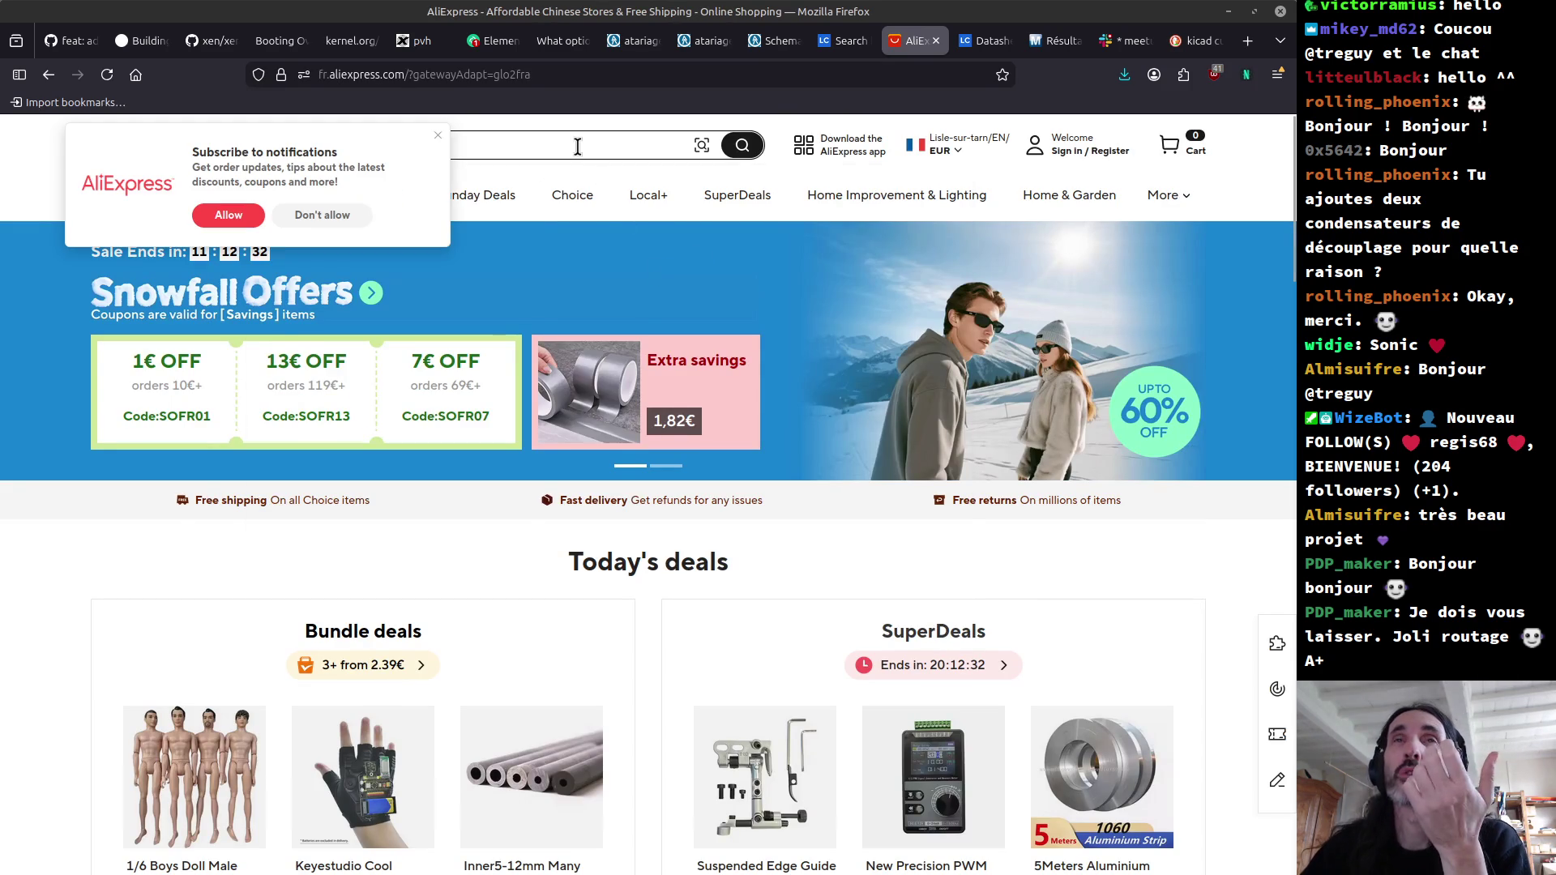
Step: Search AliExpress for stm32g473, then for stm32g4734bt6
{"action": "left_click", "coordinate": [568, 146]}
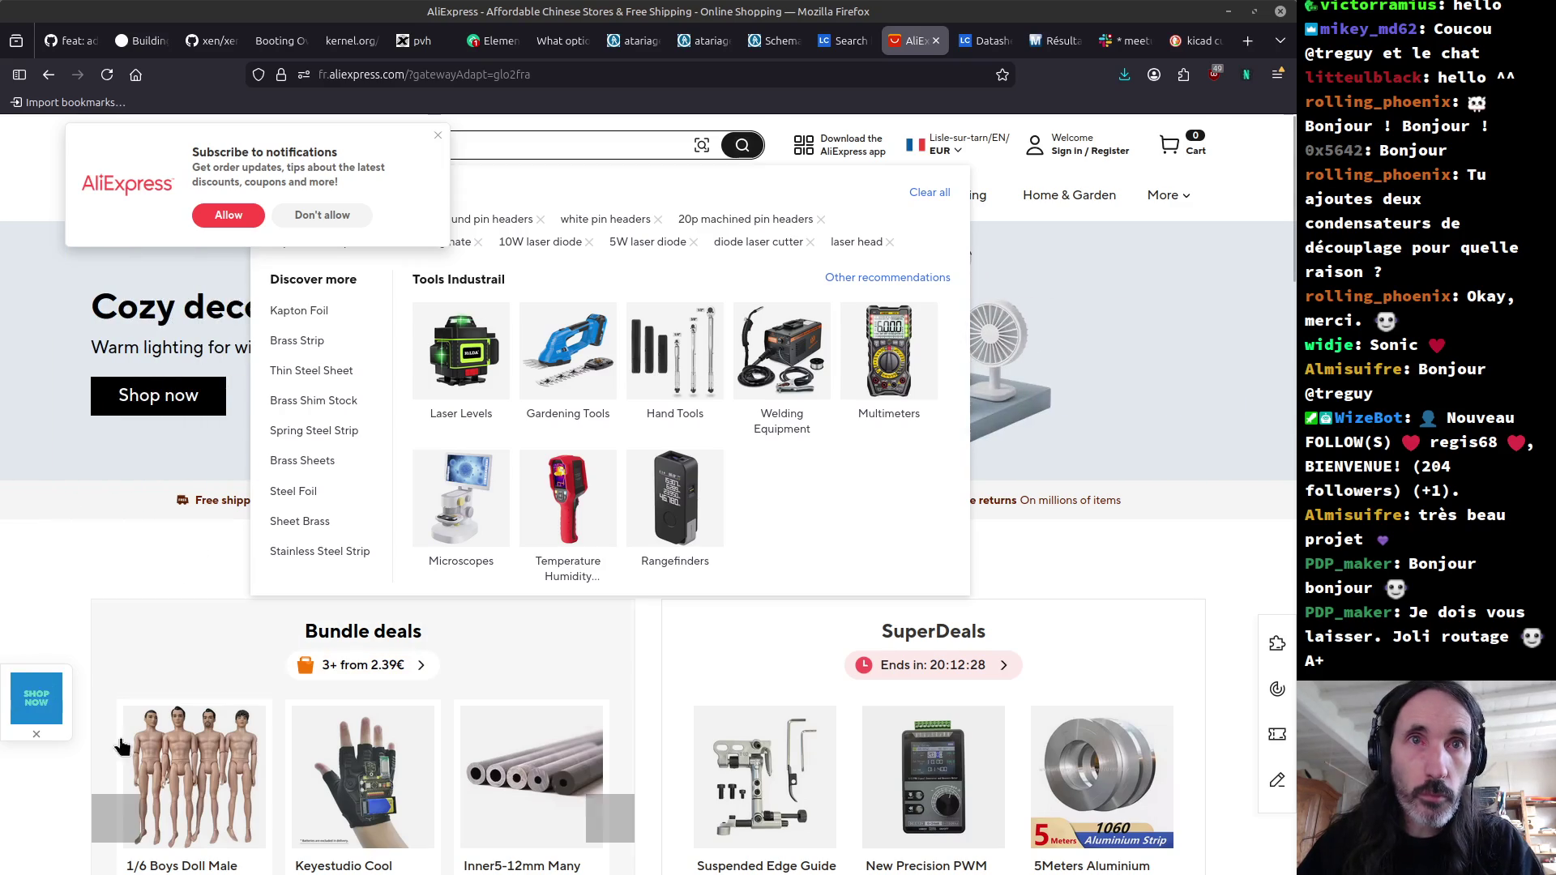
{"action": "left_click", "coordinate": [444, 144]}
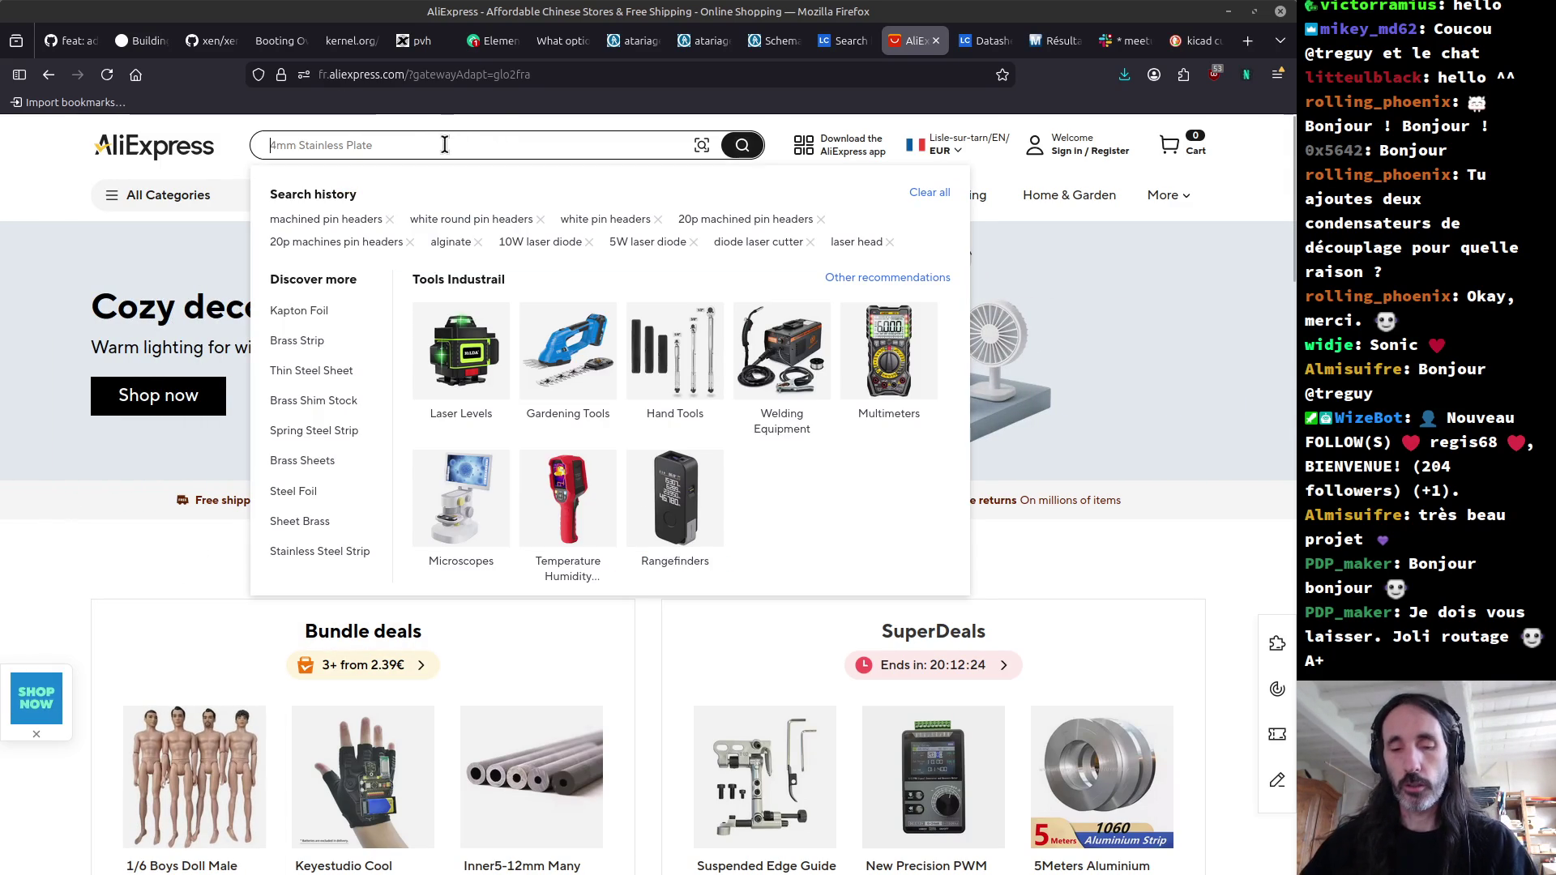
{"action": "type", "text": "stm32g"}
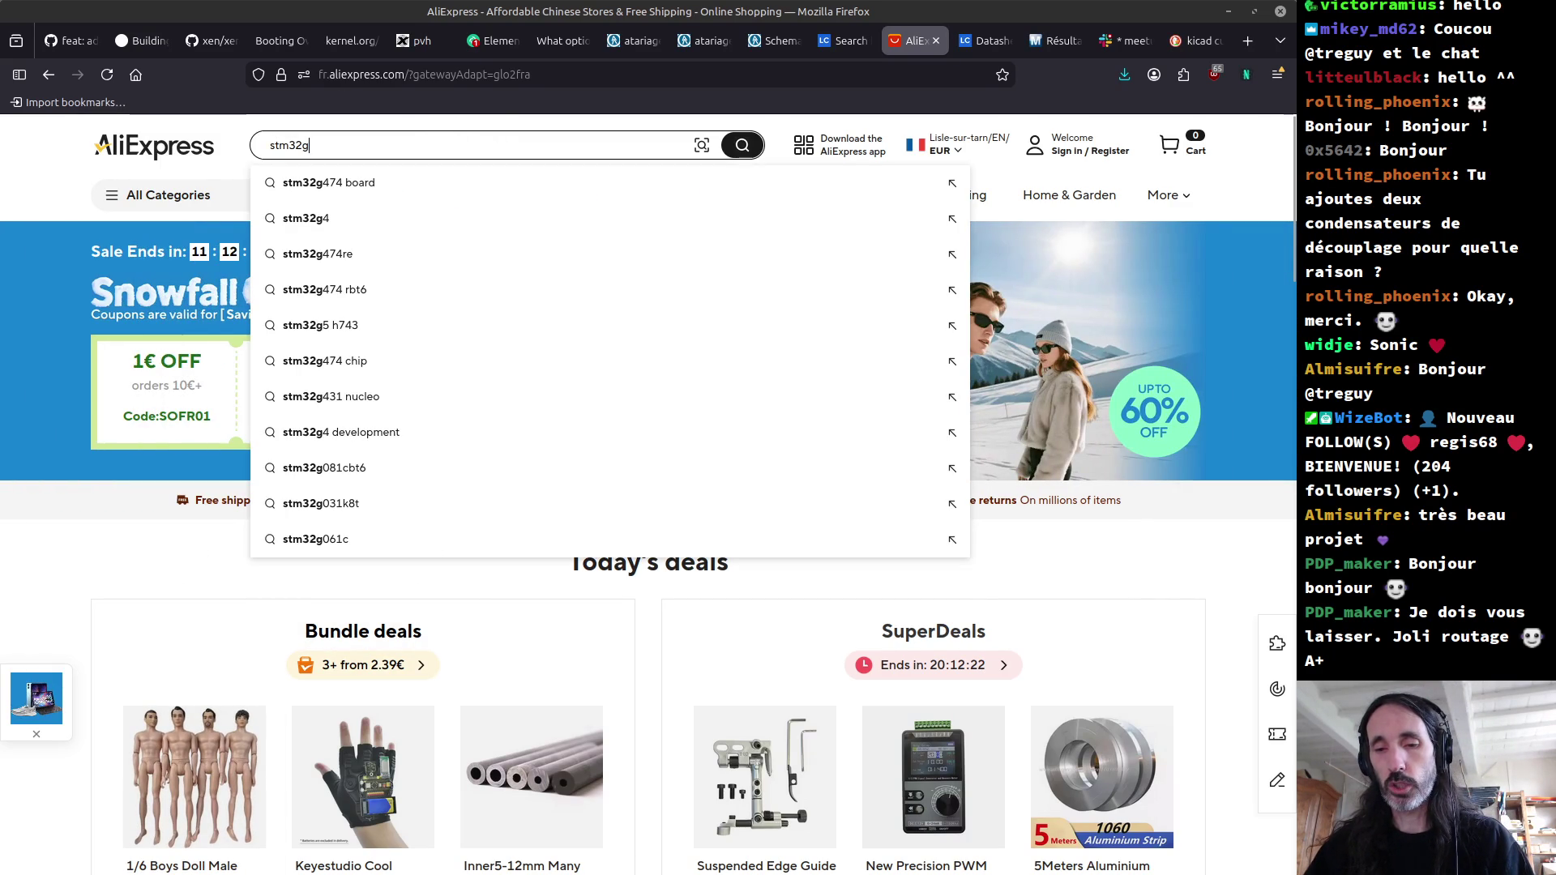
{"action": "type", "text": "473"}
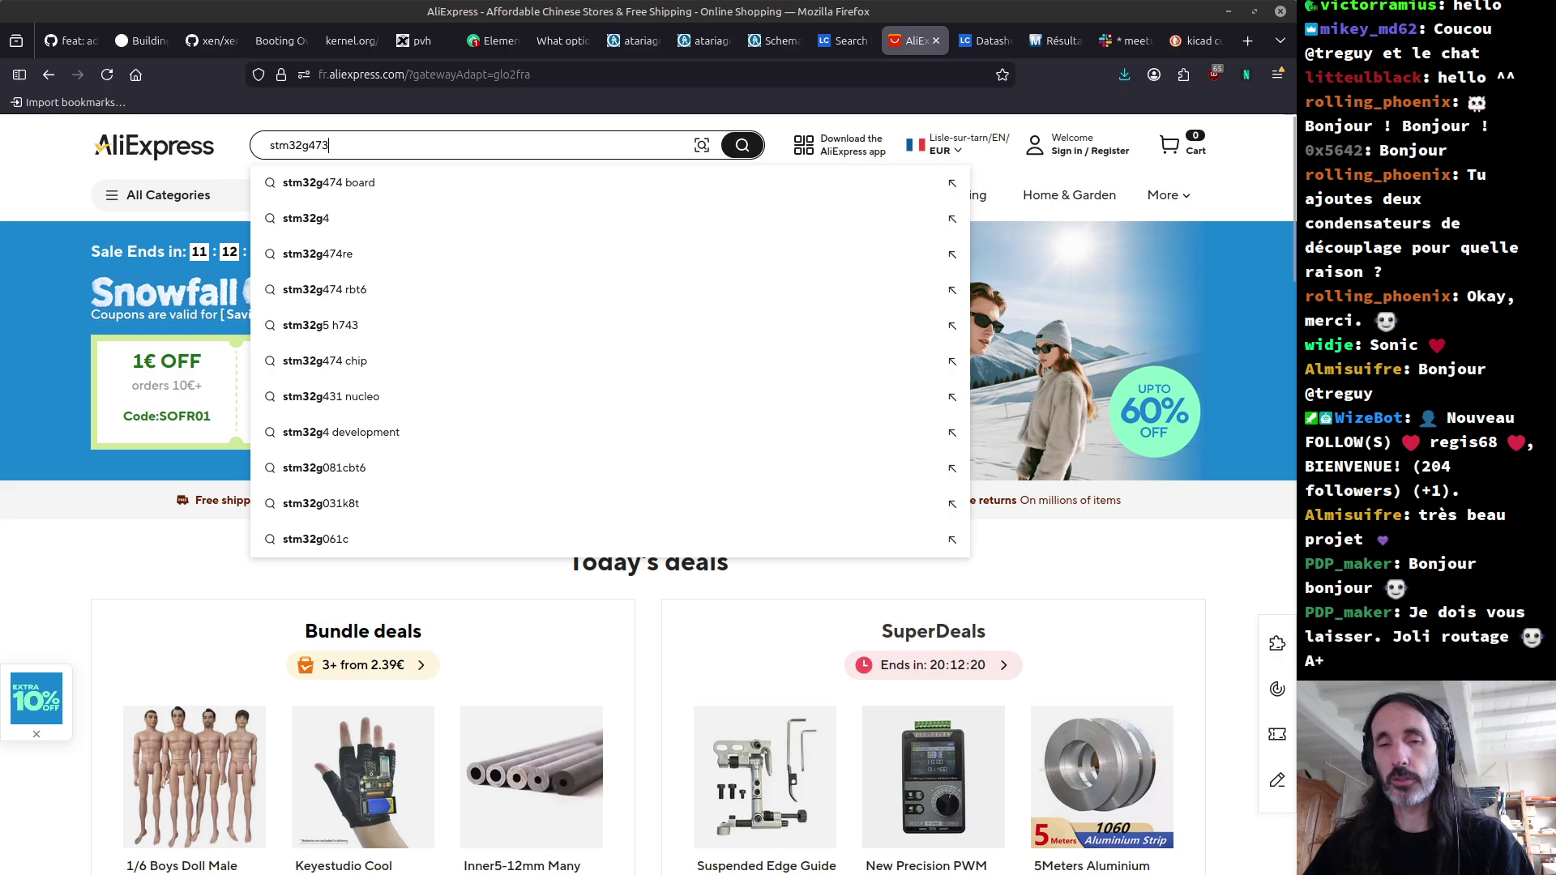
{"action": "key", "text": "Return"}
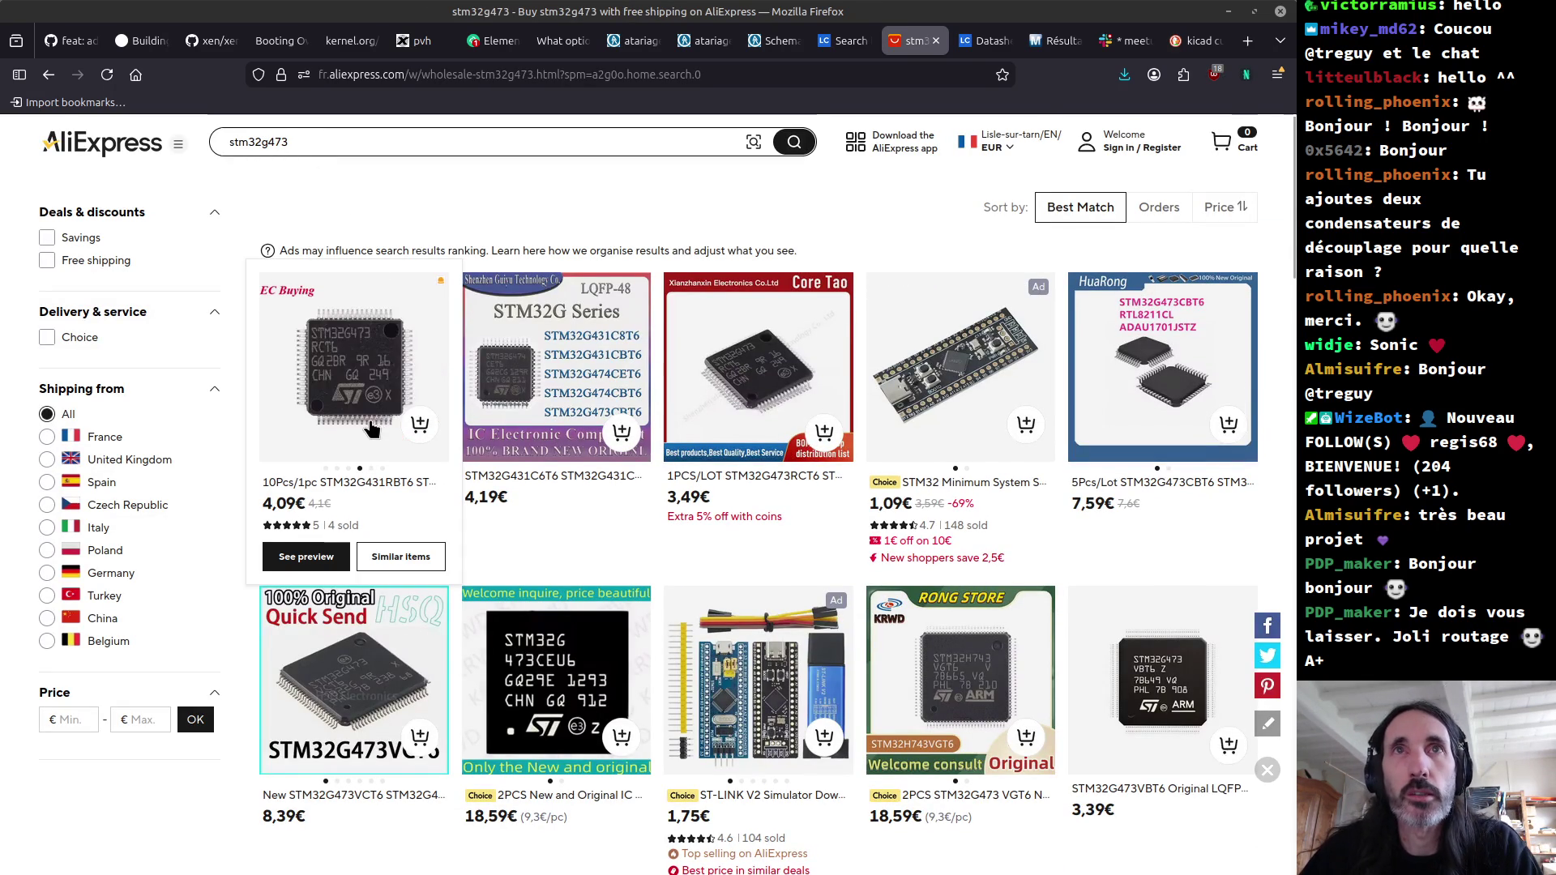
{"action": "type", "text": "4"}
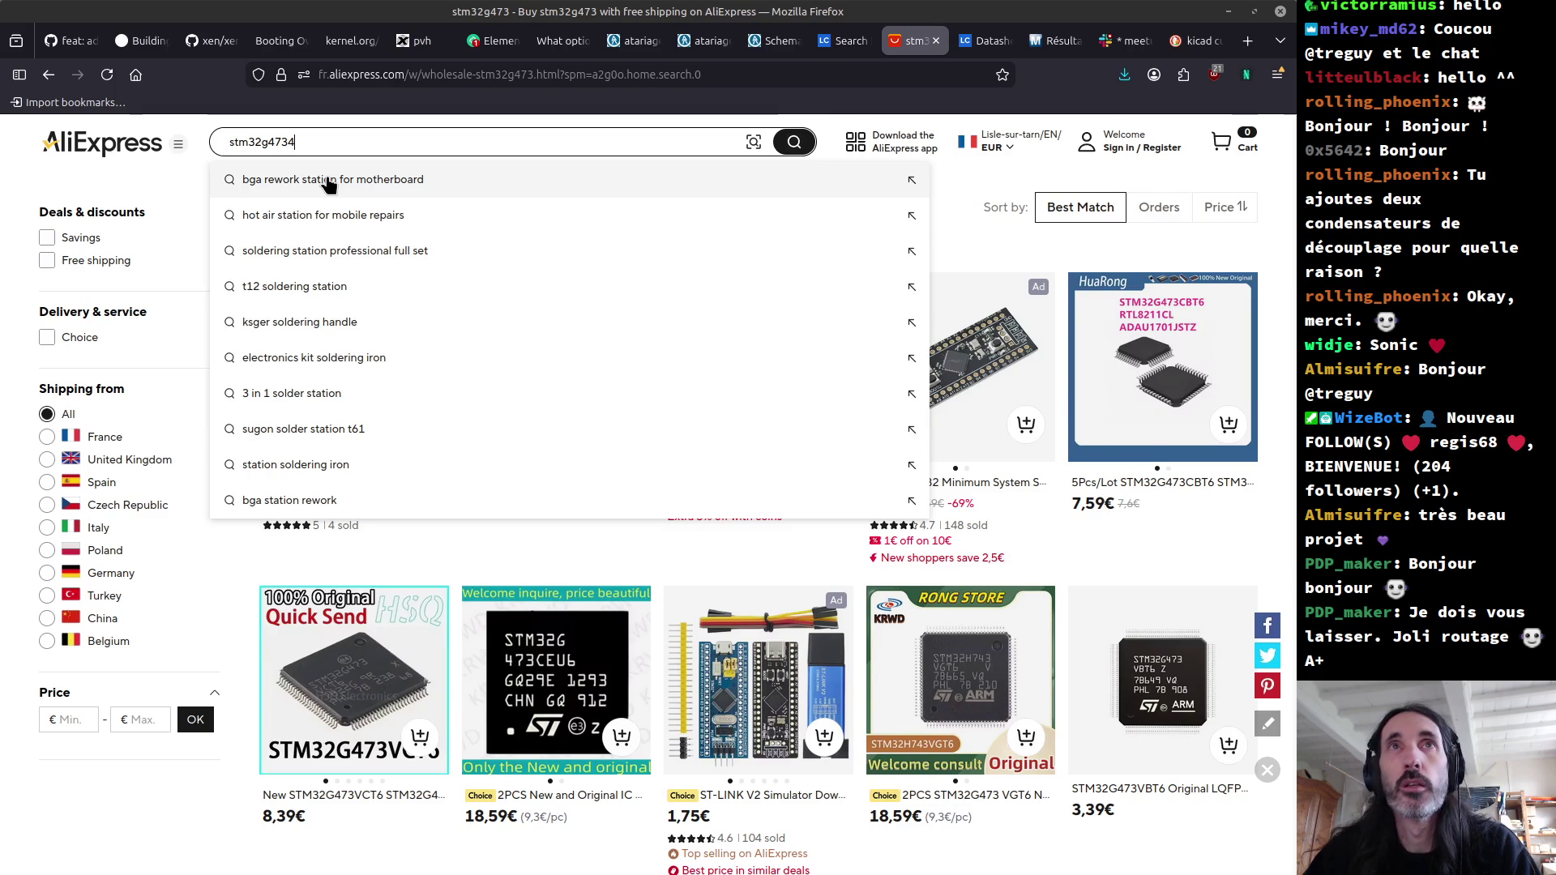
{"action": "type", "text": "bt"}
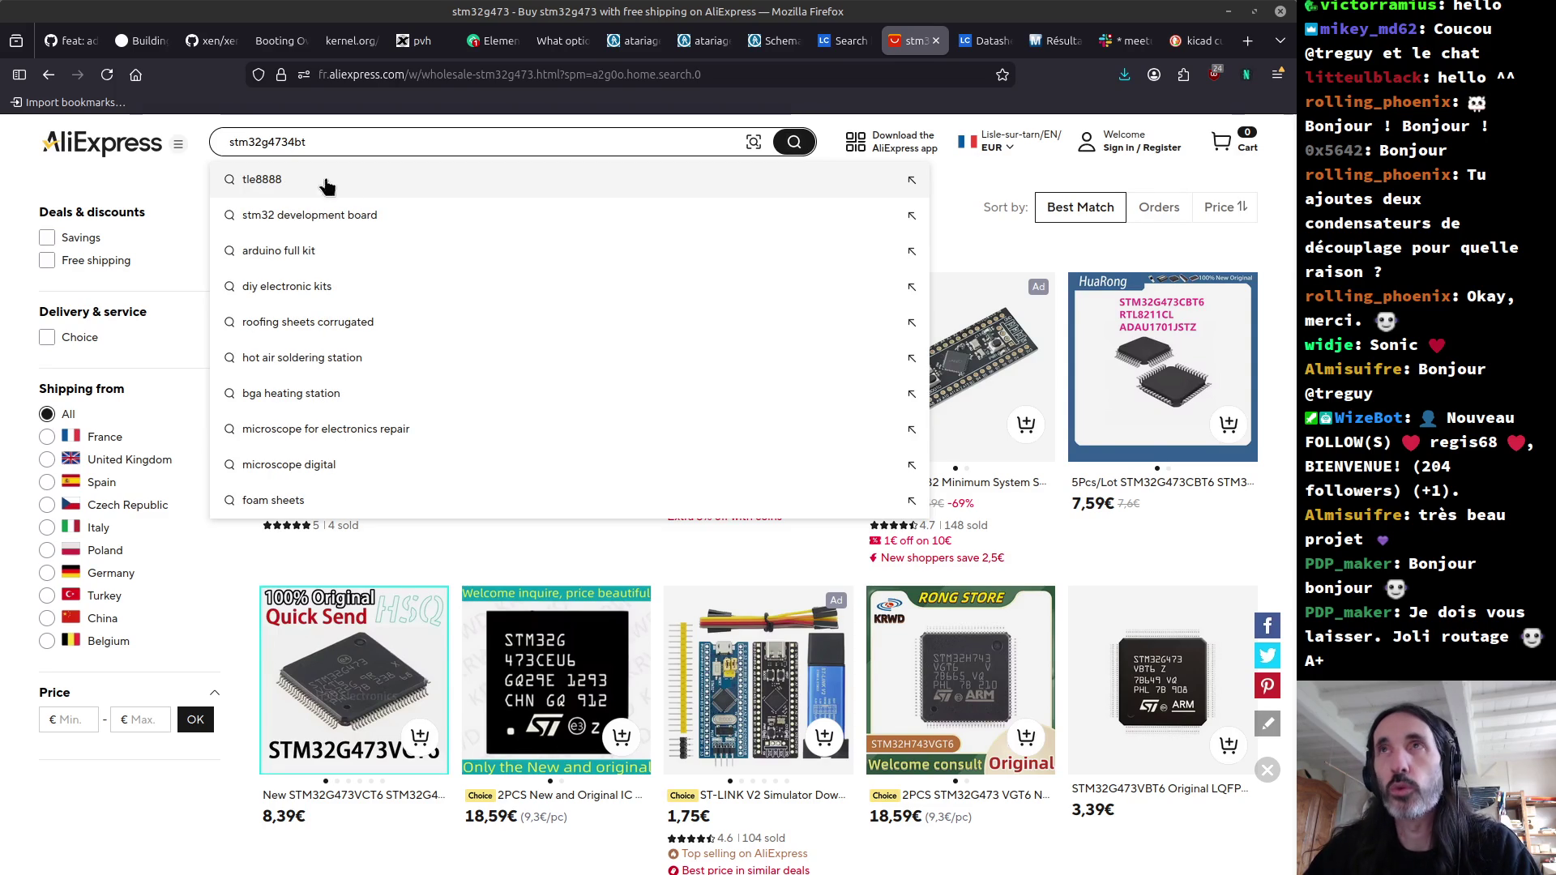
{"action": "type", "text": "6"}
{"action": "key", "text": "Return"}
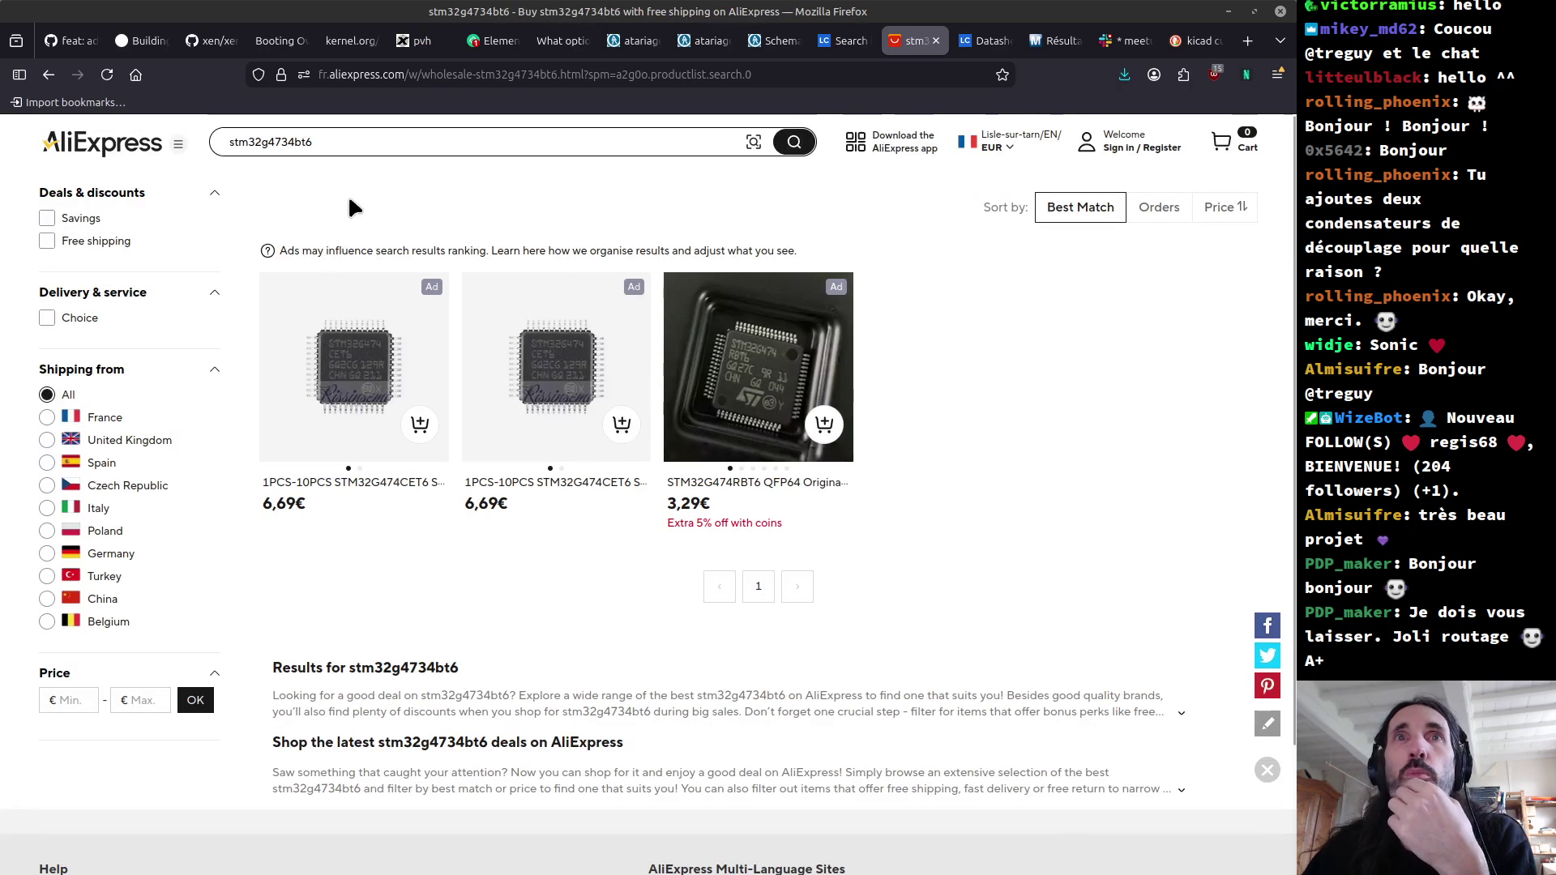
Step: Sort results by lowest price and search the variants stm32g4734ct3 and stm32g473rct3
{"action": "left_click", "coordinate": [337, 146]}
{"action": "key", "text": "BackSpace"}
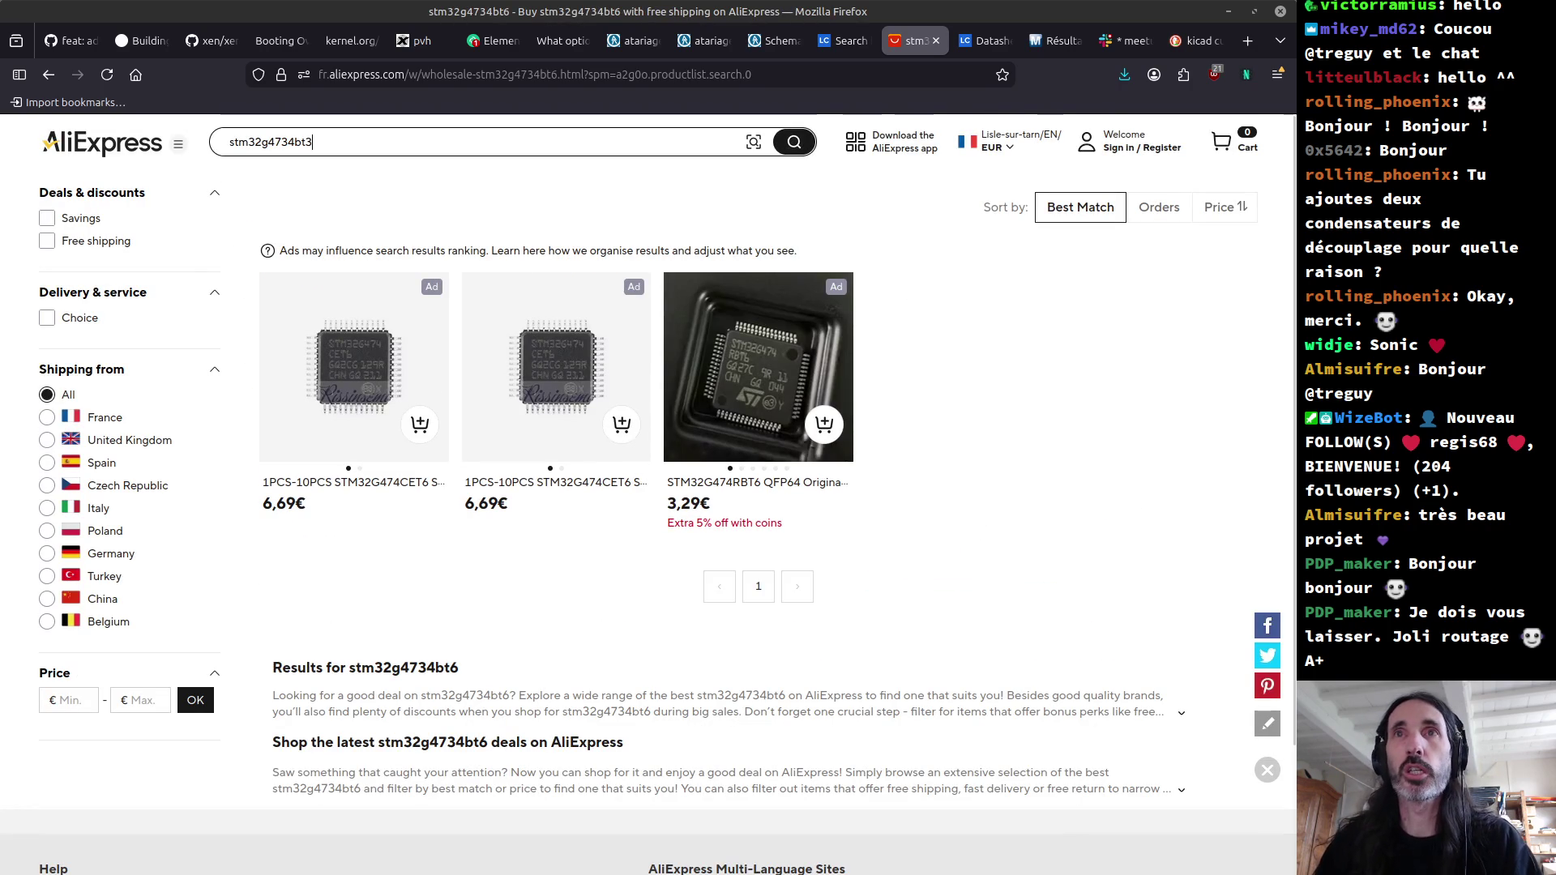
{"action": "type", "text": "3"}
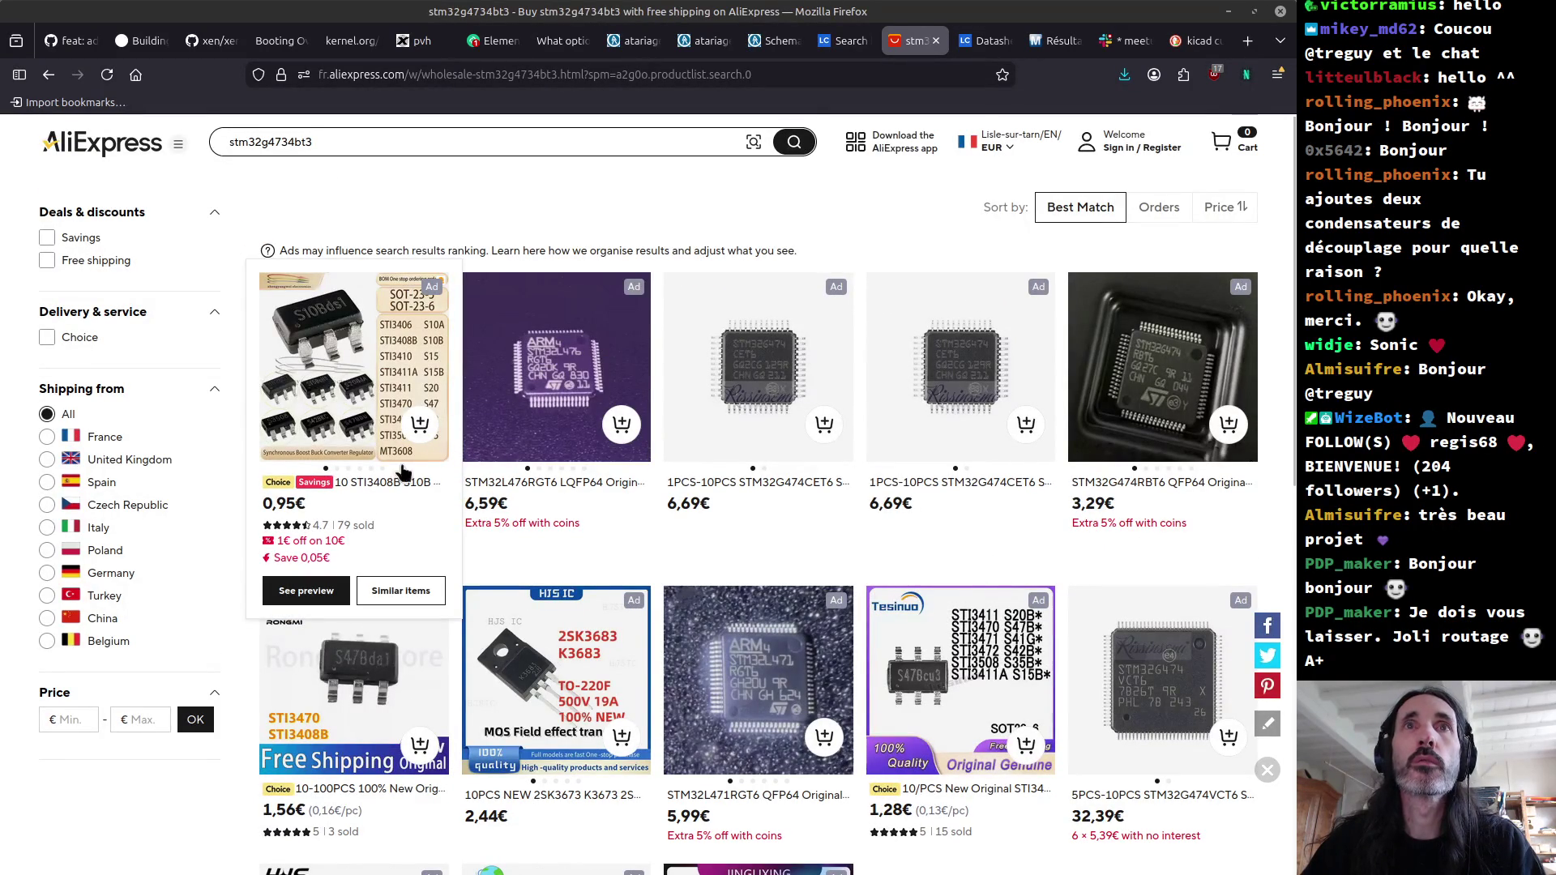
{"action": "left_click", "coordinate": [1219, 208]}
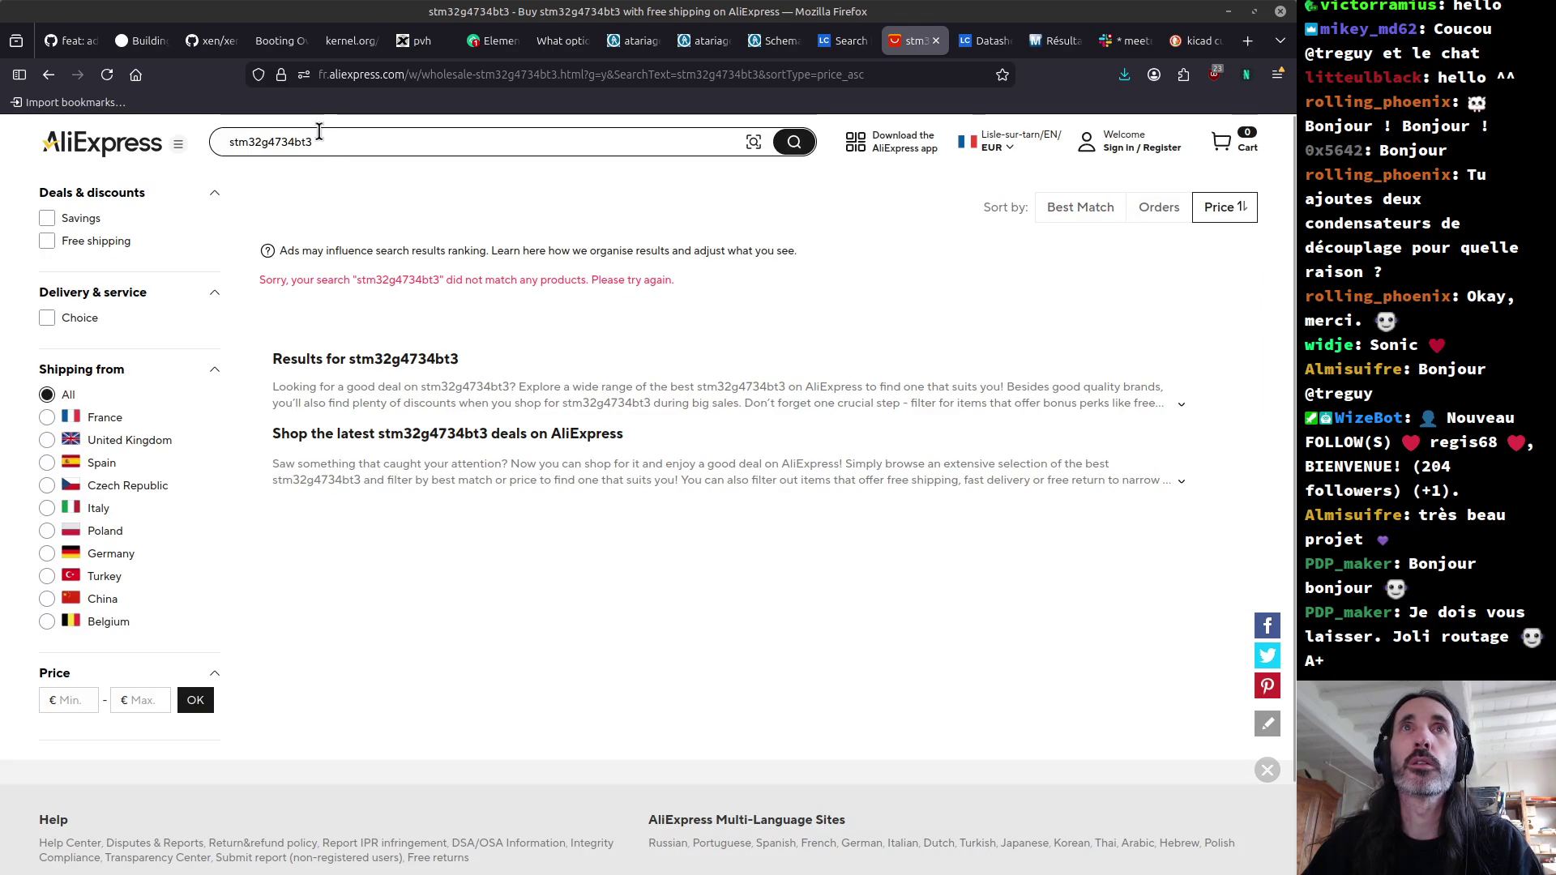
{"action": "key", "text": "Left"}
{"action": "key", "text": "Left"}
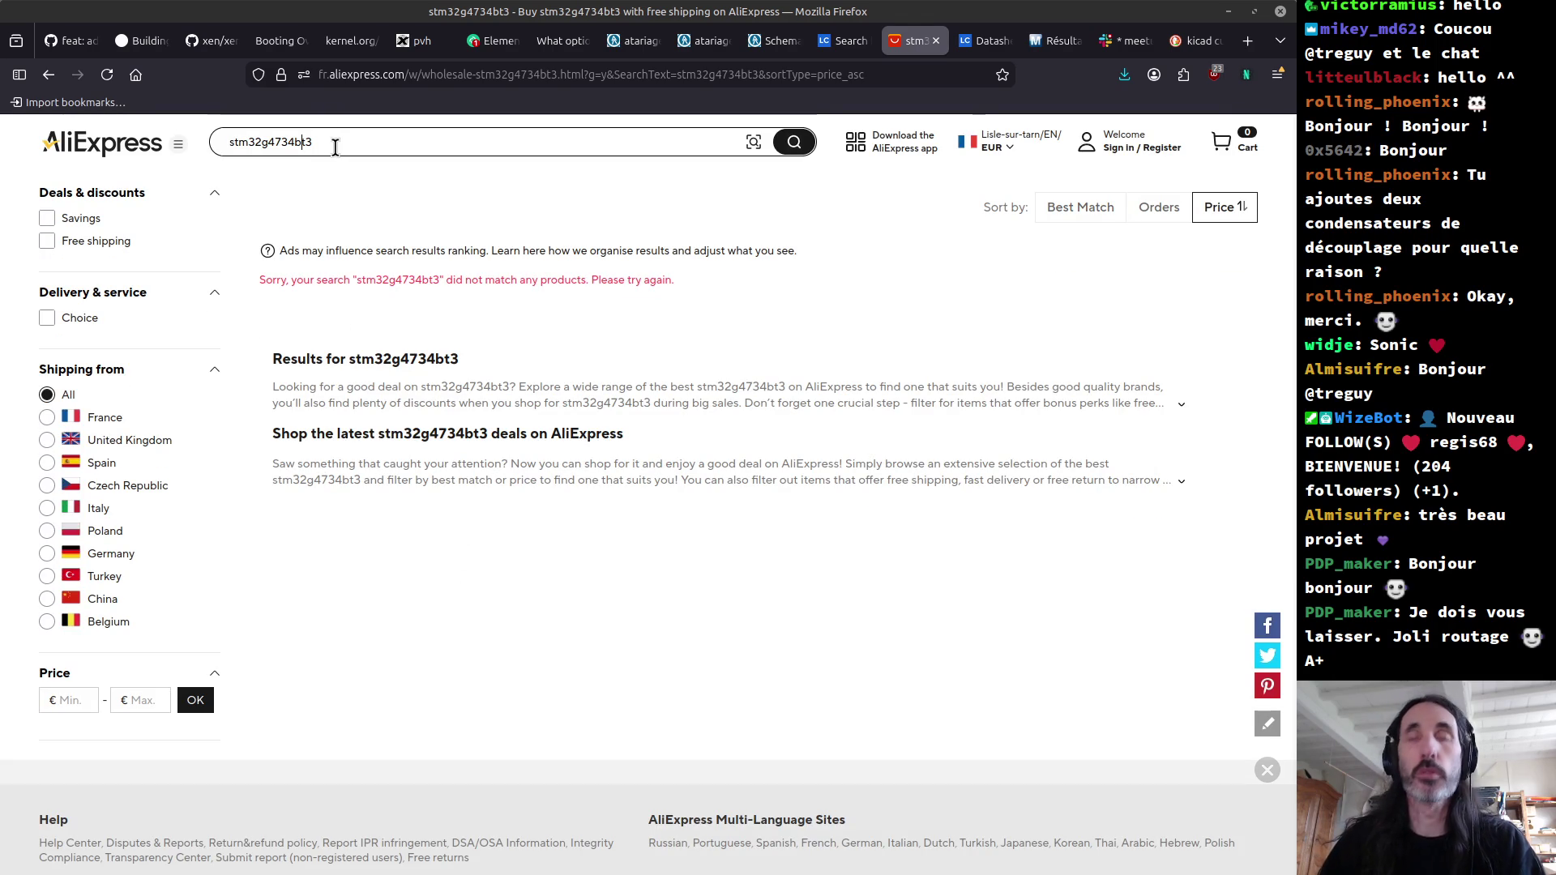
{"action": "key", "text": "BackSpace"}
{"action": "type", "text": "c"}
{"action": "key", "text": "Return"}
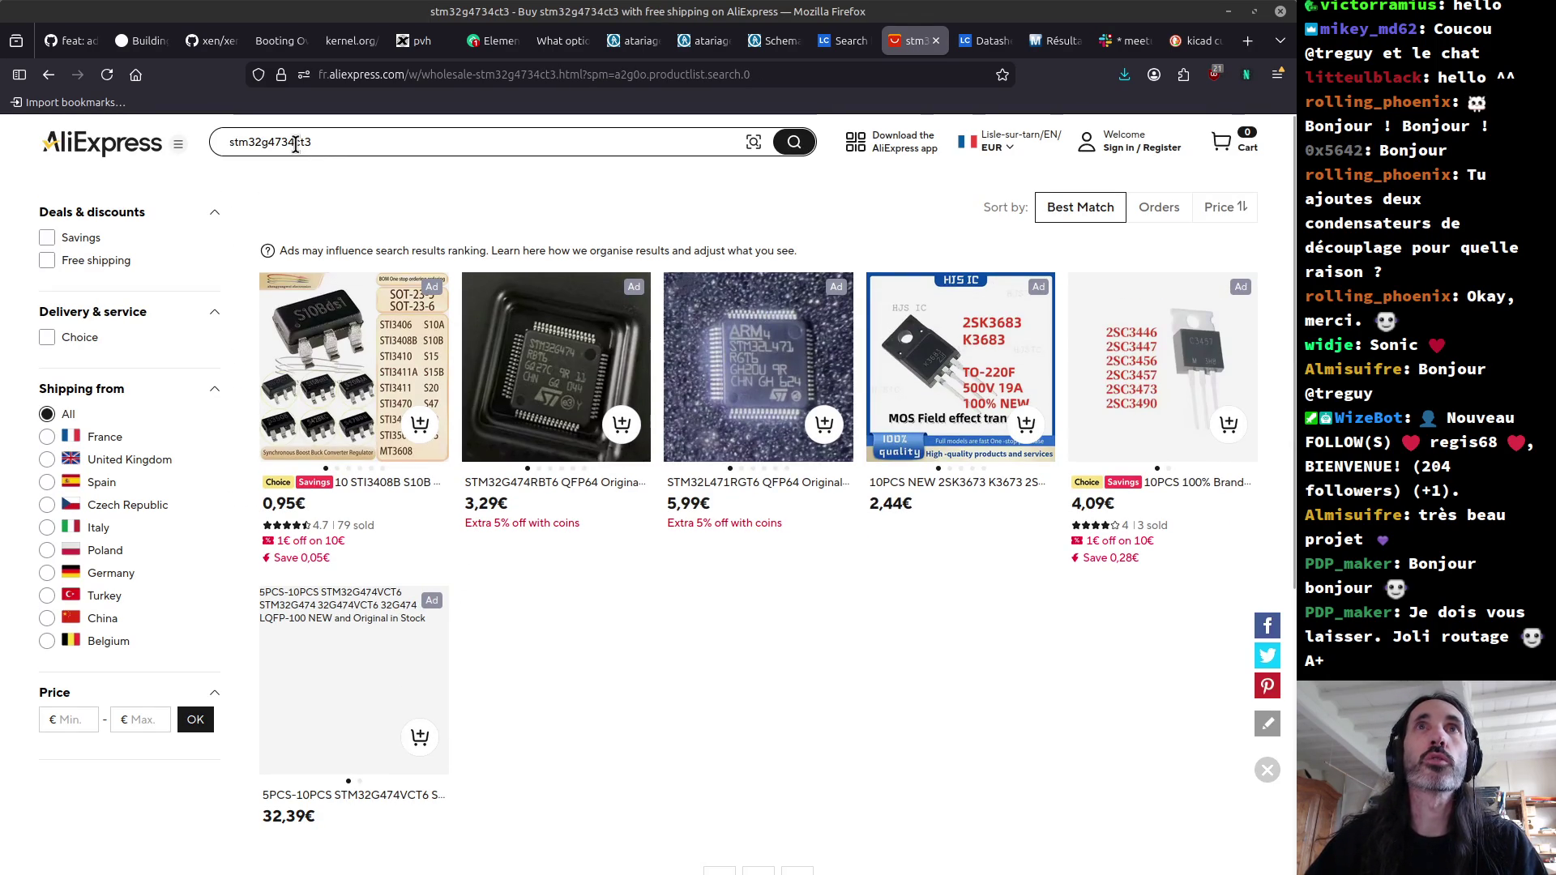
{"action": "left_click", "coordinate": [296, 144]}
{"action": "key", "text": "BackSpace"}
{"action": "type", "text": "r"}
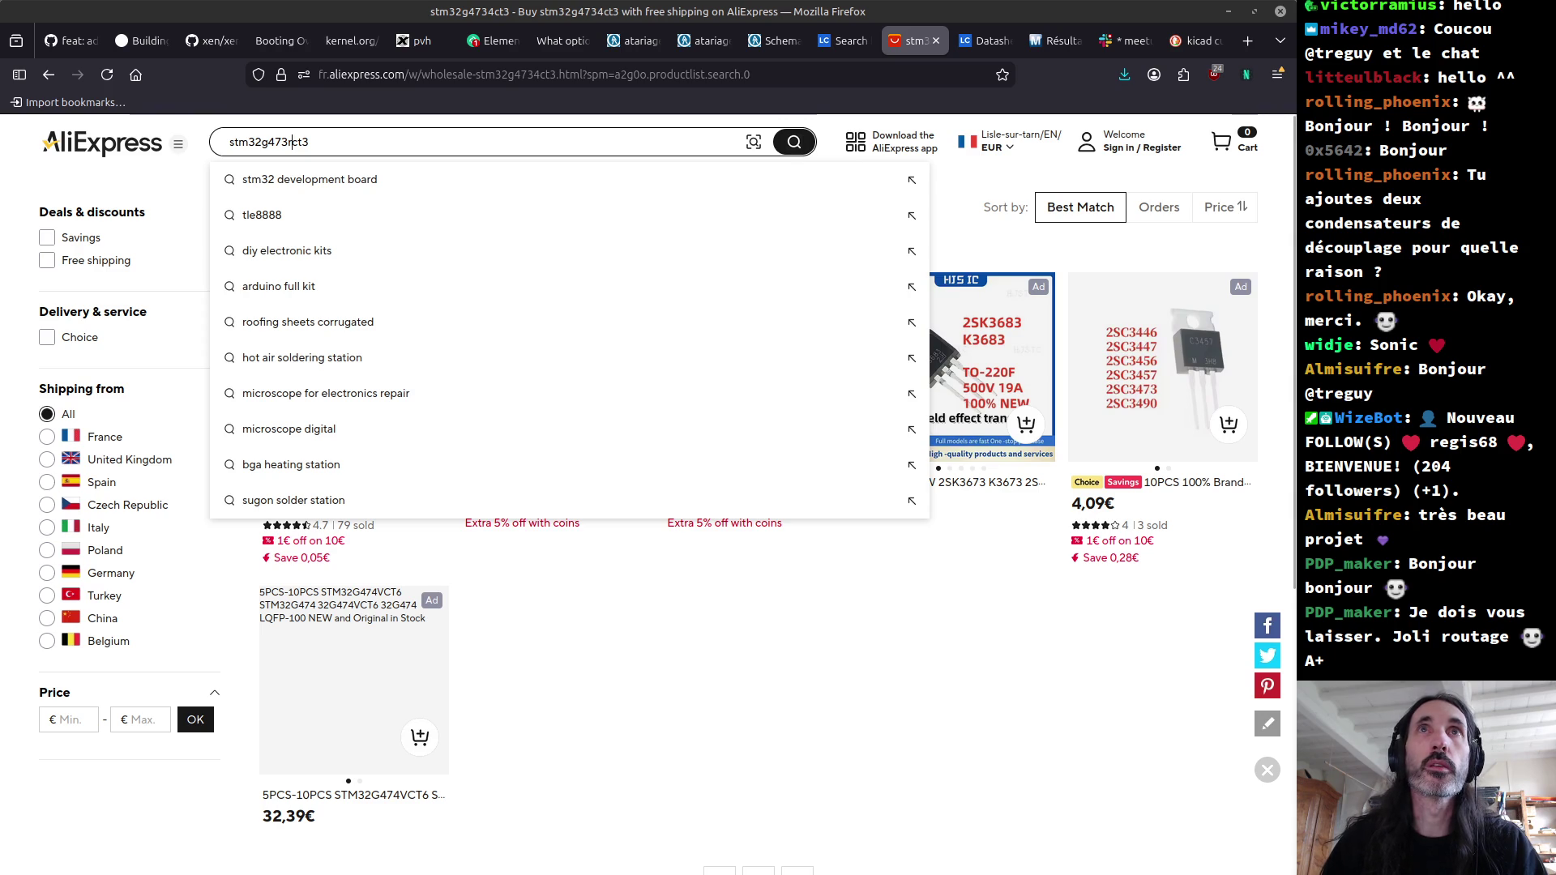
{"action": "key", "text": "Return"}
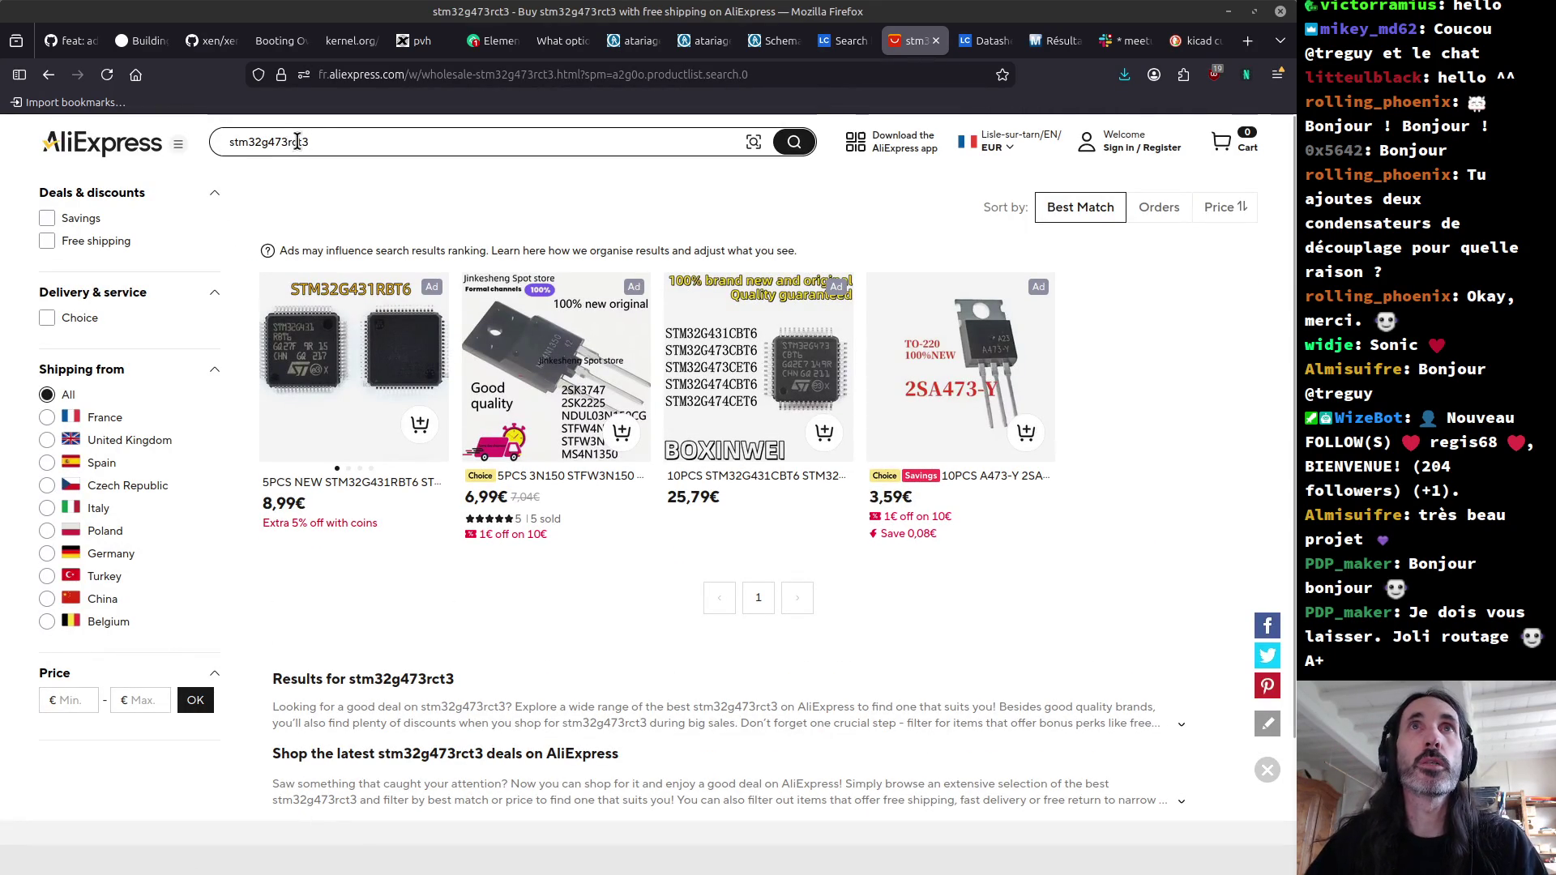
Step: Search stm32g473rbt3, then trim the query to stm32g473 sorted by ascending price
{"action": "left_click", "coordinate": [297, 142]}
{"action": "key", "text": "BackSpace"}
{"action": "type", "text": "b"}
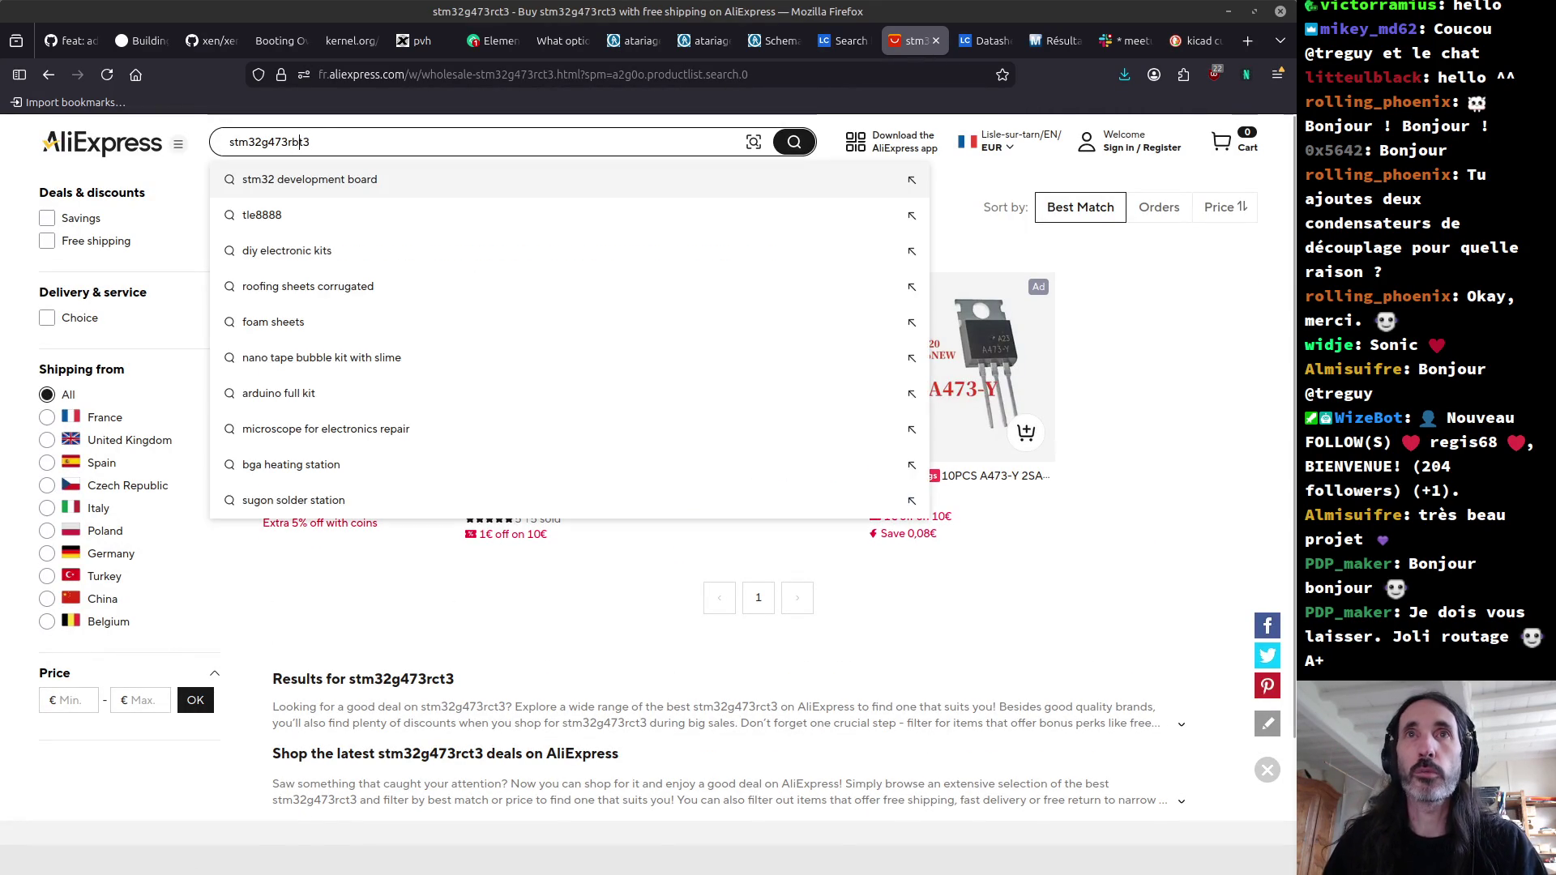
{"action": "key", "text": "Return"}
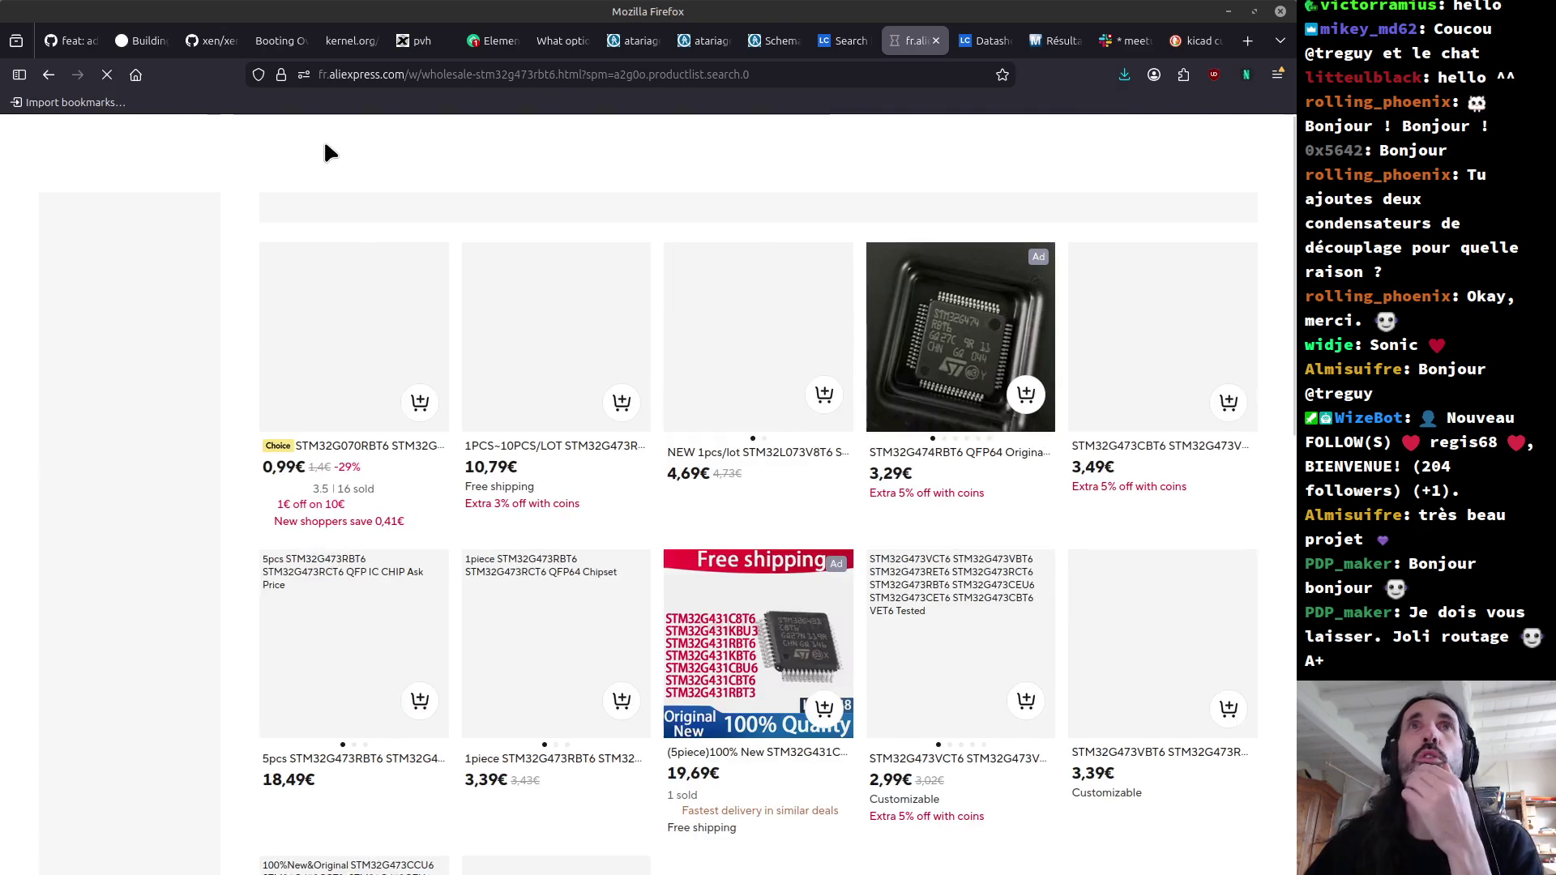
{"action": "left_click", "coordinate": [1213, 210]}
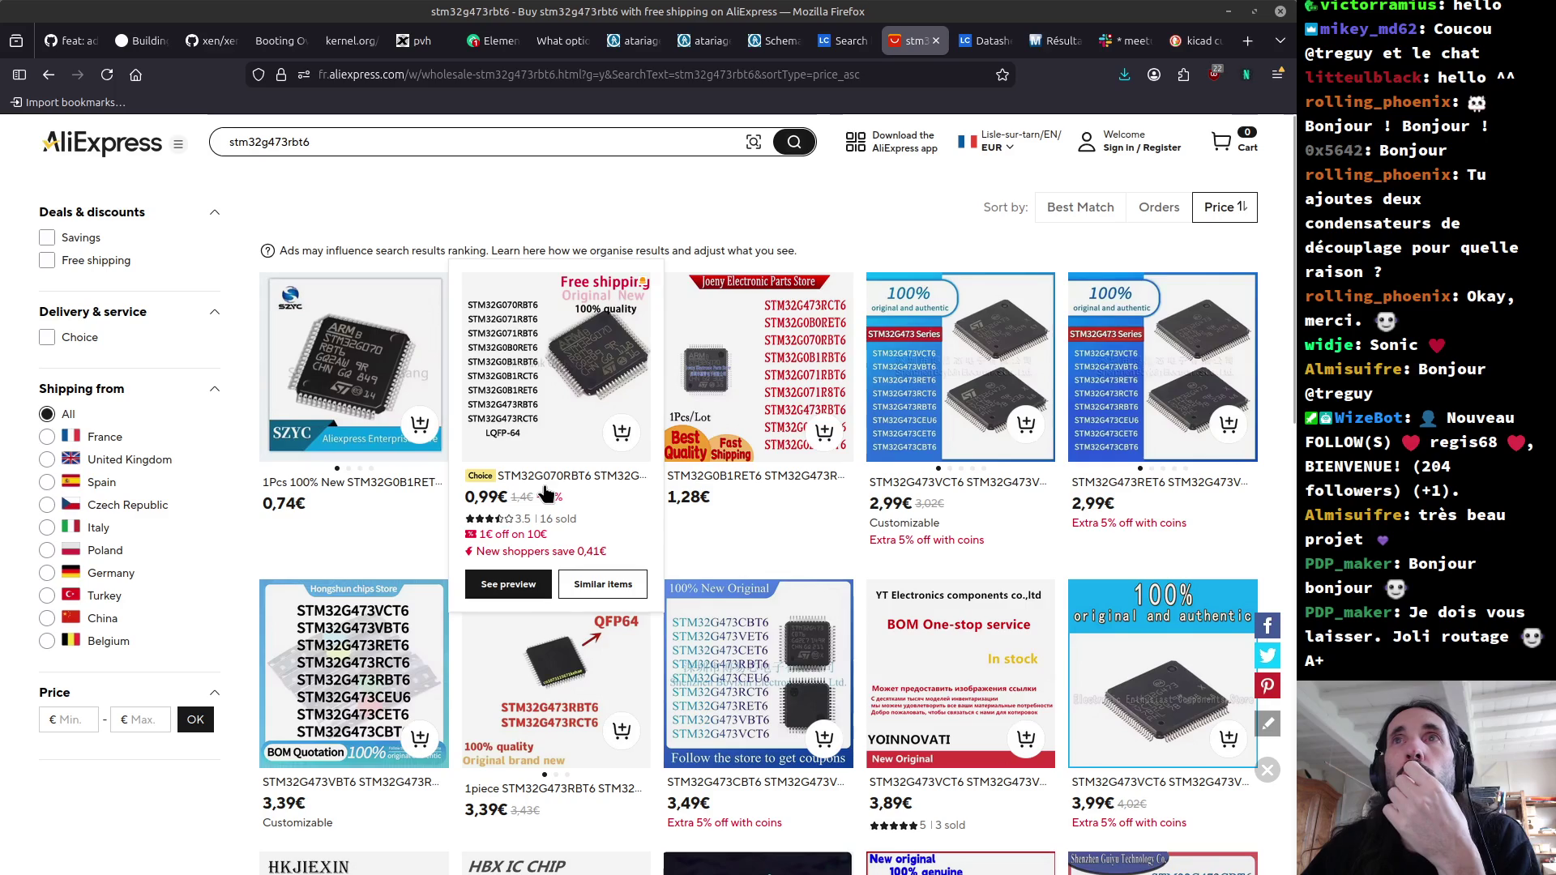
{"action": "scroll", "coordinate": [547, 494], "scroll_direction": "down", "scroll_amount": 5}
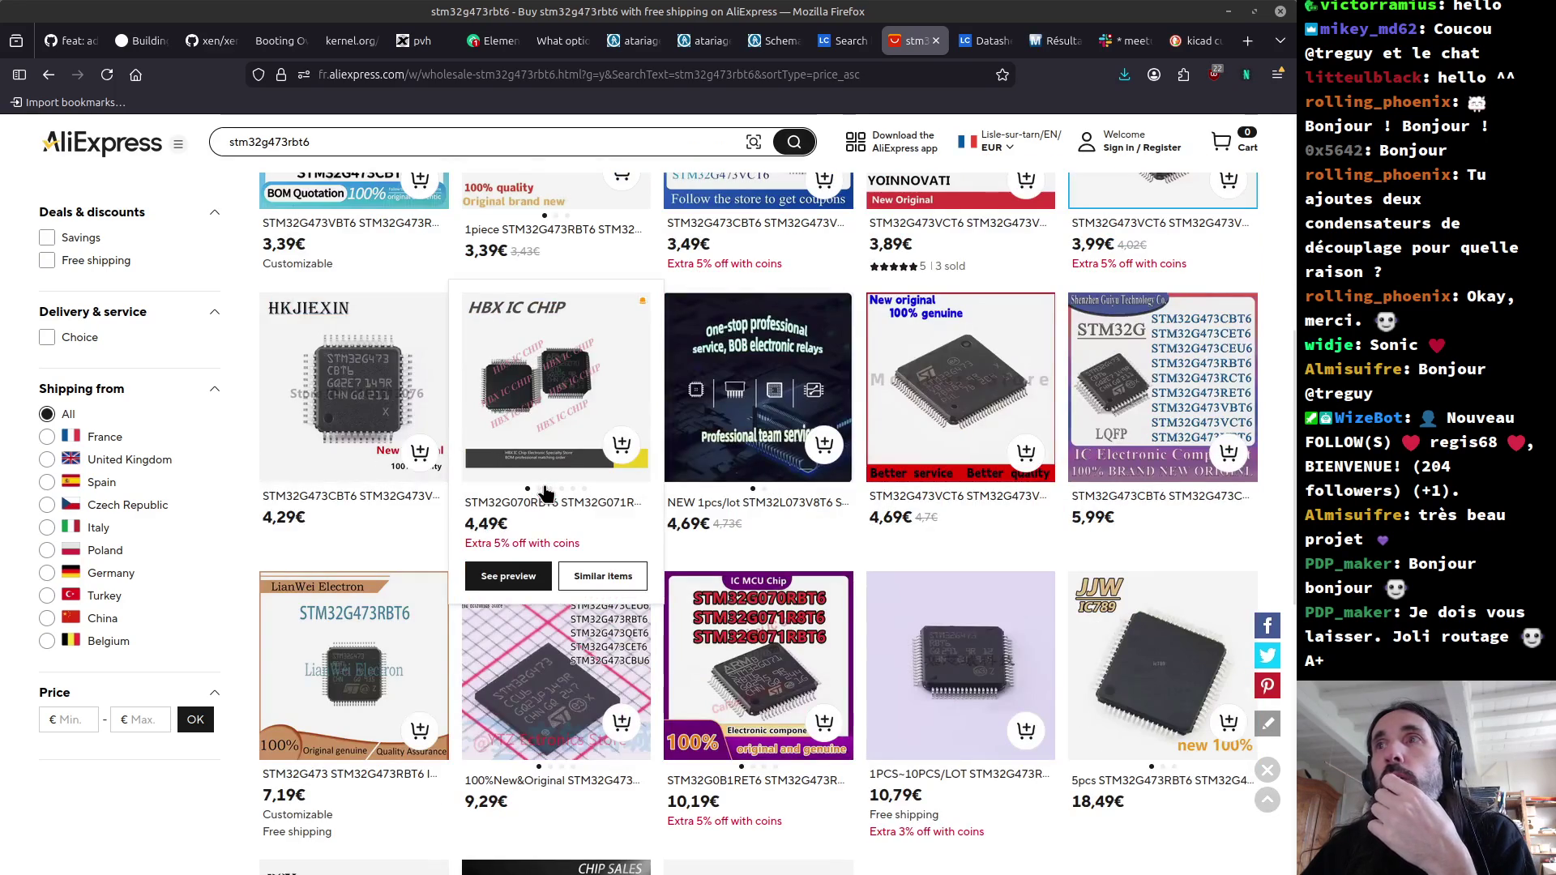
{"action": "scroll", "coordinate": [544, 493], "scroll_direction": "up", "scroll_amount": 5}
{"action": "left_click_drag", "start_coordinate": [288, 141], "coordinate": [337, 158]}
{"action": "key", "text": "BackSpace"}
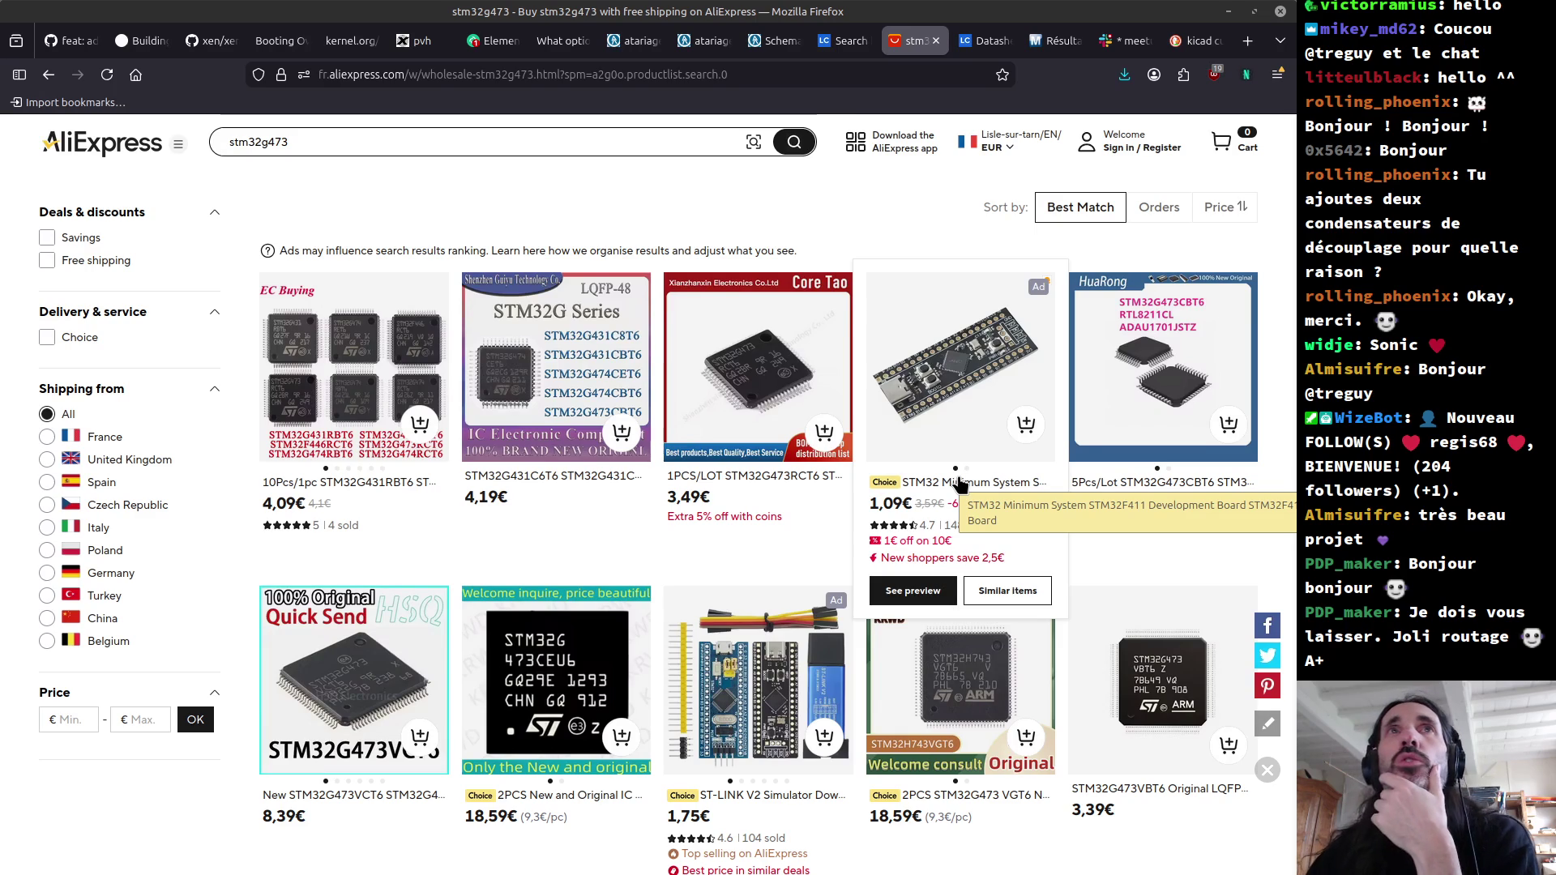
{"action": "left_click", "coordinate": [1220, 206]}
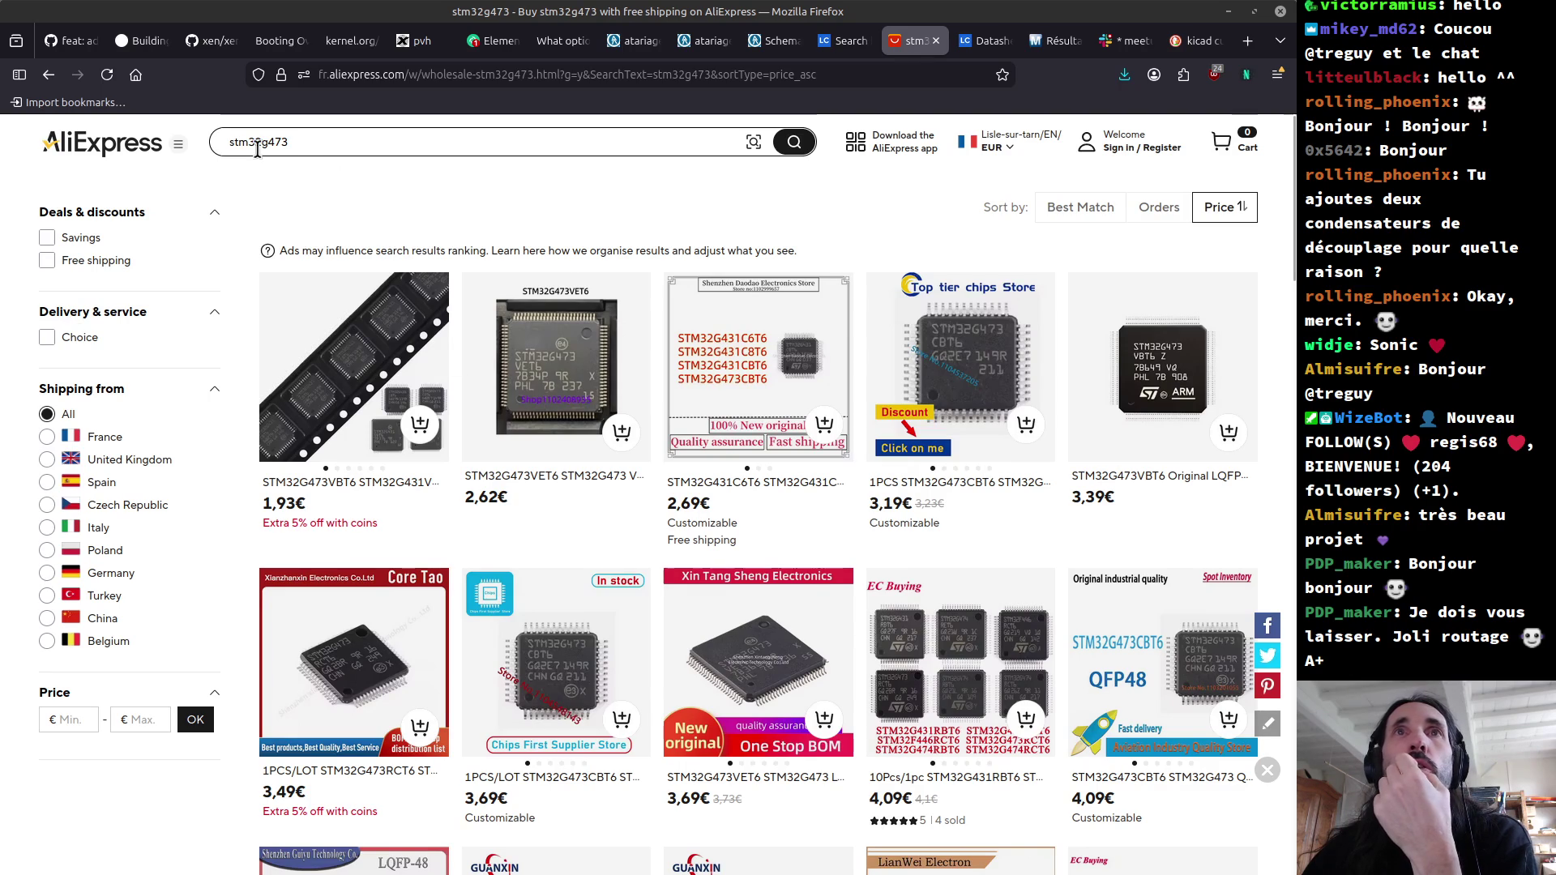
Step: Start a Mouser search in a new tab, then close that unused tab
{"action": "mouse_move", "coordinate": [307, 520]}
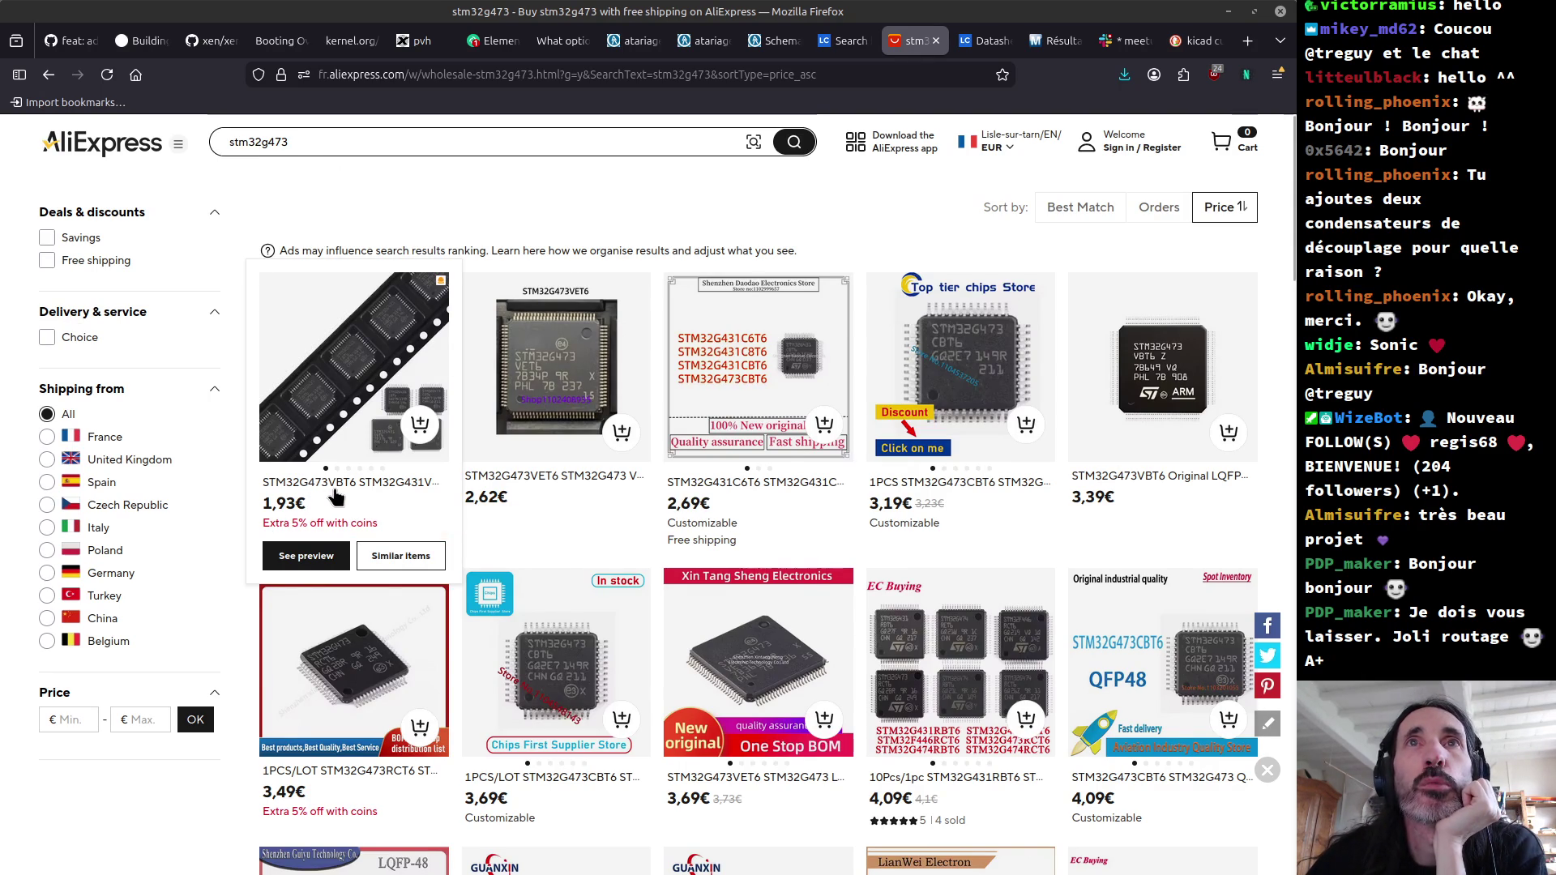
{"action": "left_click", "coordinate": [434, 71]}
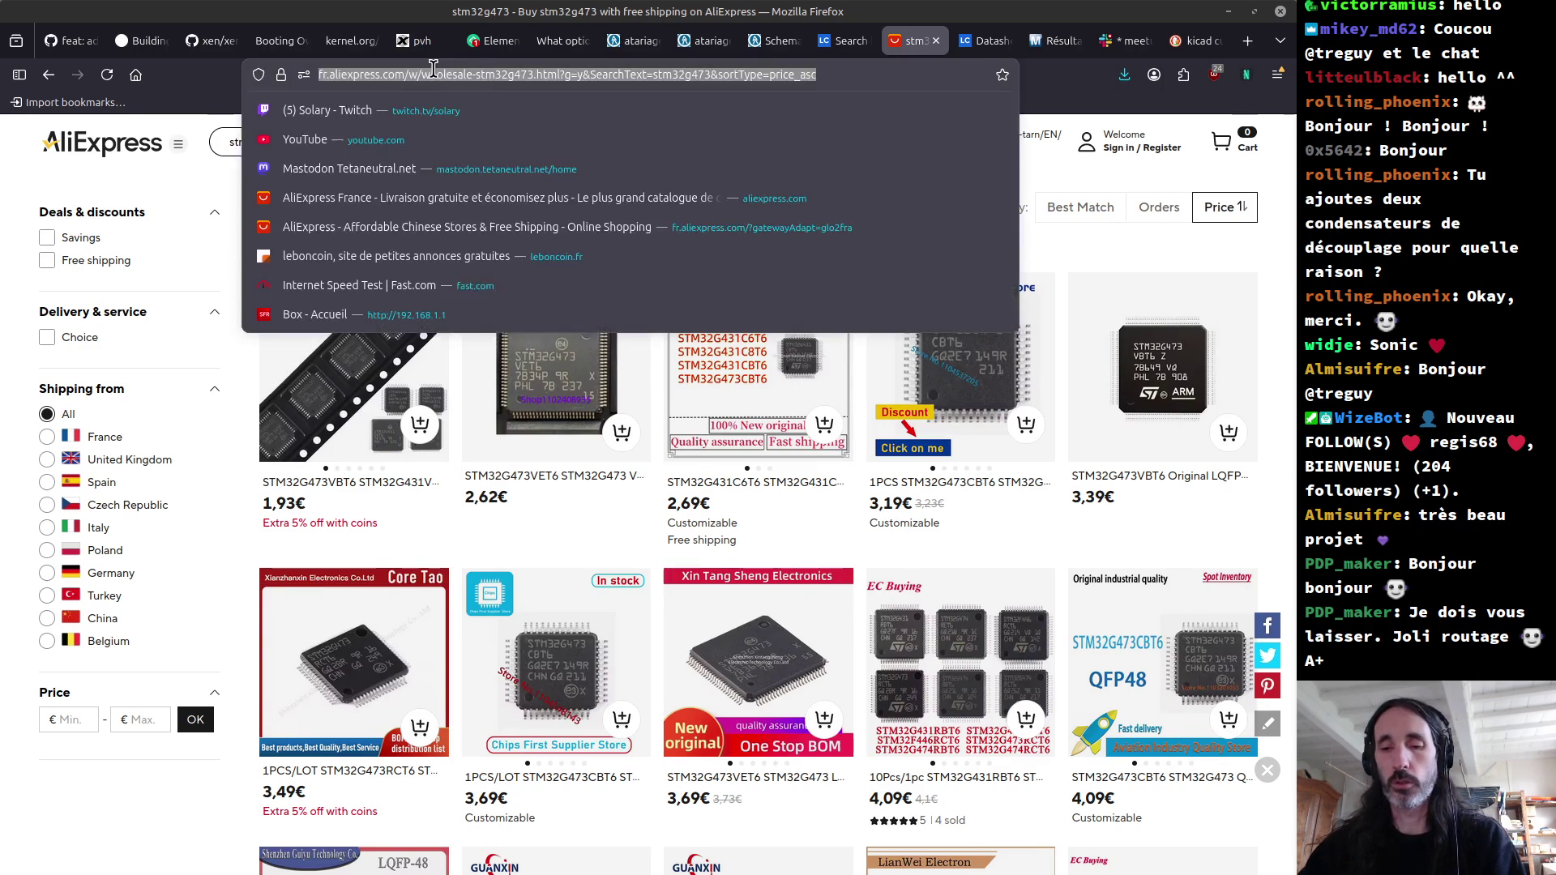
{"action": "key", "text": "ctrl+t"}
{"action": "type", "text": "mouser.fr/"}
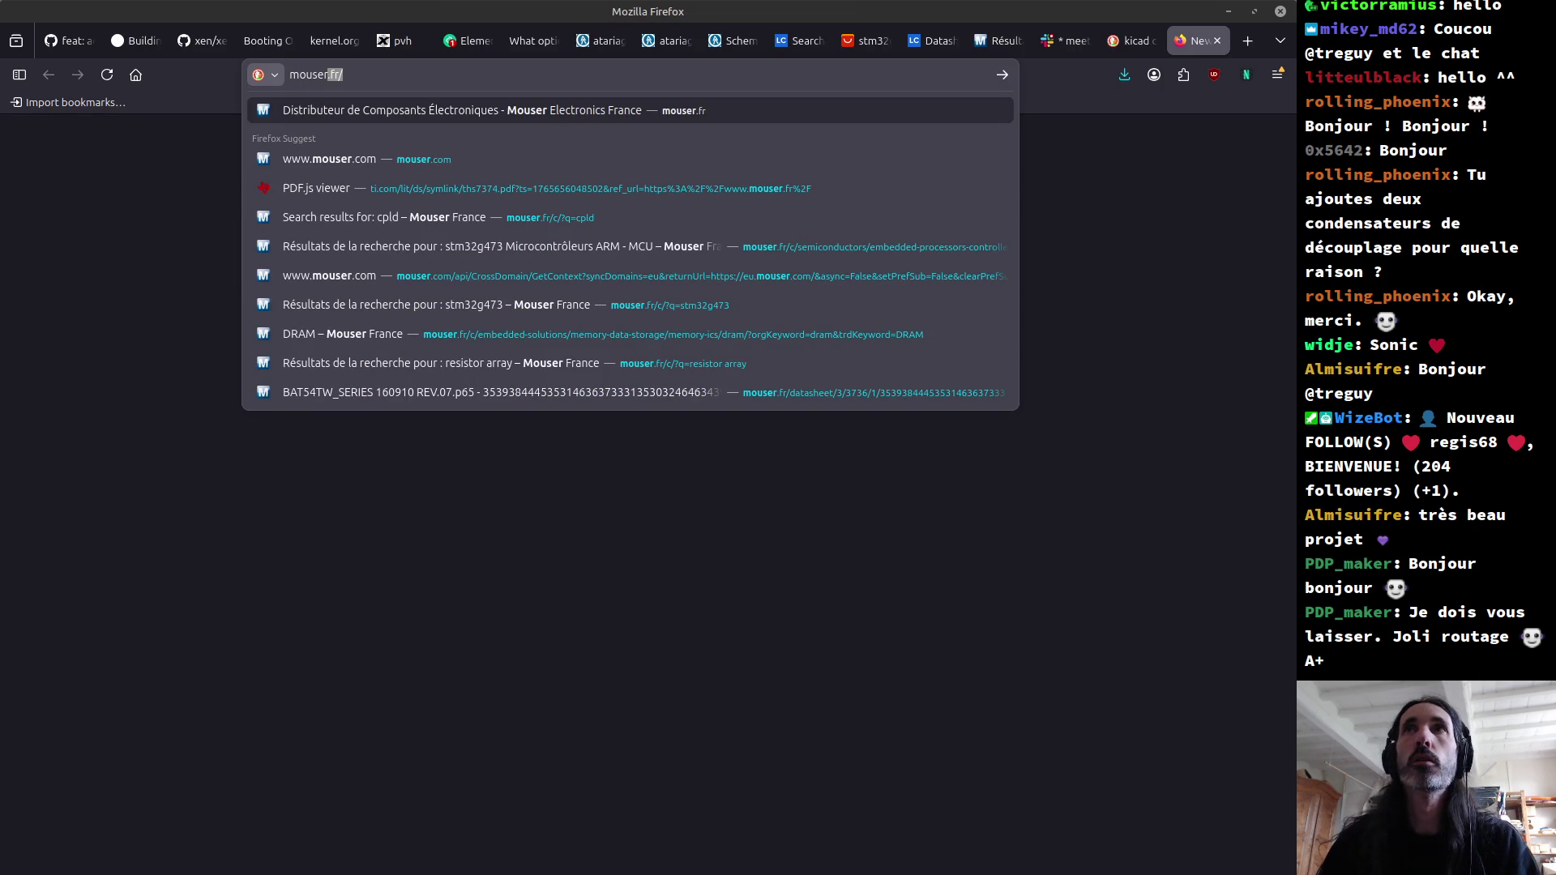
{"action": "key", "text": "ctrl+w"}
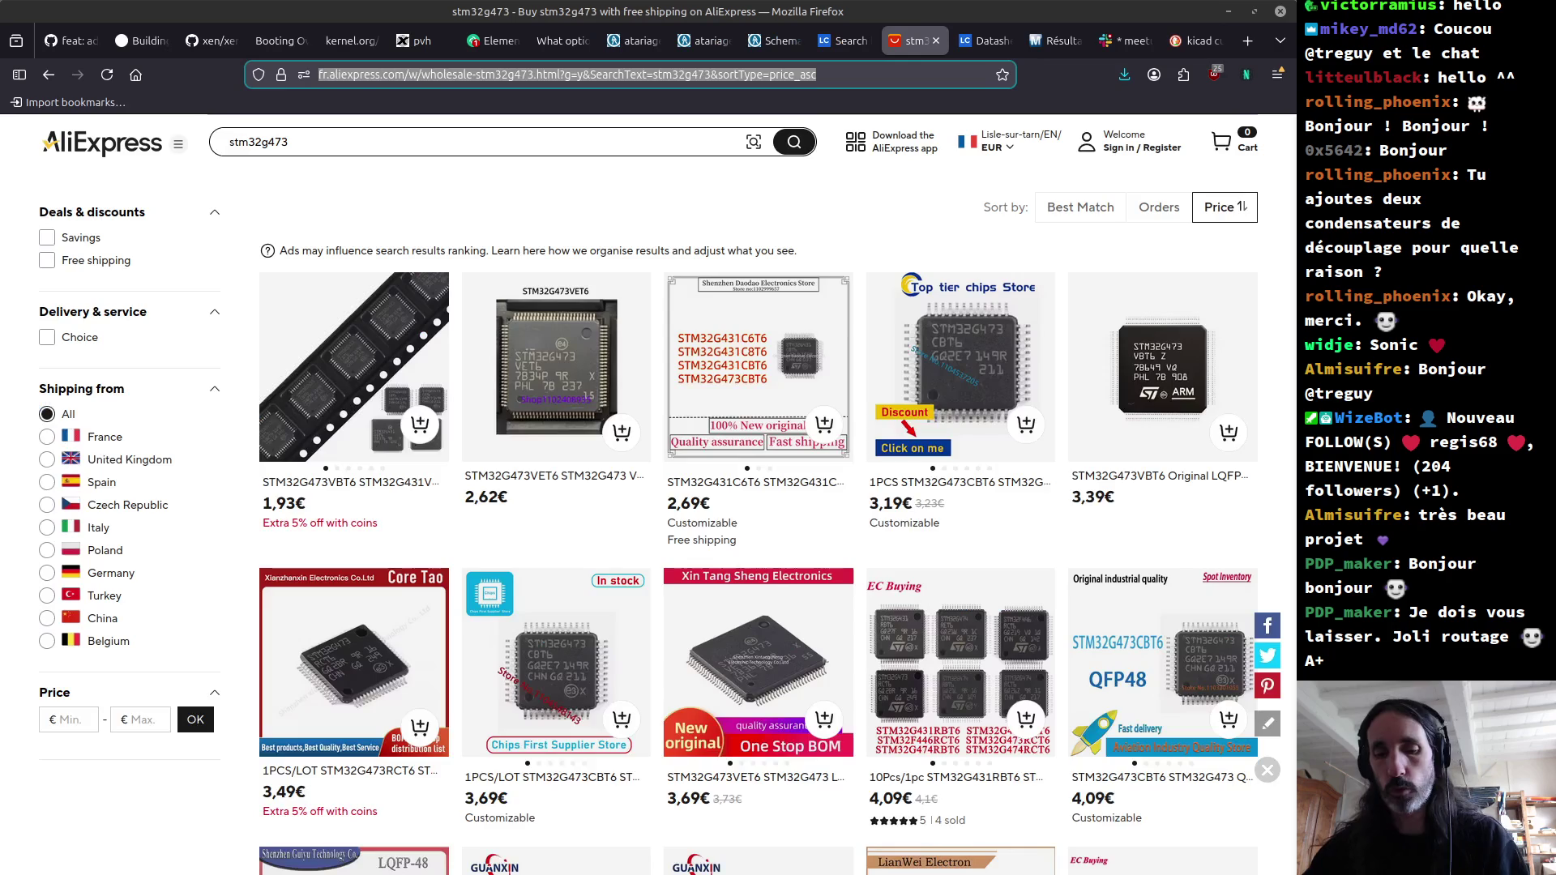
Step: Check the open windows without switching, then open the home folder in Nemo
{"action": "key", "text": "alt+Tab"}
{"action": "key", "text": "alt+Tab"}
{"action": "key", "text": "alt+Tab"}
{"action": "key", "text": "alt+Tab"}
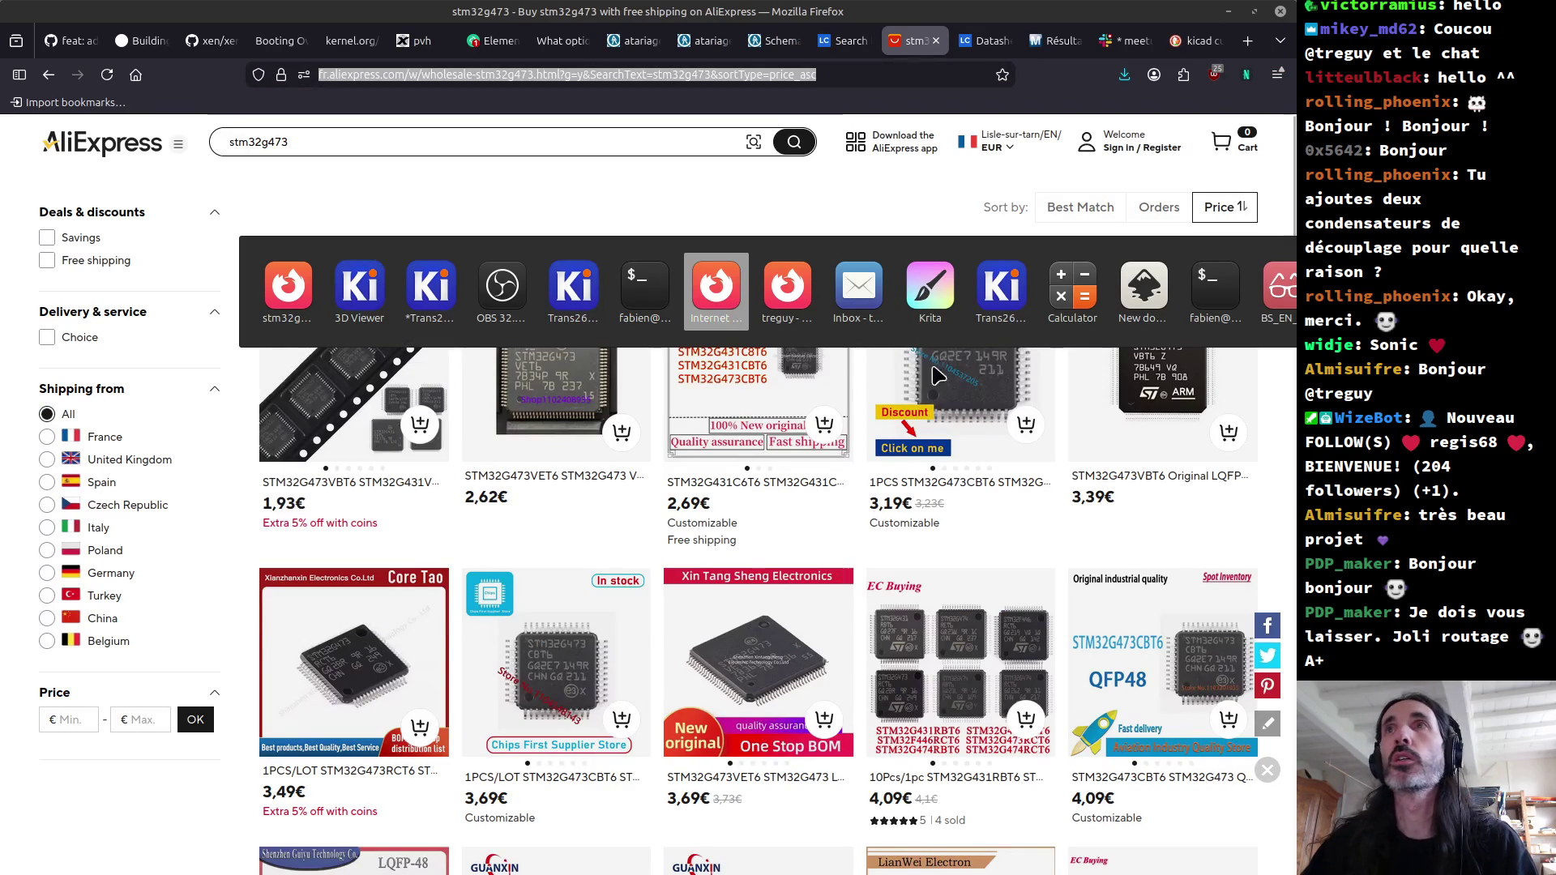
{"action": "key", "text": "Escape"}
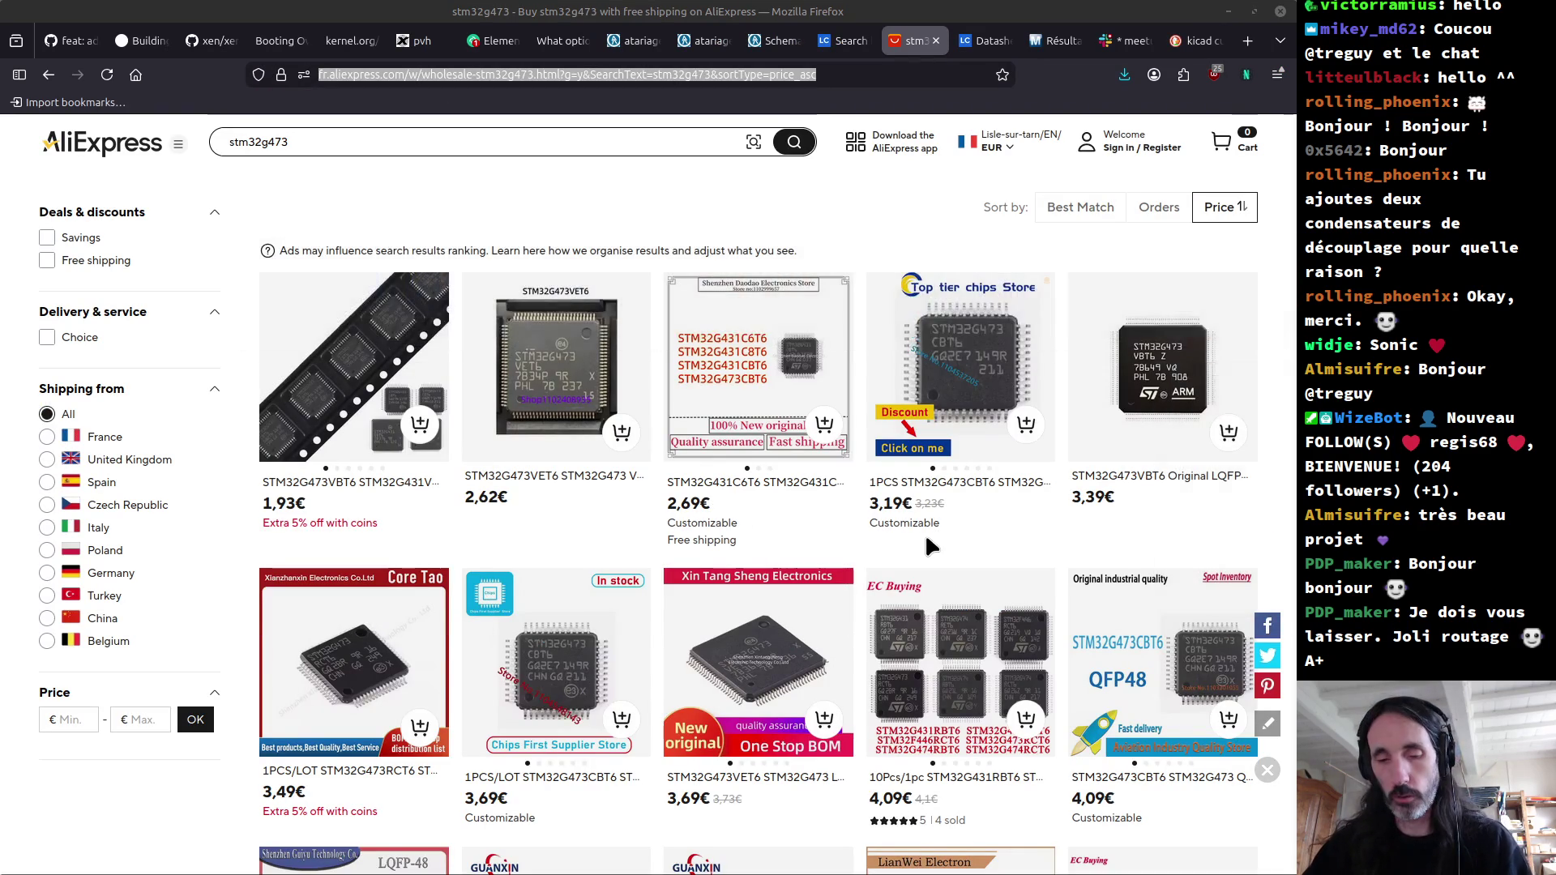
{"action": "key", "text": "alt+Tab"}
{"action": "key", "text": "Escape"}
{"action": "key", "text": "alt+Tab"}
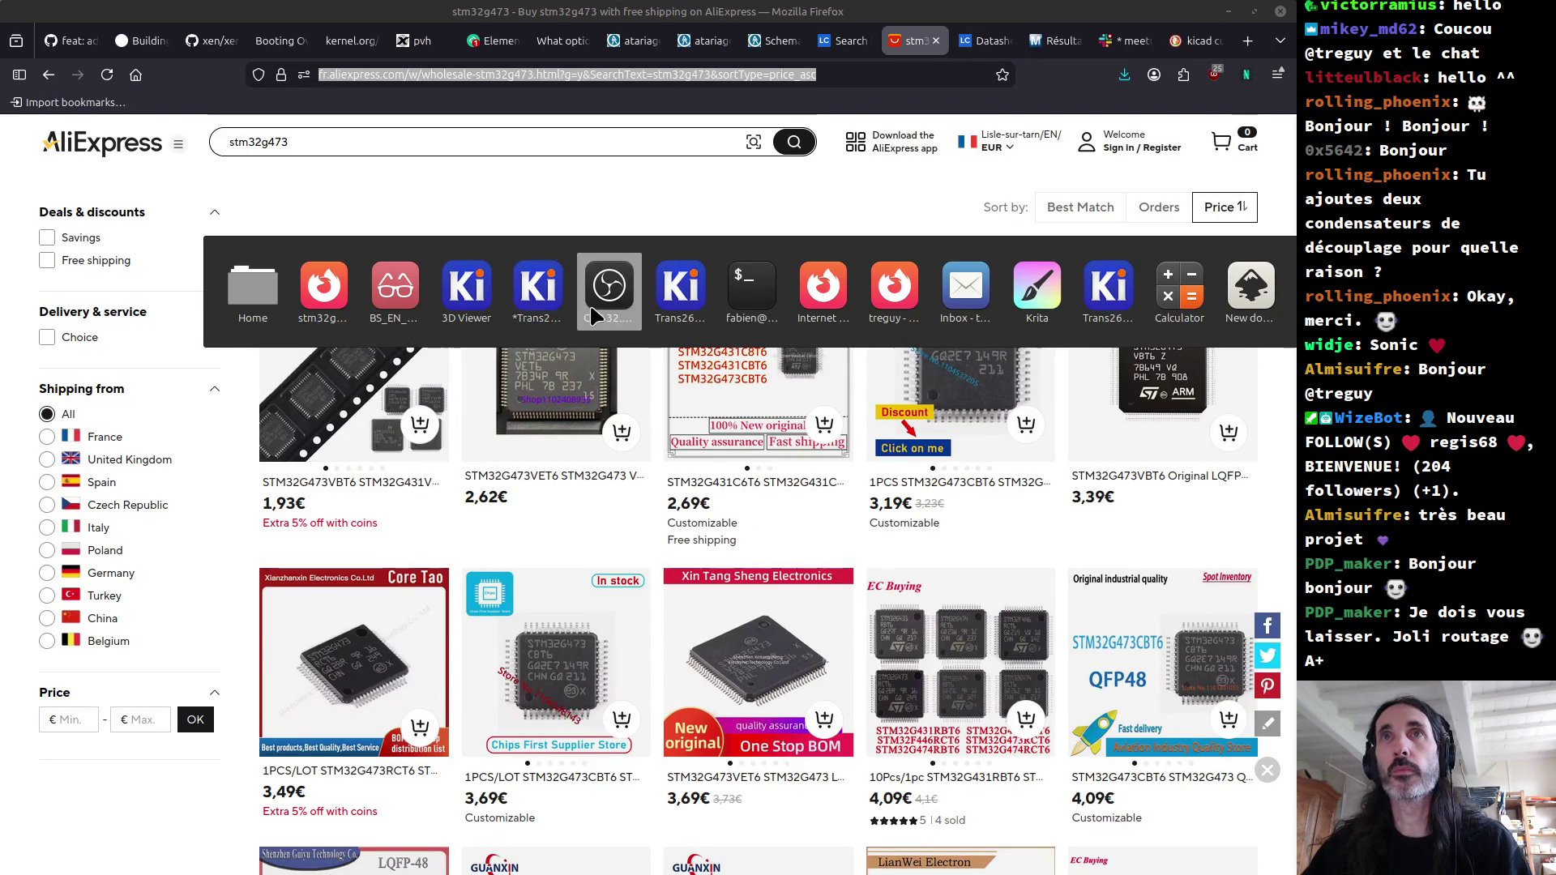
{"action": "key", "text": "Escape"}
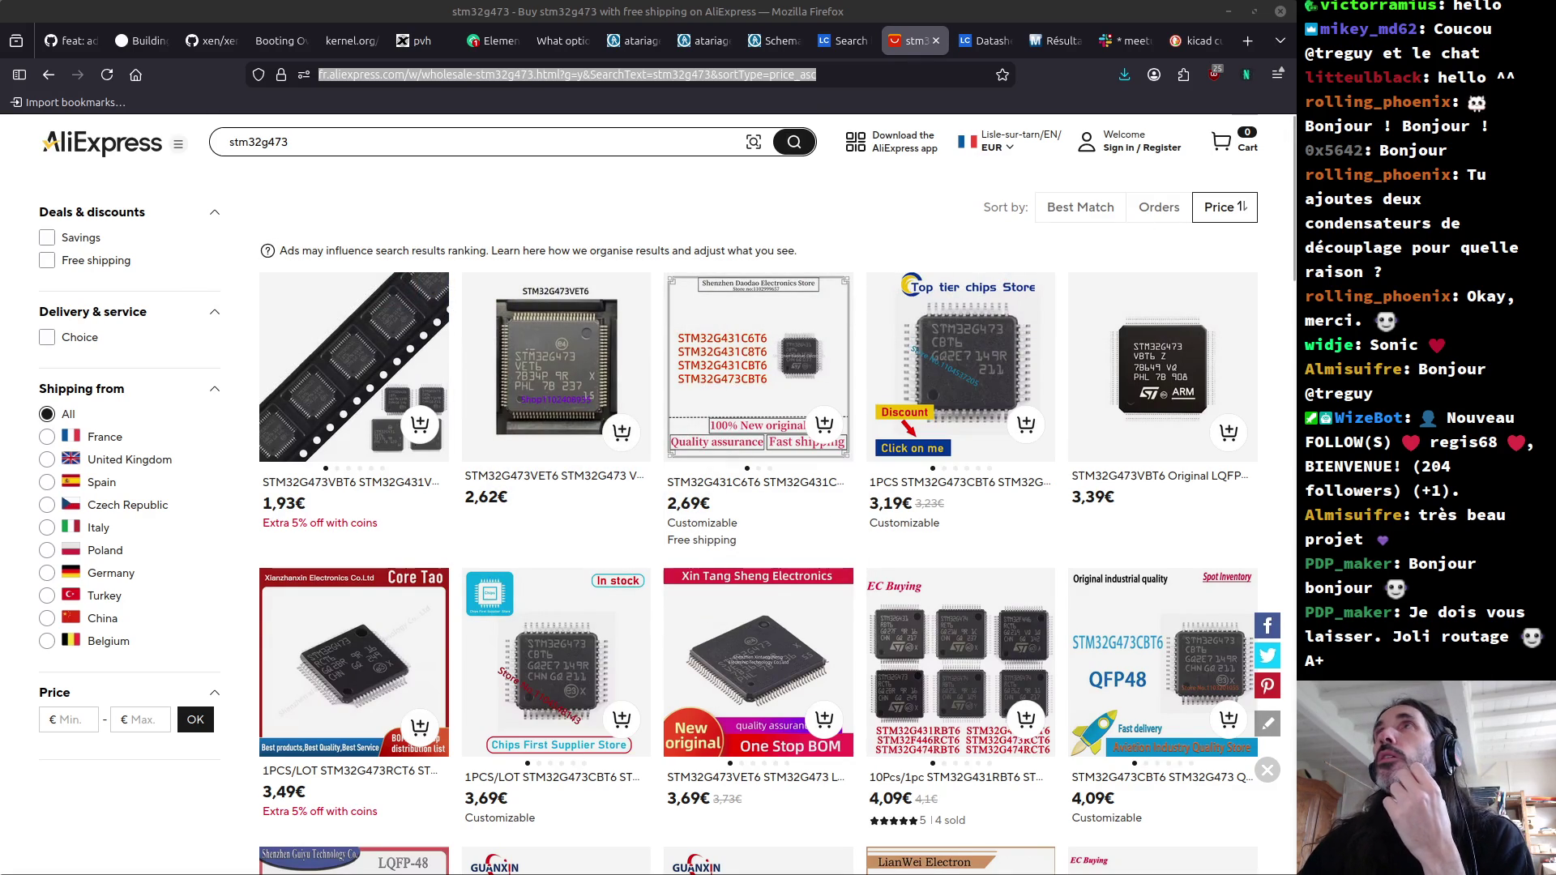
{"action": "key", "text": "super+e"}
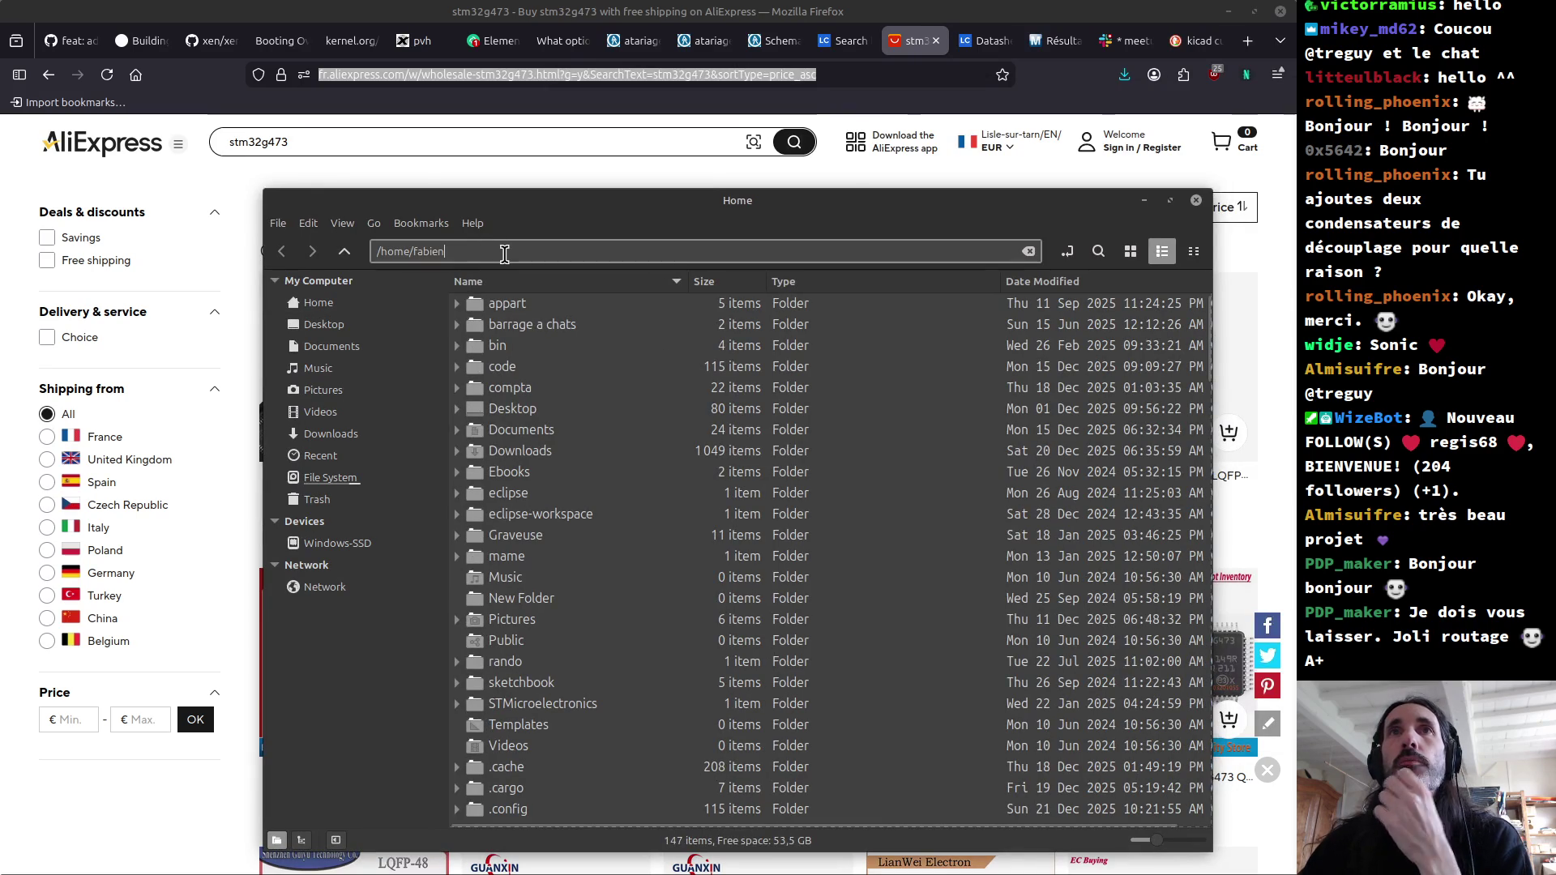
Step: Navigate to the Doc folder of the Trans2600 project
{"action": "left_click", "coordinate": [504, 253]}
{"action": "type", "text": "/"}
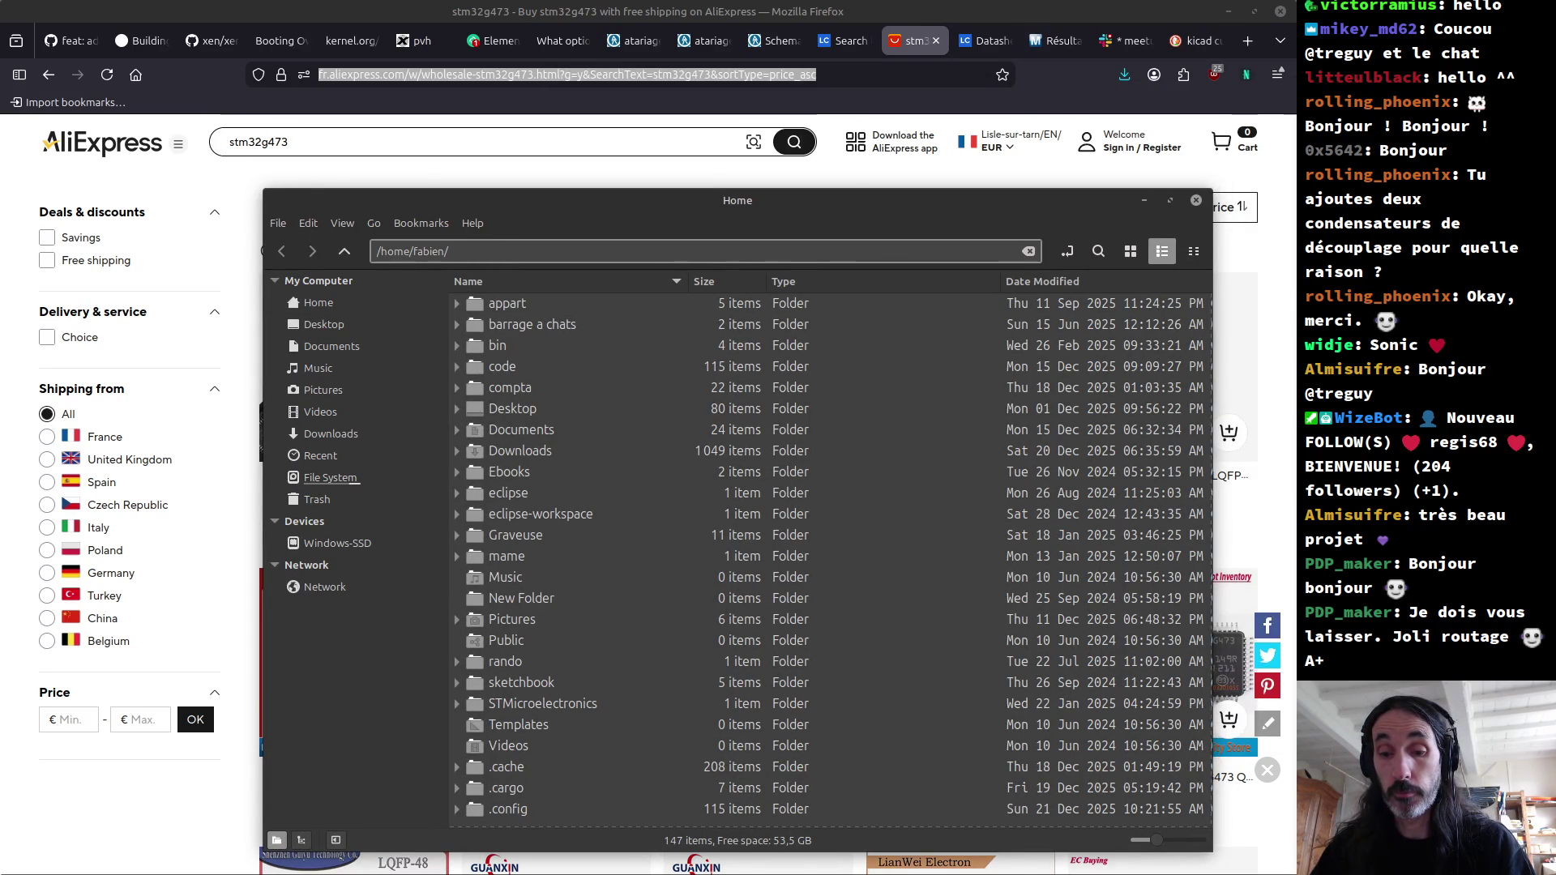
{"action": "type", "text": "code/"}
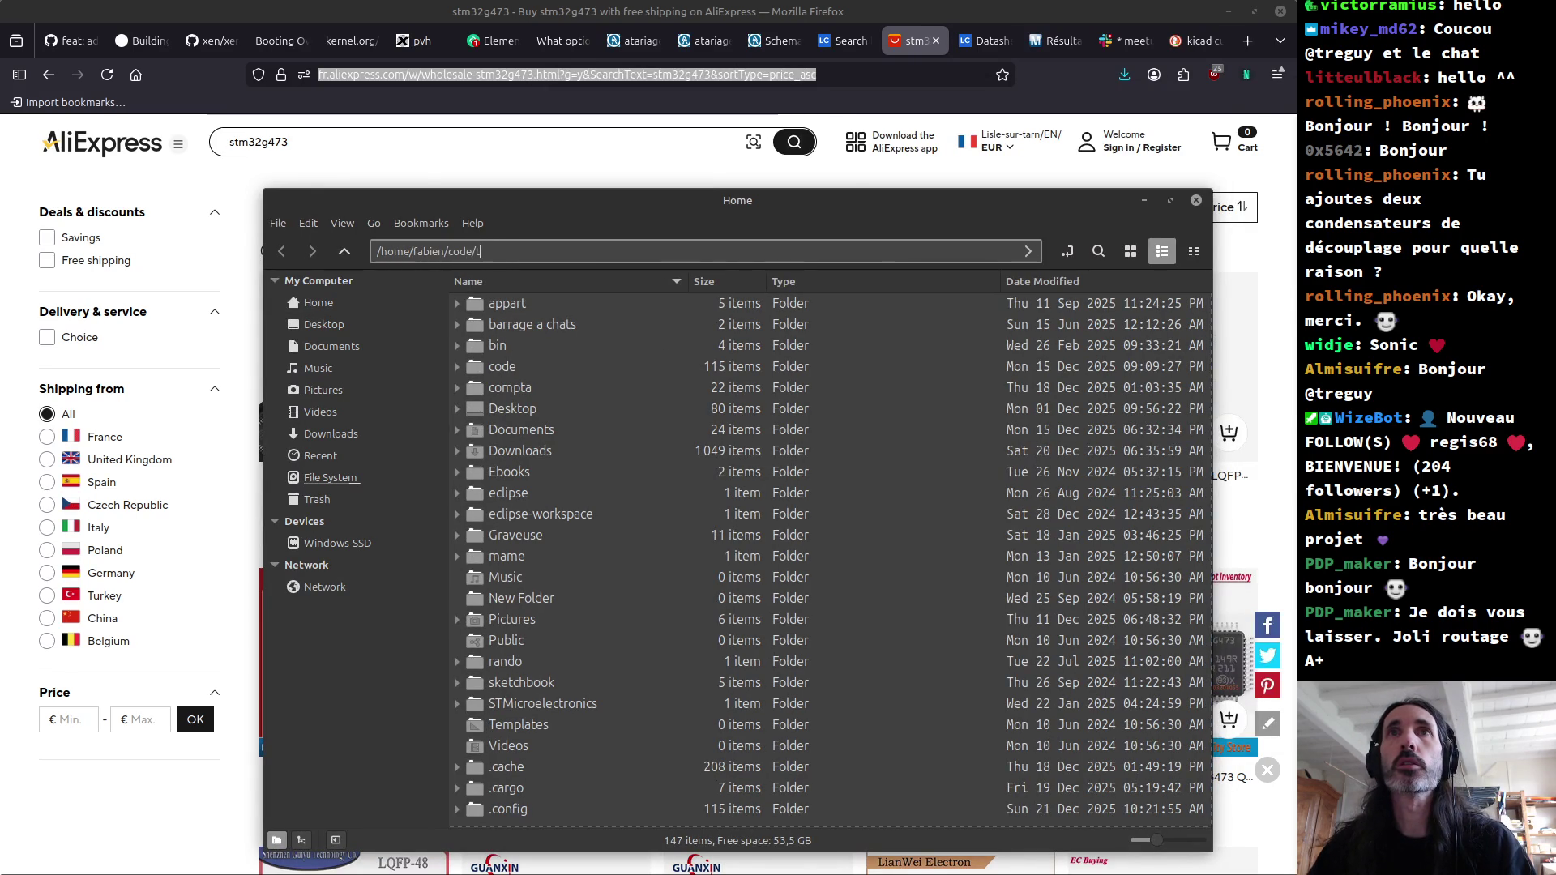
{"action": "type", "text": "tra"}
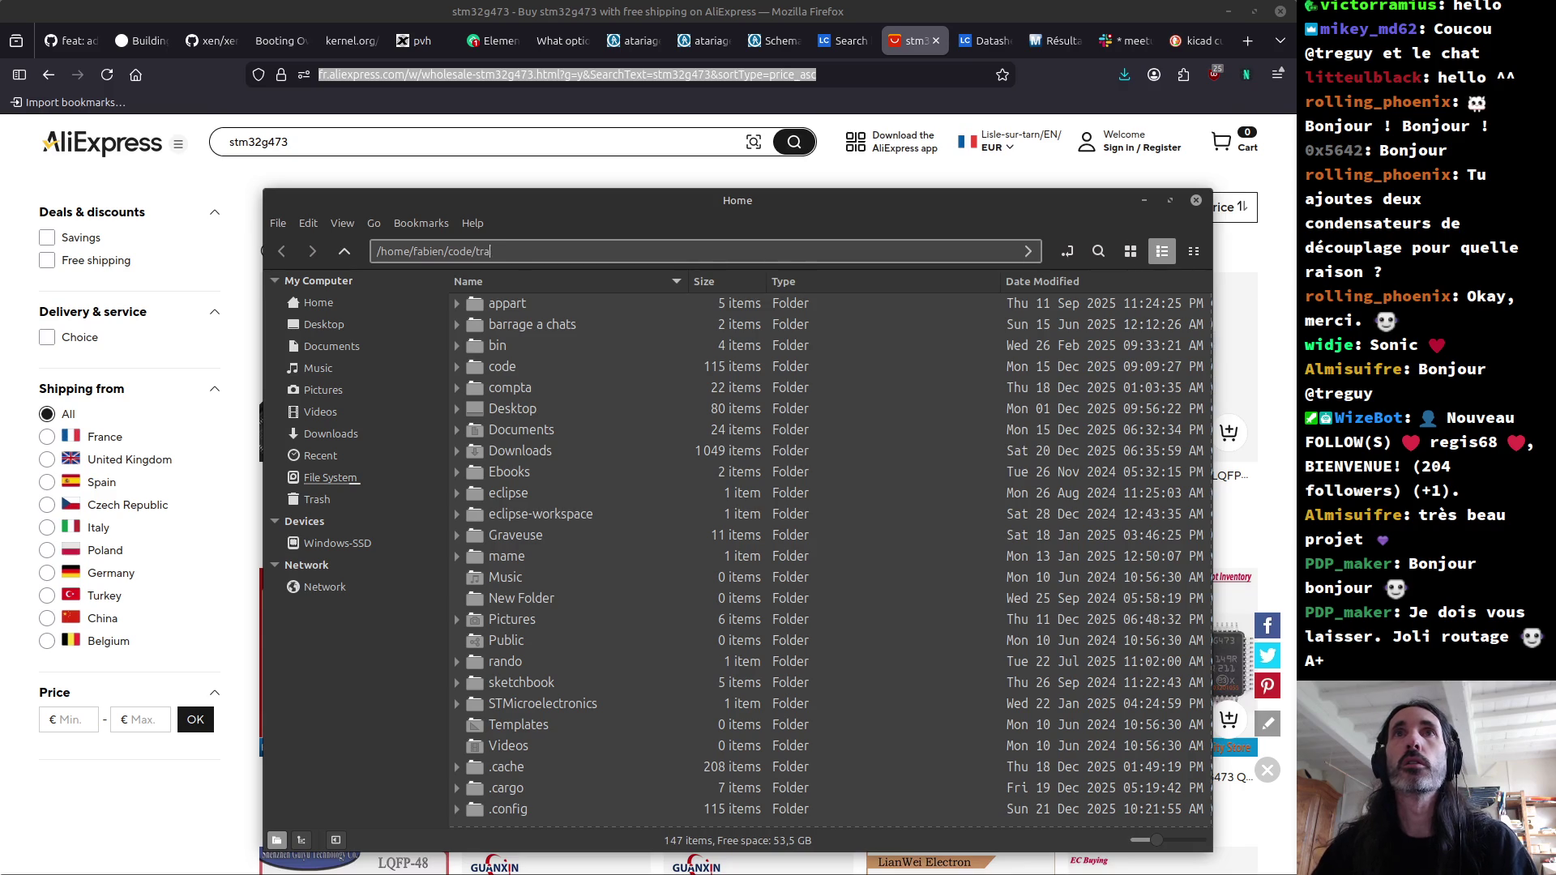
{"action": "type", "text": "mTrans2600/"}
{"action": "key", "text": "Tab"}
{"action": "type", "text": "d"}
{"action": "key", "text": "BackSpace"}
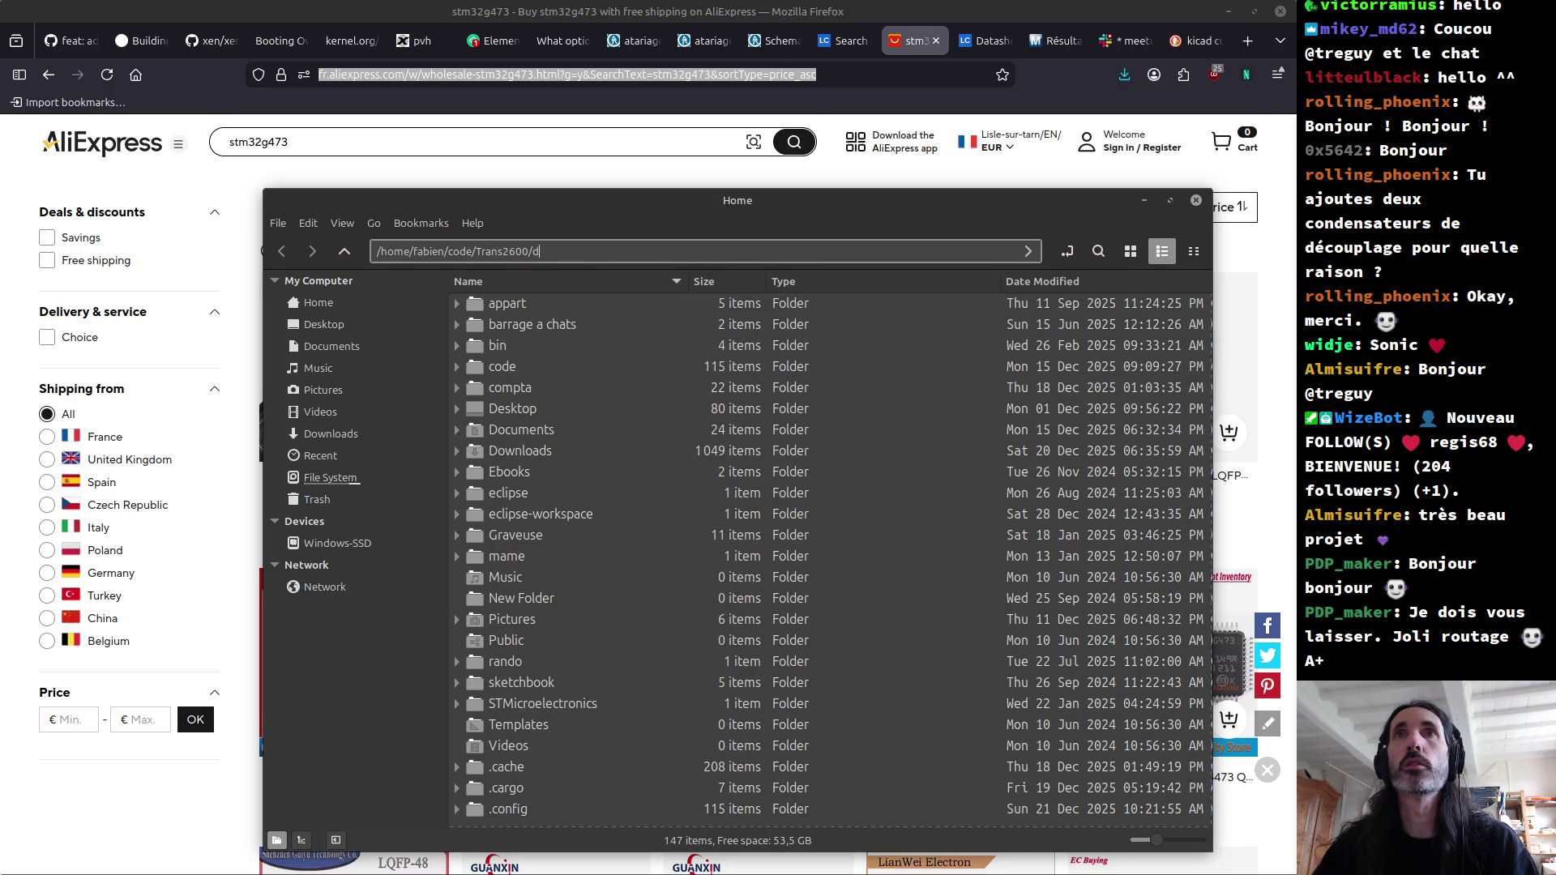
{"action": "key", "text": "Return"}
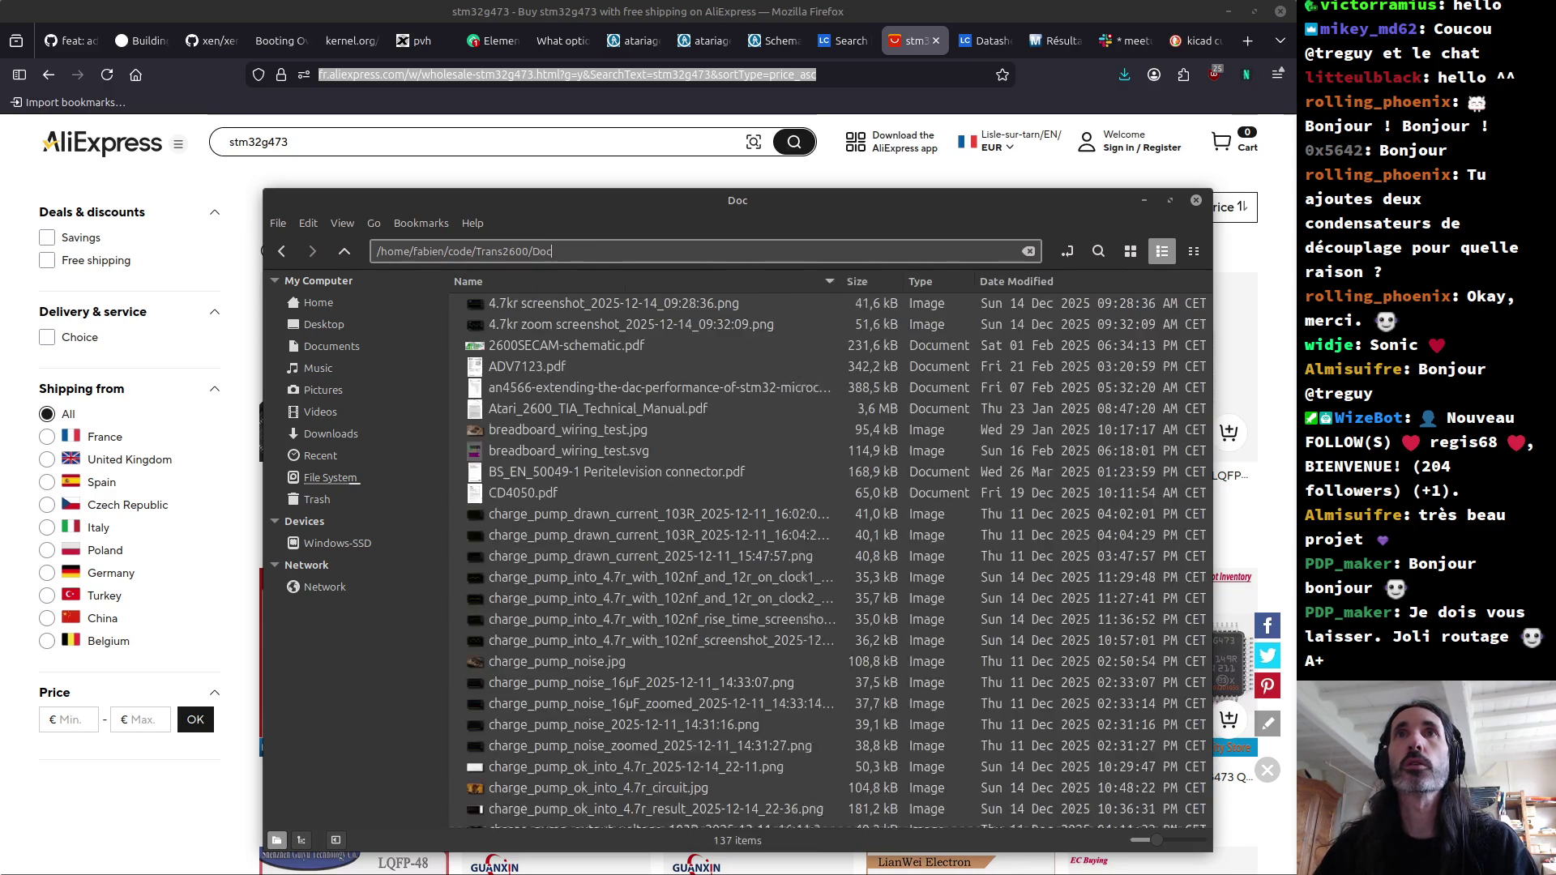
Step: Delete stm32g431cb-2.pdf and open the stm32g473cb.pdf datasheet
{"action": "left_click", "coordinate": [559, 584]}
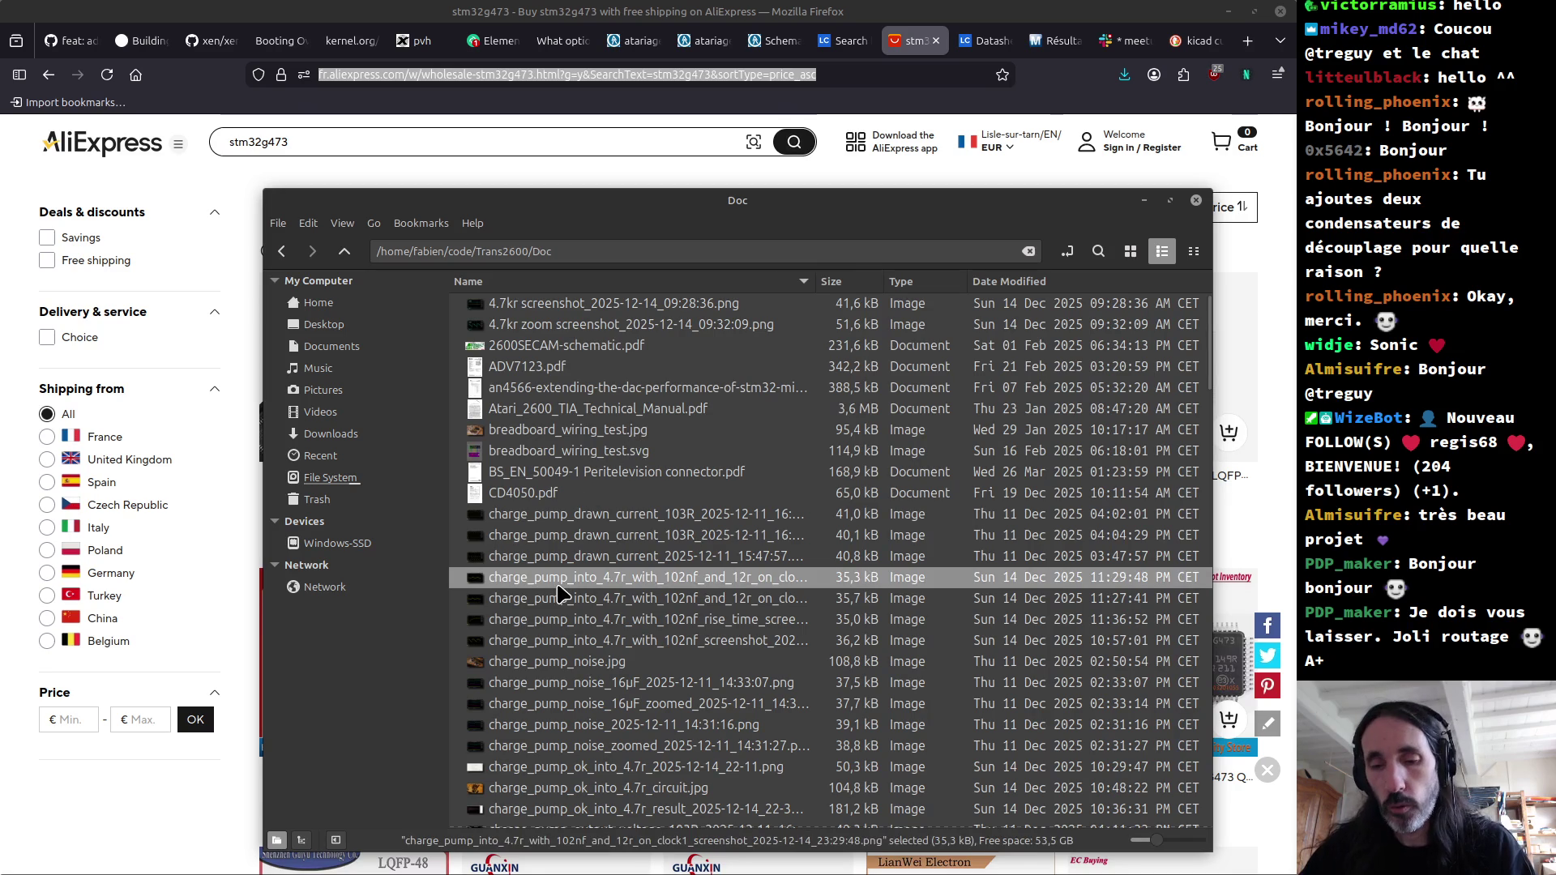
{"action": "type", "text": "st"}
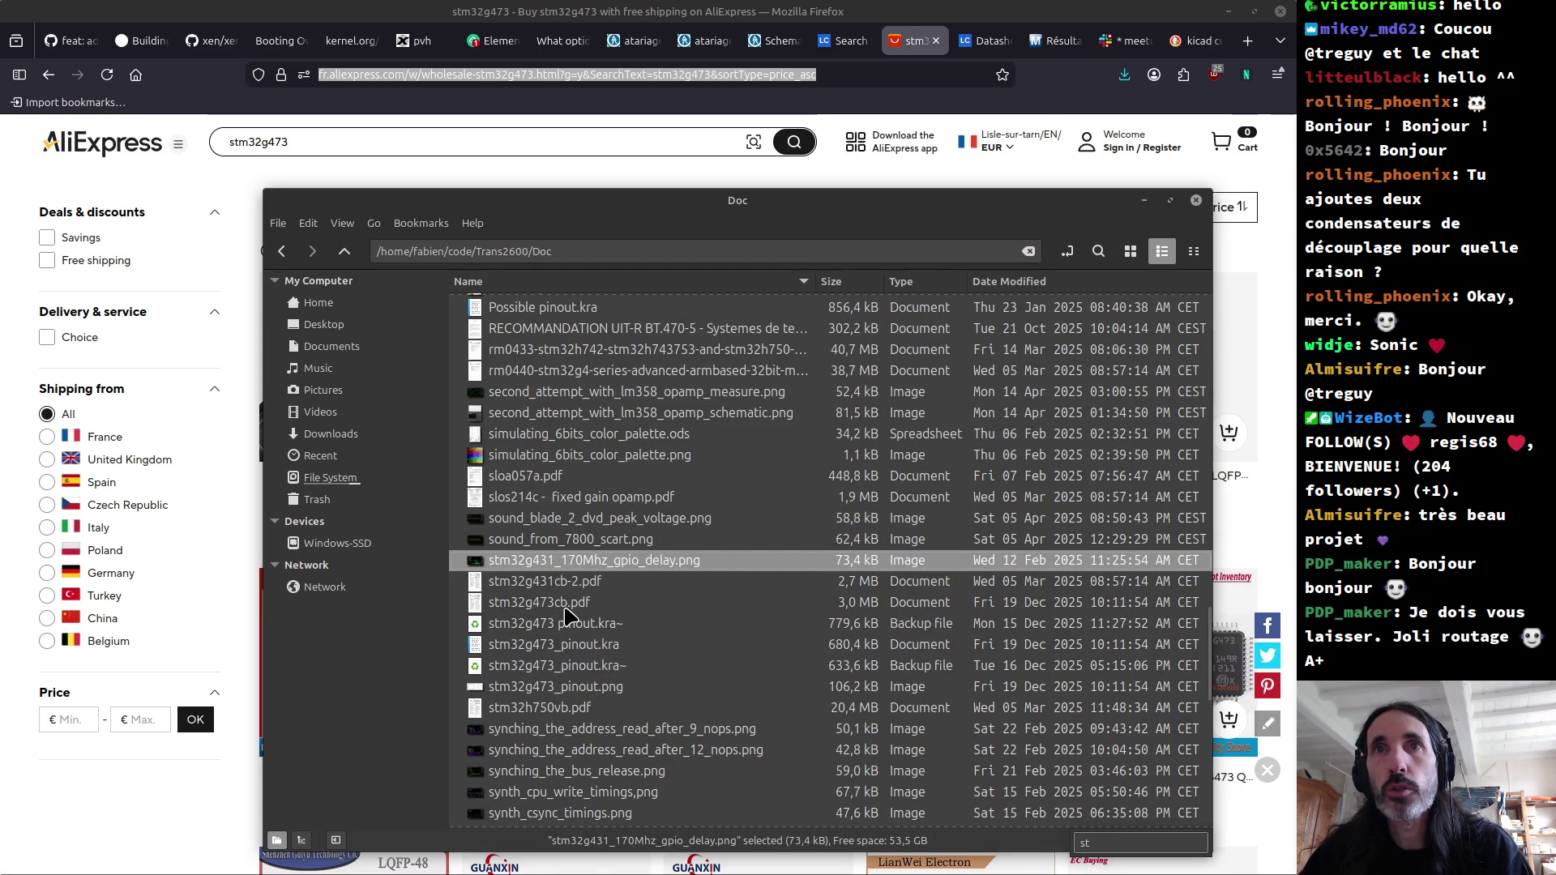
{"action": "left_click", "coordinate": [559, 609]}
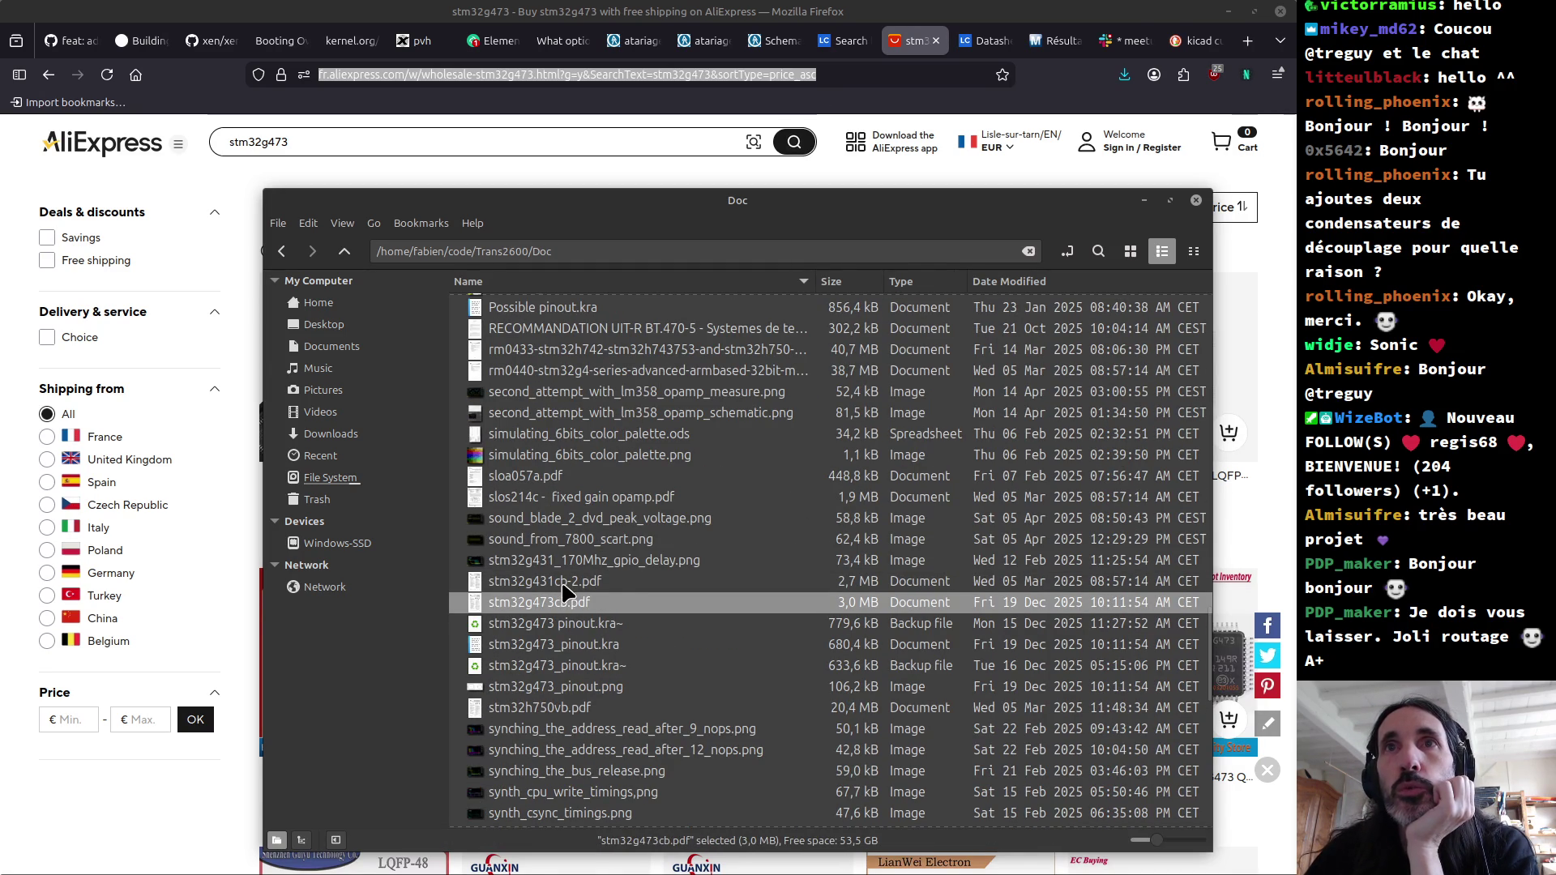
{"action": "left_click", "coordinate": [562, 584]}
{"action": "key", "text": "Delete"}
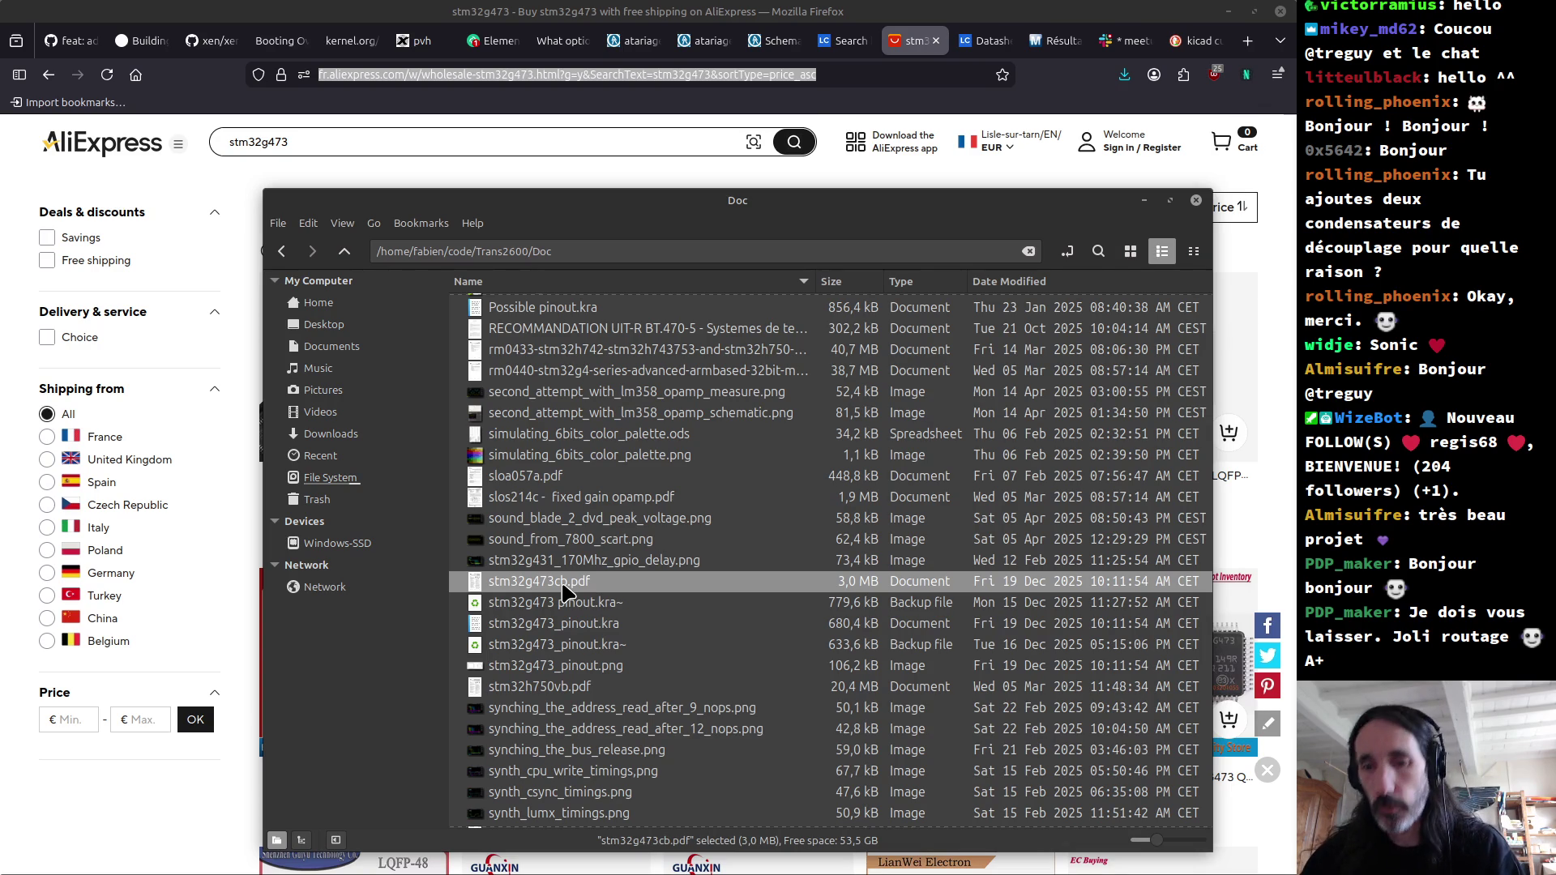
{"action": "double_click", "coordinate": [563, 583]}
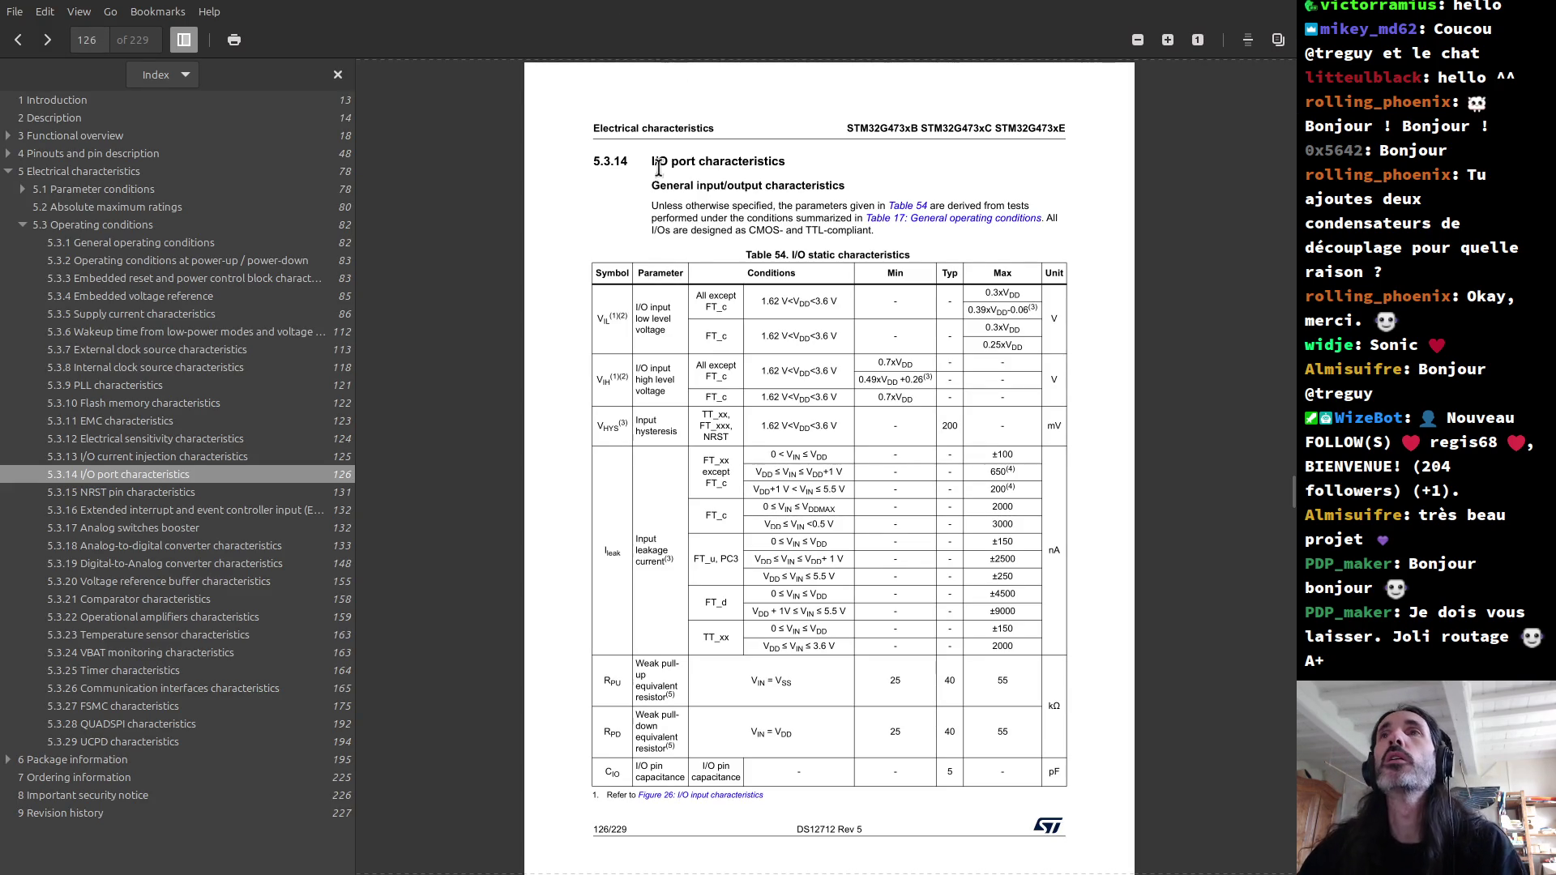
Step: Jump to section 7 Ordering information on page 225 via the Index sidebar
{"action": "left_click", "coordinate": [115, 778]}
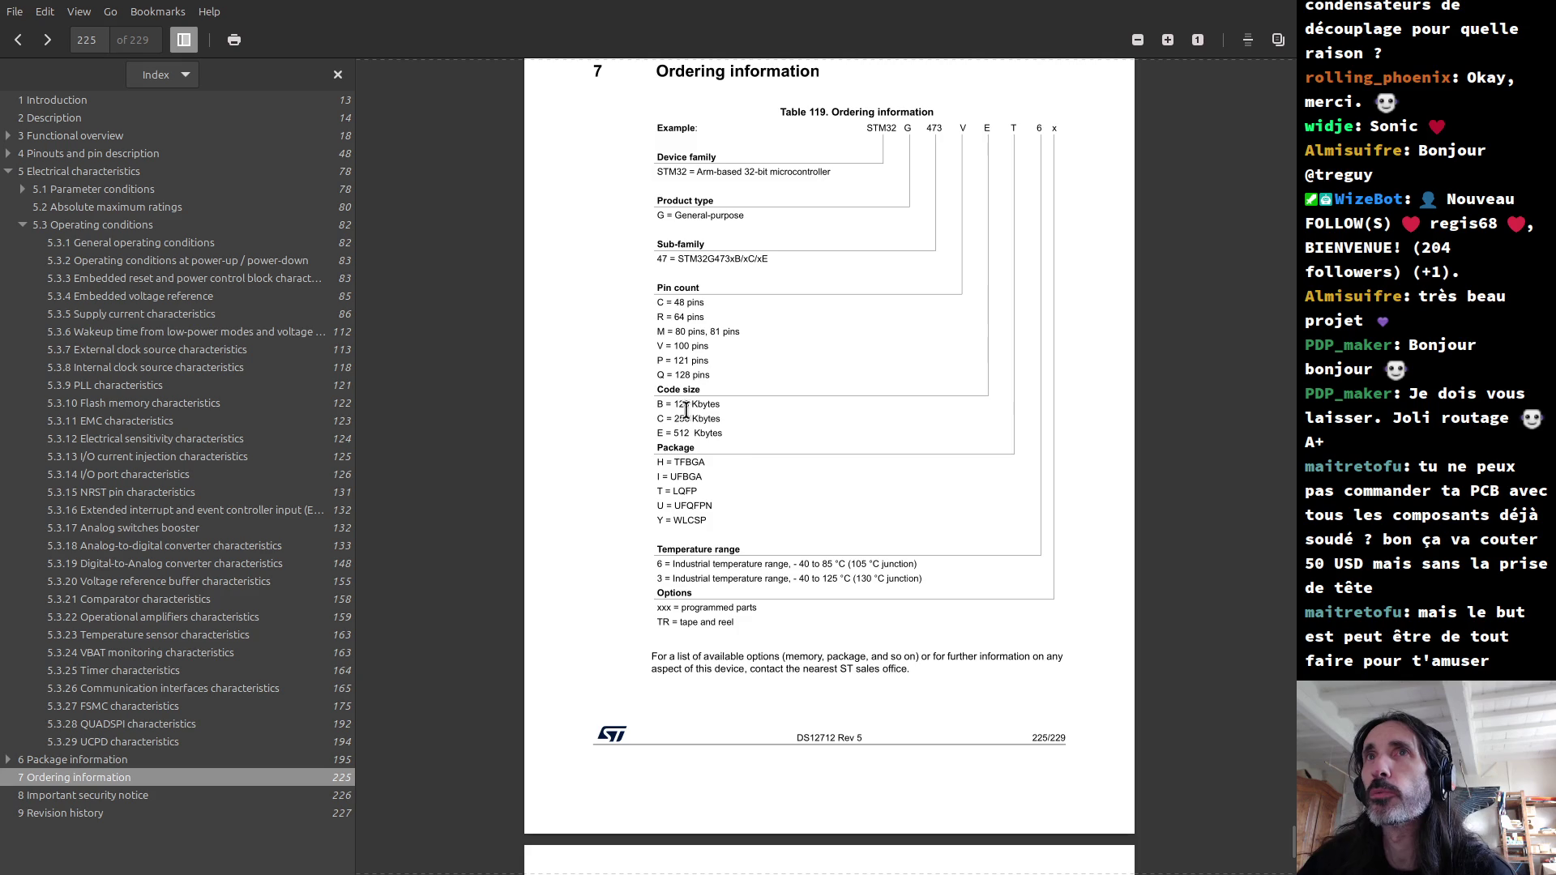
Step: Highlight and review the pin count through package code lines, glancing at the Doc folder
{"action": "left_click_drag", "start_coordinate": [658, 288], "coordinate": [724, 529]}
{"action": "left_click", "coordinate": [720, 524]}
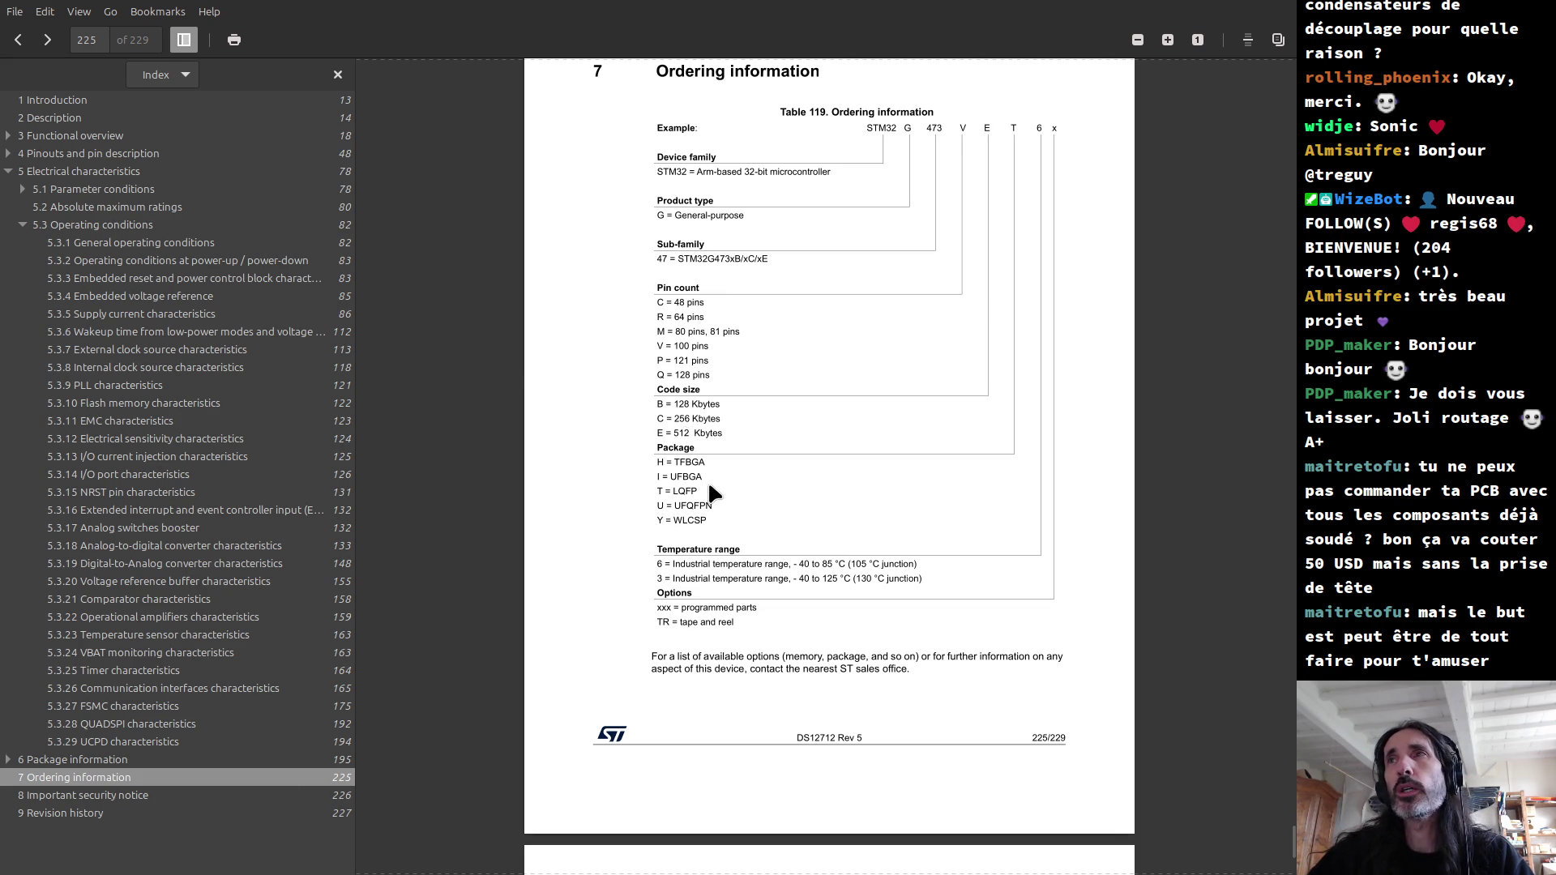
{"action": "key", "text": "alt+Tab"}
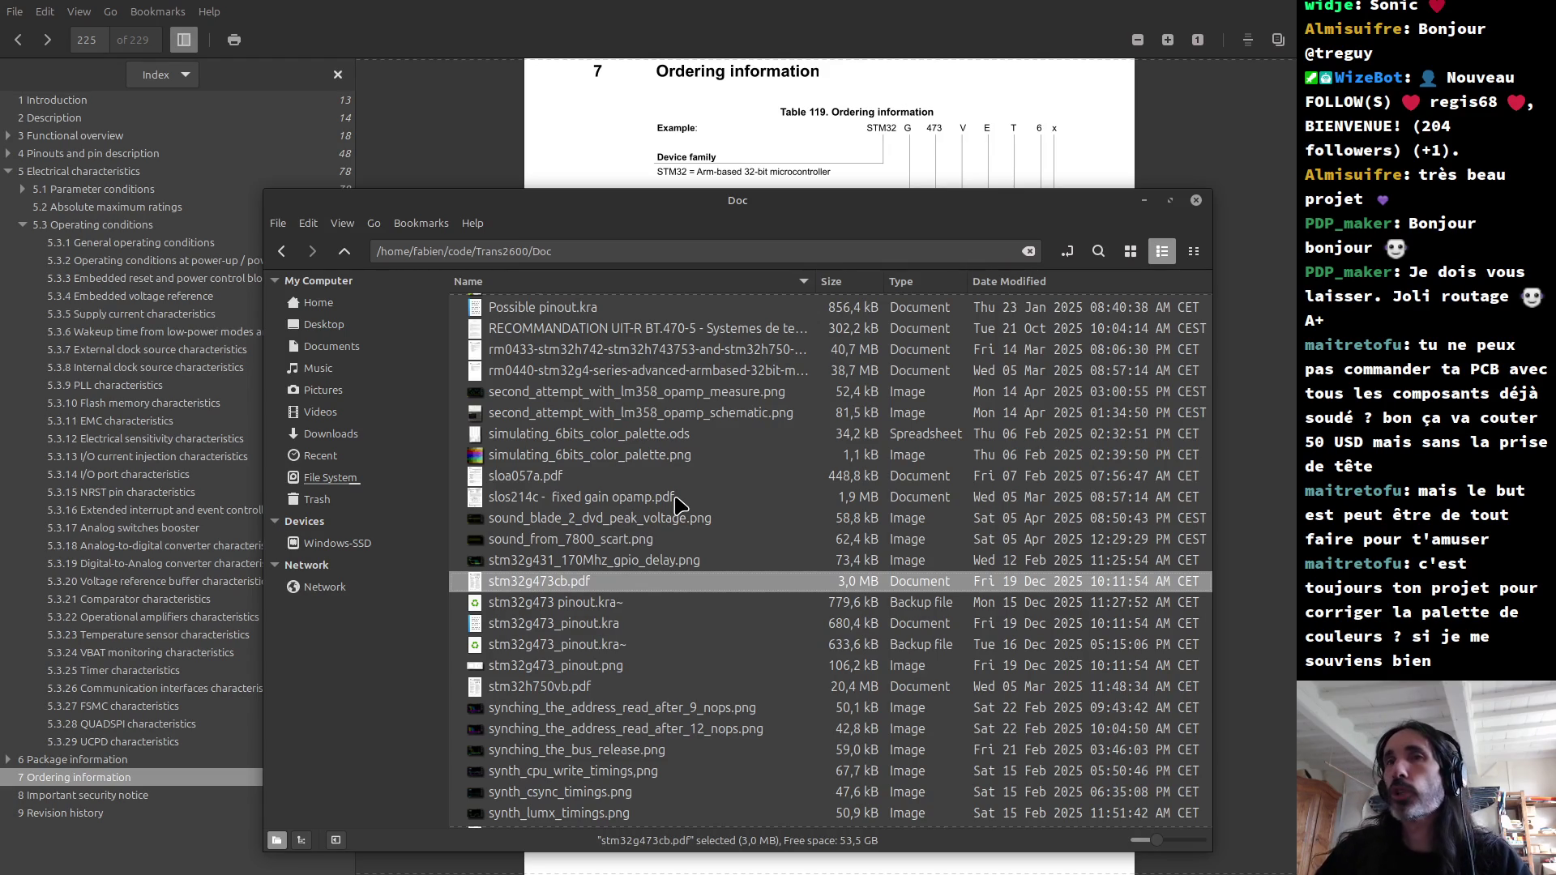
{"action": "key", "text": "alt+Tab"}
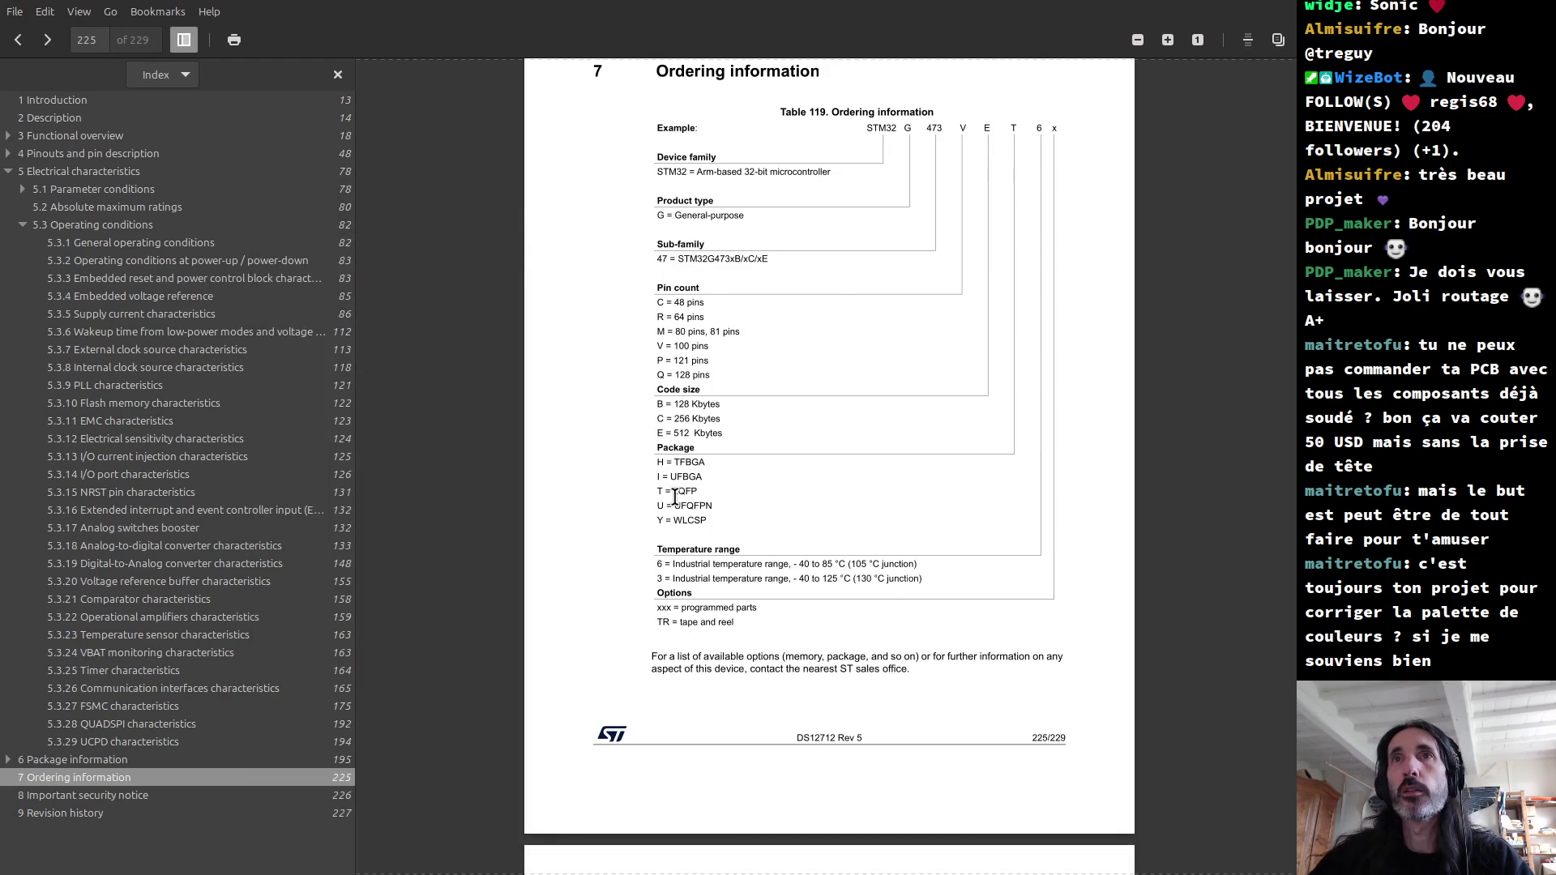
Step: Switch back to the *Trans2600 PCB Editor window
{"action": "key", "text": "alt+Tab"}
{"action": "mouse_move", "coordinate": [430, 321]}
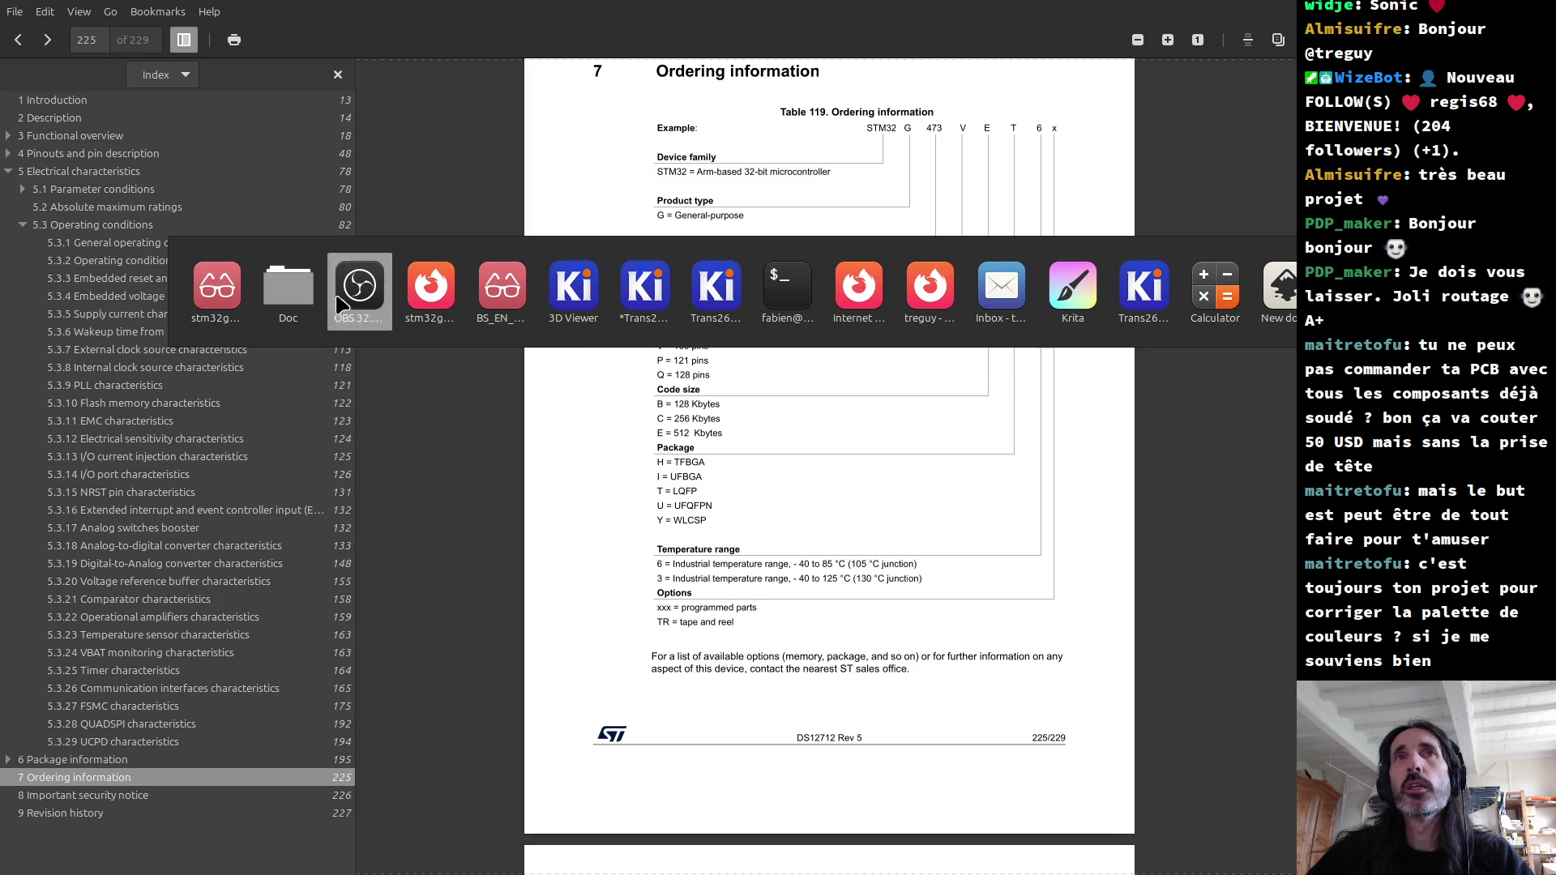
{"action": "mouse_move", "coordinate": [337, 310]}
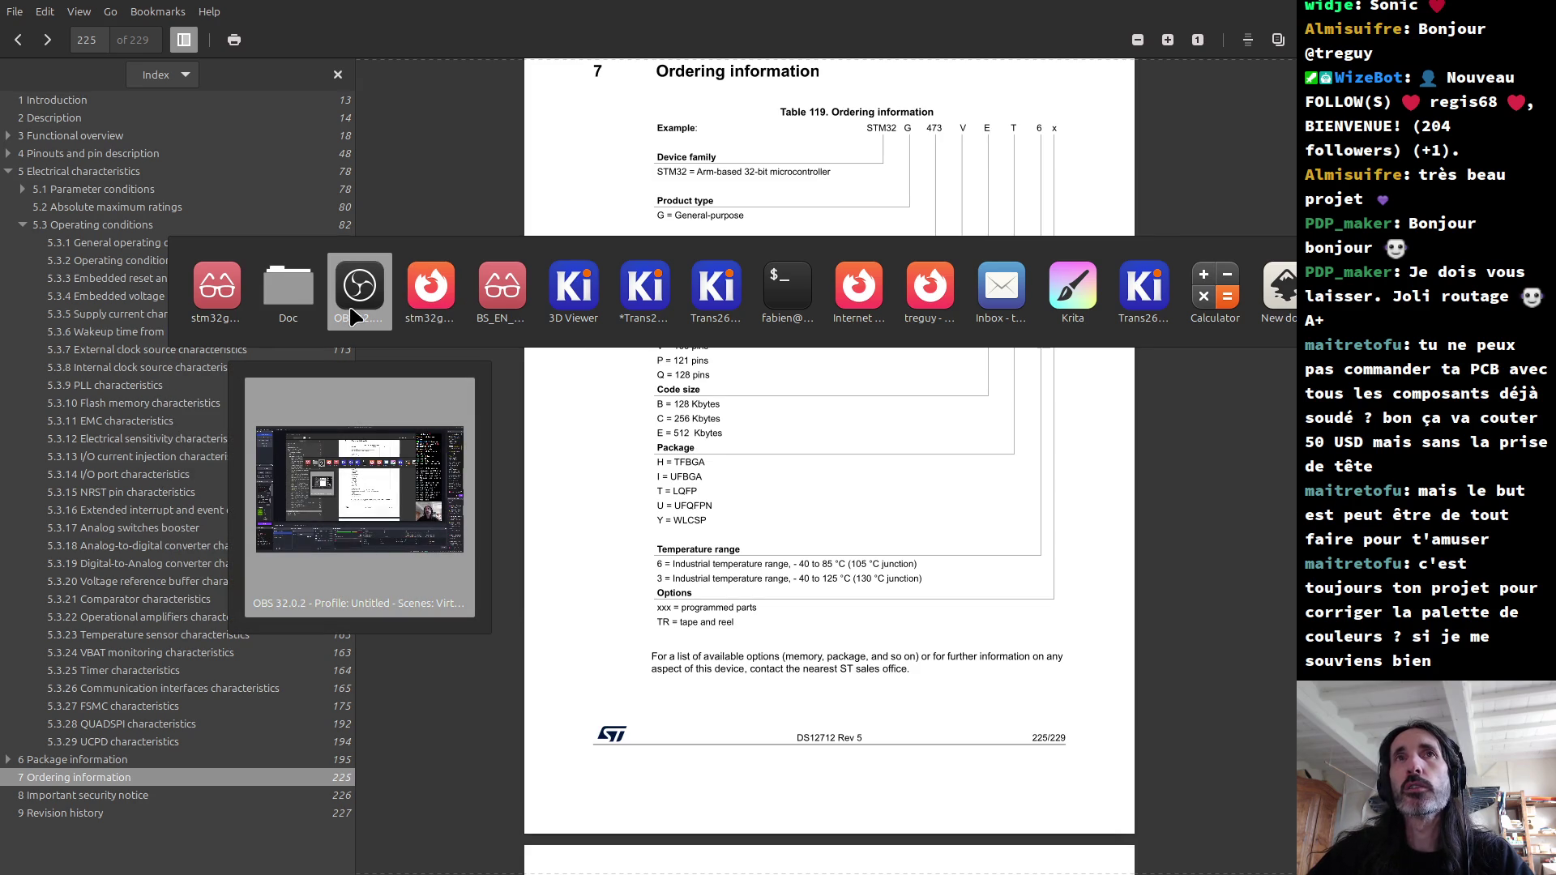
{"action": "mouse_move", "coordinate": [811, 345]}
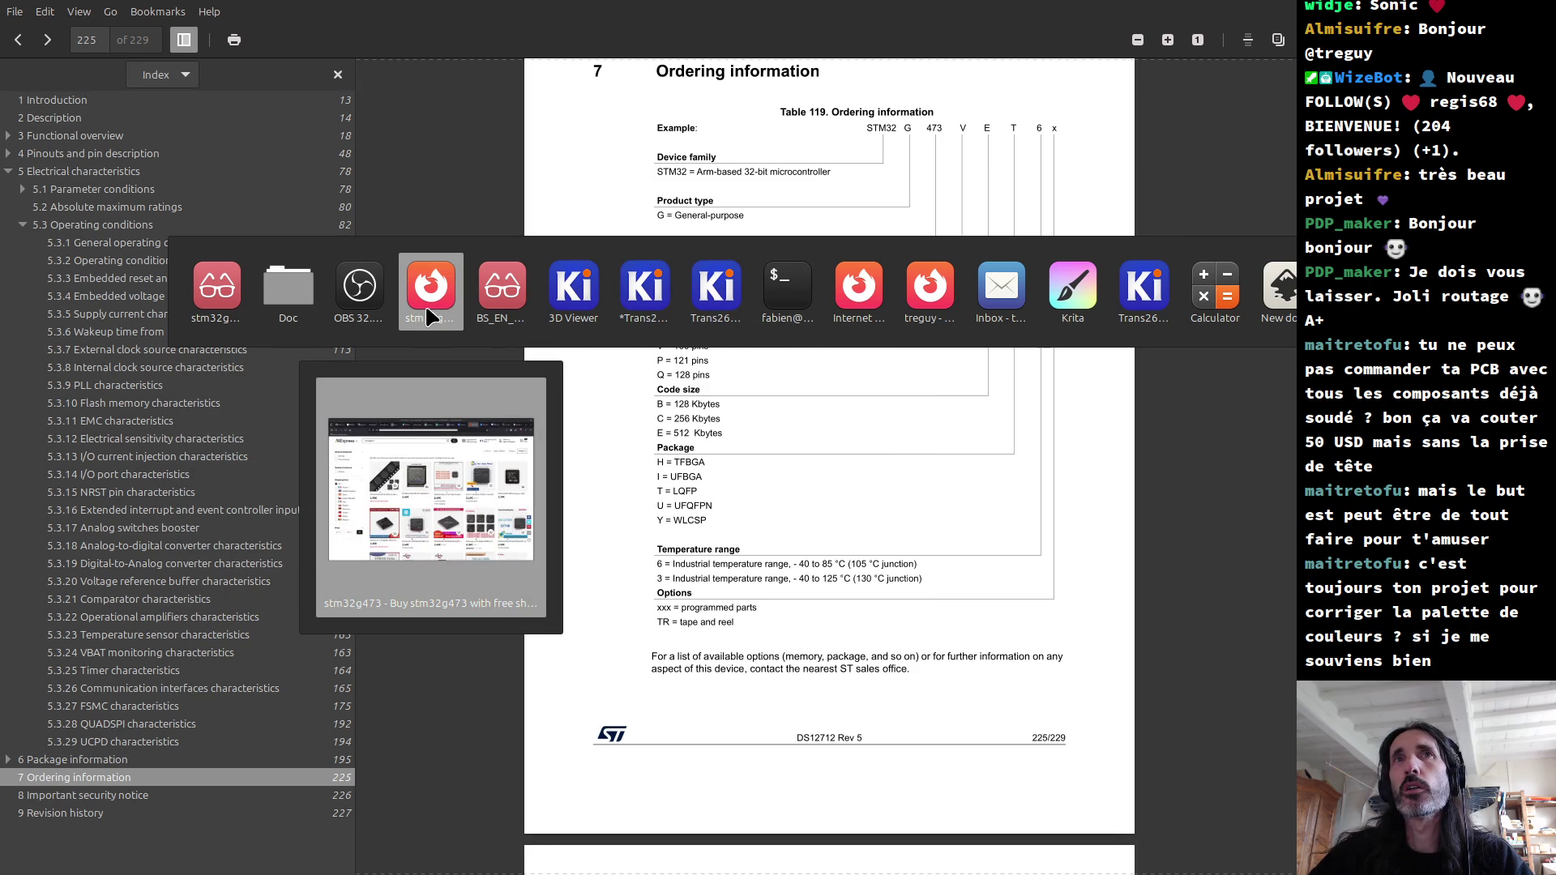
{"action": "left_click", "coordinate": [658, 300]}
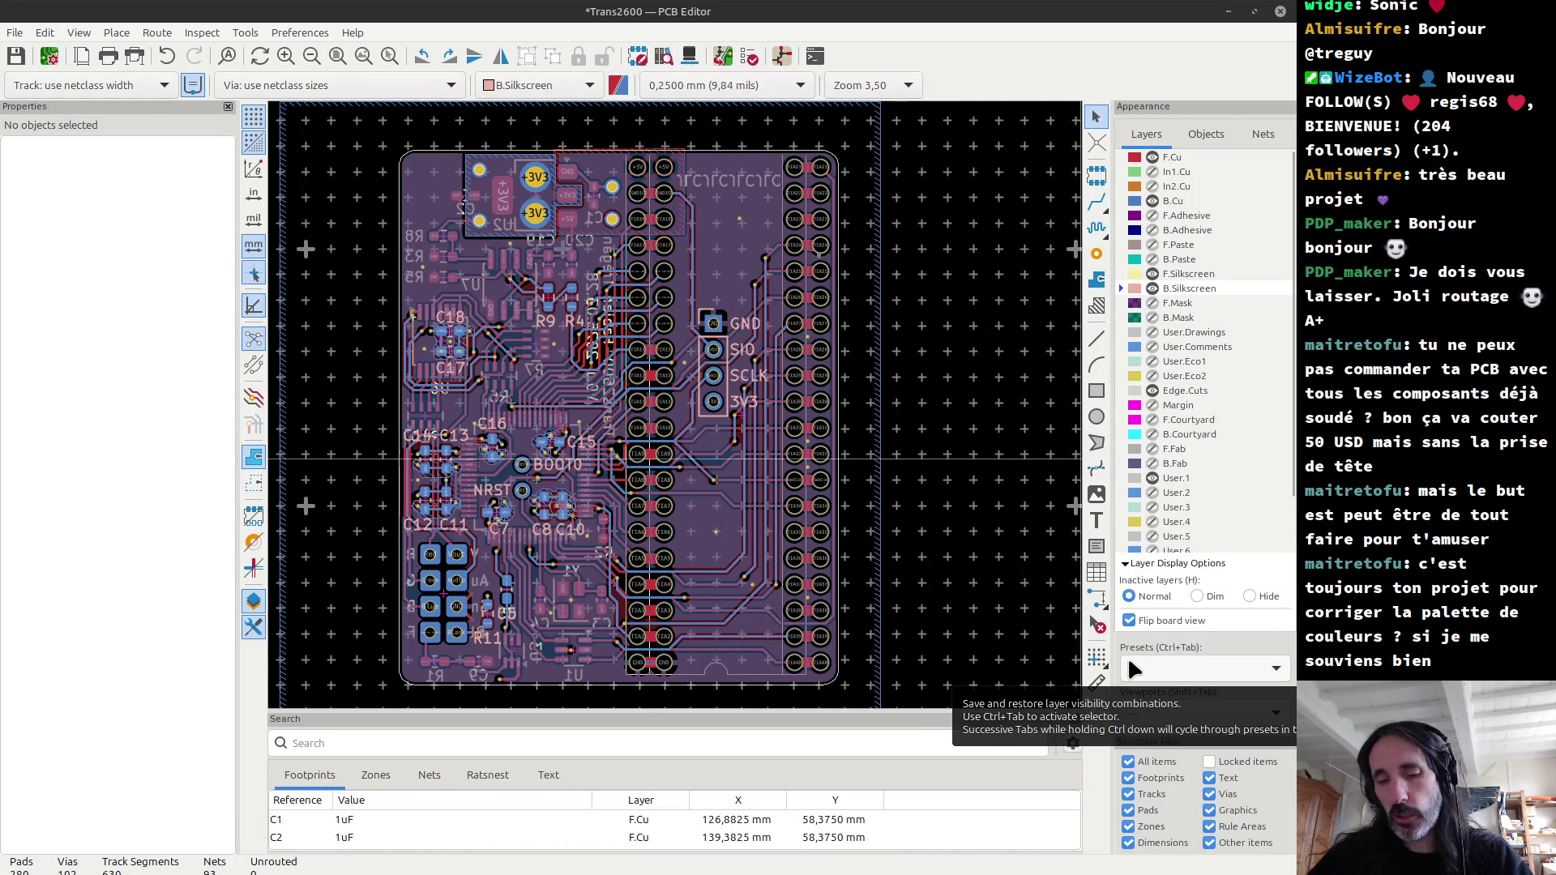
Step: View the Trans2600 board in the 3D Viewer, tilt it slightly, then return to 2D
{"action": "key", "text": "alt+3"}
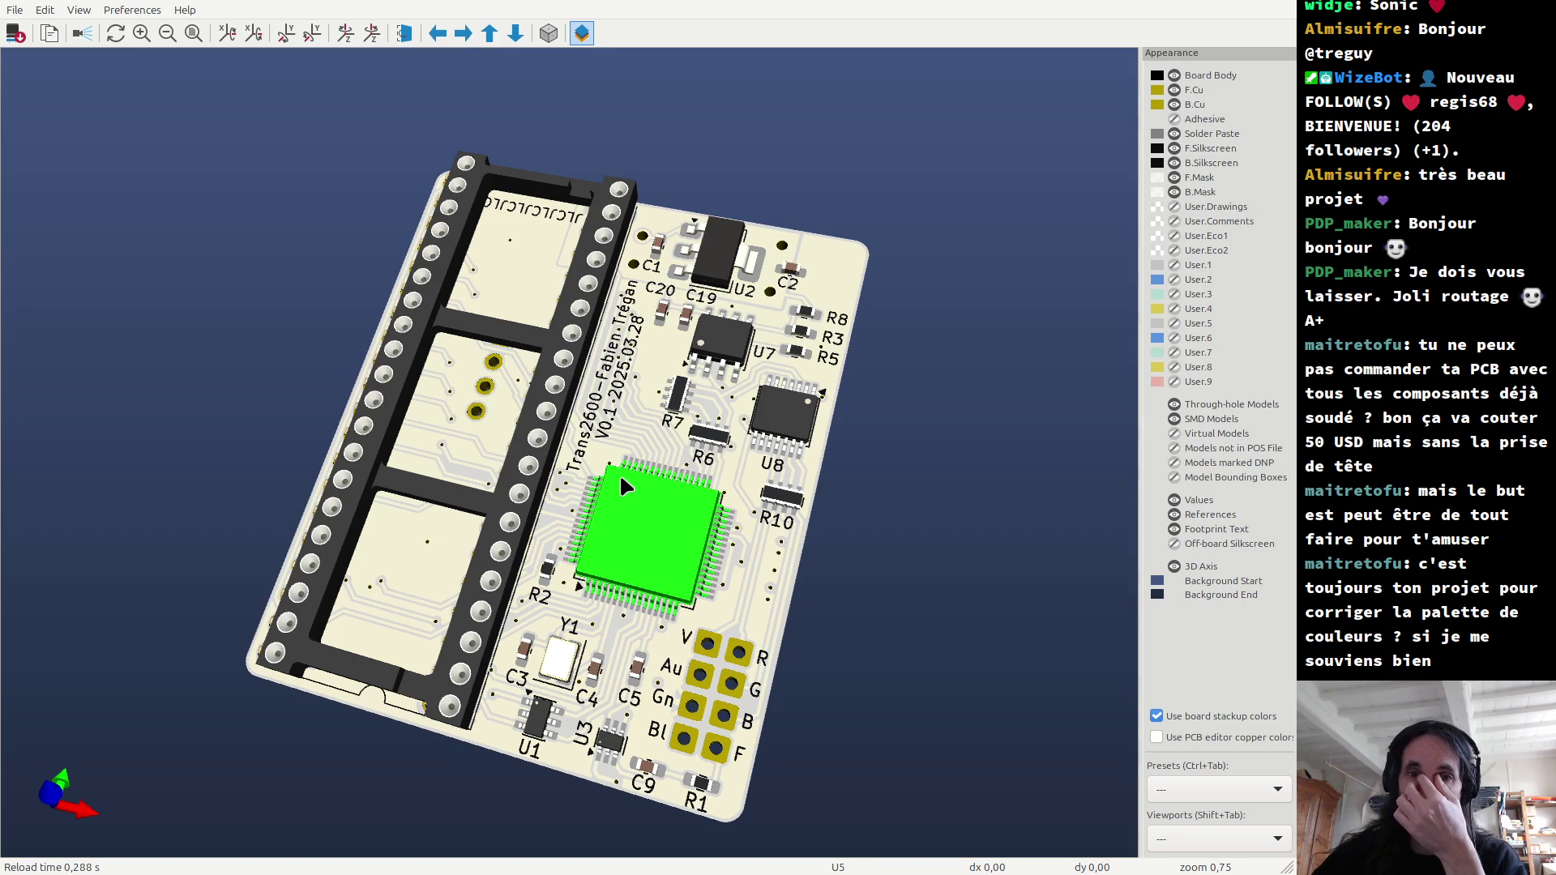
{"action": "left_click_drag", "start_coordinate": [673, 494], "coordinate": [670, 514]}
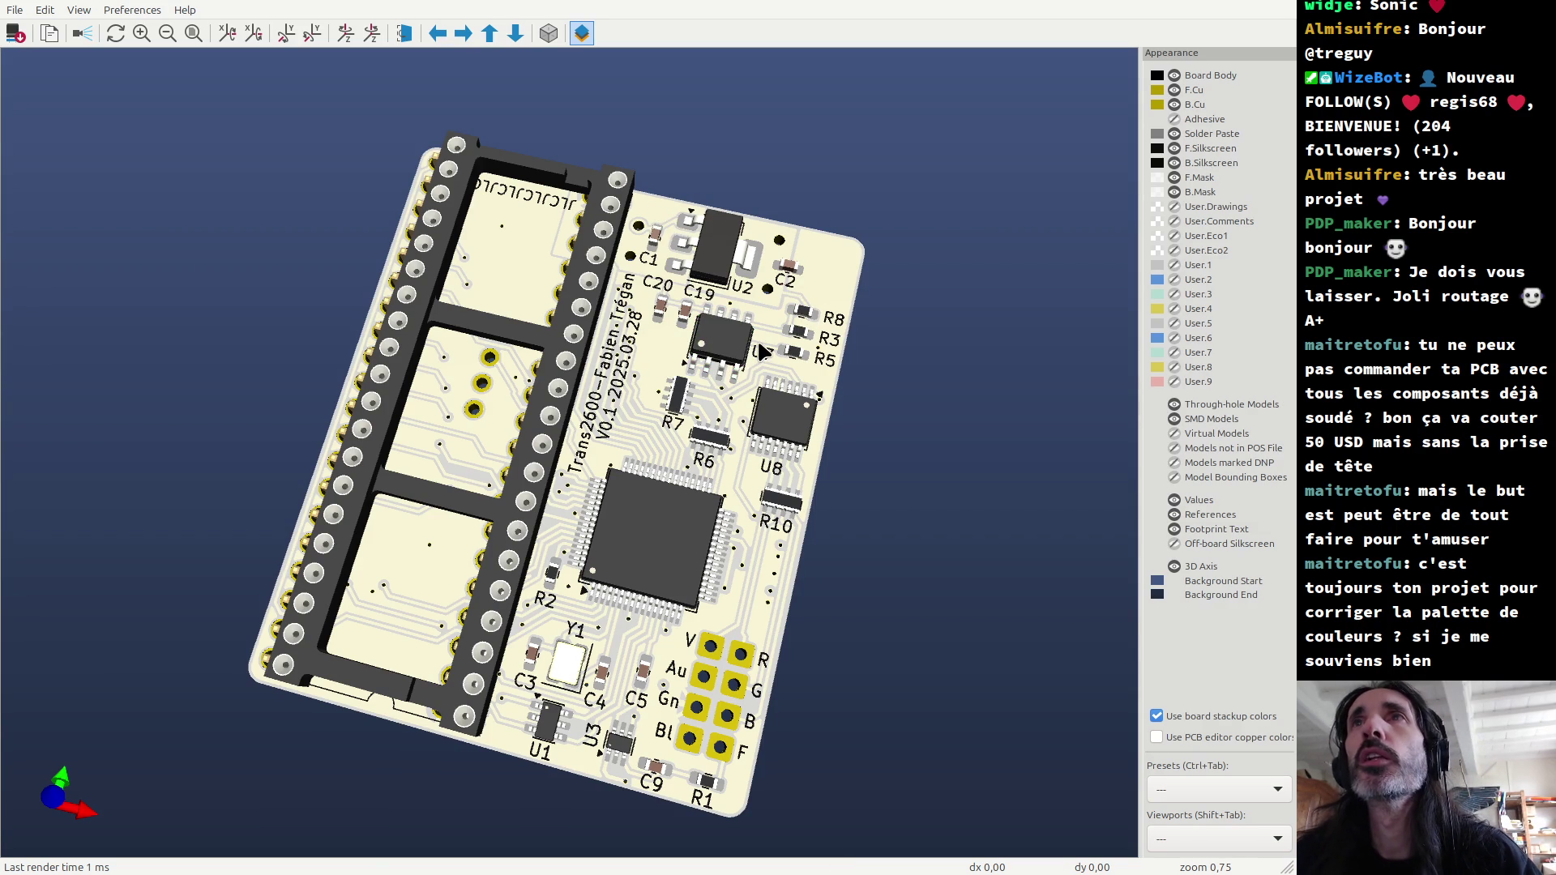
{"action": "key", "text": "alt+Tab"}
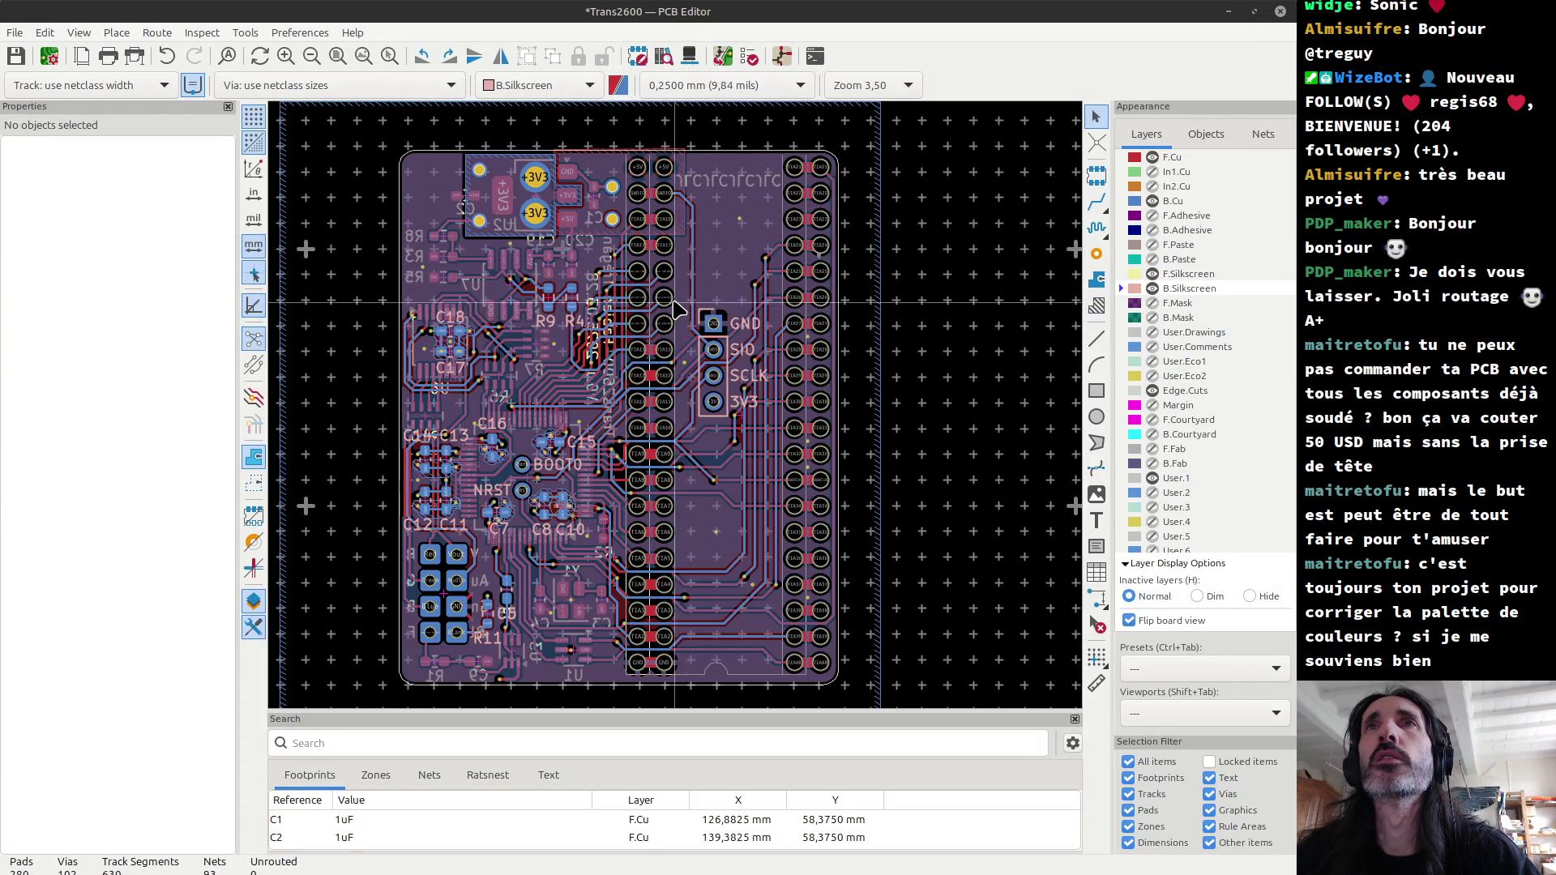
Step: Save the board, make F.Cu active, hide B.Cu and turn off Flip board view
{"action": "key", "text": "ctrl+s"}
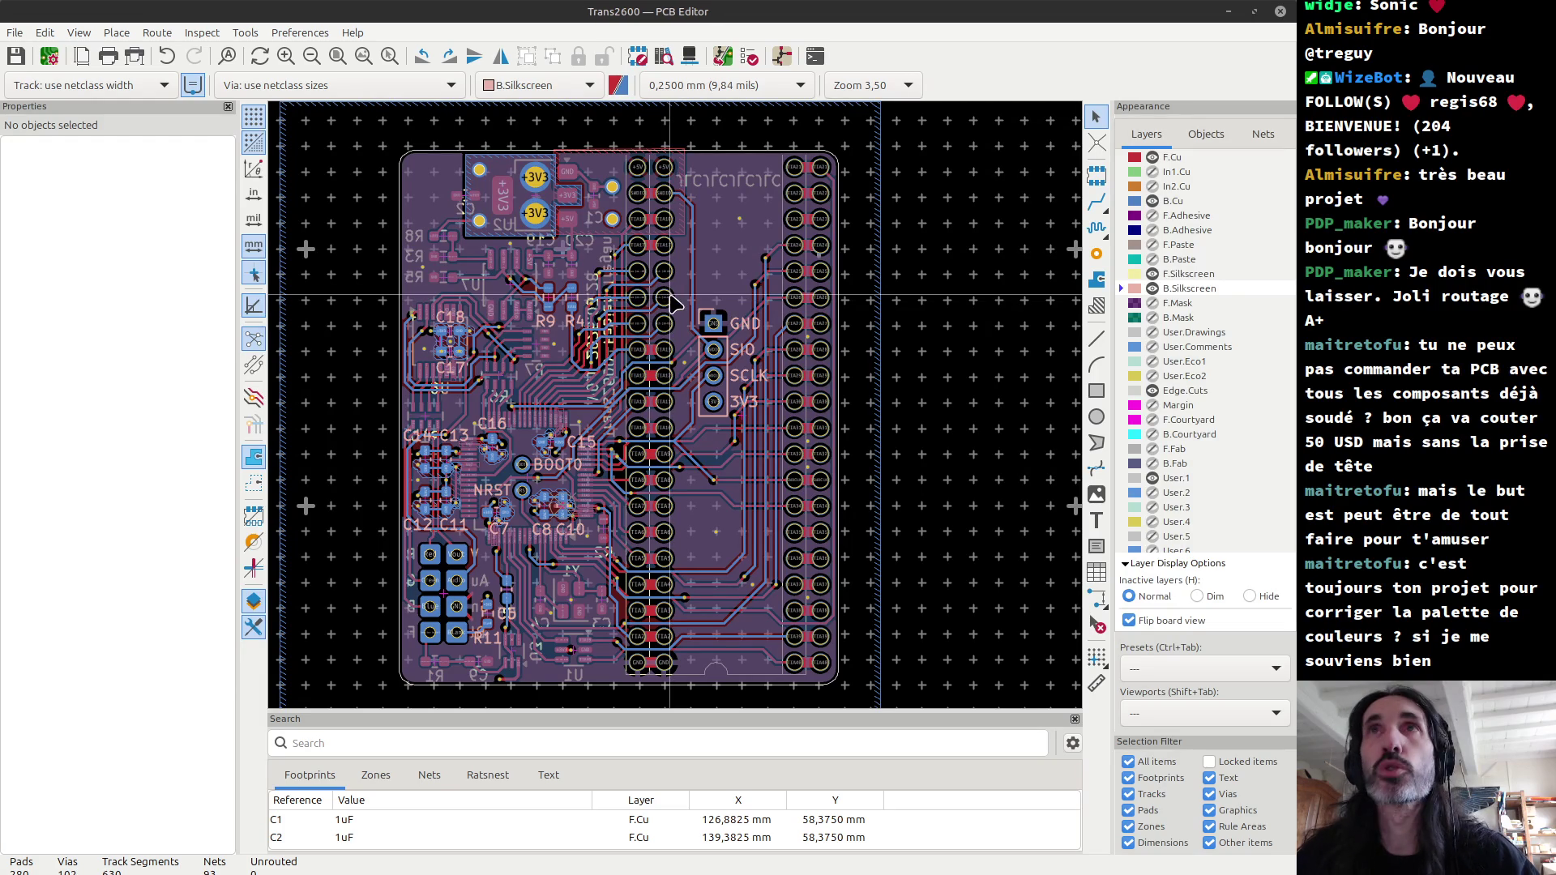
{"action": "left_click", "coordinate": [1175, 155]}
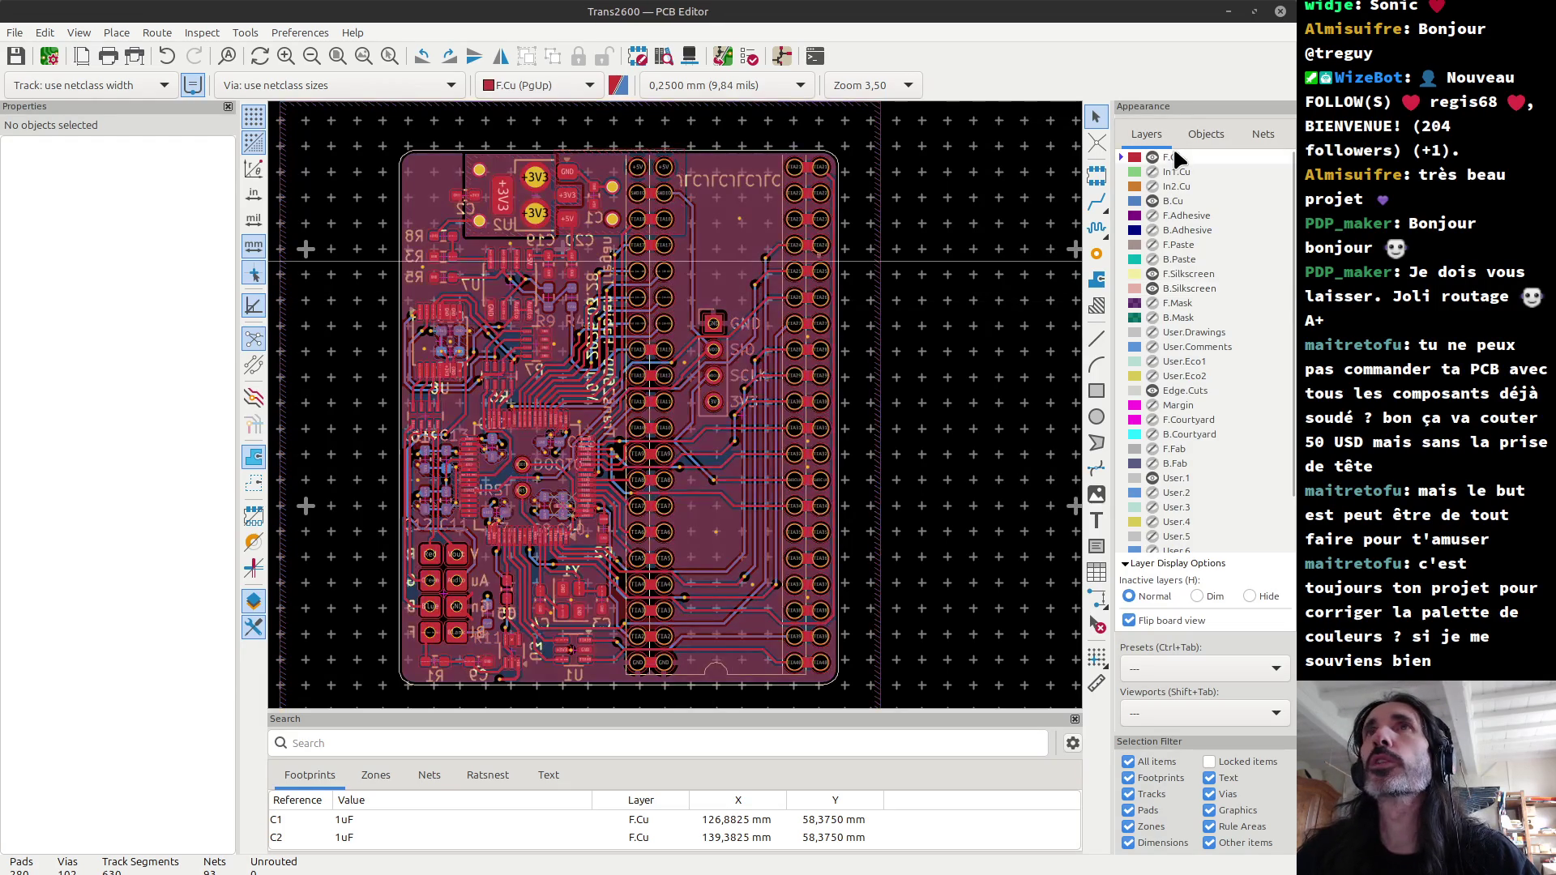
{"action": "left_click", "coordinate": [1152, 201]}
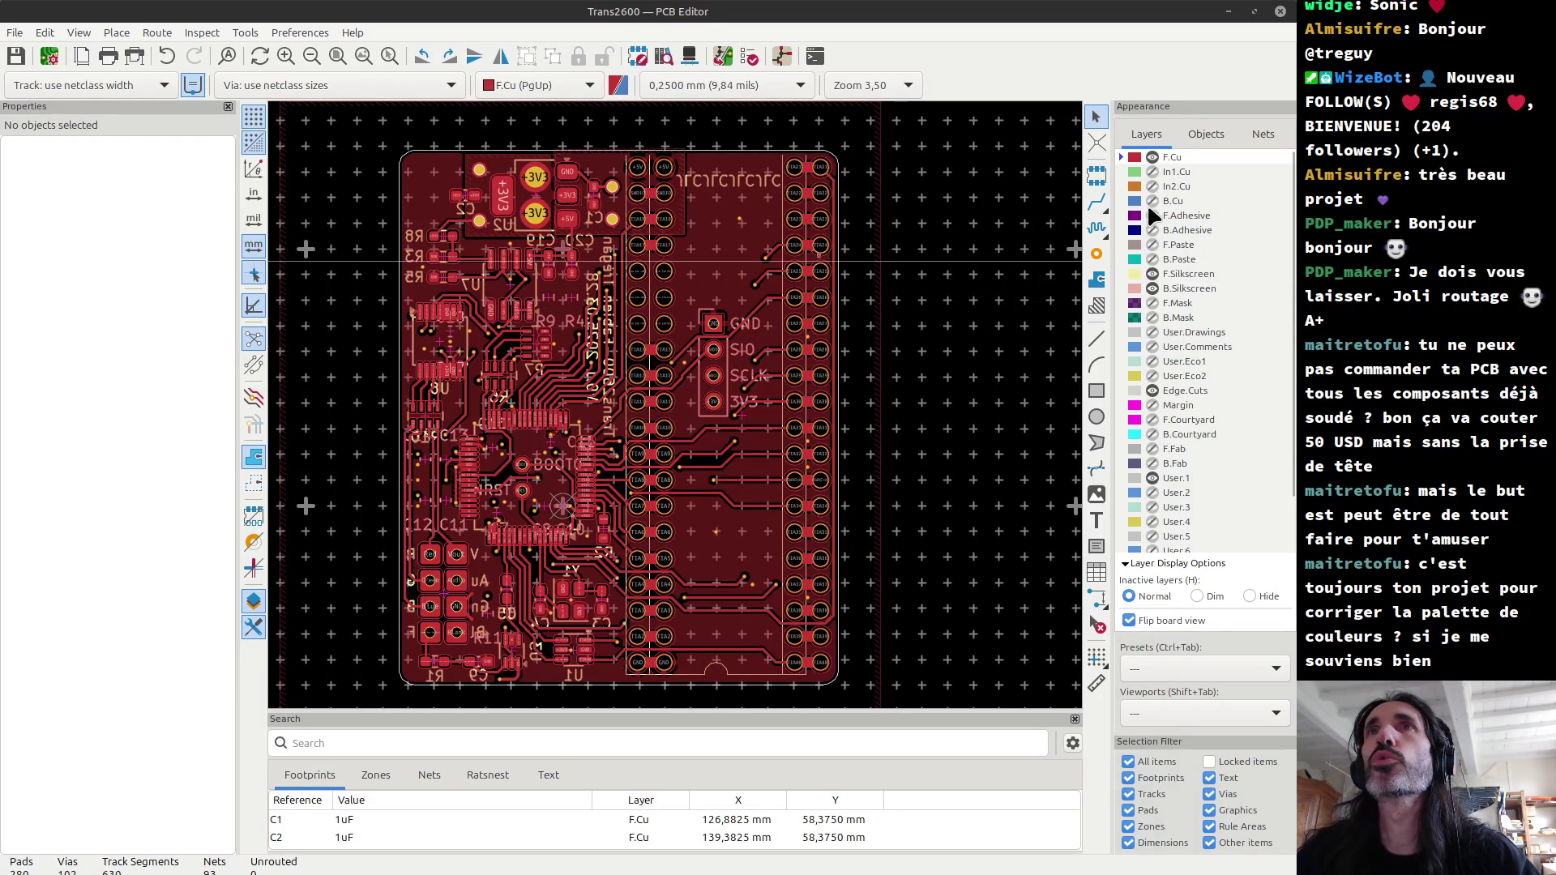
{"action": "left_click", "coordinate": [1129, 620]}
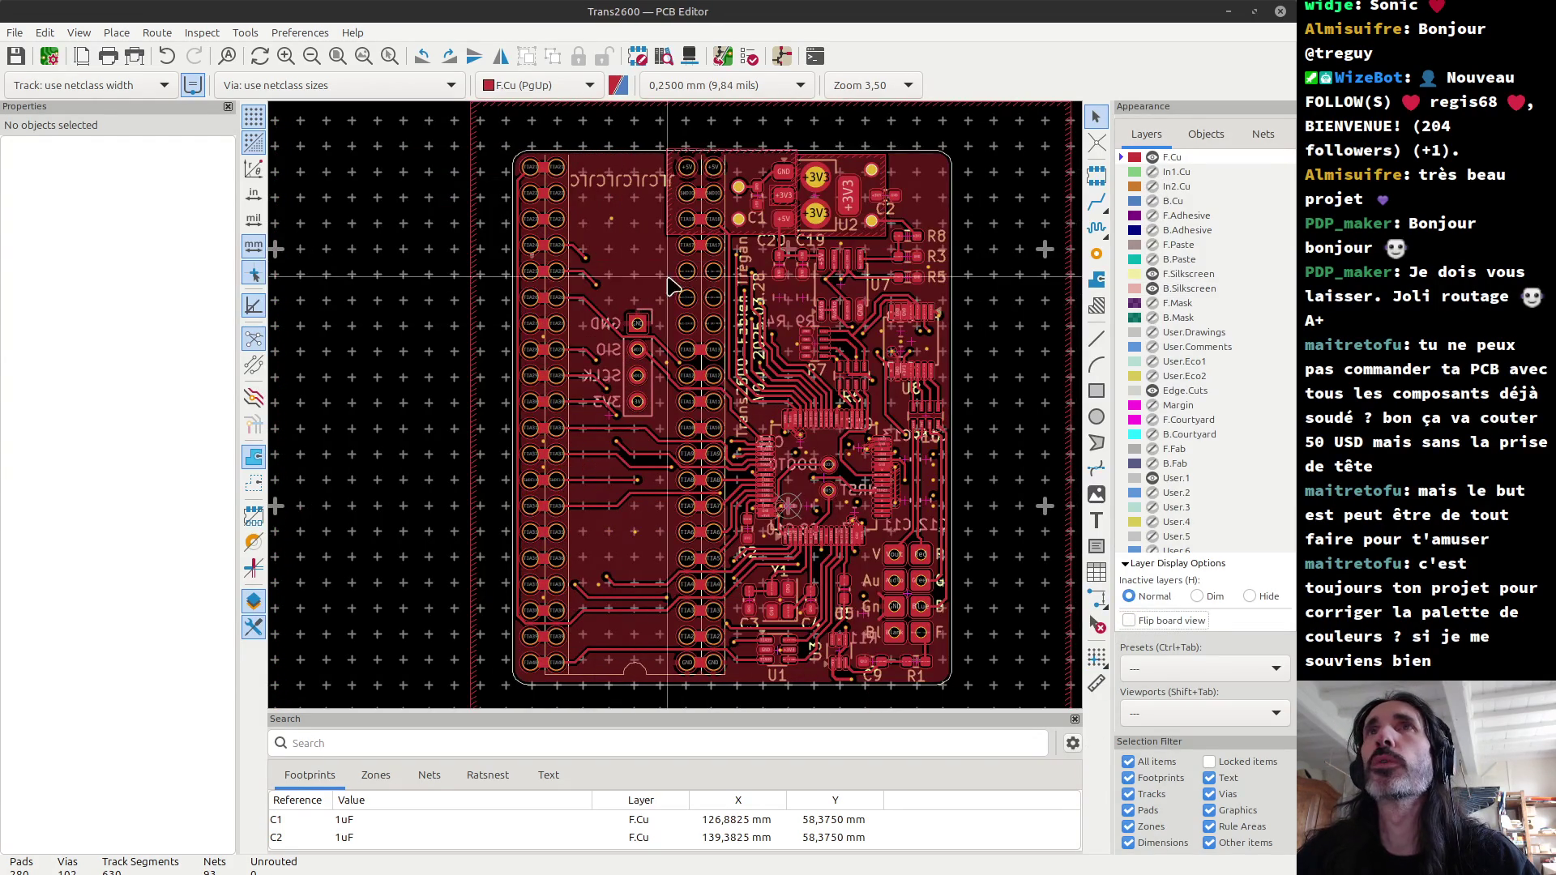
{"action": "scroll", "coordinate": [891, 279], "scroll_direction": "up", "scroll_amount": 2}
{"action": "scroll", "coordinate": [681, 413], "scroll_direction": "down", "scroll_amount": 1}
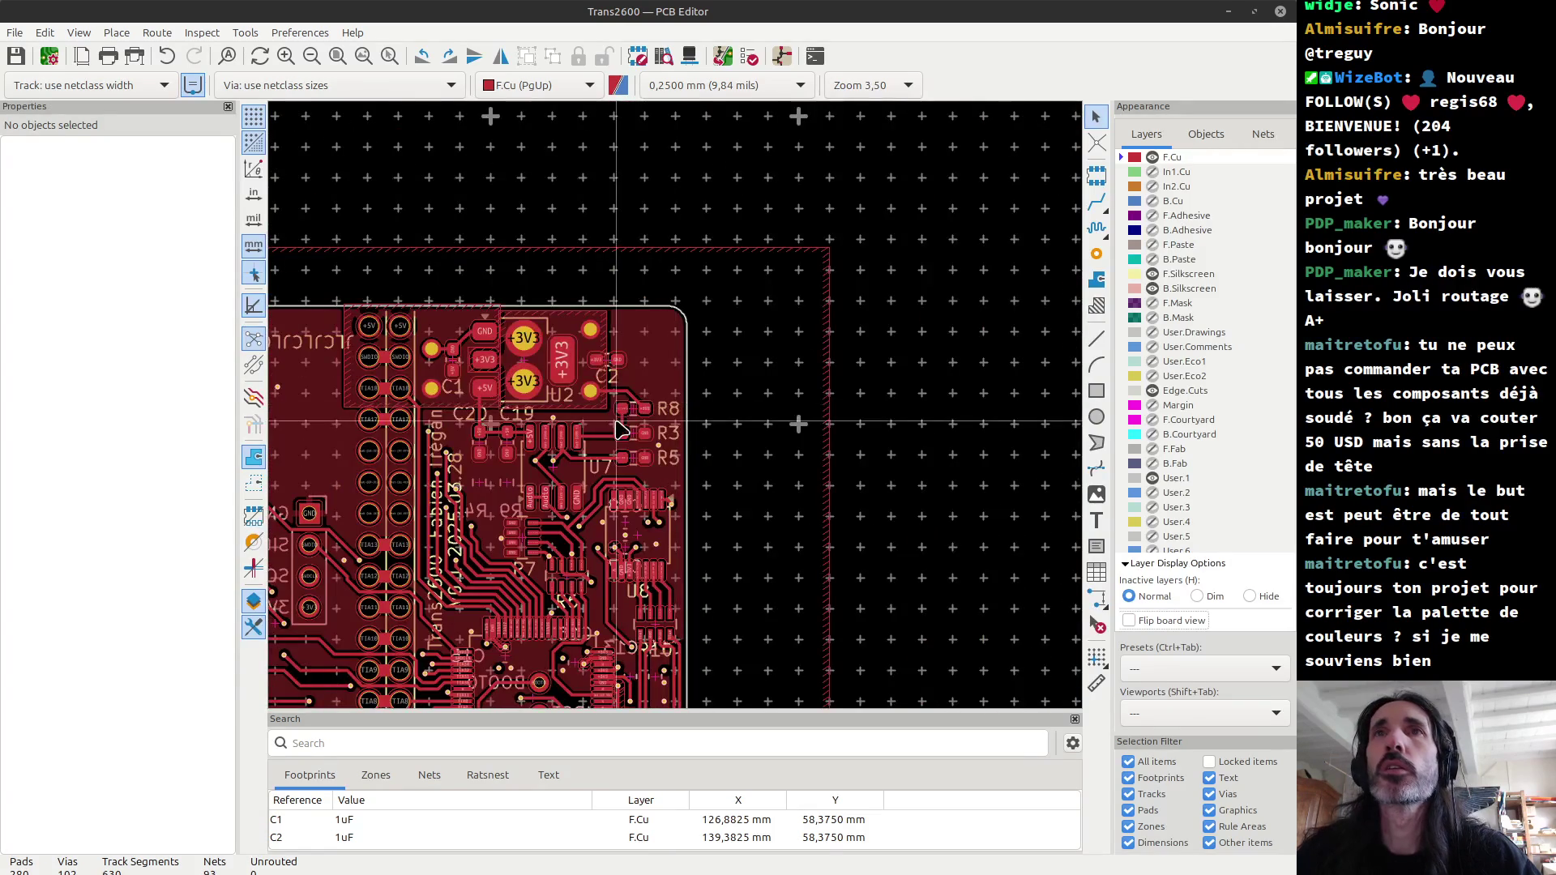
{"action": "scroll", "coordinate": [681, 413], "scroll_direction": "up", "scroll_amount": 2}
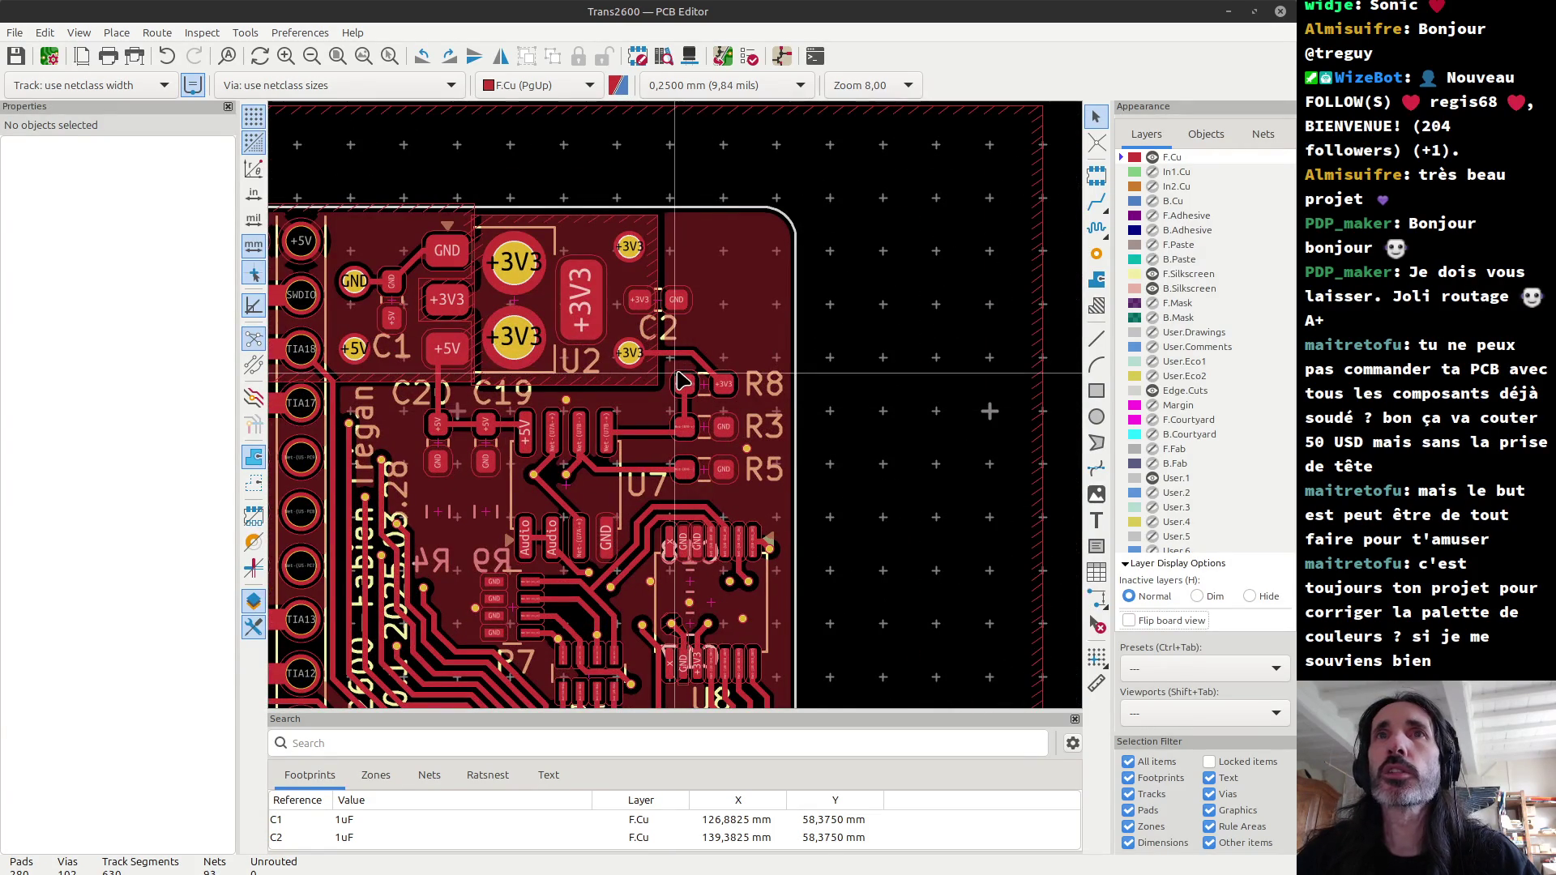
Step: Move resistors R8, R3 and R5 left to sit just below C20 and C19
{"action": "left_click_drag", "start_coordinate": [670, 371], "coordinate": [785, 494]}
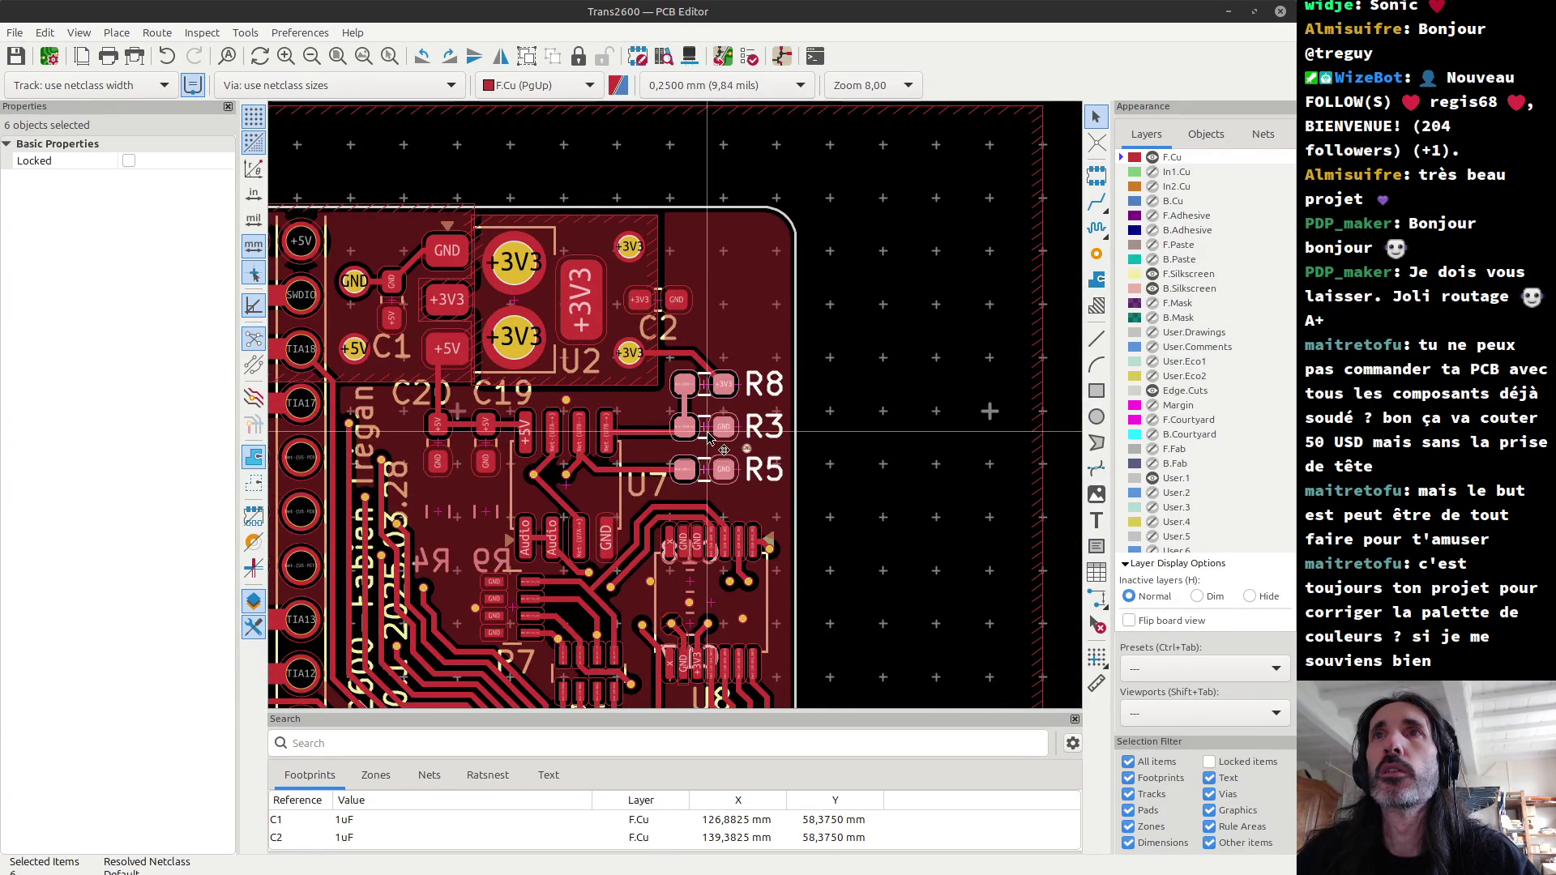
{"action": "left_click_drag", "start_coordinate": [705, 435], "coordinate": [458, 518]}
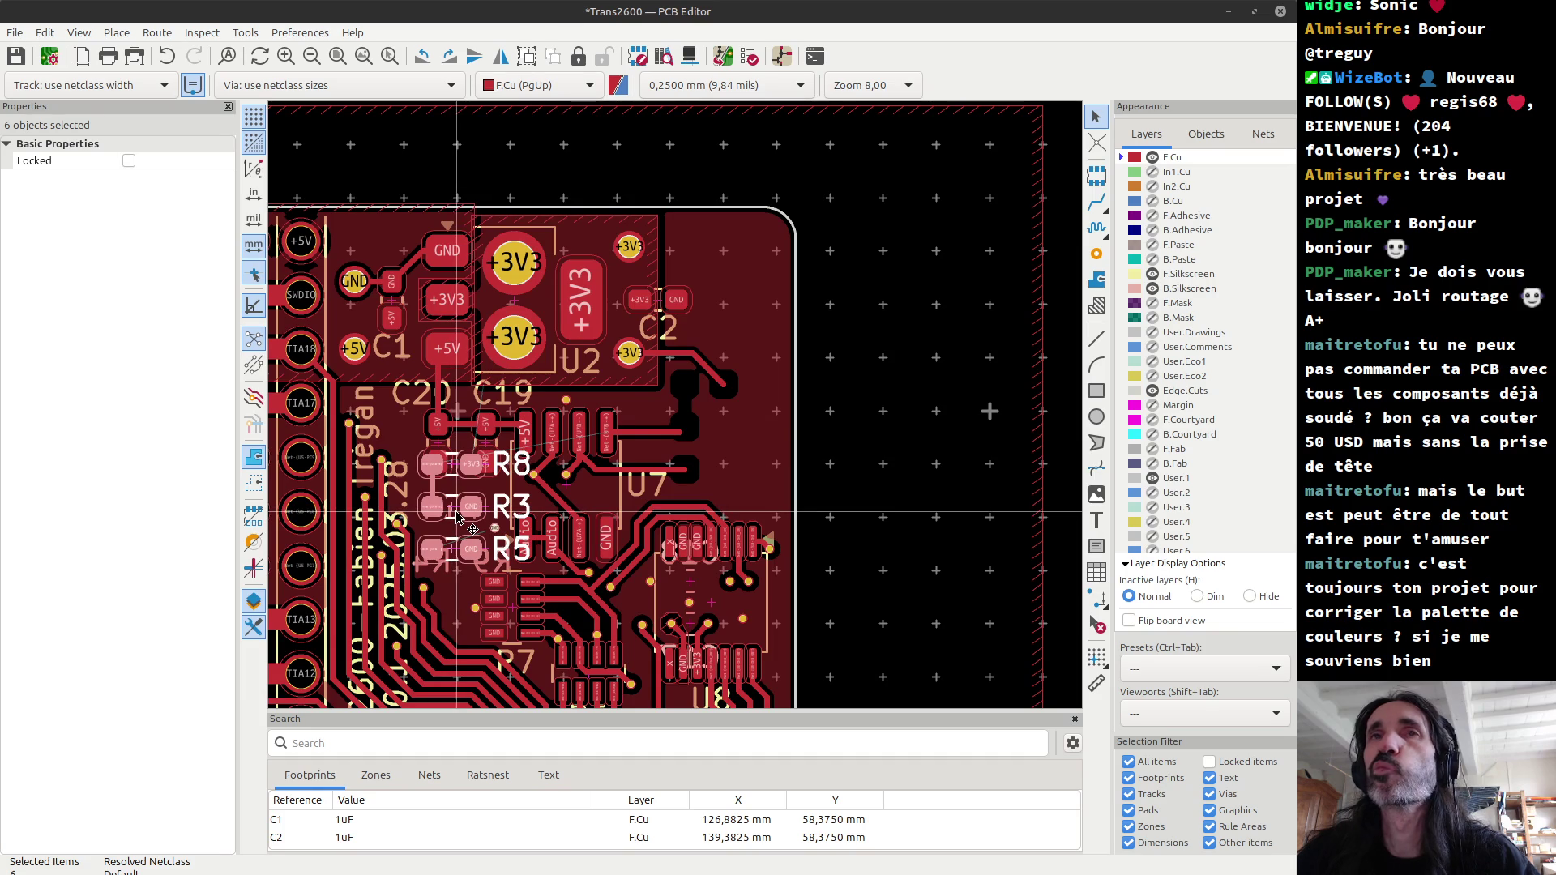
{"action": "scroll", "coordinate": [681, 414], "scroll_direction": "down", "scroll_amount": 3}
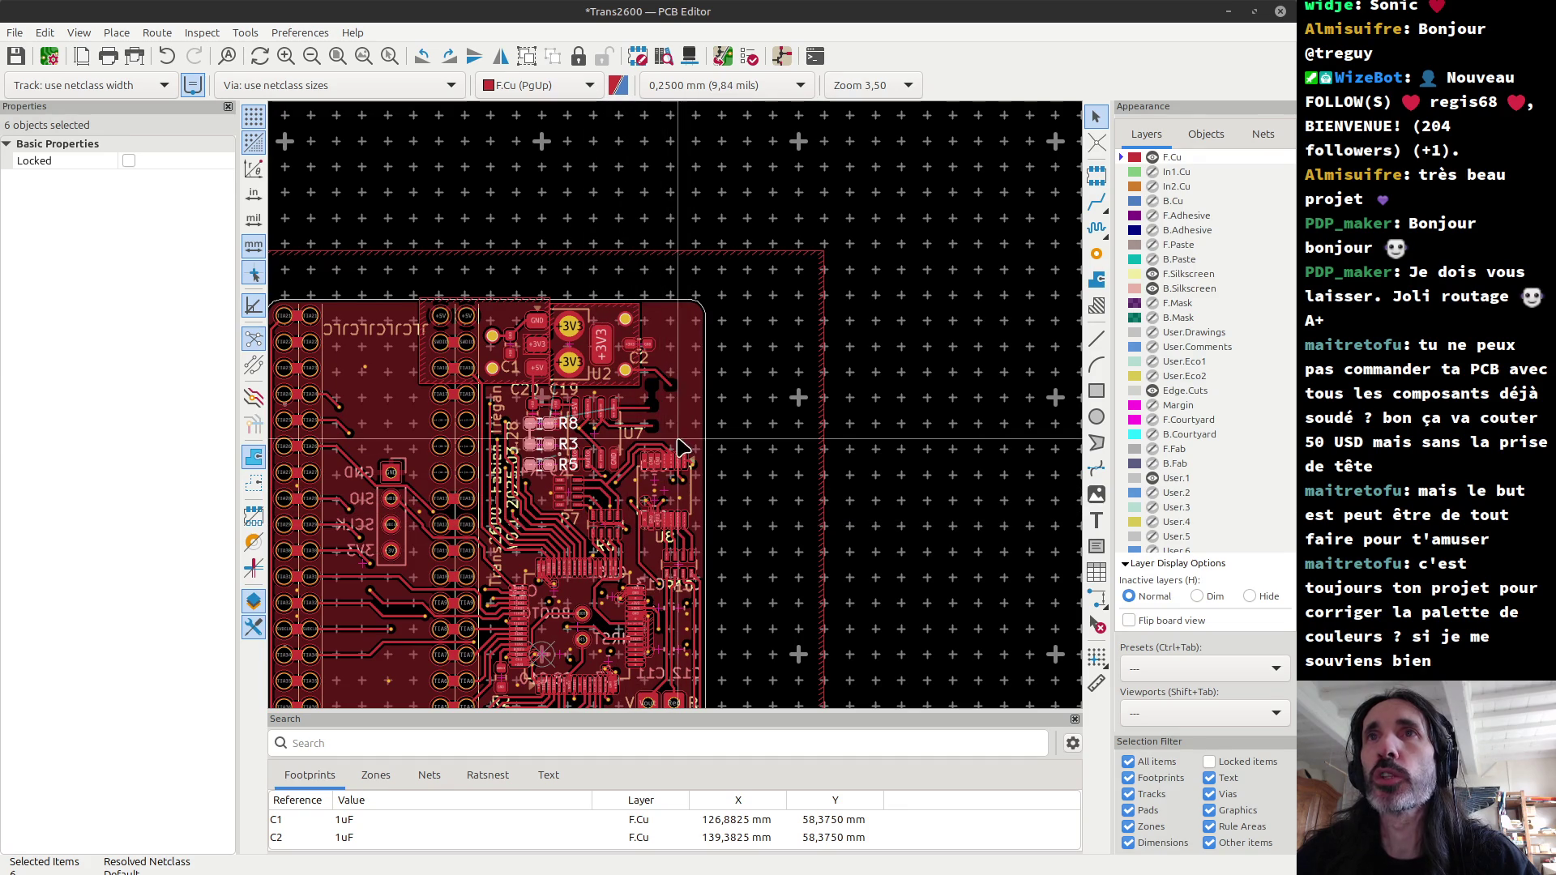
Step: Move SCART1 up into the top-right corner beside U2 and fine-tune its placement
{"action": "scroll", "coordinate": [670, 508], "scroll_direction": "down", "scroll_amount": 2}
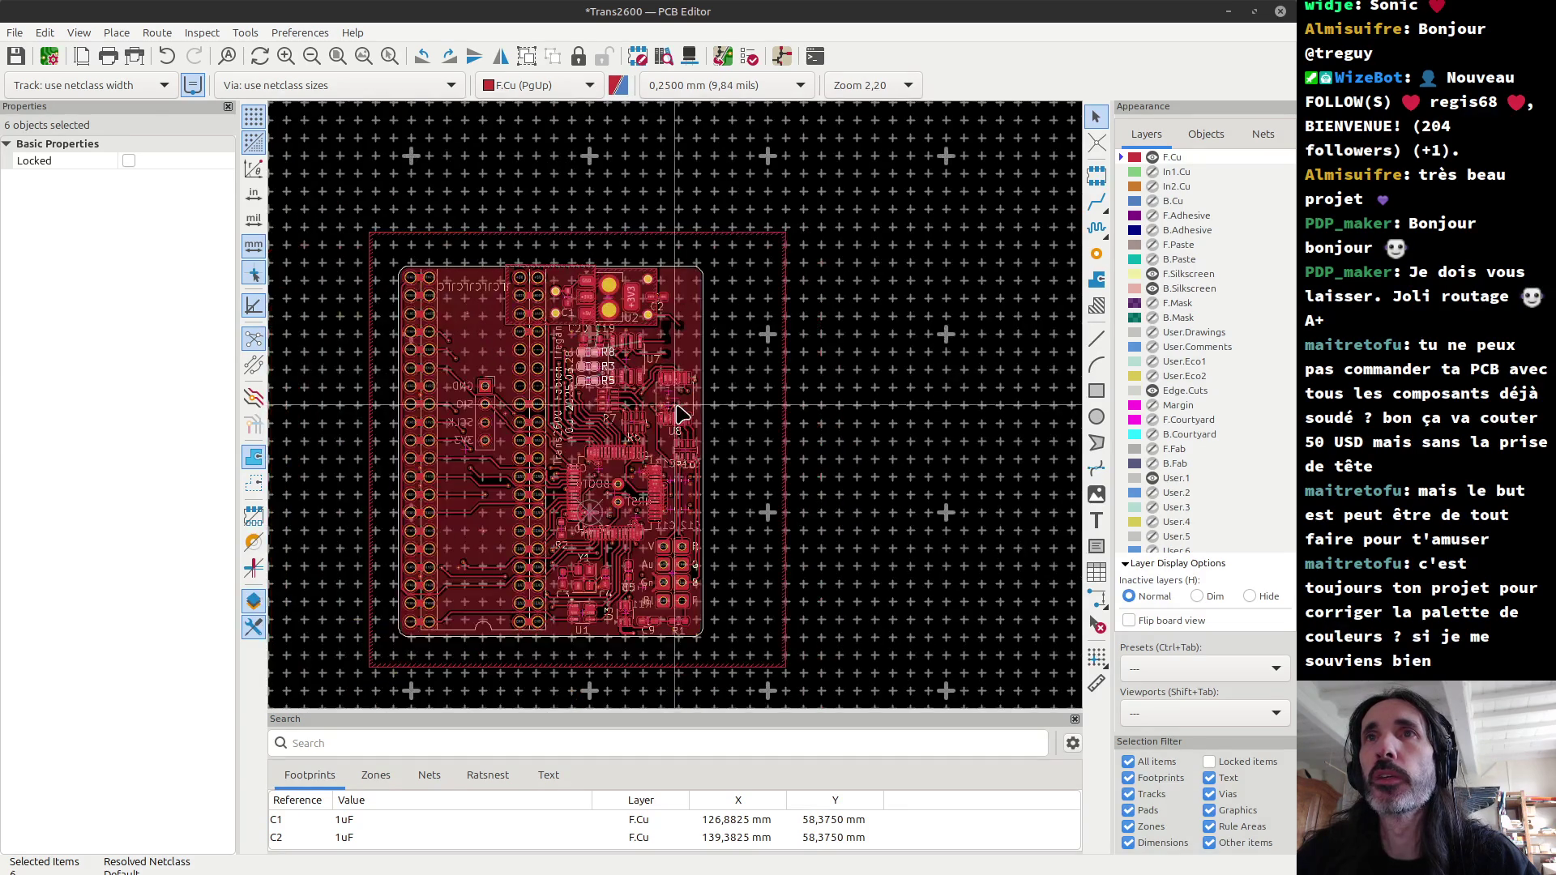
{"action": "left_click_drag", "start_coordinate": [679, 574], "coordinate": [681, 329]}
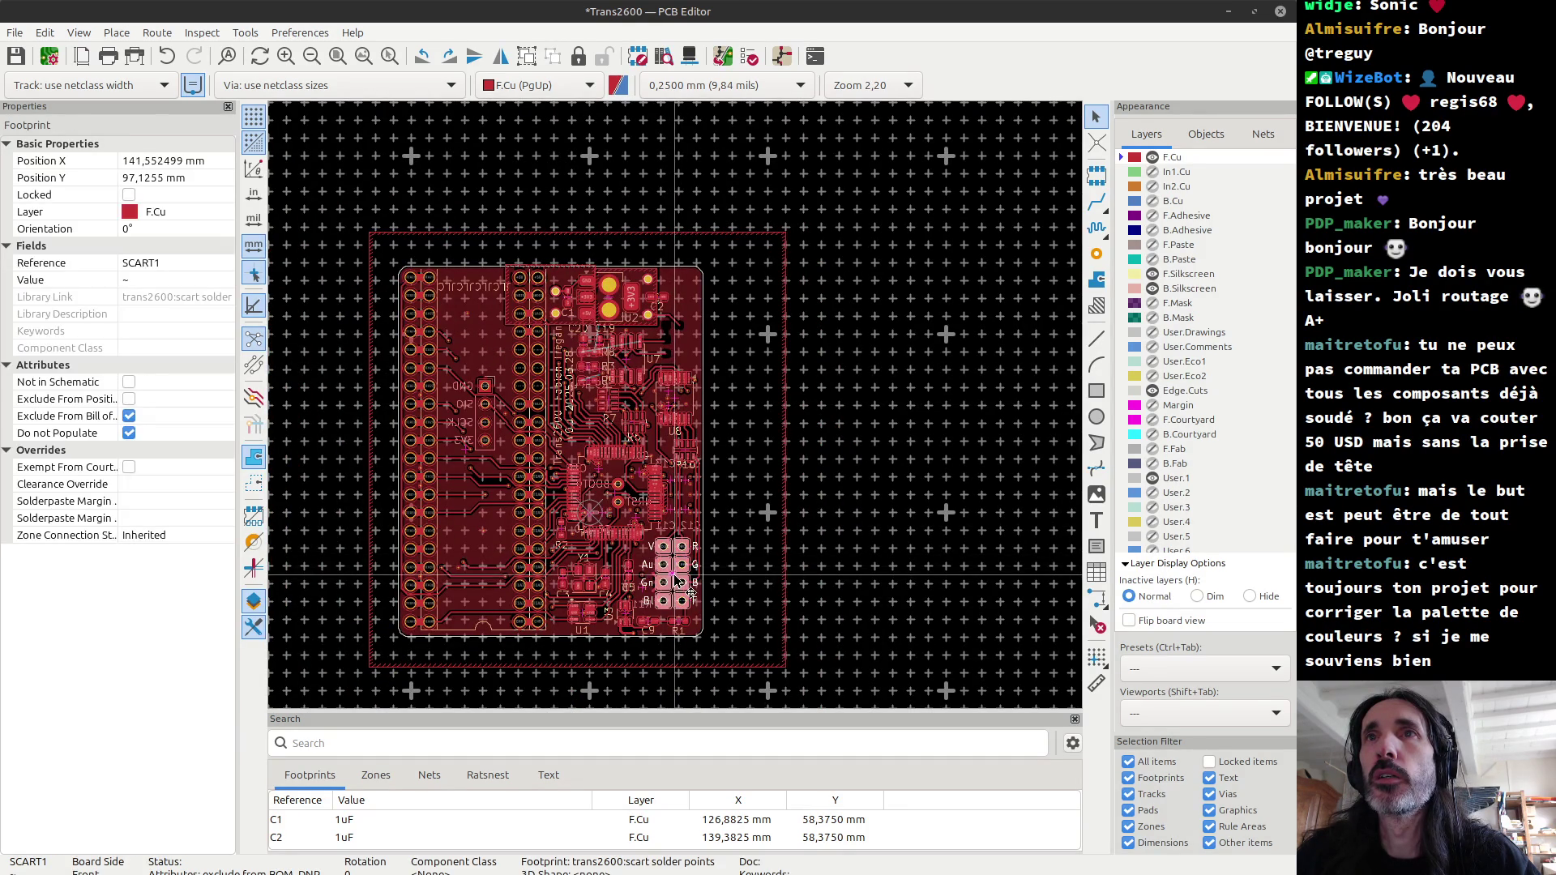
{"action": "left_click", "coordinate": [687, 313]}
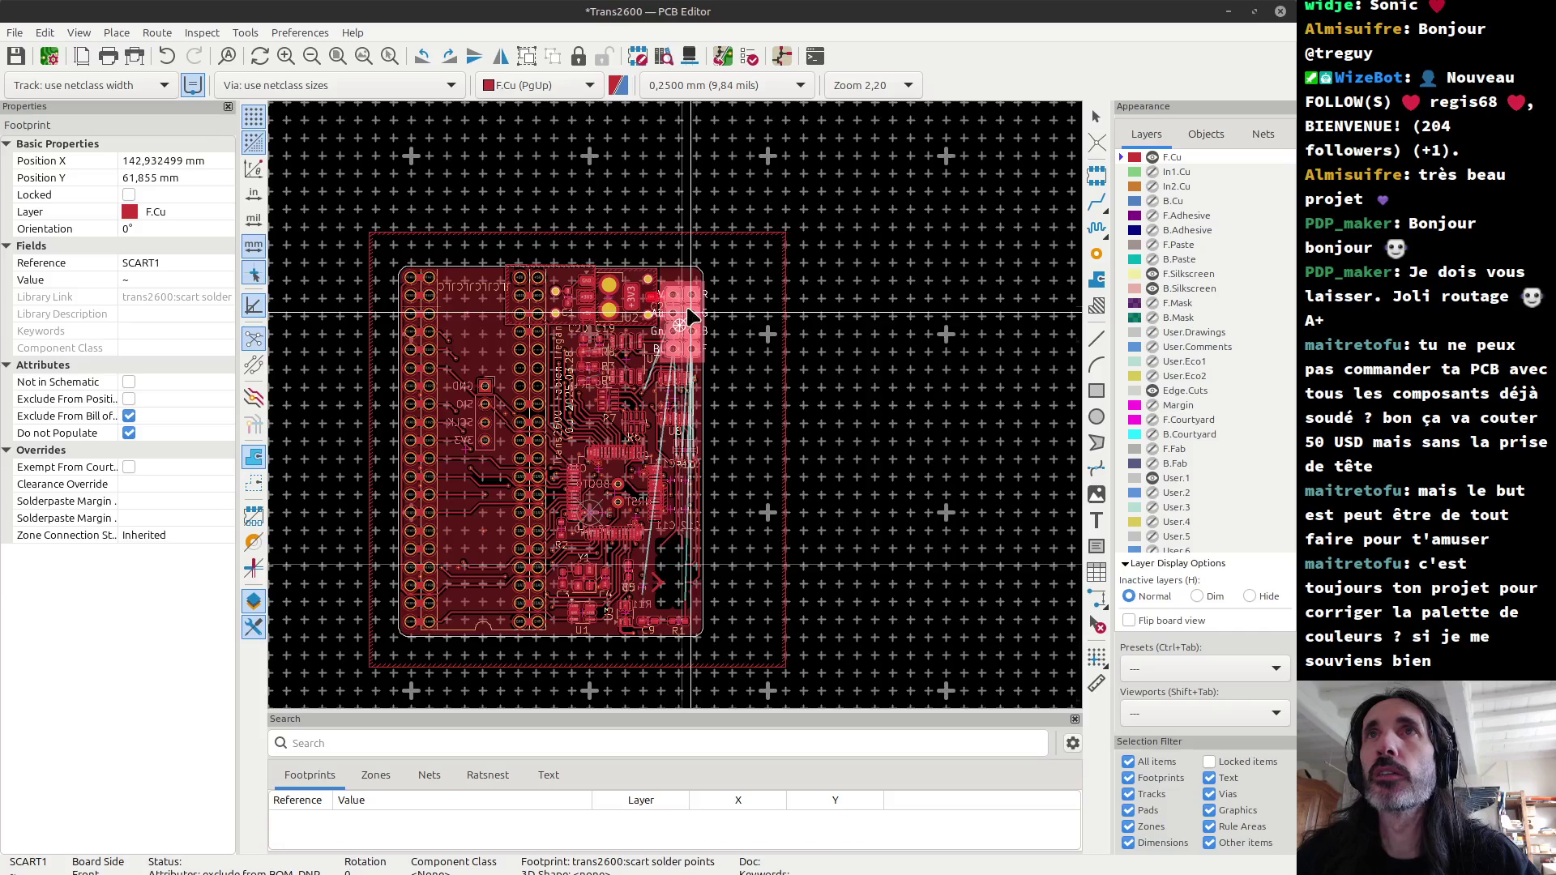
{"action": "scroll", "coordinate": [684, 313], "scroll_direction": "up", "scroll_amount": 2}
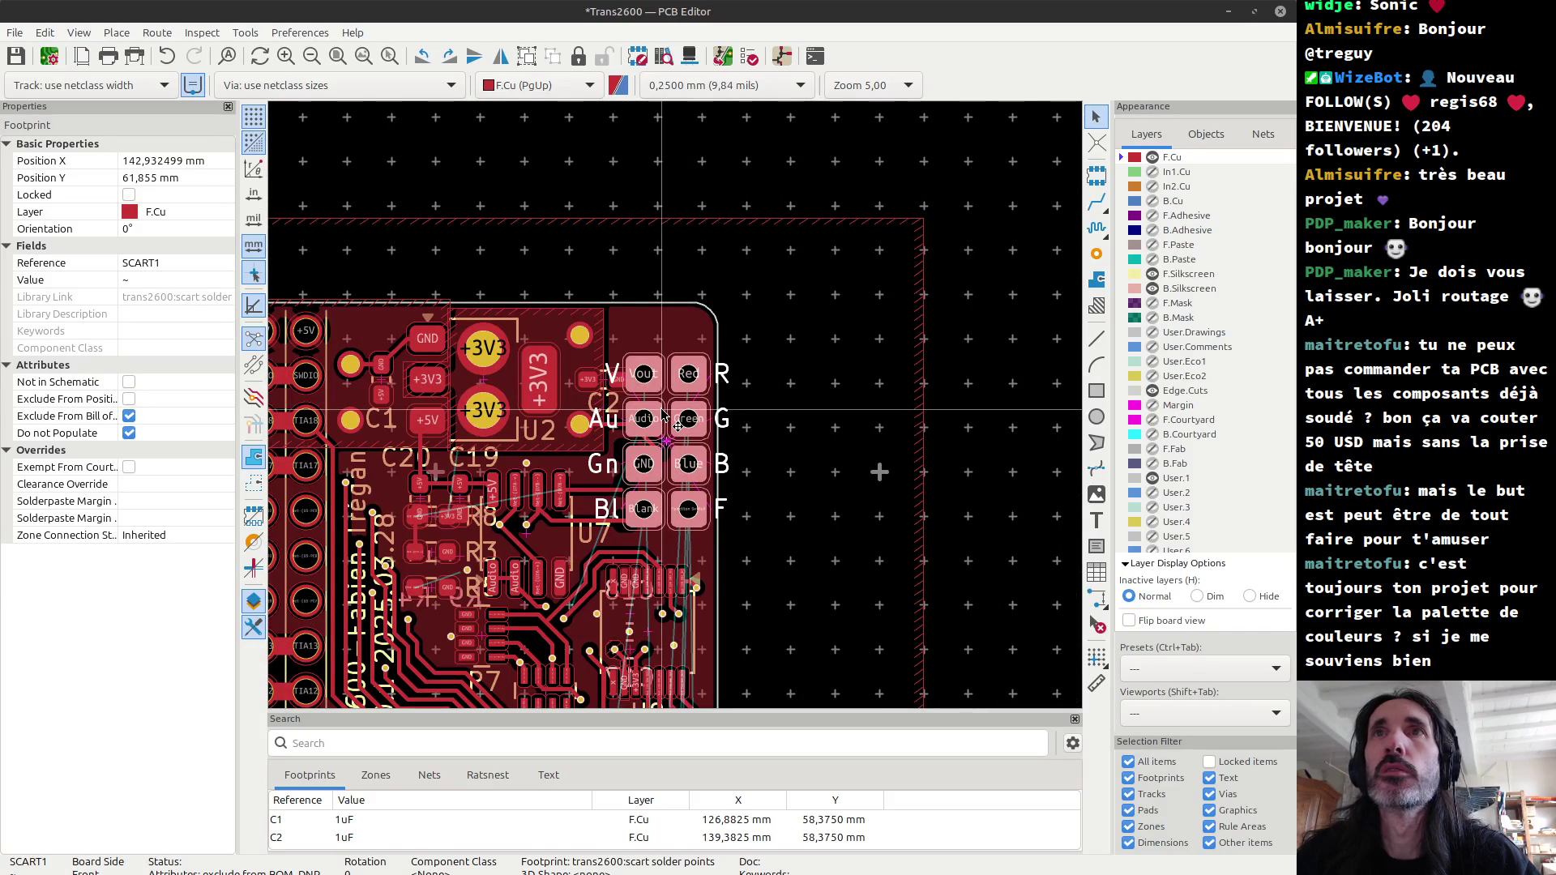
{"action": "key", "text": "m"}
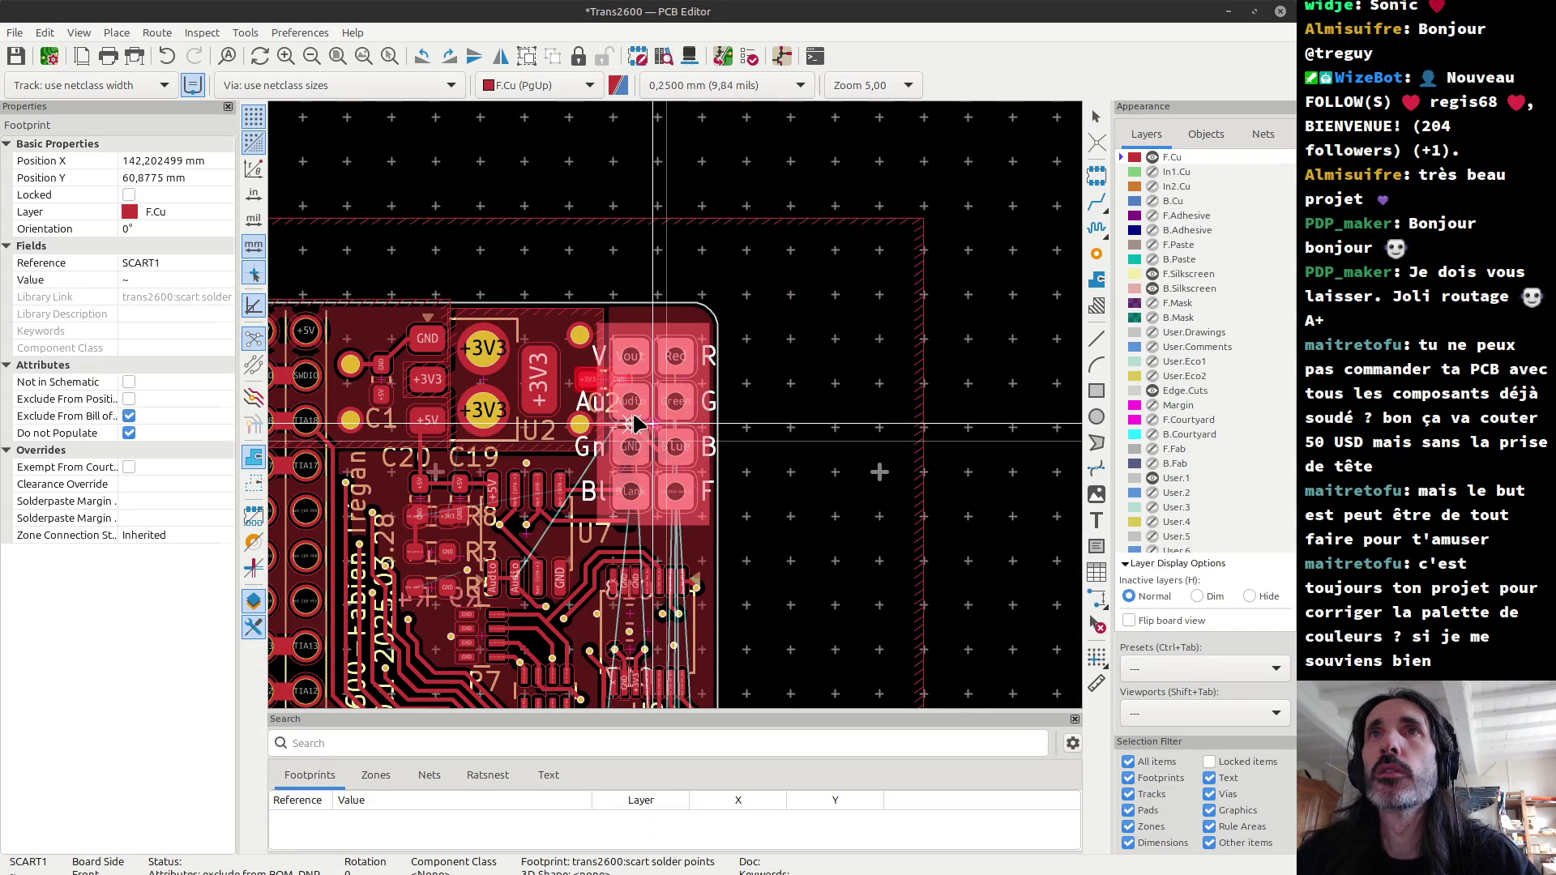
{"action": "left_click", "coordinate": [652, 433]}
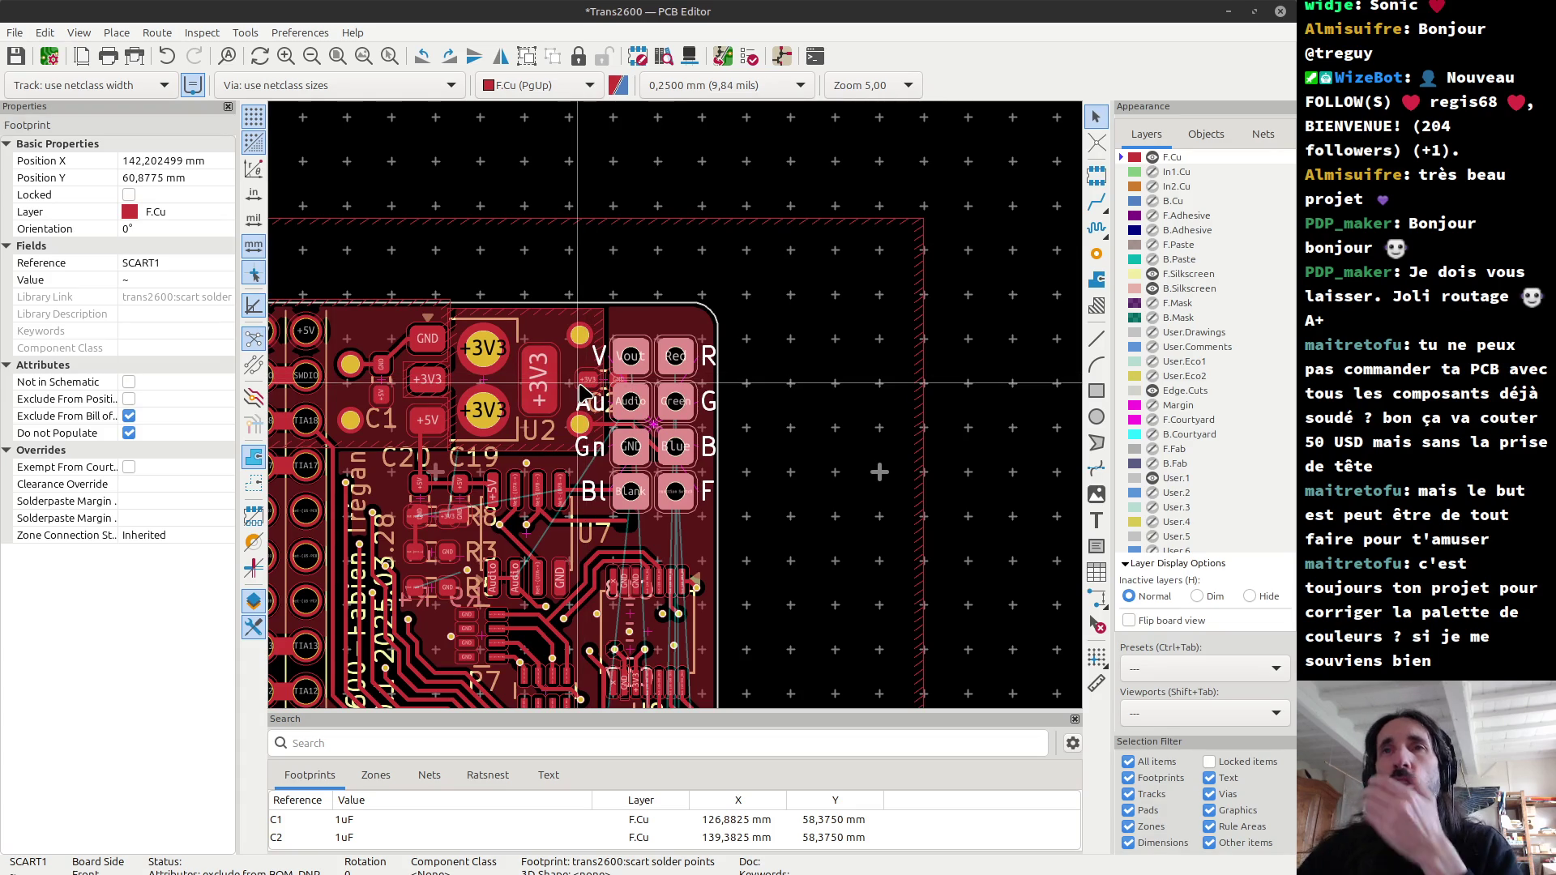
{"action": "scroll", "coordinate": [677, 411], "scroll_direction": "down", "scroll_amount": 3}
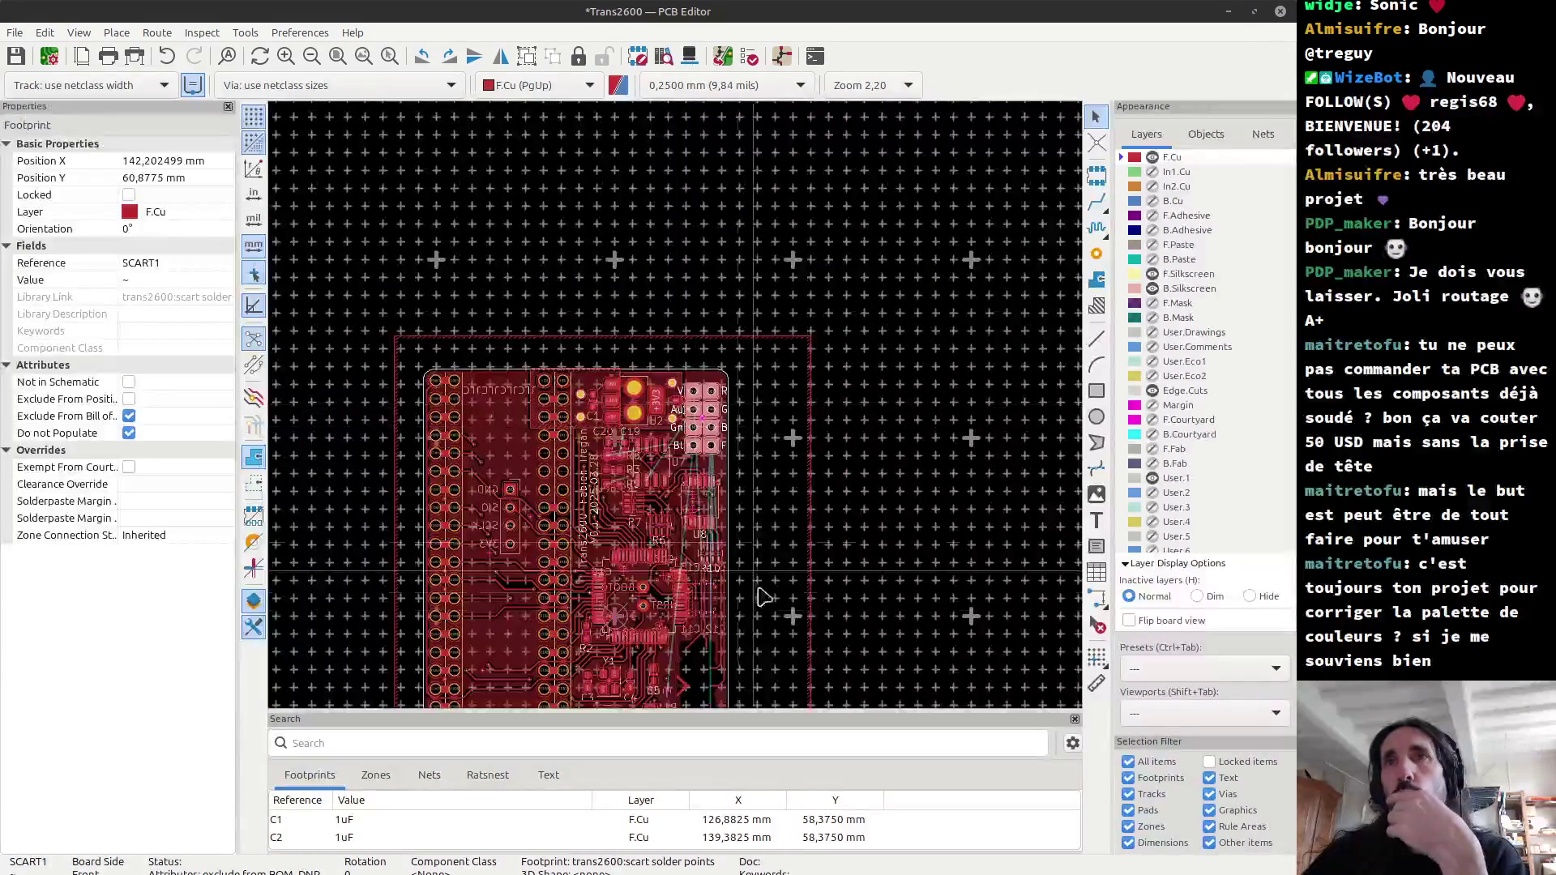
{"action": "scroll", "coordinate": [676, 410], "scroll_direction": "up", "scroll_amount": 4}
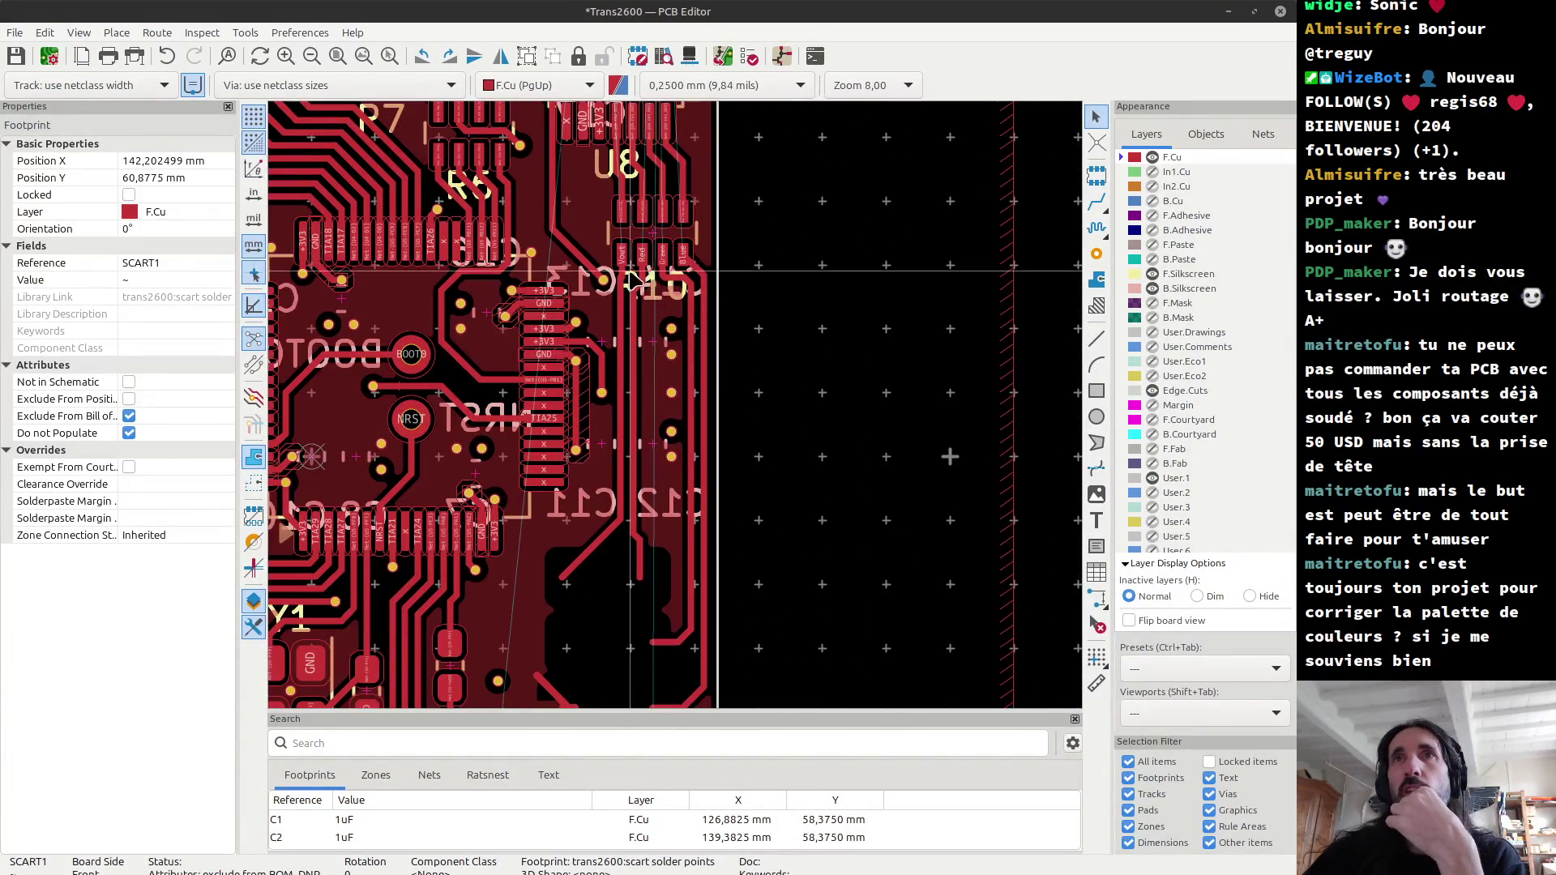
{"action": "scroll", "coordinate": [678, 413], "scroll_direction": "down", "scroll_amount": 2}
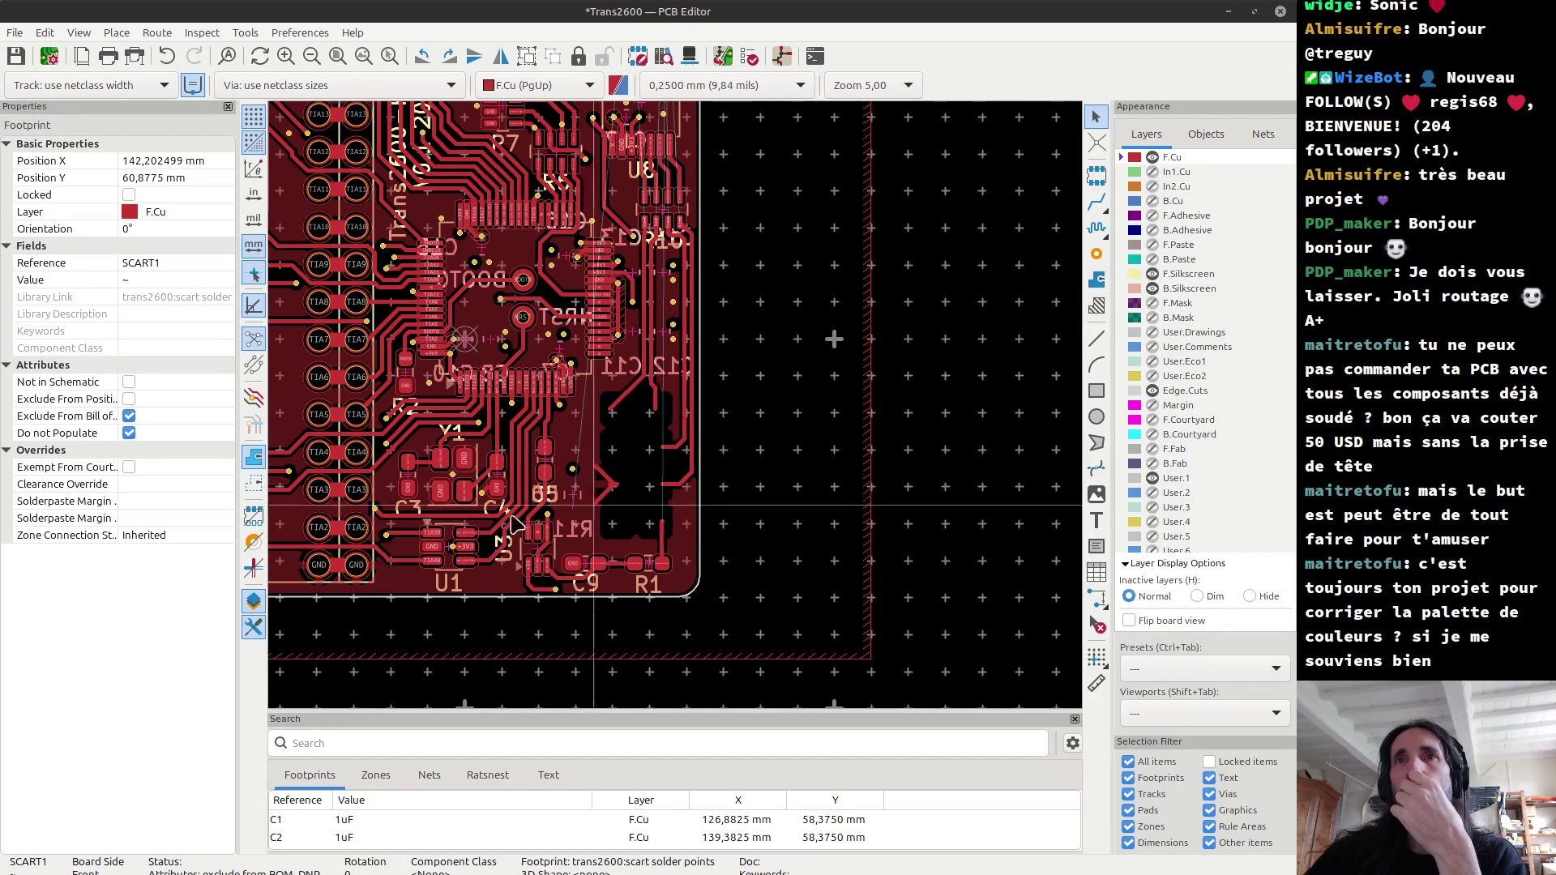
{"action": "scroll", "coordinate": [543, 489], "scroll_direction": "down", "scroll_amount": 3}
{"action": "scroll", "coordinate": [676, 413], "scroll_direction": "down", "scroll_amount": 1}
{"action": "scroll", "coordinate": [677, 413], "scroll_direction": "down", "scroll_amount": 1}
{"action": "scroll", "coordinate": [677, 409], "scroll_direction": "up", "scroll_amount": 4}
{"action": "scroll", "coordinate": [677, 409], "scroll_direction": "up", "scroll_amount": 1}
{"action": "scroll", "coordinate": [677, 414], "scroll_direction": "down", "scroll_amount": 3}
{"action": "scroll", "coordinate": [613, 223], "scroll_direction": "up", "scroll_amount": 2}
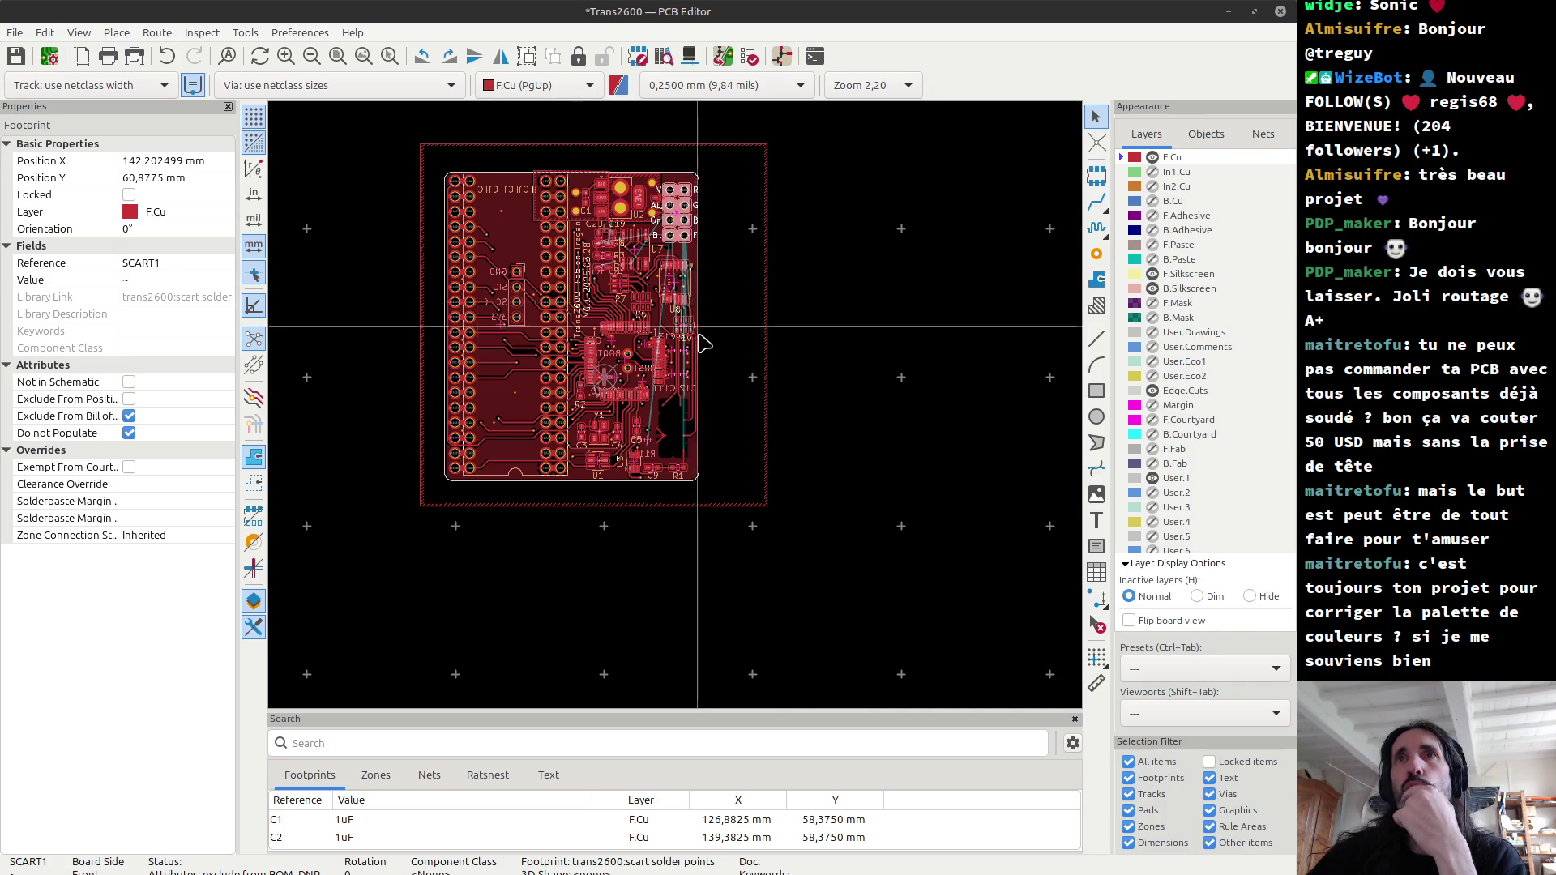
{"action": "scroll", "coordinate": [683, 422], "scroll_direction": "up", "scroll_amount": 2}
{"action": "scroll", "coordinate": [684, 426], "scroll_direction": "up", "scroll_amount": 4}
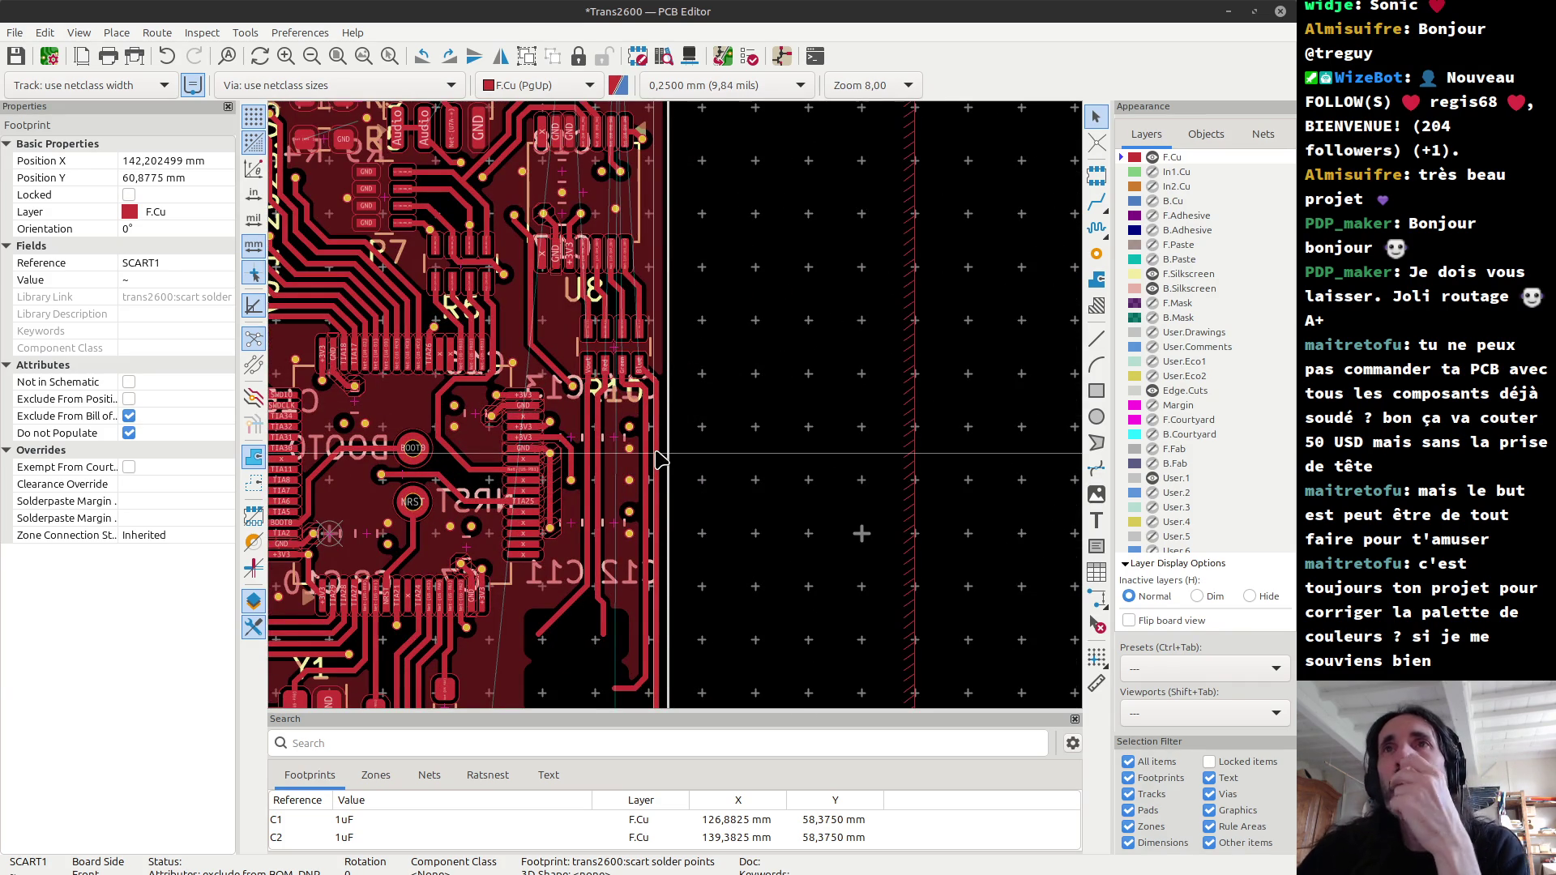
{"action": "scroll", "coordinate": [660, 460], "scroll_direction": "down", "scroll_amount": 4}
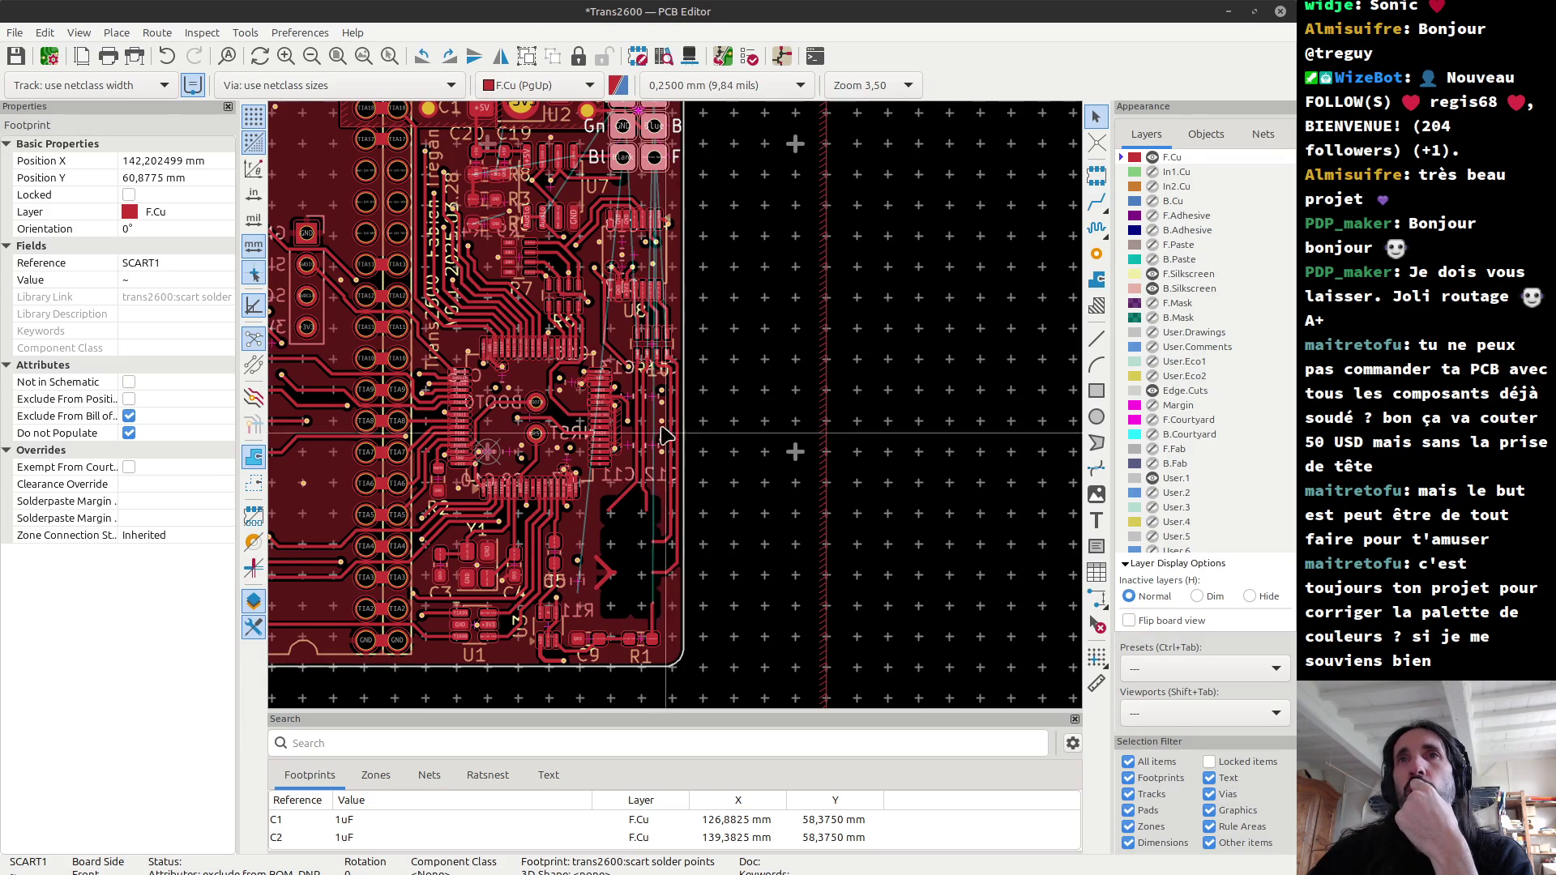
{"action": "scroll", "coordinate": [675, 434], "scroll_direction": "down", "scroll_amount": 2}
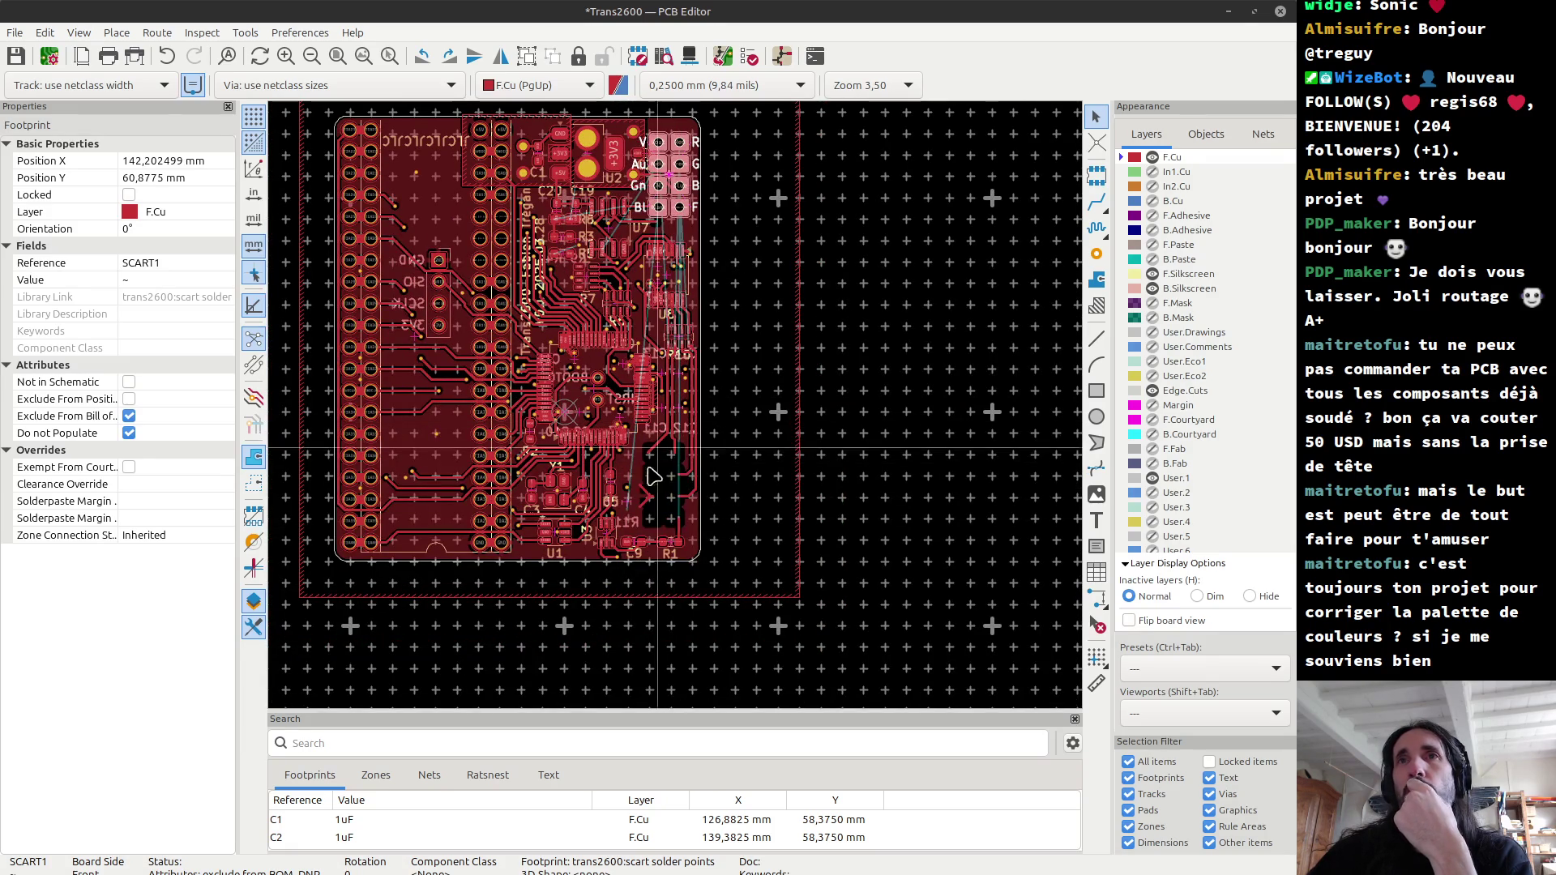
{"action": "scroll", "coordinate": [677, 426], "scroll_direction": "up", "scroll_amount": 2}
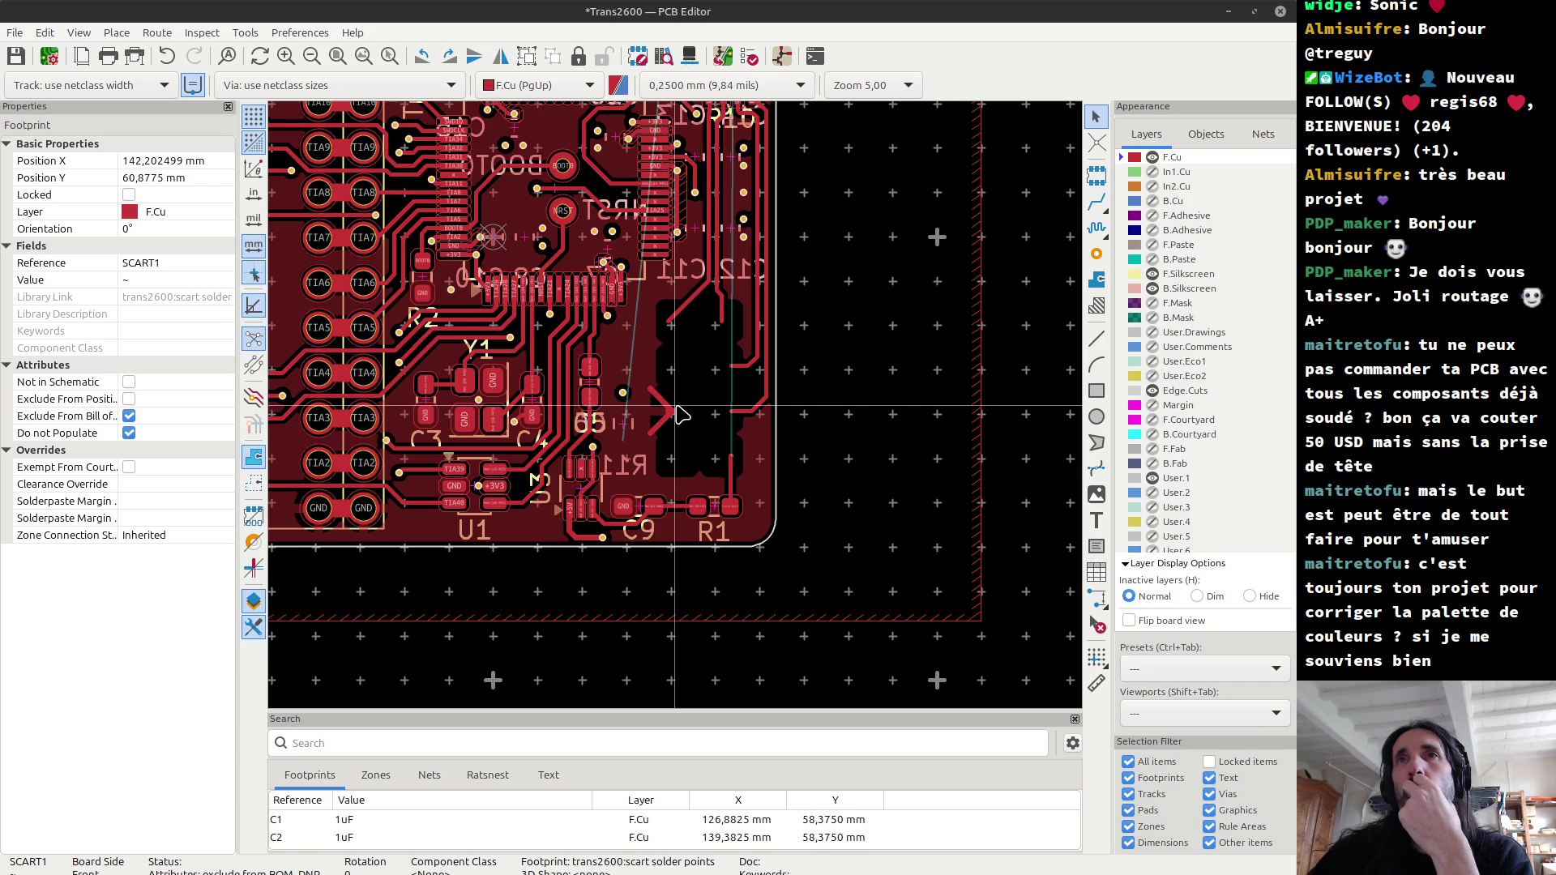
{"action": "scroll", "coordinate": [681, 415], "scroll_direction": "down", "scroll_amount": 2}
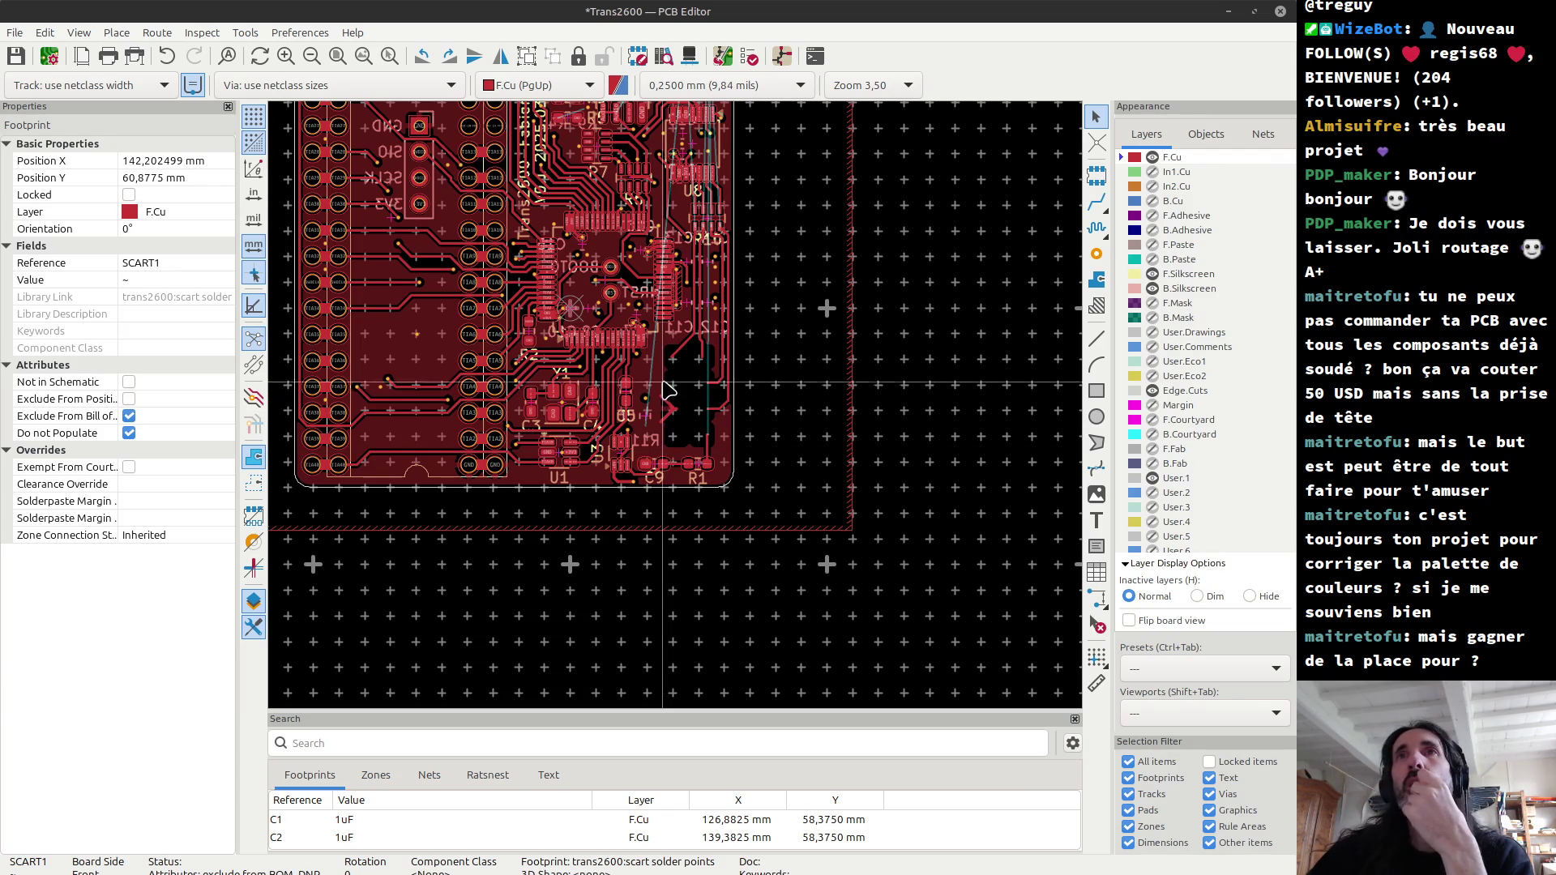
{"action": "scroll", "coordinate": [673, 403], "scroll_direction": "down", "scroll_amount": 2}
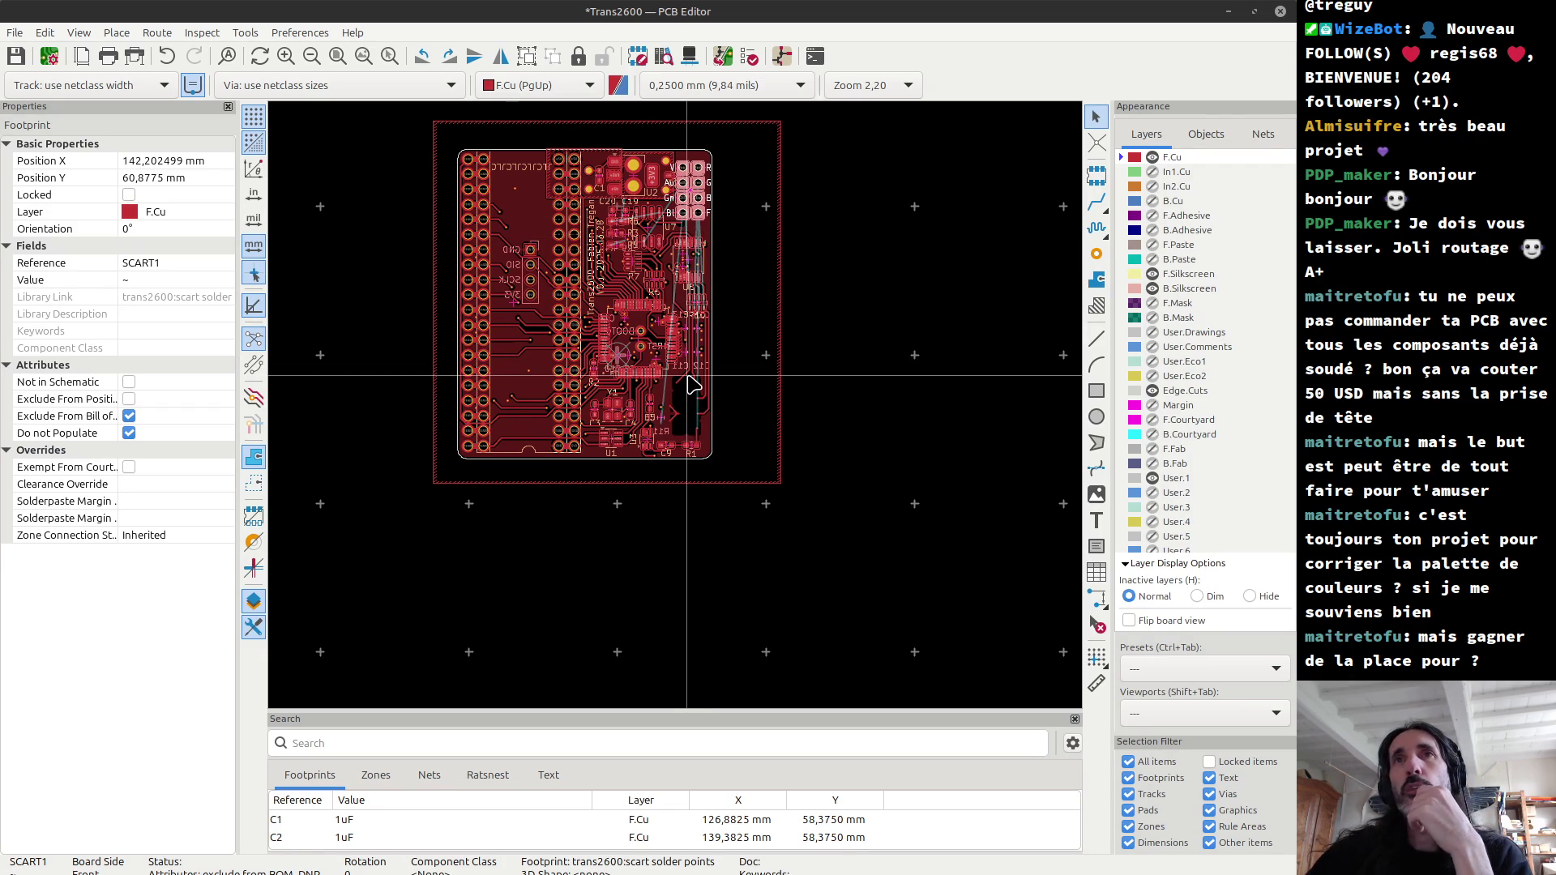
{"action": "scroll", "coordinate": [632, 328], "scroll_direction": "up", "scroll_amount": 4}
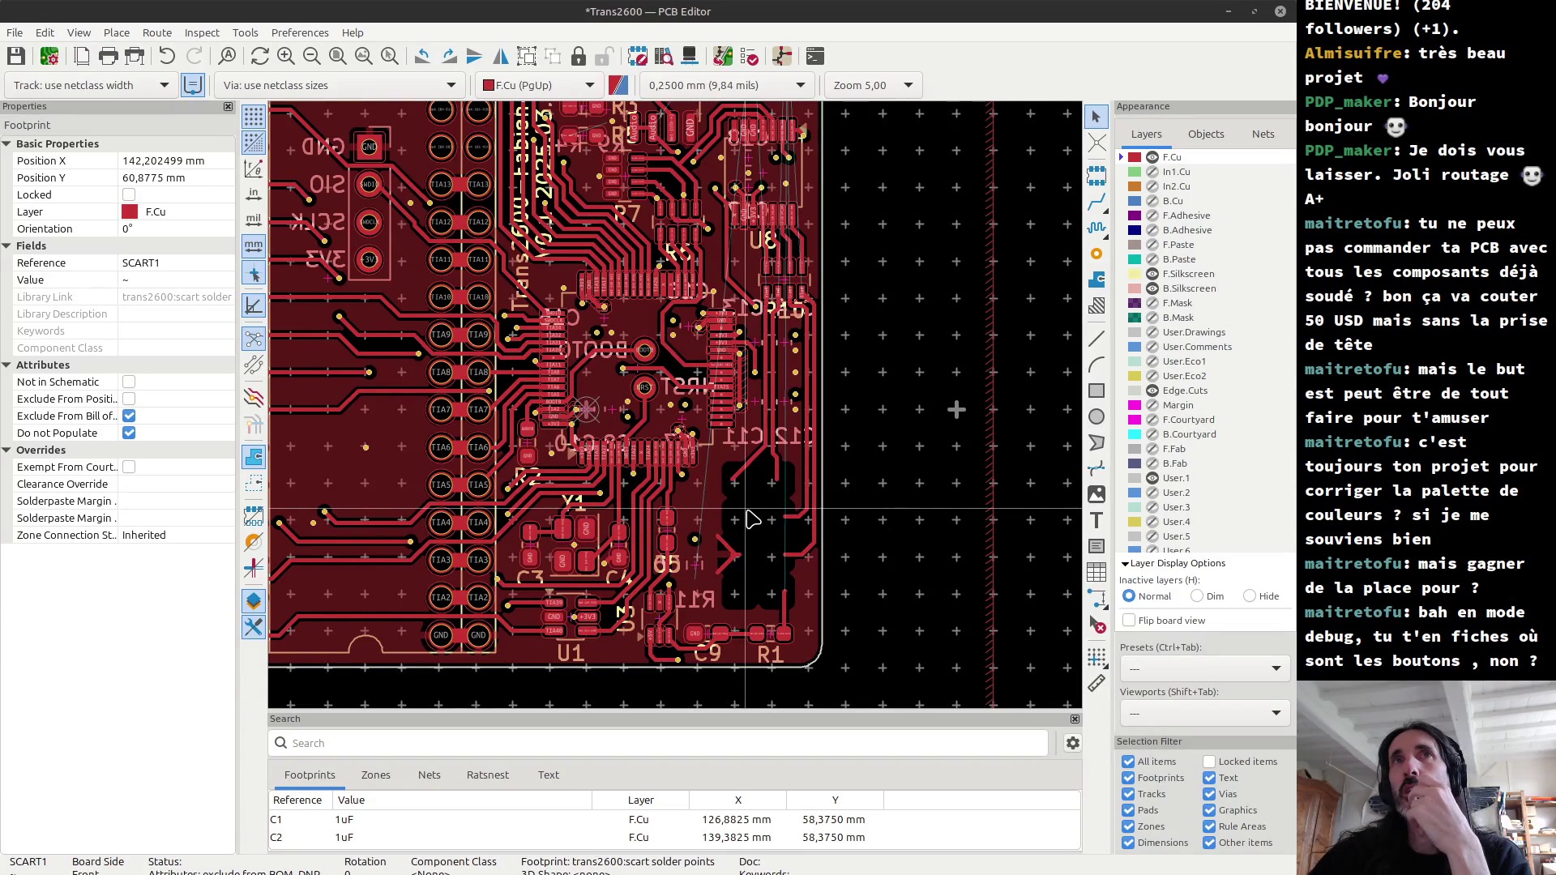
{"action": "scroll", "coordinate": [679, 413], "scroll_direction": "down", "scroll_amount": 1}
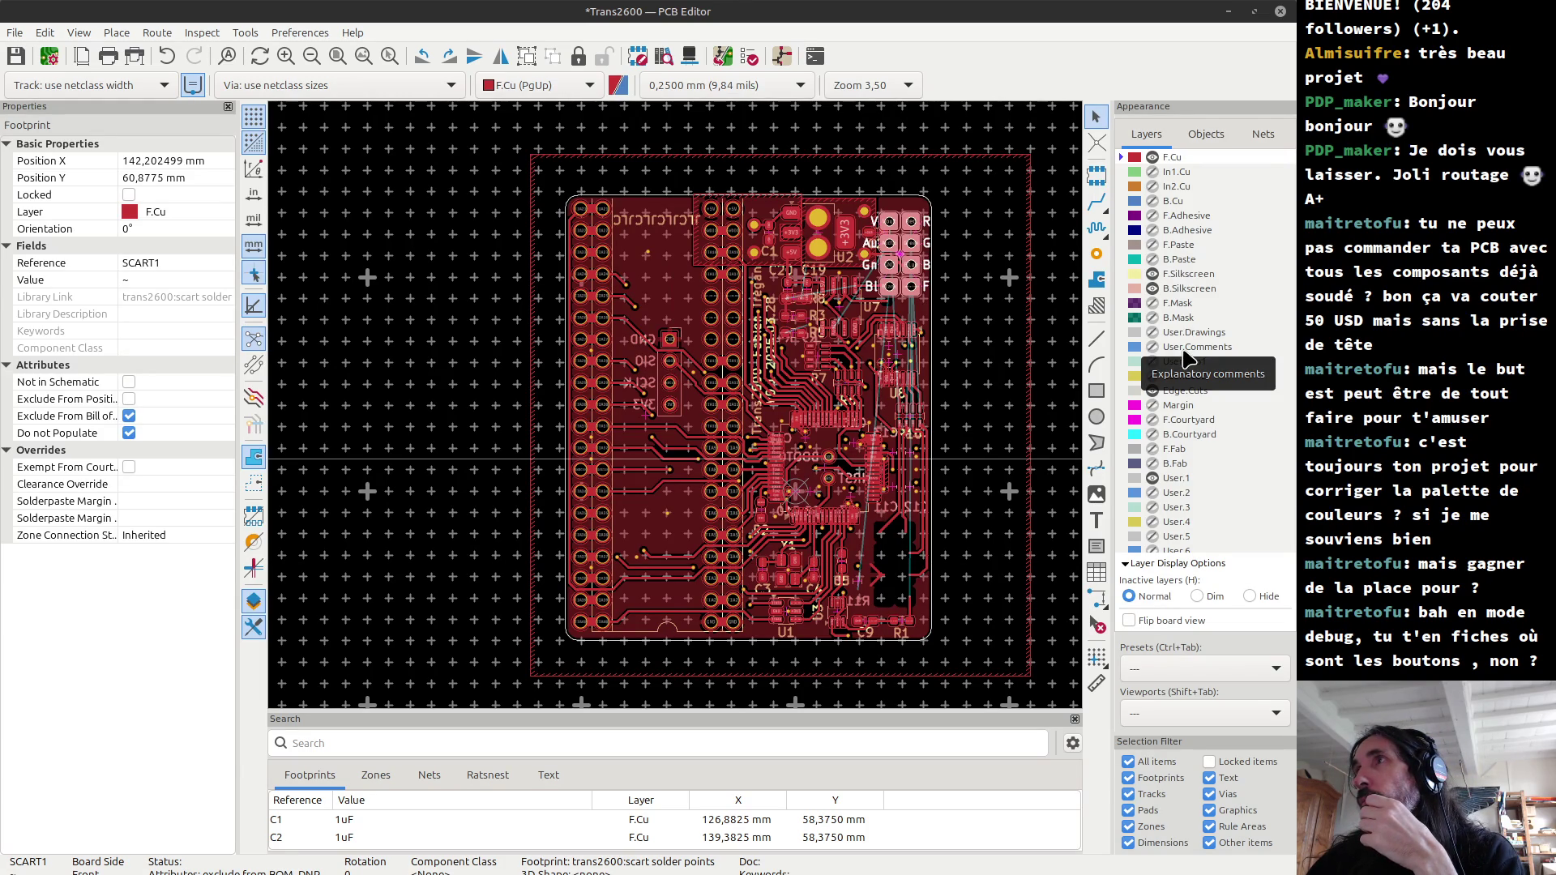
{"action": "scroll", "coordinate": [624, 341], "scroll_direction": "up", "scroll_amount": 2}
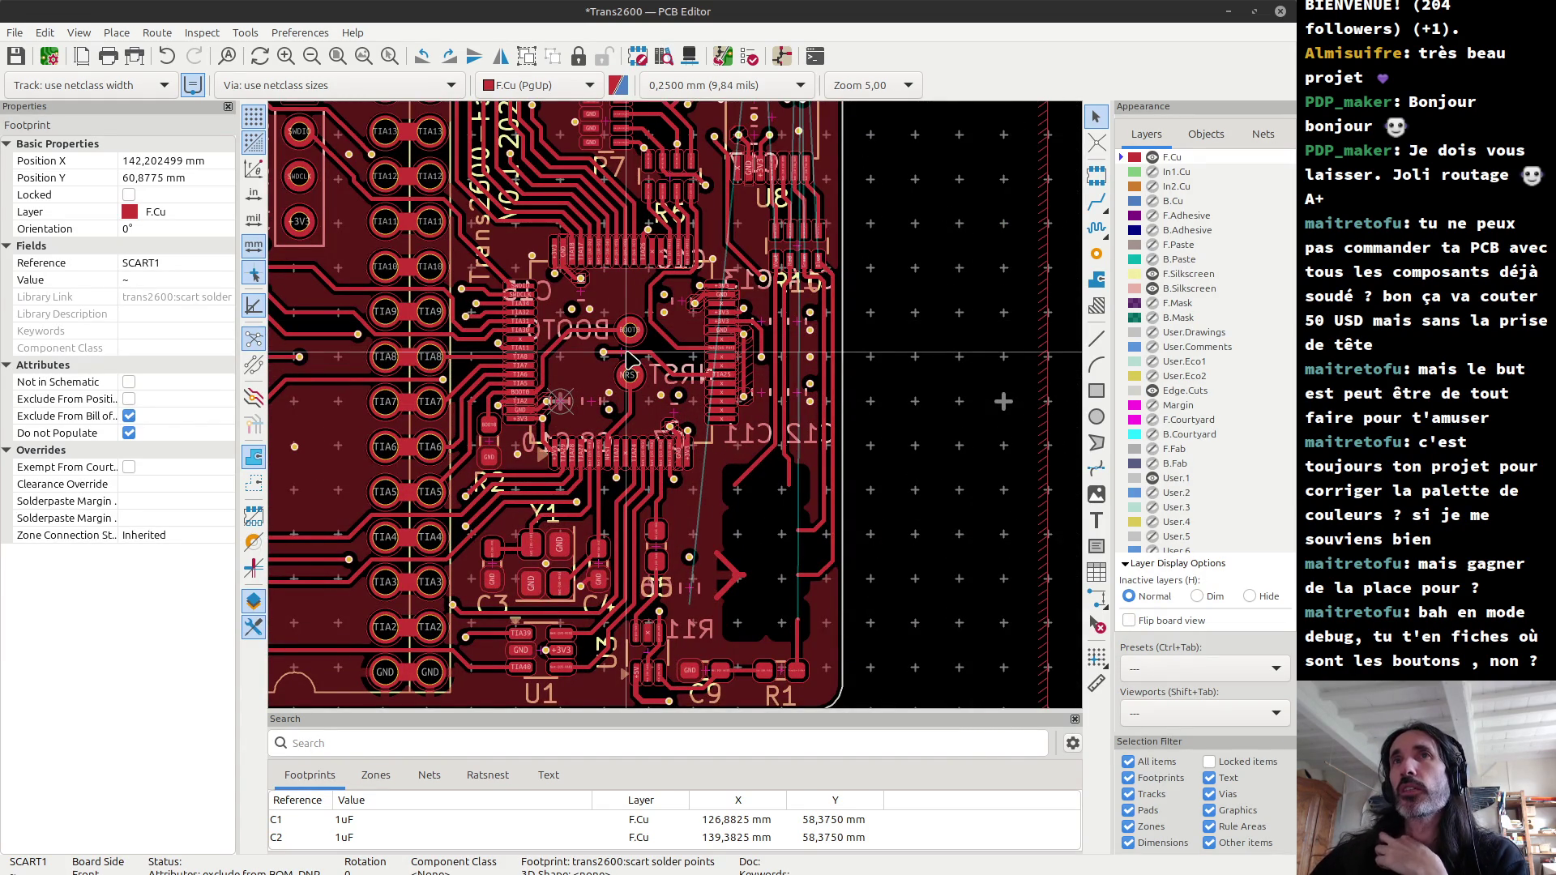
{"action": "scroll", "coordinate": [629, 356], "scroll_direction": "down", "scroll_amount": 2}
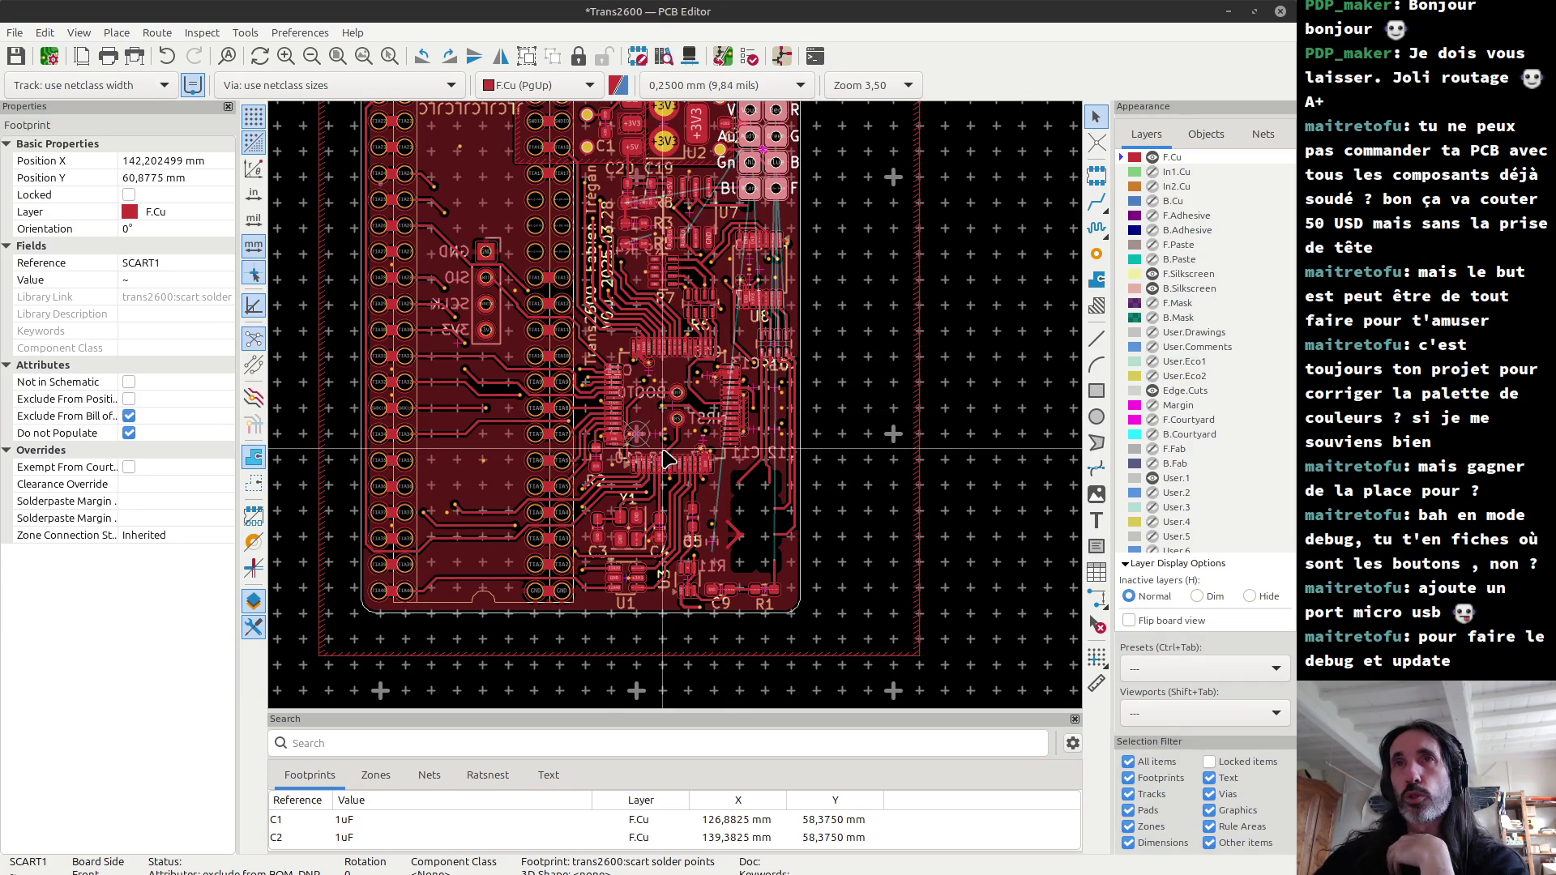
{"action": "scroll", "coordinate": [679, 414], "scroll_direction": "up", "scroll_amount": 2}
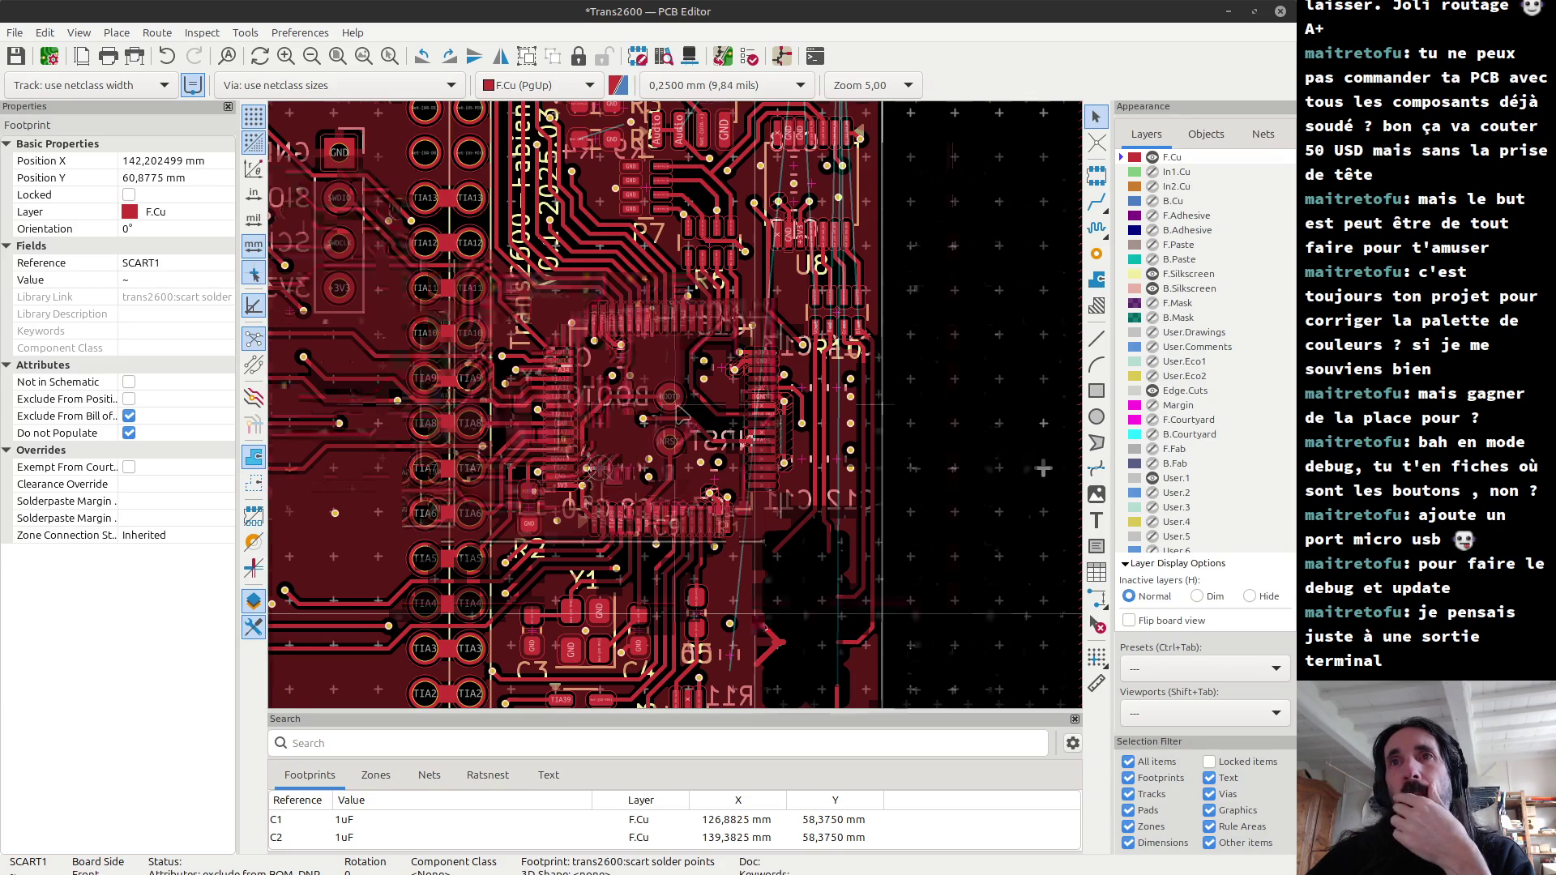
{"action": "scroll", "coordinate": [757, 624], "scroll_direction": "up", "scroll_amount": 3}
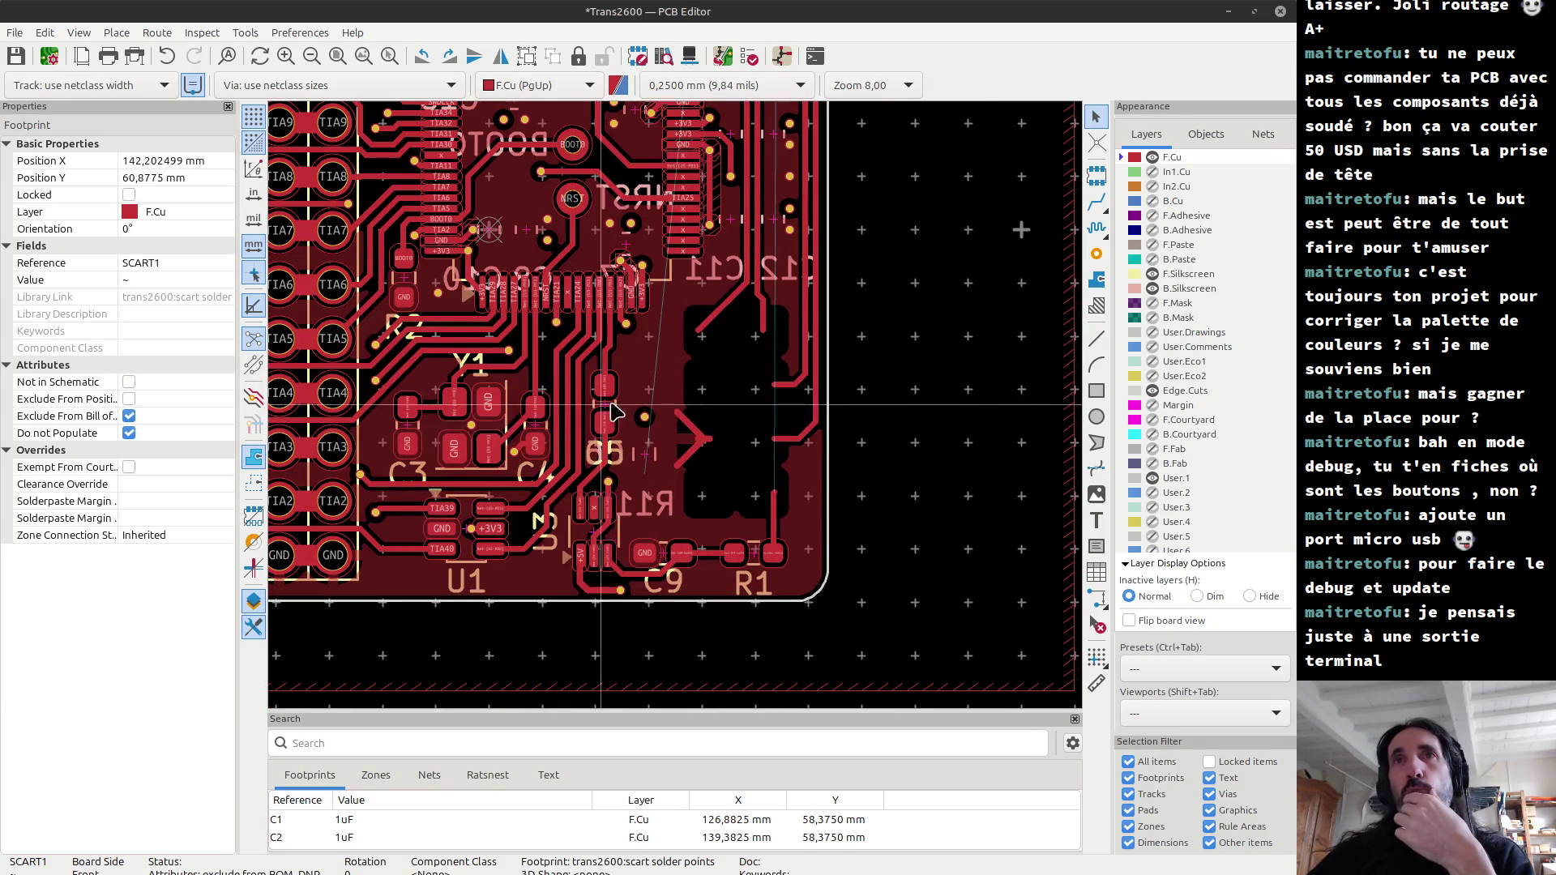
{"action": "scroll", "coordinate": [645, 442], "scroll_direction": "down", "scroll_amount": 5}
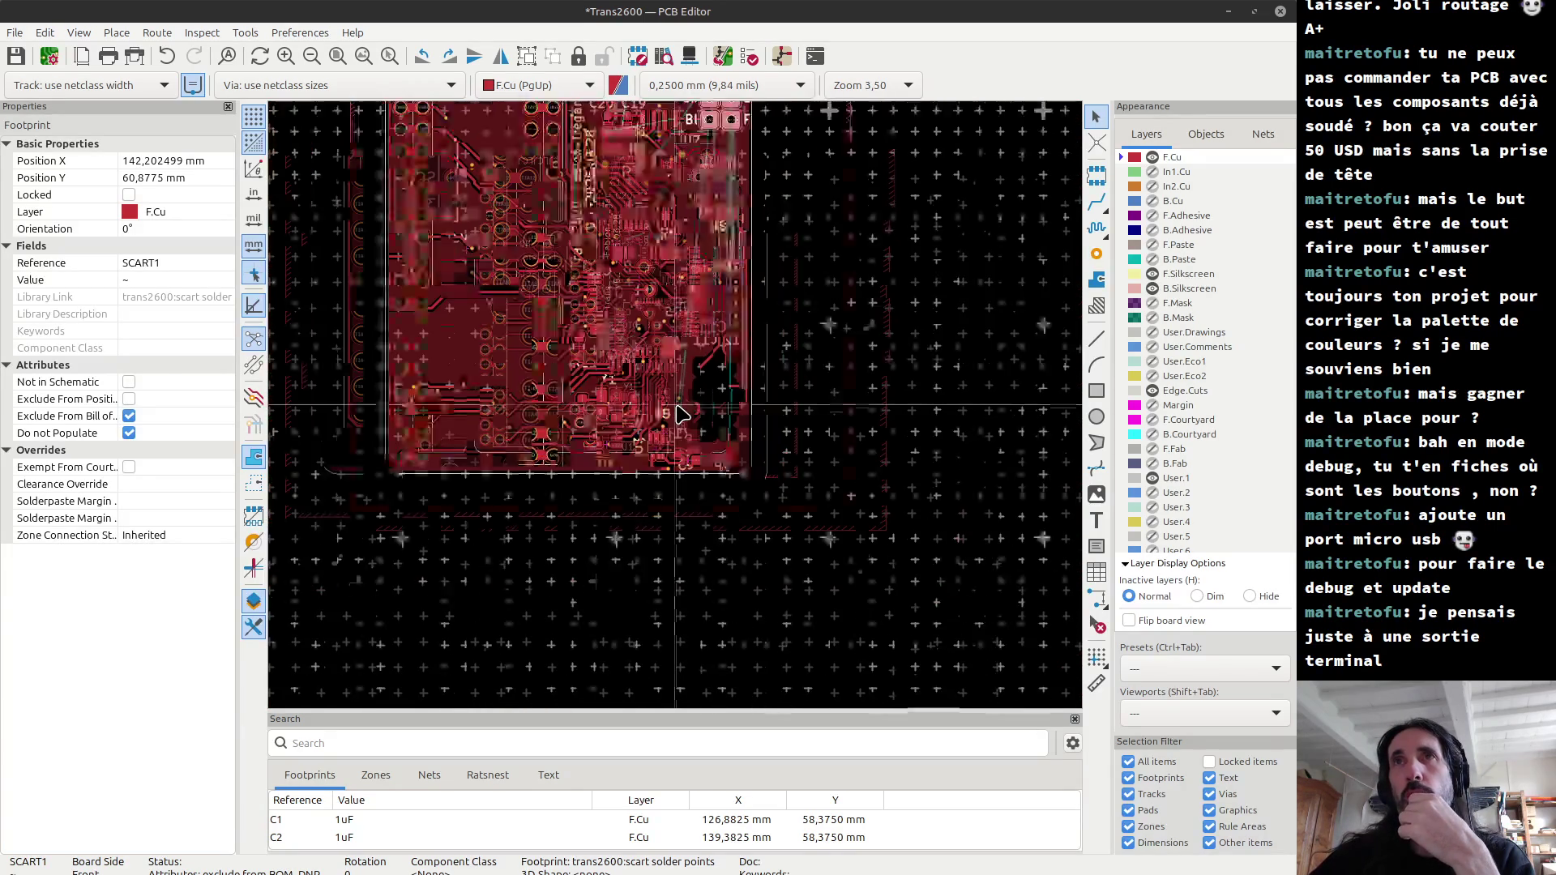
{"action": "scroll", "coordinate": [640, 427], "scroll_direction": "up", "scroll_amount": 3}
{"action": "scroll", "coordinate": [639, 423], "scroll_direction": "up", "scroll_amount": 2}
{"action": "scroll", "coordinate": [639, 424], "scroll_direction": "up", "scroll_amount": 3}
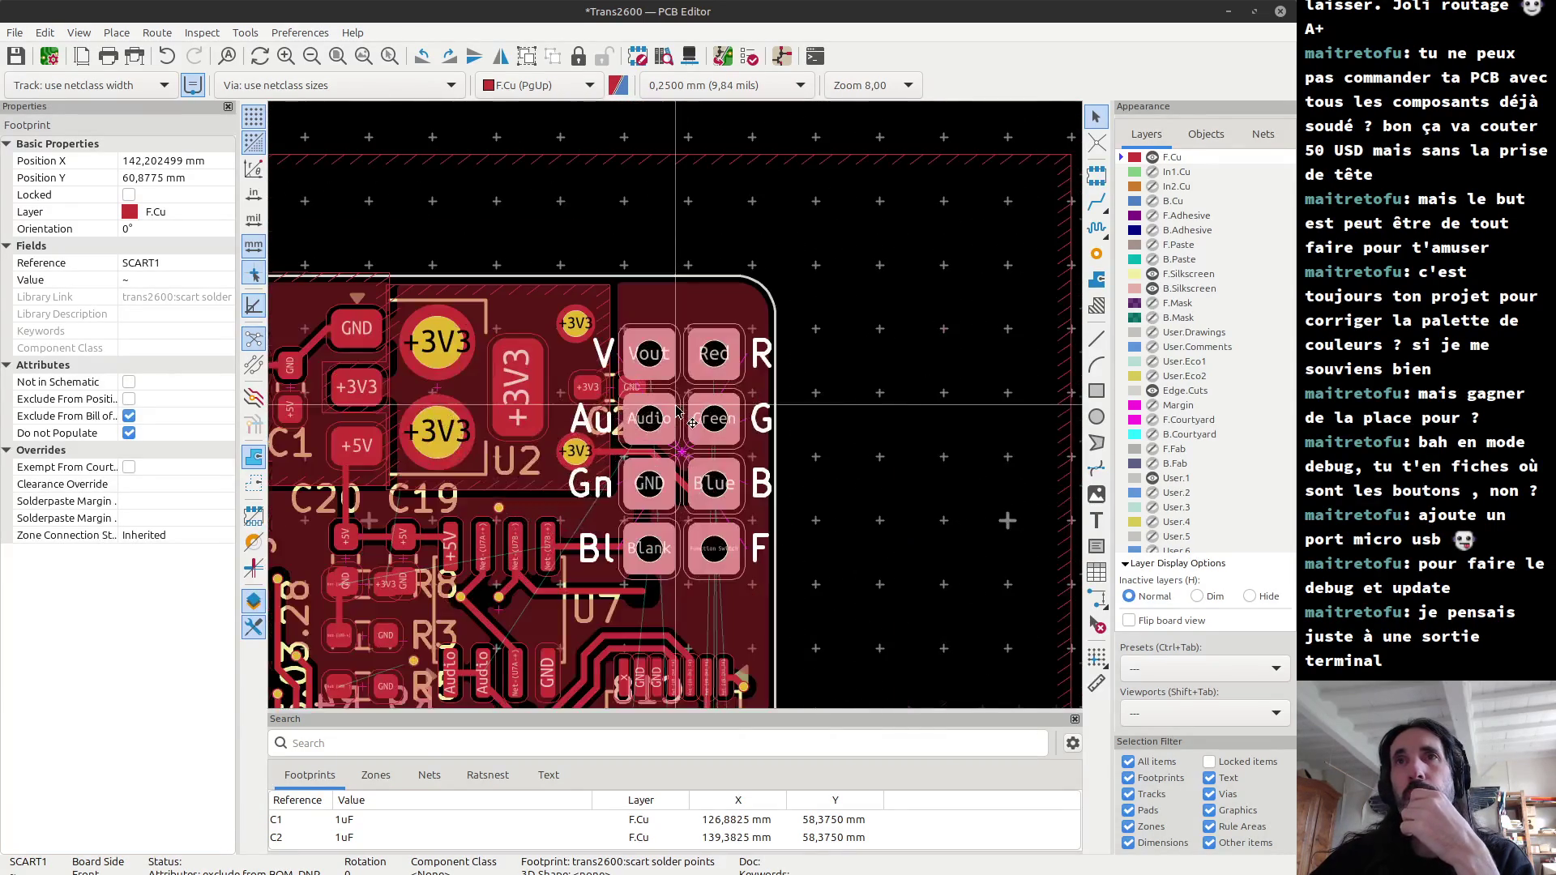
{"action": "scroll", "coordinate": [672, 413], "scroll_direction": "up", "scroll_amount": 3}
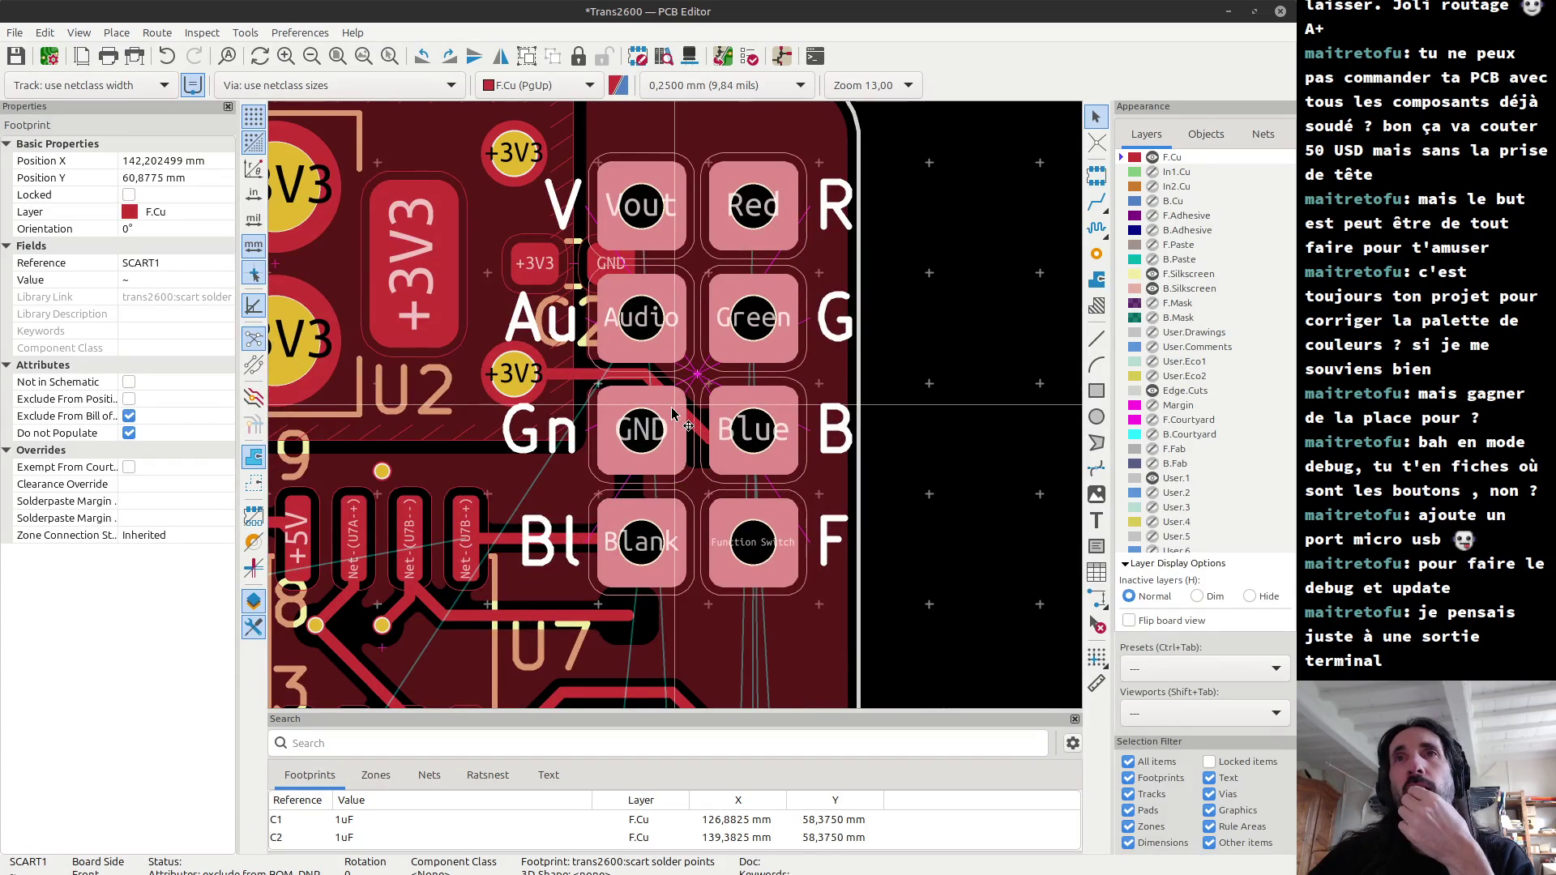
{"action": "scroll", "coordinate": [736, 519], "scroll_direction": "down", "scroll_amount": 2}
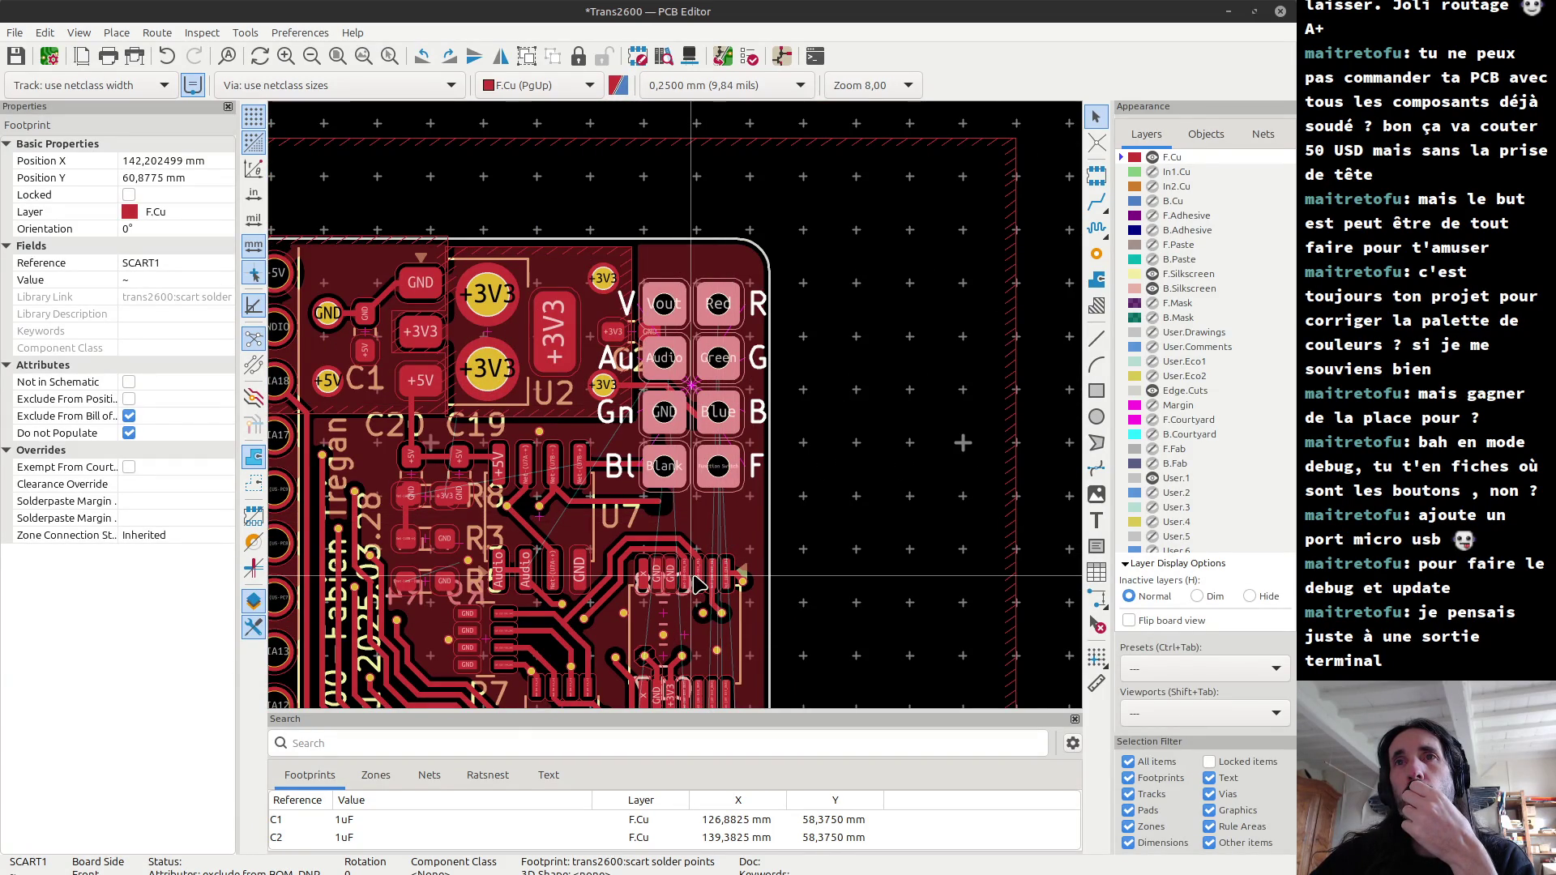
{"action": "scroll", "coordinate": [695, 584], "scroll_direction": "down", "scroll_amount": 2}
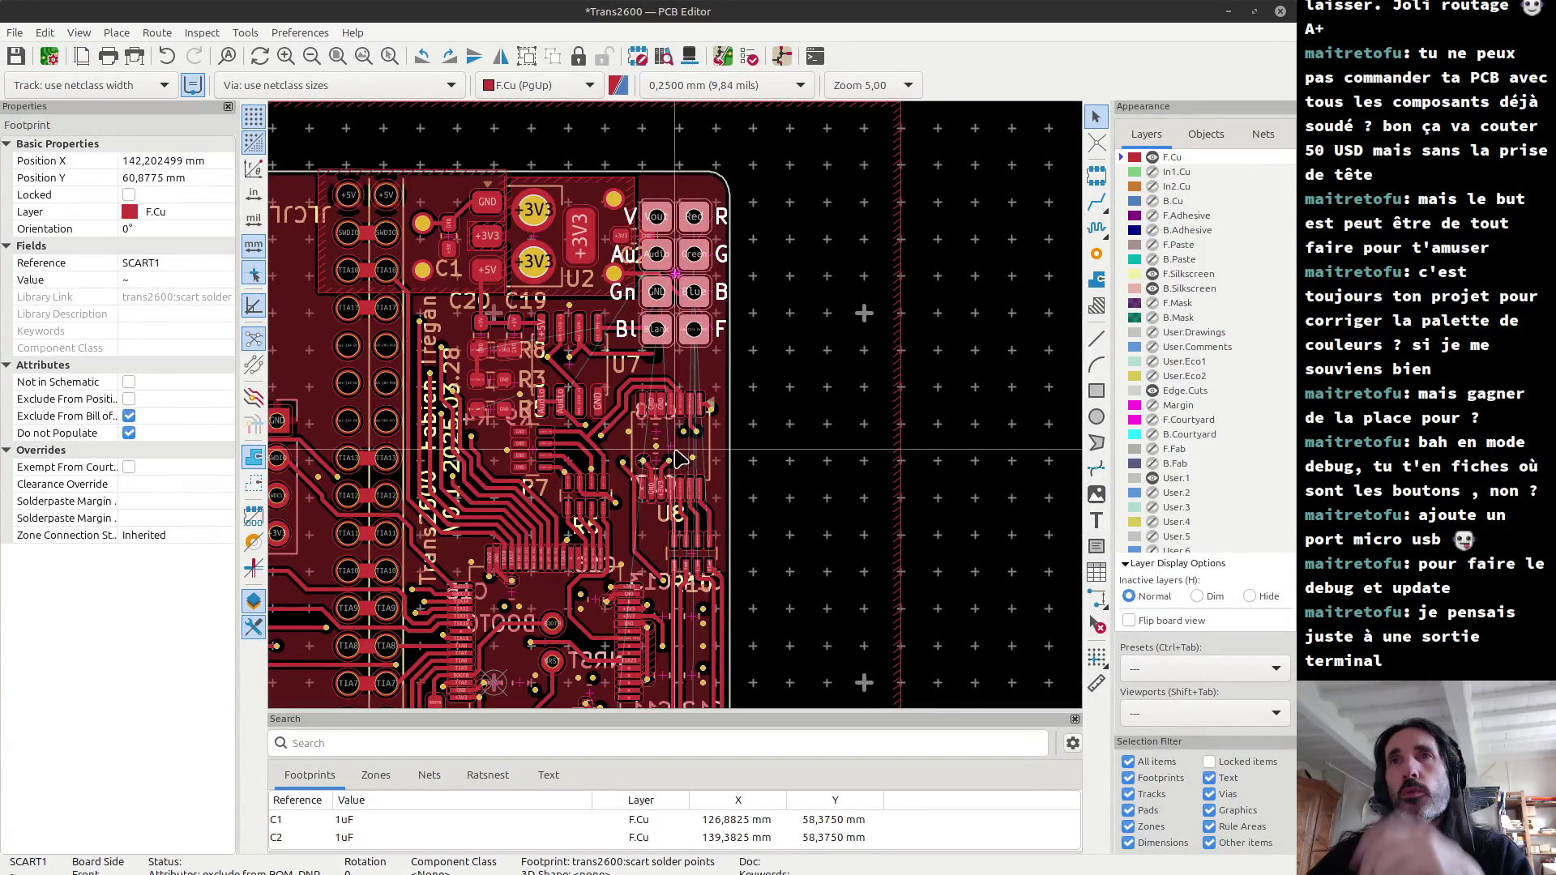
{"action": "left_click", "coordinate": [679, 470]}
Step: Rotate U8 and R10 together by 180° so R10 is above U8, then start moving them
{"action": "left_click", "coordinate": [702, 555], "text": "shift"}
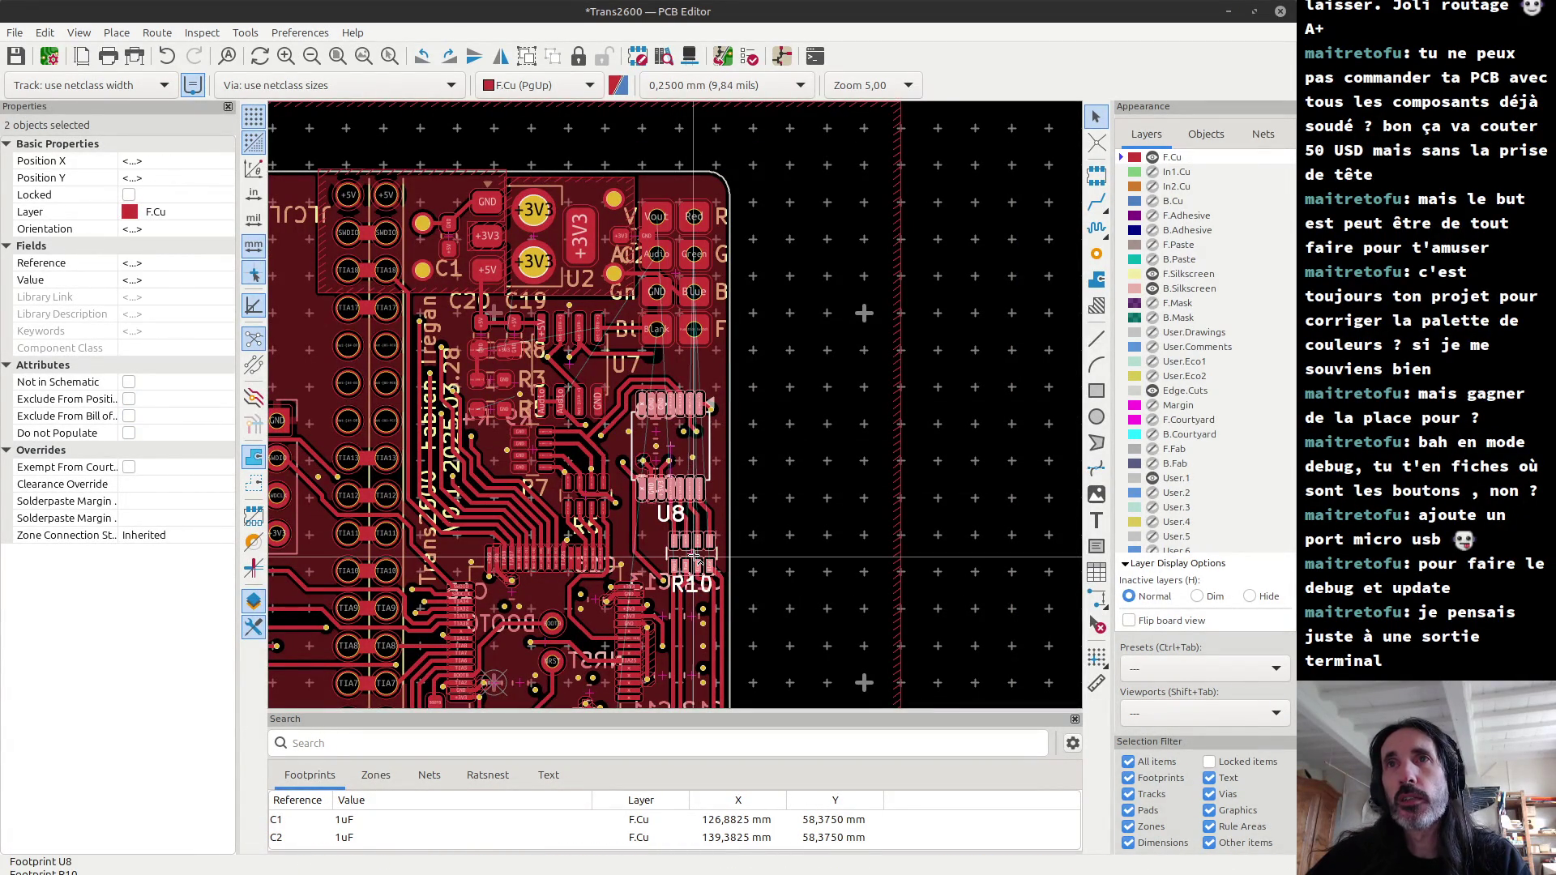
{"action": "key", "text": "r"}
{"action": "key", "text": "r"}
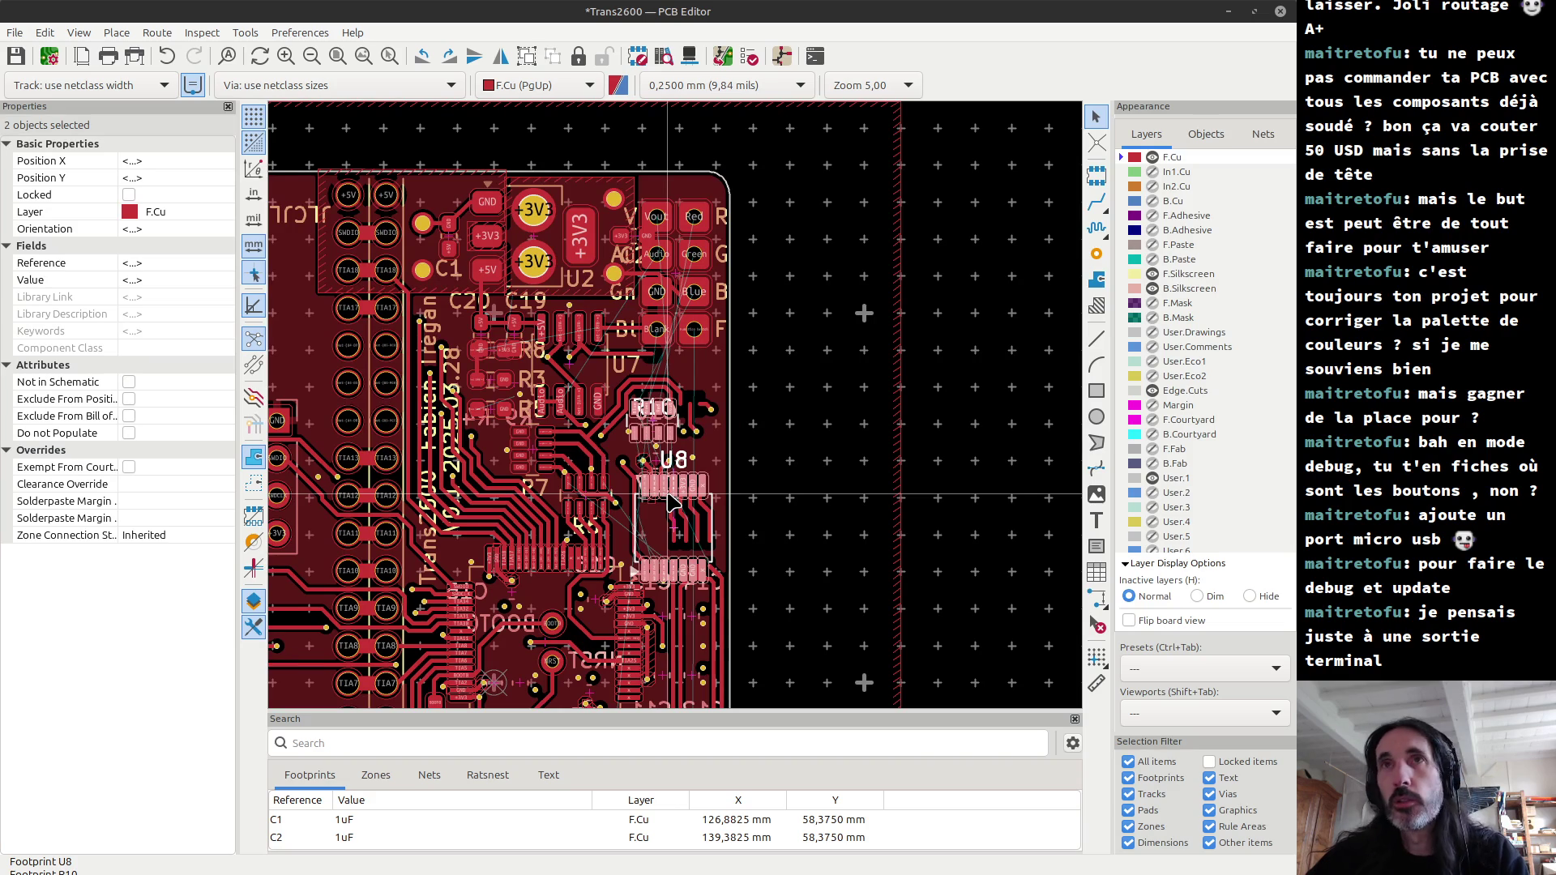
{"action": "key", "text": "m"}
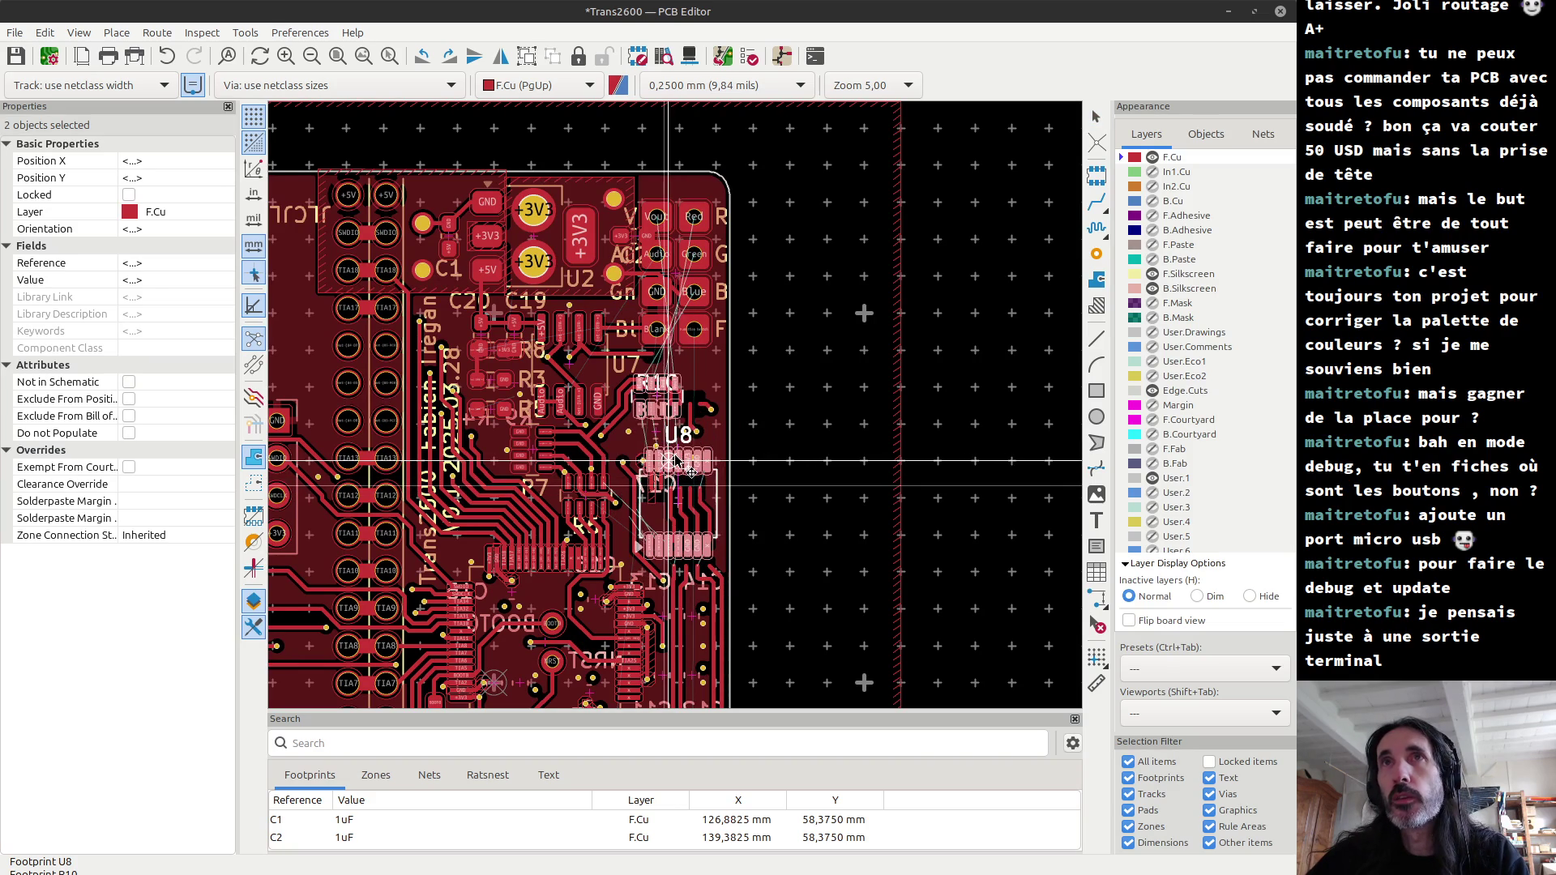
{"action": "scroll", "coordinate": [676, 460], "scroll_direction": "up", "scroll_amount": 2}
{"action": "scroll", "coordinate": [677, 429], "scroll_direction": "up", "scroll_amount": 1}
{"action": "scroll", "coordinate": [681, 389], "scroll_direction": "up", "scroll_amount": 1}
{"action": "scroll", "coordinate": [657, 417], "scroll_direction": "down", "scroll_amount": 2}
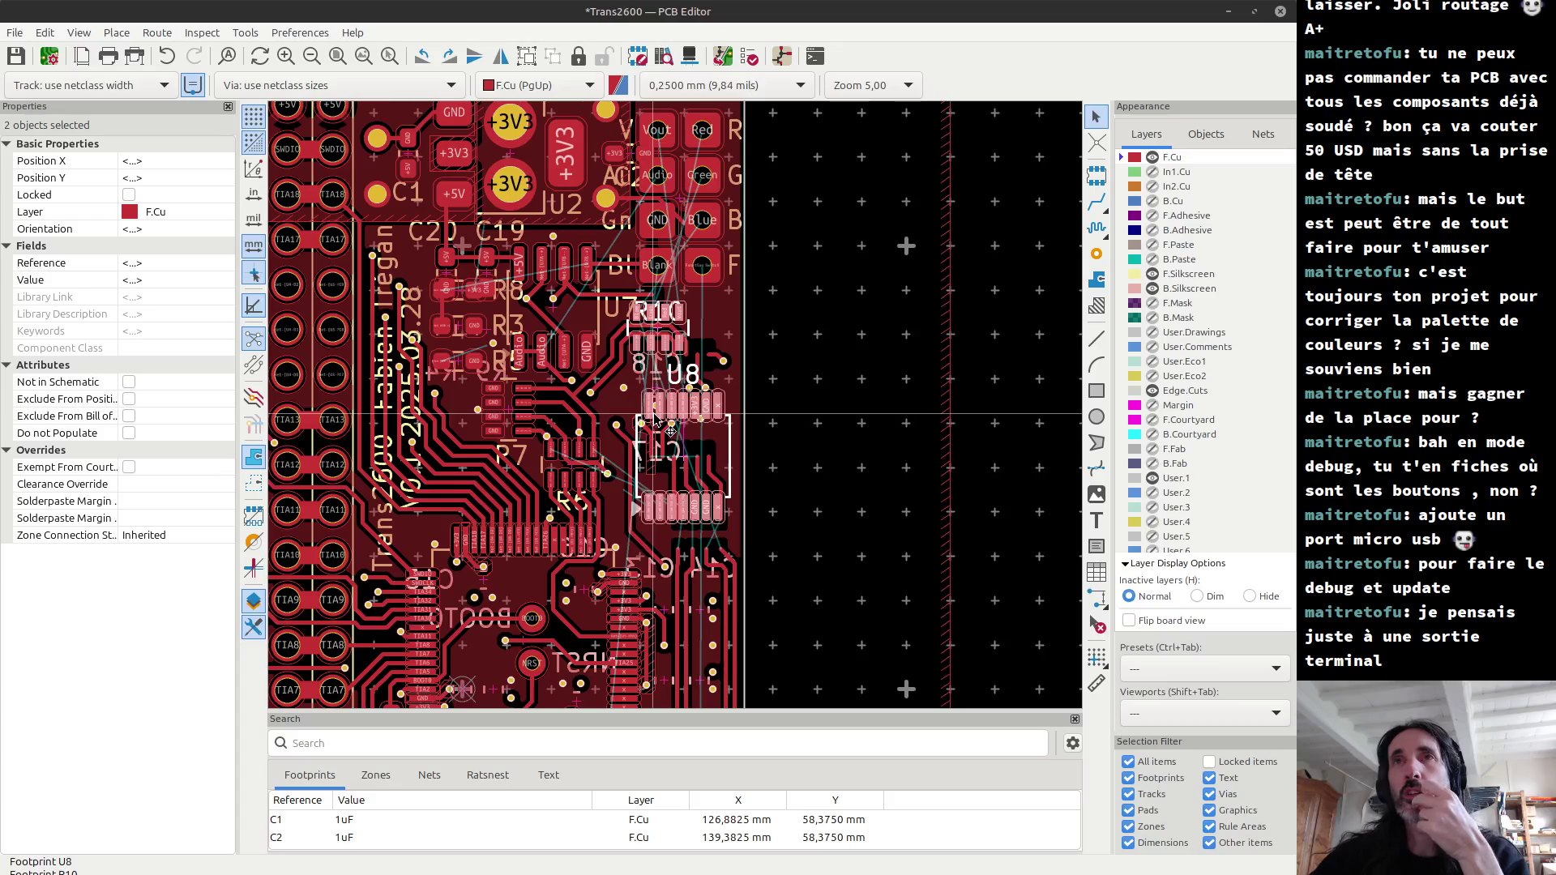
{"action": "scroll", "coordinate": [654, 418], "scroll_direction": "down", "scroll_amount": 1}
{"action": "scroll", "coordinate": [681, 414], "scroll_direction": "up", "scroll_amount": 2}
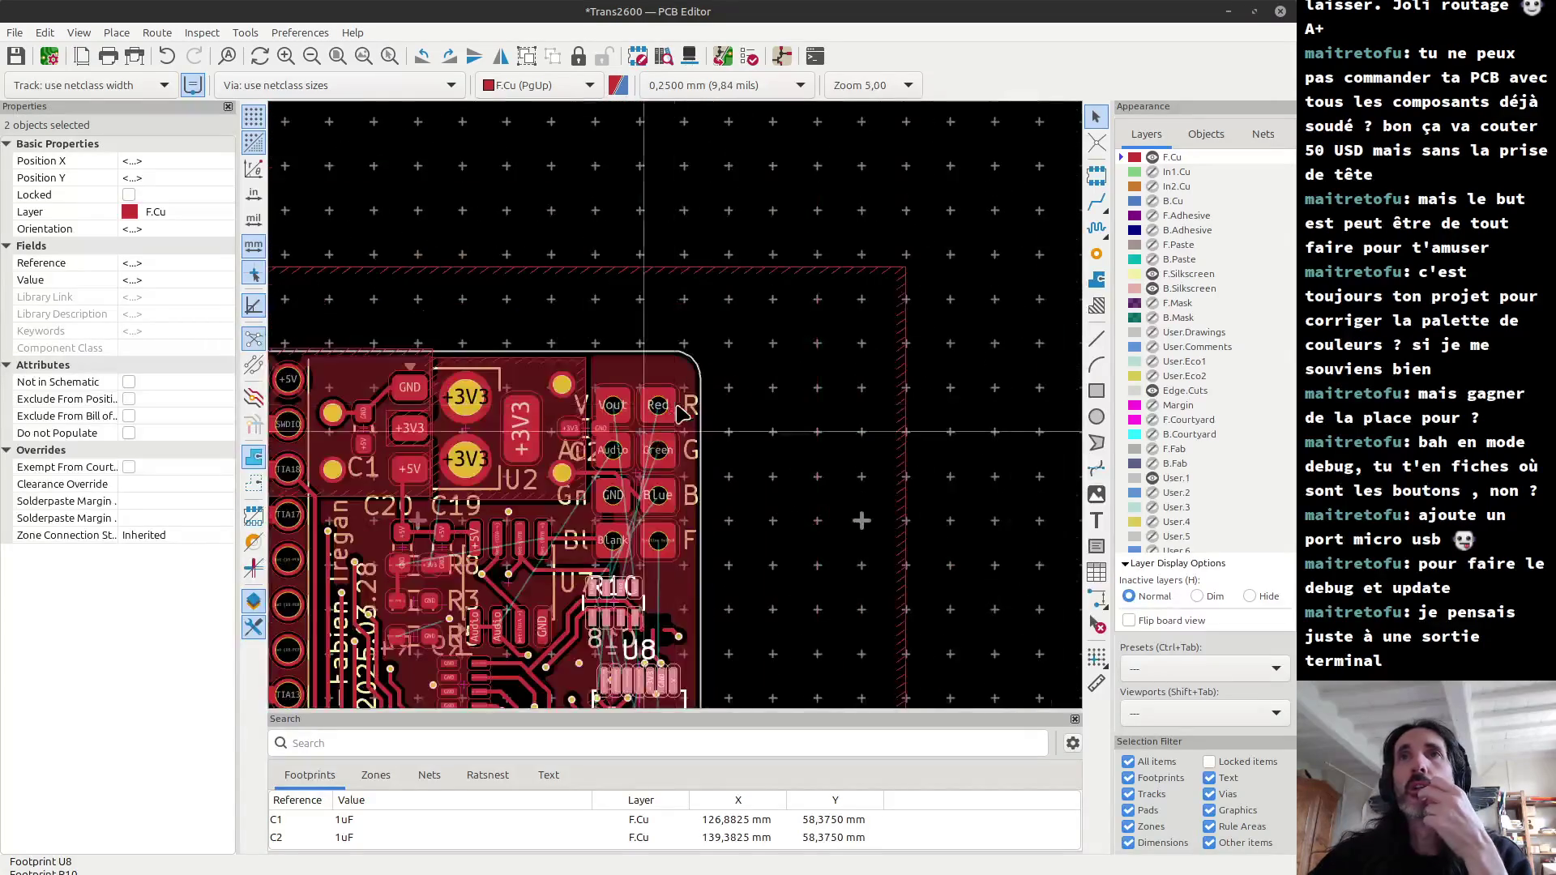
{"action": "scroll", "coordinate": [681, 414], "scroll_direction": "up", "scroll_amount": 1}
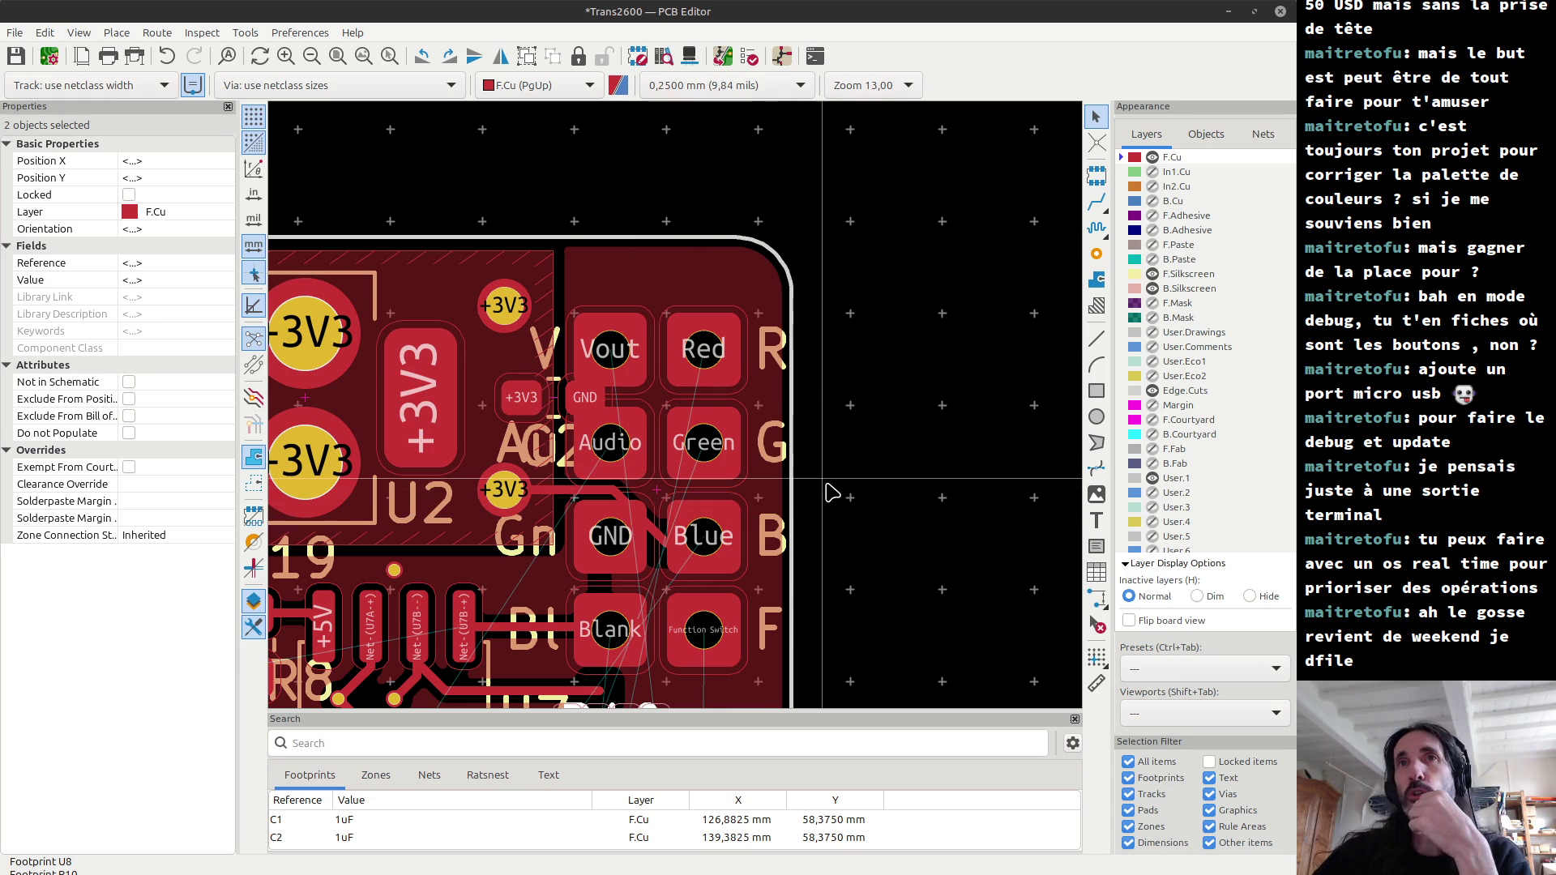
Step: Undo the U8/R10 rotation and move with Ctrl+Z, redoing one step with Ctrl+Y
{"action": "scroll", "coordinate": [685, 415], "scroll_direction": "down", "scroll_amount": 2}
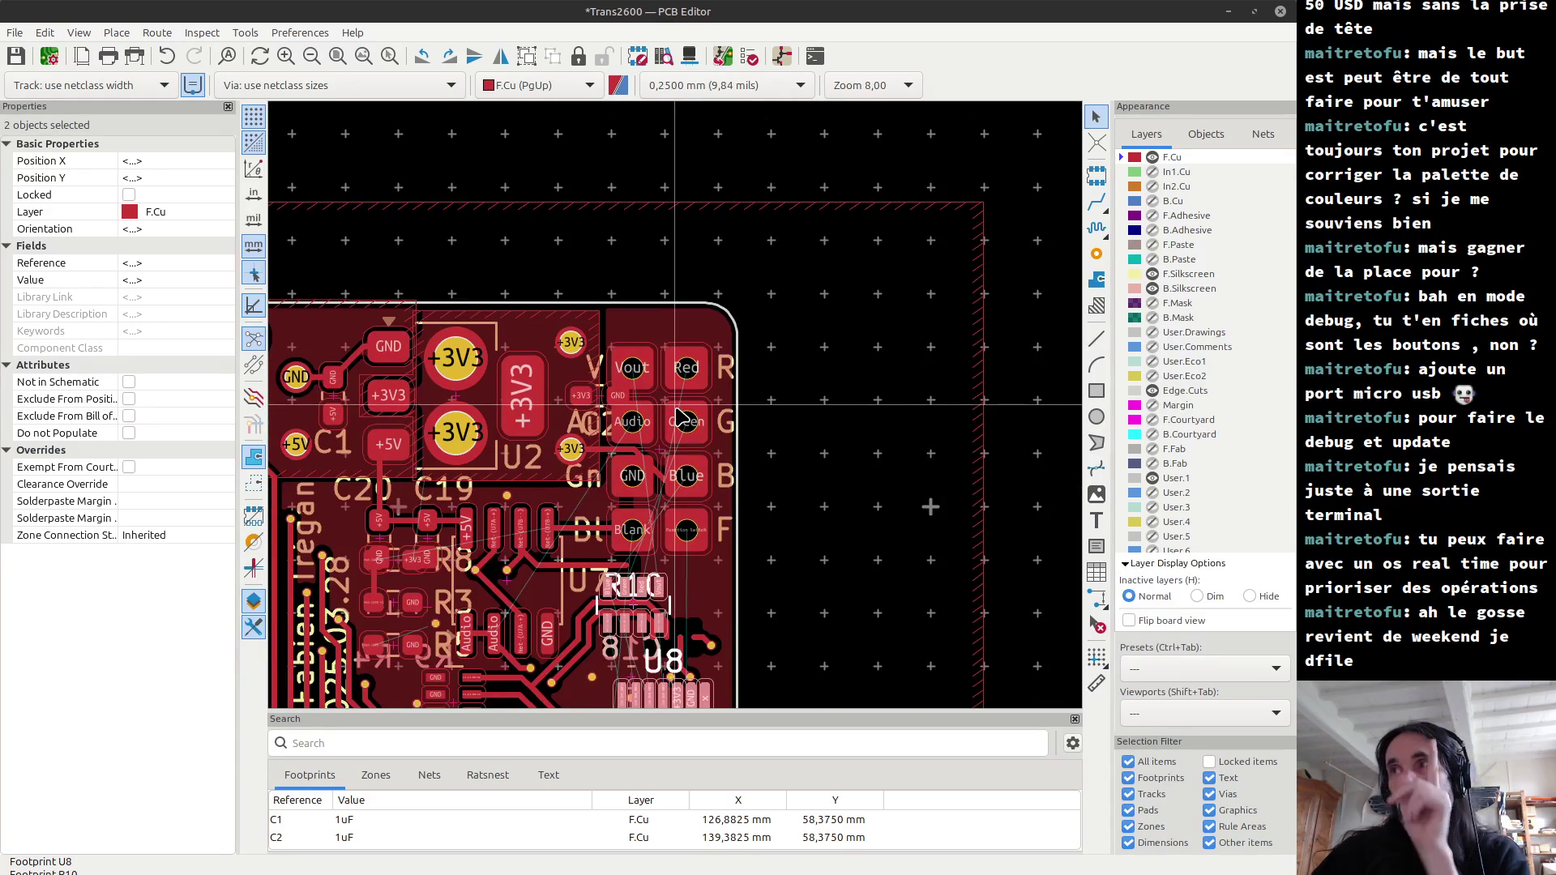
{"action": "scroll", "coordinate": [677, 415], "scroll_direction": "down", "scroll_amount": 1}
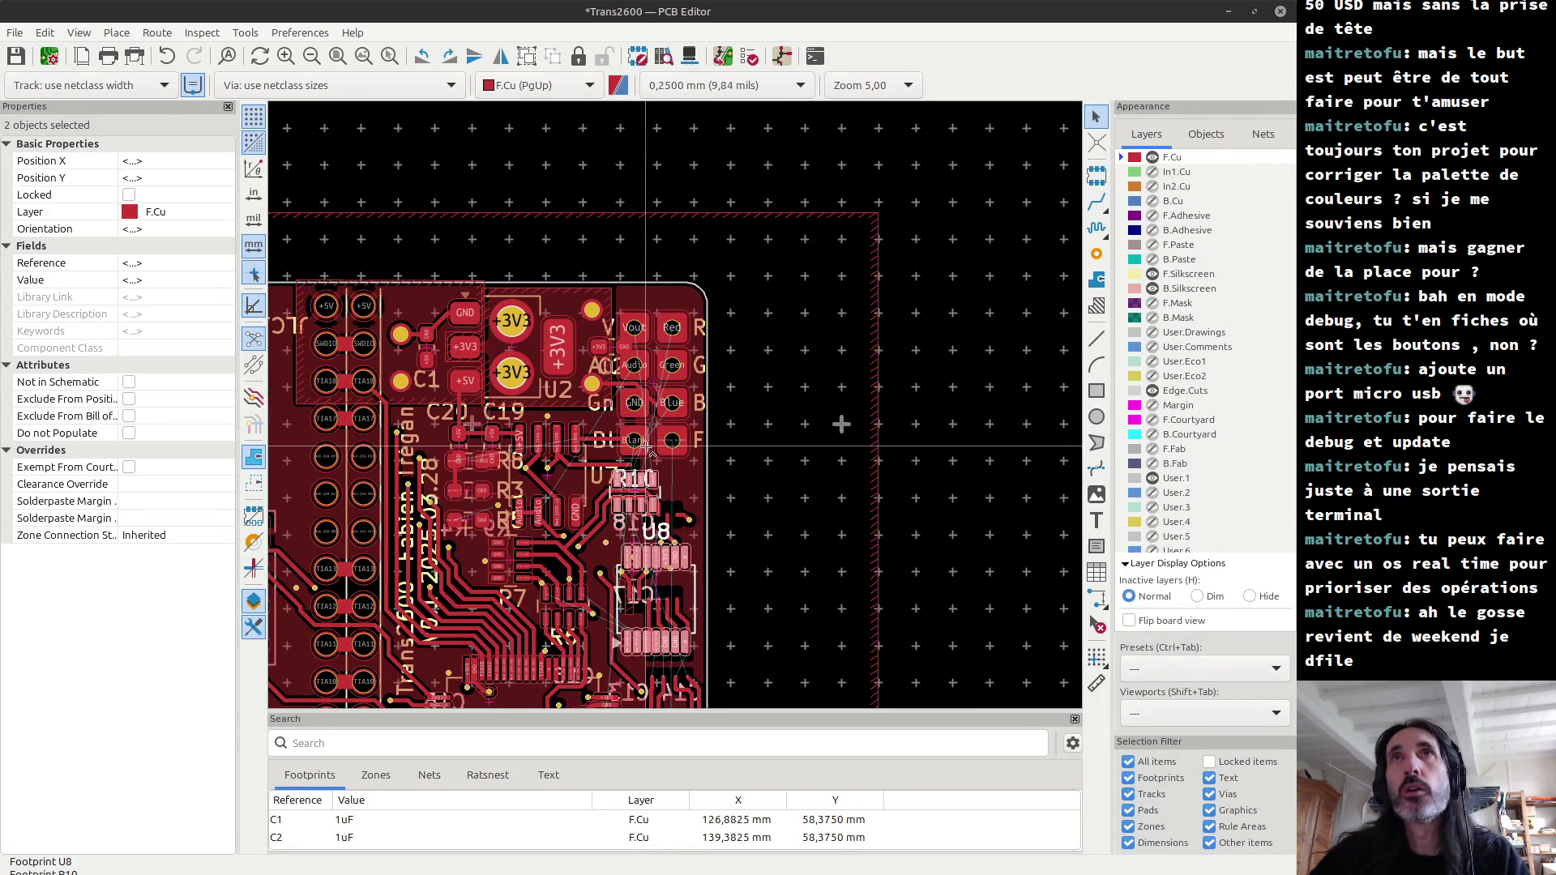
{"action": "key", "text": "ctrl+z"}
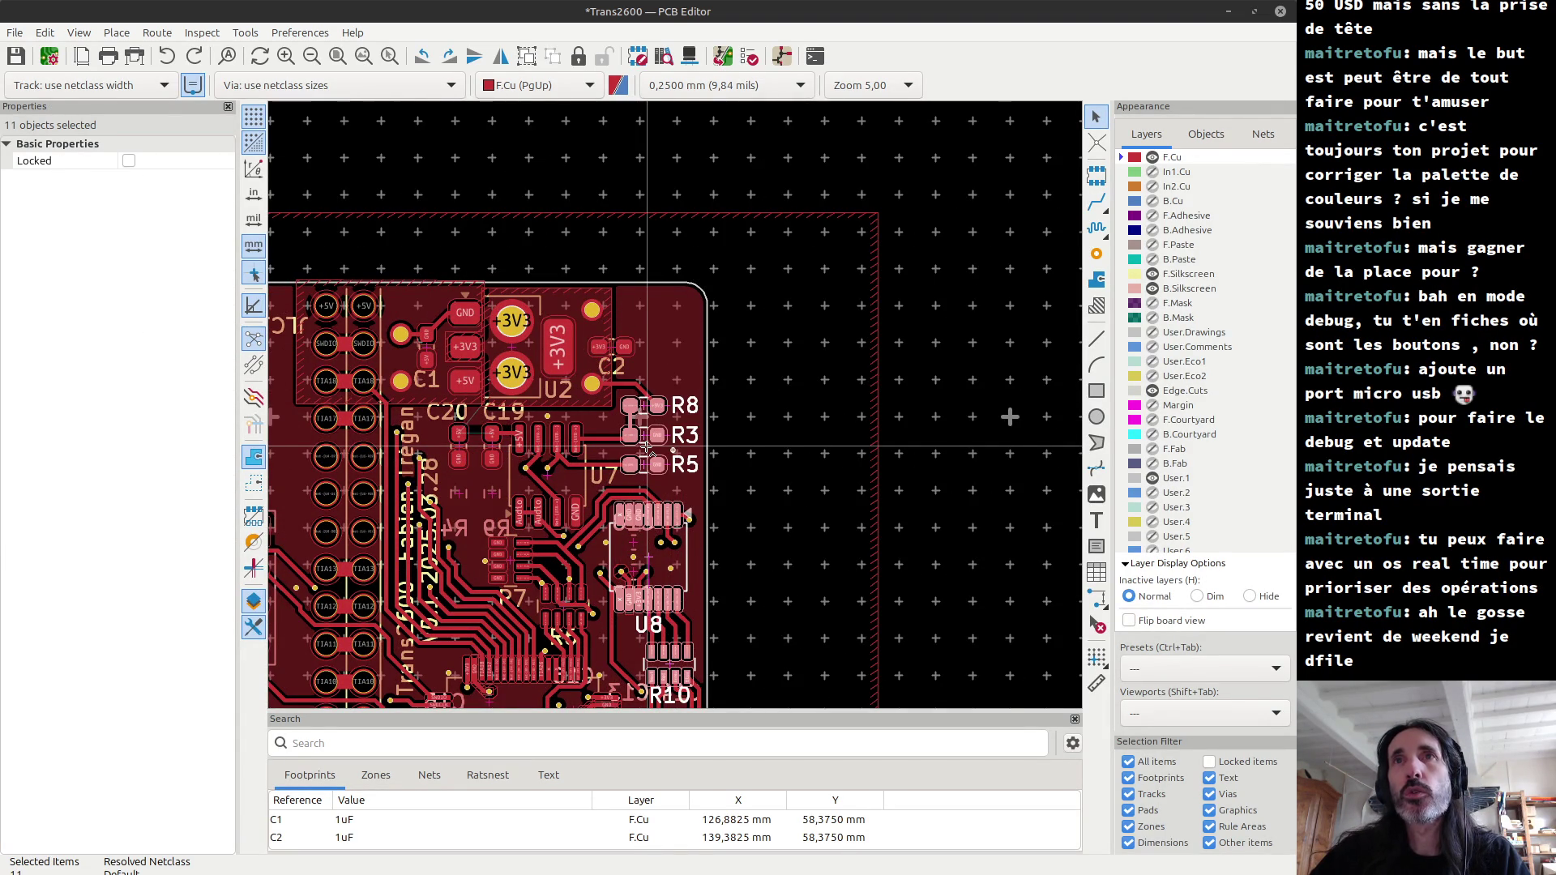
{"action": "key", "text": "ctrl+z"}
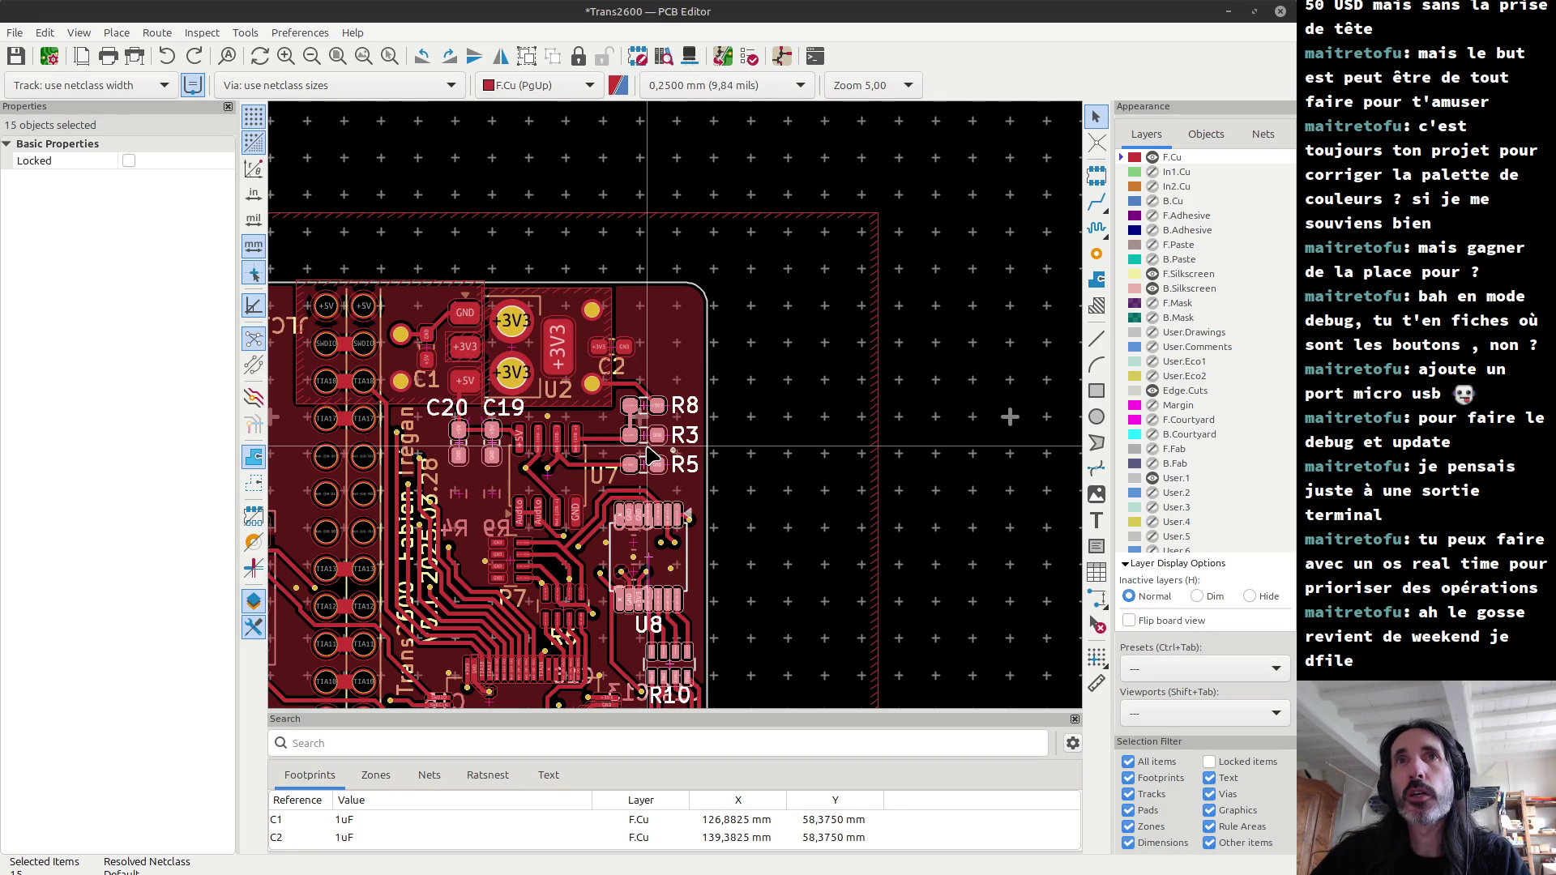
{"action": "key", "text": "ctrl+z"}
{"action": "scroll", "coordinate": [574, 472], "scroll_direction": "up", "scroll_amount": 2}
{"action": "scroll", "coordinate": [539, 470], "scroll_direction": "up", "scroll_amount": 1}
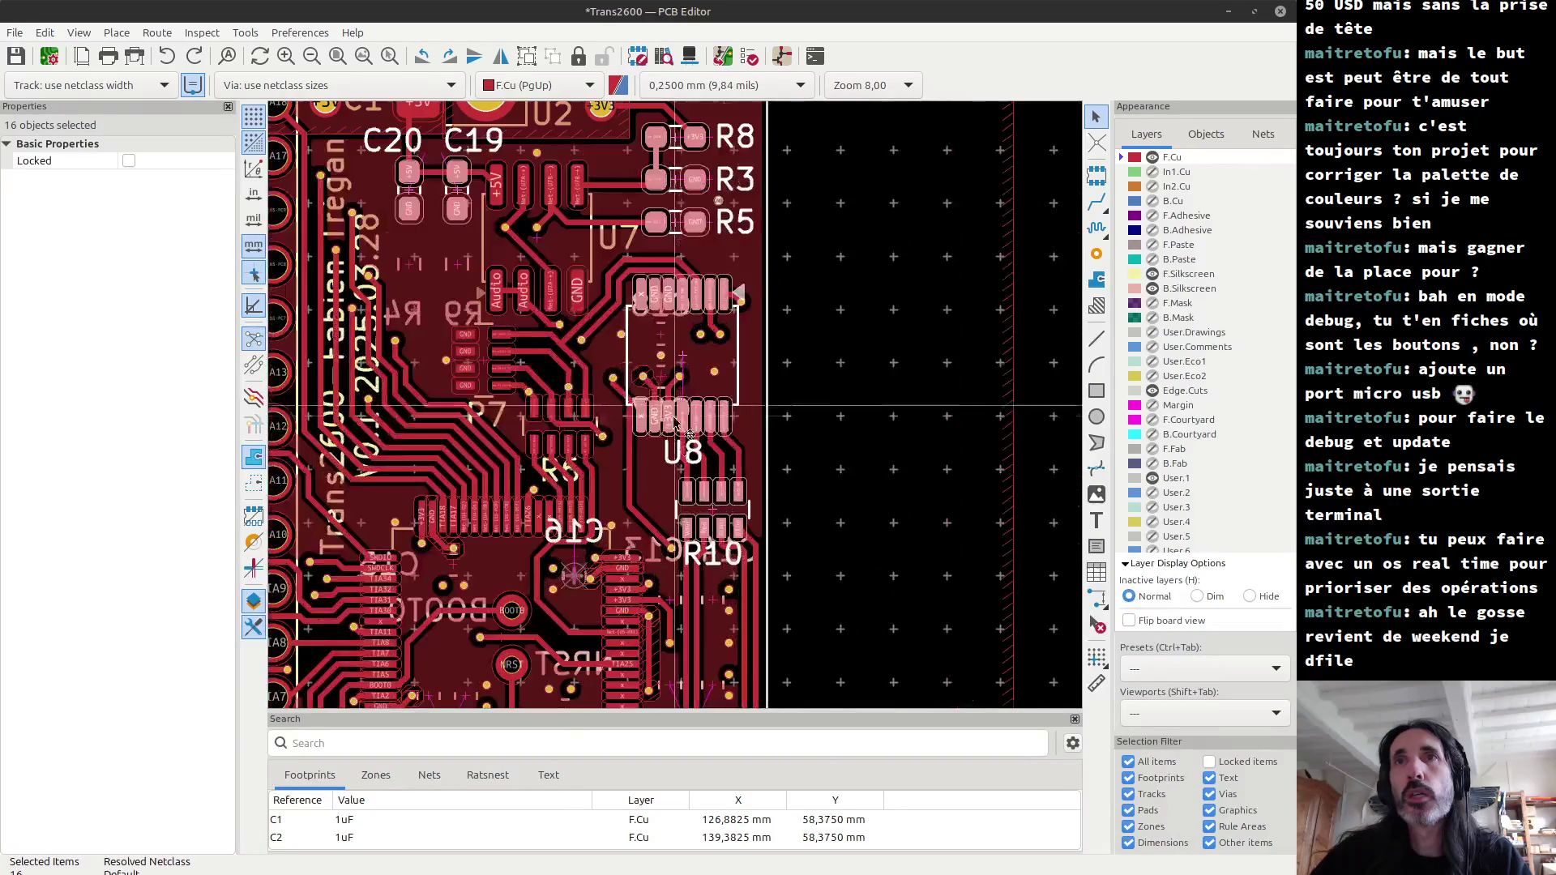
{"action": "scroll", "coordinate": [641, 449], "scroll_direction": "up", "scroll_amount": 1}
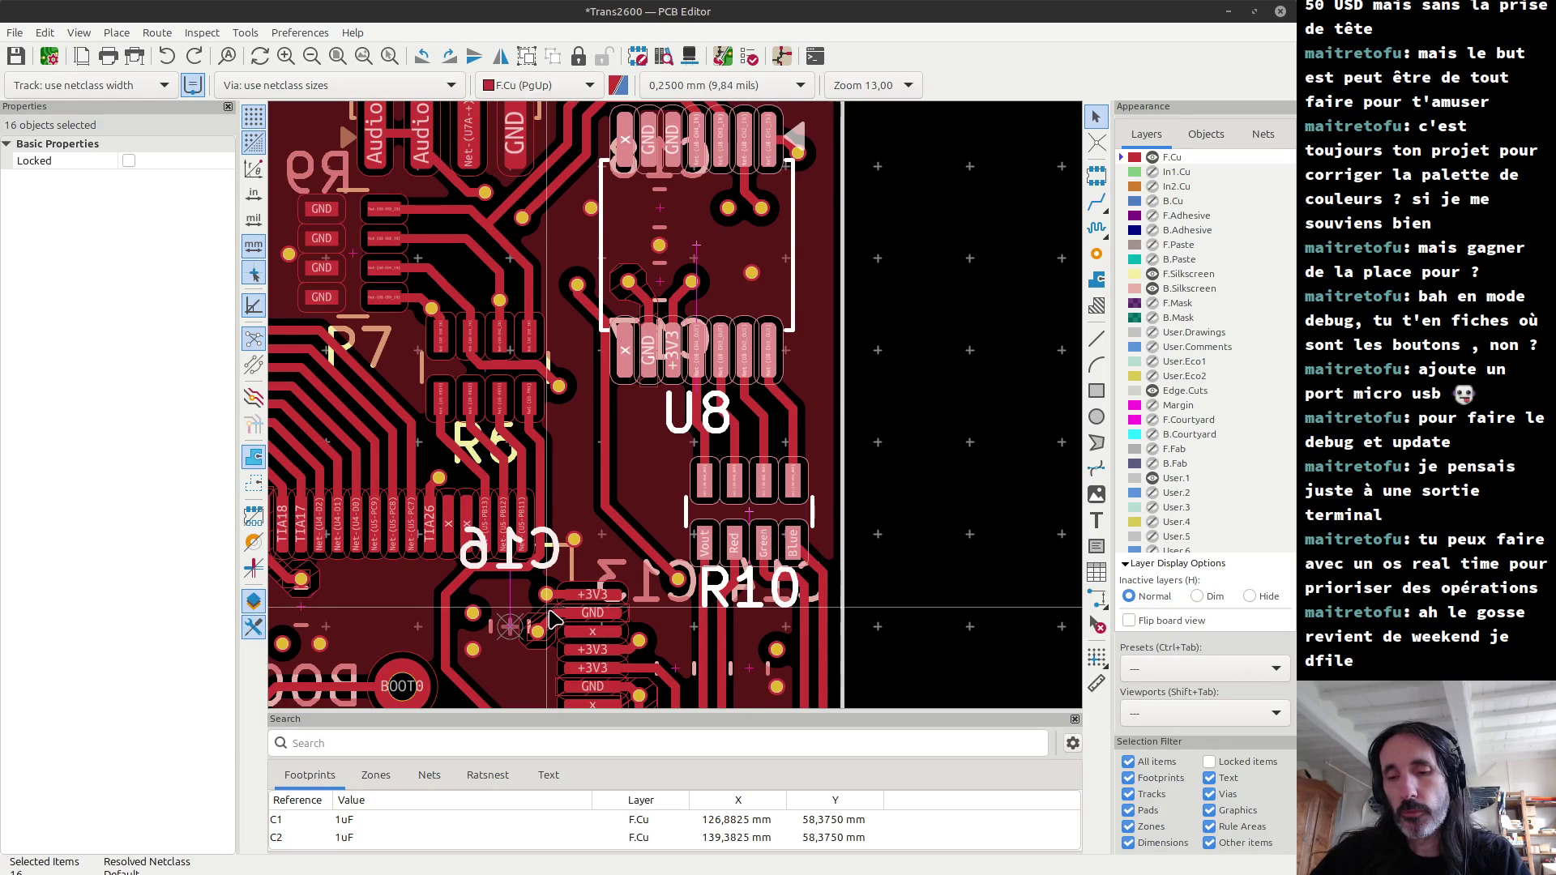
{"action": "key", "text": "ctrl+y"}
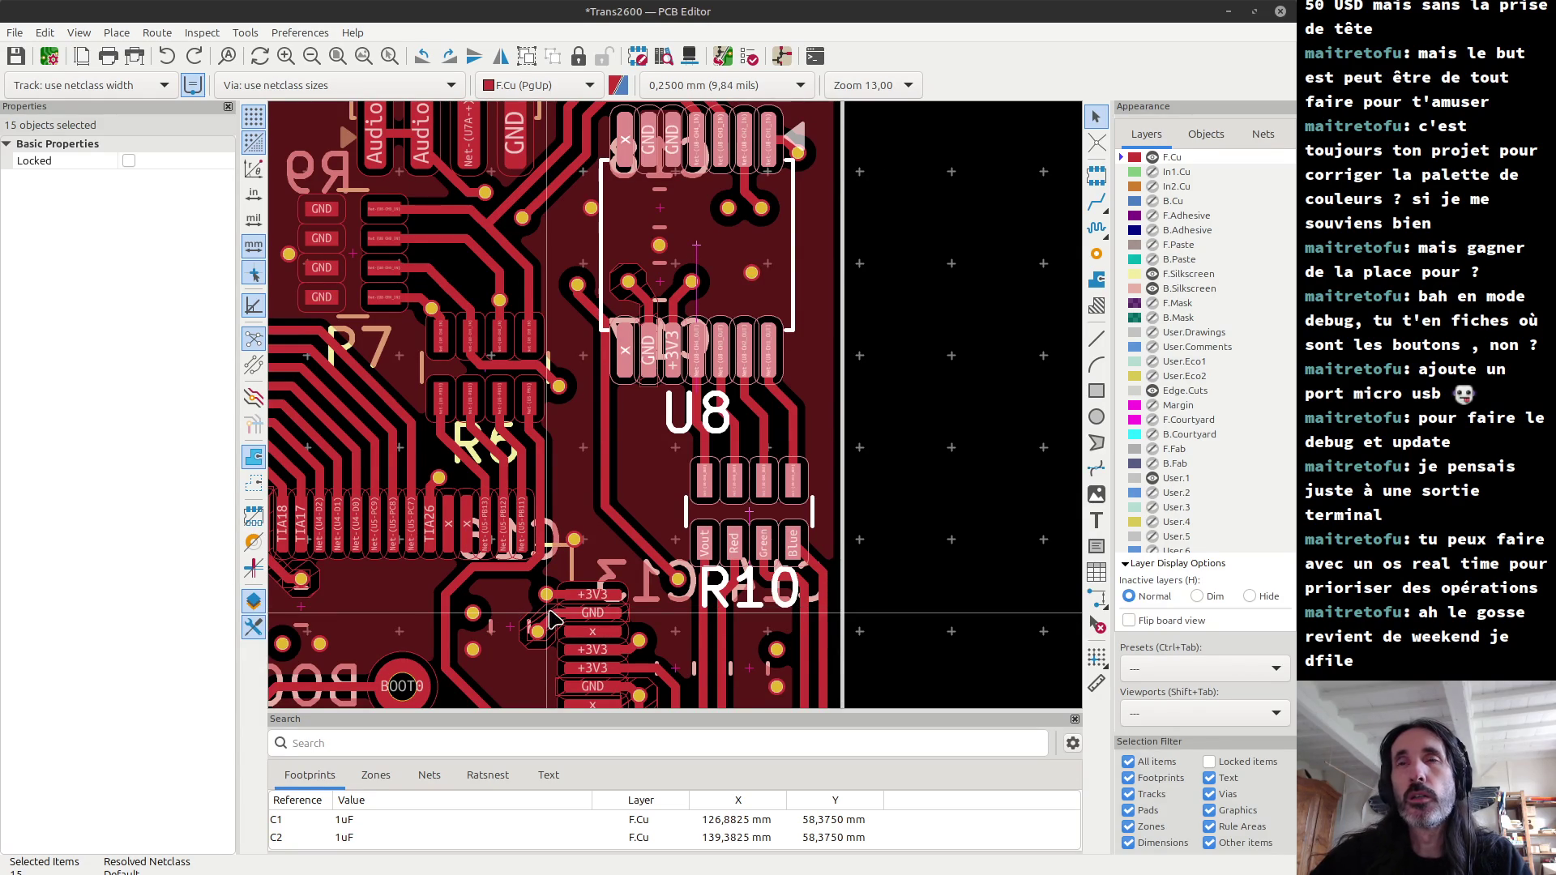
{"action": "scroll", "coordinate": [678, 412], "scroll_direction": "down", "scroll_amount": 5}
{"action": "scroll", "coordinate": [677, 412], "scroll_direction": "down", "scroll_amount": 2}
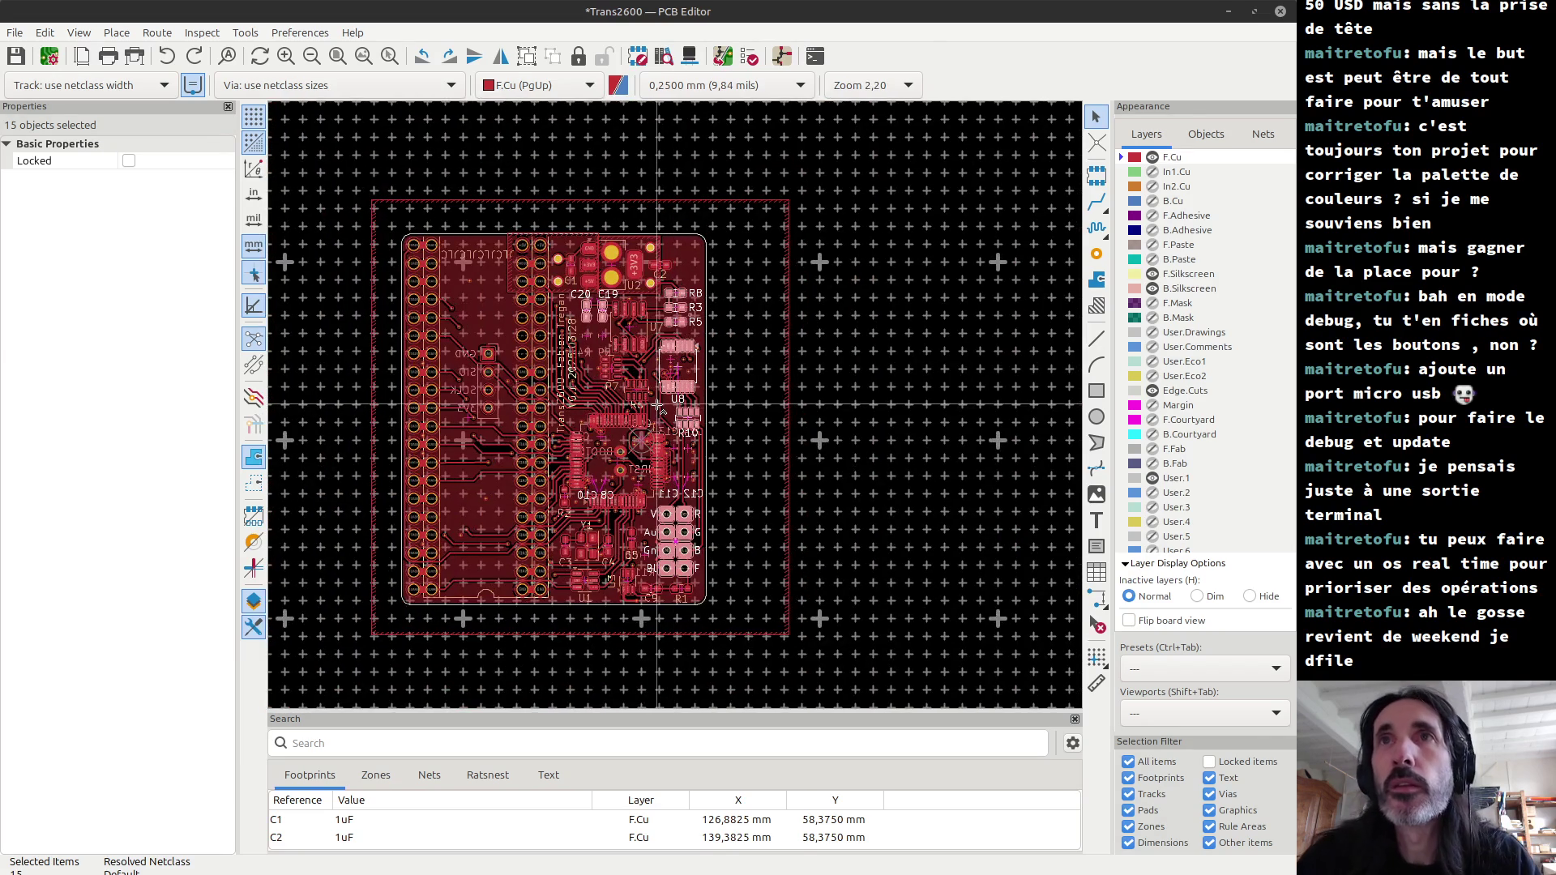
{"action": "left_click", "coordinate": [659, 407], "text": "shift"}
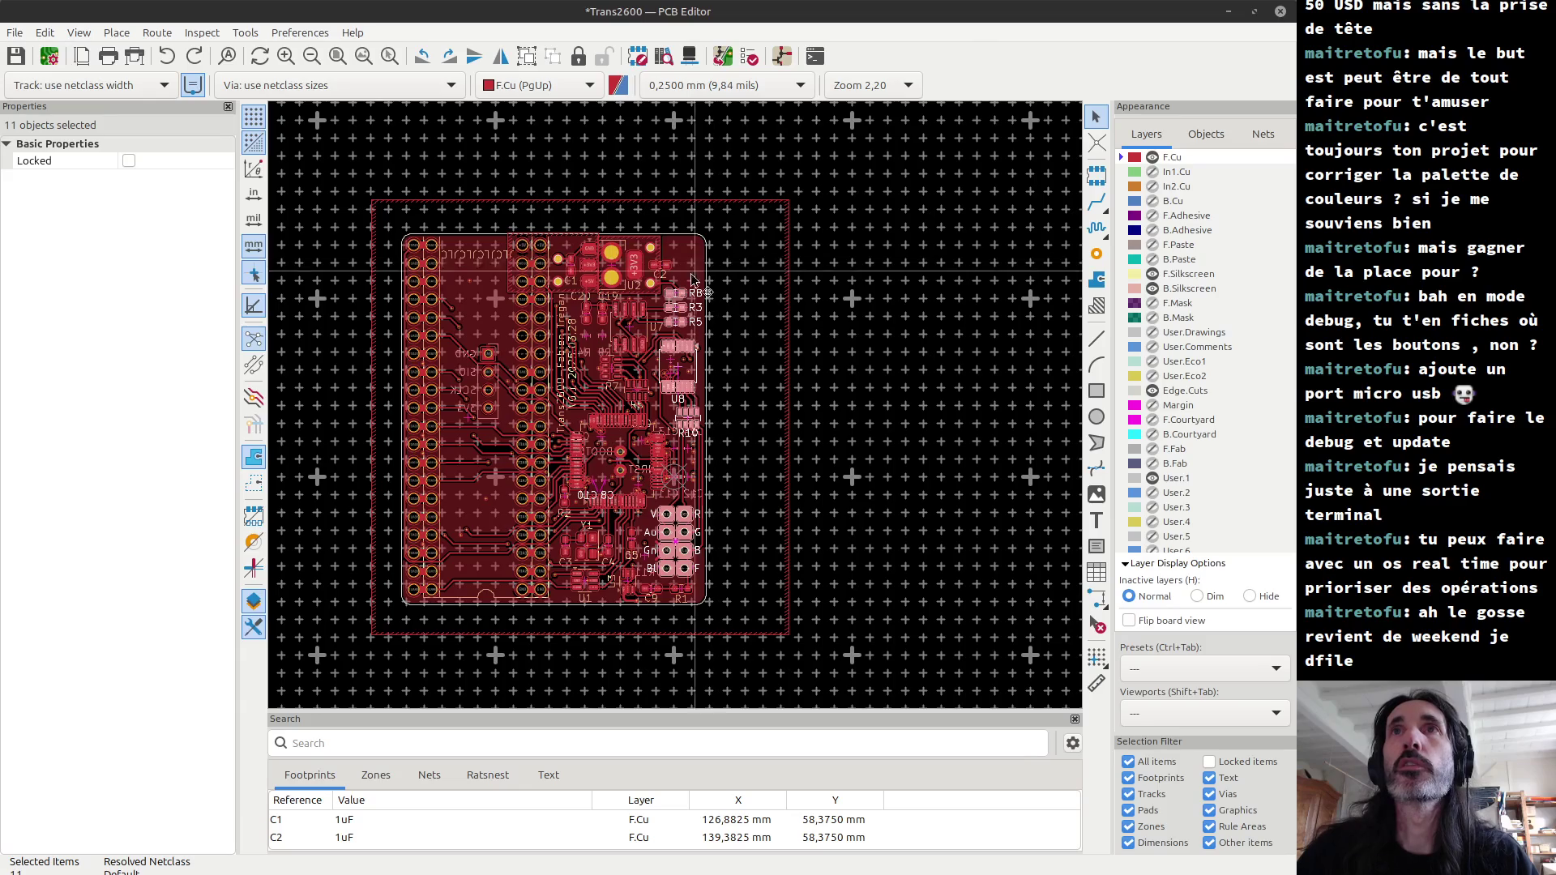
{"action": "scroll", "coordinate": [665, 410], "scroll_direction": "up", "scroll_amount": 2}
{"action": "scroll", "coordinate": [669, 413], "scroll_direction": "up", "scroll_amount": 2}
{"action": "scroll", "coordinate": [673, 414], "scroll_direction": "up", "scroll_amount": 2}
{"action": "scroll", "coordinate": [676, 413], "scroll_direction": "up", "scroll_amount": 1}
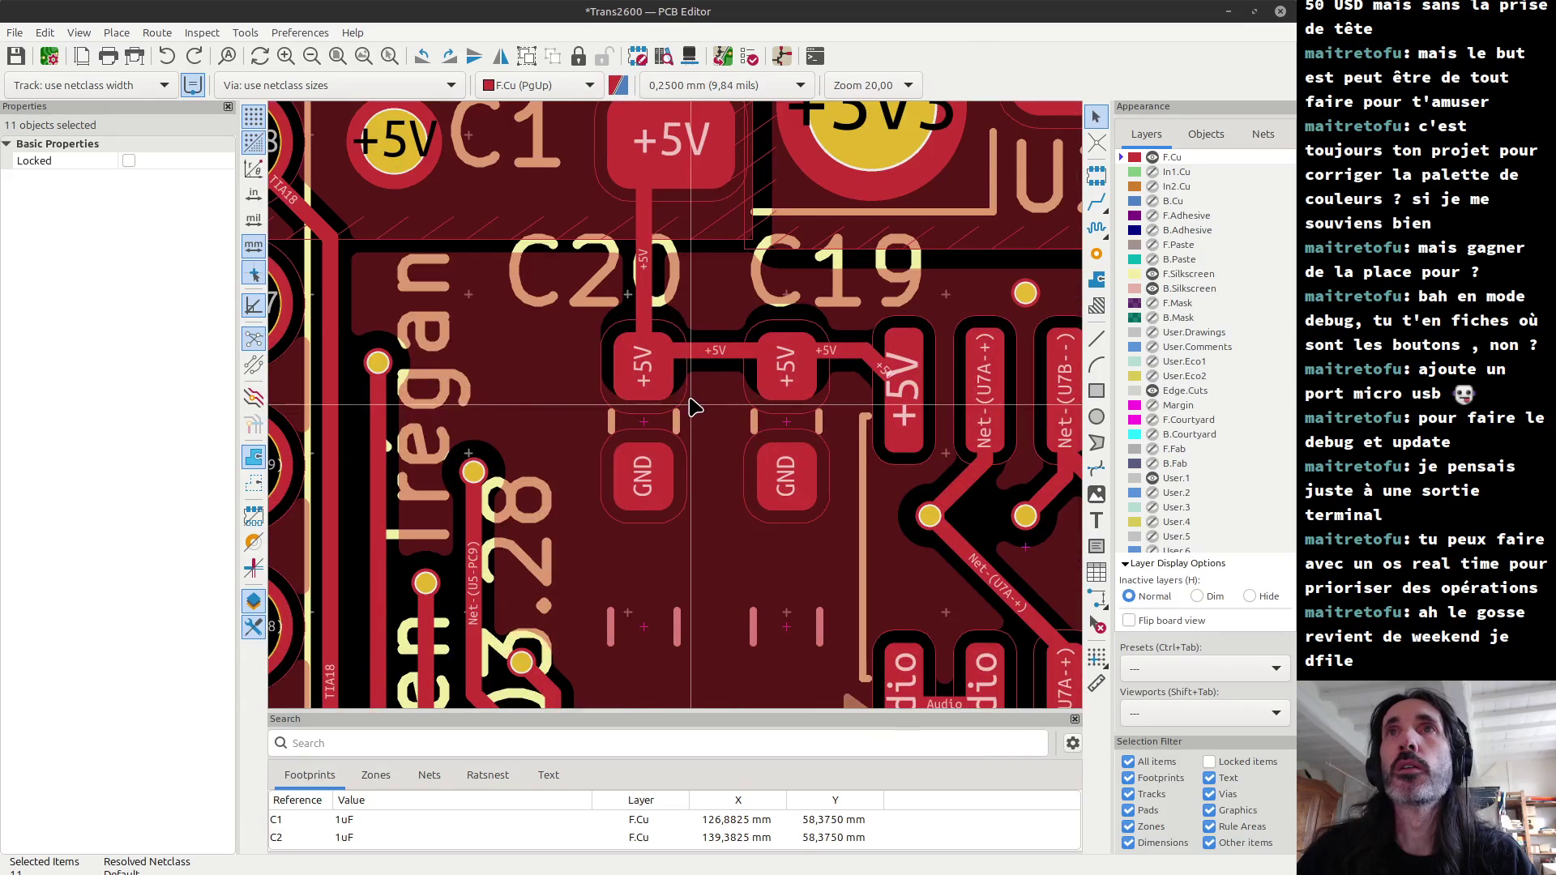
{"action": "scroll", "coordinate": [679, 413], "scroll_direction": "up", "scroll_amount": 2}
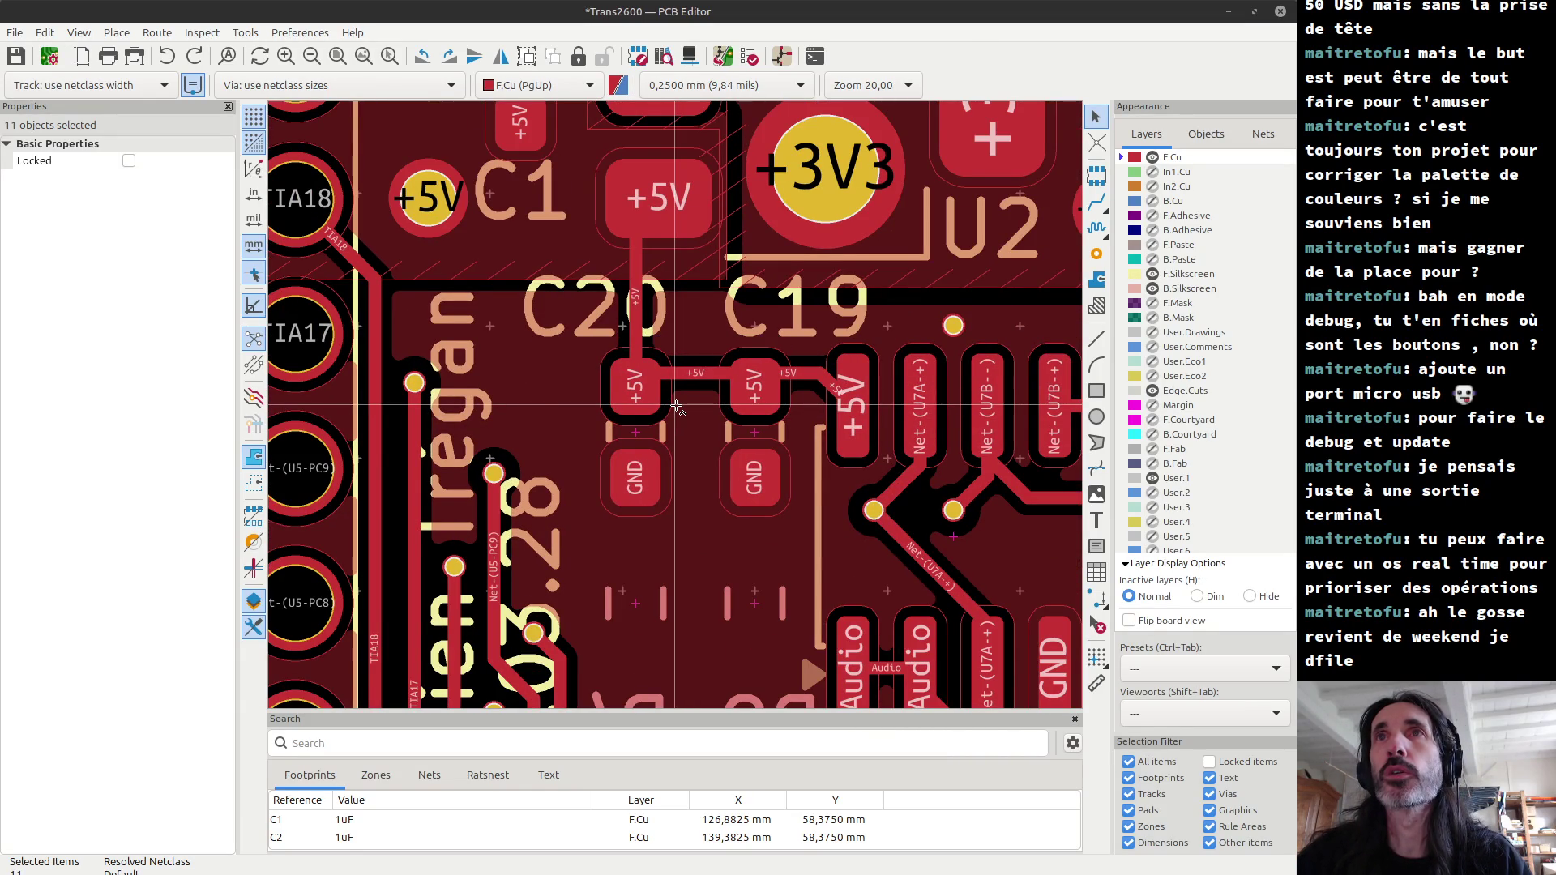
{"action": "key", "text": "Delete"}
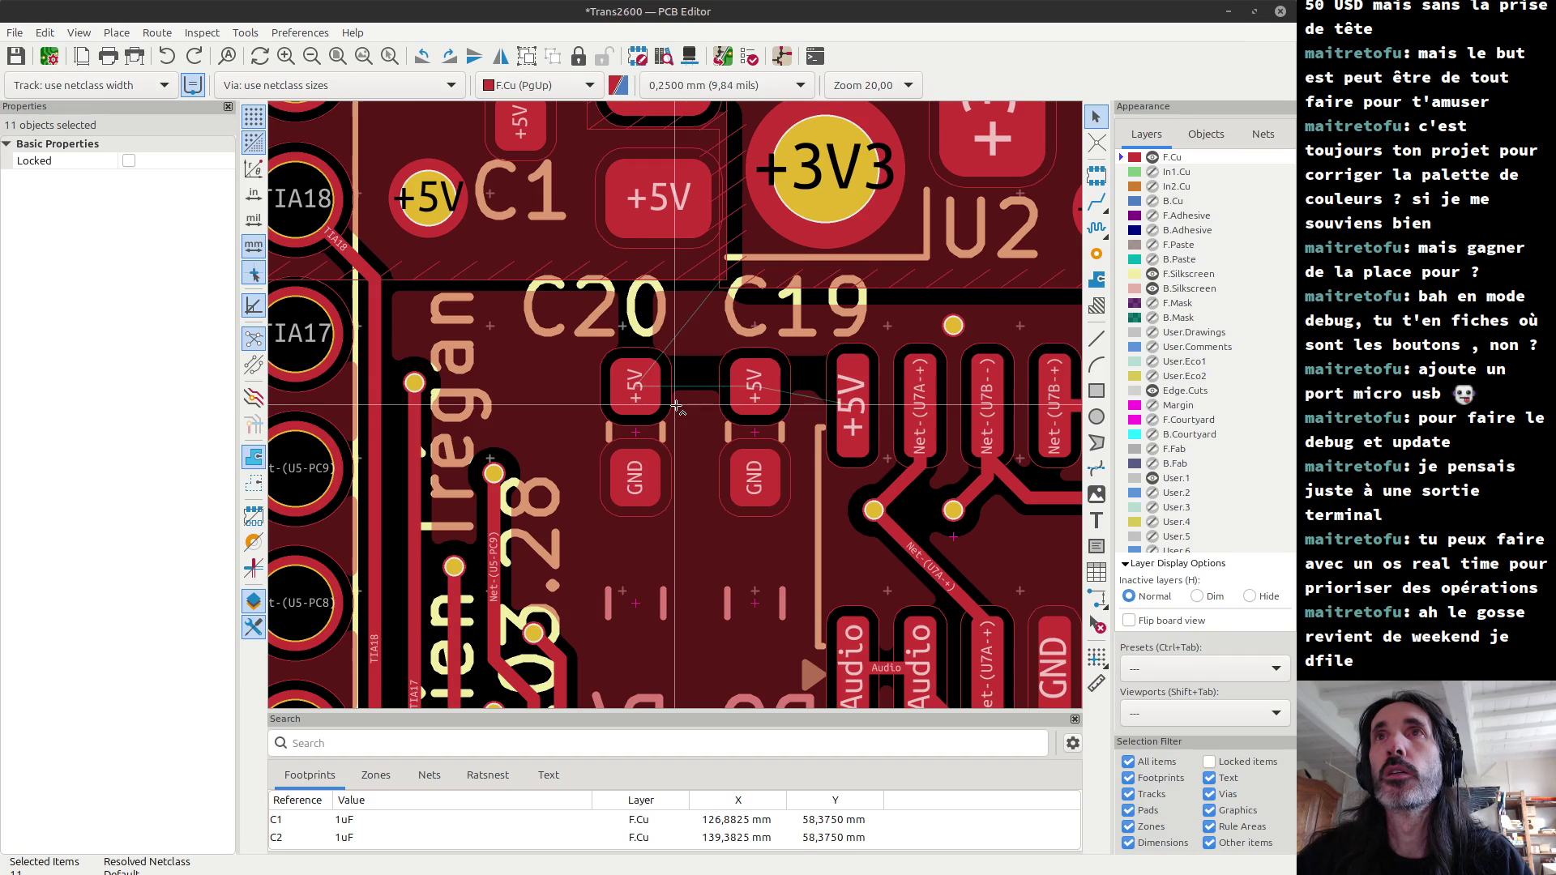
{"action": "key", "text": "ctrl+z"}
{"action": "key", "text": "ctrl+z"}
{"action": "key", "text": "ctrl+z"}
{"action": "key", "text": "ctrl+z"}
{"action": "key", "text": "ctrl+y"}
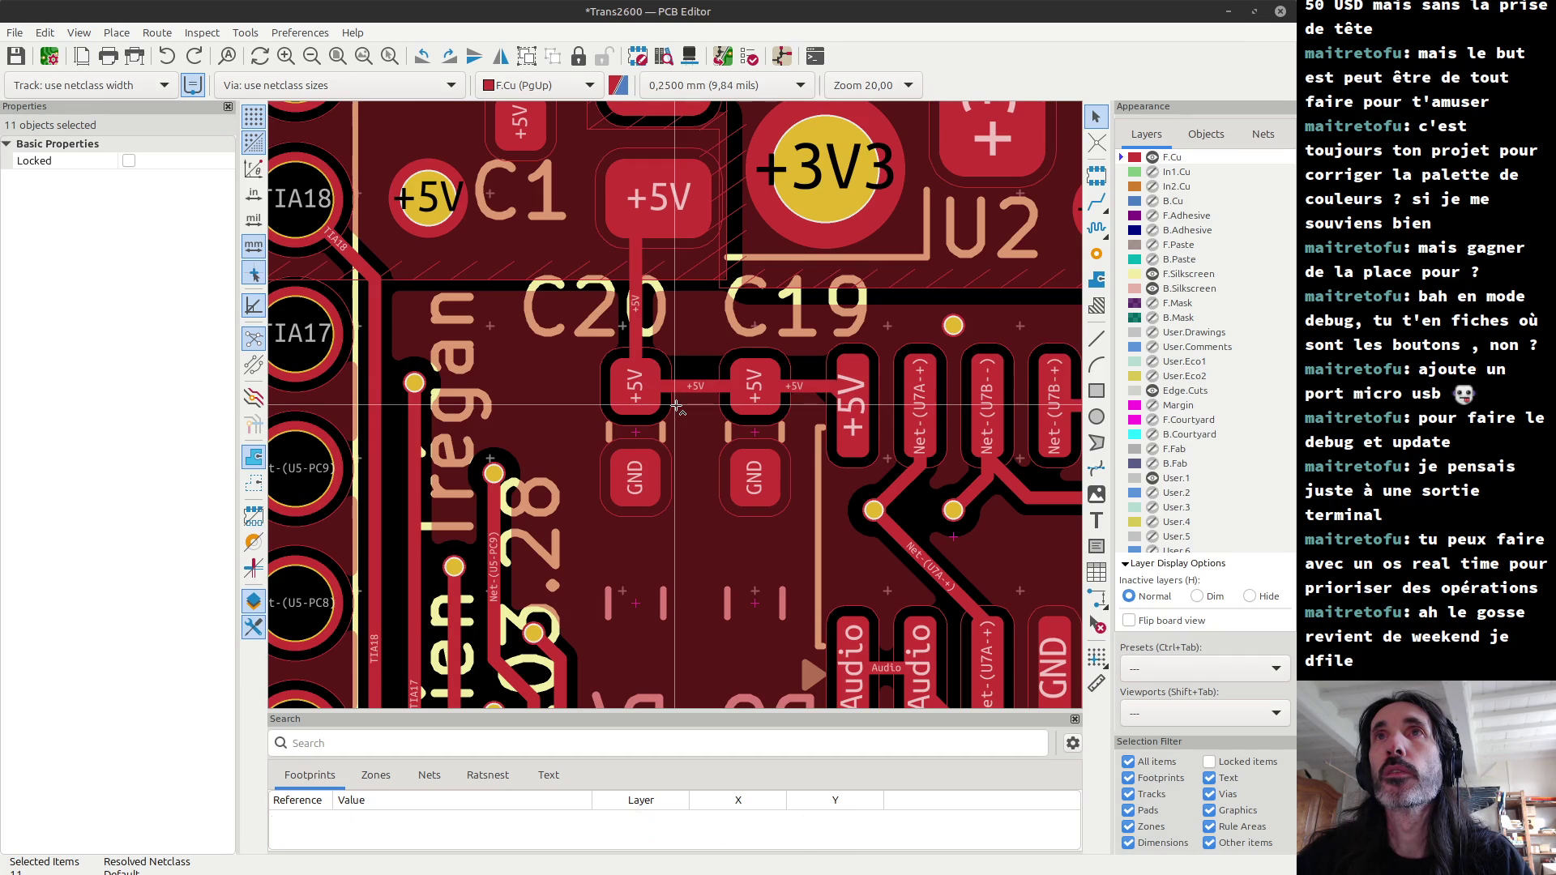
{"action": "key", "text": "ctrl+y"}
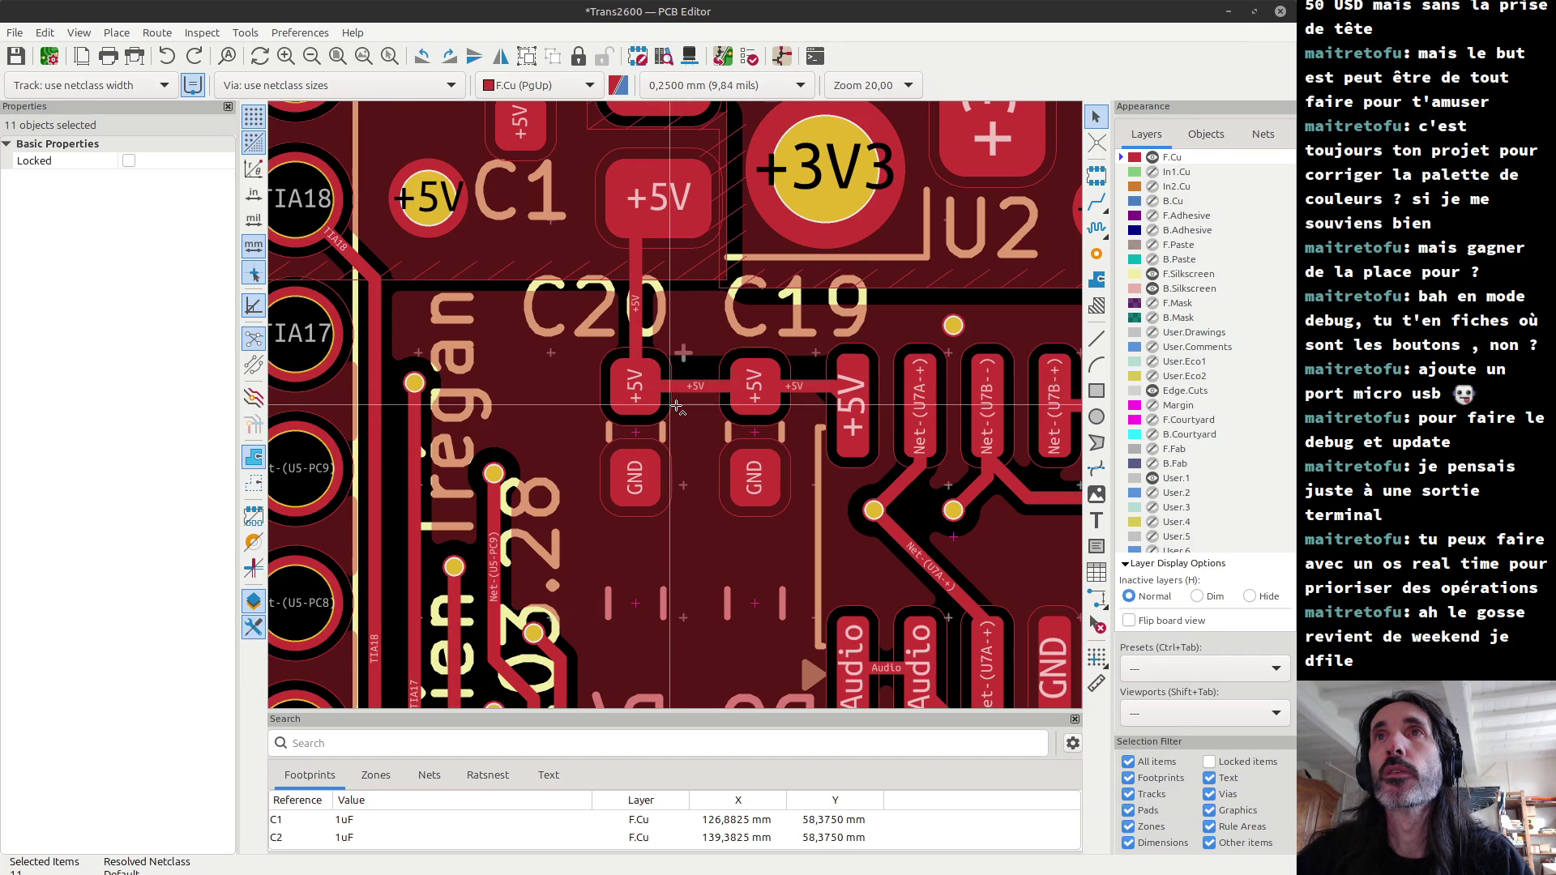
{"action": "key", "text": "ctrl+y"}
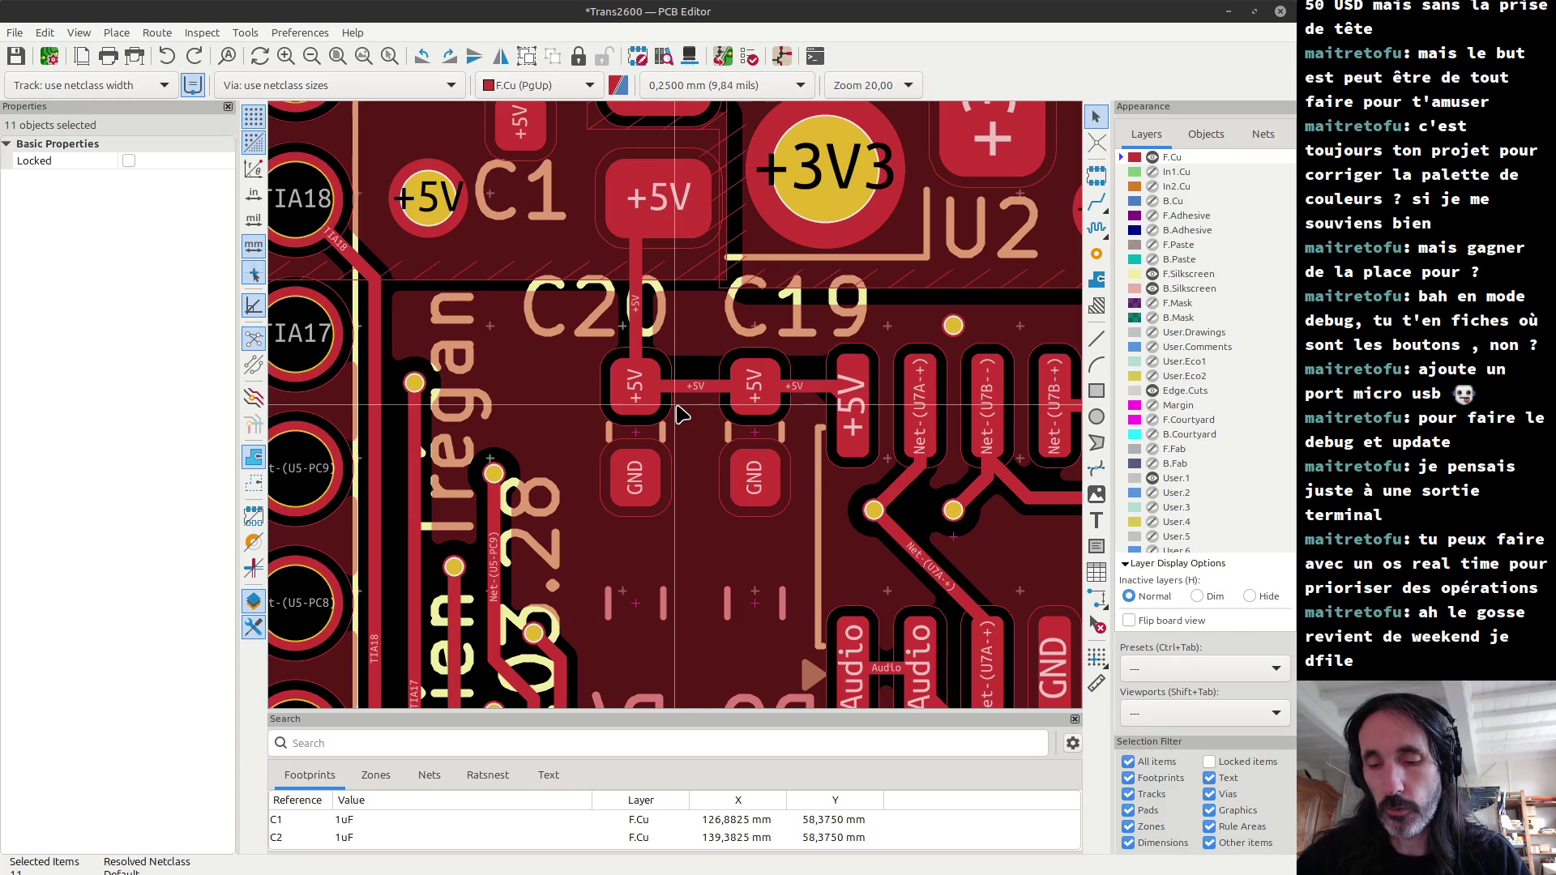
{"action": "scroll", "coordinate": [681, 414], "scroll_direction": "up", "scroll_amount": 2}
{"action": "scroll", "coordinate": [681, 414], "scroll_direction": "down", "scroll_amount": 3}
{"action": "scroll", "coordinate": [681, 414], "scroll_direction": "down", "scroll_amount": 5}
{"action": "scroll", "coordinate": [649, 428], "scroll_direction": "down", "scroll_amount": 3, "text": "shift"}
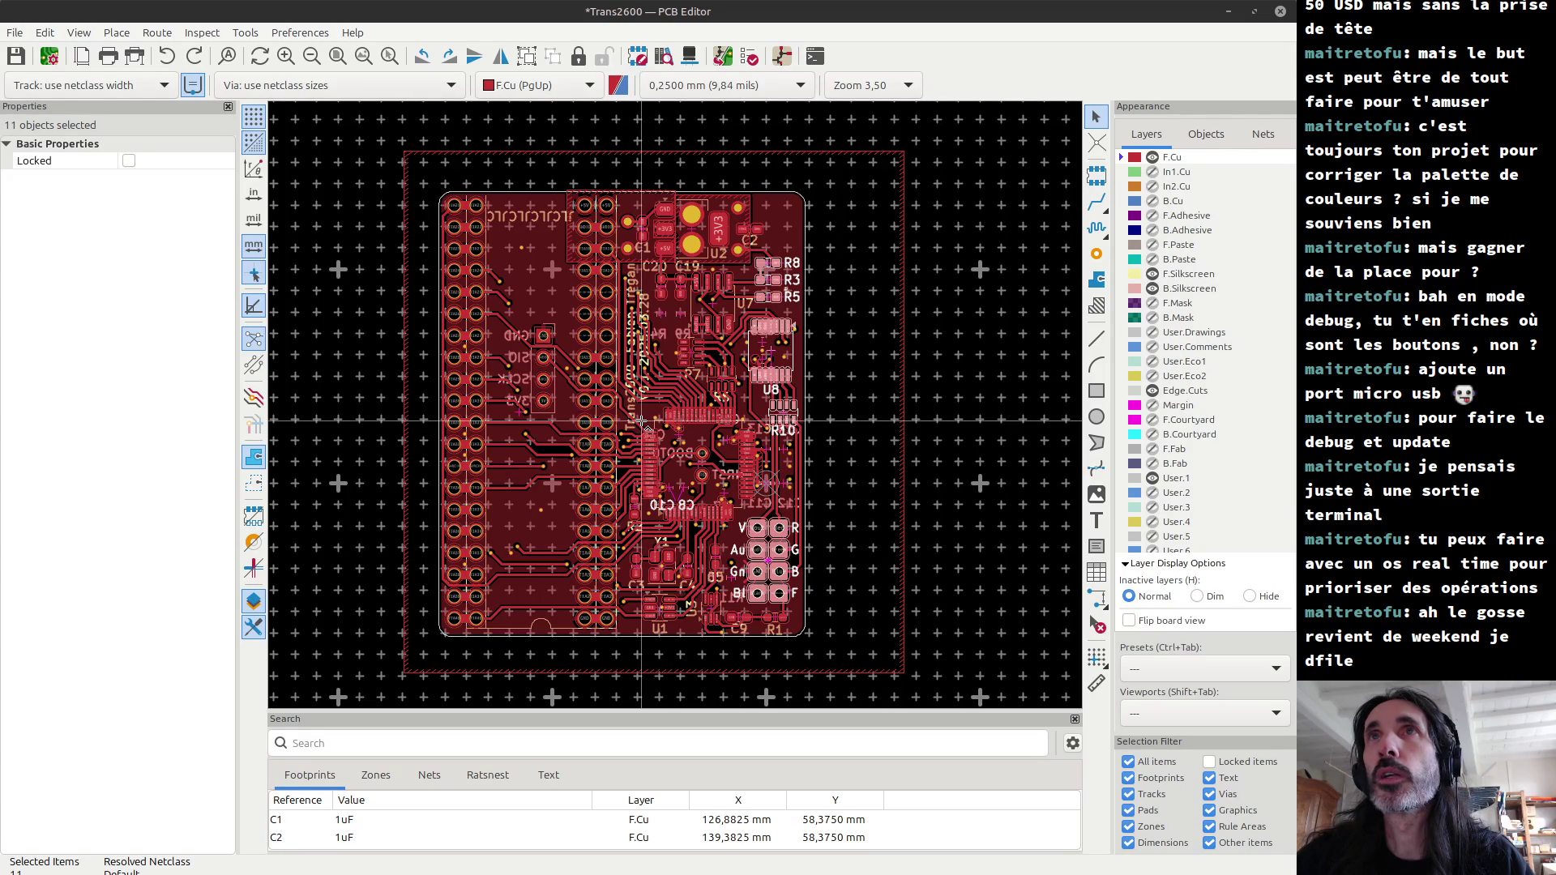
Step: Compare the R8/R3/R5 move by undoing and redoing it, then launch the Design Rules Checker
{"action": "key", "text": "s"}
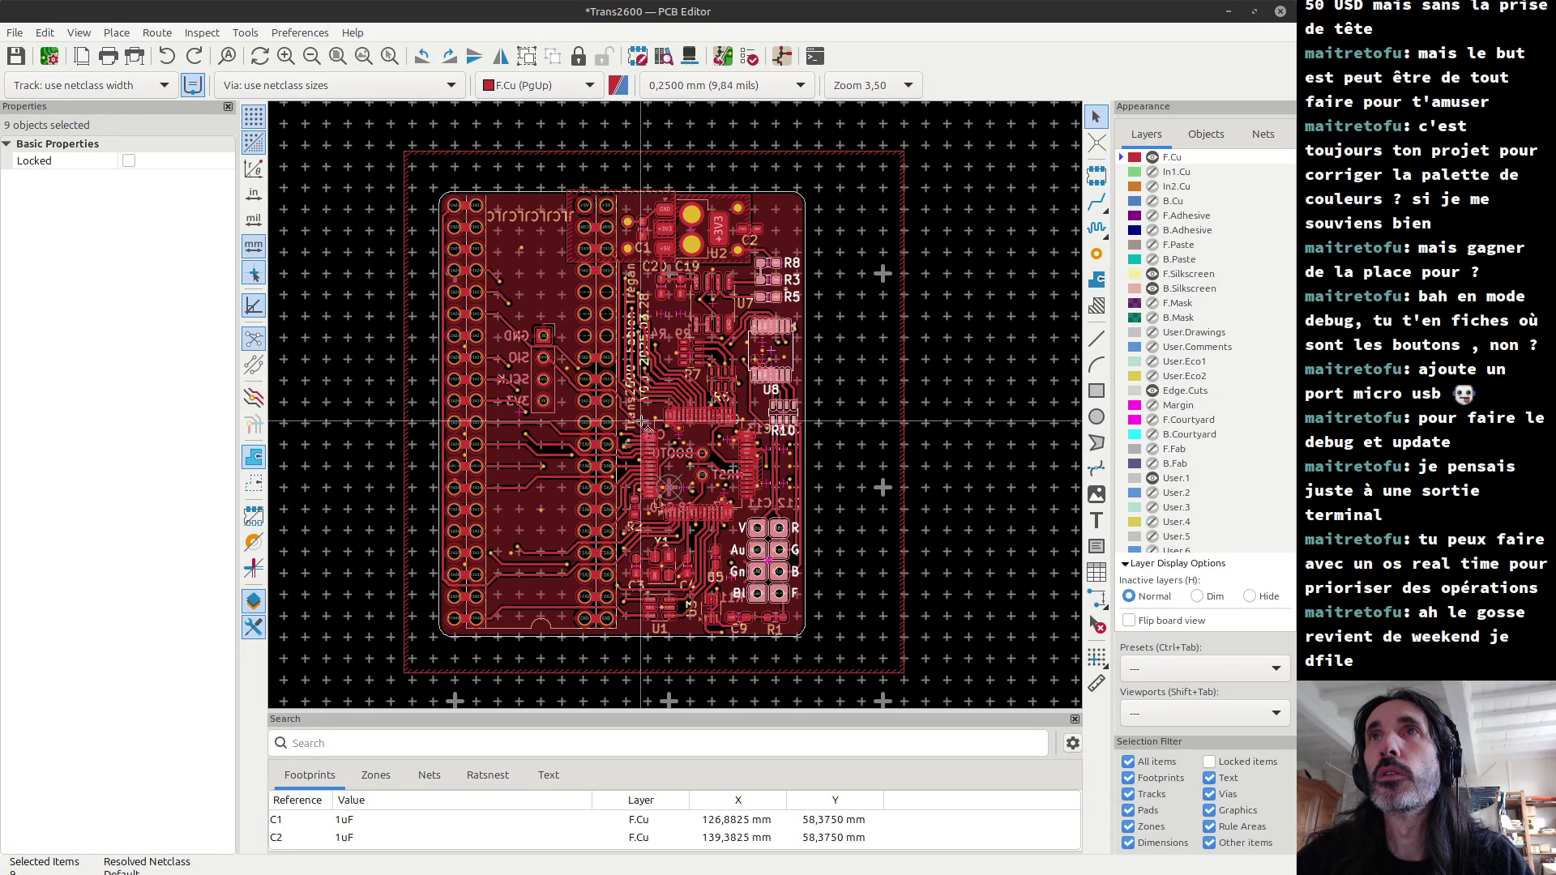
{"action": "key", "text": "ctrl+z"}
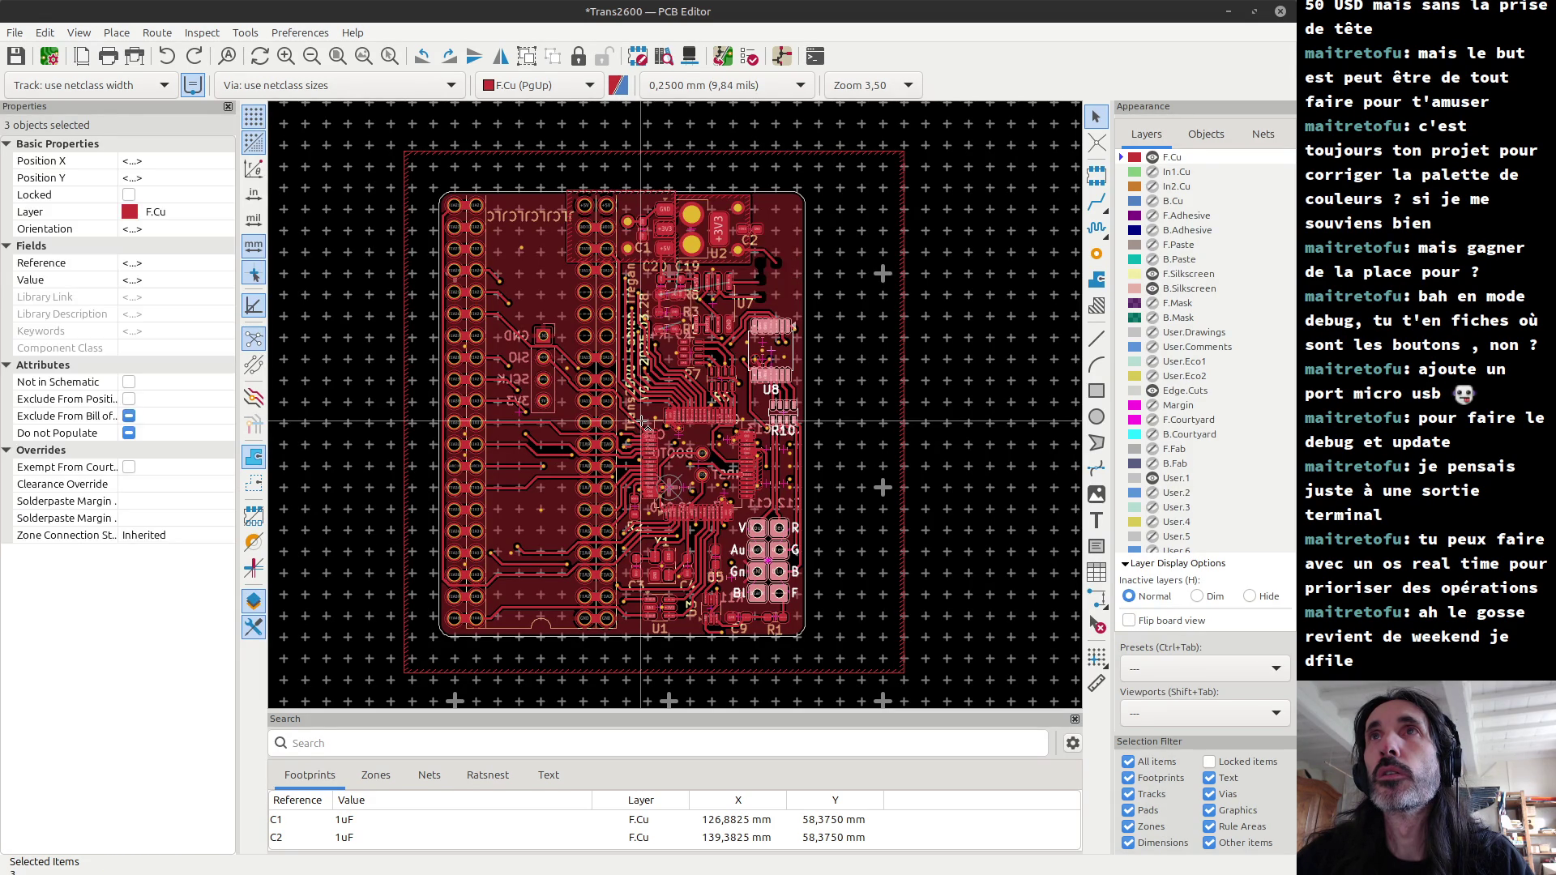
{"action": "key", "text": "ctrl+y"}
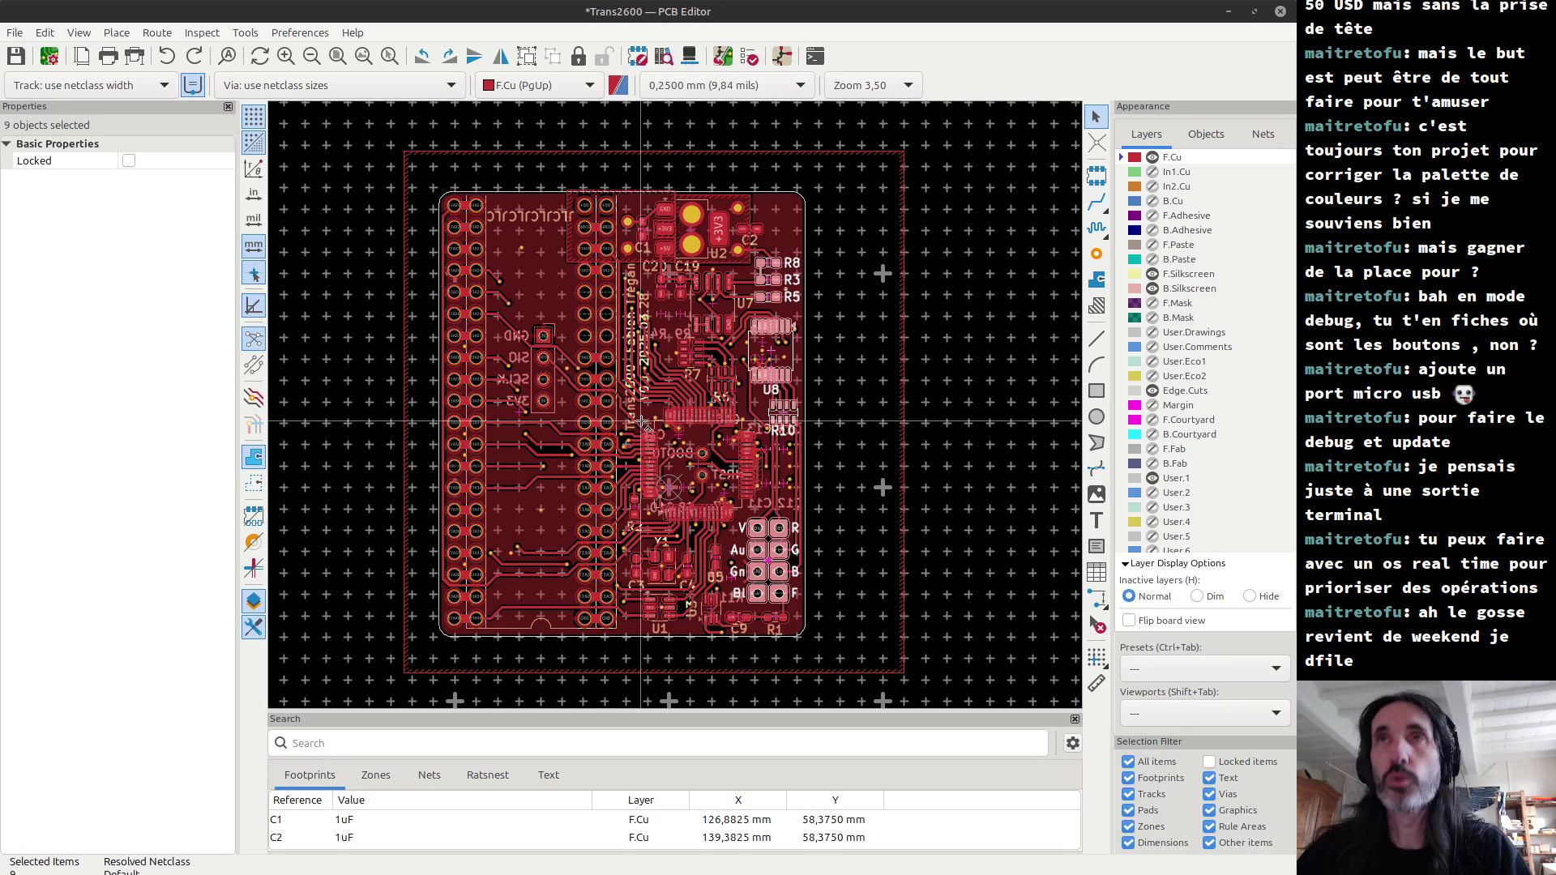
{"action": "left_click", "coordinate": [741, 54]}
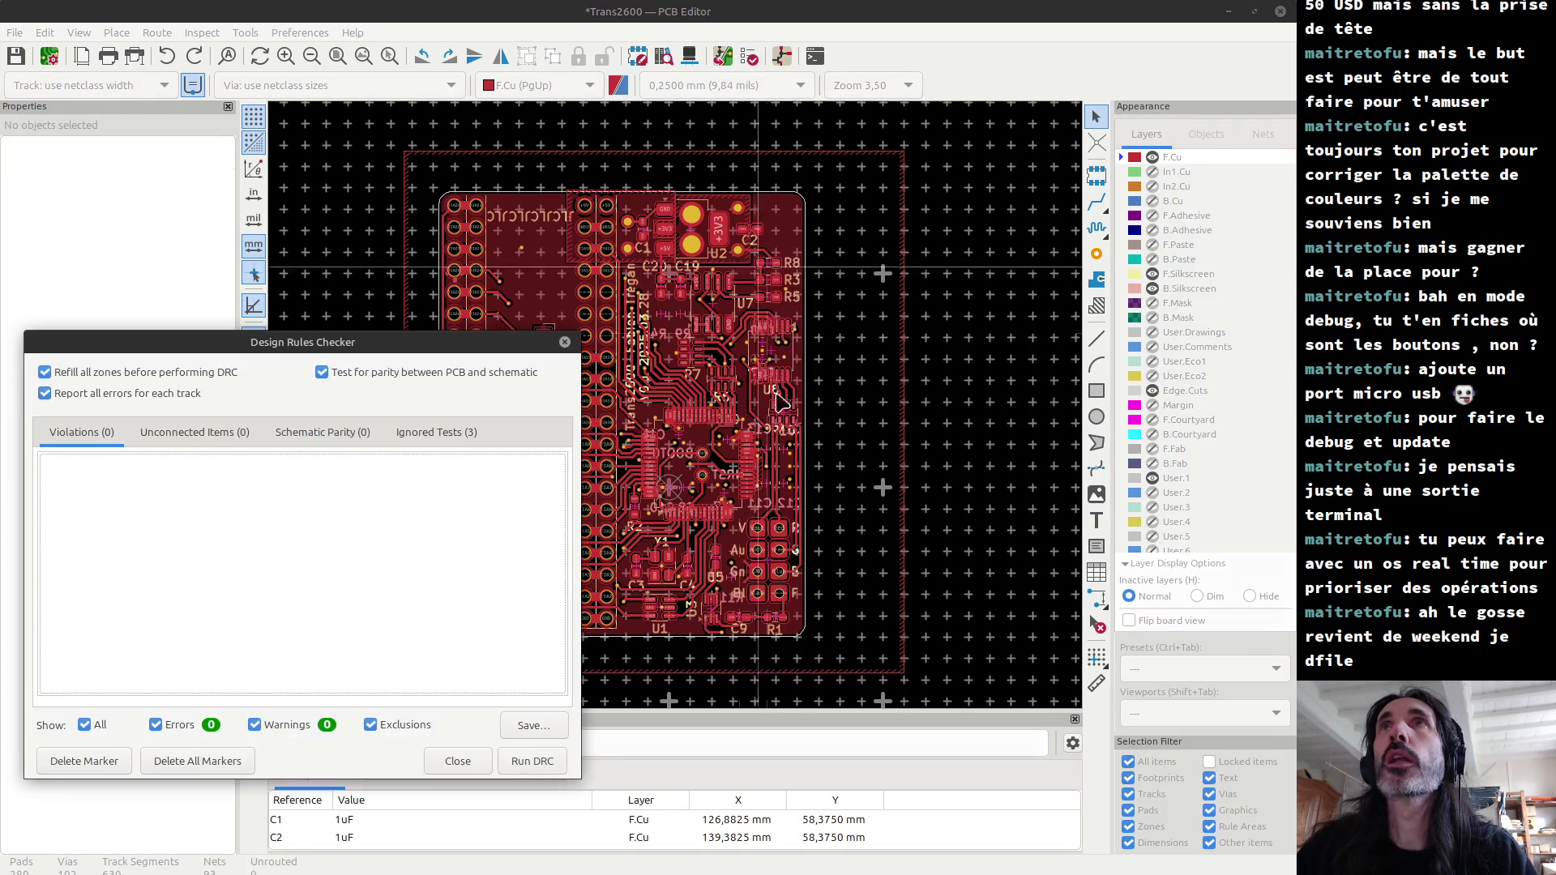
Step: Run the design rules check, which passes cleanly, then view its three ignored tests
{"action": "left_click", "coordinate": [541, 762]}
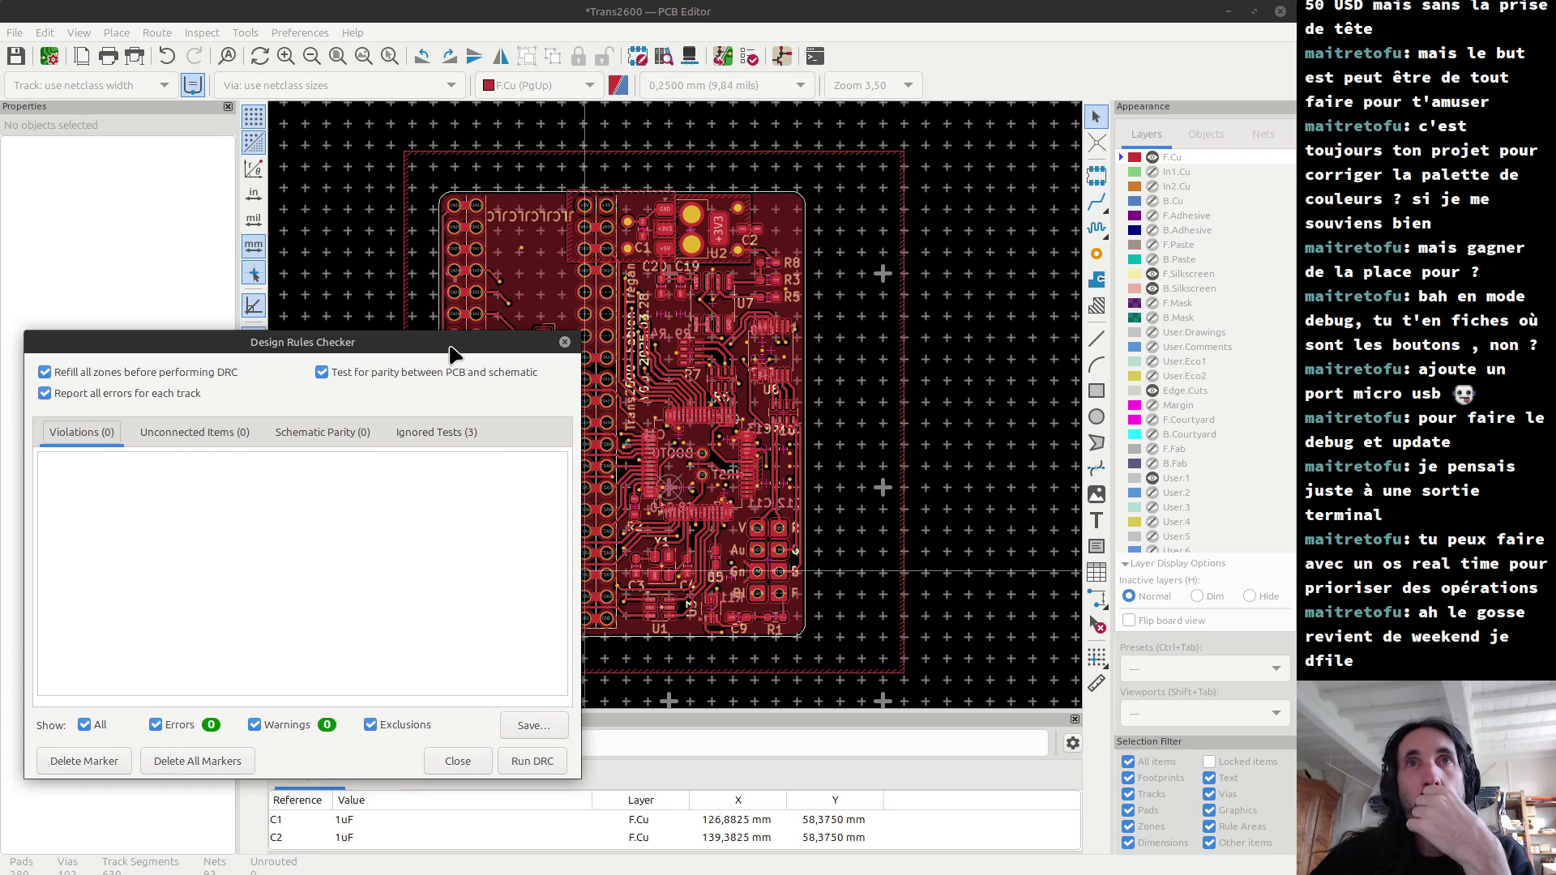
{"action": "left_click_drag", "start_coordinate": [451, 348], "coordinate": [609, 290]}
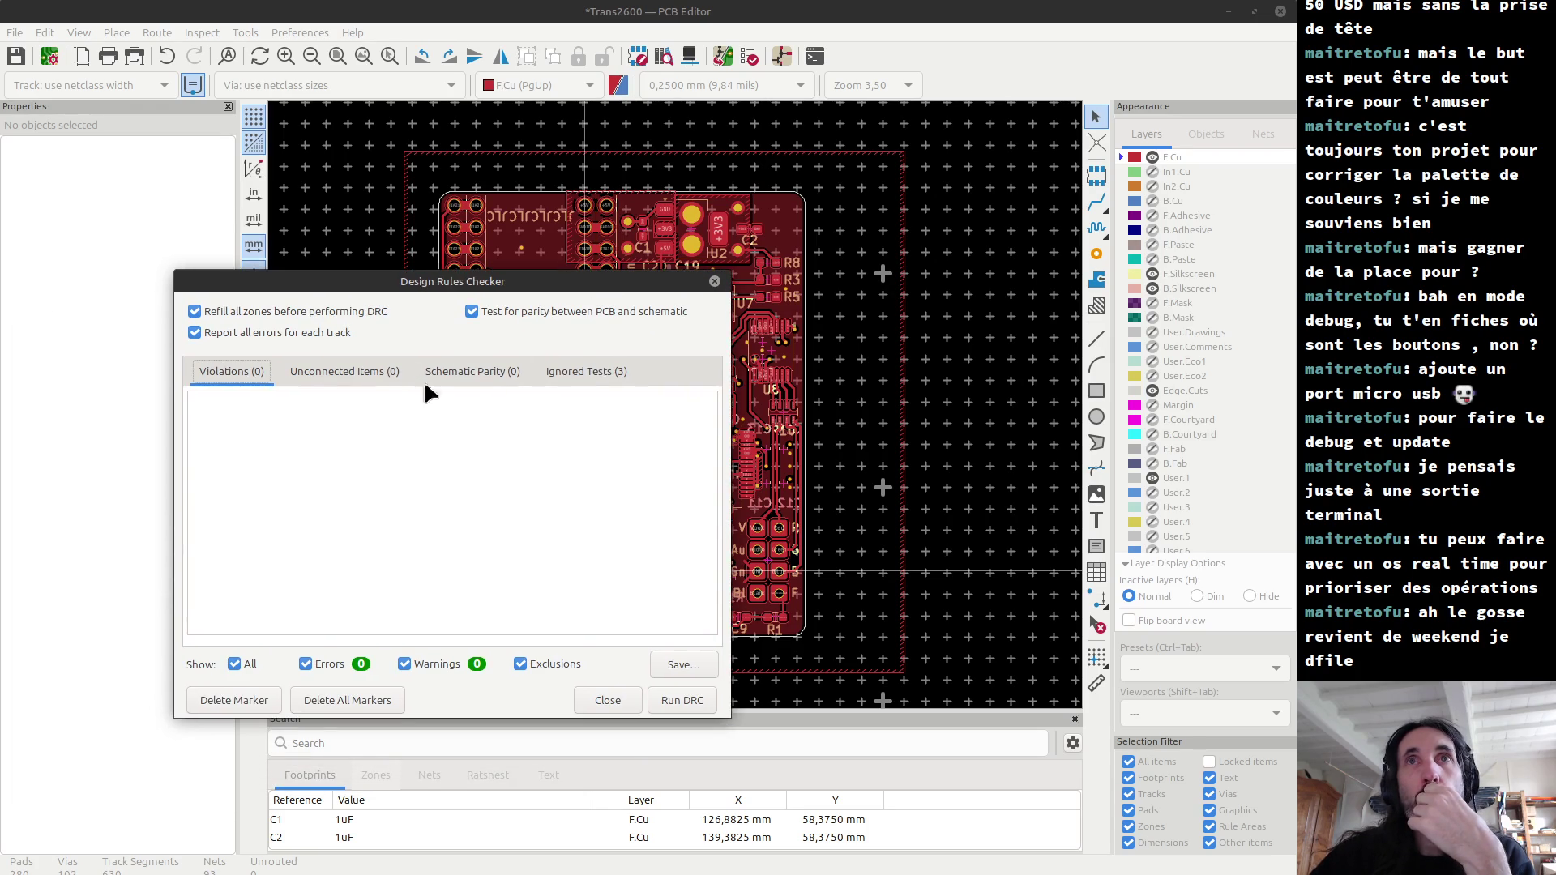
{"action": "left_click", "coordinate": [574, 369]}
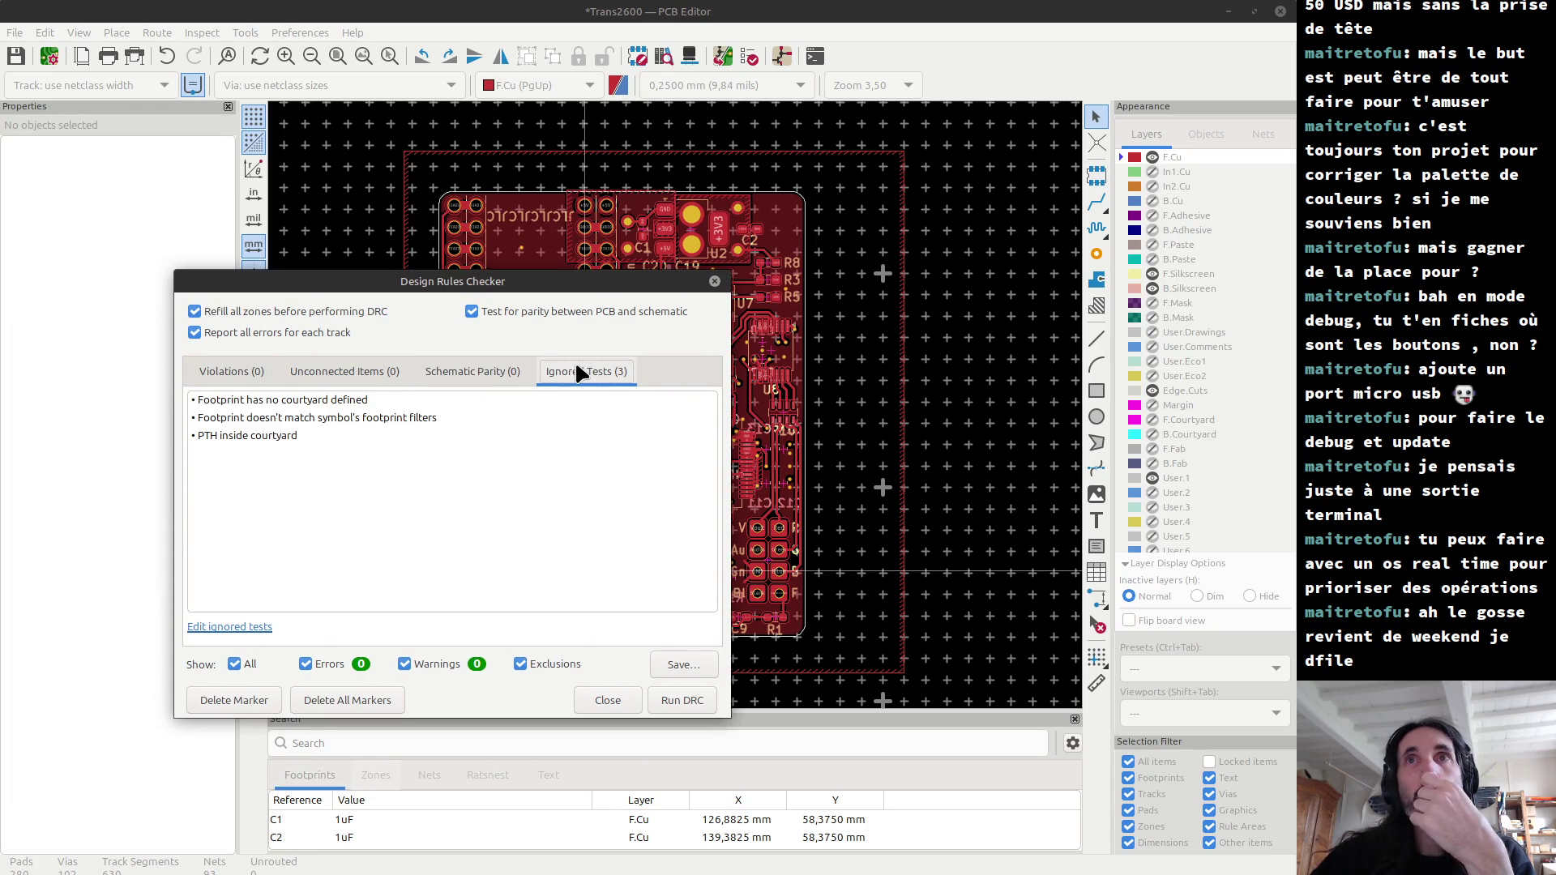
Step: Set the PTH inside courtyard test's severity to Warning
{"action": "left_click", "coordinate": [285, 402]}
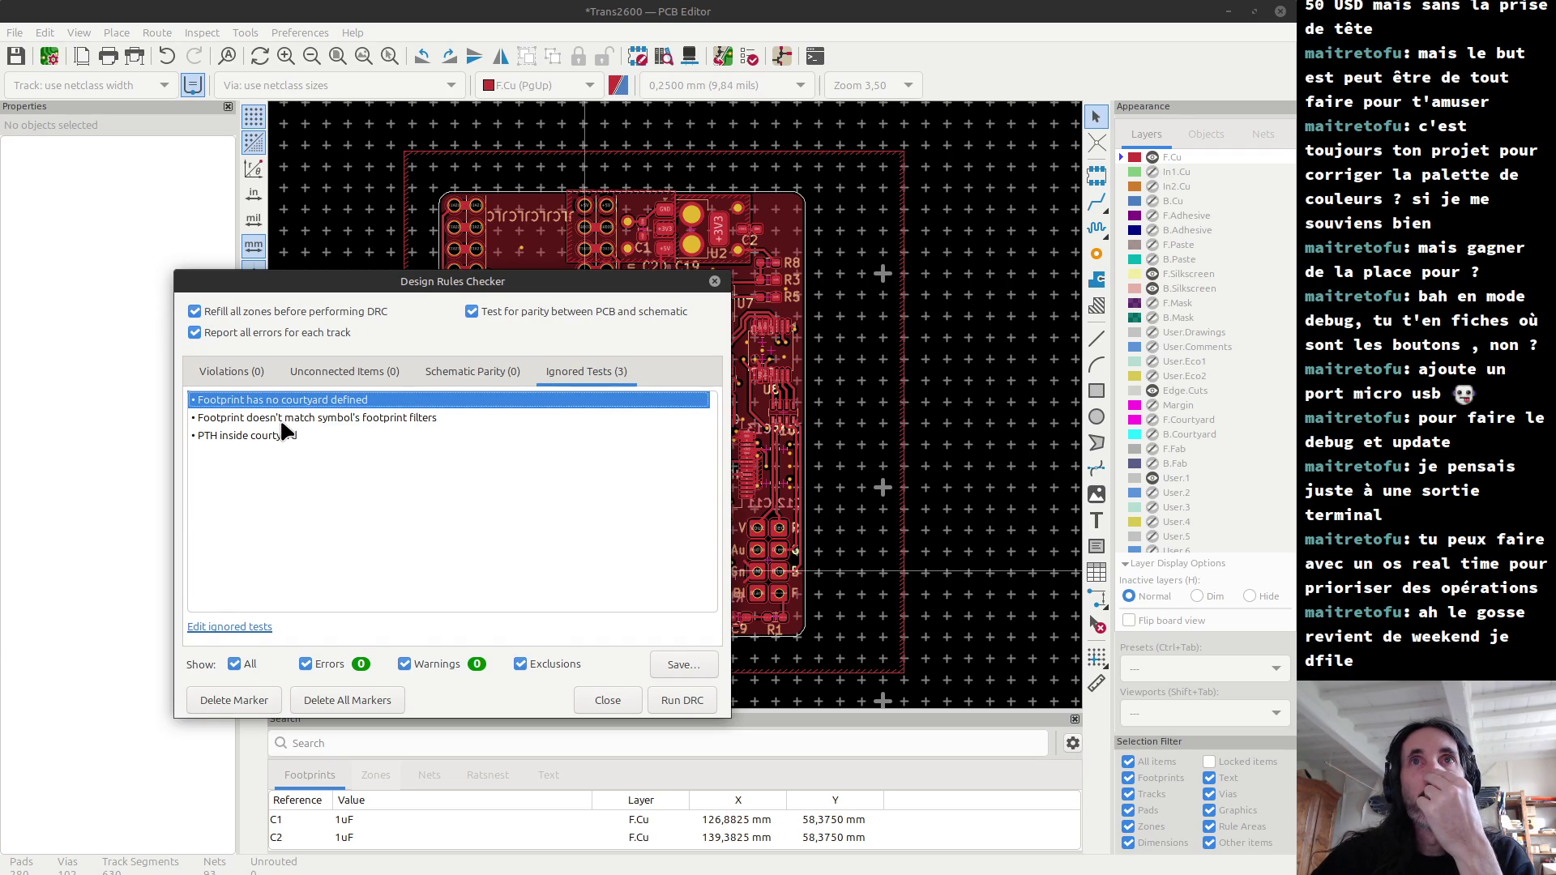
{"action": "left_click", "coordinate": [281, 421]}
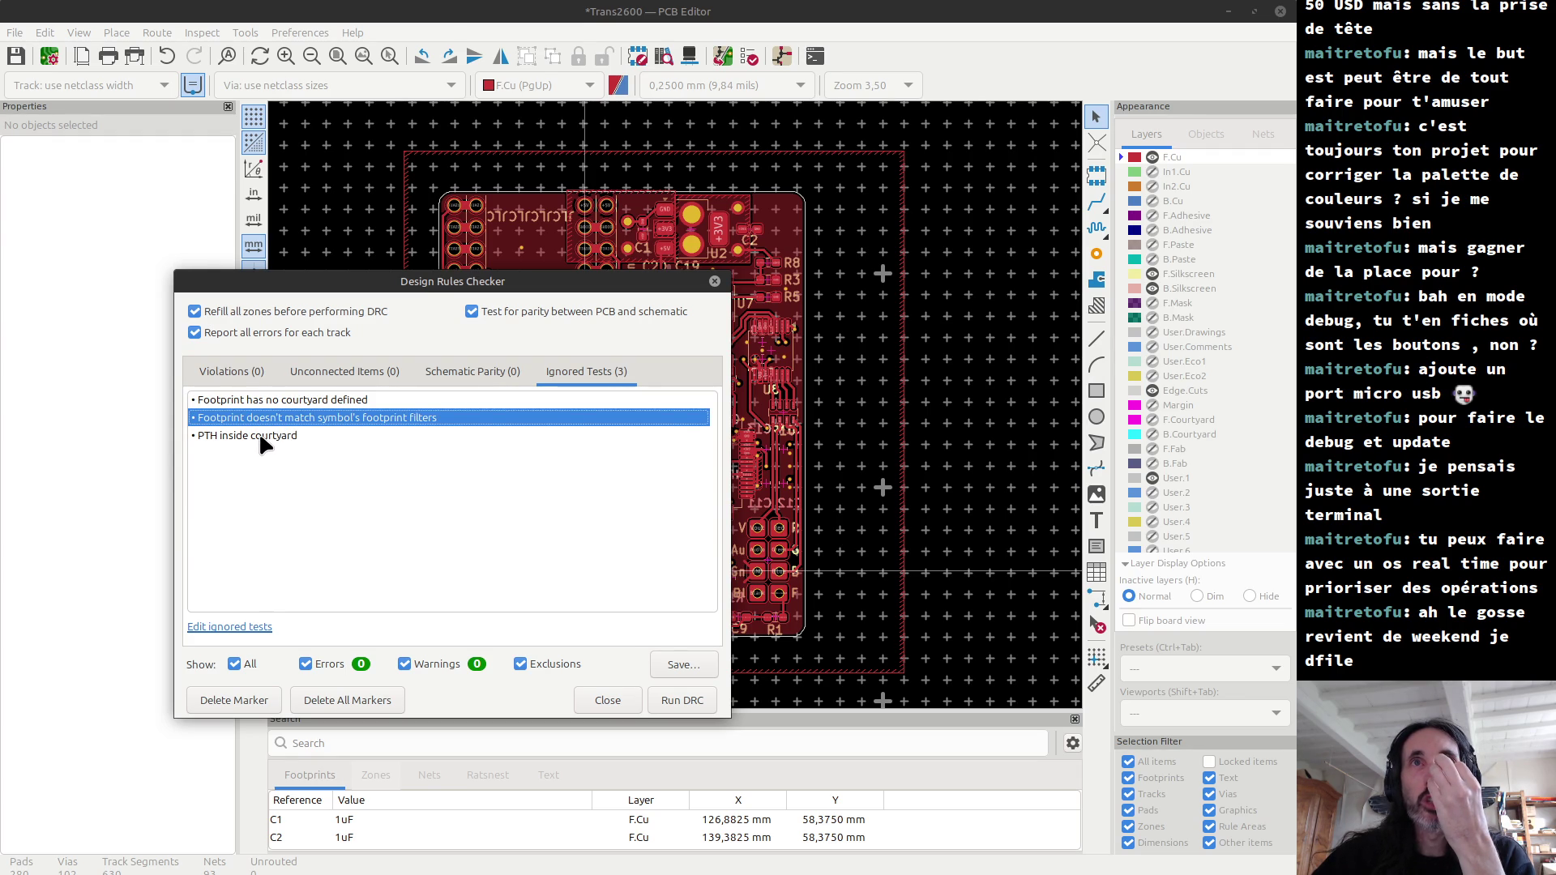
{"action": "left_click", "coordinate": [260, 437]}
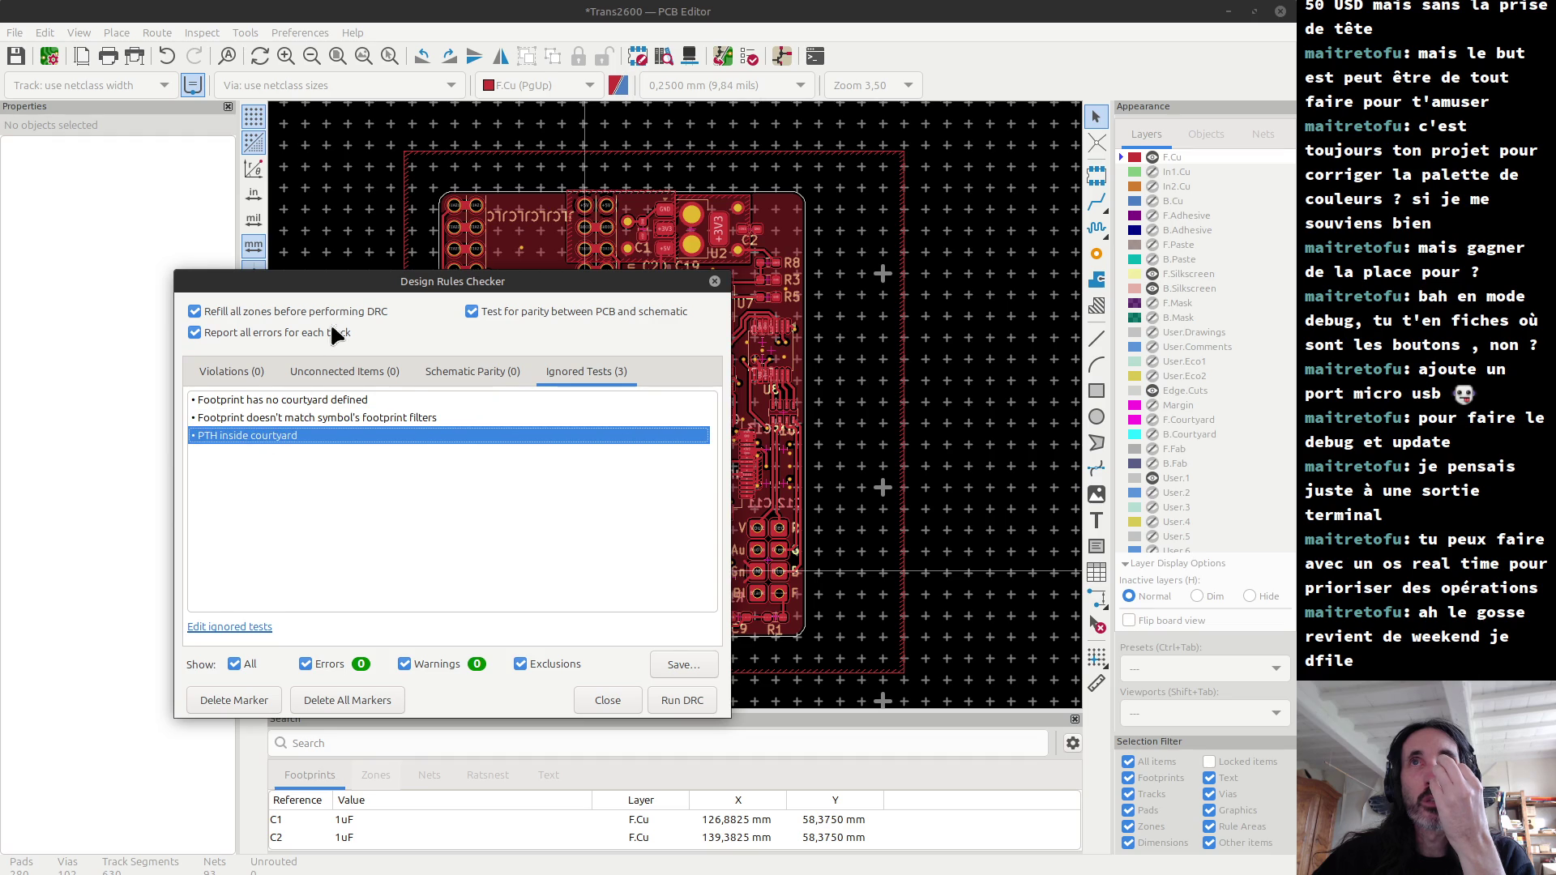
{"action": "right_click", "coordinate": [246, 436]}
{"action": "left_click", "coordinate": [253, 465]}
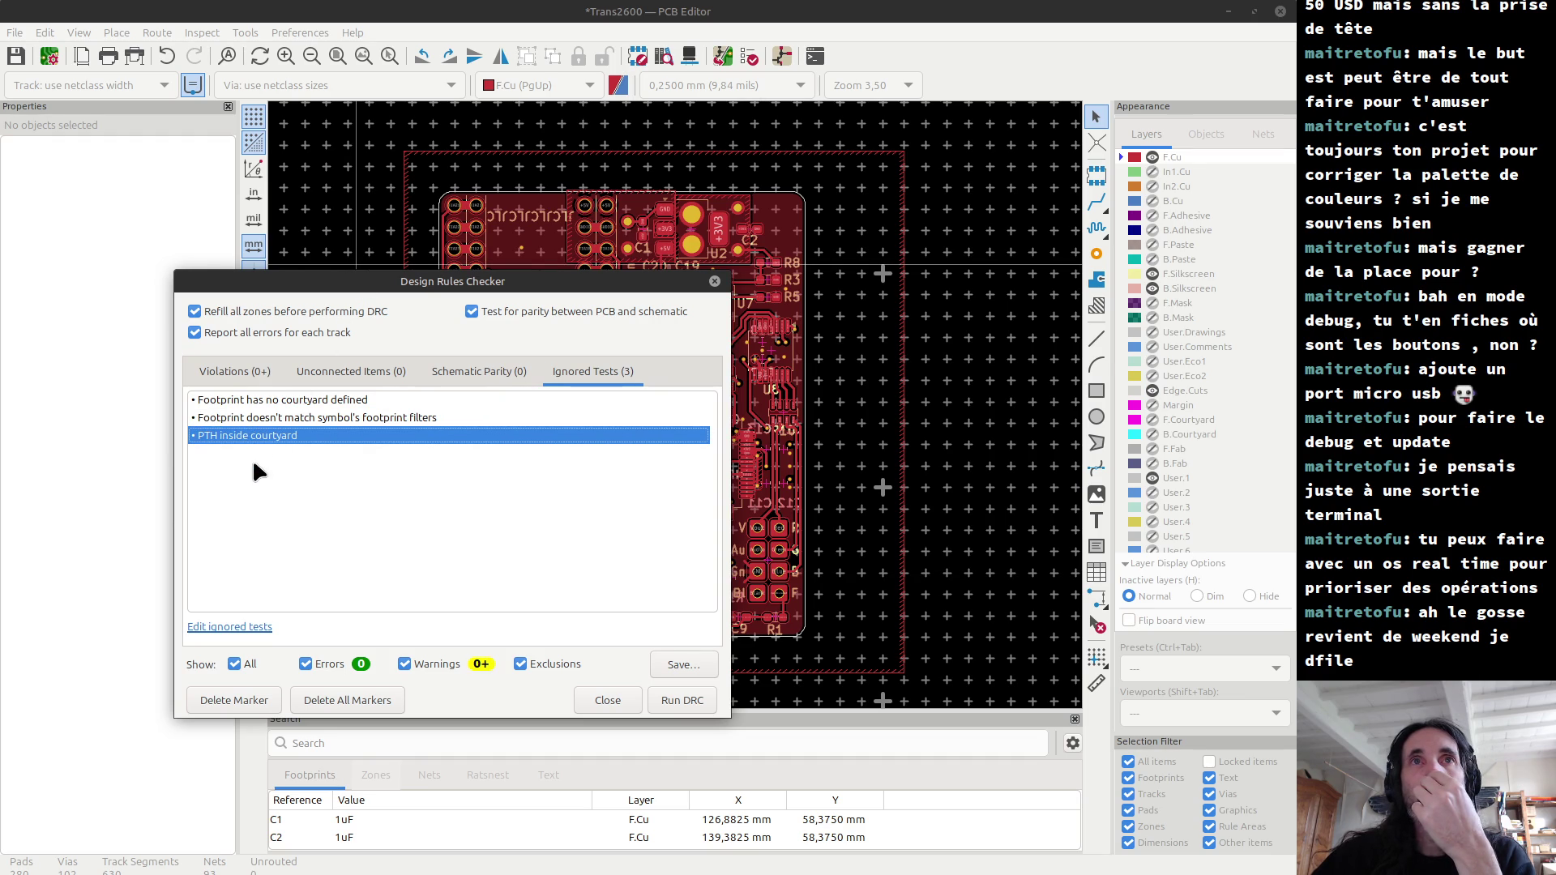
Step: Change the Footprint has no courtyard defined test's severity to Warning
{"action": "left_click", "coordinate": [243, 402]}
{"action": "right_click", "coordinate": [244, 401]}
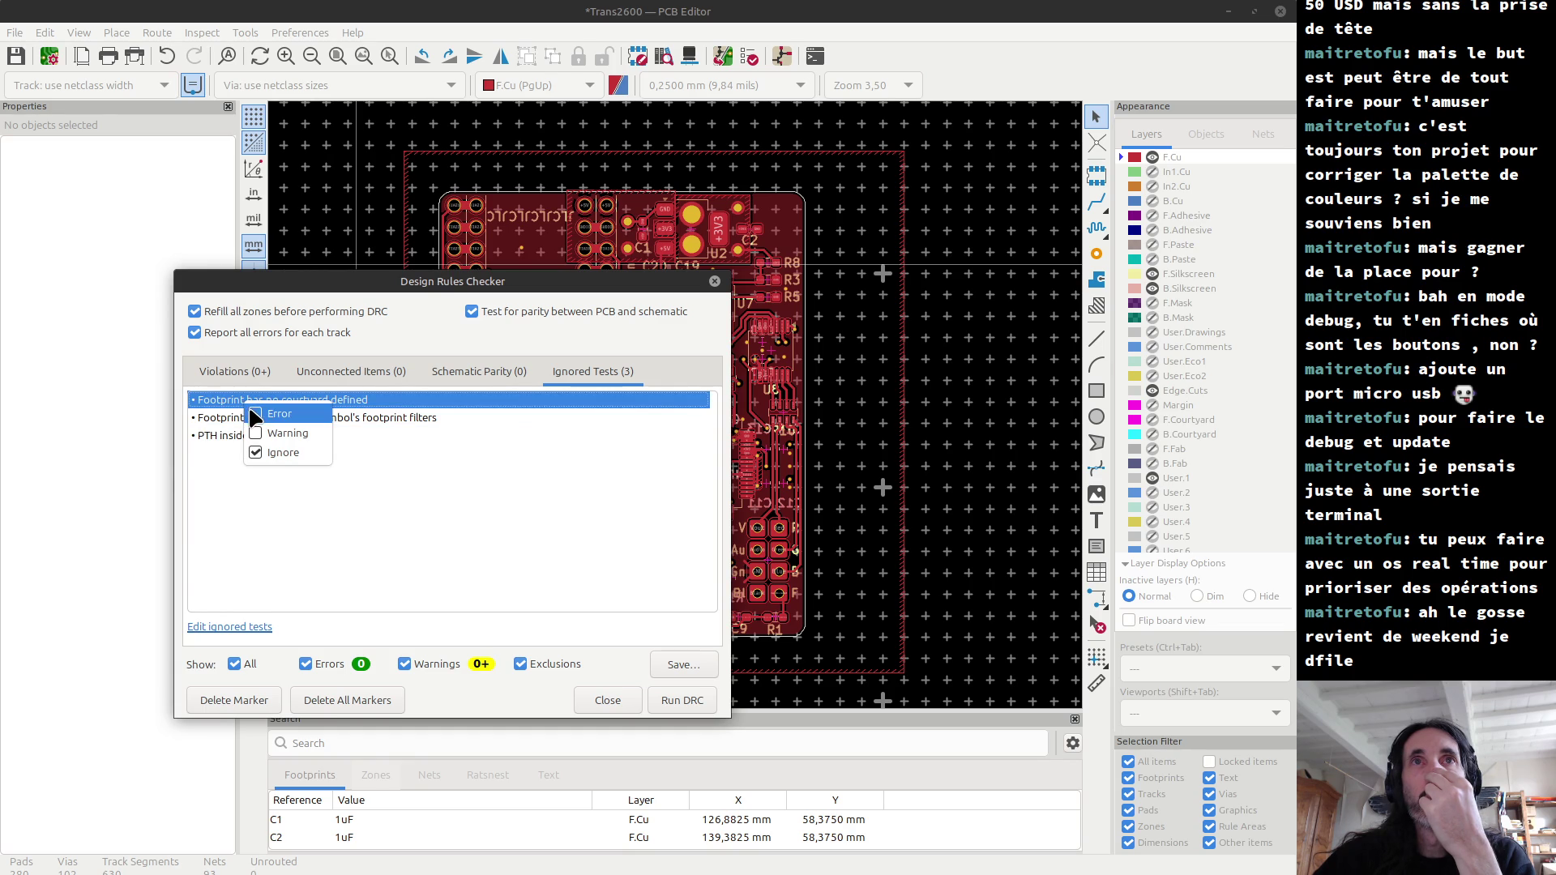
{"action": "left_click", "coordinate": [256, 415]}
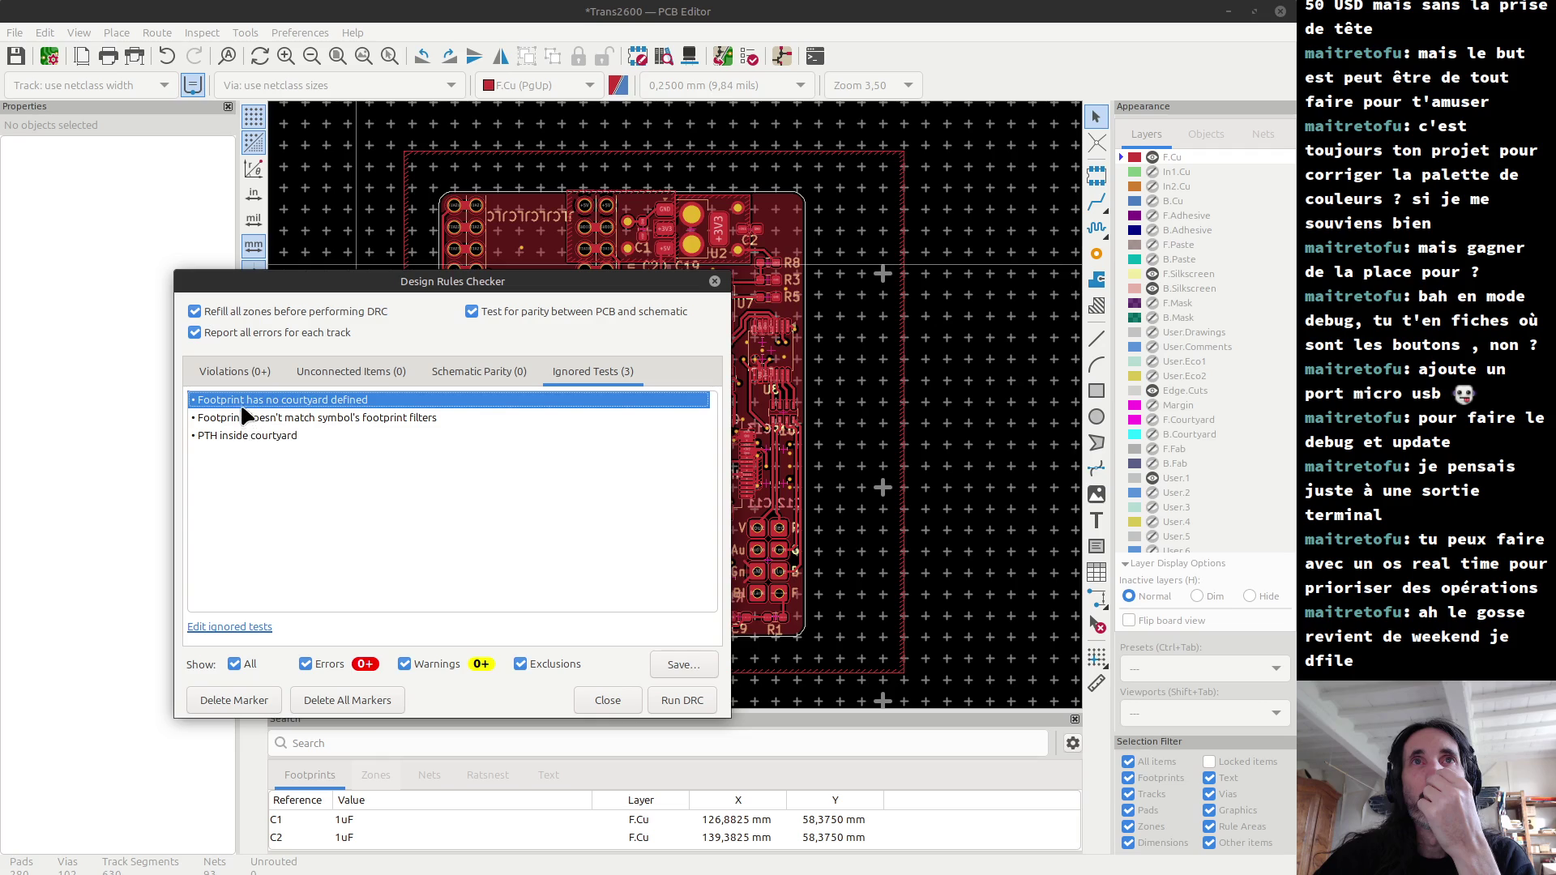
{"action": "right_click", "coordinate": [250, 420]}
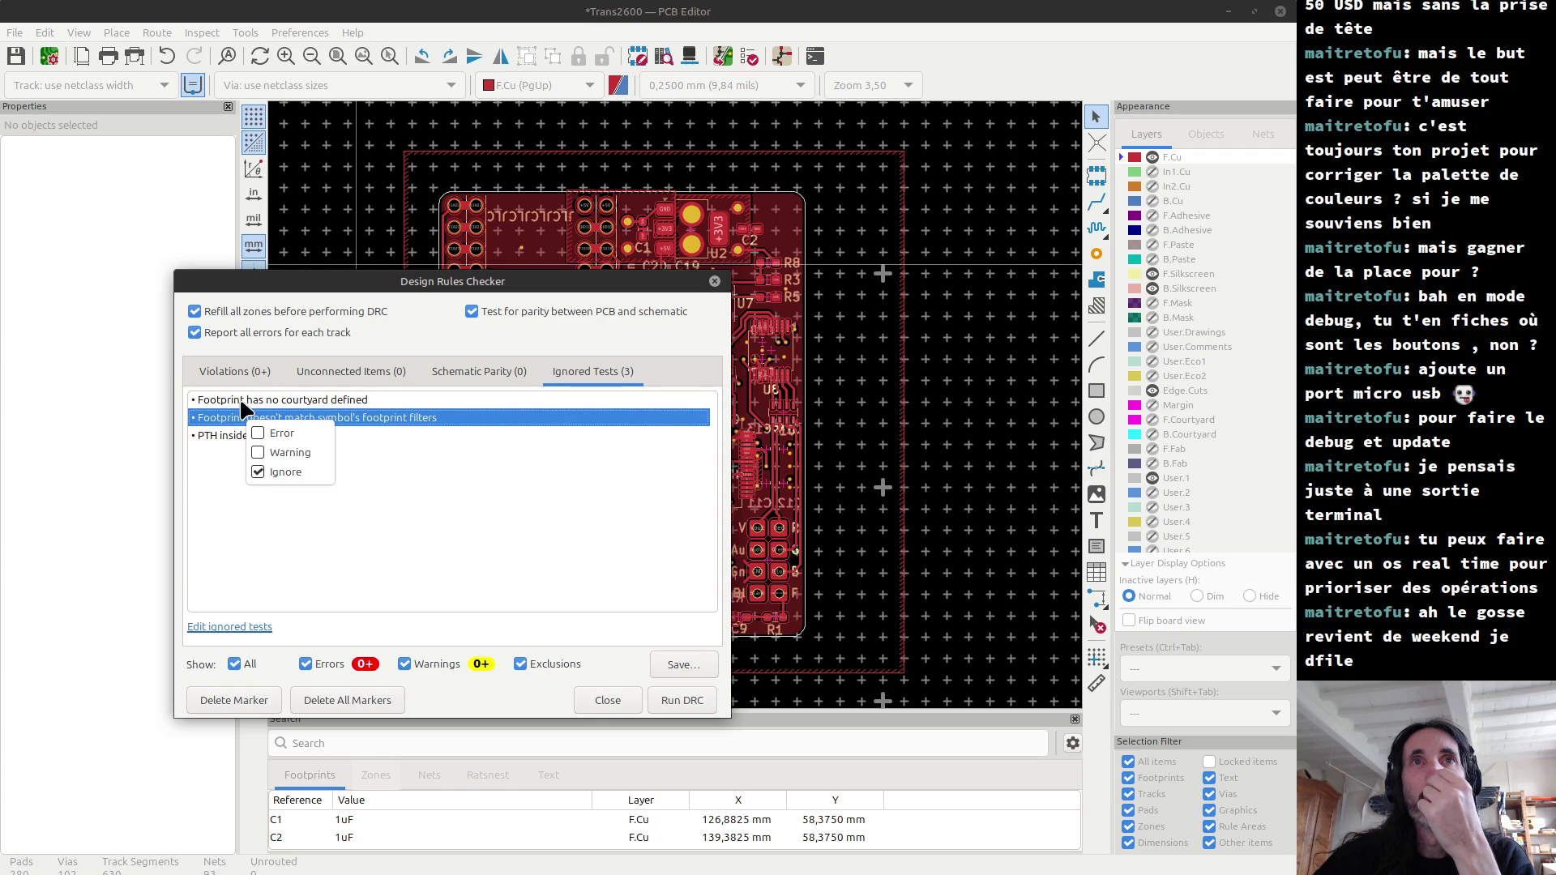
{"action": "left_click", "coordinate": [235, 403]}
{"action": "right_click", "coordinate": [240, 411]}
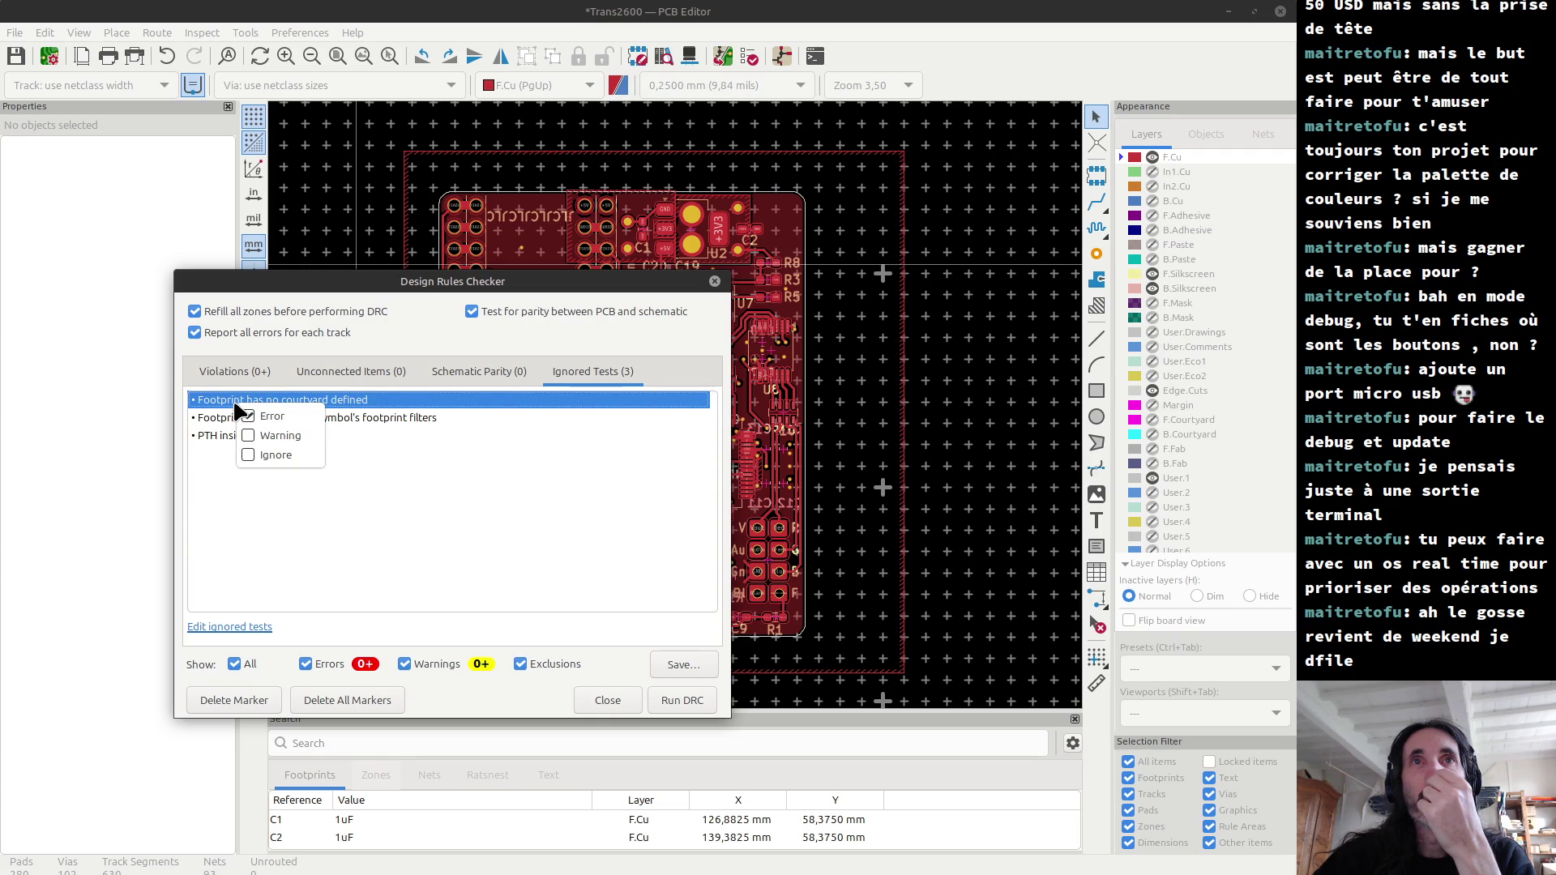
{"action": "left_click", "coordinate": [219, 419]}
{"action": "right_click", "coordinate": [222, 422]}
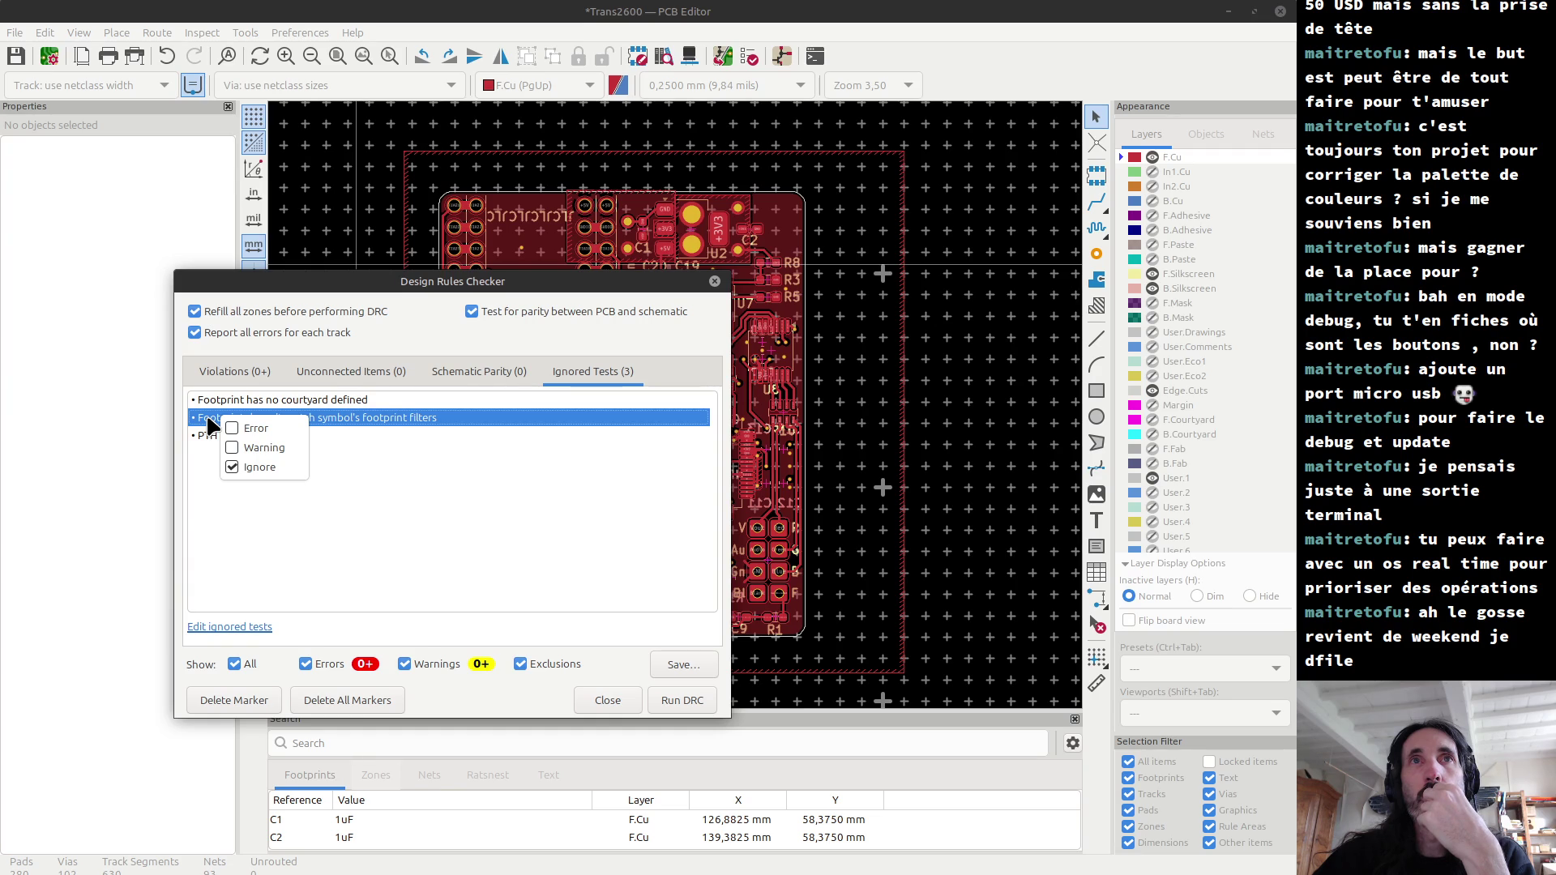
{"action": "left_click", "coordinate": [209, 423]}
{"action": "right_click", "coordinate": [232, 435]}
{"action": "left_click", "coordinate": [233, 444]}
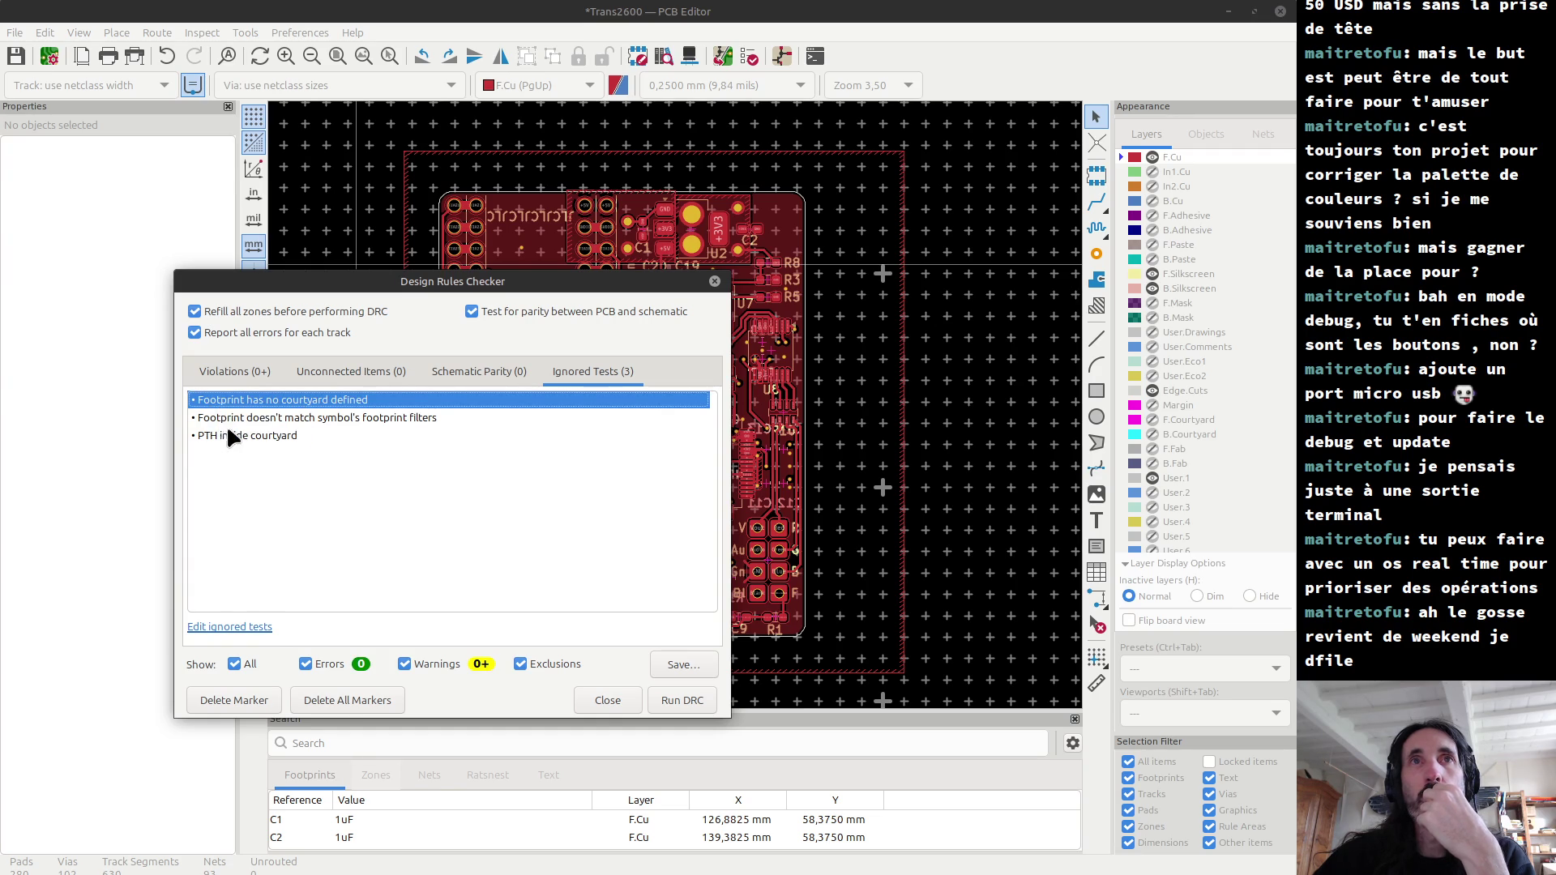
Step: Keep the footprint filters test on Ignore, confirm the PTH setting, and rerun DRC
{"action": "left_click", "coordinate": [222, 422]}
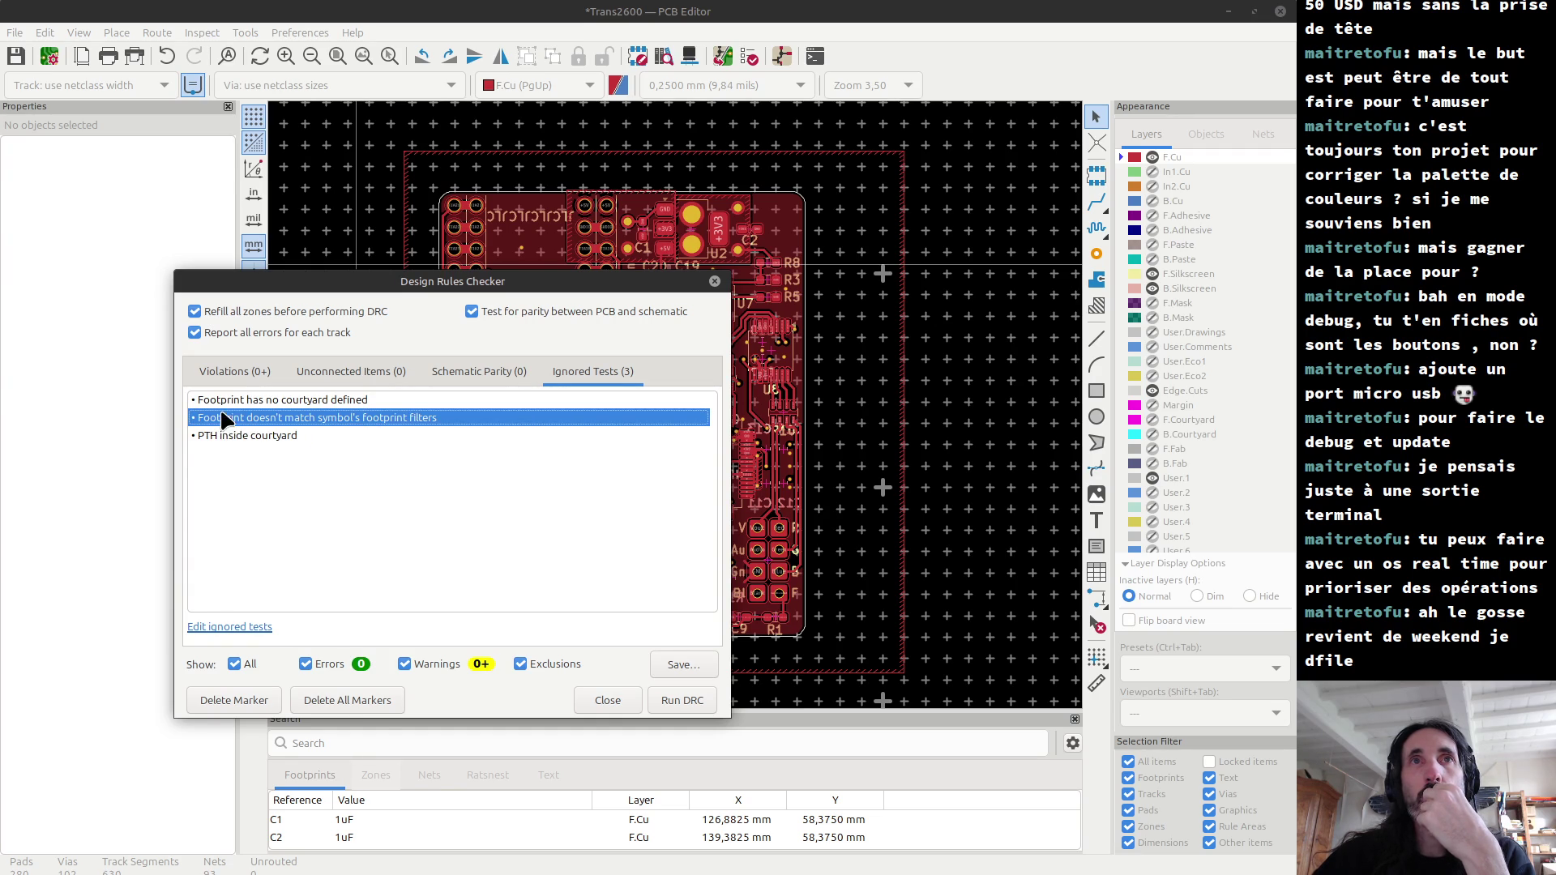
{"action": "right_click", "coordinate": [227, 424]}
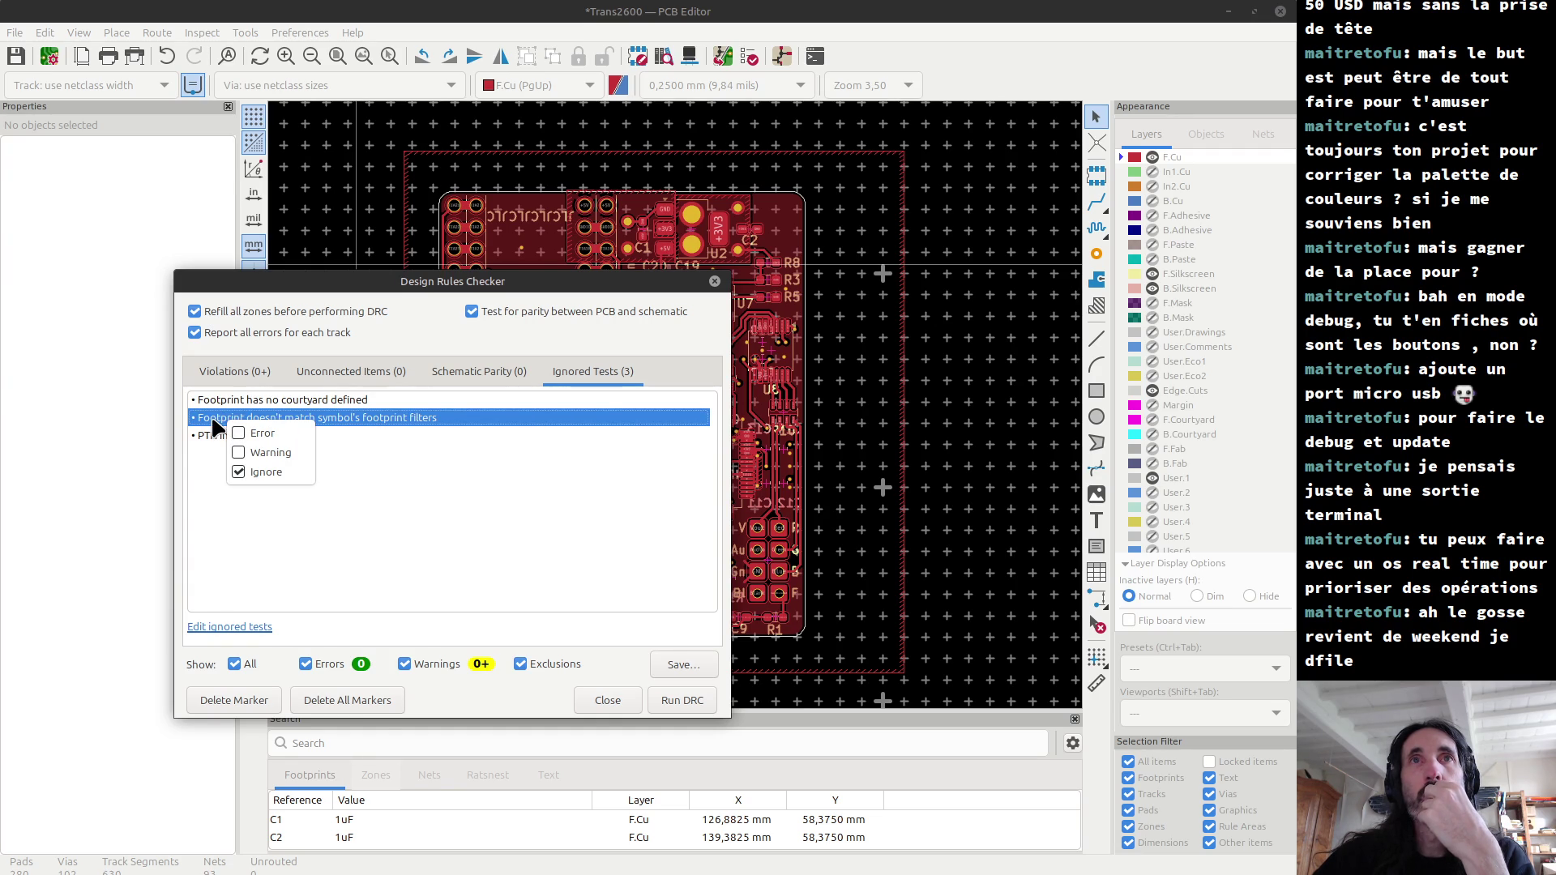
{"action": "left_click", "coordinate": [232, 438]}
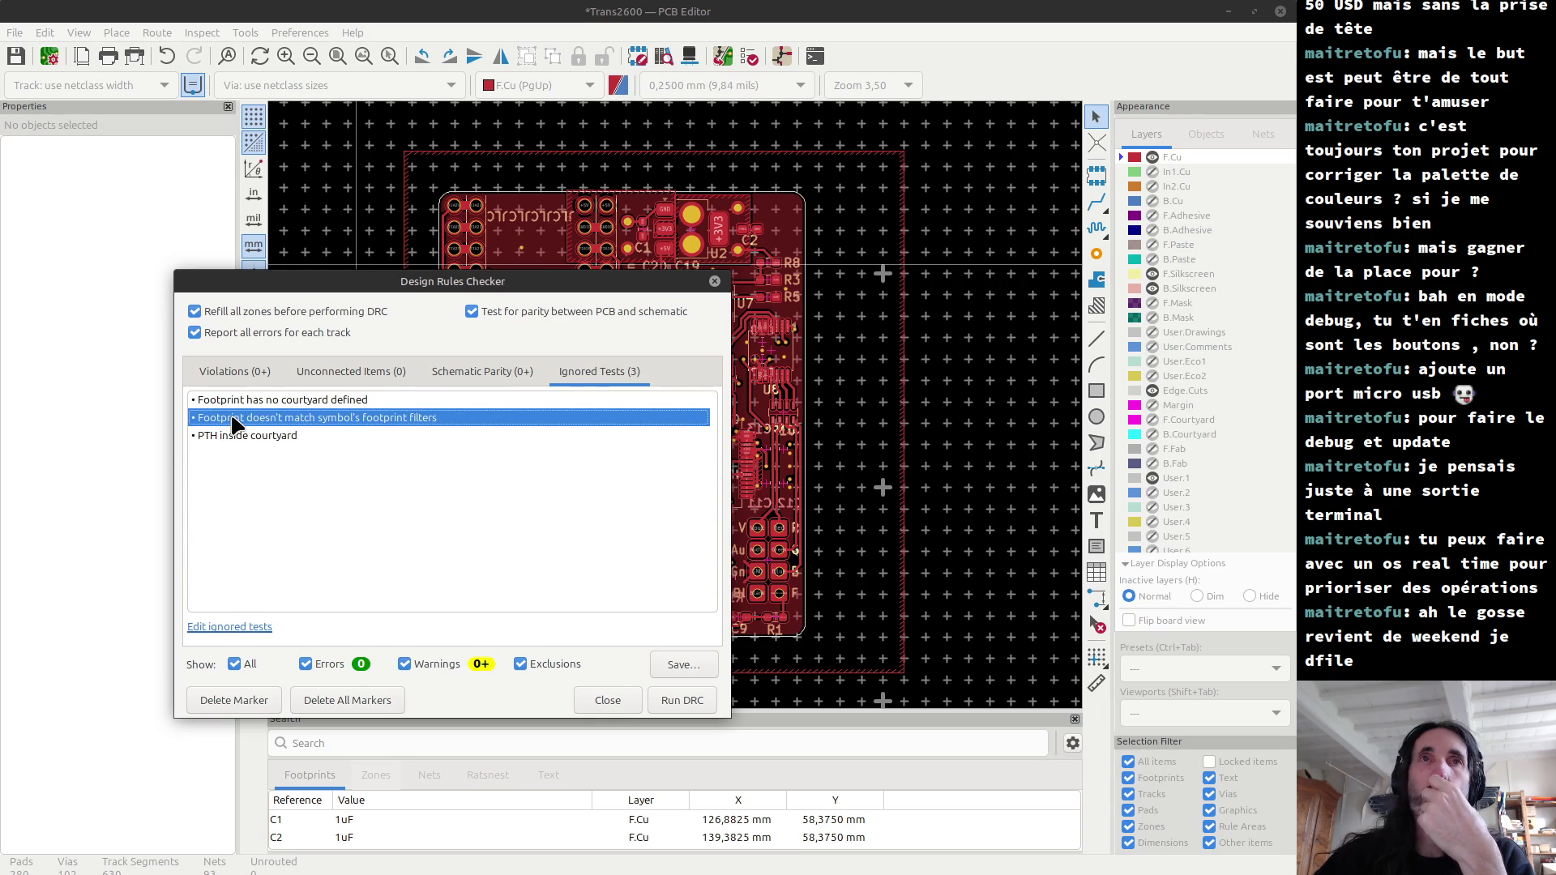
{"action": "right_click", "coordinate": [235, 424]}
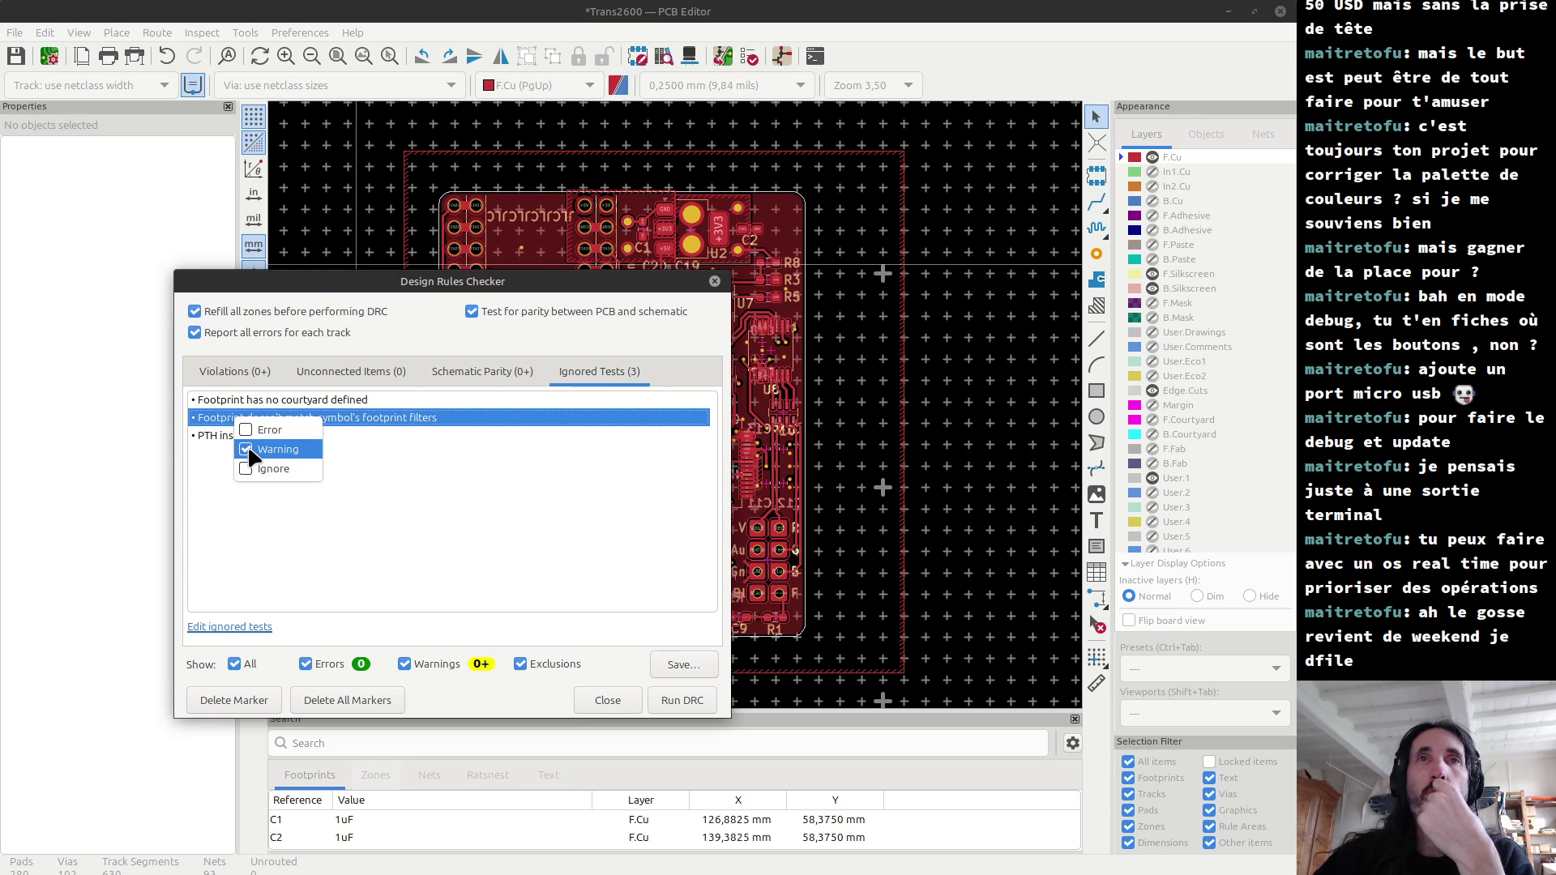
{"action": "left_click", "coordinate": [248, 467]}
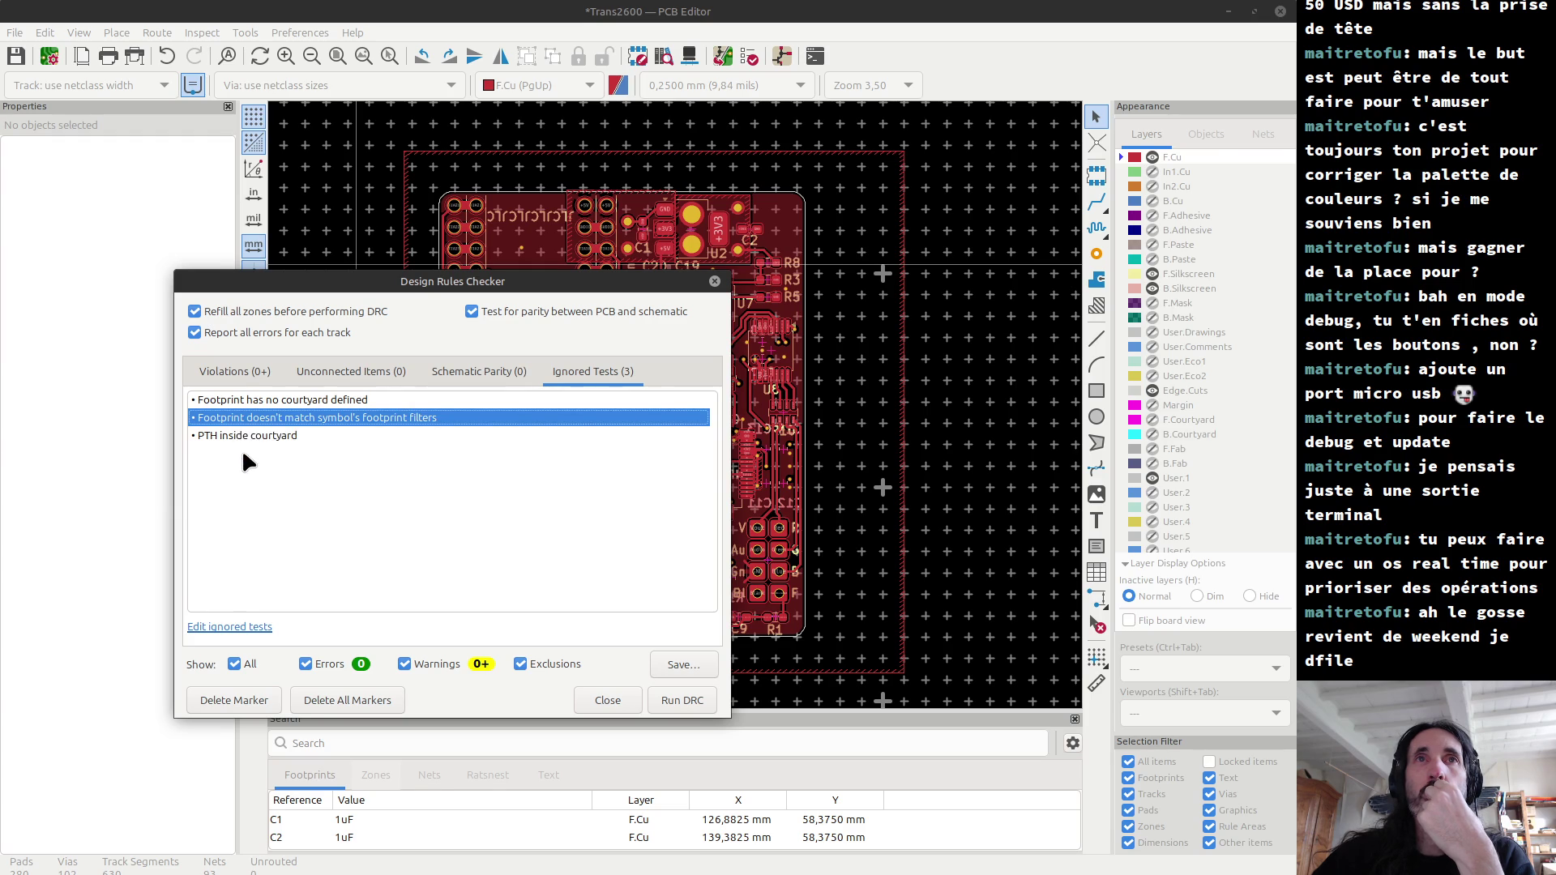
{"action": "left_click", "coordinate": [240, 435]}
{"action": "right_click", "coordinate": [240, 442]}
{"action": "left_click", "coordinate": [206, 454]}
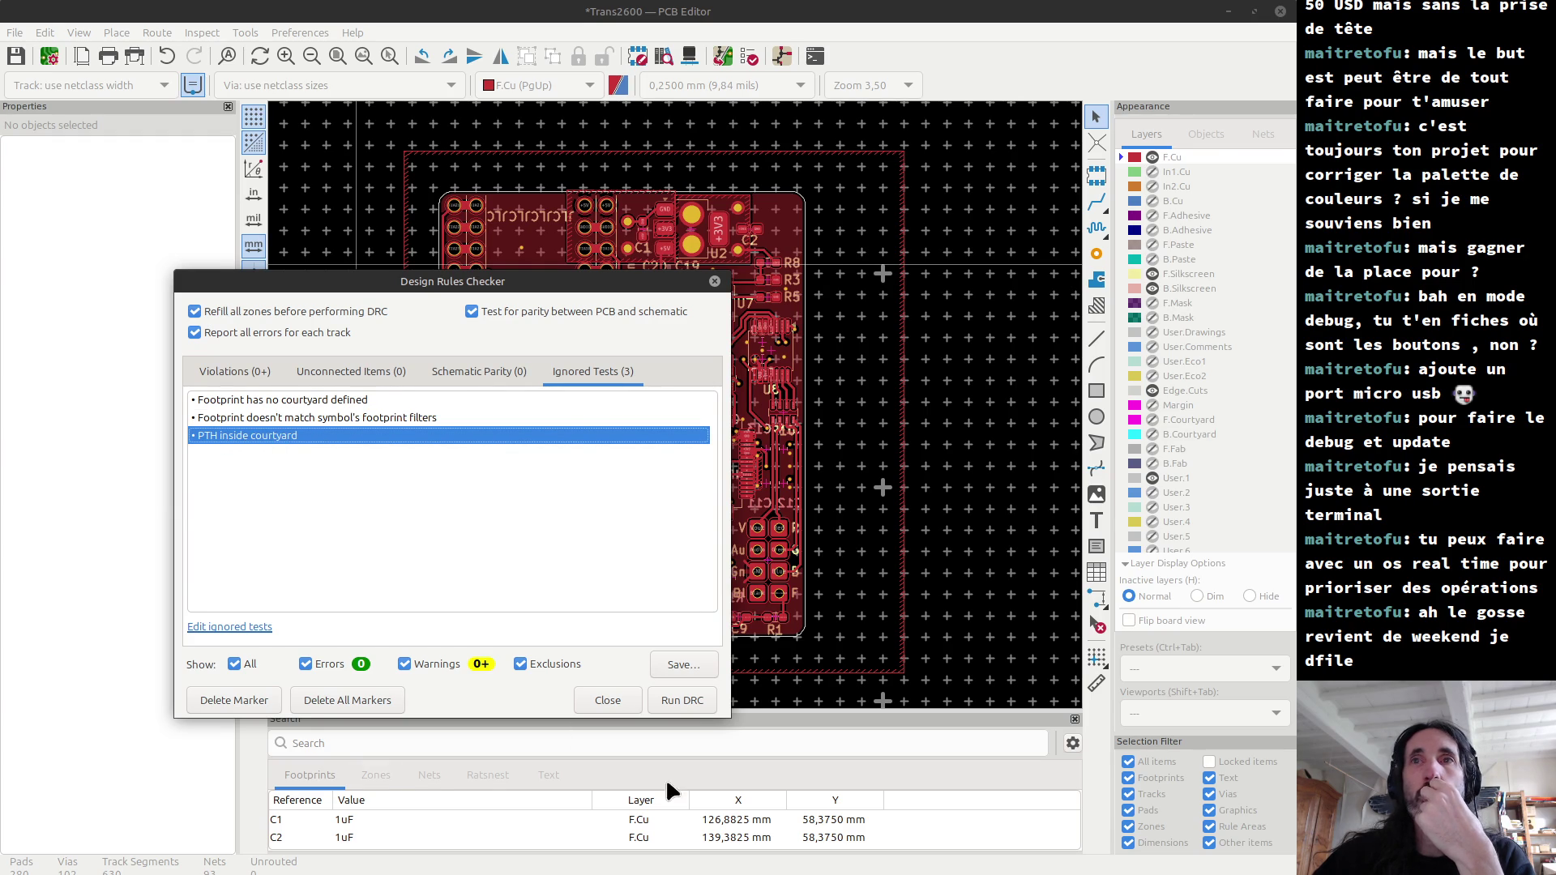
{"action": "left_click", "coordinate": [672, 699]}
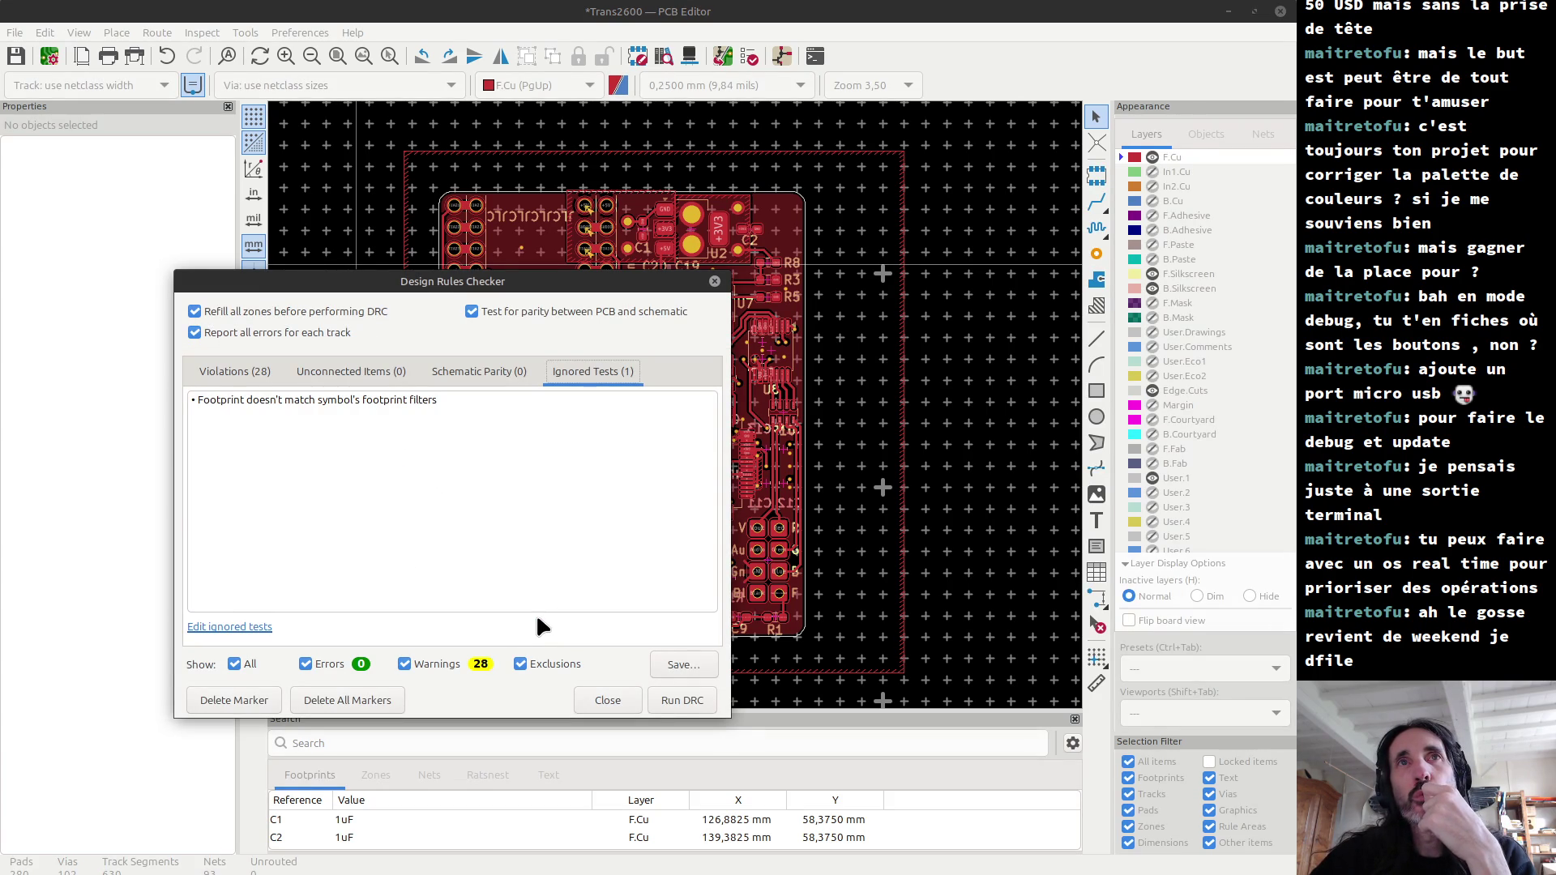
Step: Open the 28 violations and highlight flagged items J1, J2, J1 pad 1, U5 and U6
{"action": "left_click", "coordinate": [255, 369]}
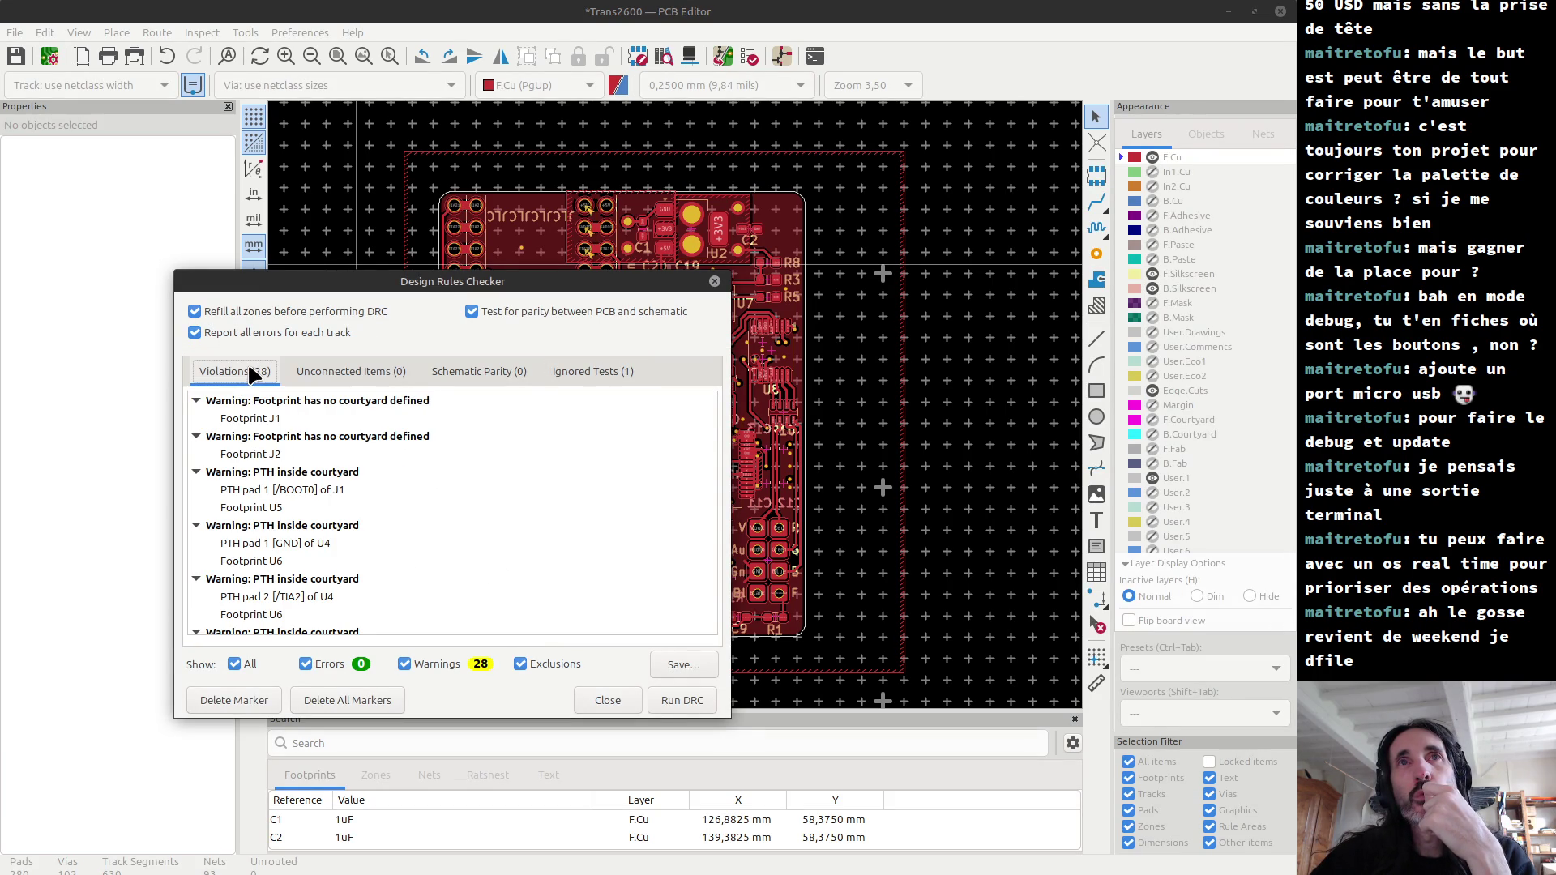
{"action": "left_click", "coordinate": [254, 420]}
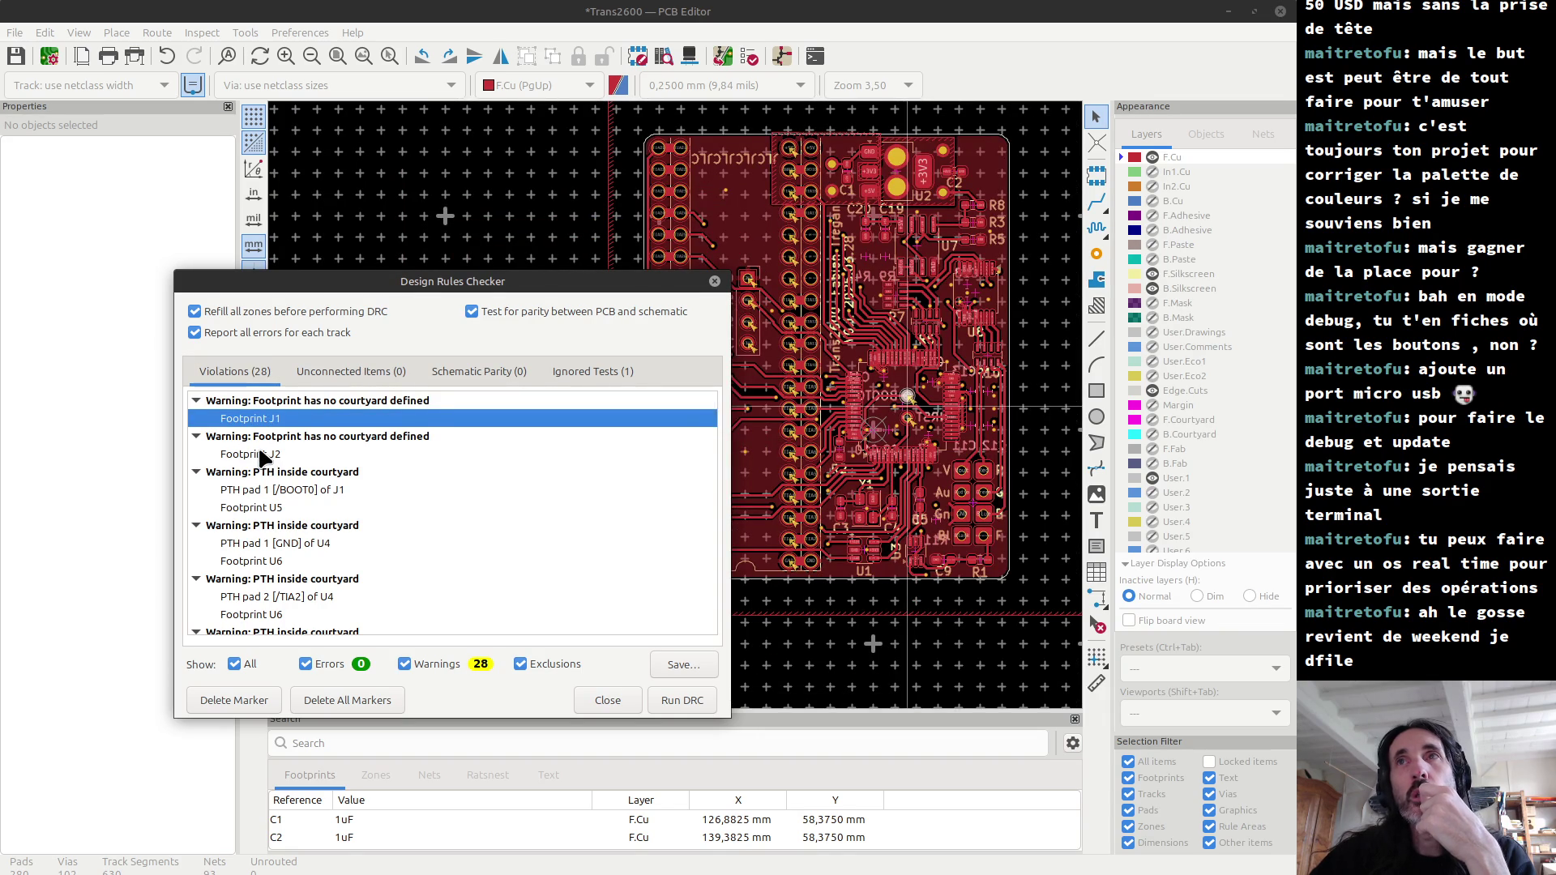
{"action": "left_click", "coordinate": [264, 455]}
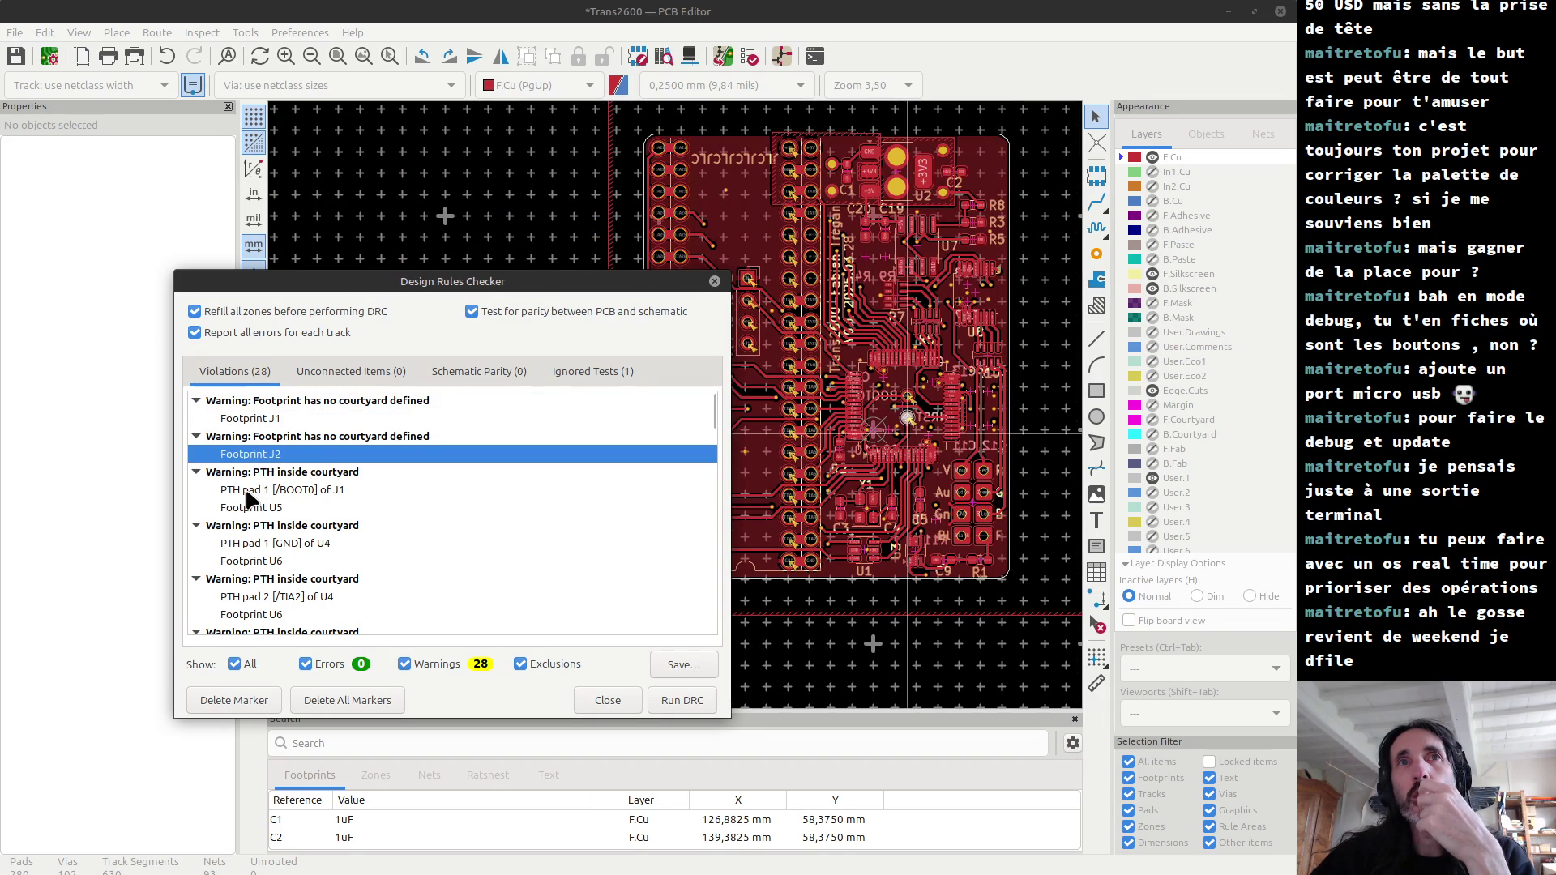
{"action": "left_click", "coordinate": [247, 492]}
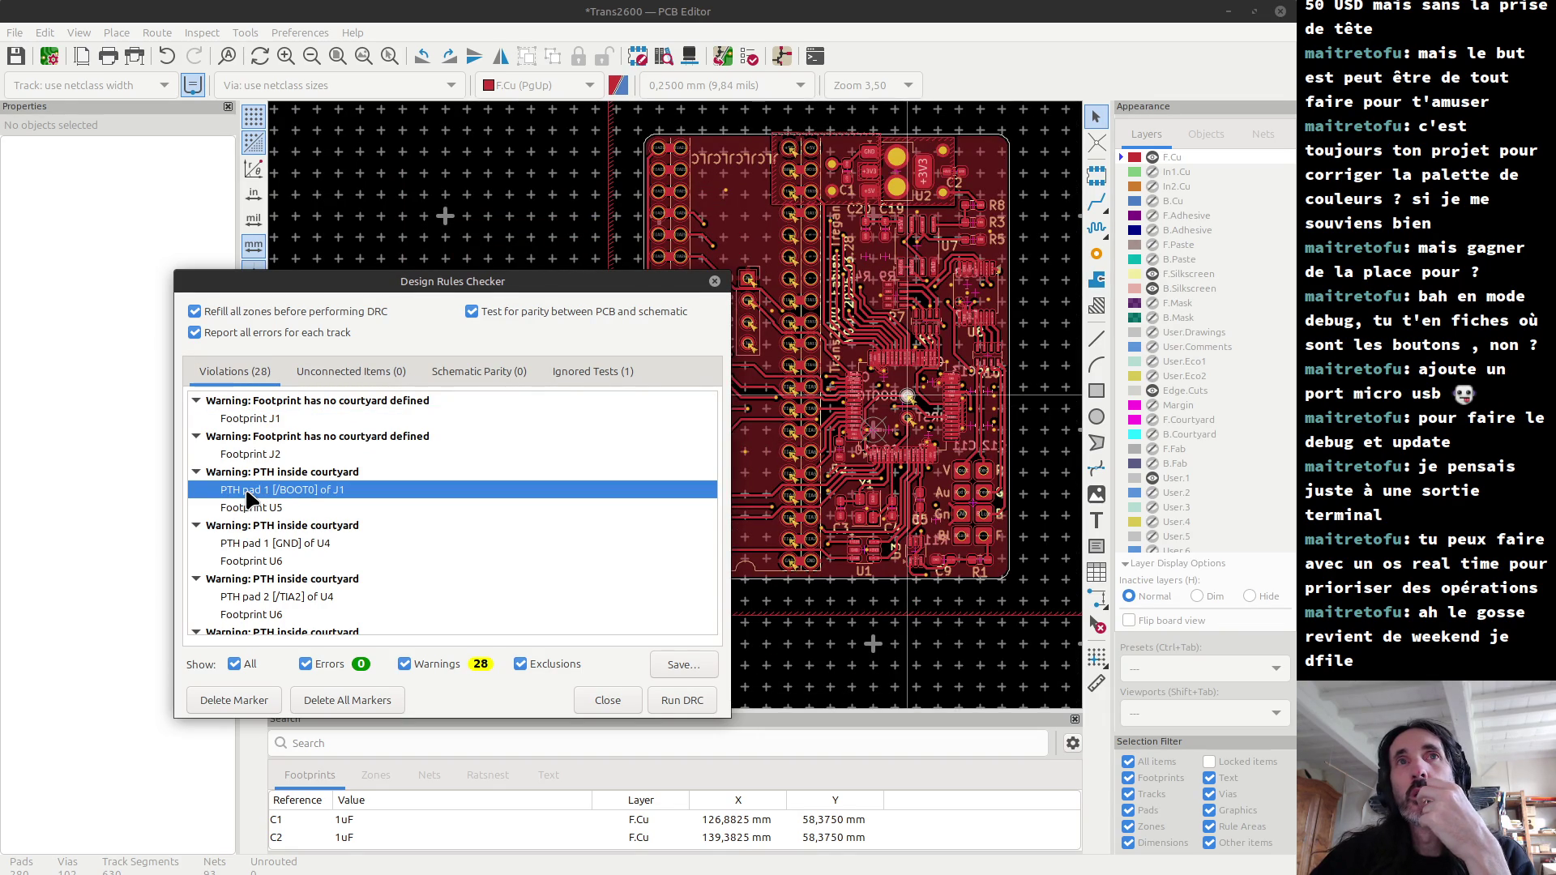
{"action": "left_click", "coordinate": [251, 507]}
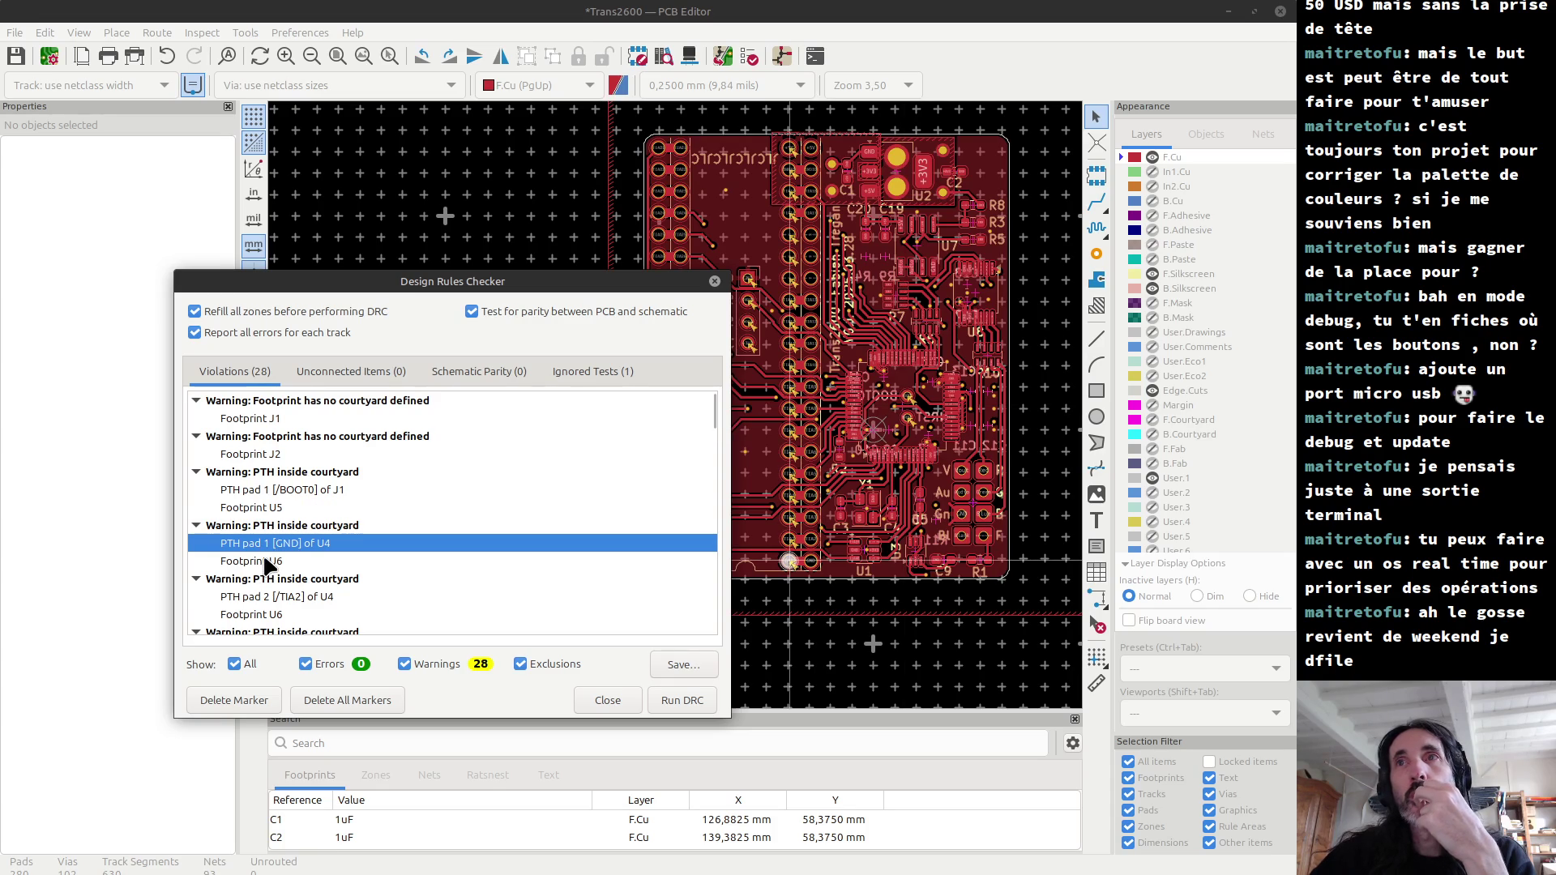
{"action": "left_click", "coordinate": [265, 561]}
Step: Inspect the warnings for U4 pads 1 and 2 falling inside footprint U6's courtyard
{"action": "left_click", "coordinate": [260, 544]}
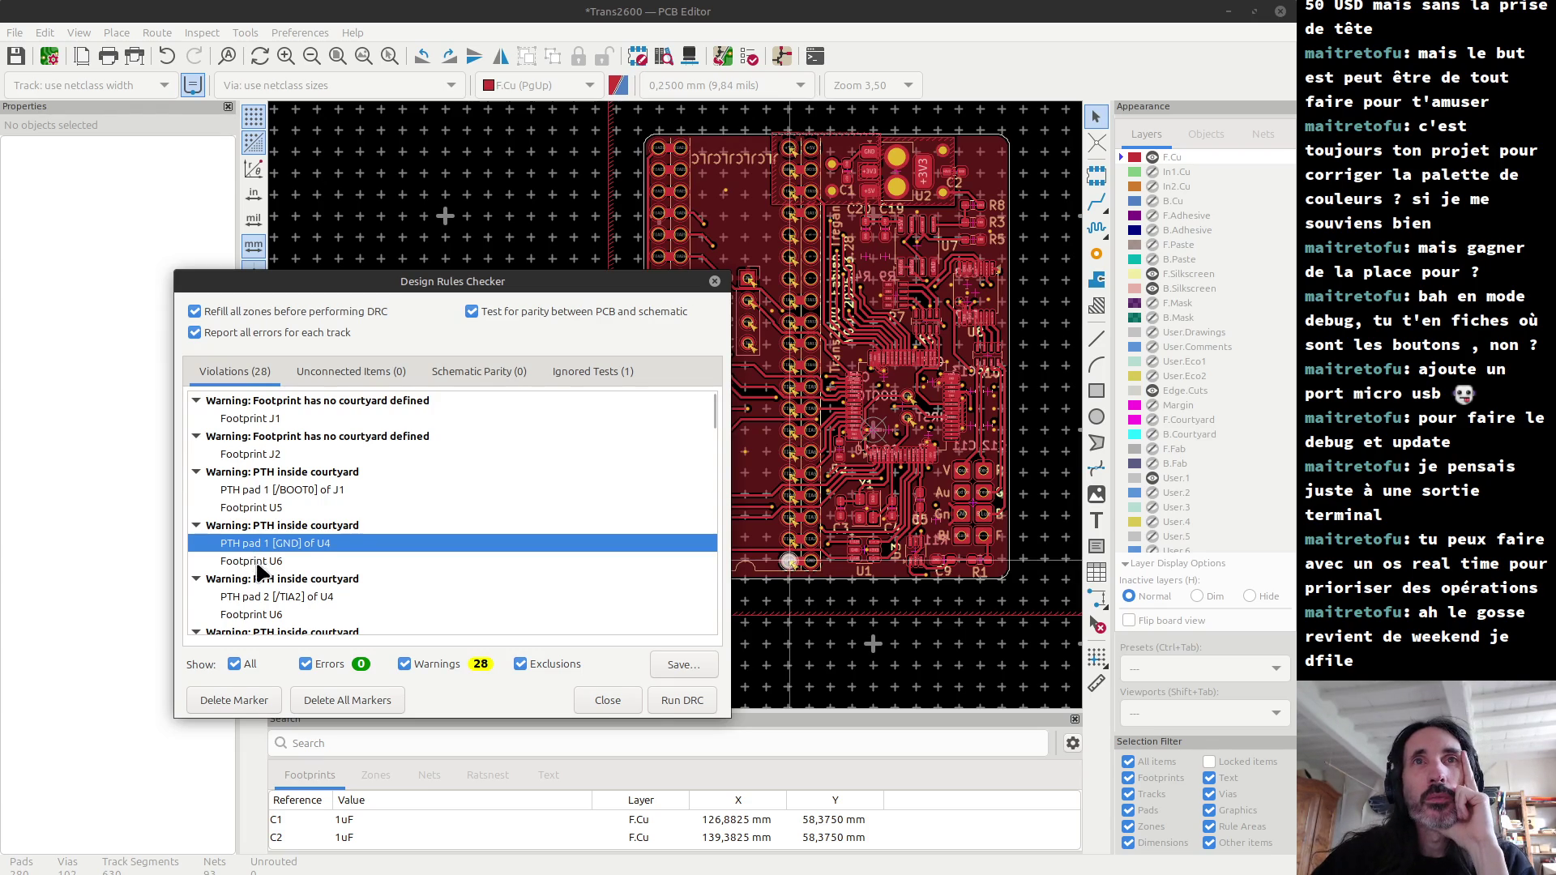
{"action": "left_click", "coordinate": [257, 561]}
{"action": "left_click", "coordinate": [261, 597]}
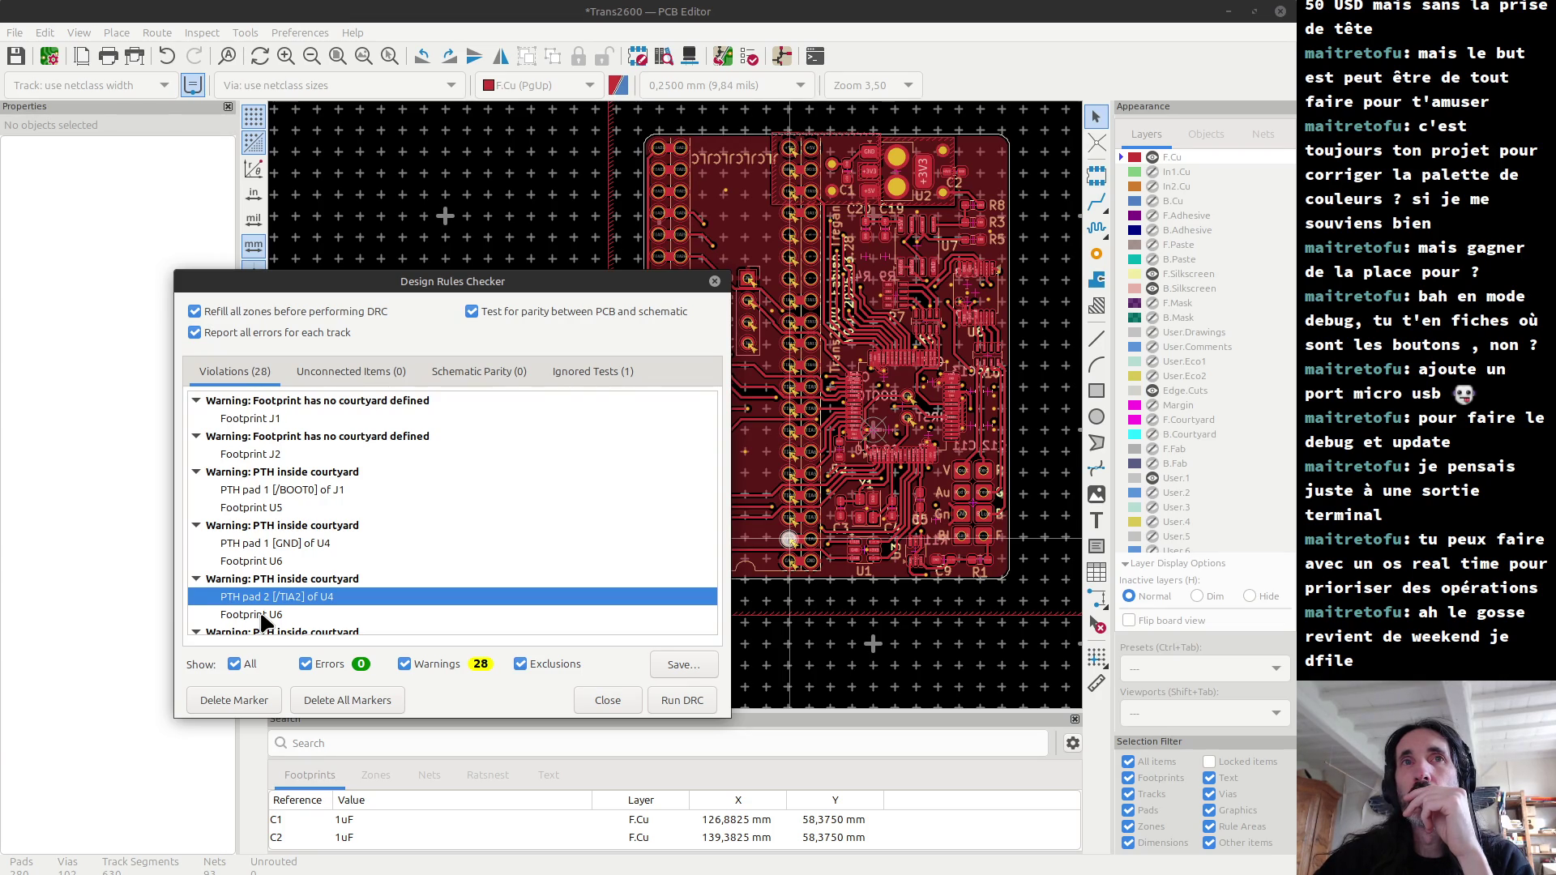
{"action": "left_click", "coordinate": [262, 616]}
{"action": "scroll", "coordinate": [267, 603], "scroll_direction": "down", "scroll_amount": 5}
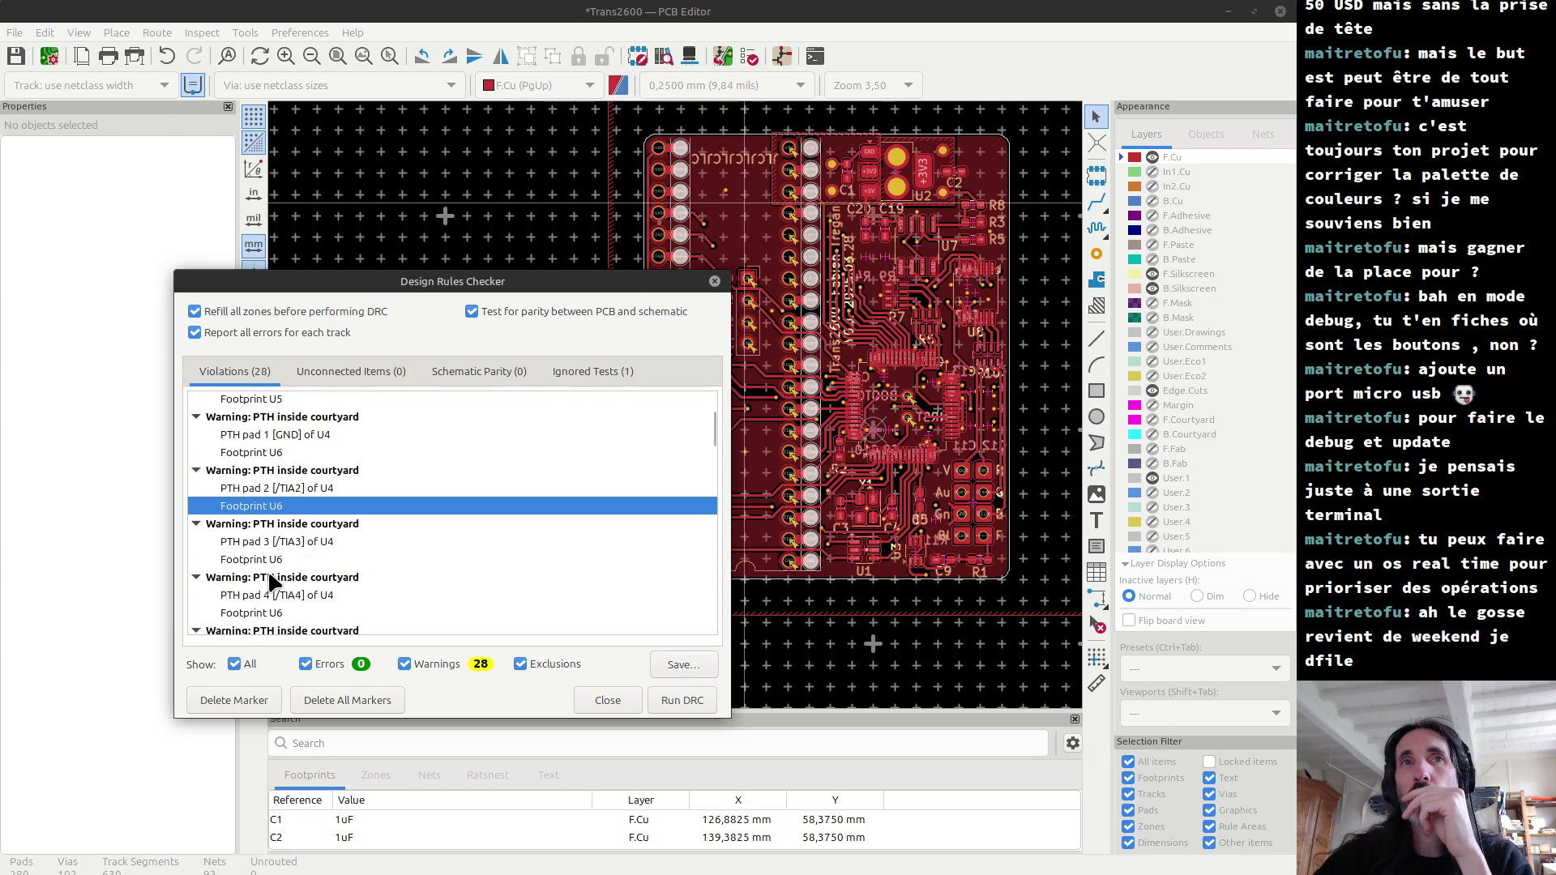
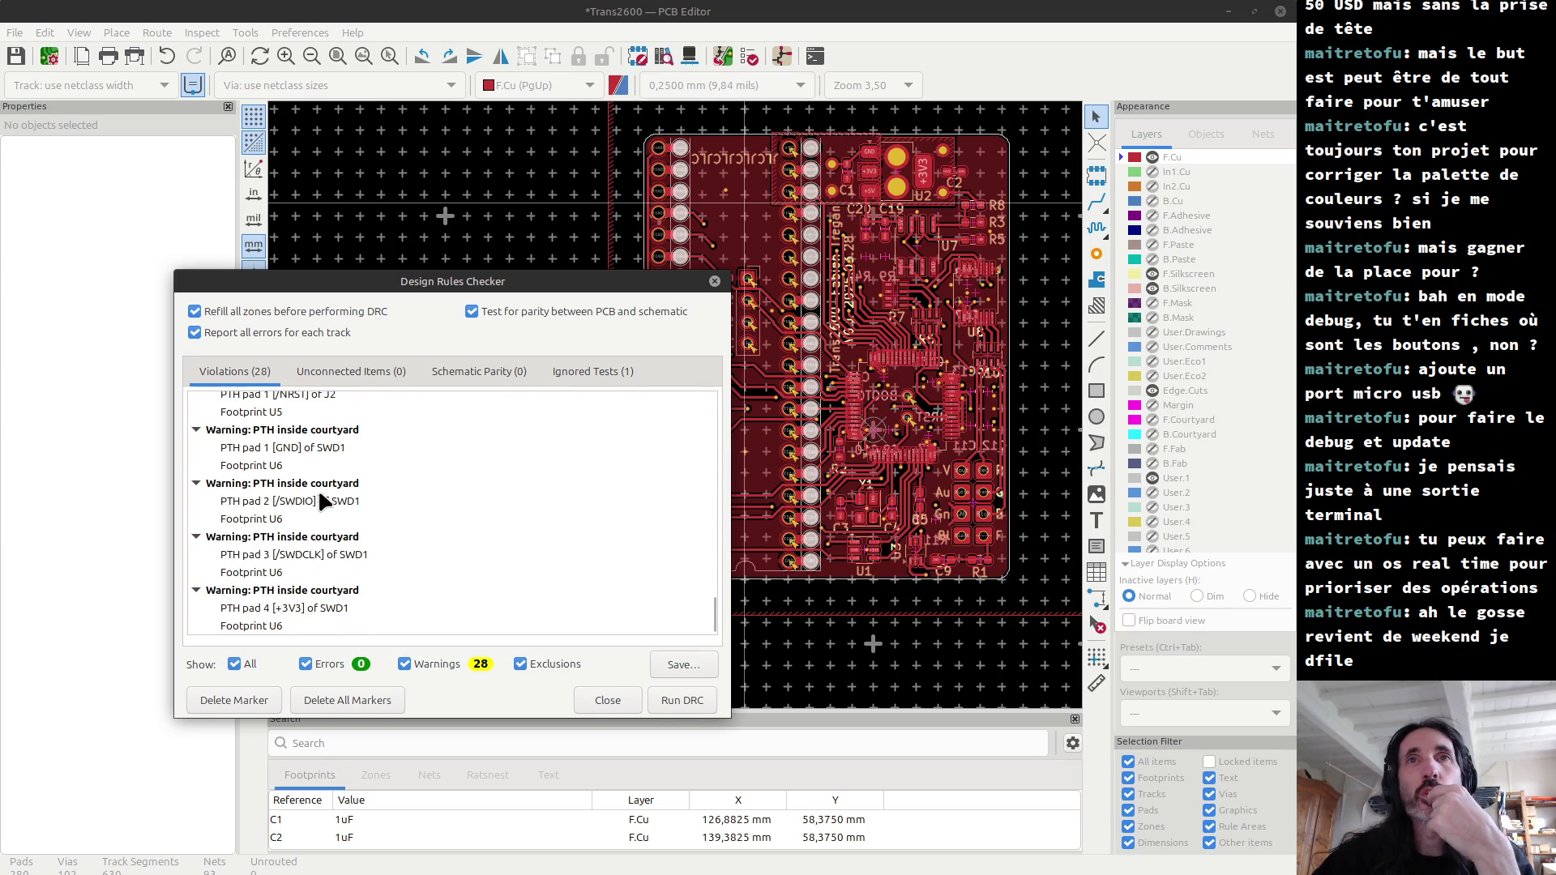
Step: Review the Ignored Tests and Schematic Parity results, then return to the violations list
{"action": "left_click", "coordinate": [580, 372]}
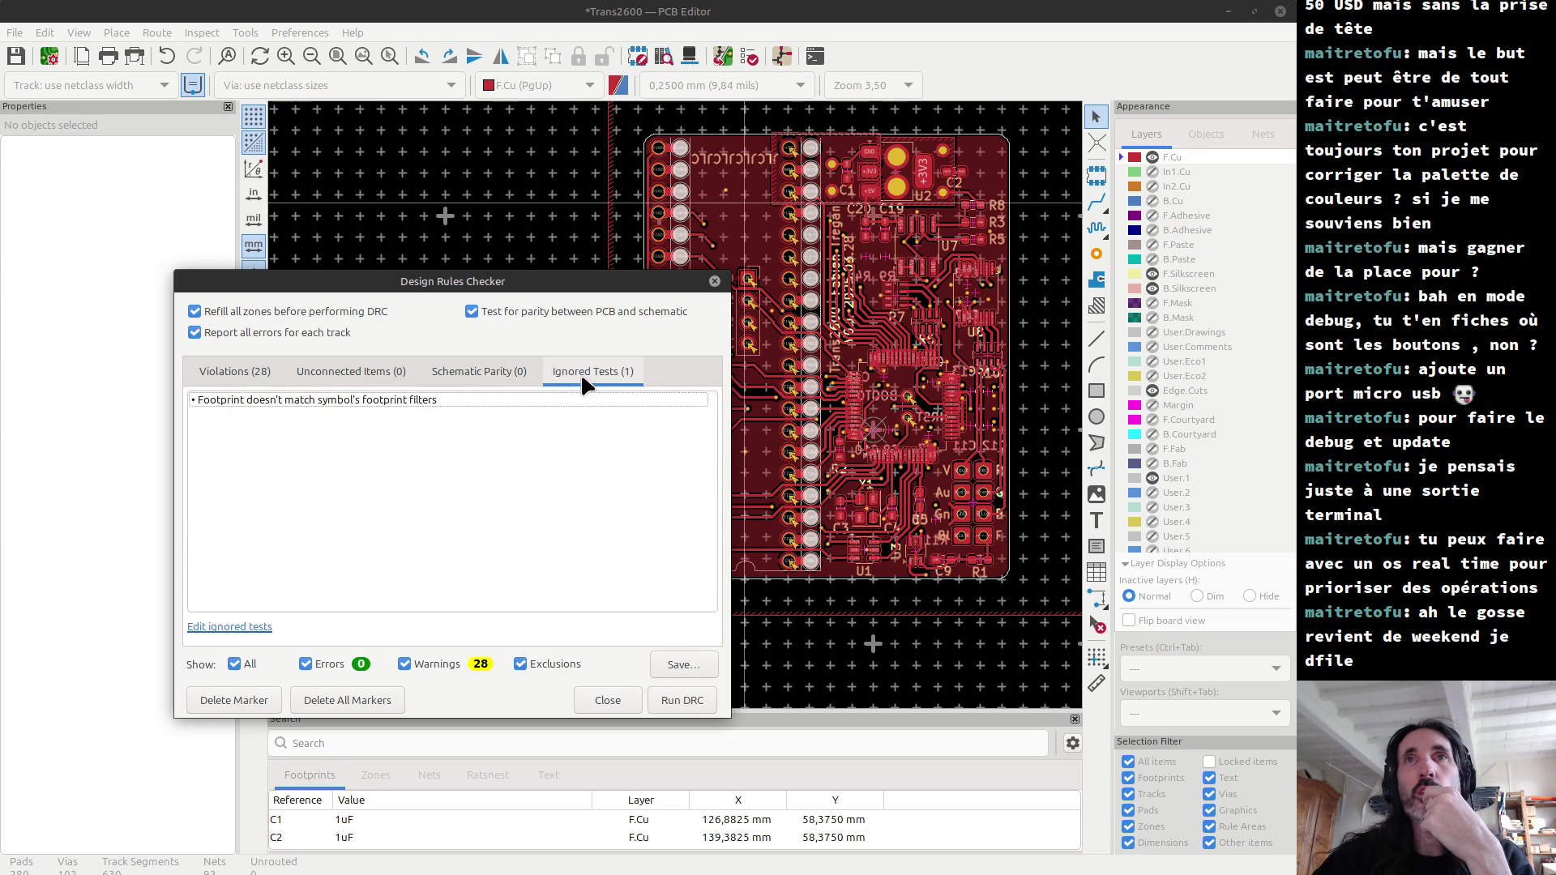
{"action": "left_click", "coordinate": [478, 373]}
{"action": "left_click", "coordinate": [211, 369]}
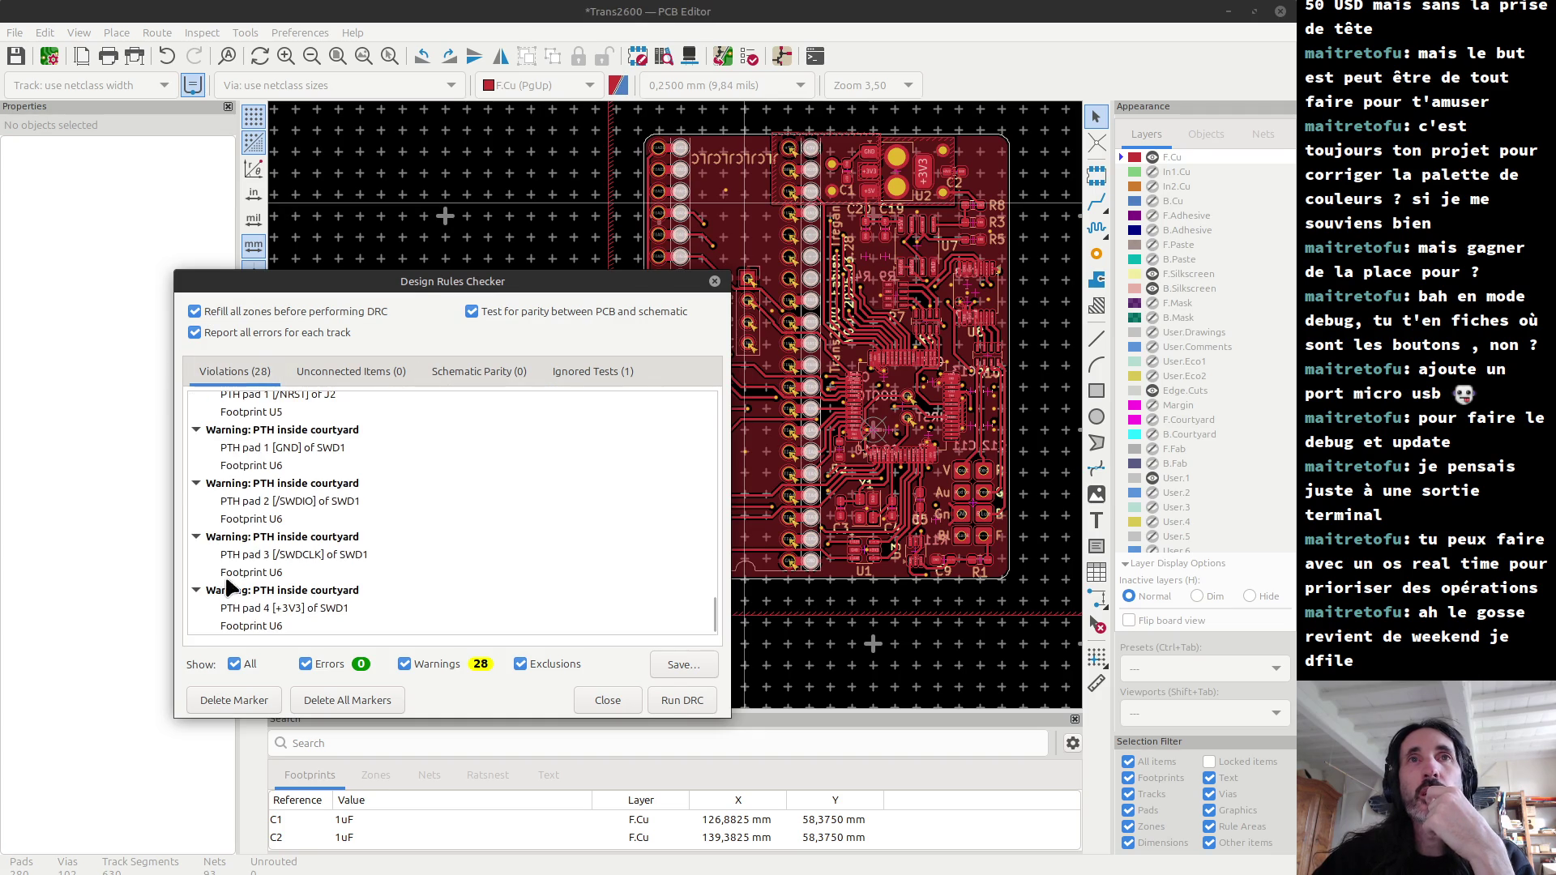
Step: Ignore all 'PTH inside courtyard' violations from one of those warnings
{"action": "left_click", "coordinate": [265, 538]}
{"action": "right_click", "coordinate": [266, 543]}
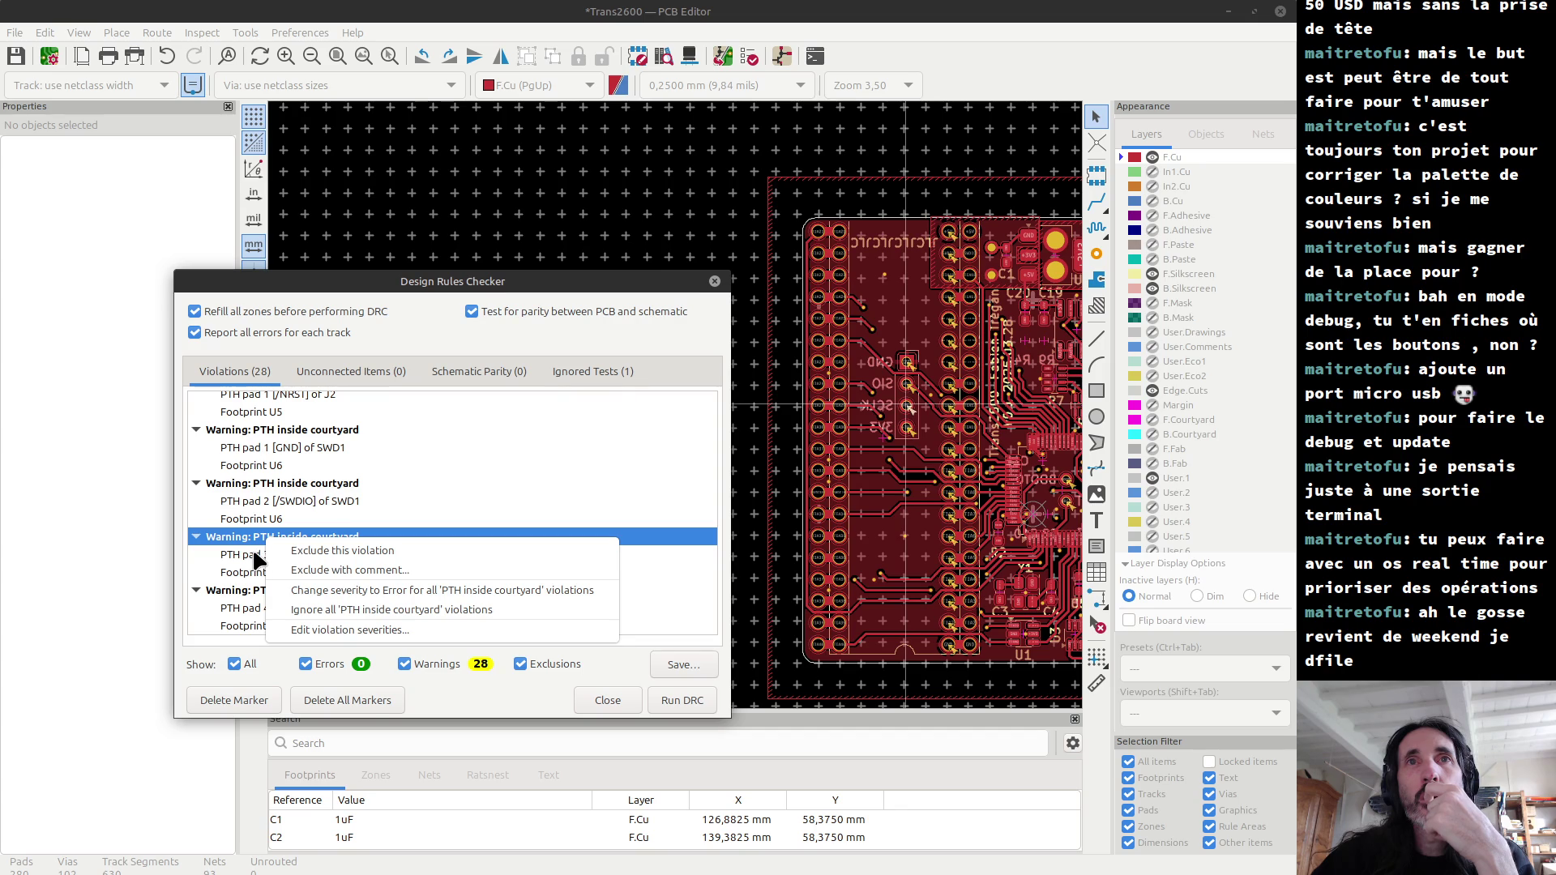
{"action": "left_click", "coordinate": [401, 611]}
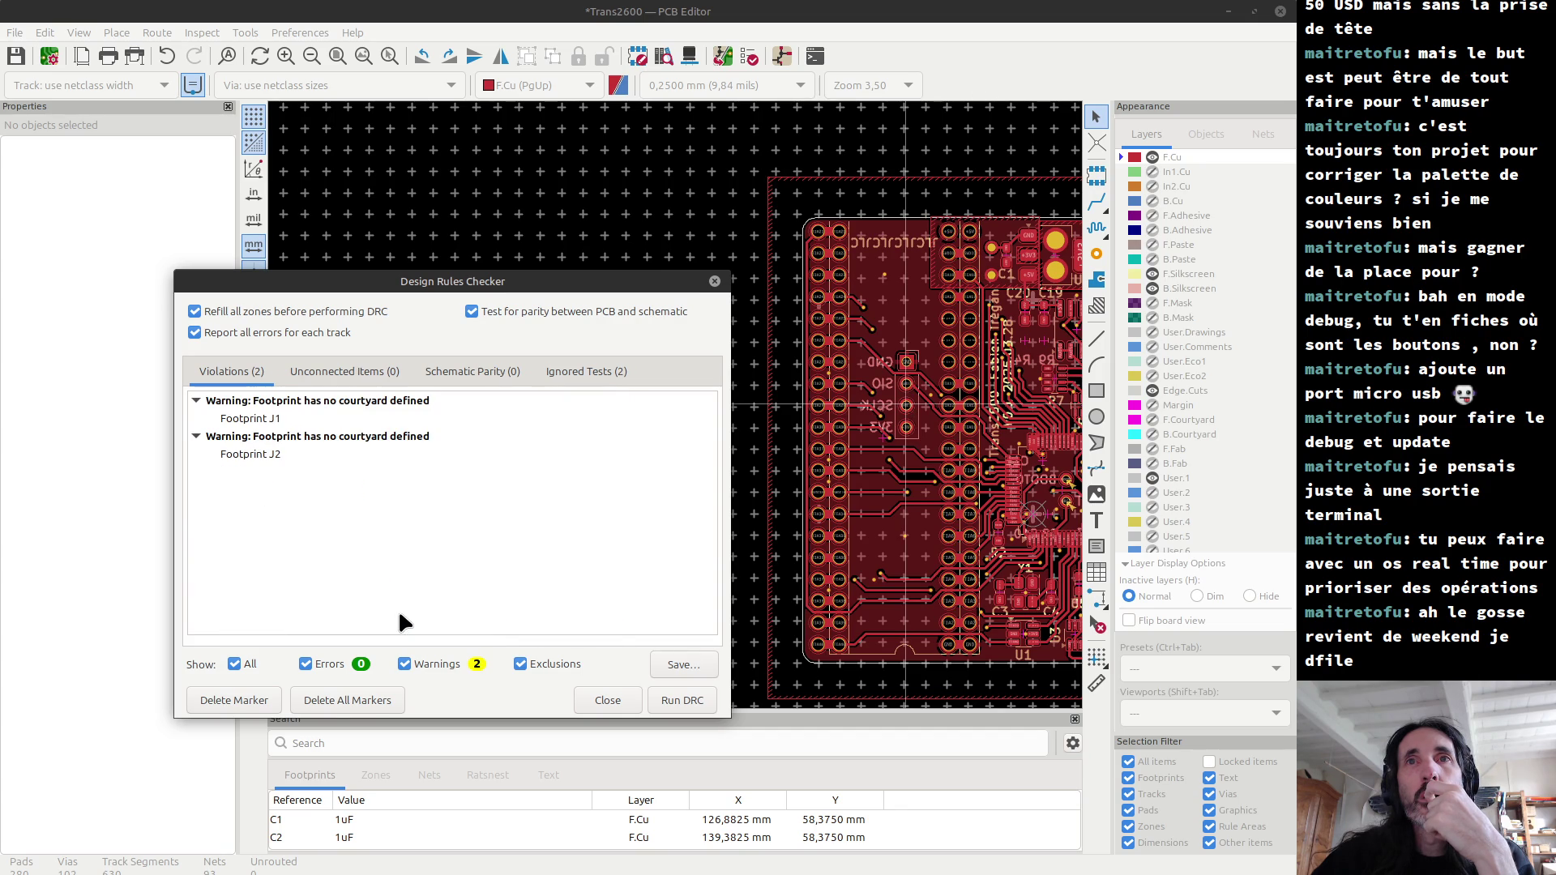
Step: Check the Footprint J1 warning, then rerun DRC, leaving two courtyard warnings, and close it
{"action": "left_click", "coordinate": [253, 420]}
{"action": "right_click", "coordinate": [254, 420]}
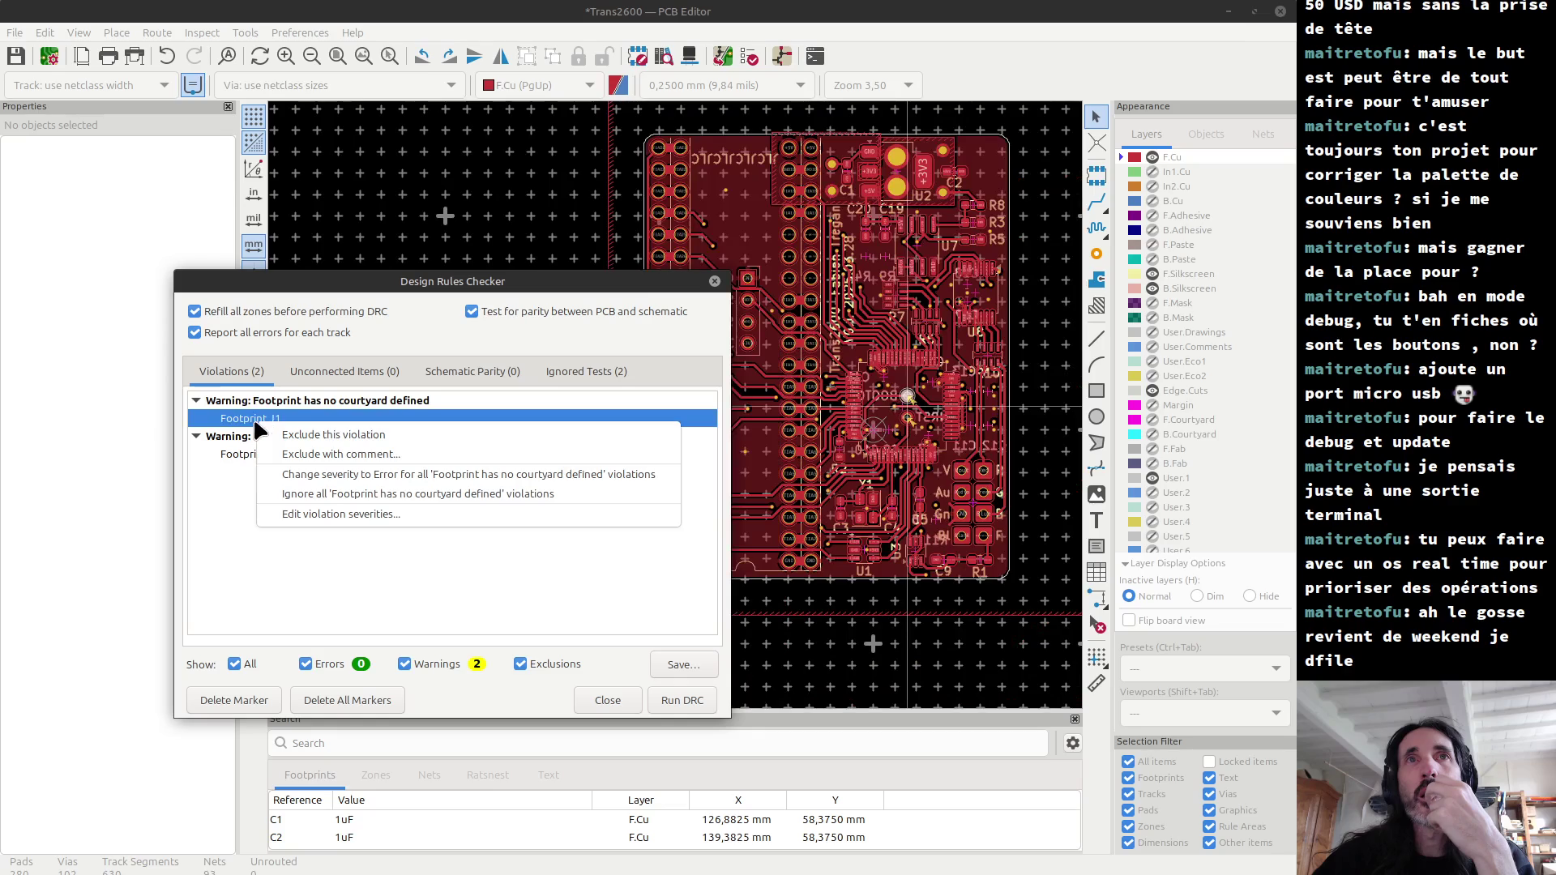
{"action": "left_click", "coordinate": [217, 507]}
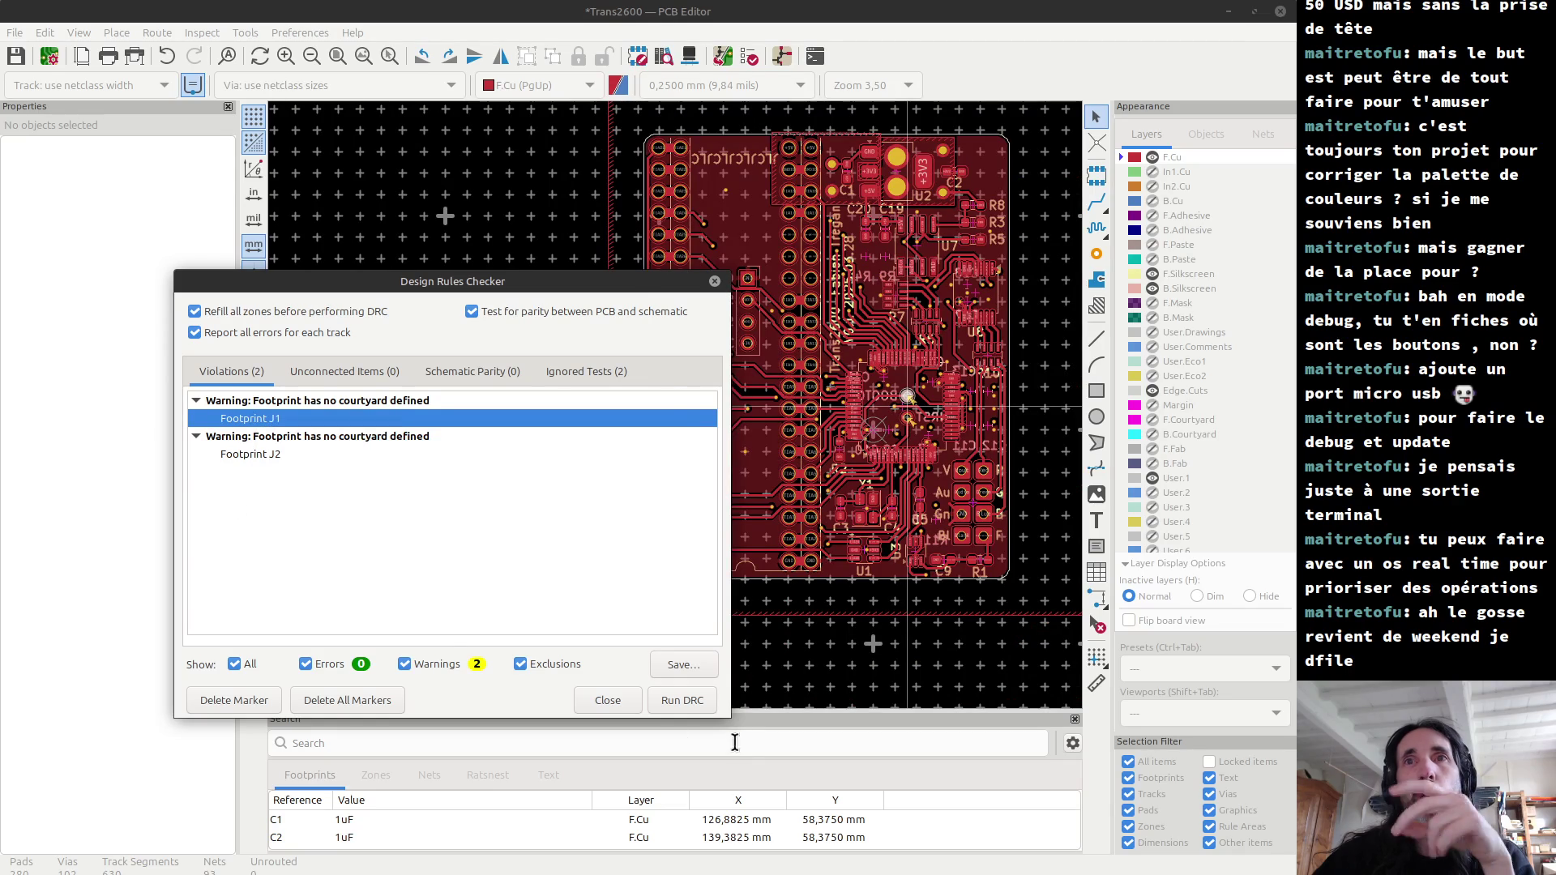
{"action": "left_click", "coordinate": [681, 692]}
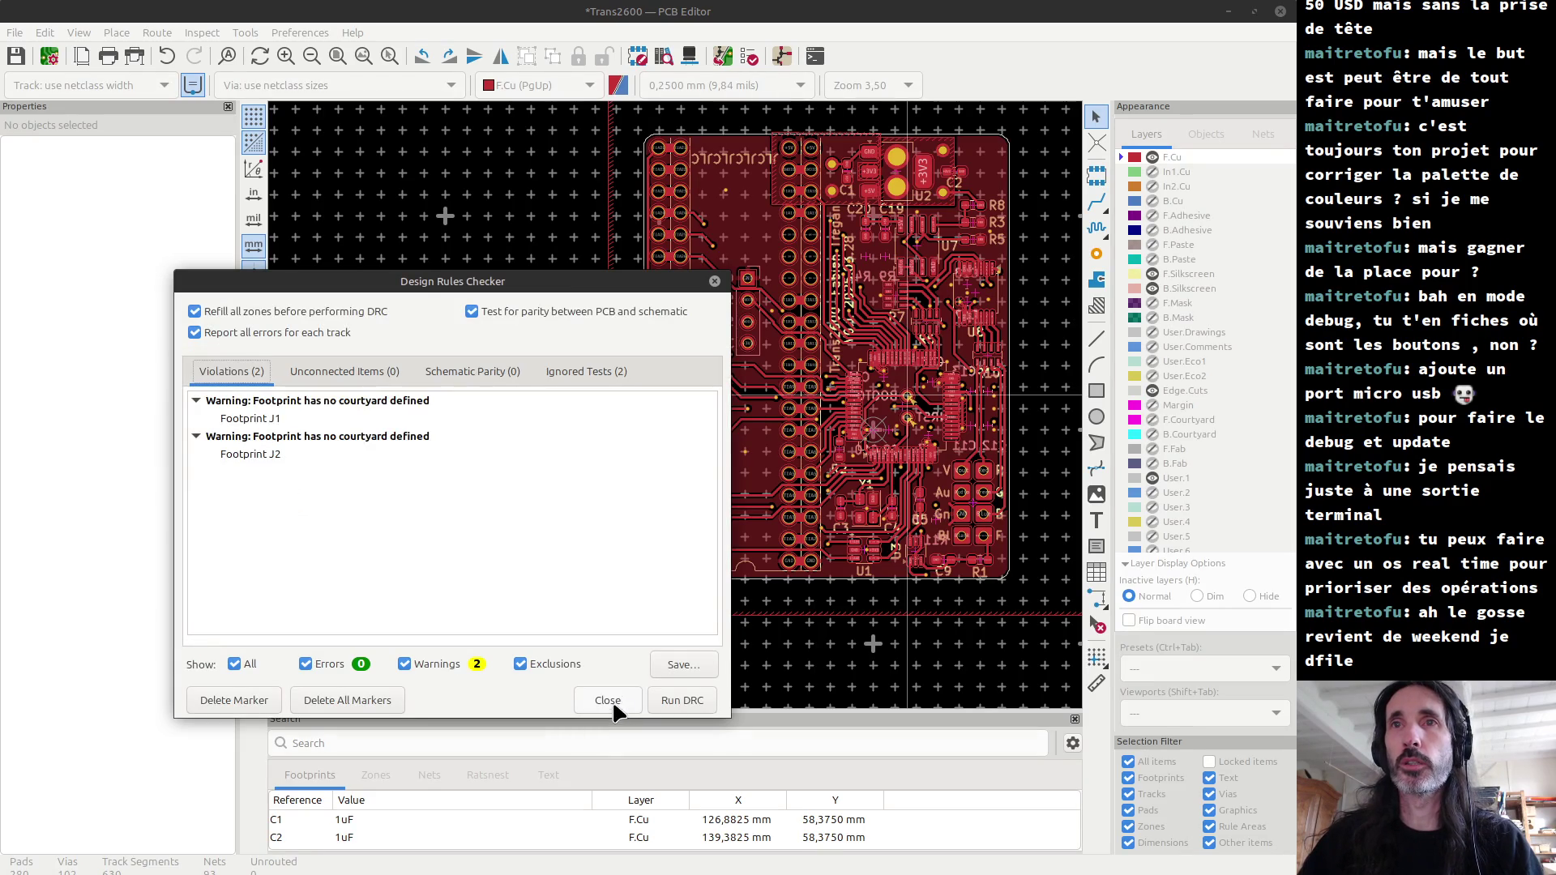
{"action": "left_click", "coordinate": [611, 699]}
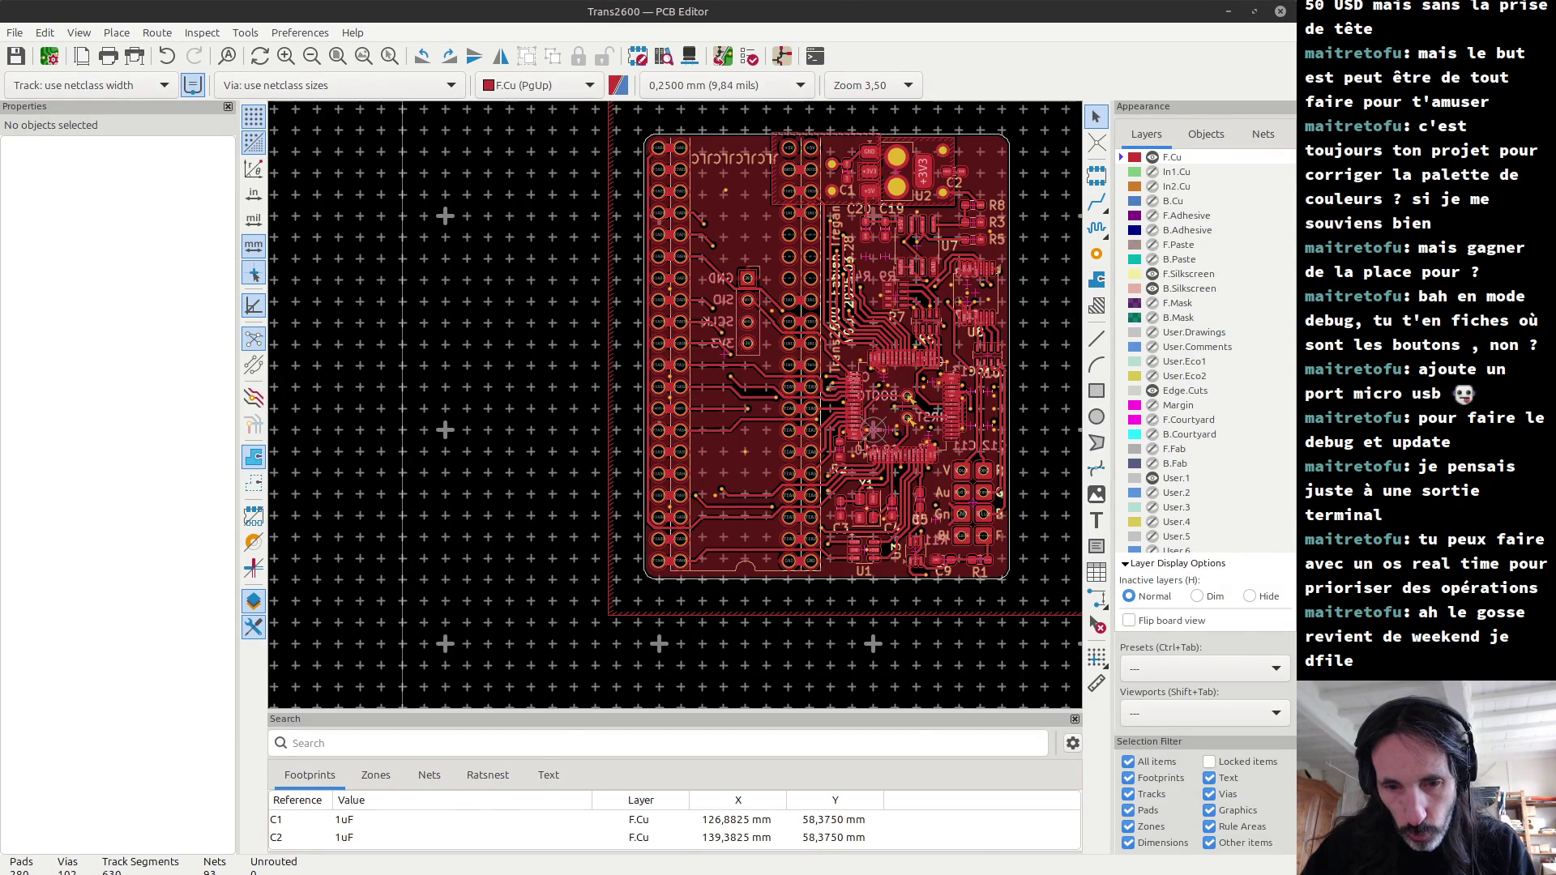
Step: Nudge the browser window slightly right and up, then return to the PCB editor
{"action": "key", "text": "alt+Tab"}
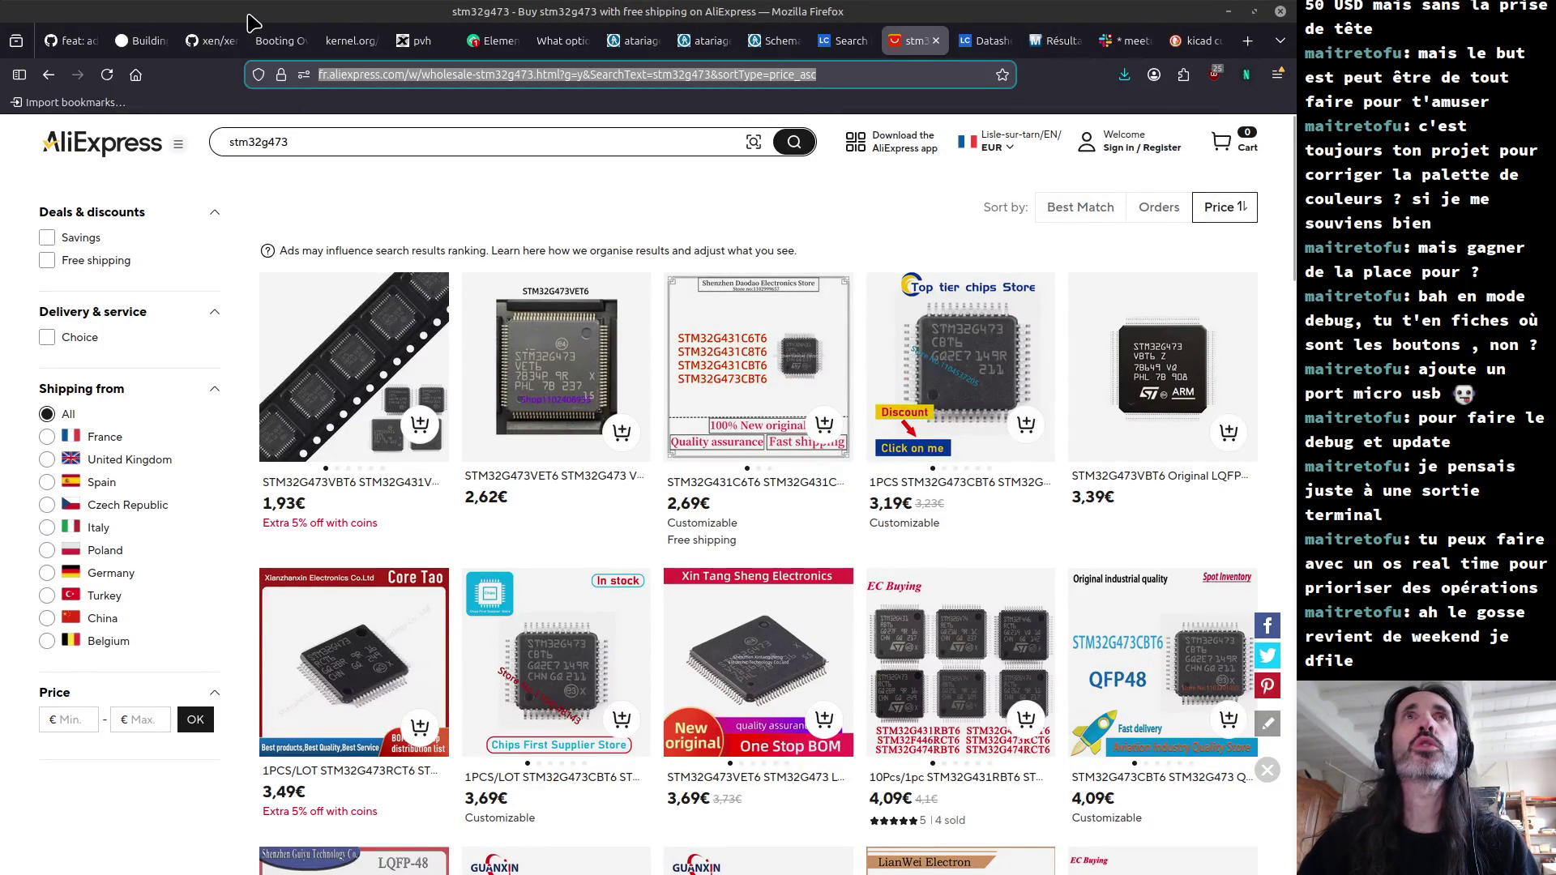
{"action": "left_click_drag", "start_coordinate": [252, 22], "coordinate": [314, 0]}
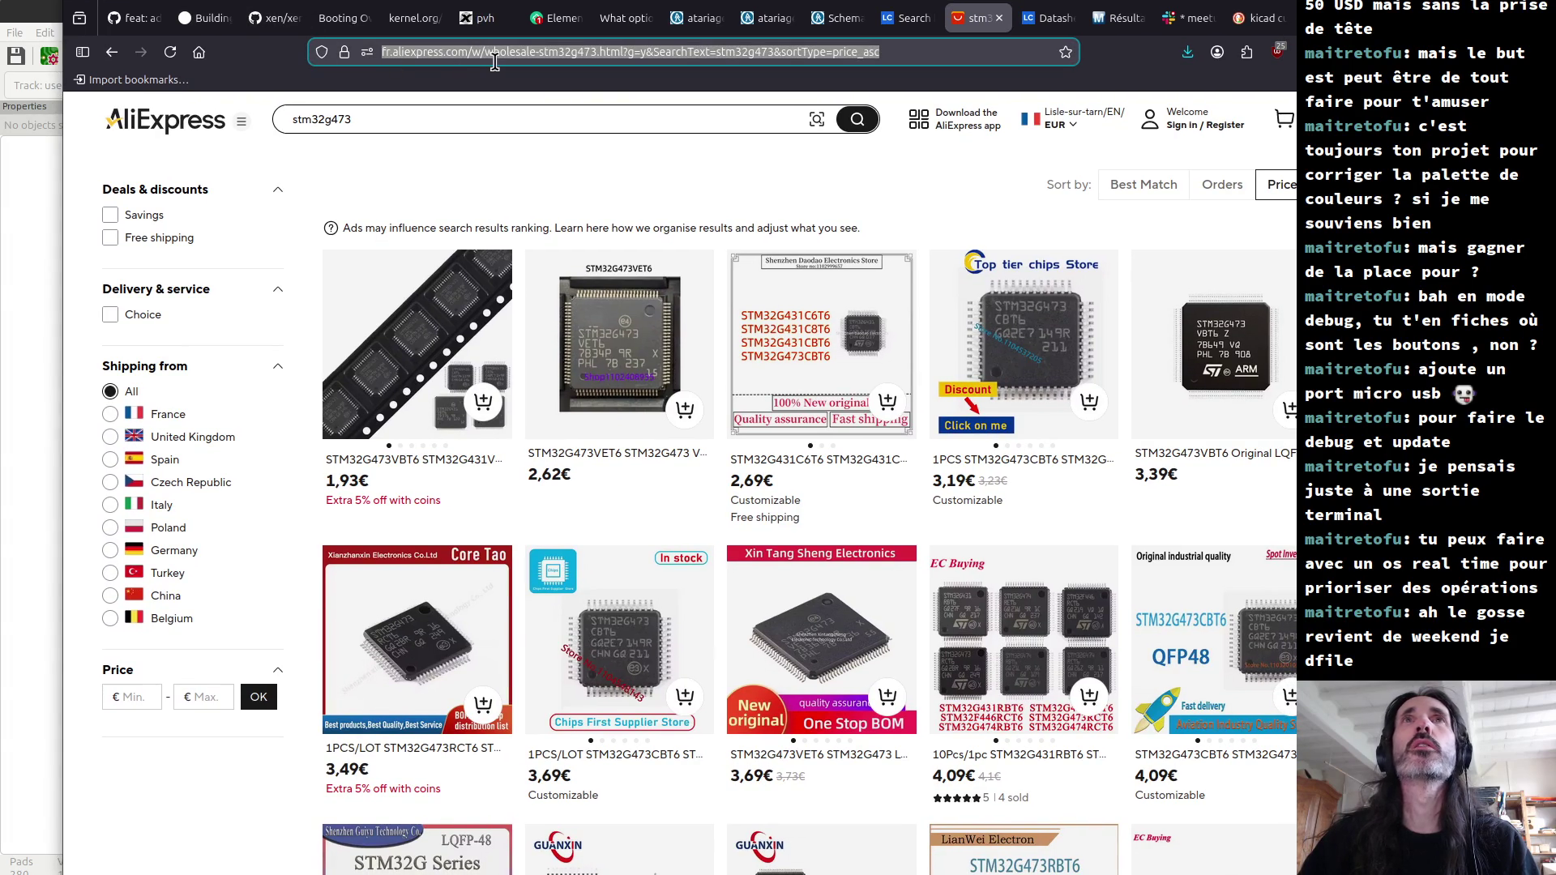
{"action": "key", "text": "alt+Tab"}
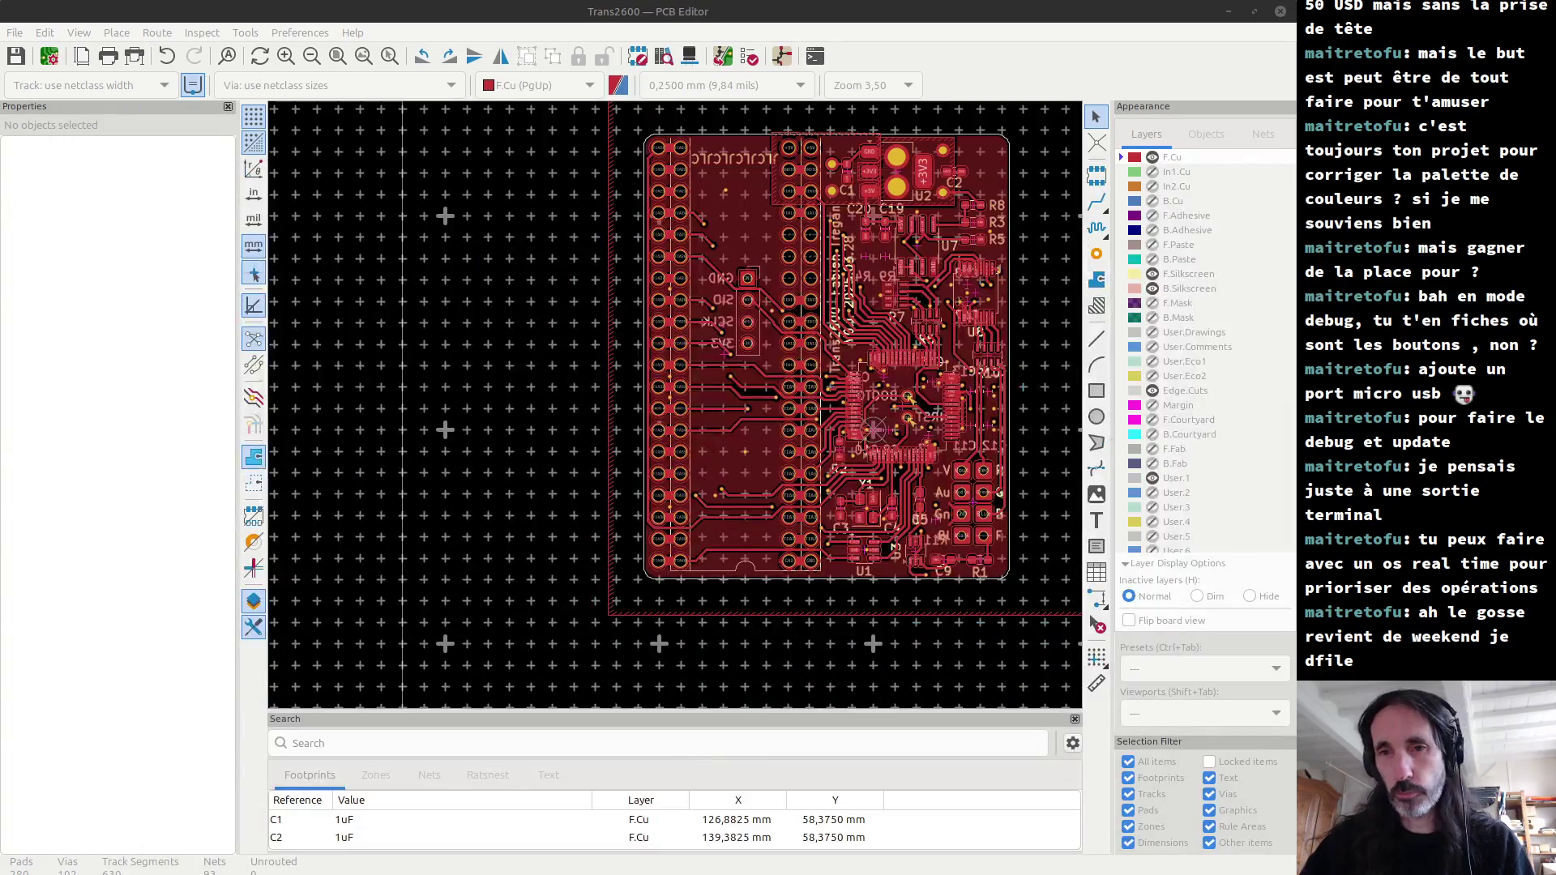